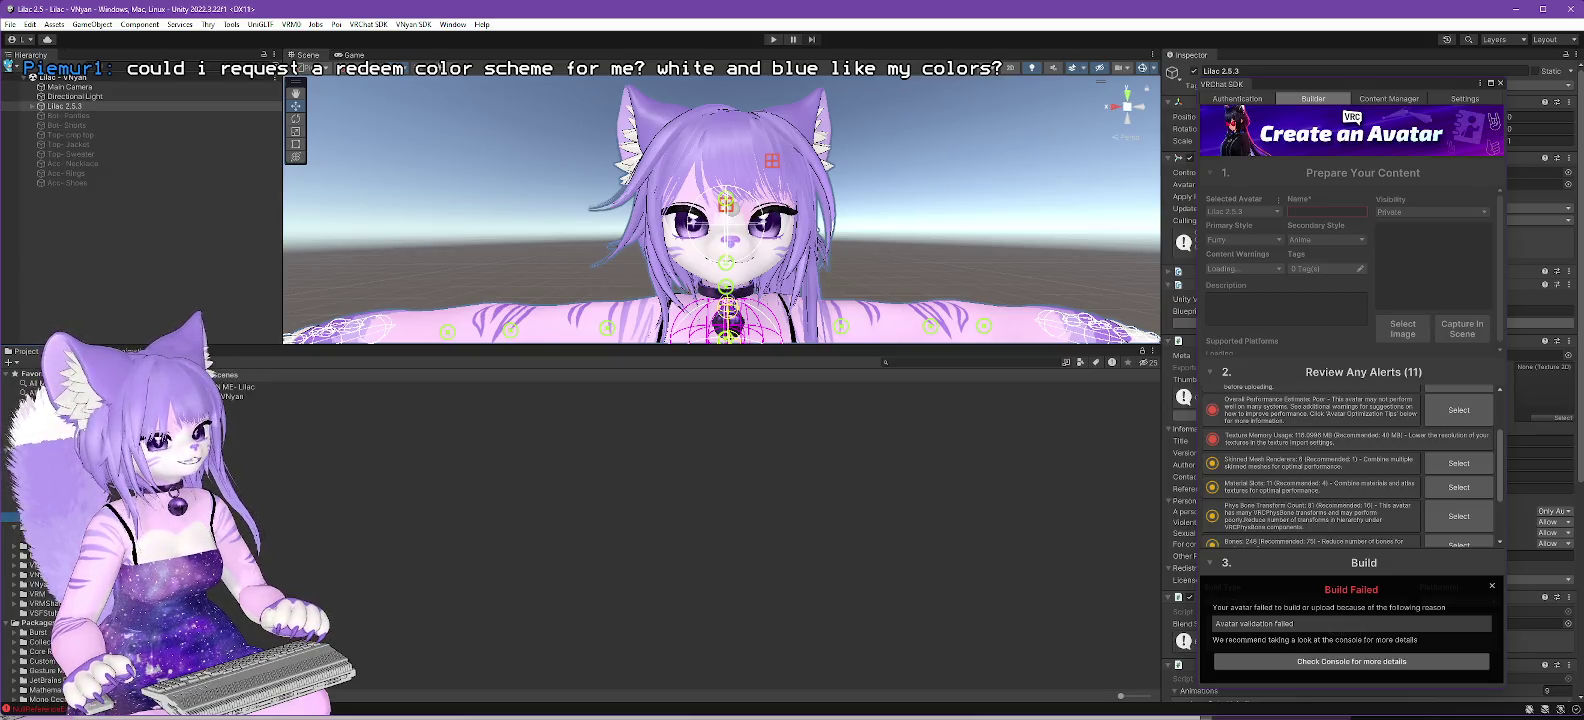
- Start a package export of the VNyan scene from the Scenes folder
{"action": "left_click", "coordinate": [40, 517]}
{"action": "right_click", "coordinate": [212, 396]}
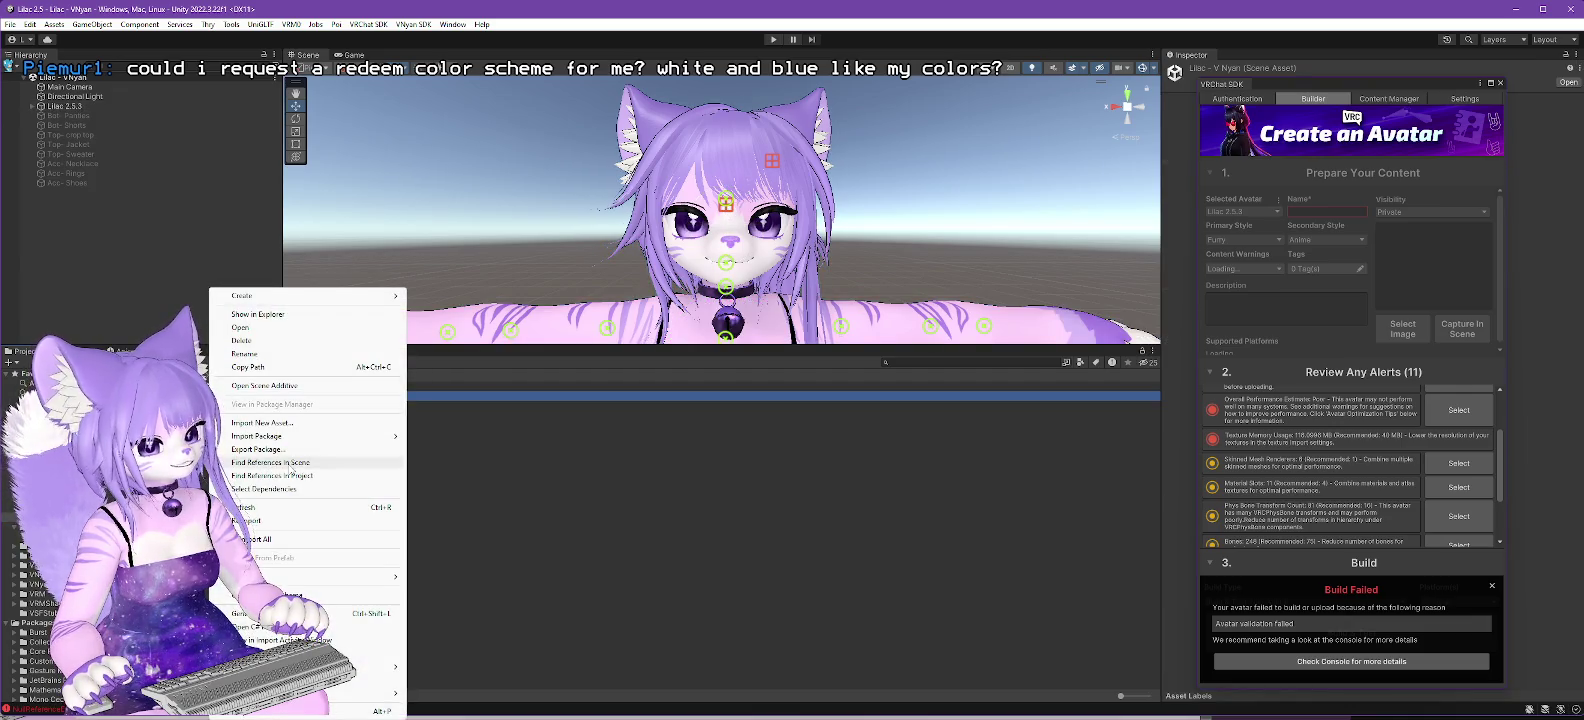
{"action": "left_click", "coordinate": [268, 450]}
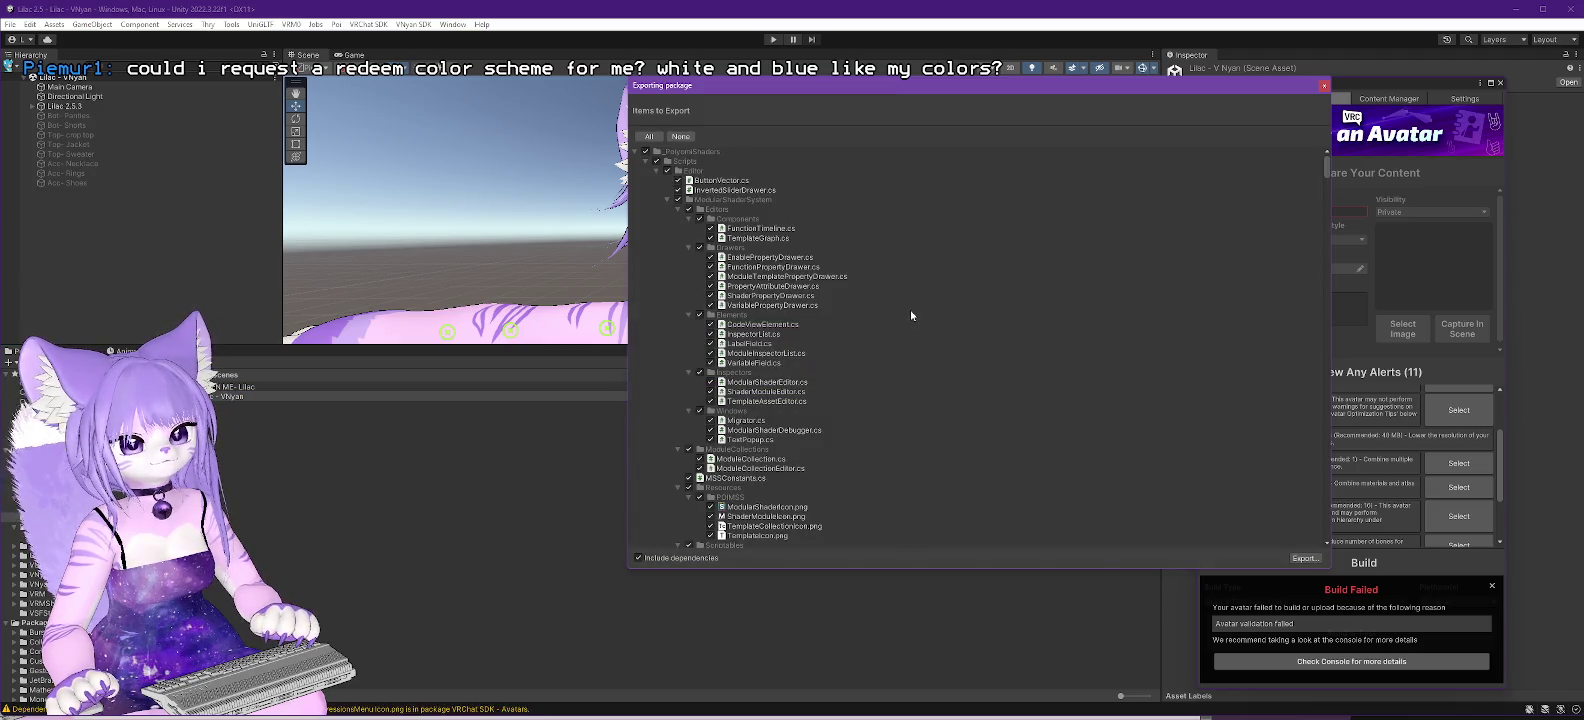
- Exclude MagicaCloth2 and collapse the _PoiyomiShaders, Materials, Textures, Trasho and UniGLTF folders
{"action": "scroll", "coordinate": [910, 303], "scroll_direction": "down", "scroll_amount": 3}
{"action": "scroll", "coordinate": [910, 303], "scroll_direction": "up", "scroll_amount": 5}
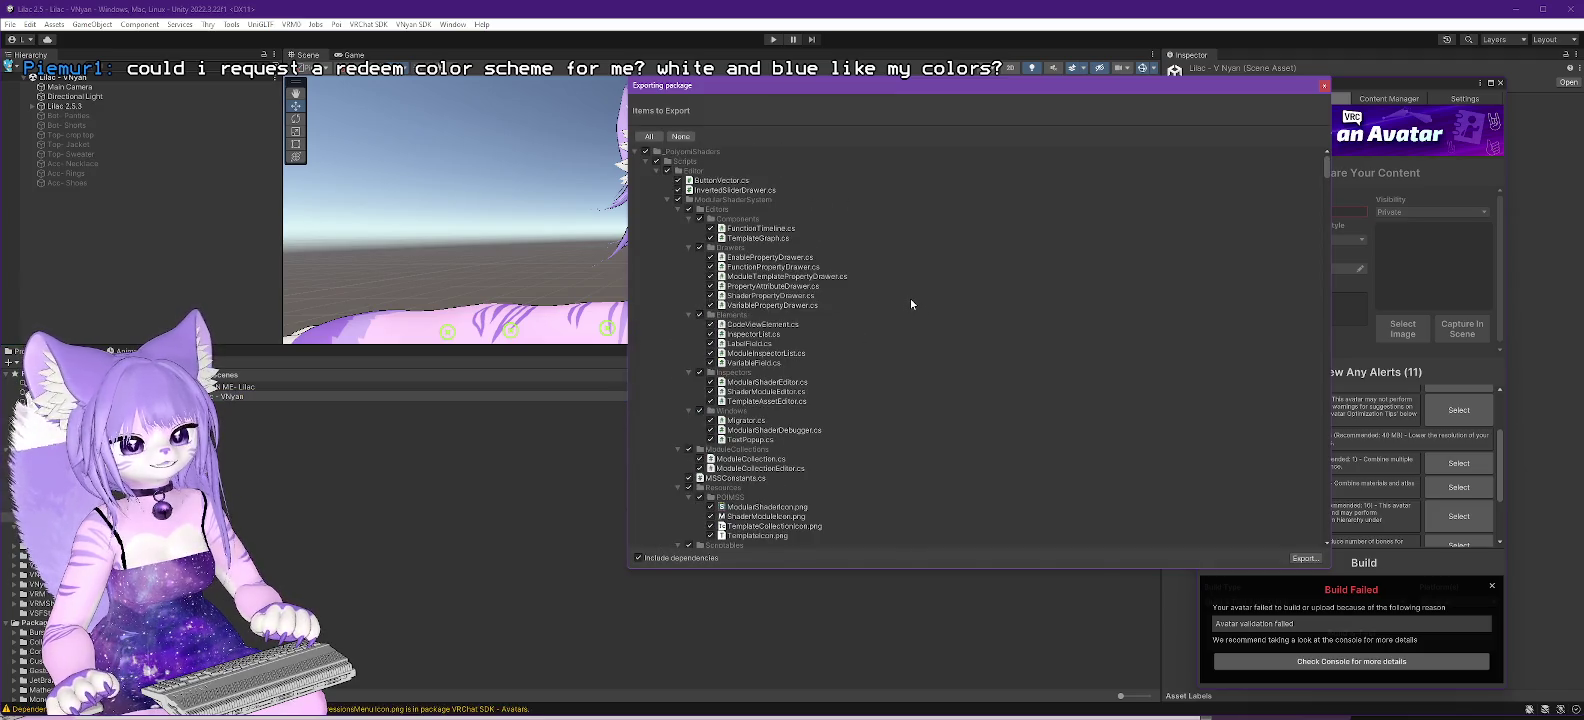
{"action": "left_click", "coordinate": [634, 153]}
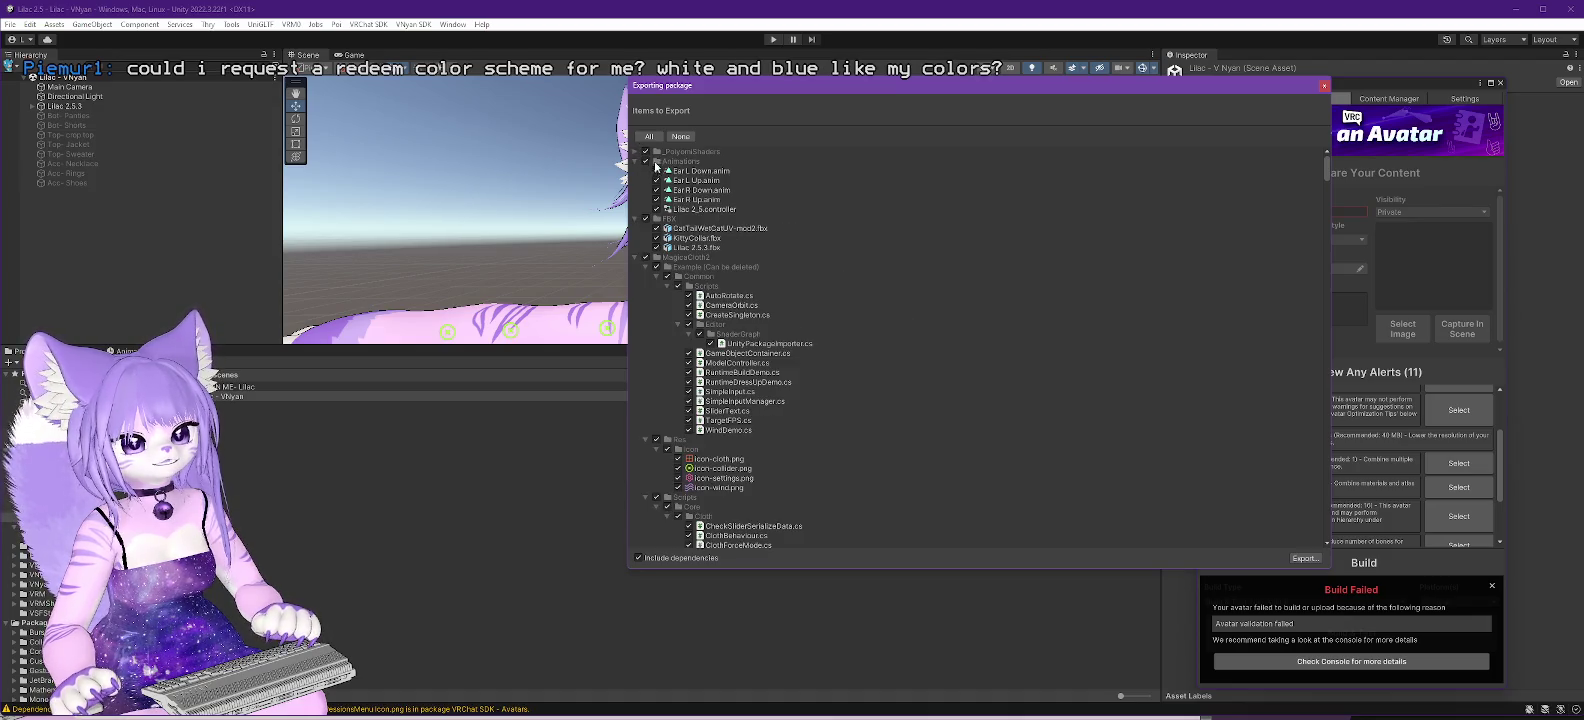
{"action": "left_click", "coordinate": [645, 155]}
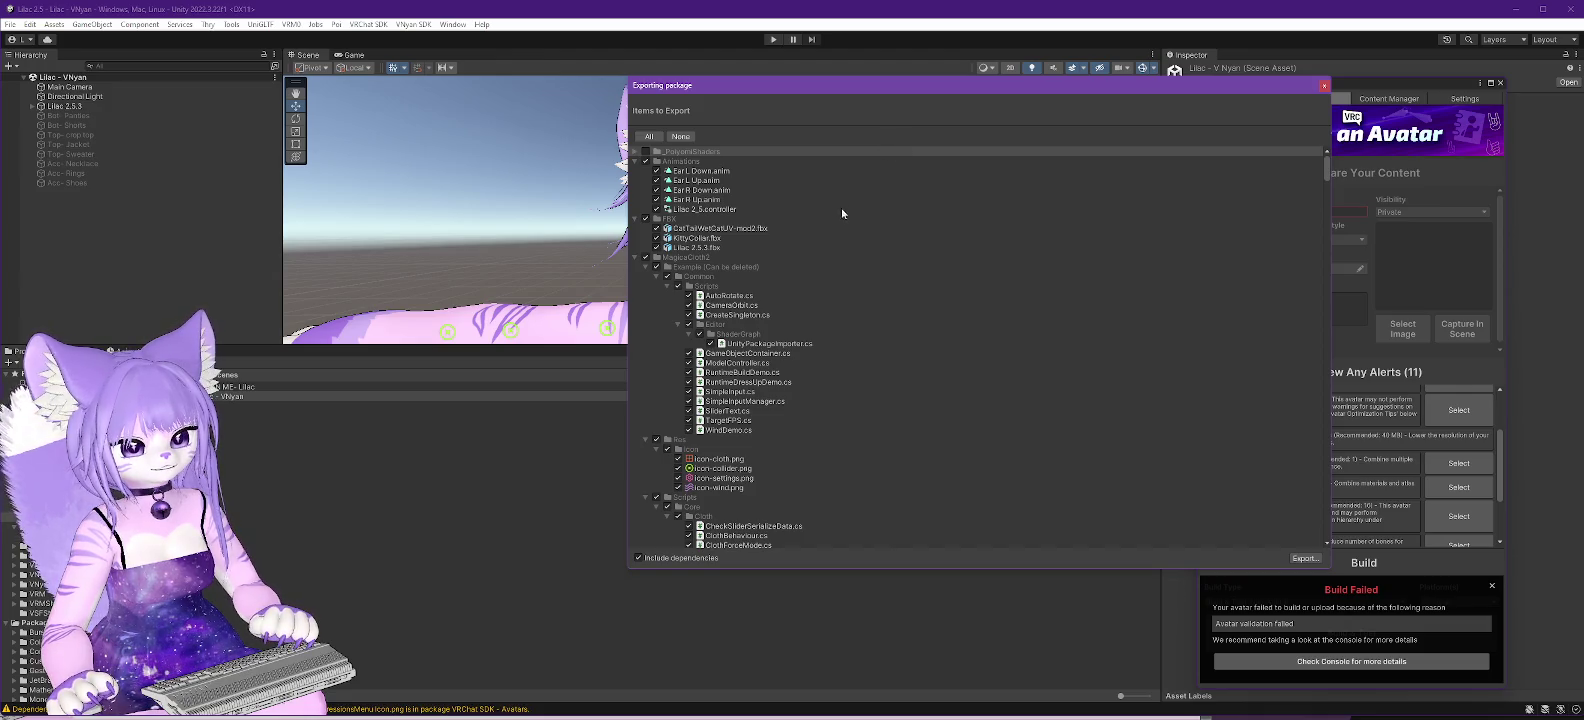
{"action": "left_click", "coordinate": [645, 257]}
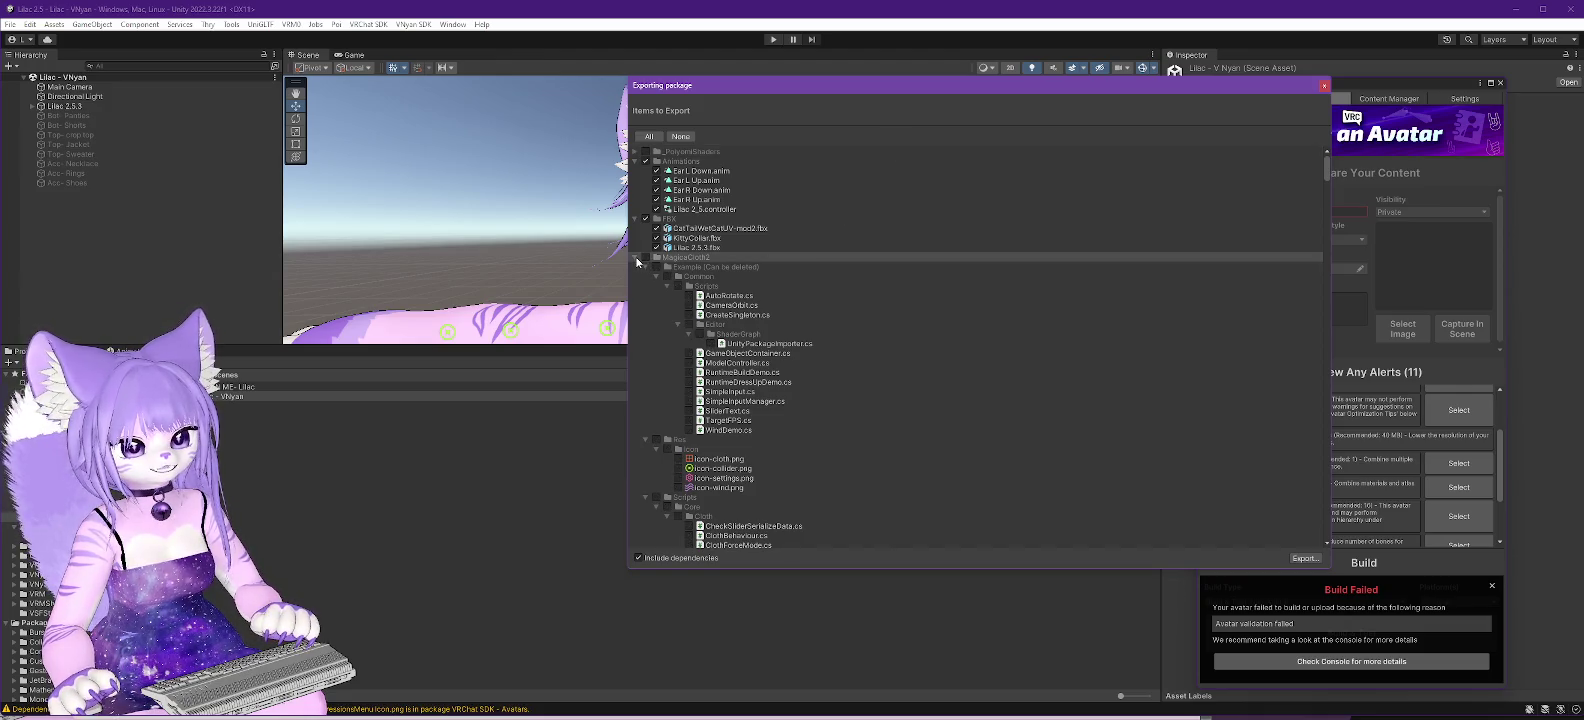
{"action": "left_click", "coordinate": [636, 259]}
{"action": "left_click", "coordinate": [635, 268]}
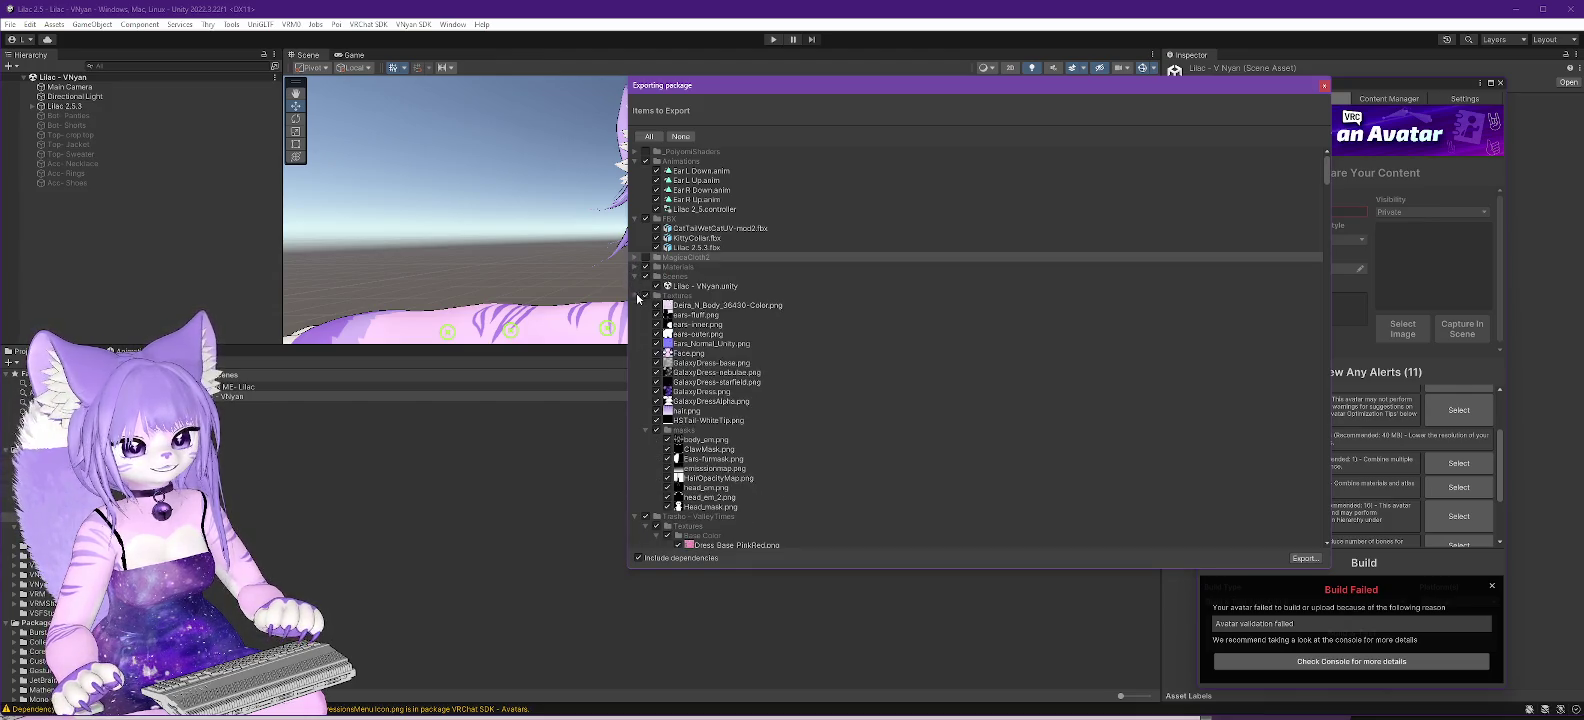
{"action": "left_click", "coordinate": [635, 296]}
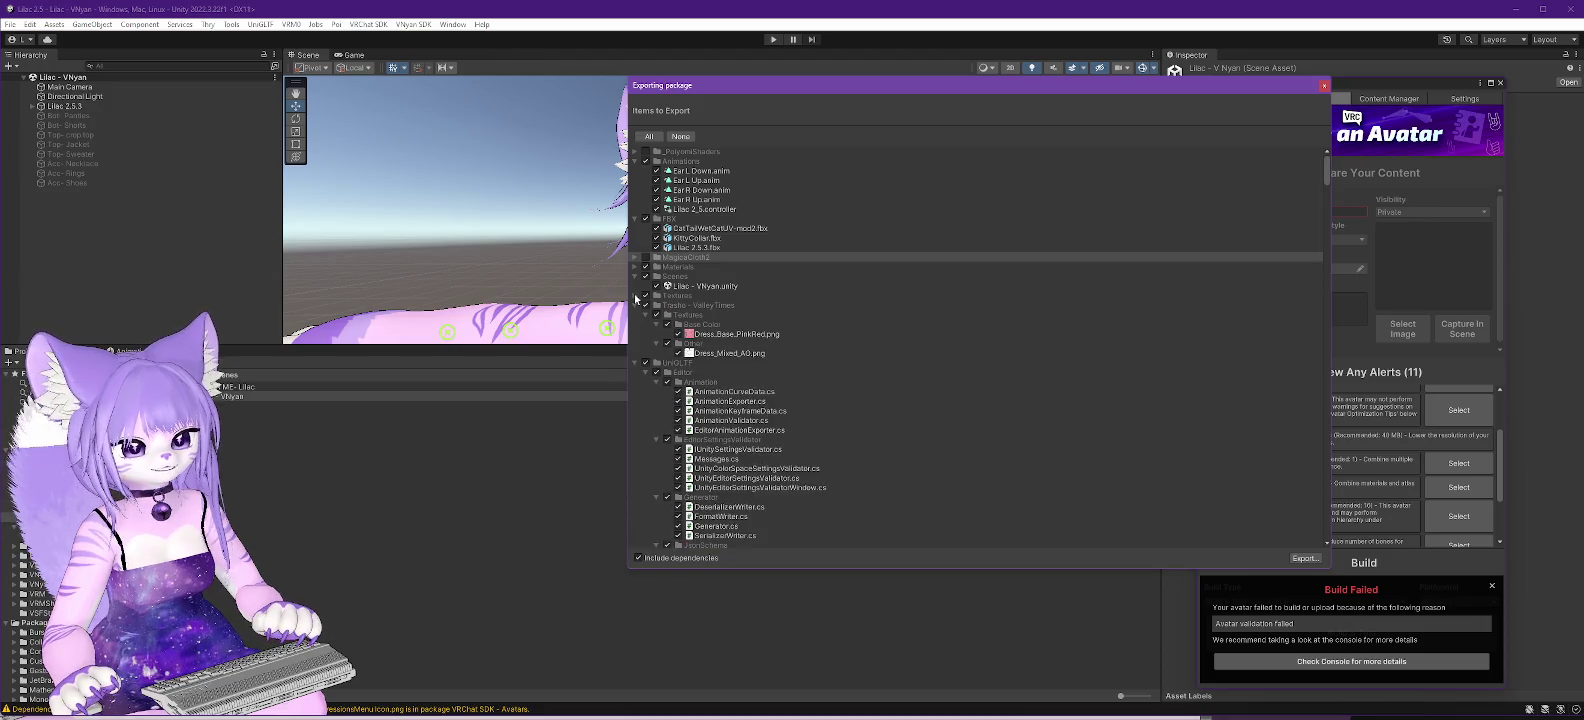
{"action": "left_click", "coordinate": [635, 305]}
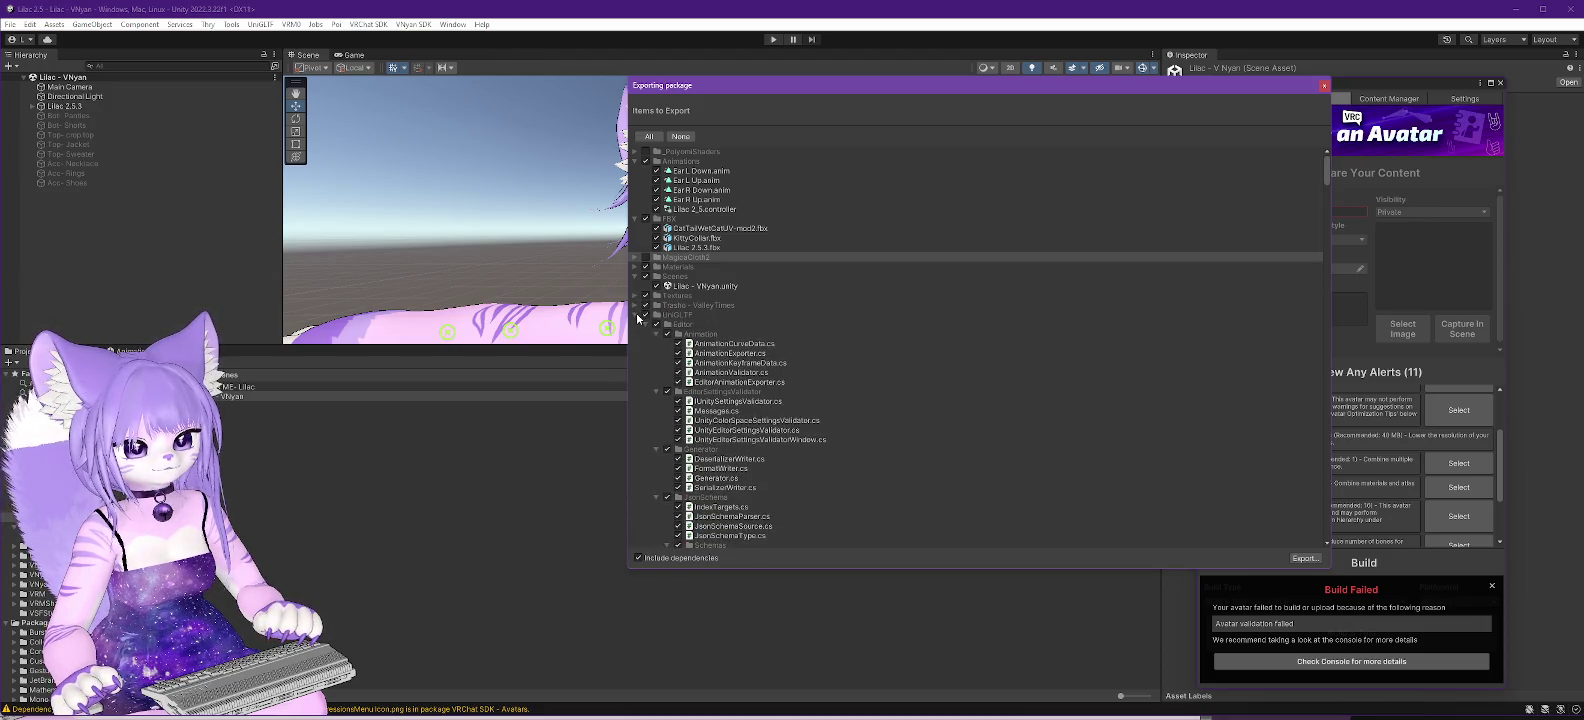
{"action": "left_click", "coordinate": [635, 315]}
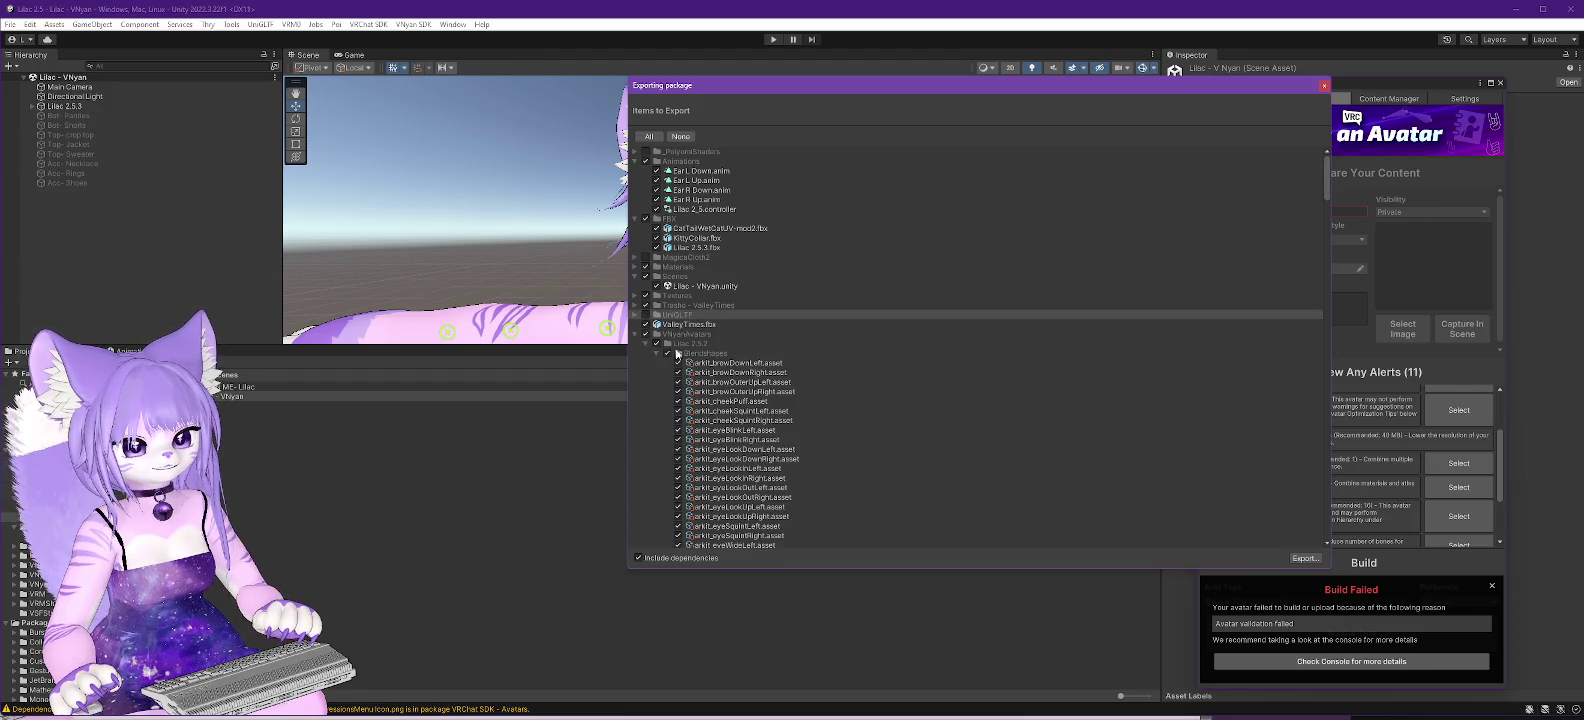
- Exclude VNyanSDK, VRMShaders and VSFStubs, and collapse the VNyanAvatars, VNyanAvatarSDK and VRM folders
{"action": "left_click", "coordinate": [635, 334]}
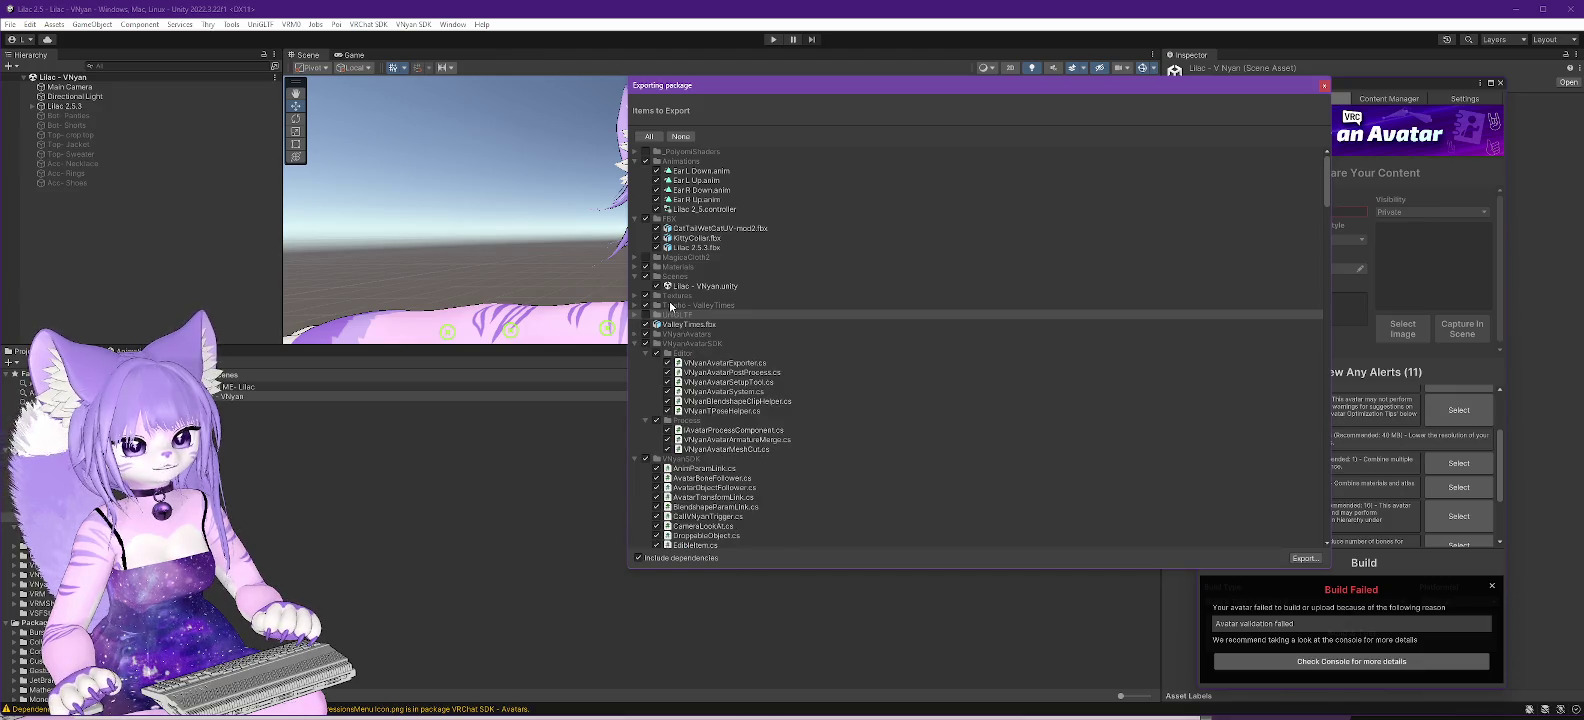
{"action": "scroll", "coordinate": [699, 305], "scroll_direction": "down", "scroll_amount": 2}
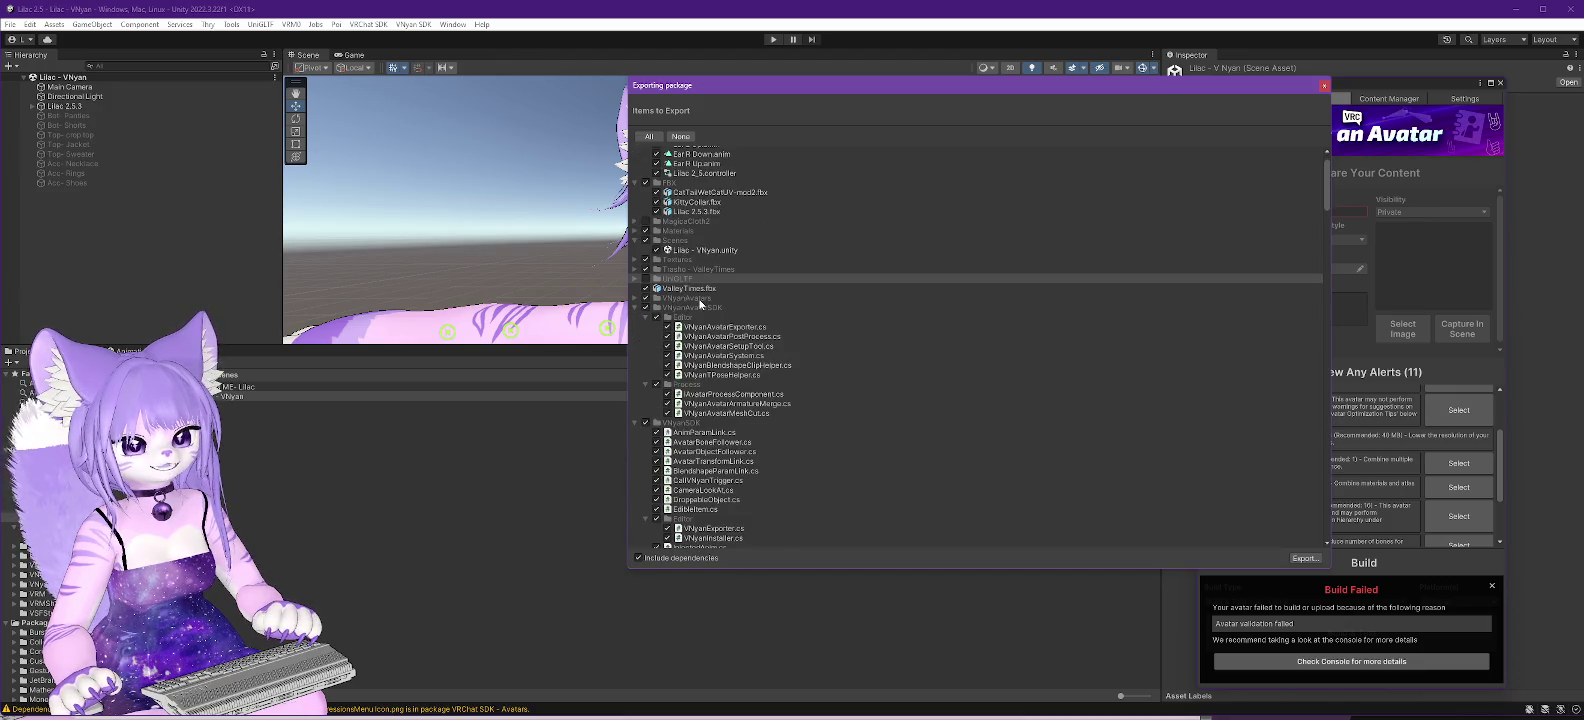
{"action": "left_click", "coordinate": [635, 308]}
{"action": "left_click", "coordinate": [636, 318]}
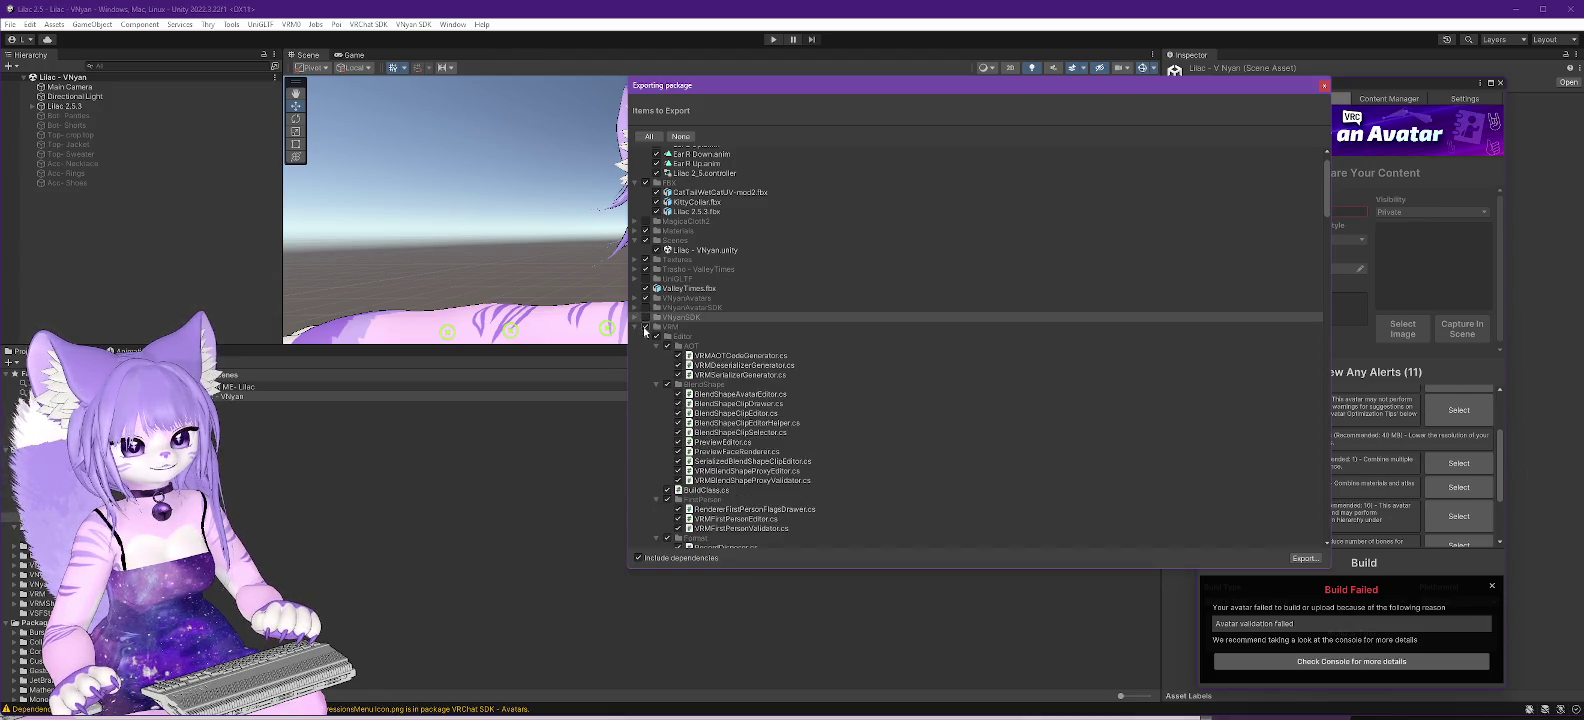
{"action": "left_click", "coordinate": [637, 328]}
{"action": "left_click", "coordinate": [635, 329]}
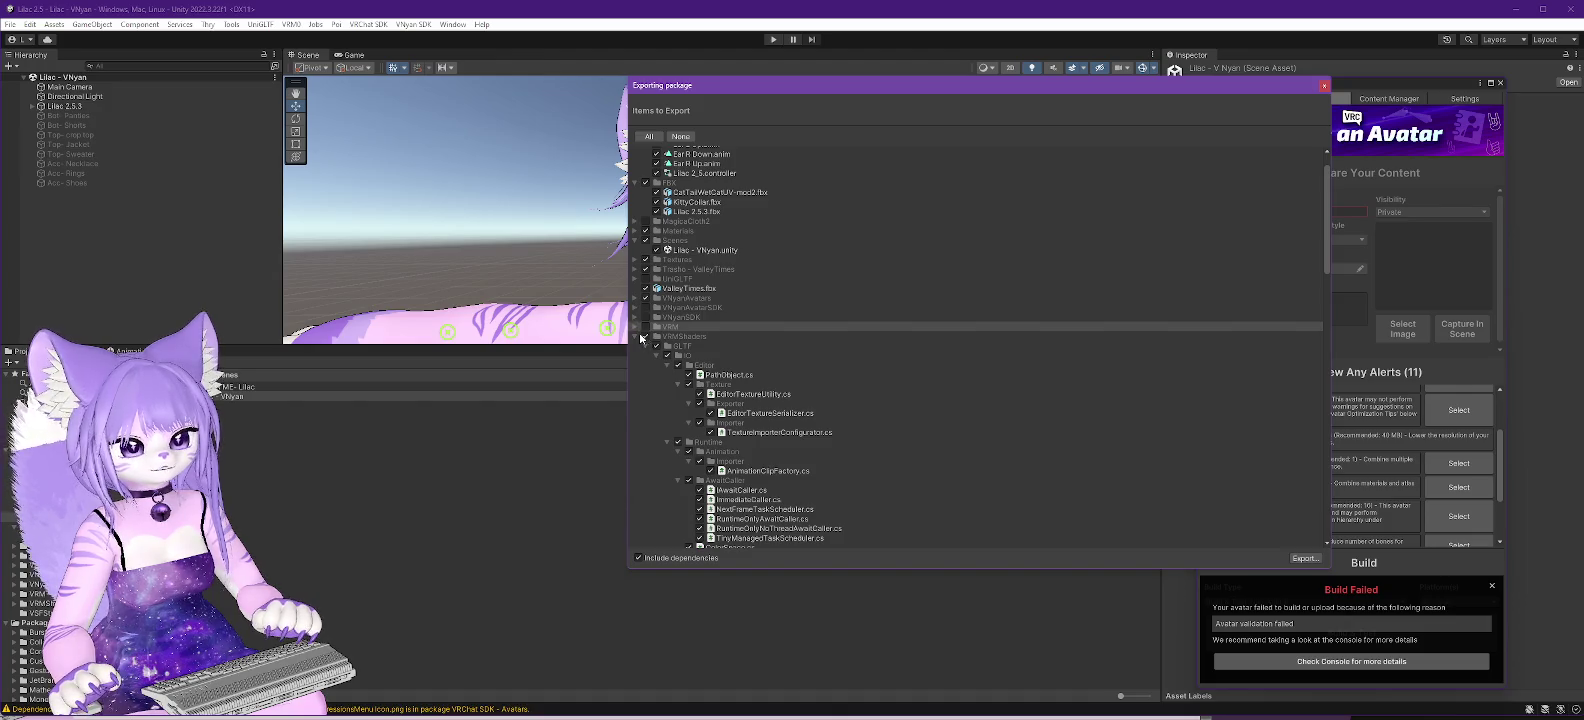
{"action": "left_click", "coordinate": [635, 337]}
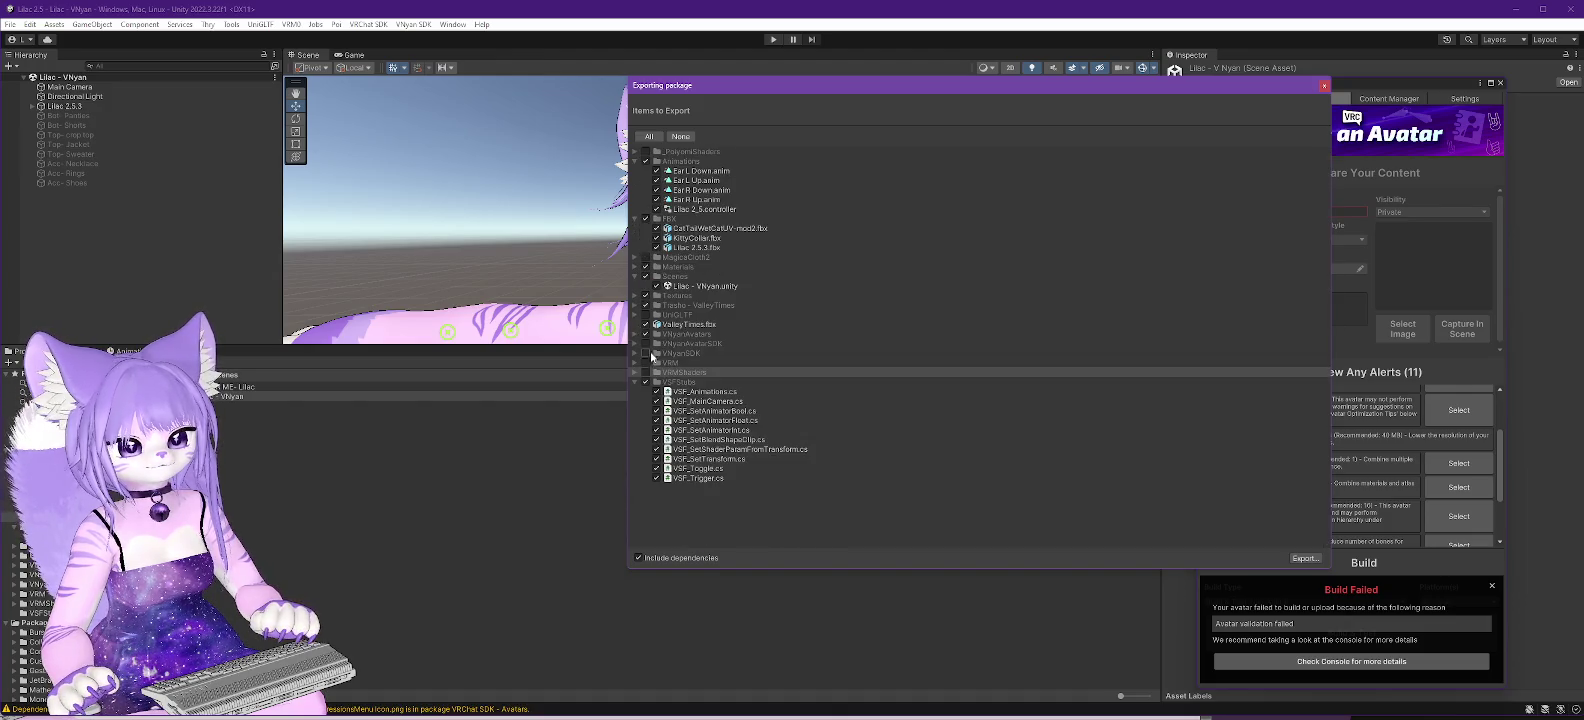
{"action": "left_click", "coordinate": [644, 381]}
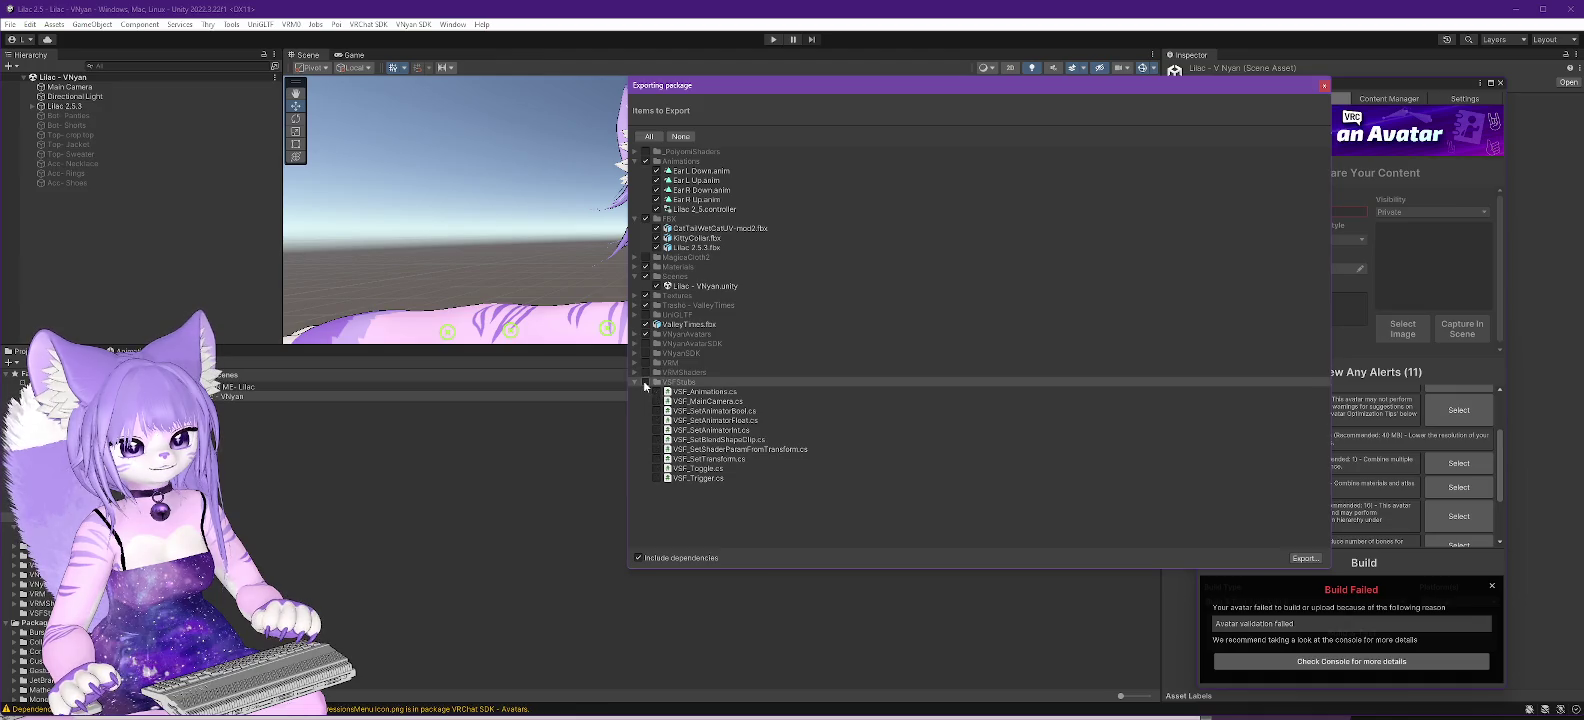
{"action": "left_click", "coordinate": [633, 381]}
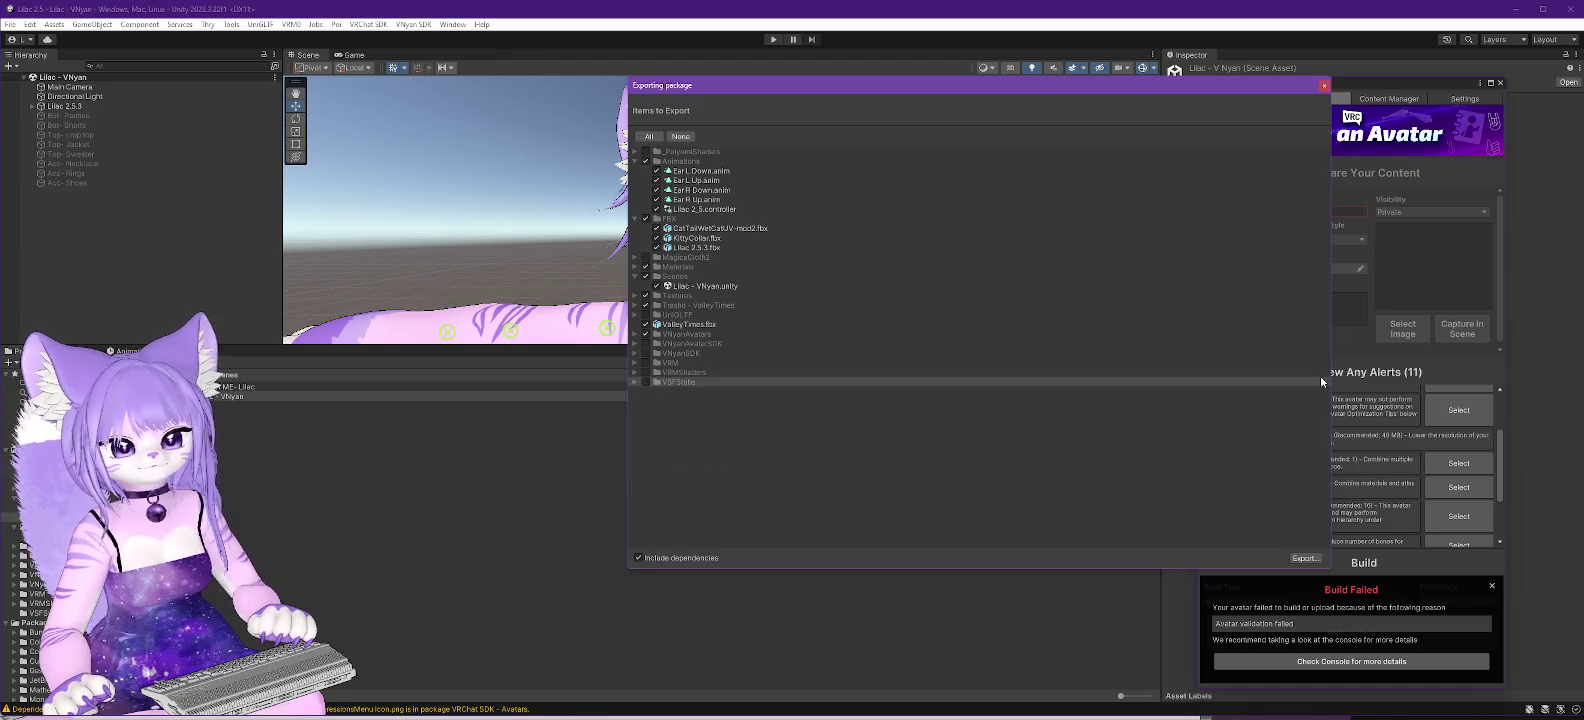
- Export the package as 'Lilac - 2.5.3' into the Twitch Model Lilac folder
{"action": "left_click", "coordinate": [1300, 560]}
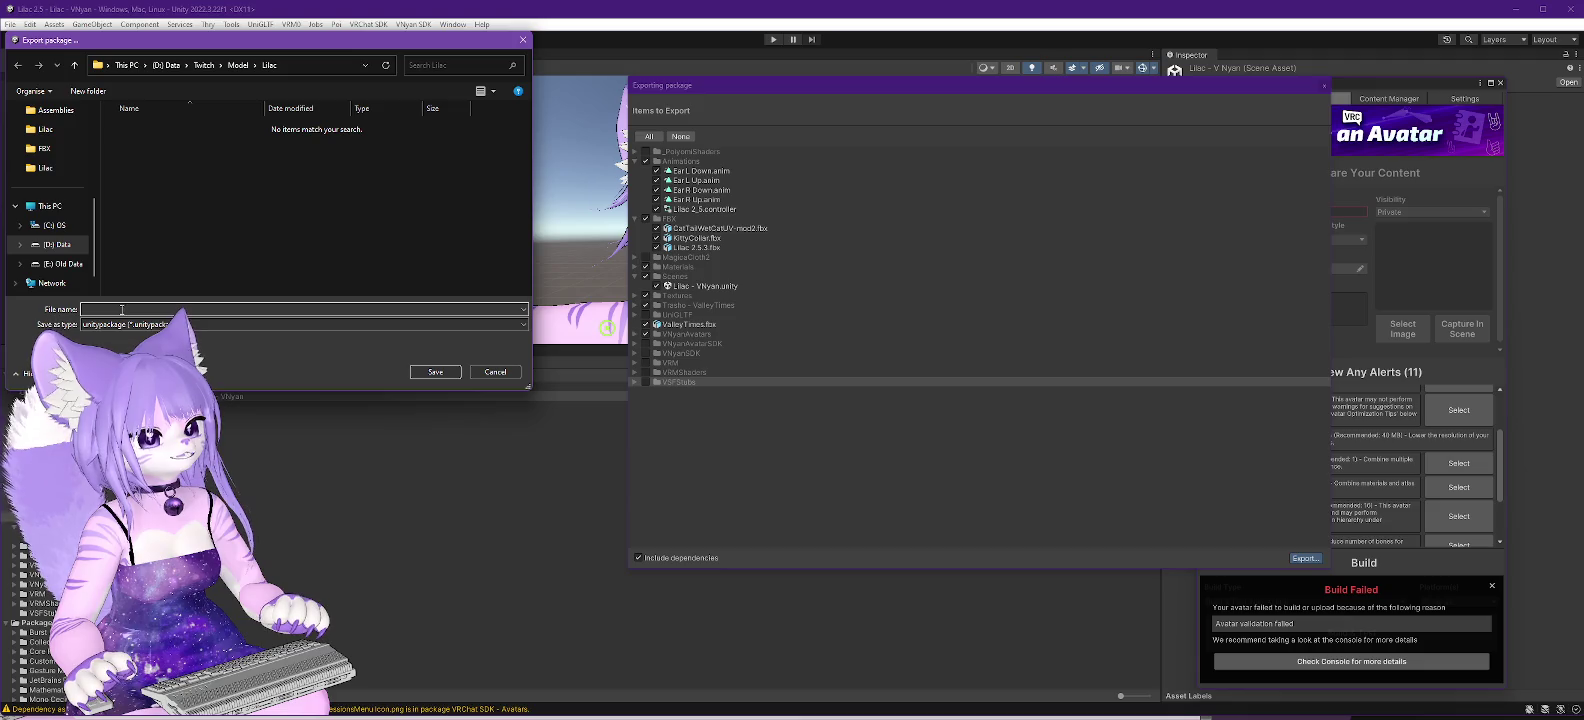
{"action": "type", "text": "Lilac"}
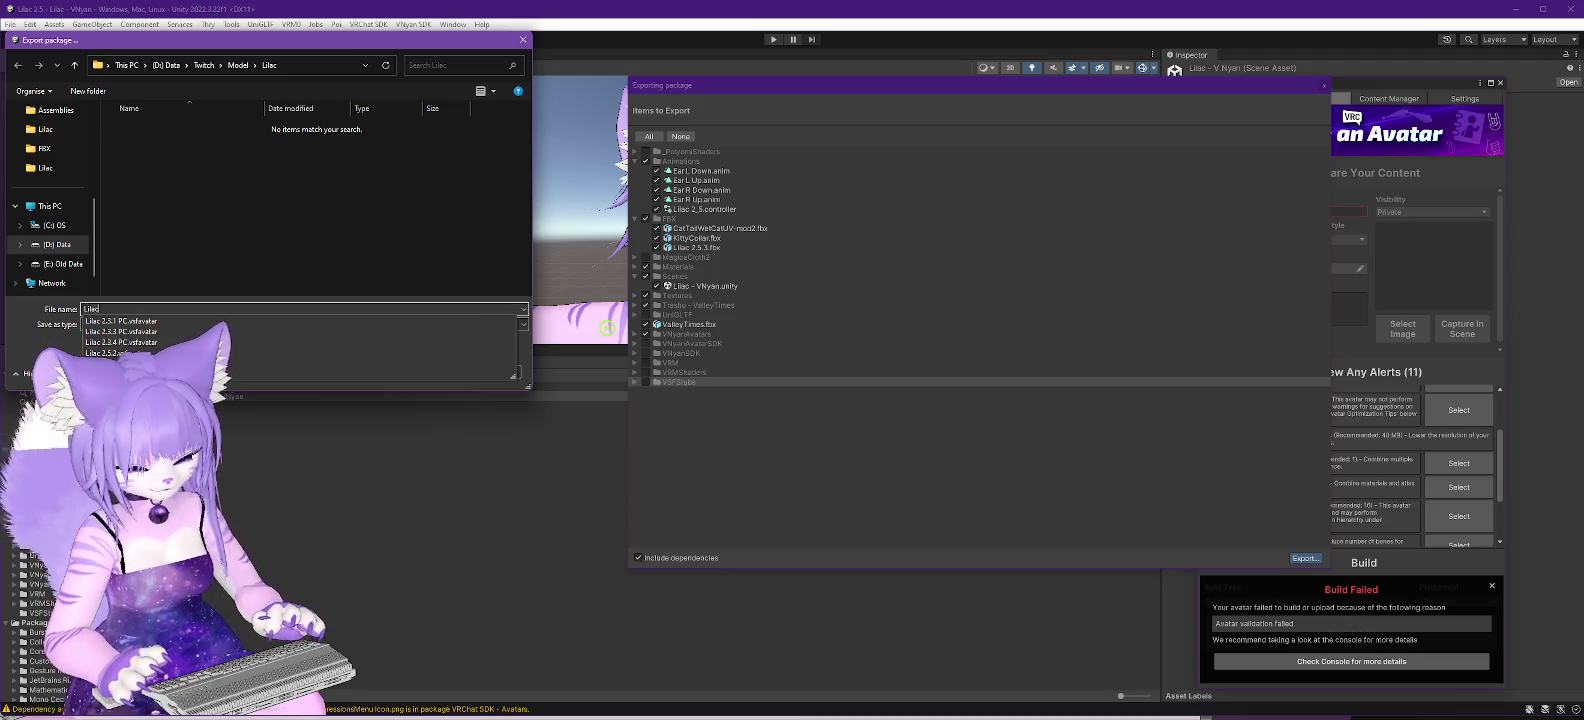
{"action": "type", "text": " - 2.5.3"}
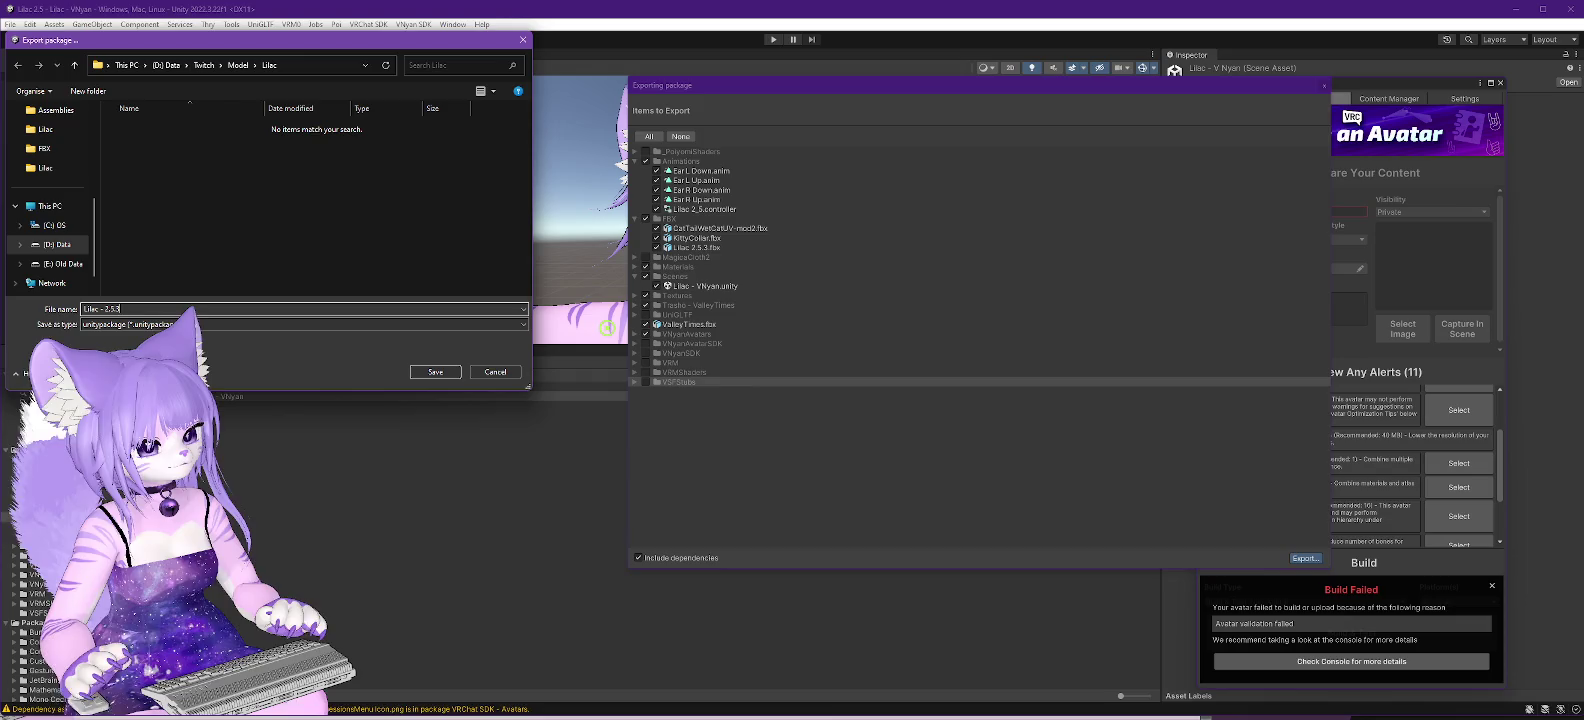
{"action": "left_click", "coordinate": [433, 372]}
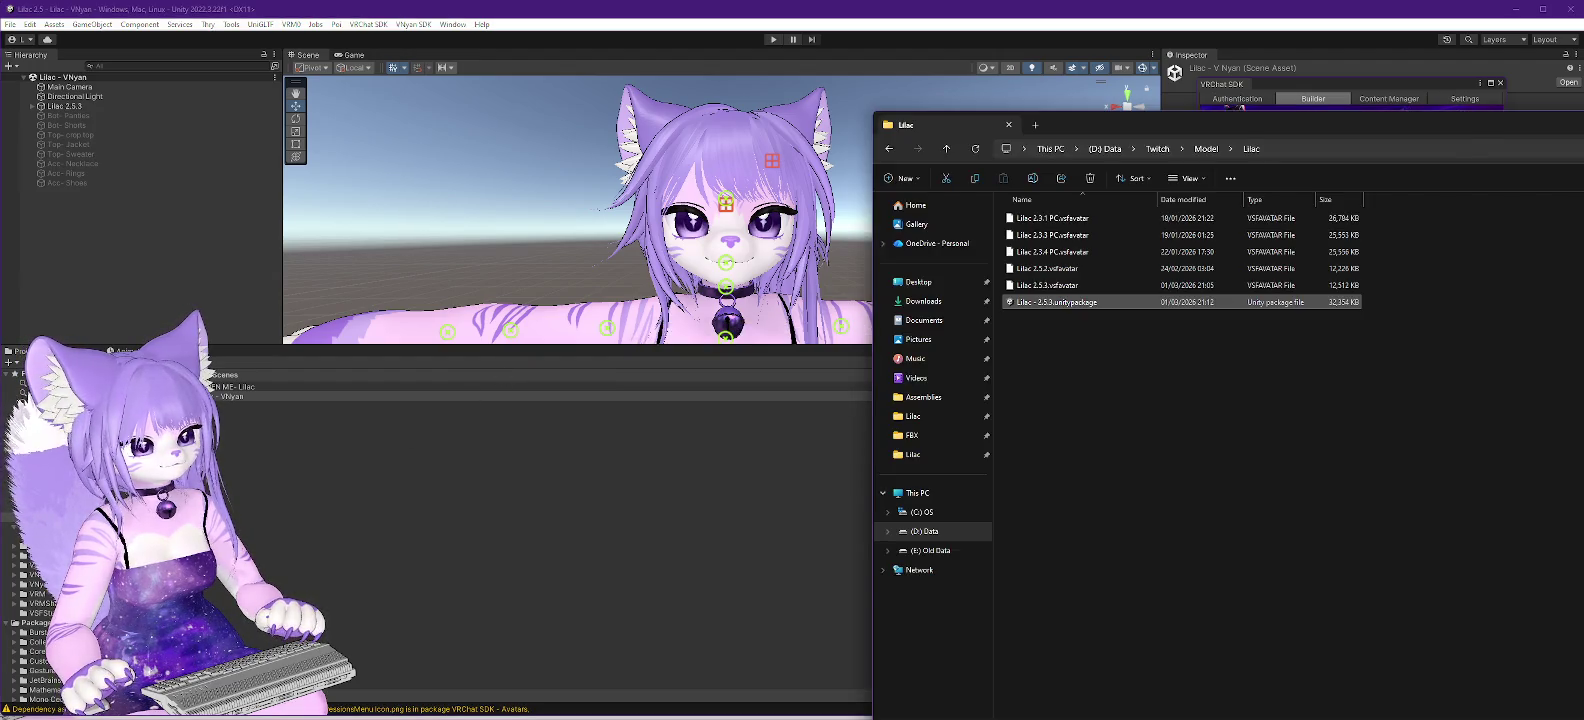
- Minimize Unity and open the Lilac2.0 project's options in Creator Companion
{"action": "key", "text": "alt+Tab"}
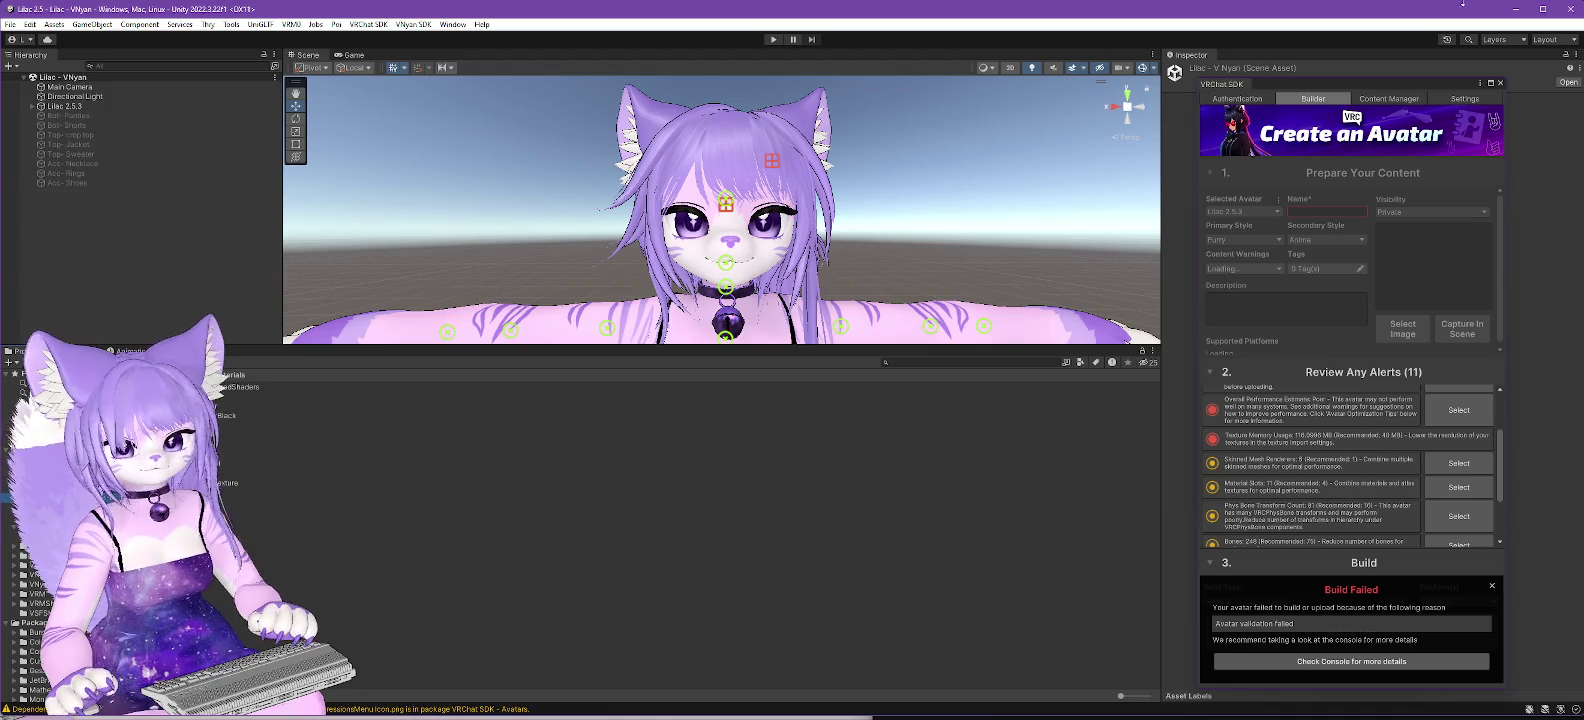
{"action": "left_click", "coordinate": [1516, 12]}
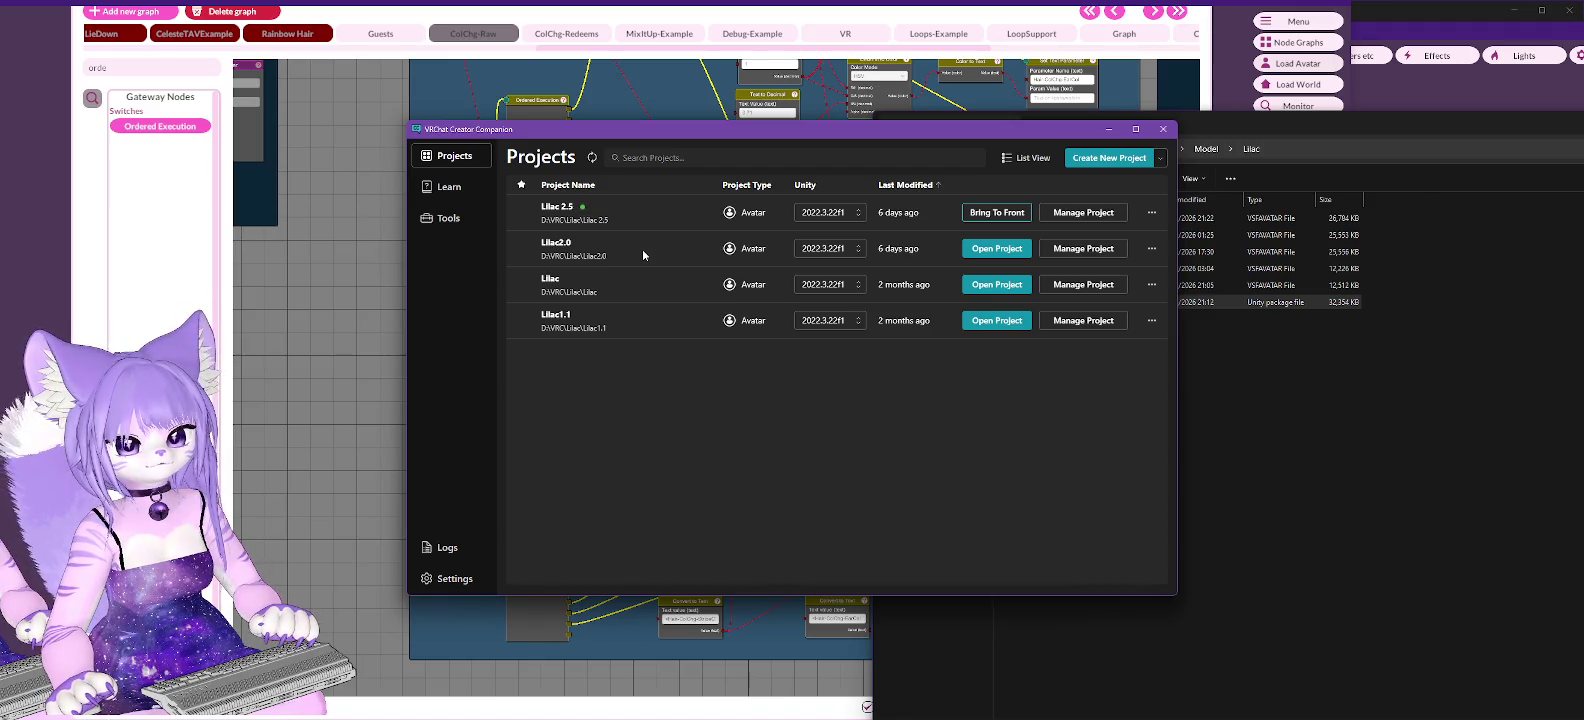
{"action": "left_click", "coordinate": [1152, 249]}
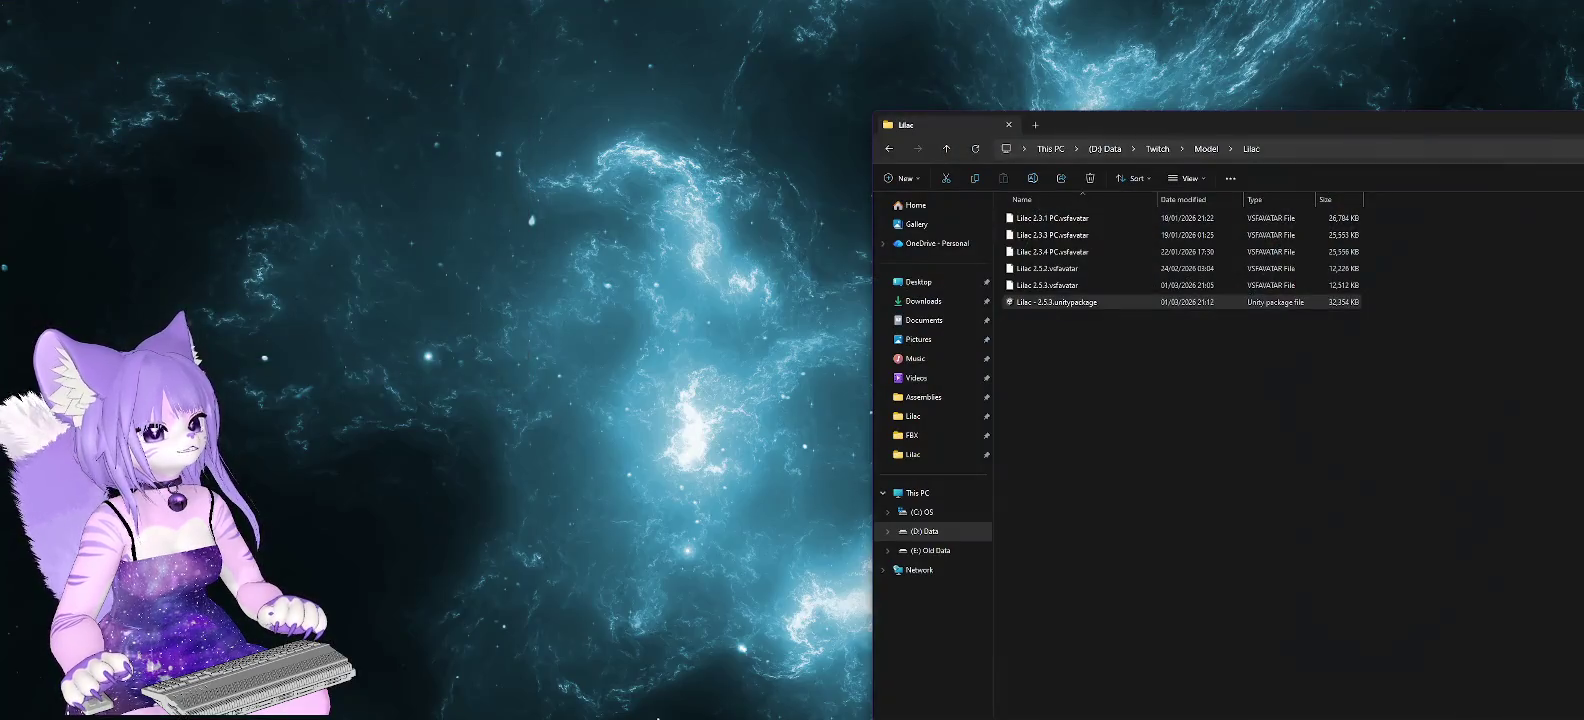
- In File Explorer, browse to D:\Data\VRC\Lilac and select the Lilac2.0 folder
{"action": "left_click", "coordinate": [1348, 373]}
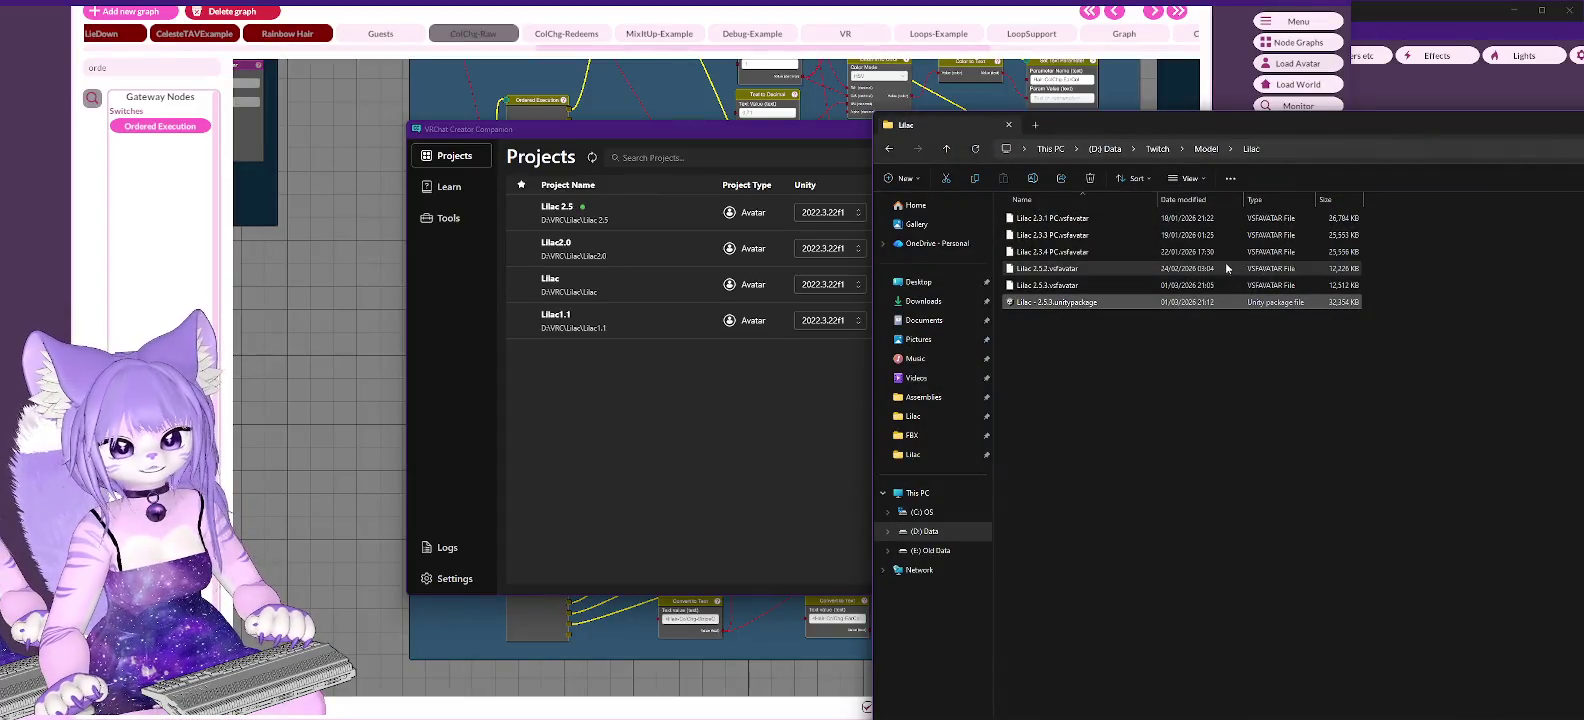
{"action": "left_click", "coordinate": [1105, 148]}
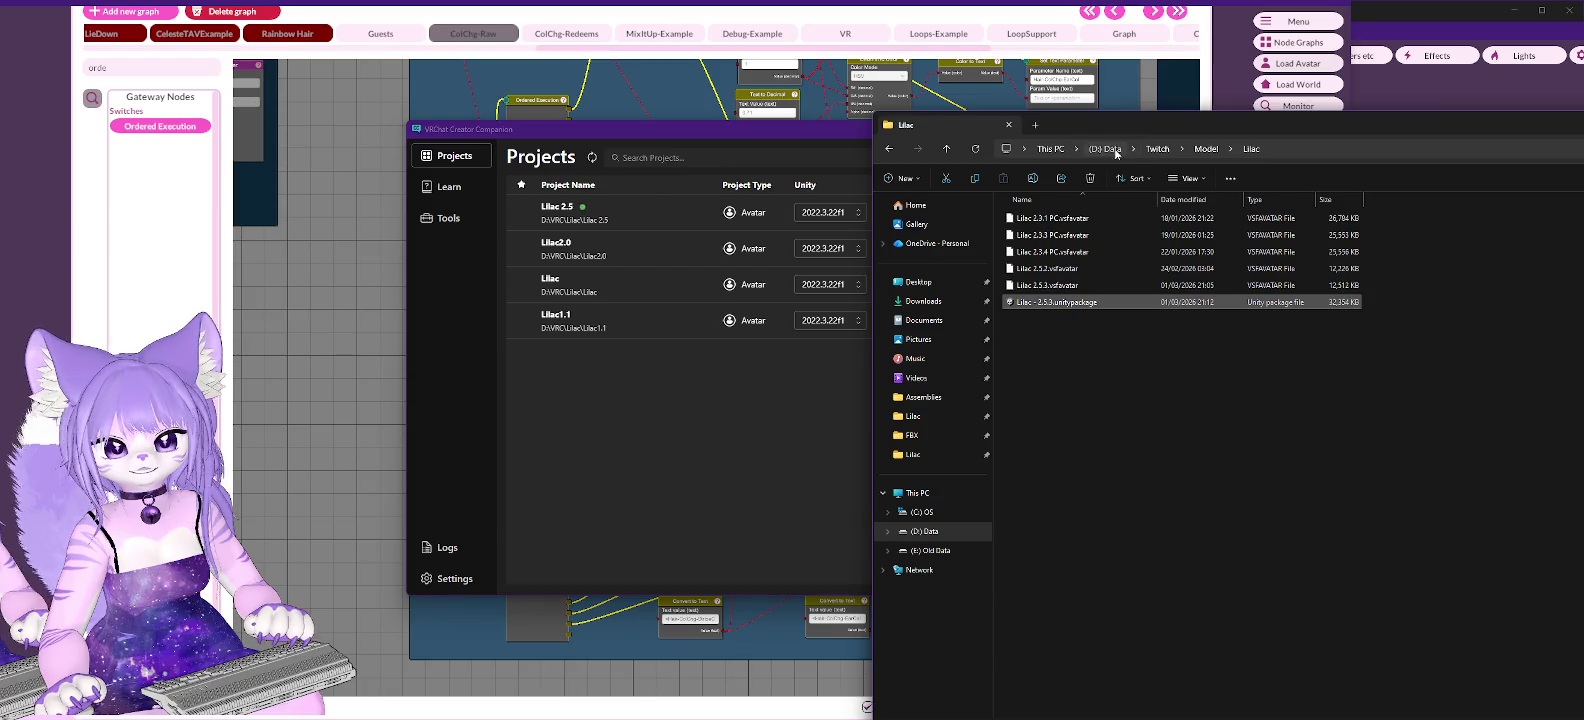
{"action": "double_click", "coordinate": [1022, 571]}
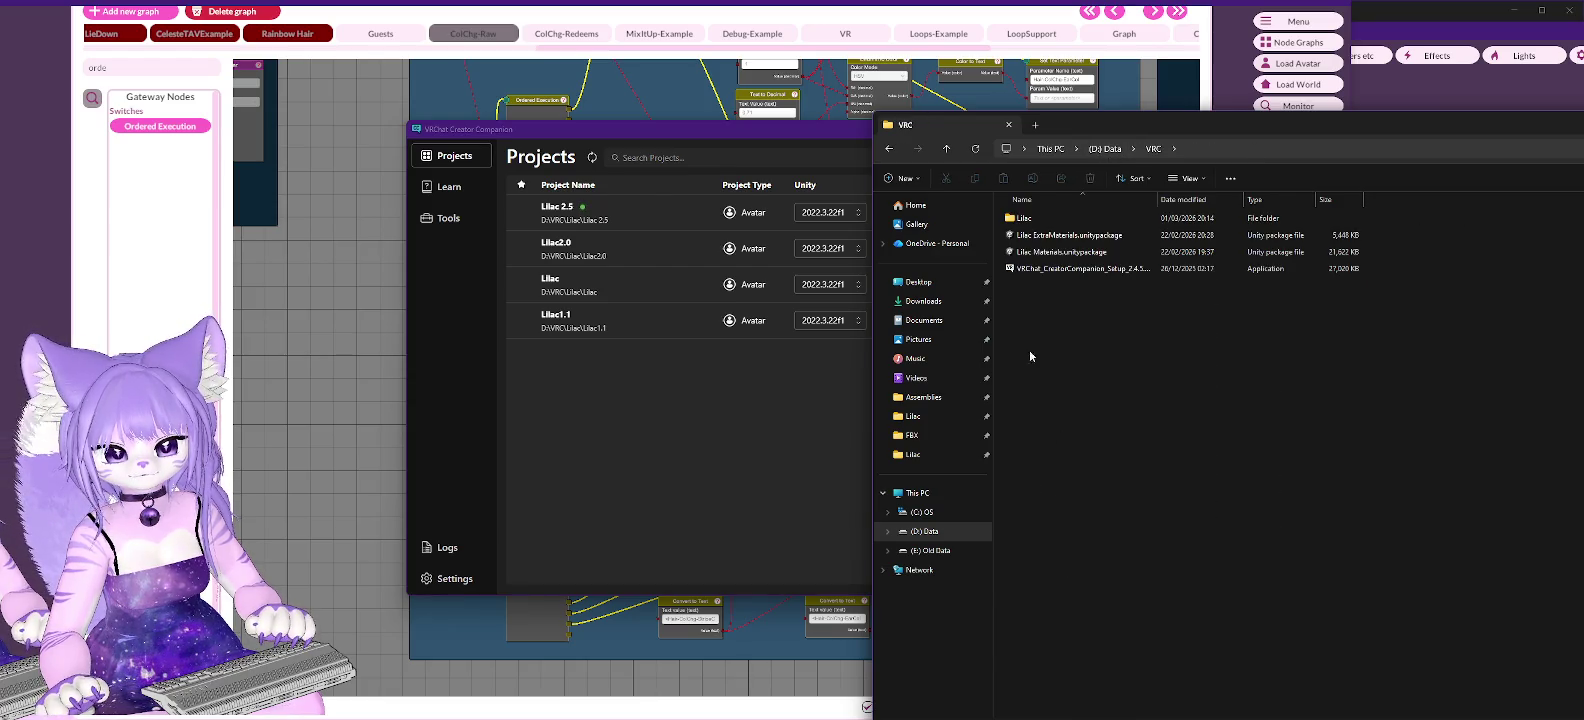
{"action": "double_click", "coordinate": [1040, 235]}
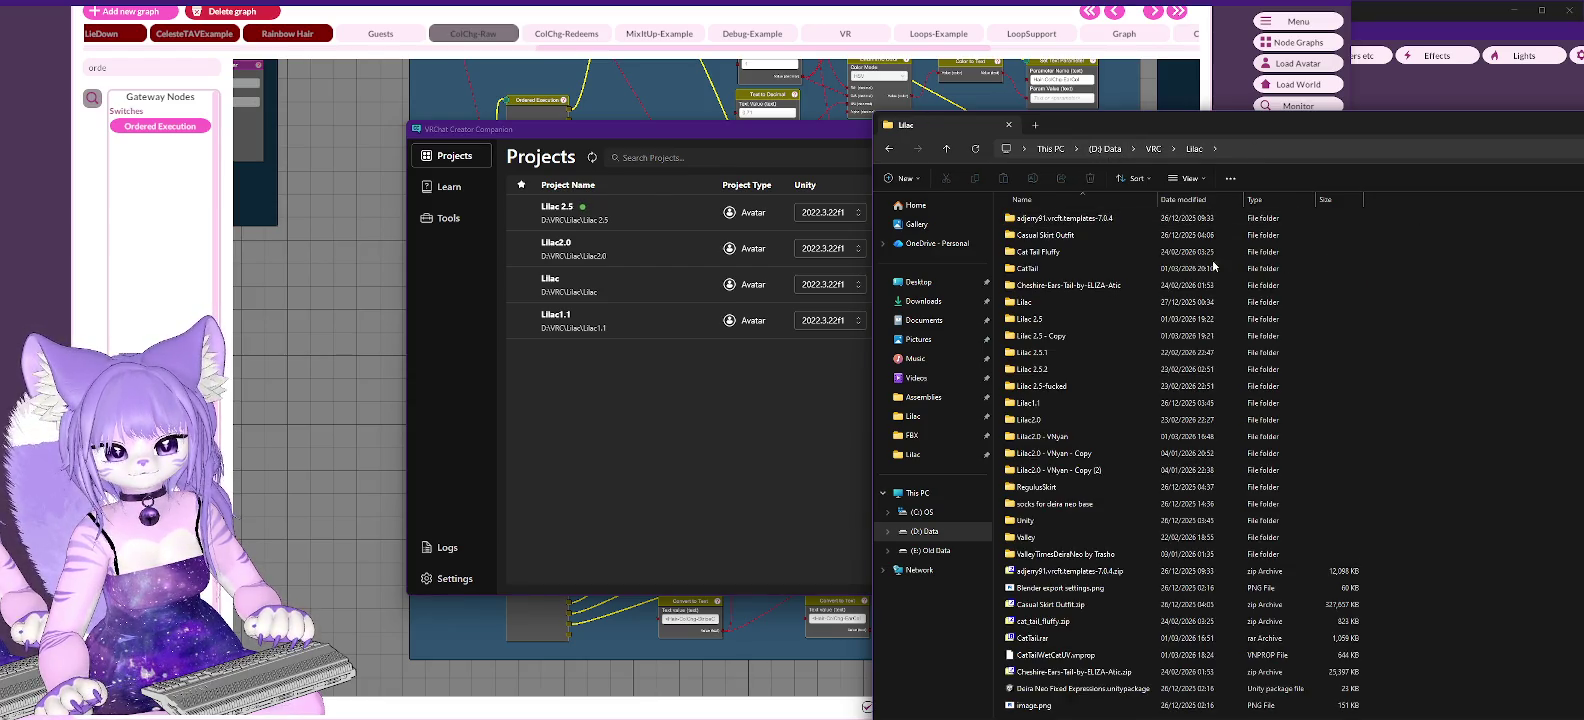
{"action": "left_click", "coordinate": [1023, 423]}
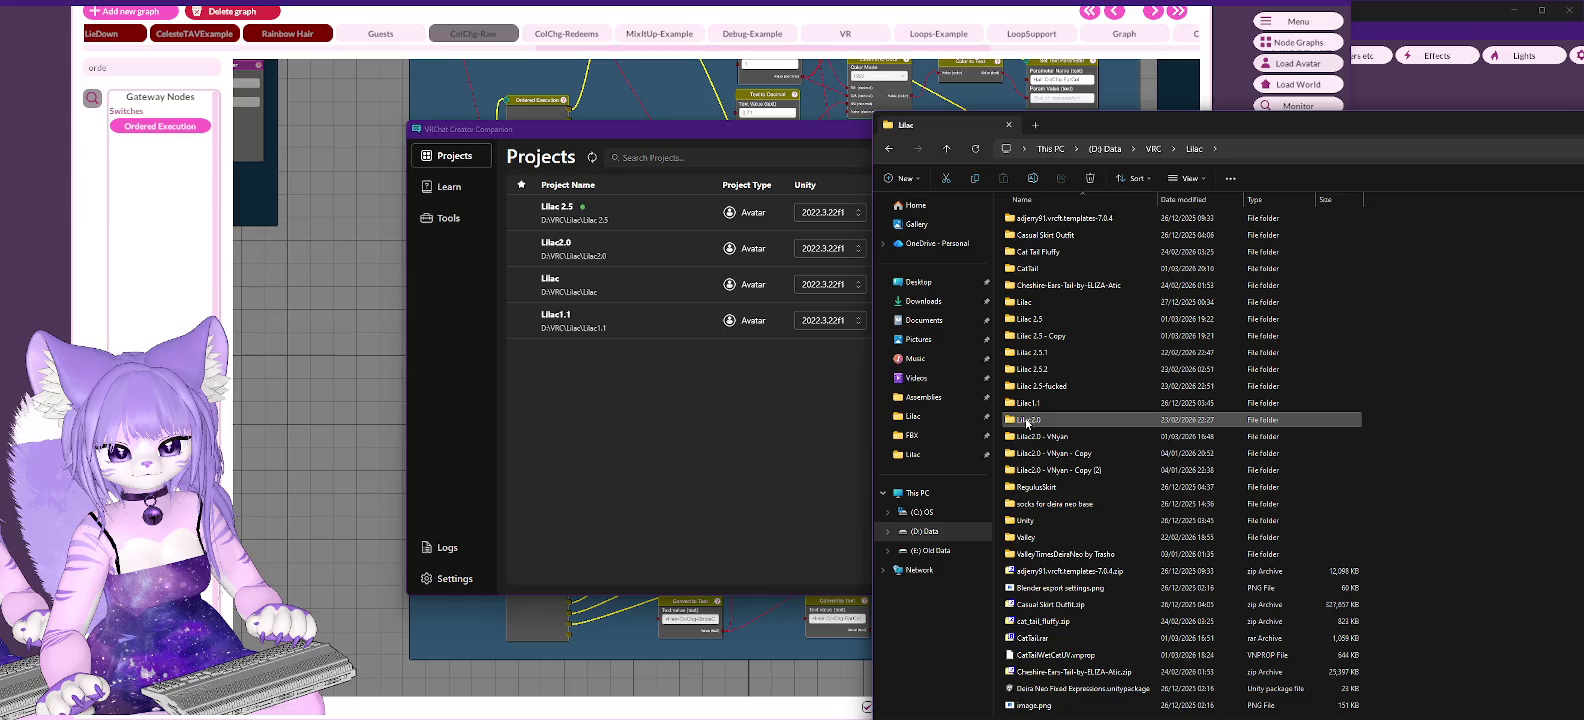
- Duplicate the Lilac2.0 project folder in place using Copy here
{"action": "mouse_move", "coordinate": [1027, 423]}
{"action": "left_mouse_down"}
{"action": "mouse_move", "coordinate": [1463, 420]}
{"action": "mouse_move", "coordinate": [1439, 429]}
{"action": "left_mouse_up"}
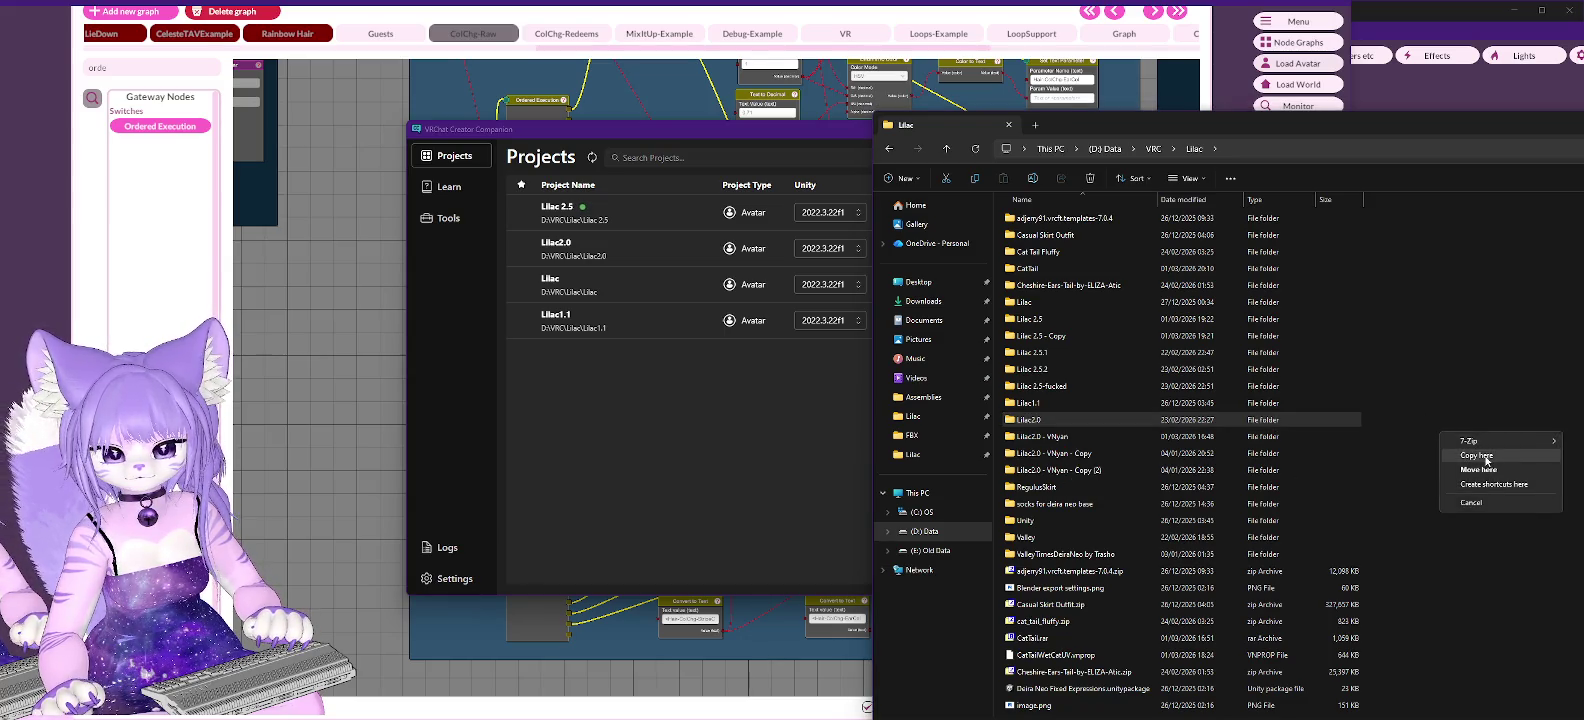
{"action": "left_click", "coordinate": [1484, 456]}
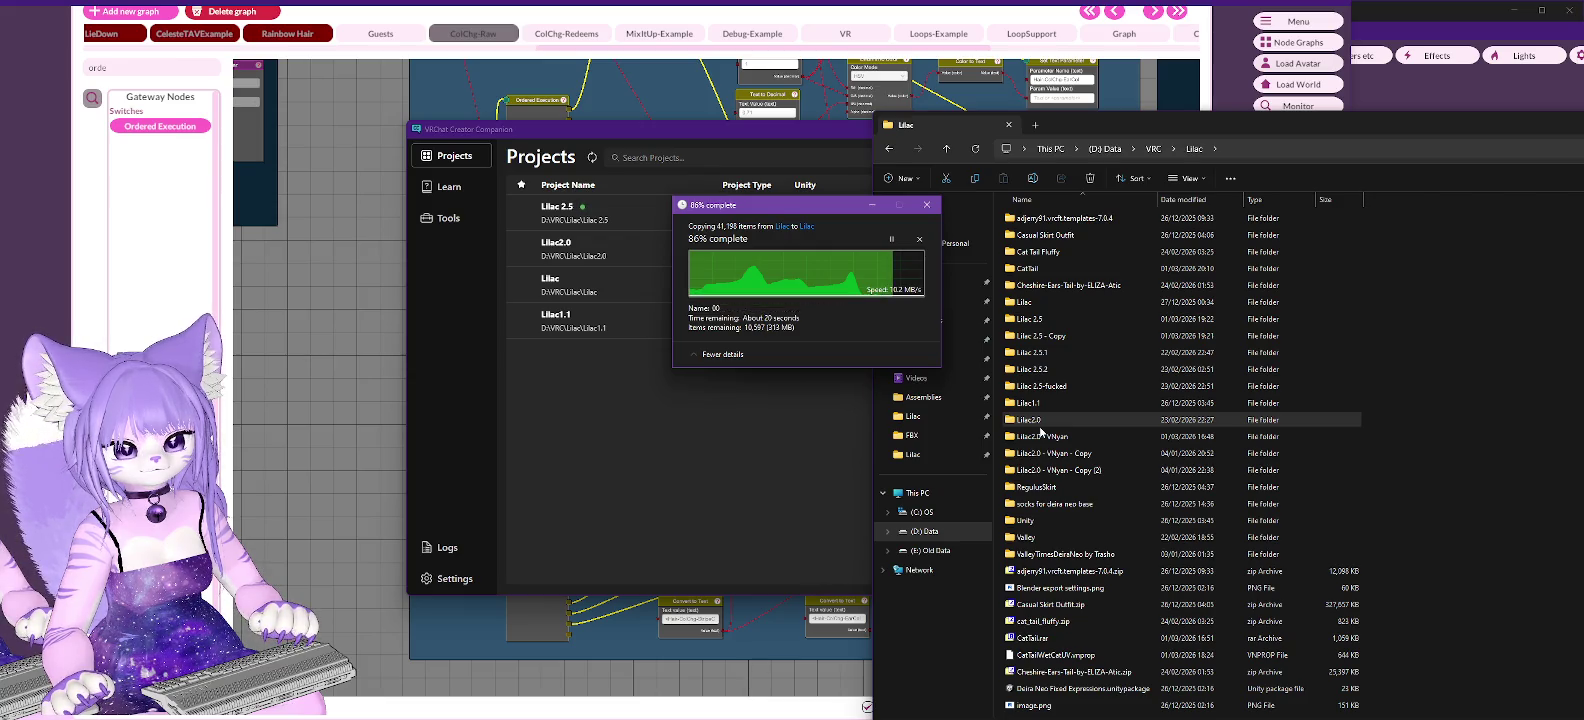
{"action": "left_click", "coordinate": [1036, 425]}
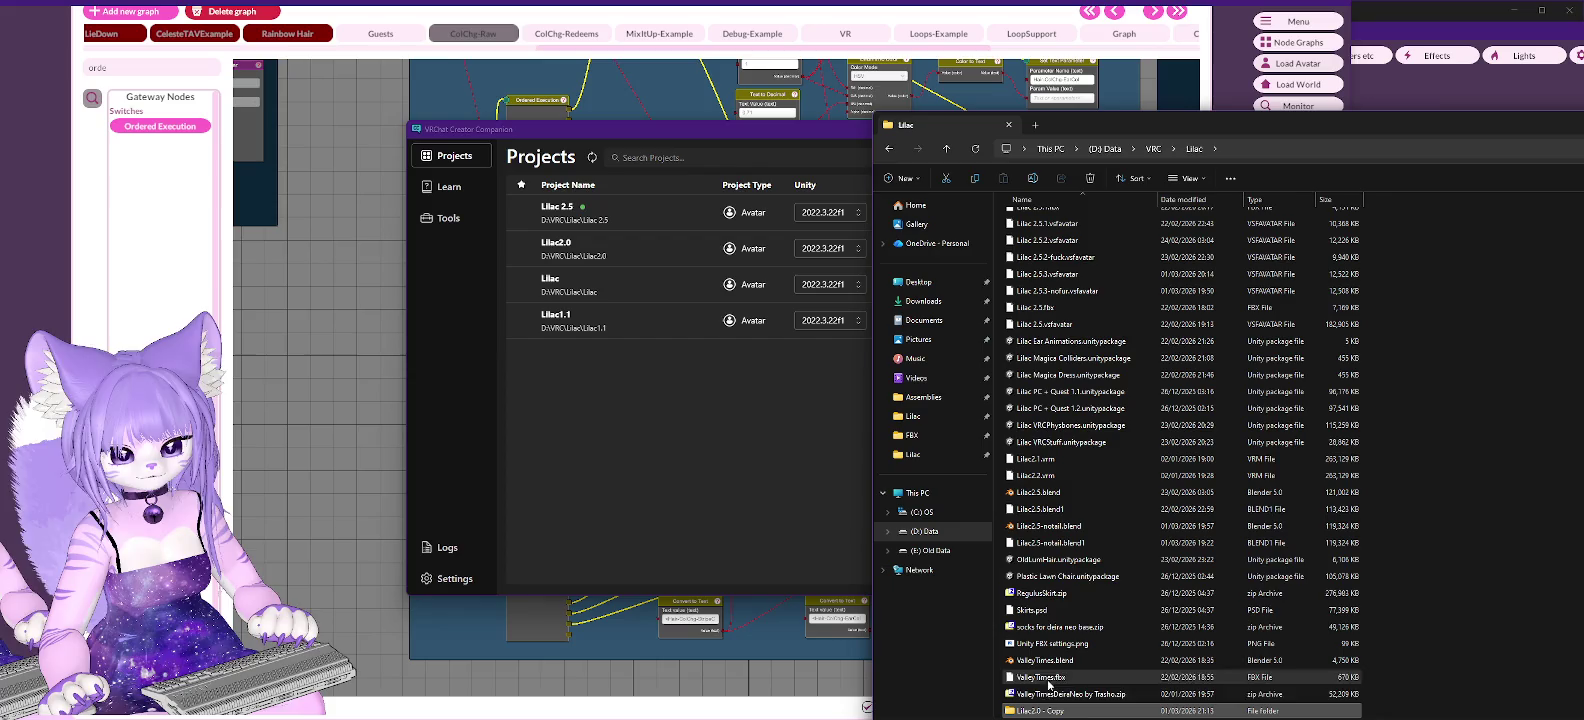
- Rename the copied folder to 'Lilac2.5 - VRChat'
{"action": "left_click", "coordinate": [1047, 712]}
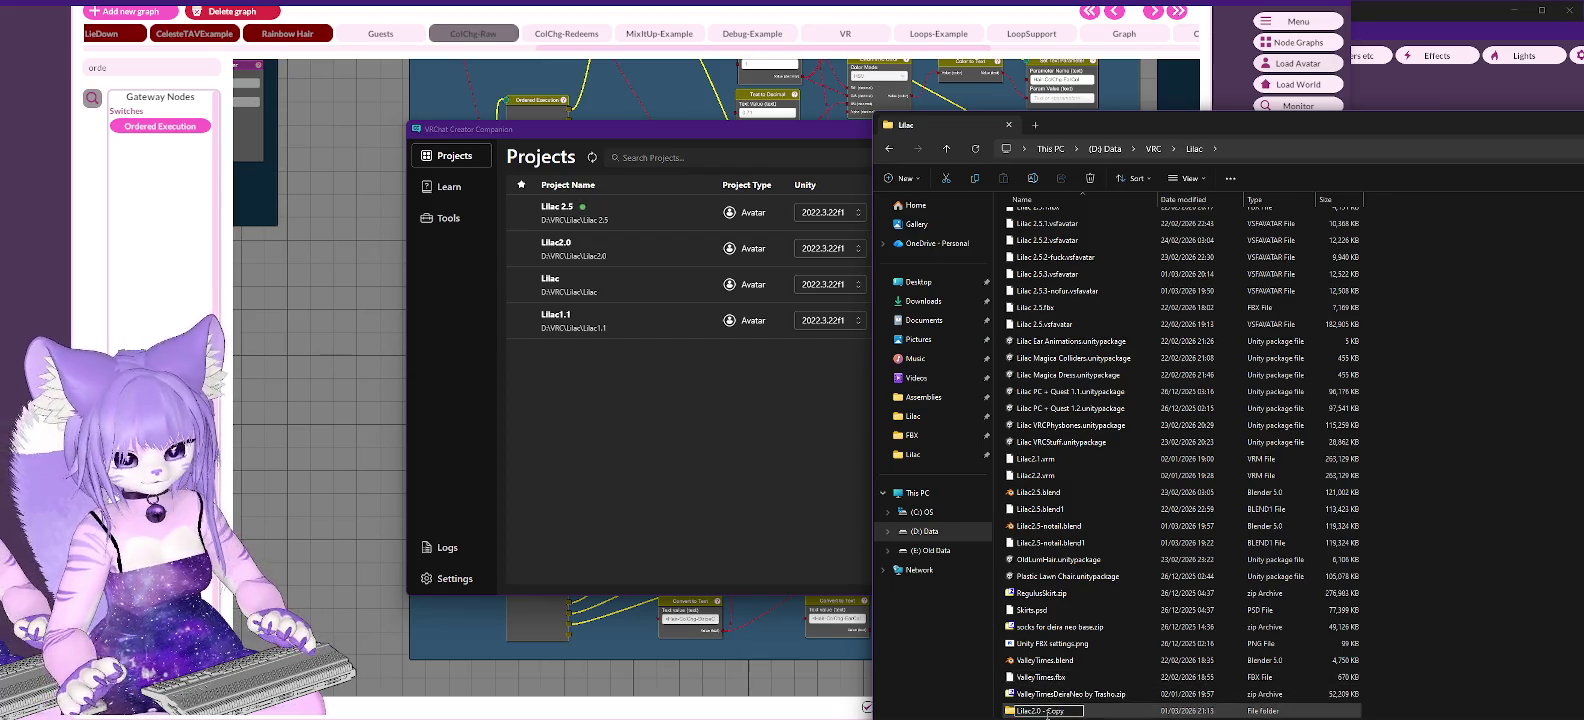
{"action": "key", "text": "BackSpace"}
{"action": "key", "text": "BackSpace"}
{"action": "key", "text": "BackSpace"}
{"action": "type", "text": "Lilac2.5"}
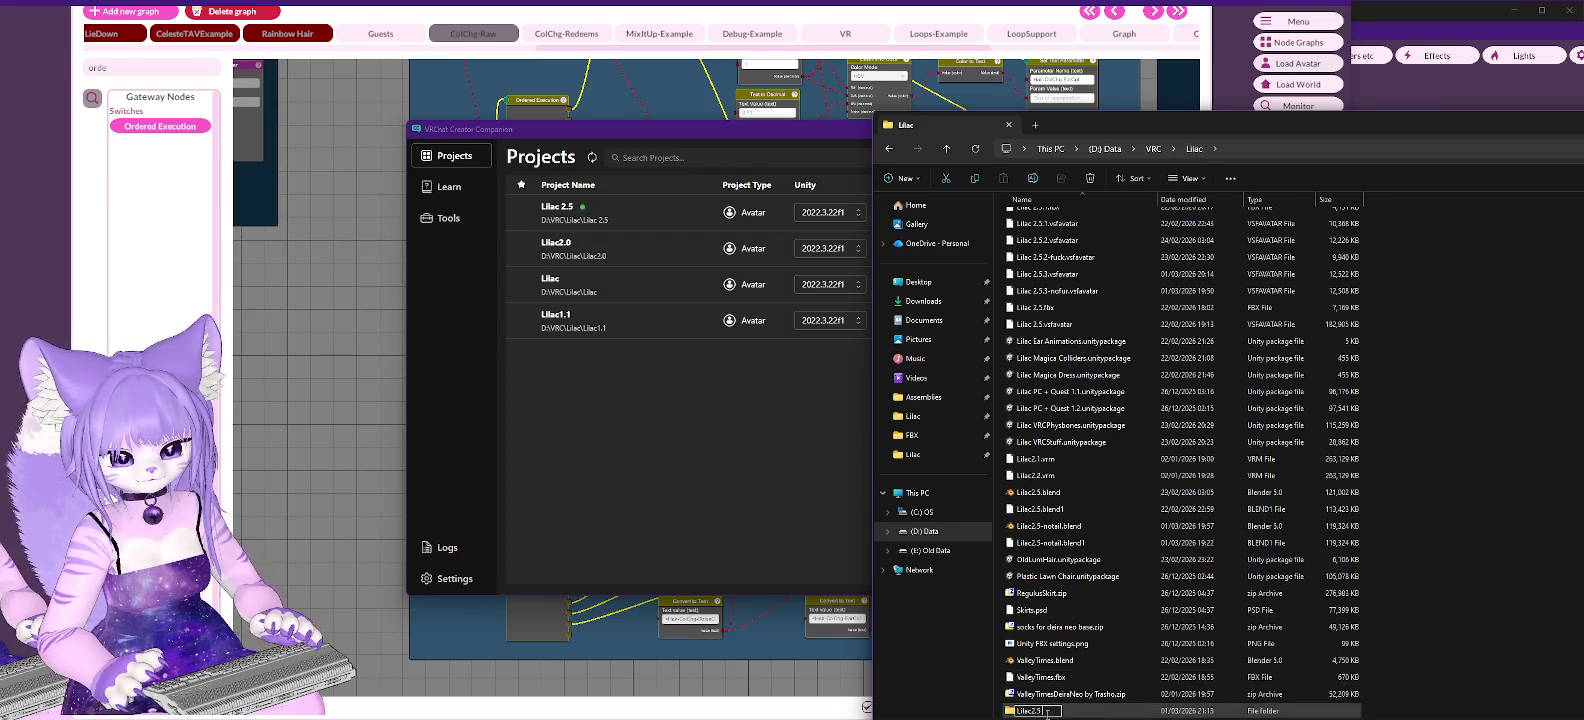
{"action": "type", "text": "-not"}
{"action": "key", "text": "Return"}
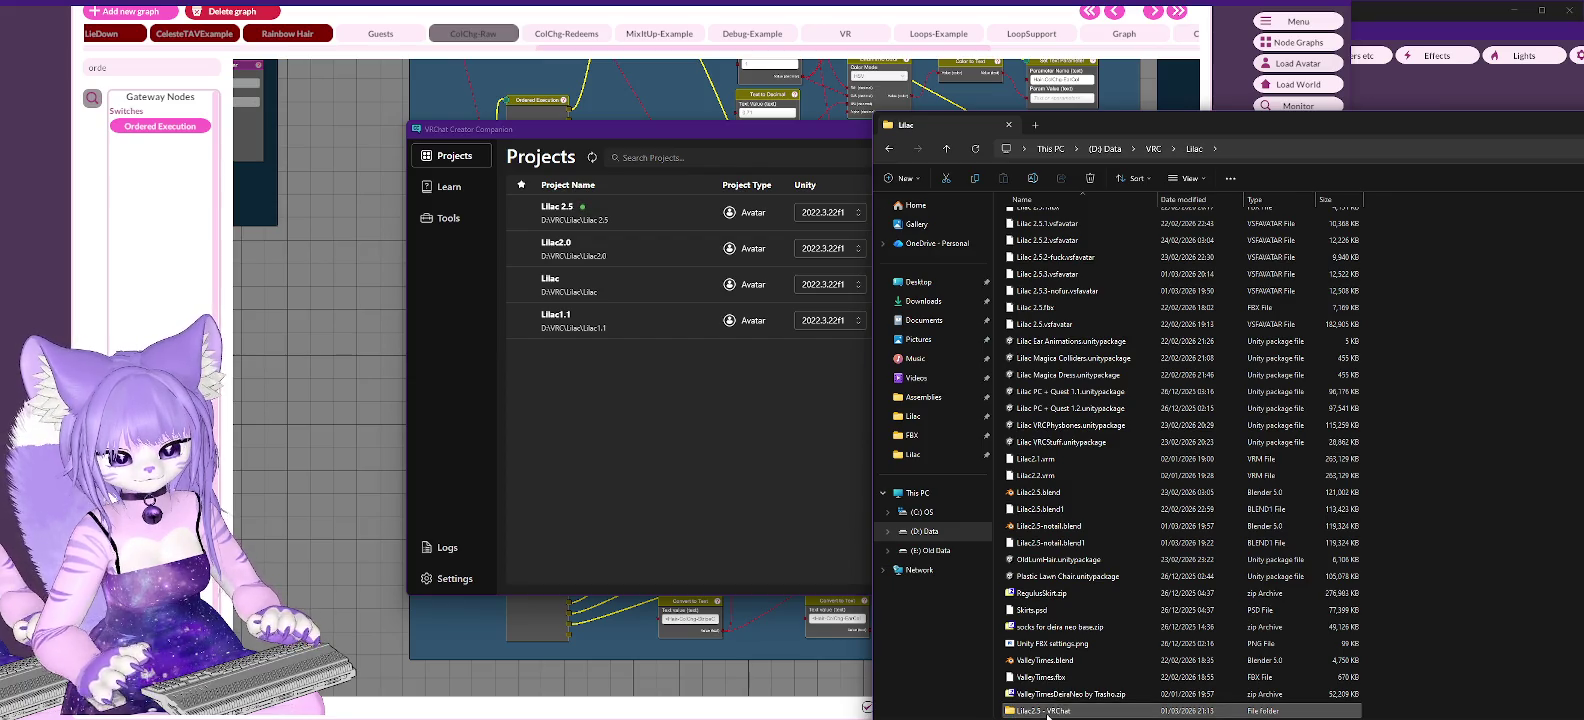
{"action": "left_click", "coordinate": [630, 416]}
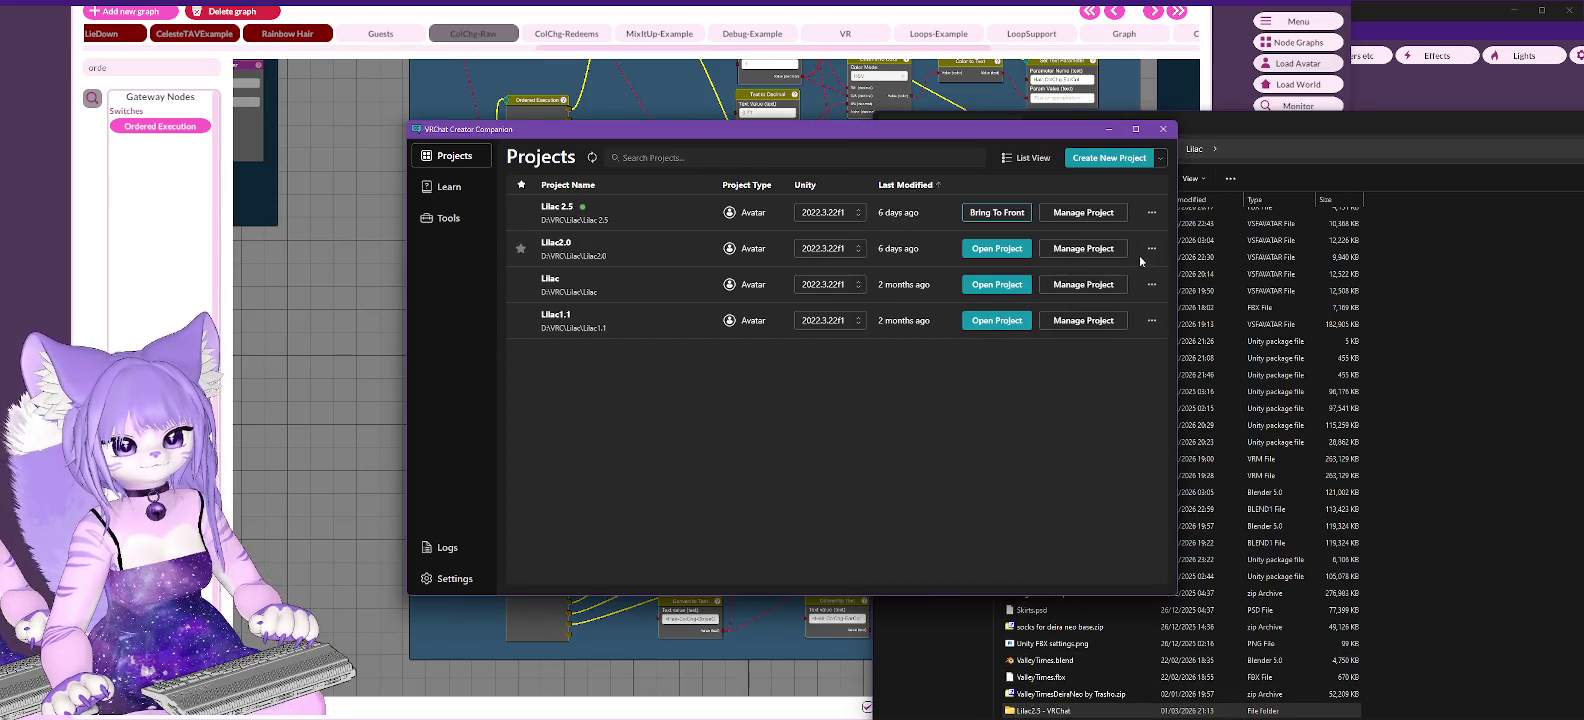
- Rename the project folder to 'Lilac 2.5 - VRChat' while browsing to add an existing project
{"action": "left_click", "coordinate": [1115, 162]}
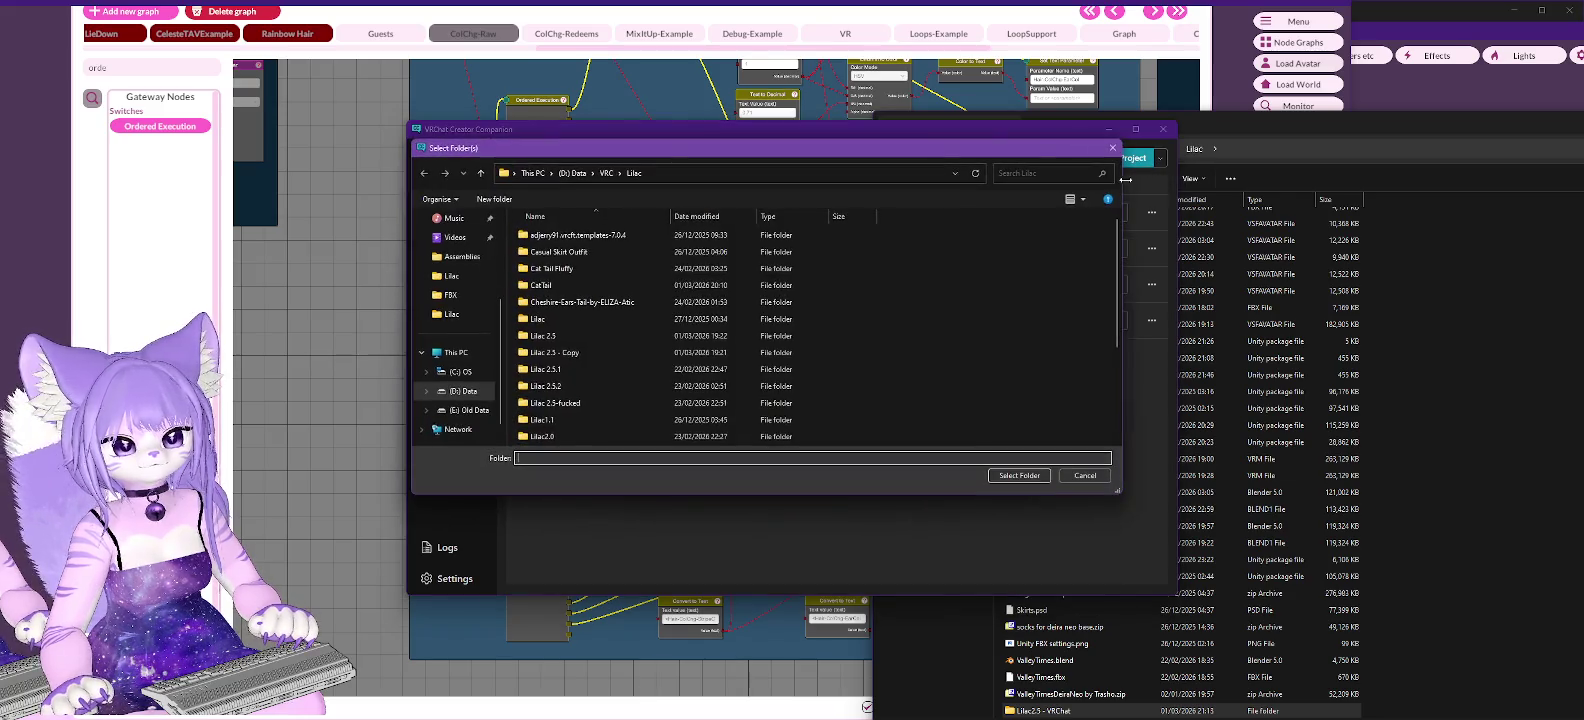
{"action": "double_click", "coordinate": [568, 408]}
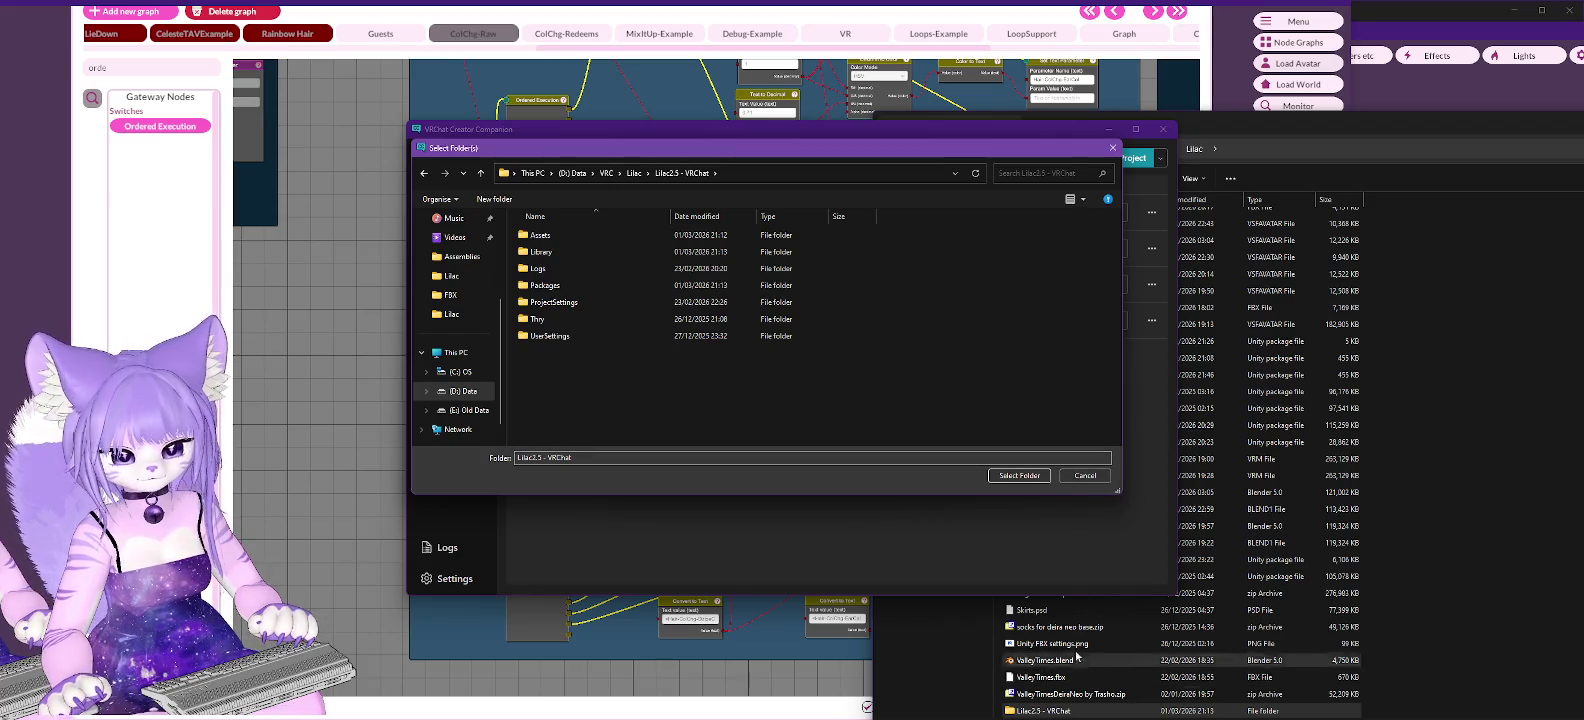
{"action": "left_click", "coordinate": [1088, 475]}
{"action": "left_click", "coordinate": [1100, 710]}
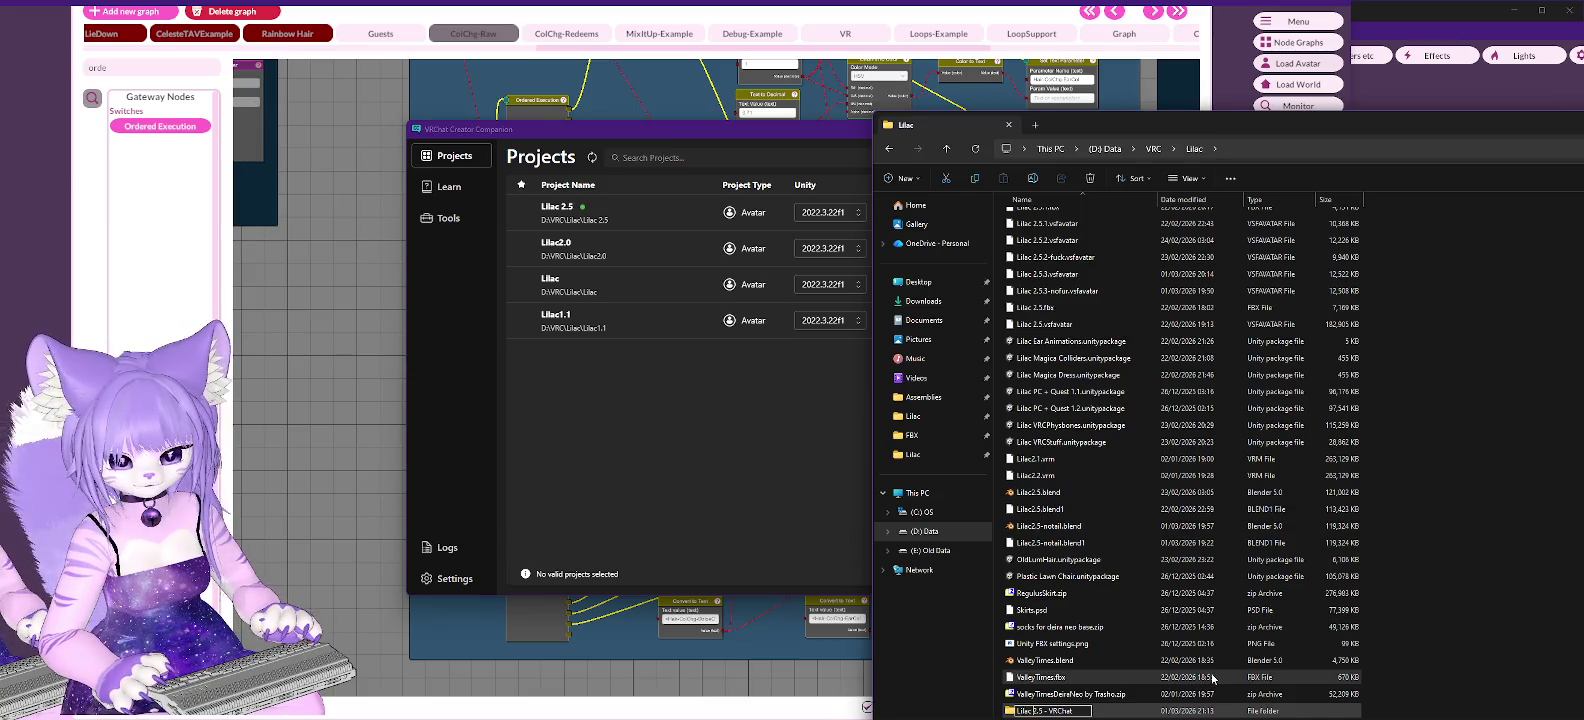
{"action": "key", "text": "Return"}
{"action": "left_click", "coordinate": [754, 500]}
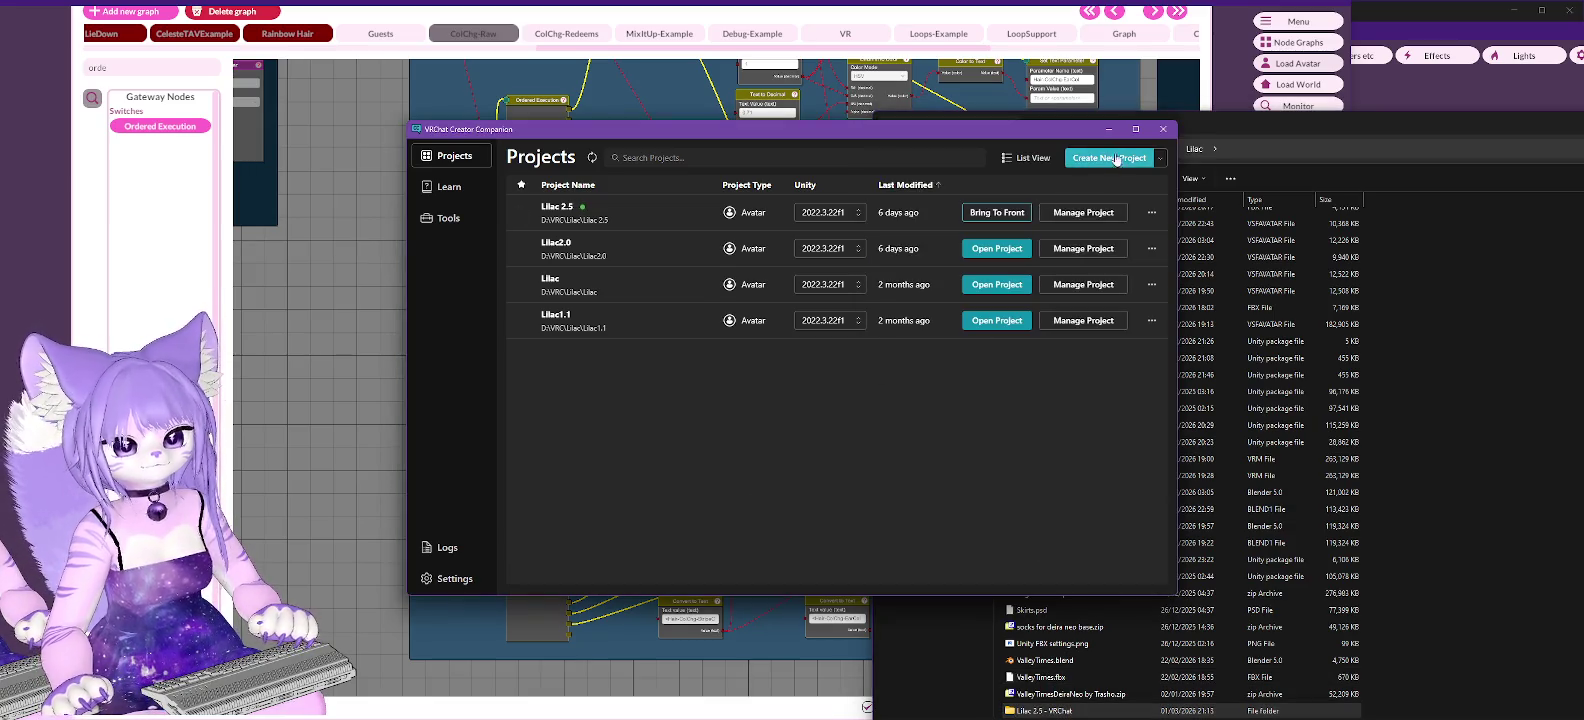
- Add the Lilac 2.5 - VRChat folder as an existing project and open it in Unity
{"action": "left_click", "coordinate": [1160, 158]}
{"action": "left_click", "coordinate": [1131, 188]}
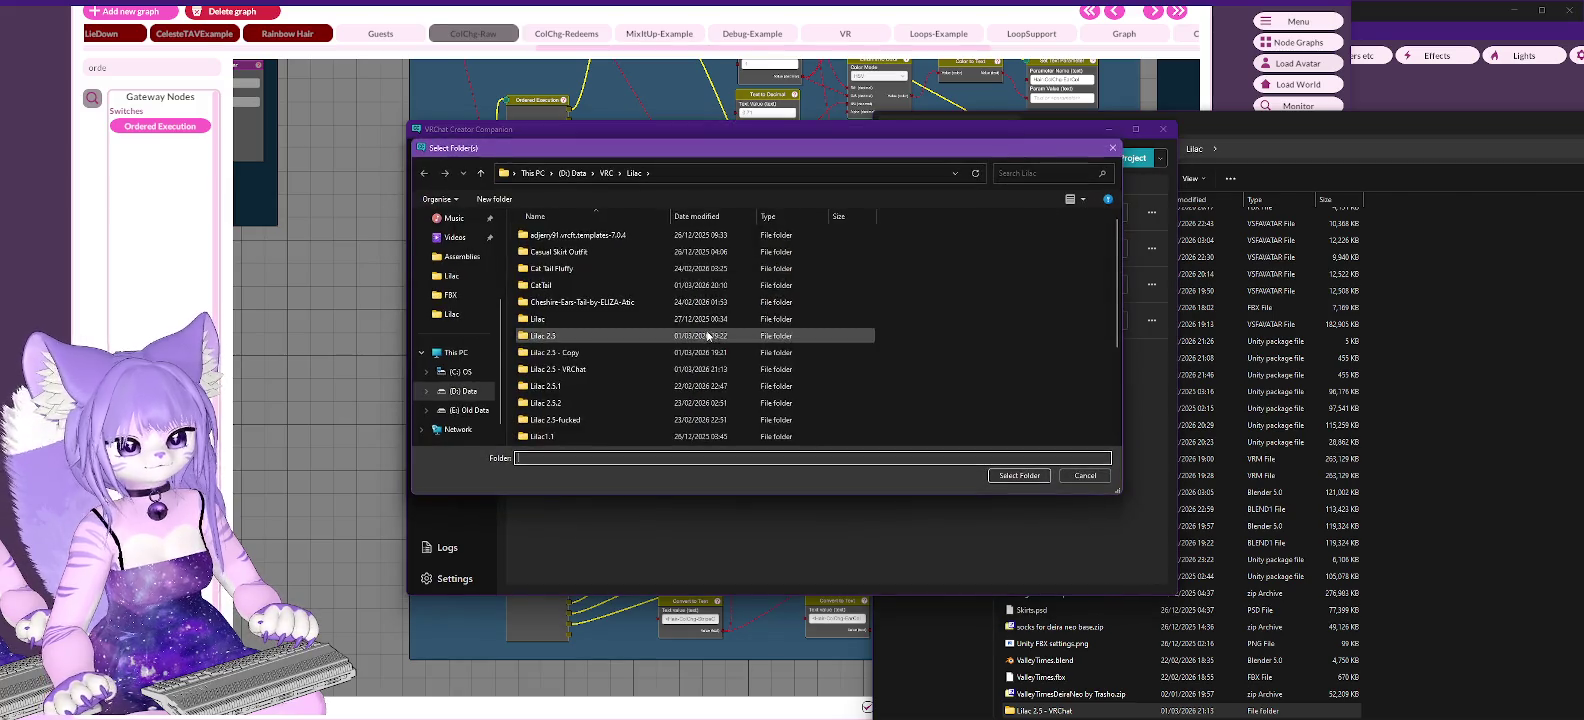
{"action": "scroll", "coordinate": [604, 304], "scroll_direction": "up", "scroll_amount": 3}
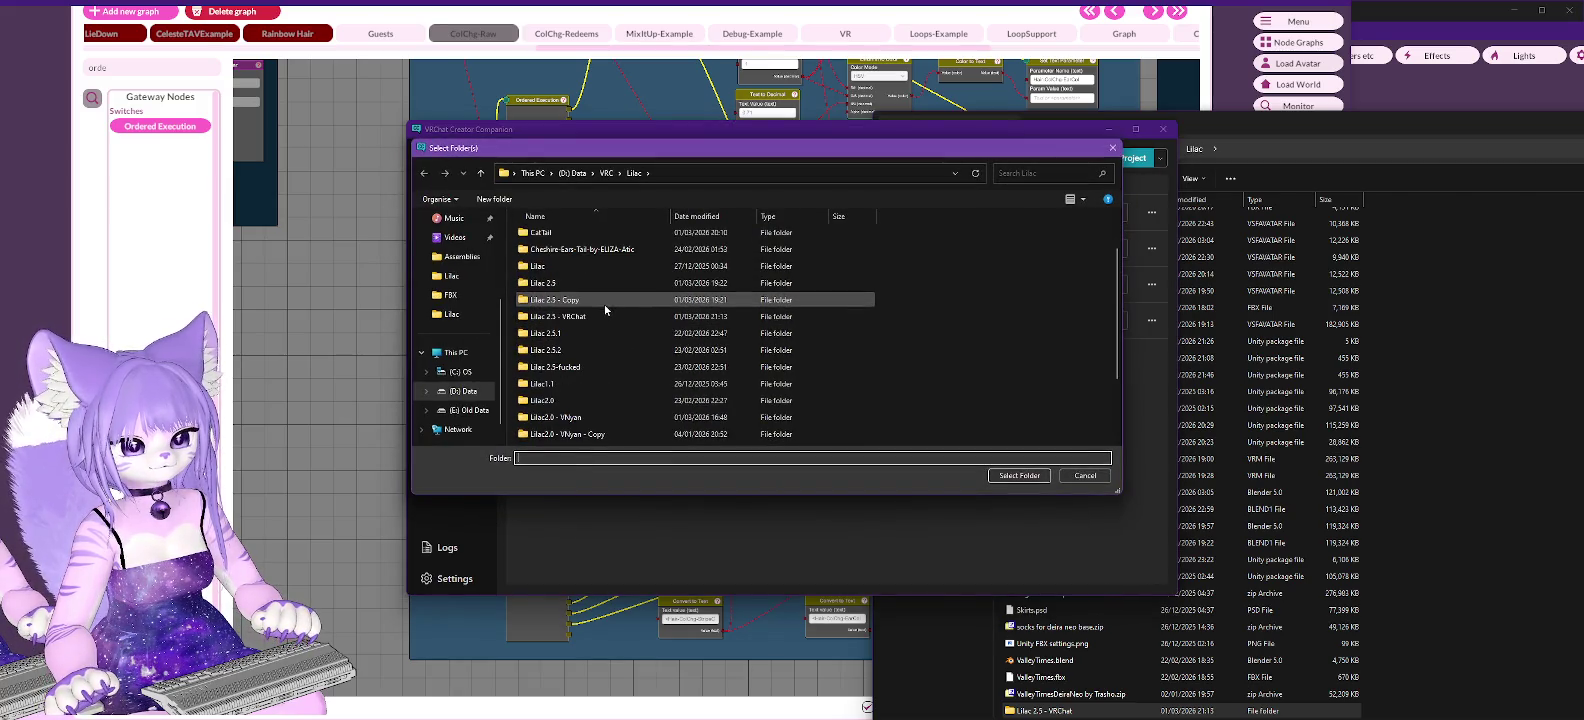
{"action": "double_click", "coordinate": [547, 318]}
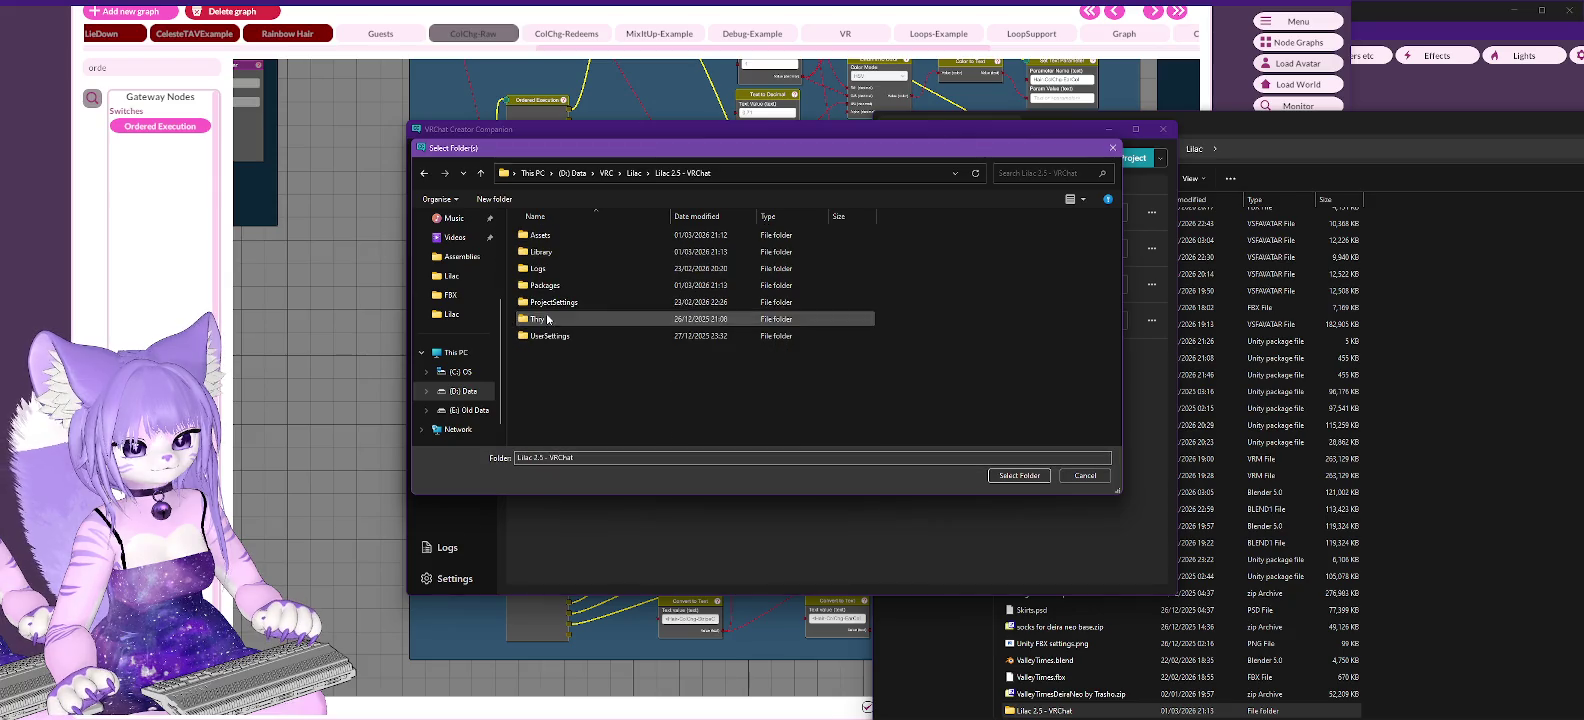
{"action": "left_click", "coordinate": [1038, 476]}
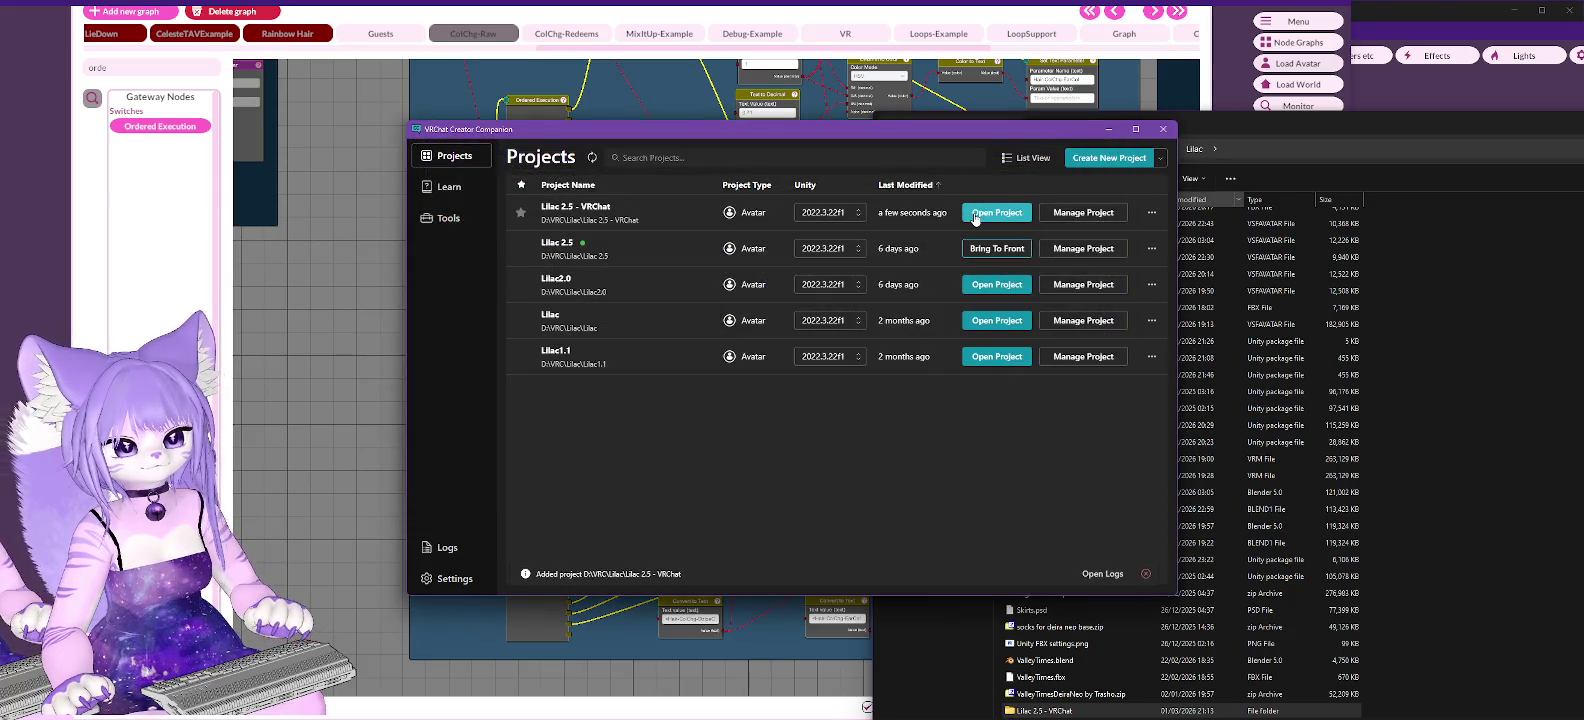
{"action": "left_click", "coordinate": [986, 224]}
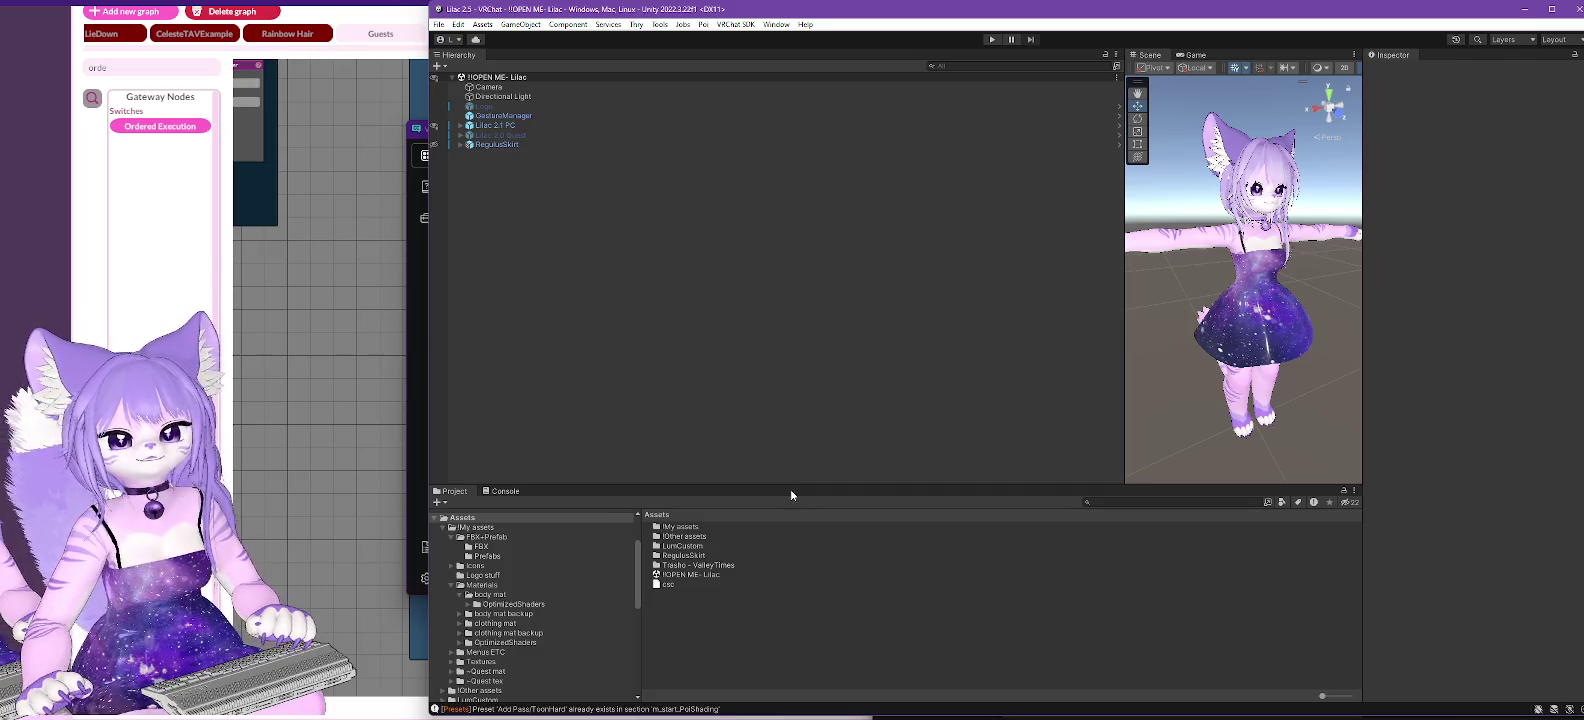
- Widen the editor and Scene view, then import the Lilac custom package file
{"action": "left_click_drag", "start_coordinate": [422, 246], "coordinate": [220, 213]}
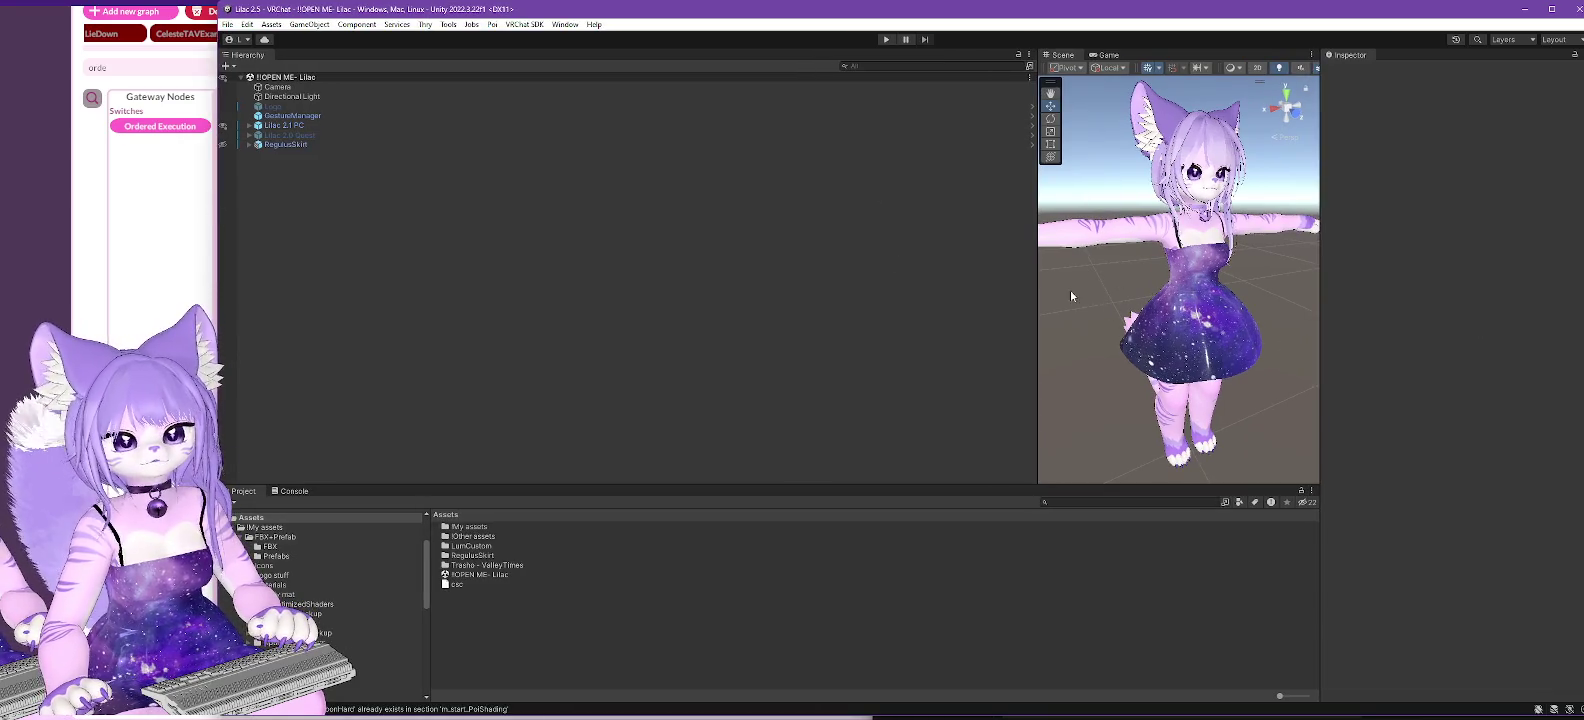
{"action": "left_click_drag", "start_coordinate": [1037, 277], "coordinate": [735, 305]}
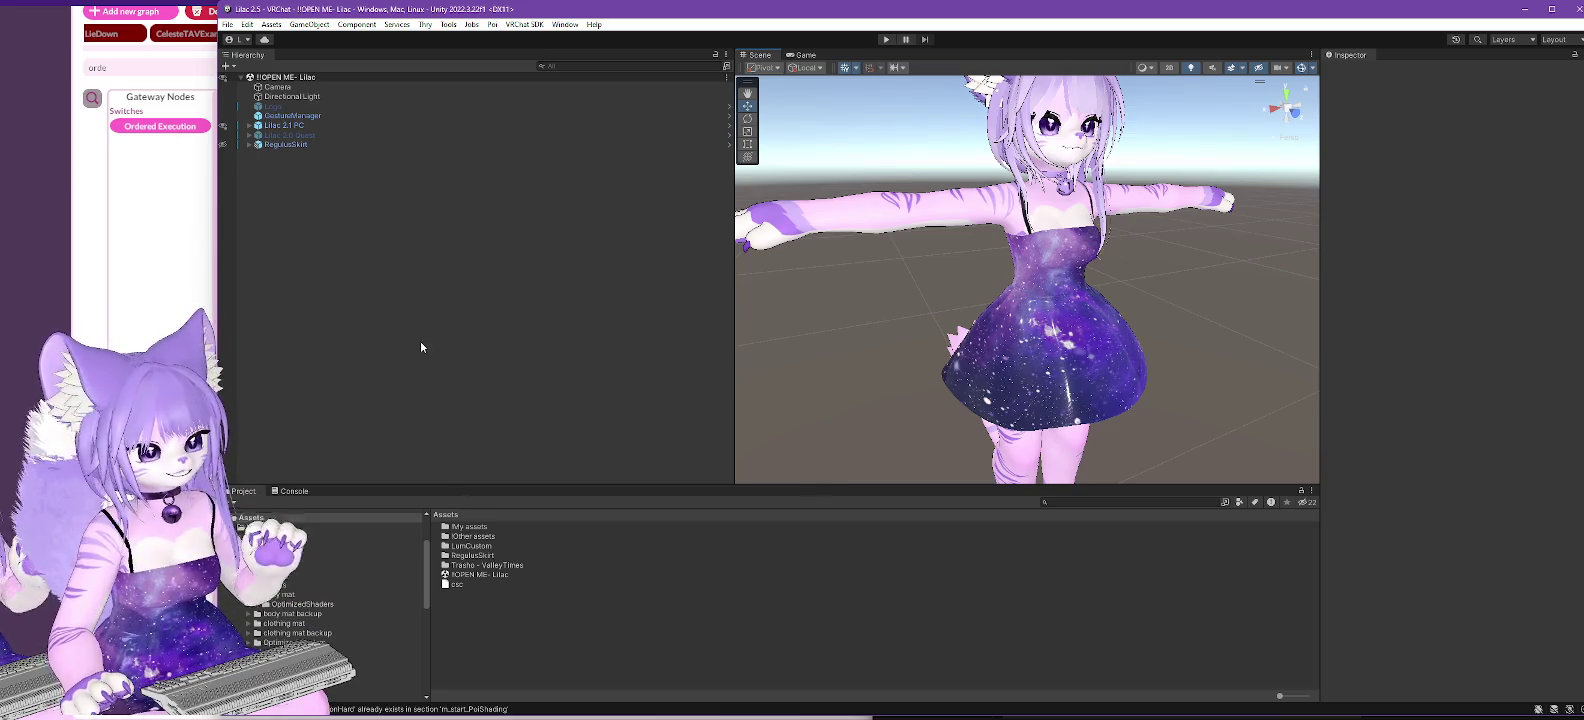
{"action": "left_click", "coordinate": [276, 25]}
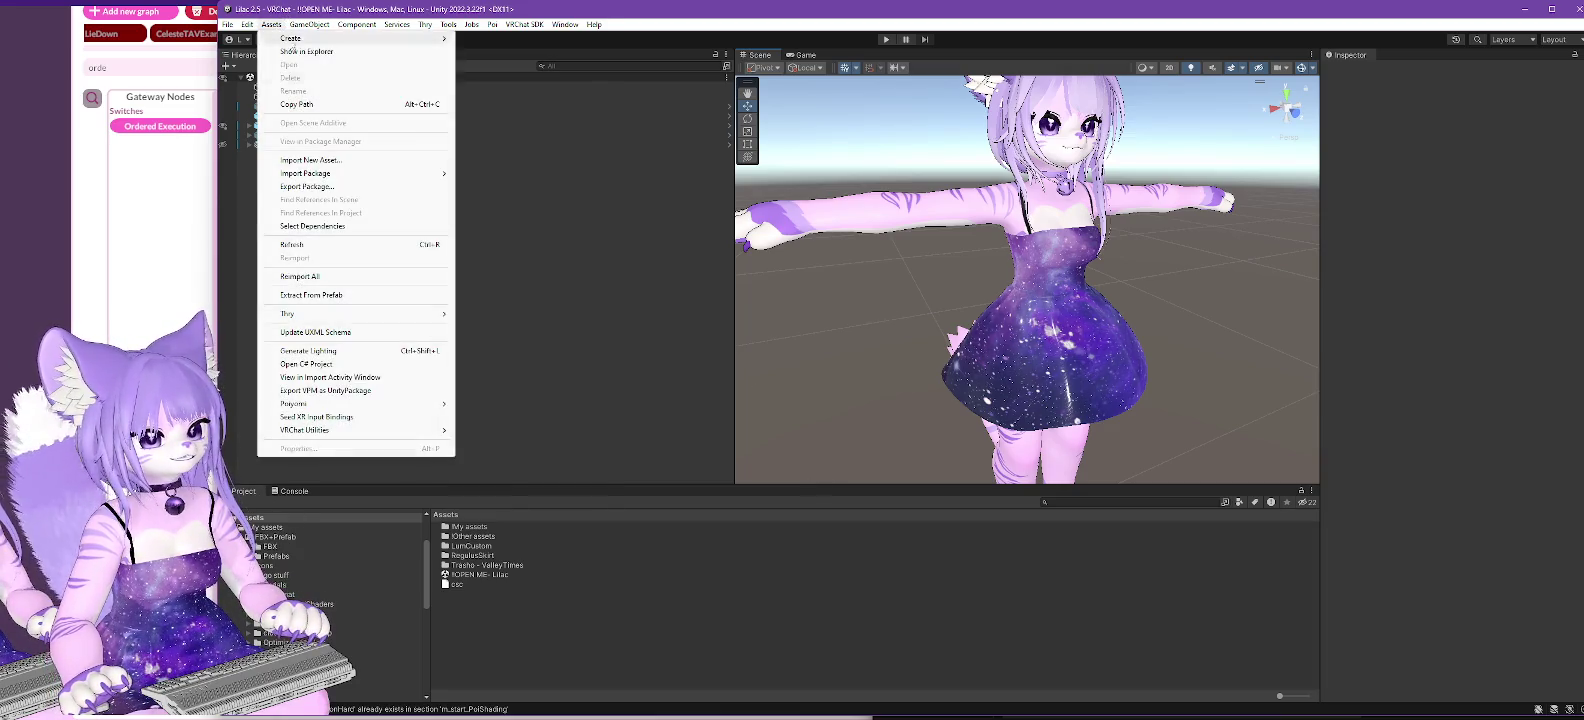
{"action": "mouse_move", "coordinate": [320, 174]}
{"action": "left_click", "coordinate": [519, 175]}
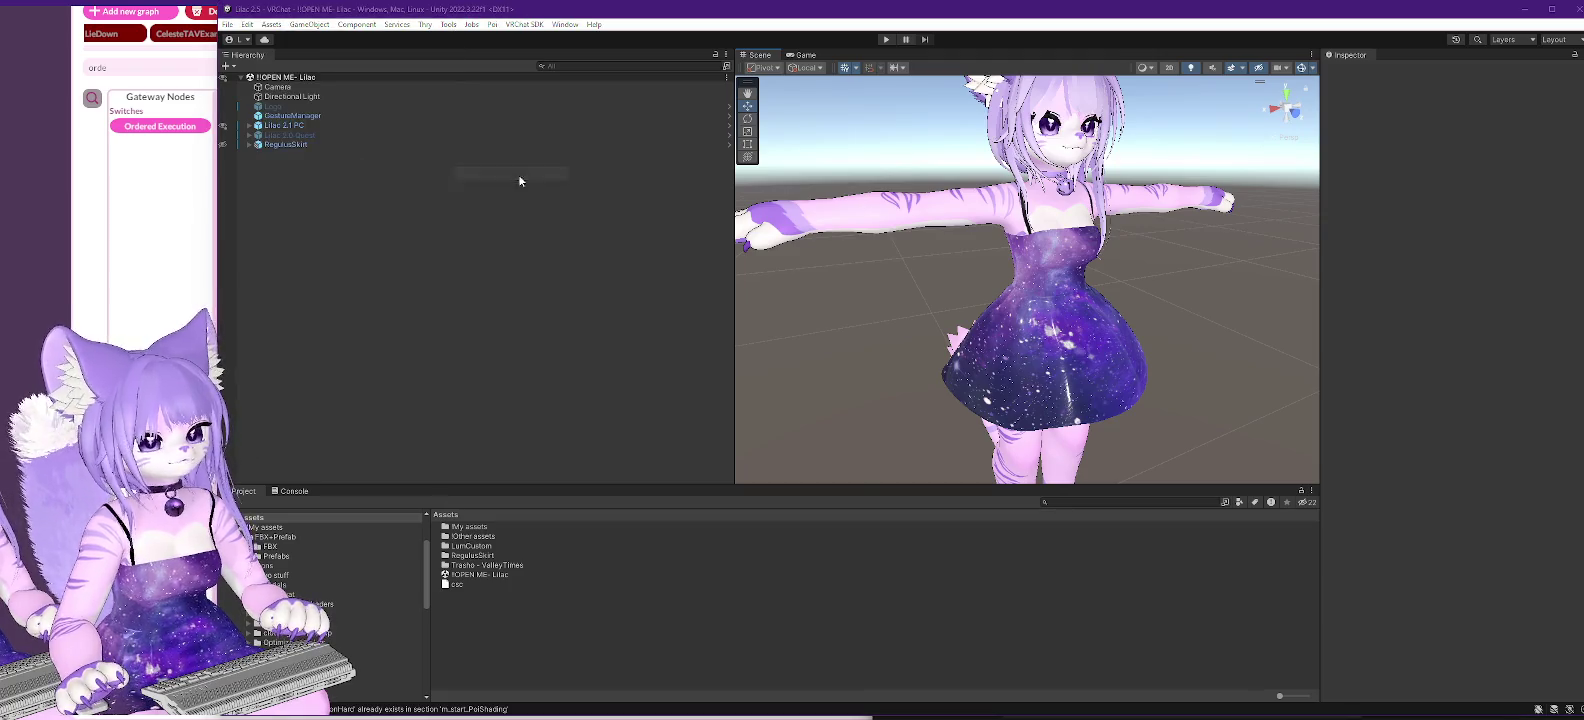
{"action": "double_click", "coordinate": [371, 132]}
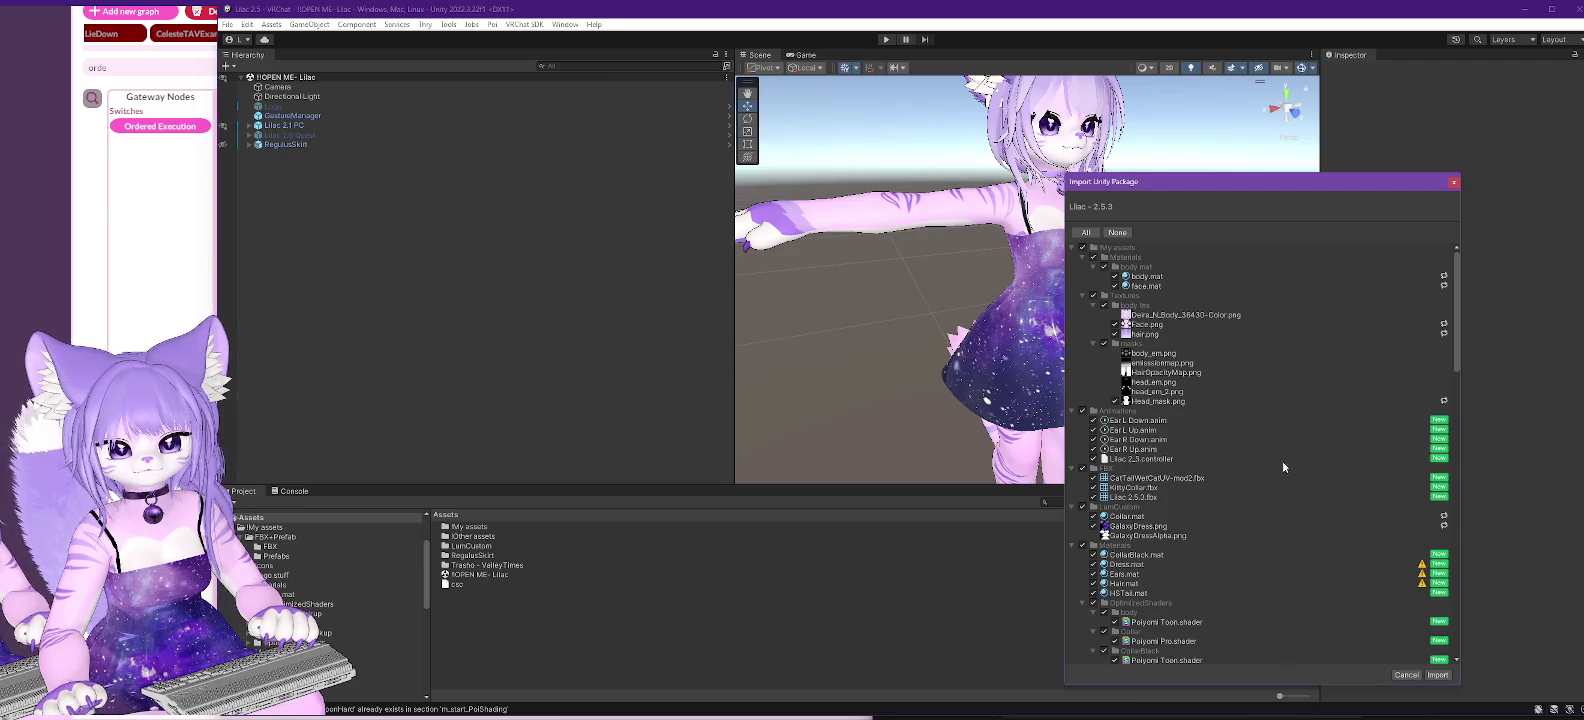
- Review the package file list, including the FBX+Prefab and Trasho - ValleyTimes folders
{"action": "scroll", "coordinate": [1278, 454], "scroll_direction": "down", "scroll_amount": 3}
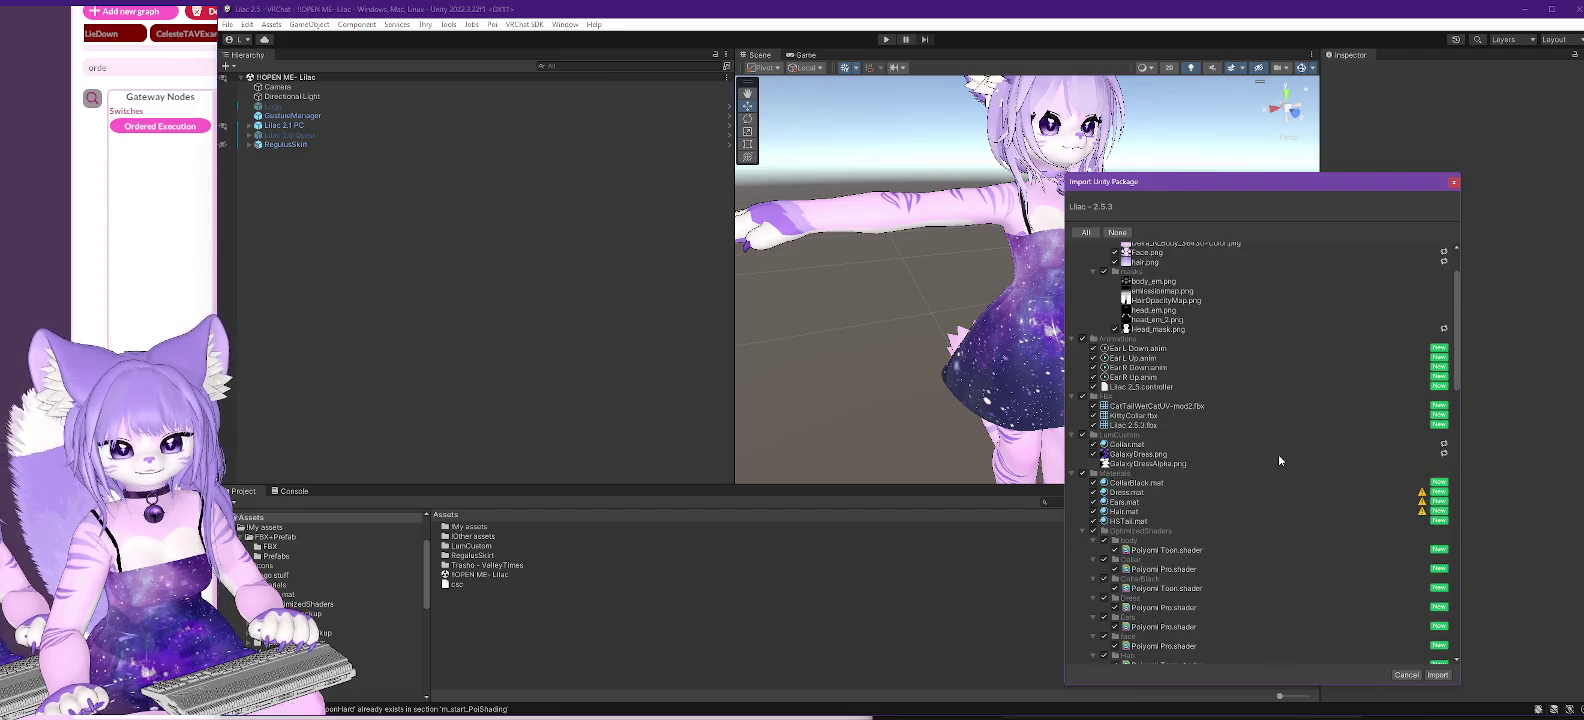
{"action": "scroll", "coordinate": [1279, 460], "scroll_direction": "down", "scroll_amount": 15}
{"action": "scroll", "coordinate": [1278, 454], "scroll_direction": "down", "scroll_amount": 1}
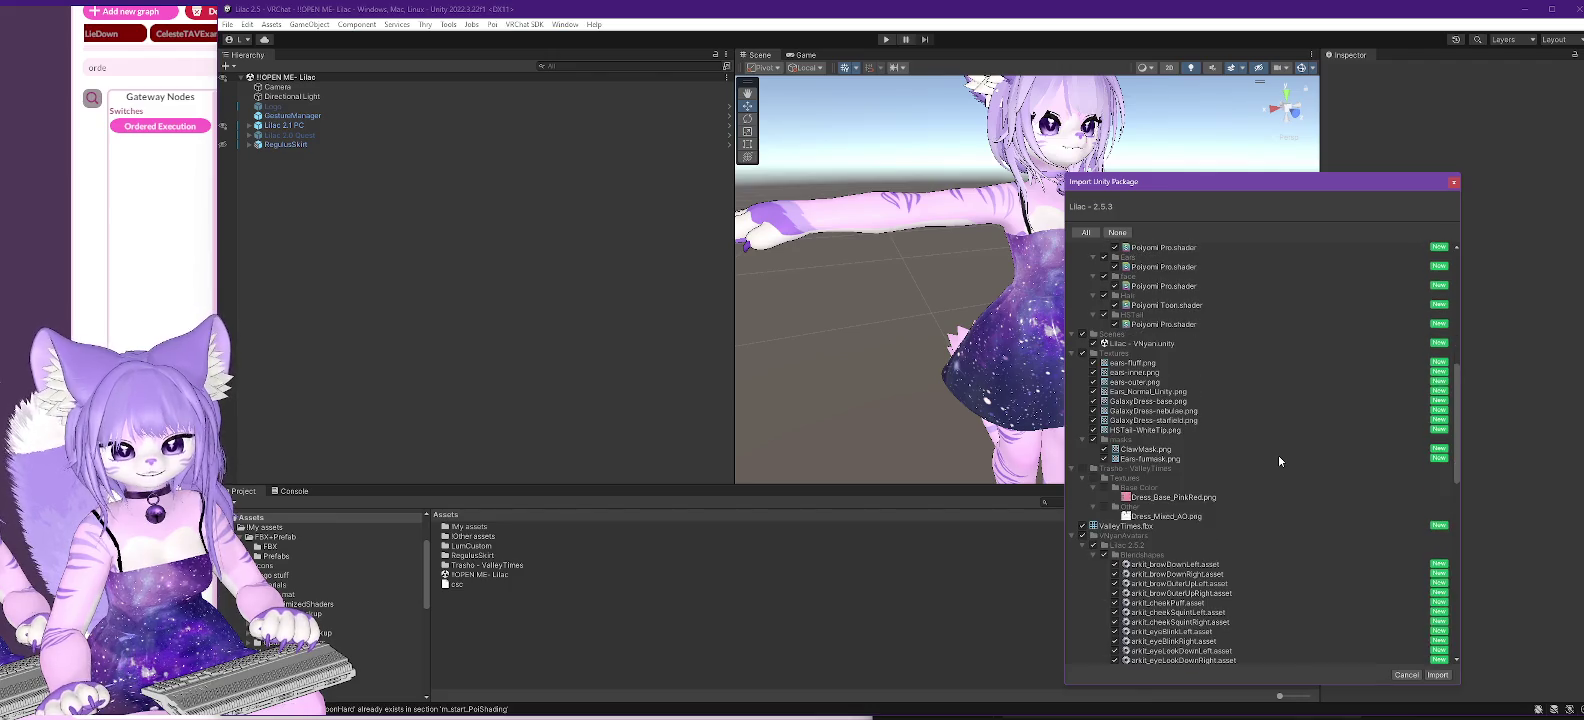
{"action": "scroll", "coordinate": [1278, 454], "scroll_direction": "down", "scroll_amount": 4}
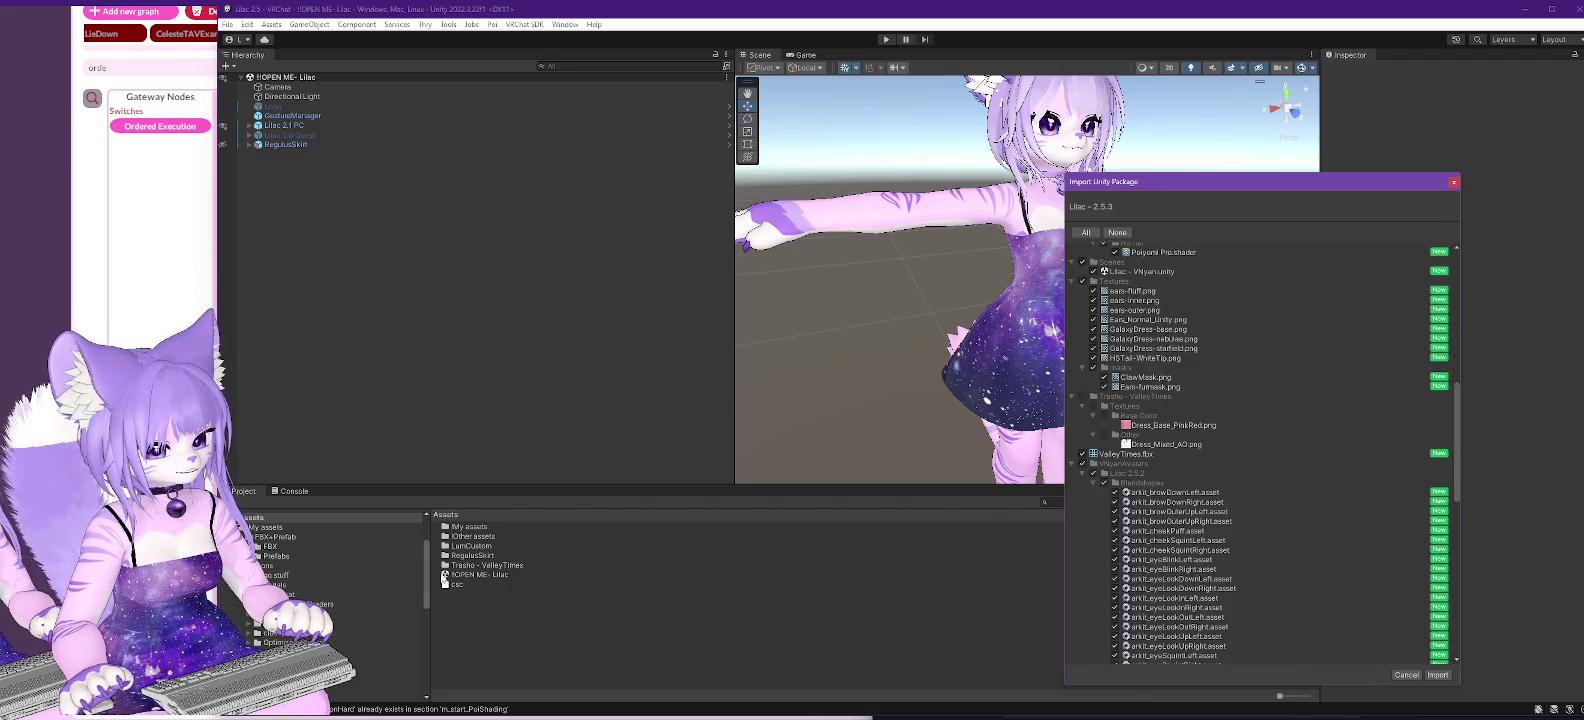
{"action": "scroll", "coordinate": [356, 564], "scroll_direction": "down", "scroll_amount": 3}
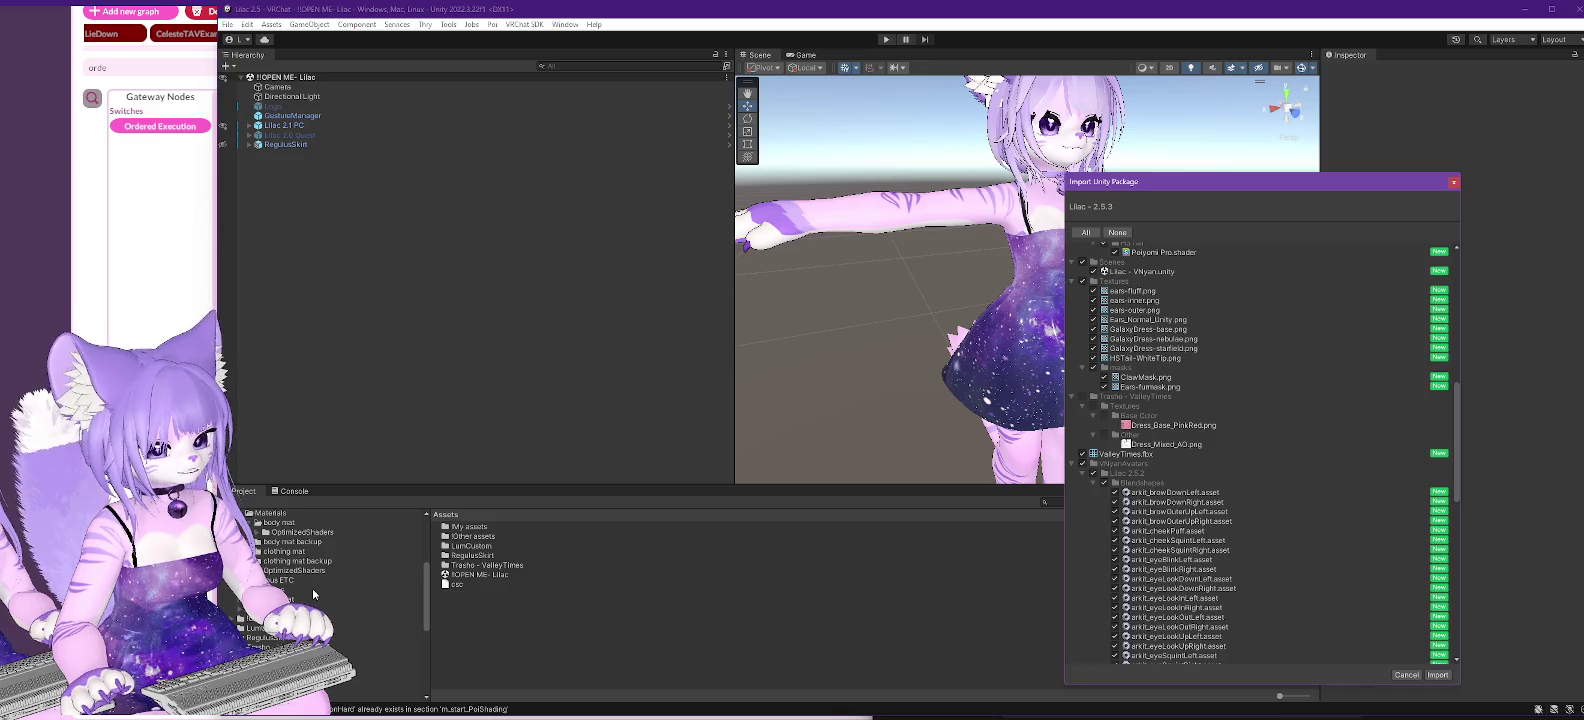
{"action": "scroll", "coordinate": [330, 580], "scroll_direction": "up", "scroll_amount": 5}
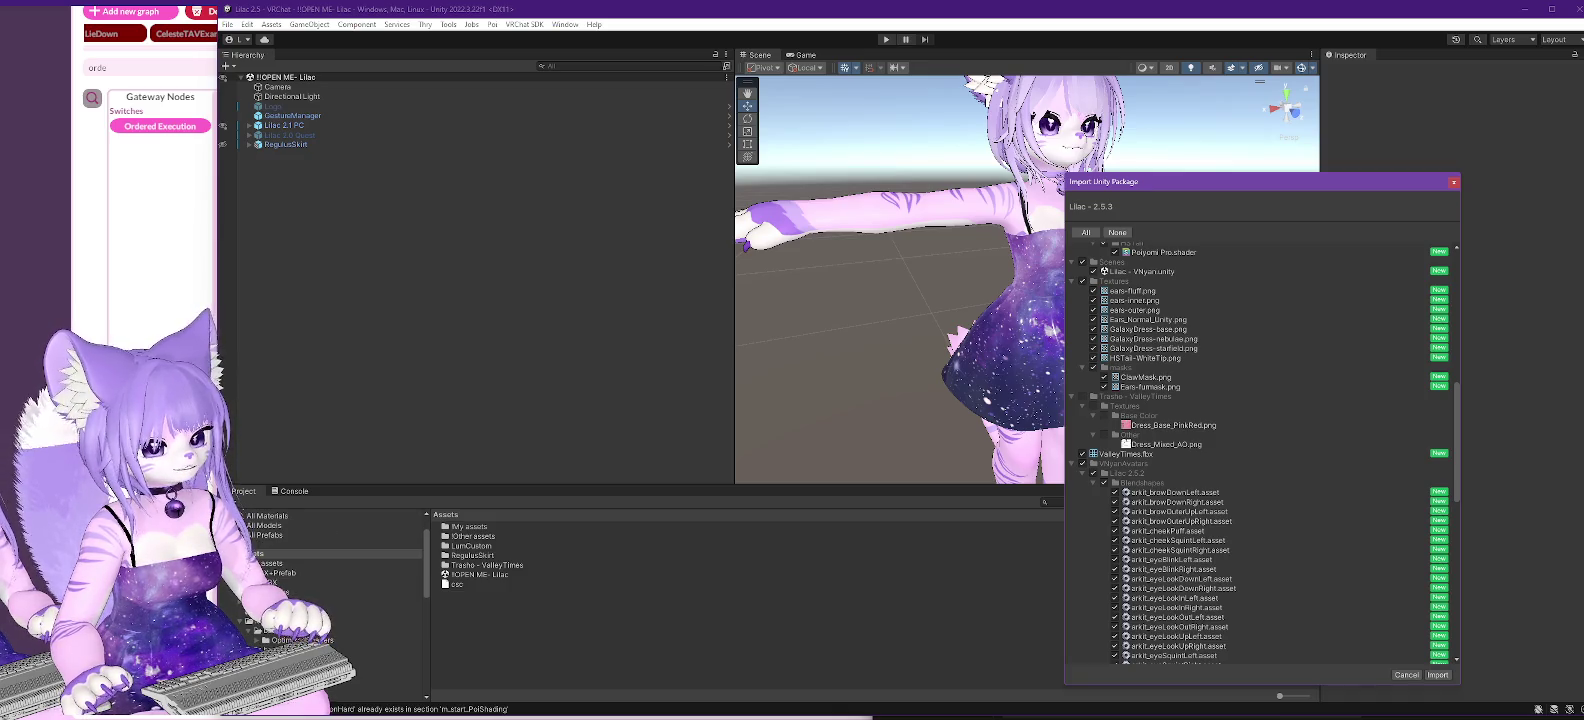
{"action": "left_click", "coordinate": [290, 573]}
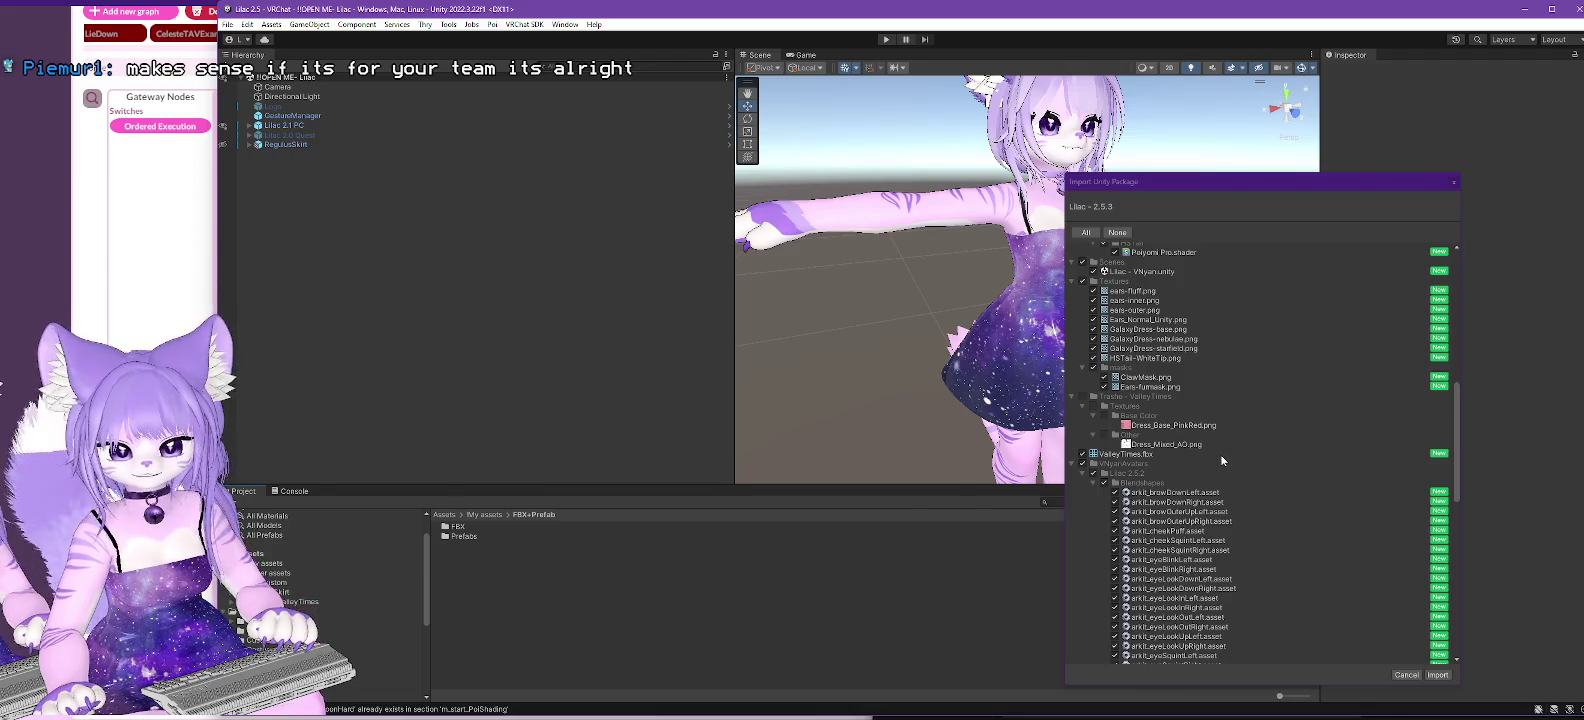
{"action": "scroll", "coordinate": [1215, 454], "scroll_direction": "down", "scroll_amount": 1}
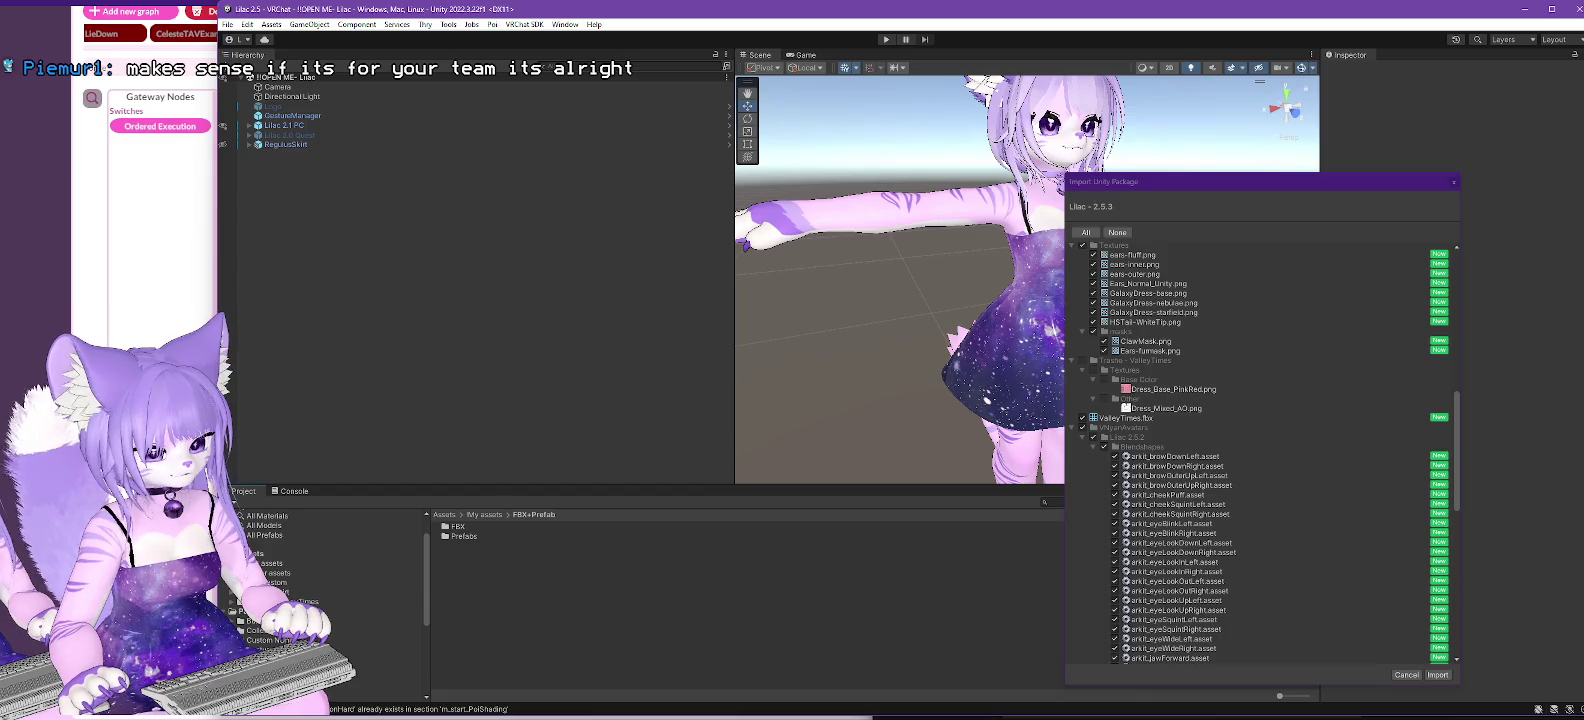
{"action": "left_click", "coordinate": [290, 601]}
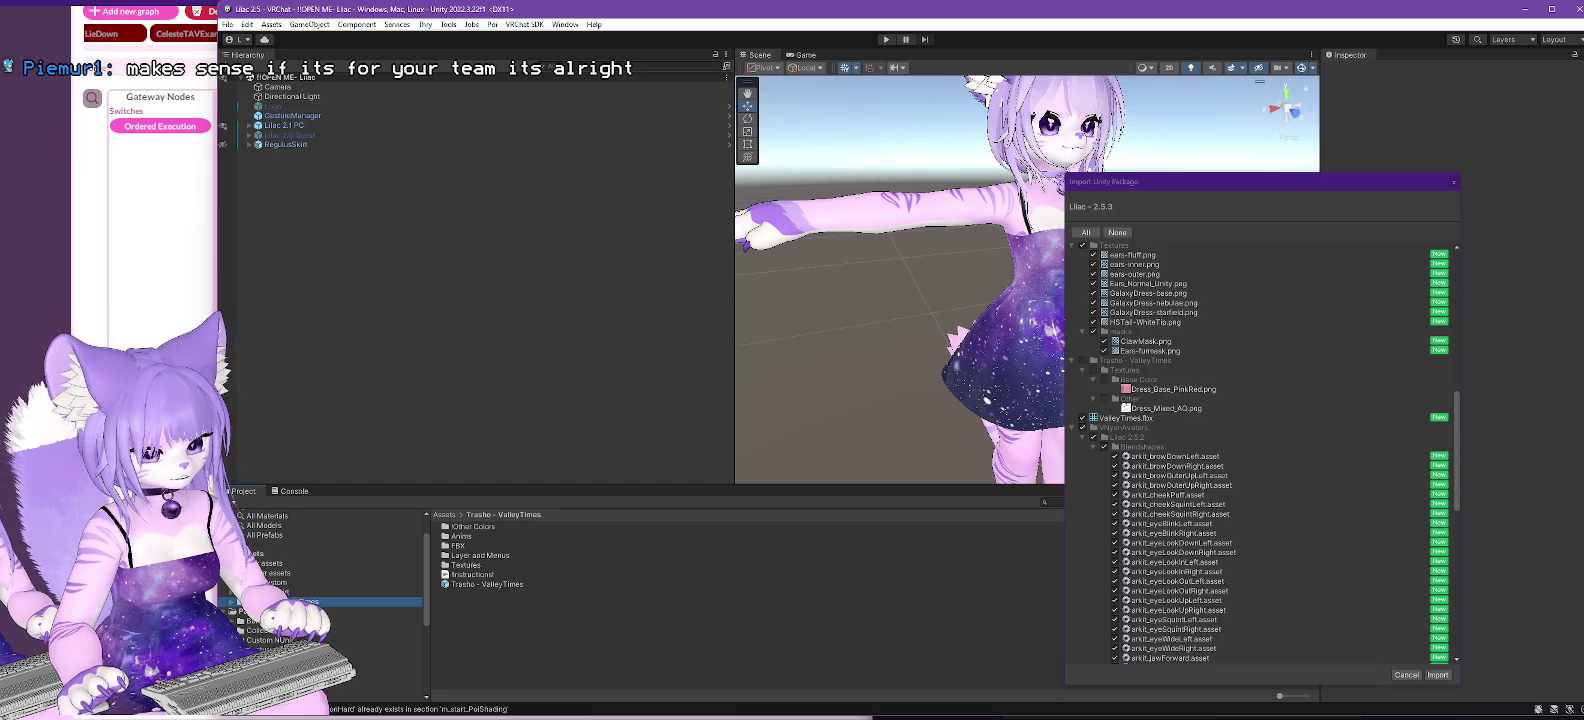
{"action": "left_click", "coordinate": [600, 641]}
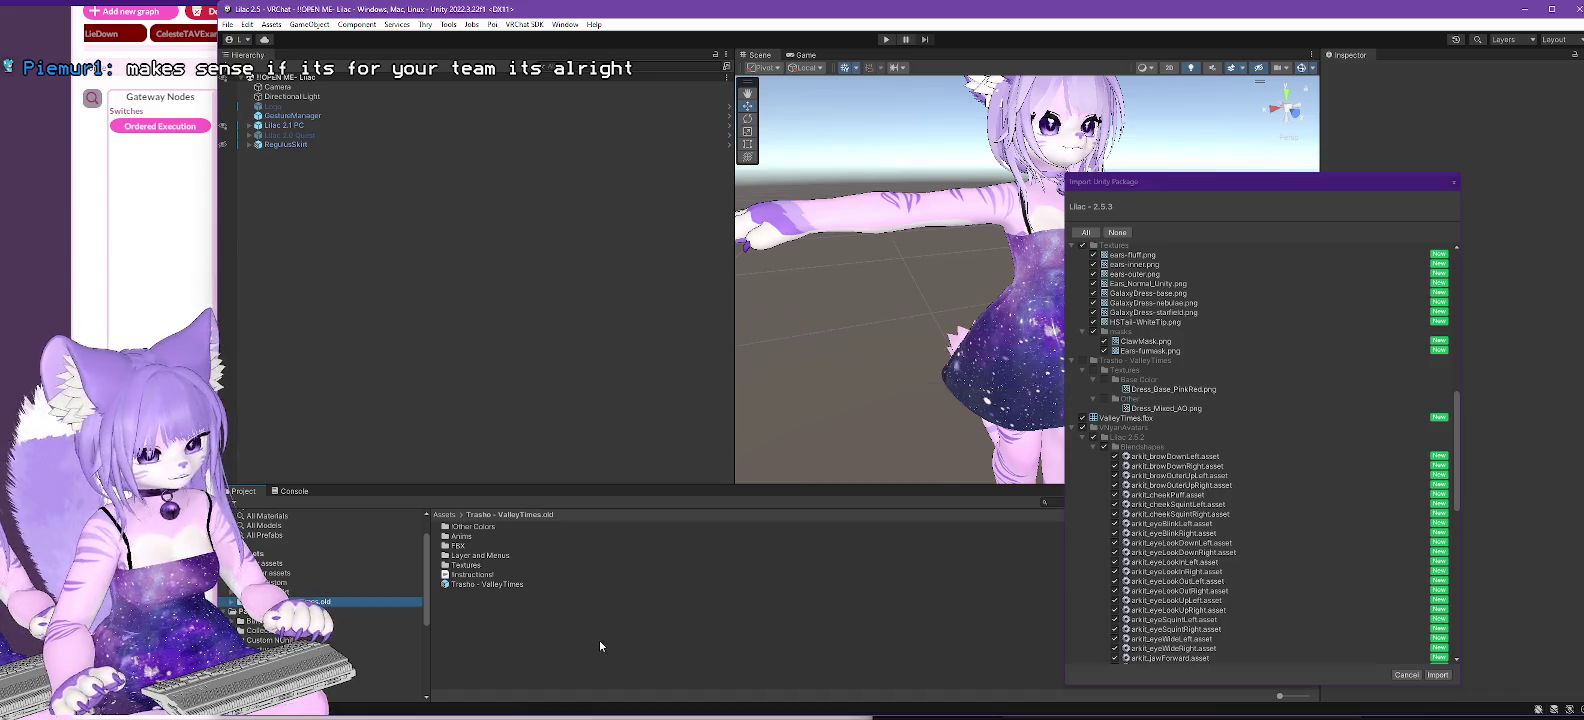
- Import the Lilac - 2.5.3 package, select Lilac 2.1 PC and open the VRChat SDK menu
{"action": "left_click", "coordinate": [1438, 676]}
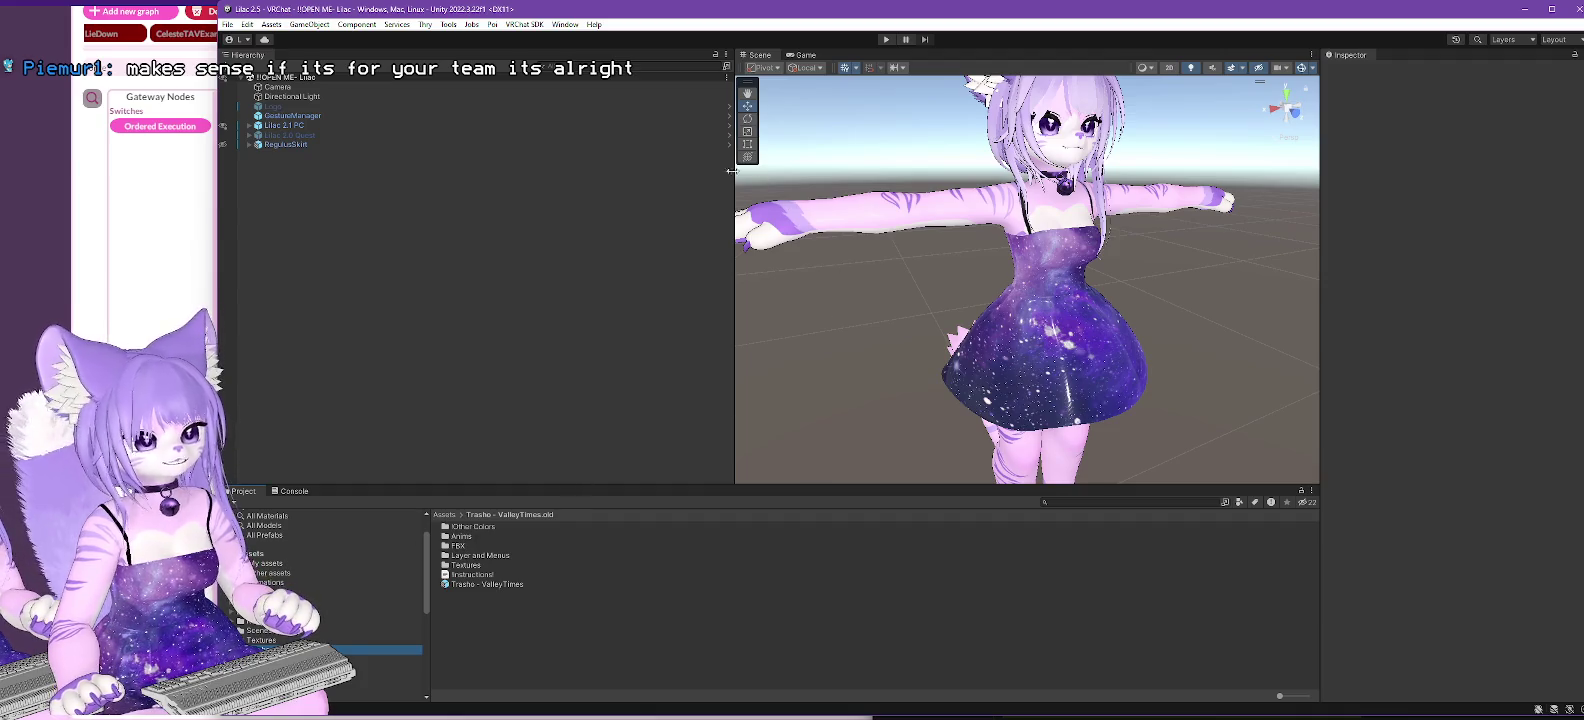
{"action": "left_click", "coordinate": [286, 127]}
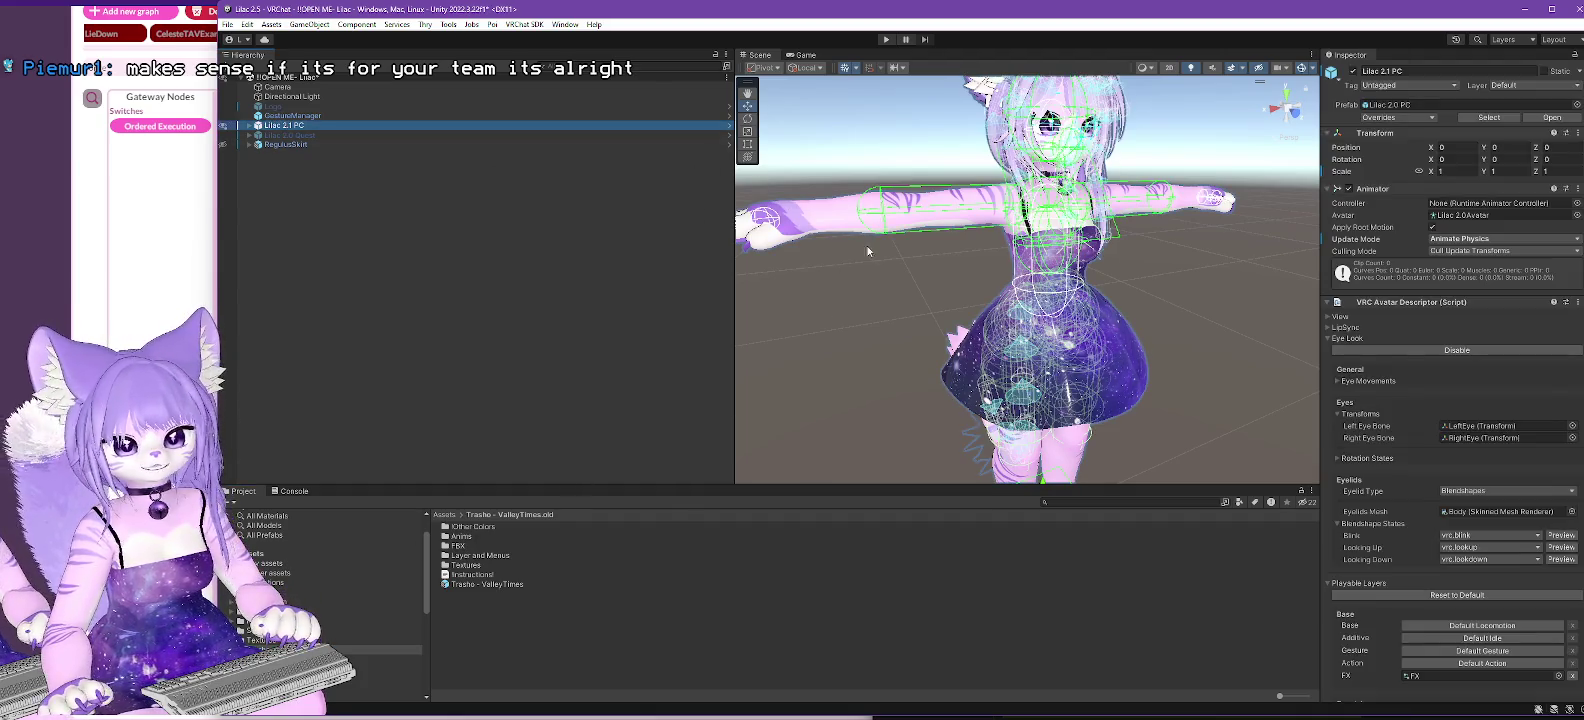
{"action": "left_click", "coordinate": [524, 25]}
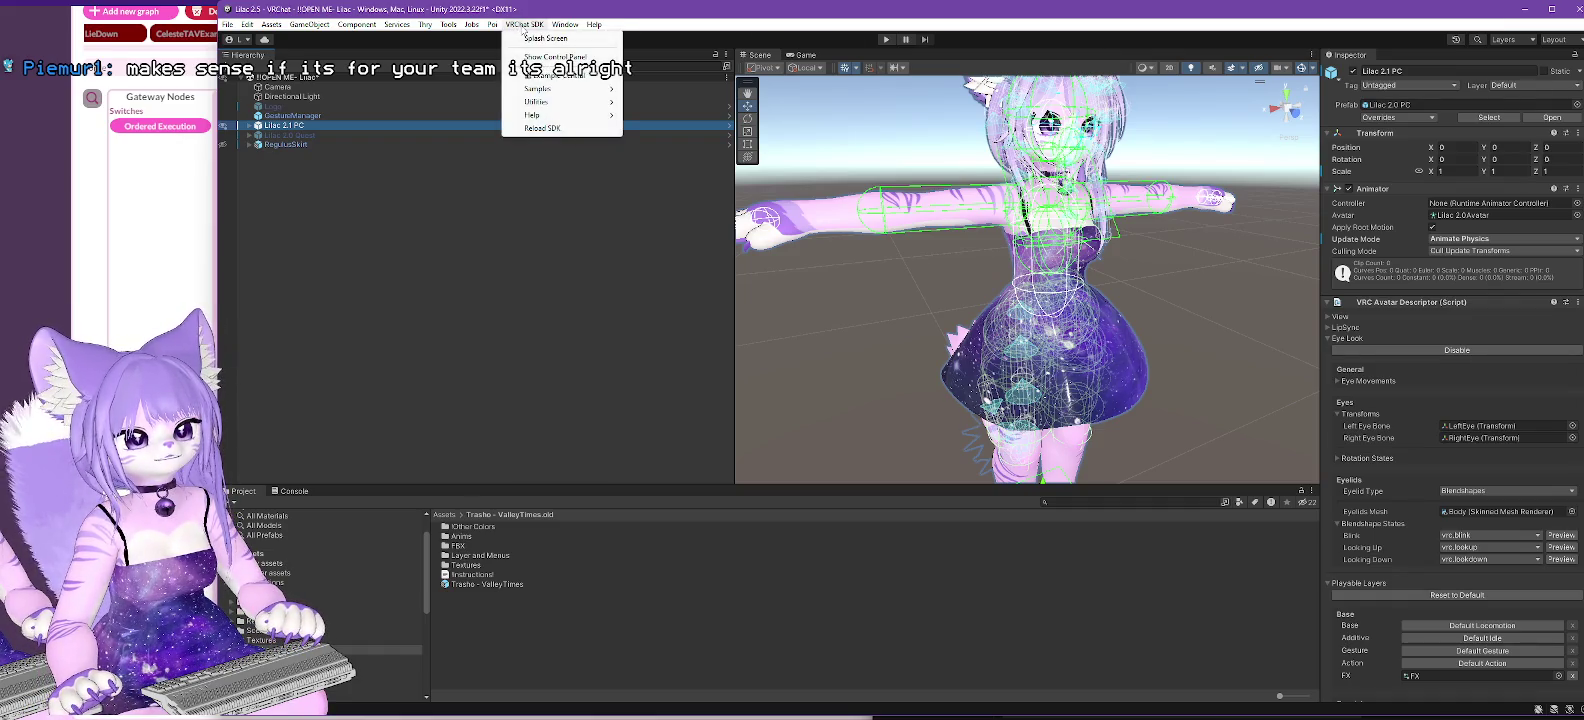
- Open the VRChat SDK Control Panel and rename the avatar to Lilac 2.5
{"action": "left_click", "coordinate": [552, 57]}
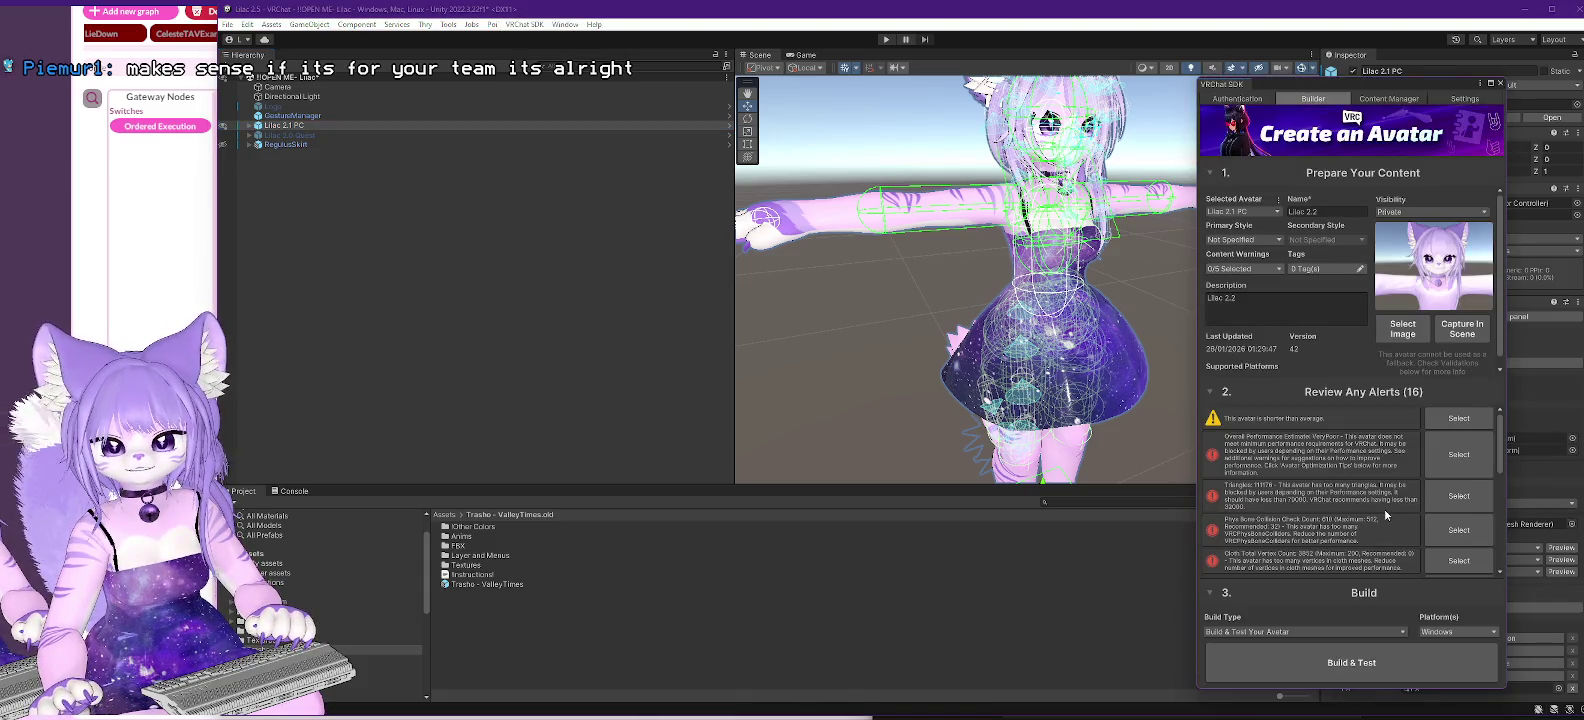
{"action": "left_click", "coordinate": [1346, 214]}
{"action": "key", "text": "BackSpace"}
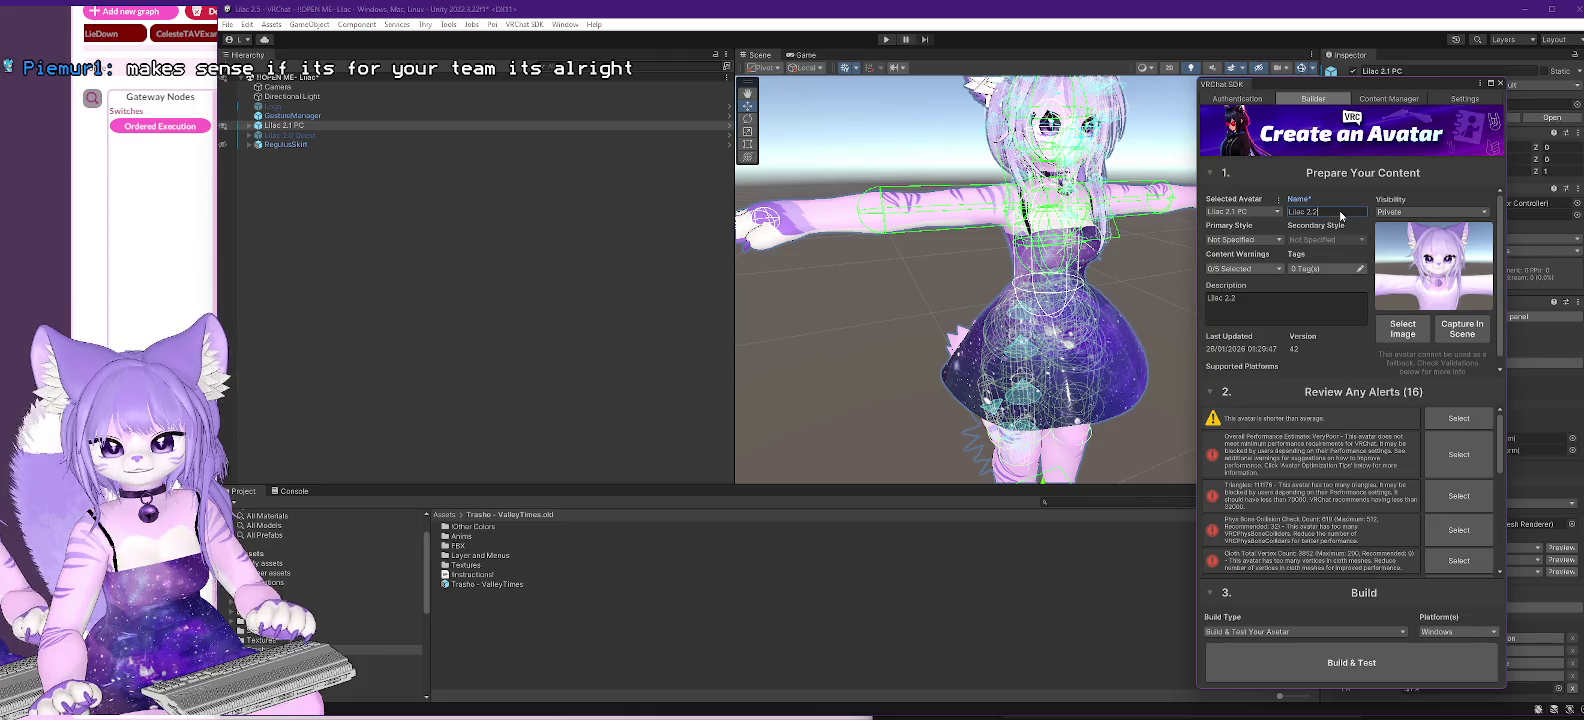
{"action": "type", "text": "5"}
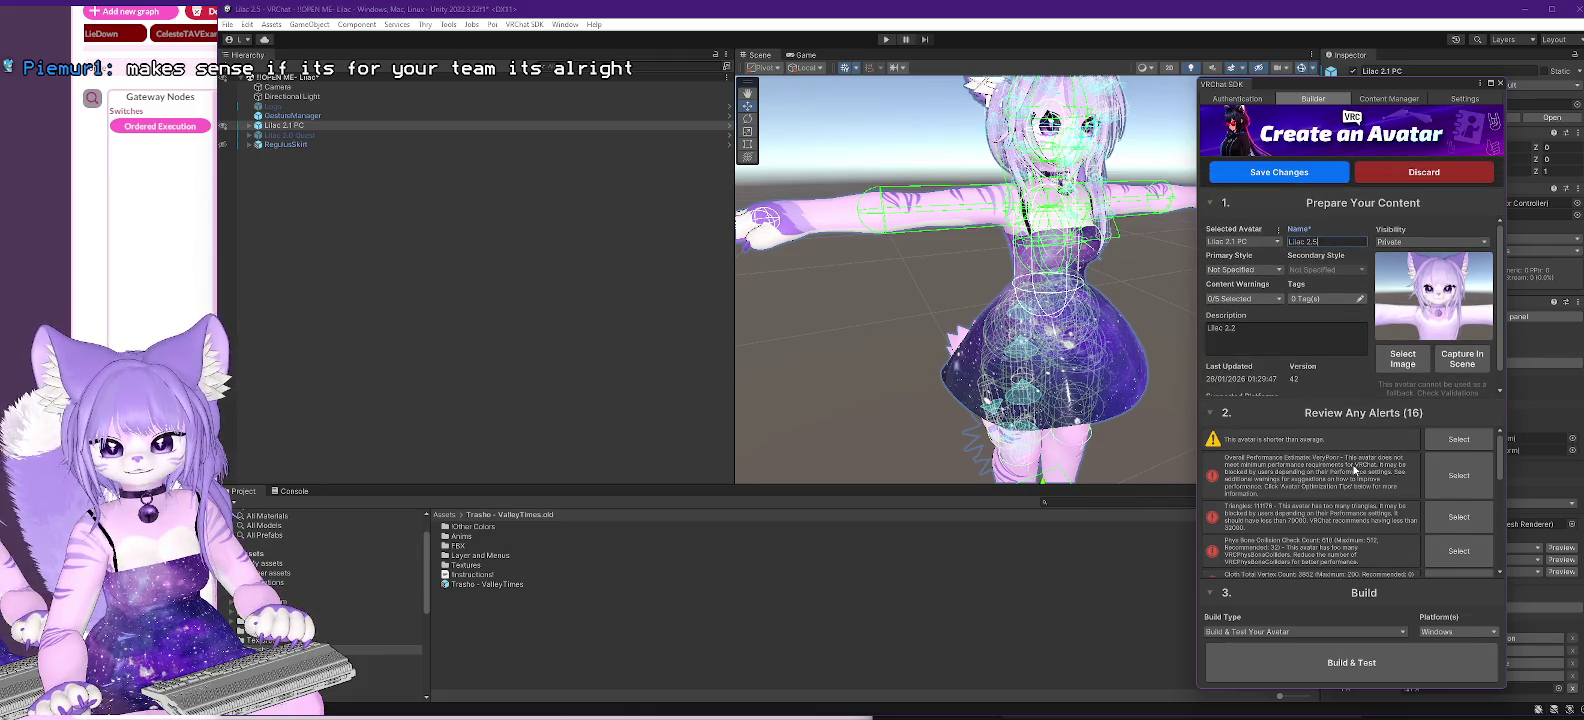
- Detach Lilac 2.1 PC from its old blueprint ID and capture a new in-scene thumbnail
{"action": "scroll", "coordinate": [1356, 468], "scroll_direction": "down", "scroll_amount": 3}
{"action": "scroll", "coordinate": [1354, 468], "scroll_direction": "down", "scroll_amount": 5}
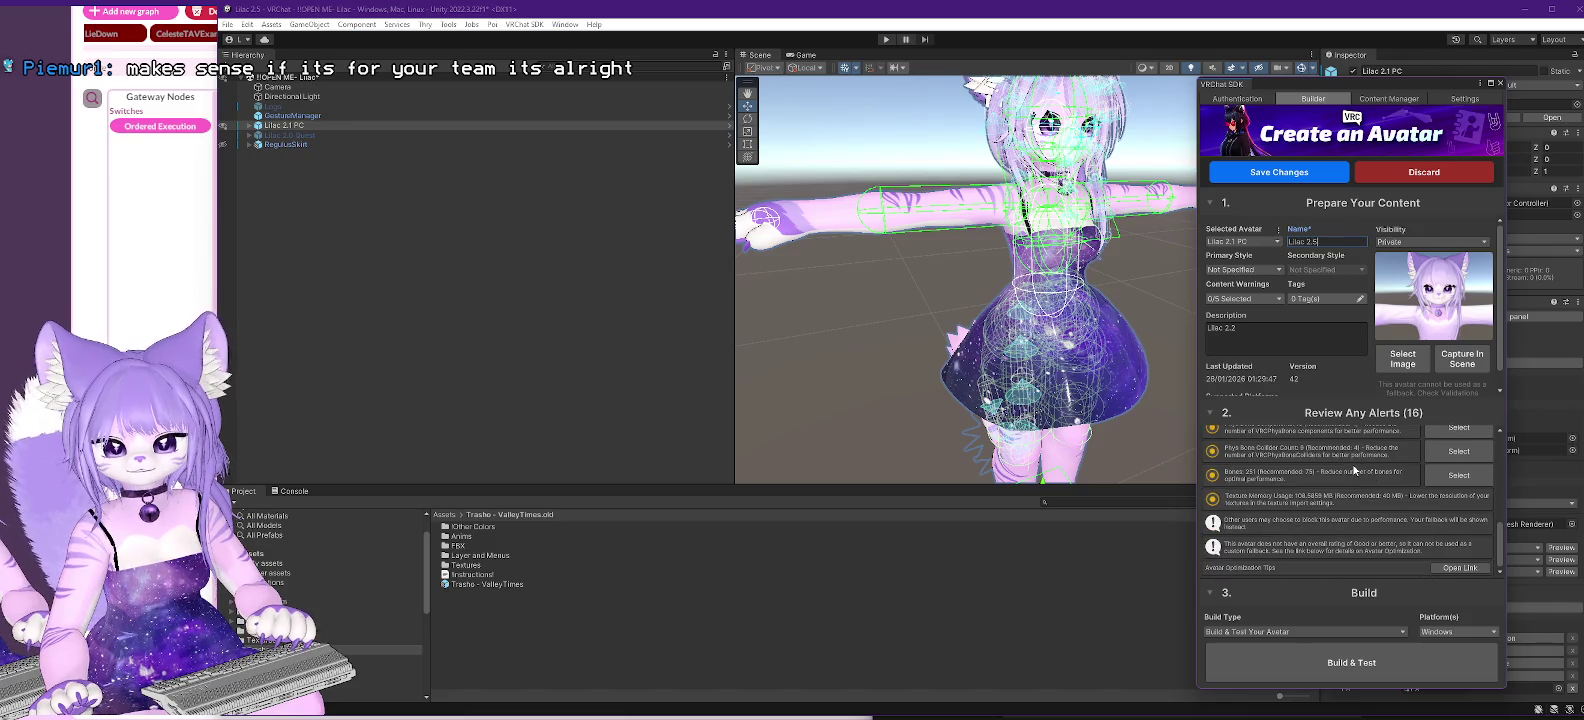
{"action": "scroll", "coordinate": [1358, 489], "scroll_direction": "up", "scroll_amount": 10}
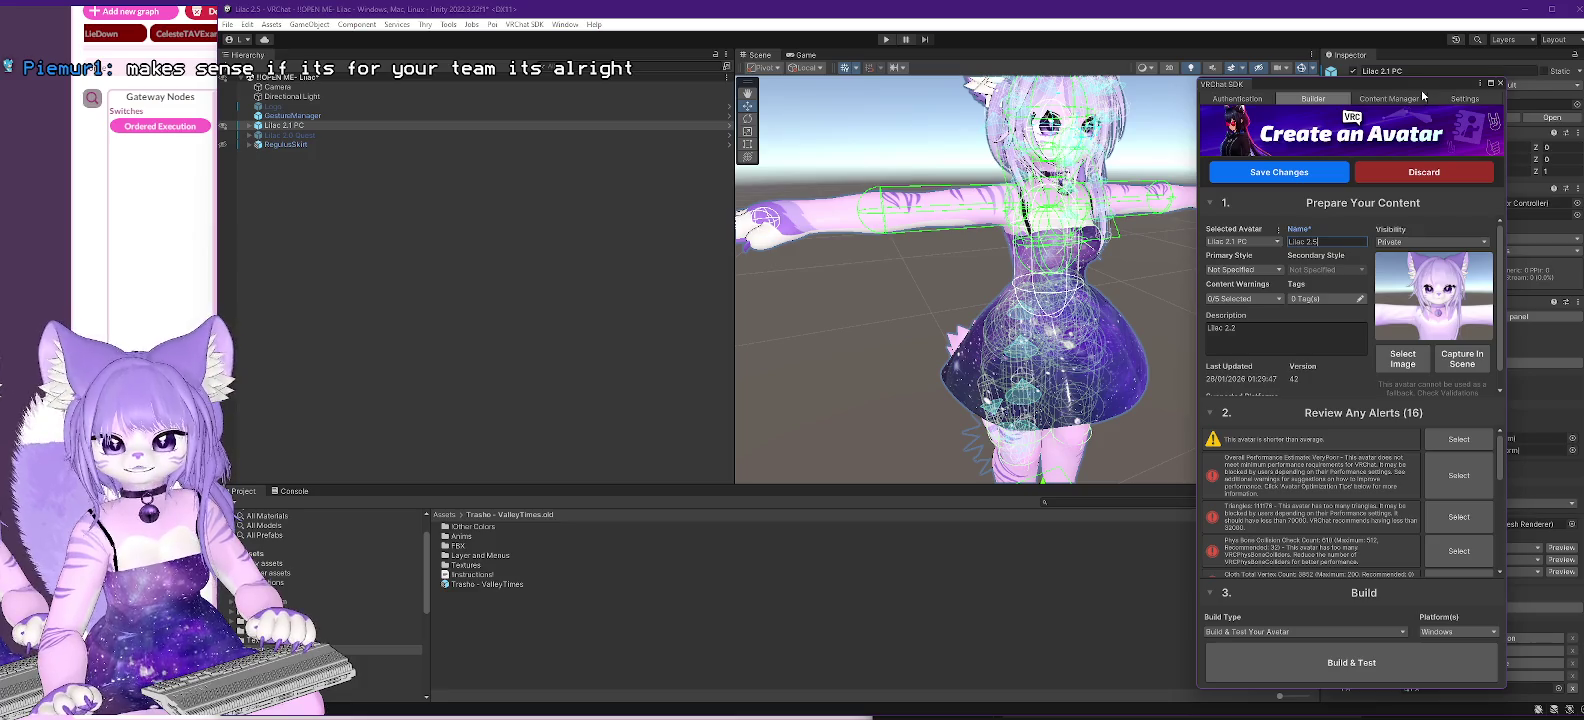
{"action": "mouse_move", "coordinate": [1421, 89]}
{"action": "left_mouse_down"}
{"action": "mouse_move", "coordinate": [1098, 119]}
{"action": "mouse_move", "coordinate": [1024, 97]}
{"action": "left_mouse_up"}
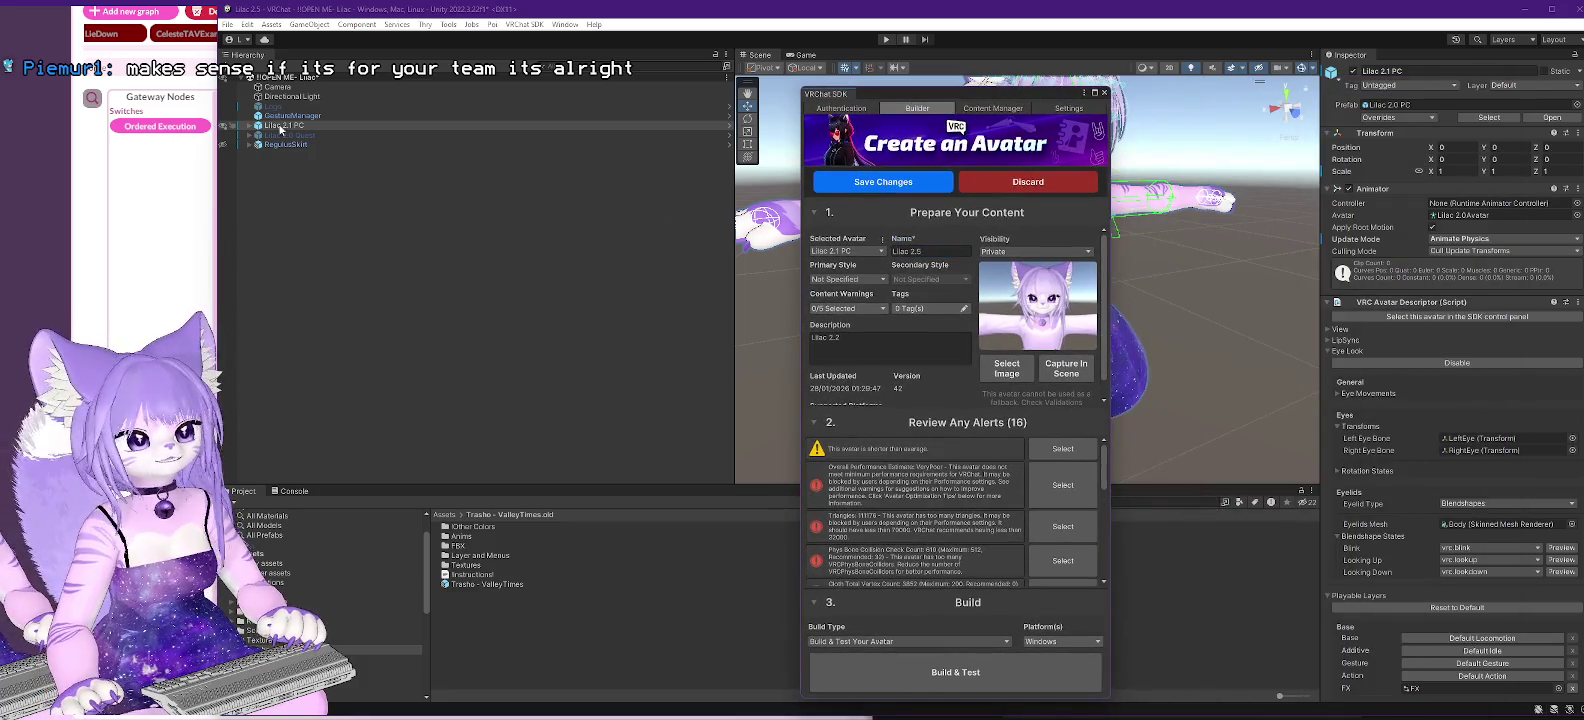
{"action": "left_click", "coordinate": [280, 128]}
{"action": "scroll", "coordinate": [1411, 460], "scroll_direction": "down", "scroll_amount": 5}
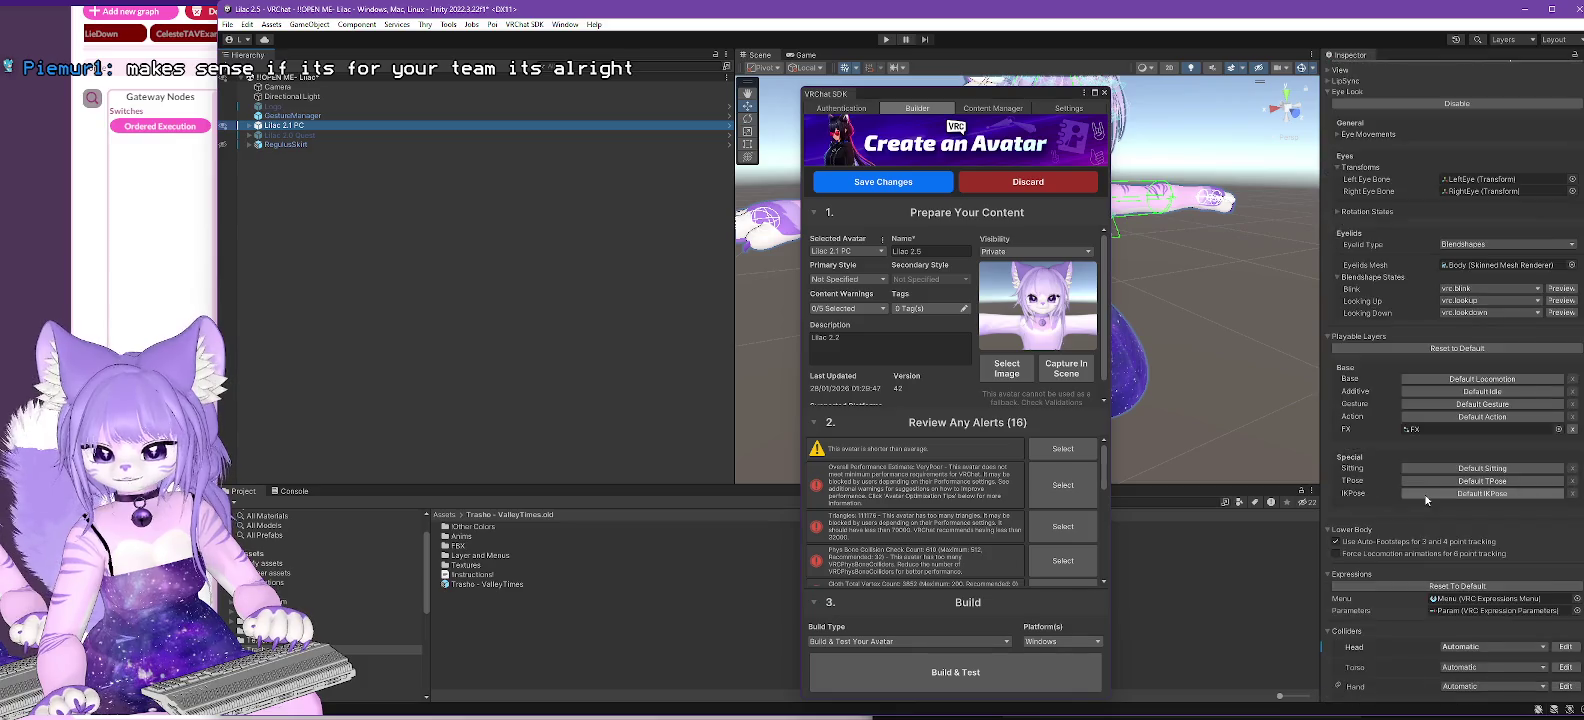
{"action": "scroll", "coordinate": [1427, 499], "scroll_direction": "down", "scroll_amount": 5}
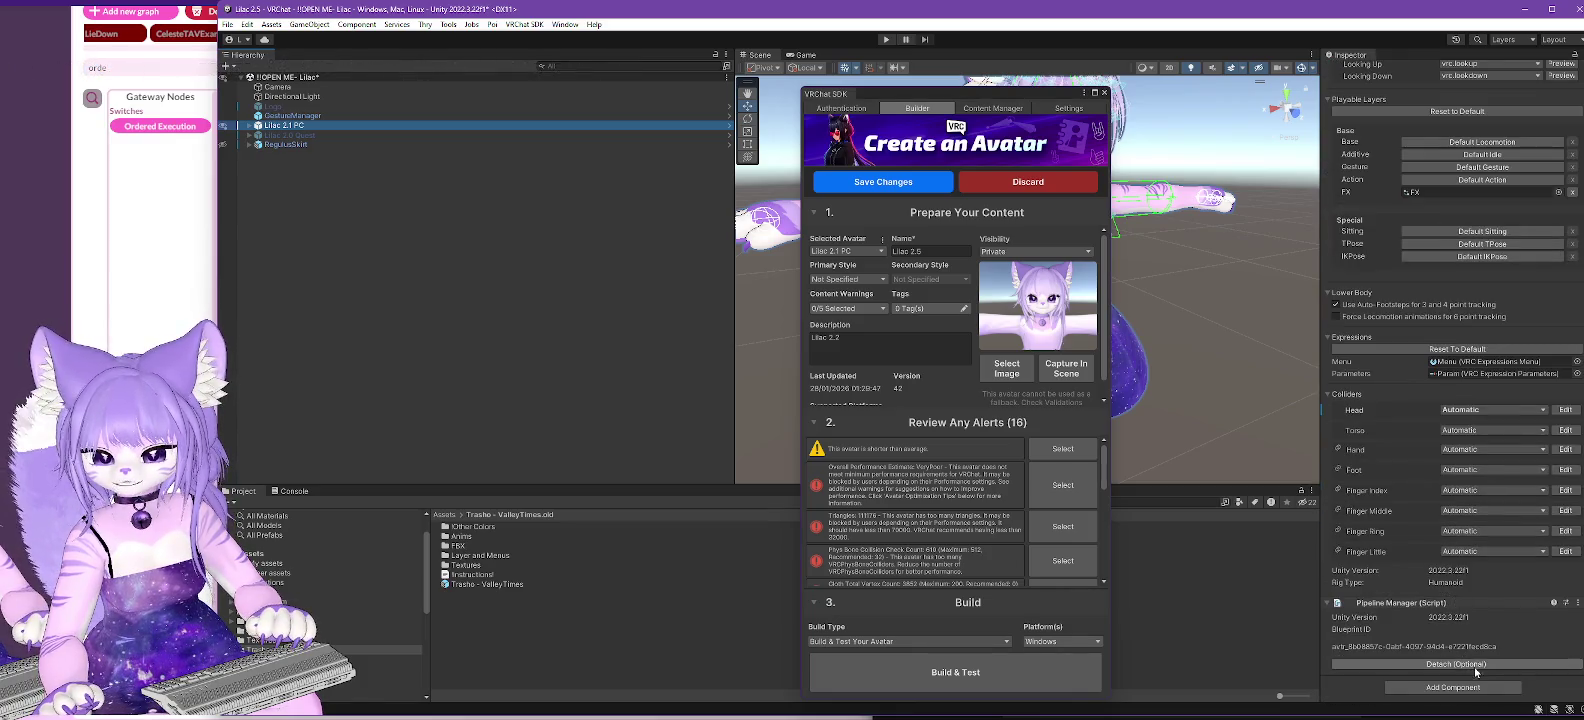
{"action": "left_click", "coordinate": [1468, 664]}
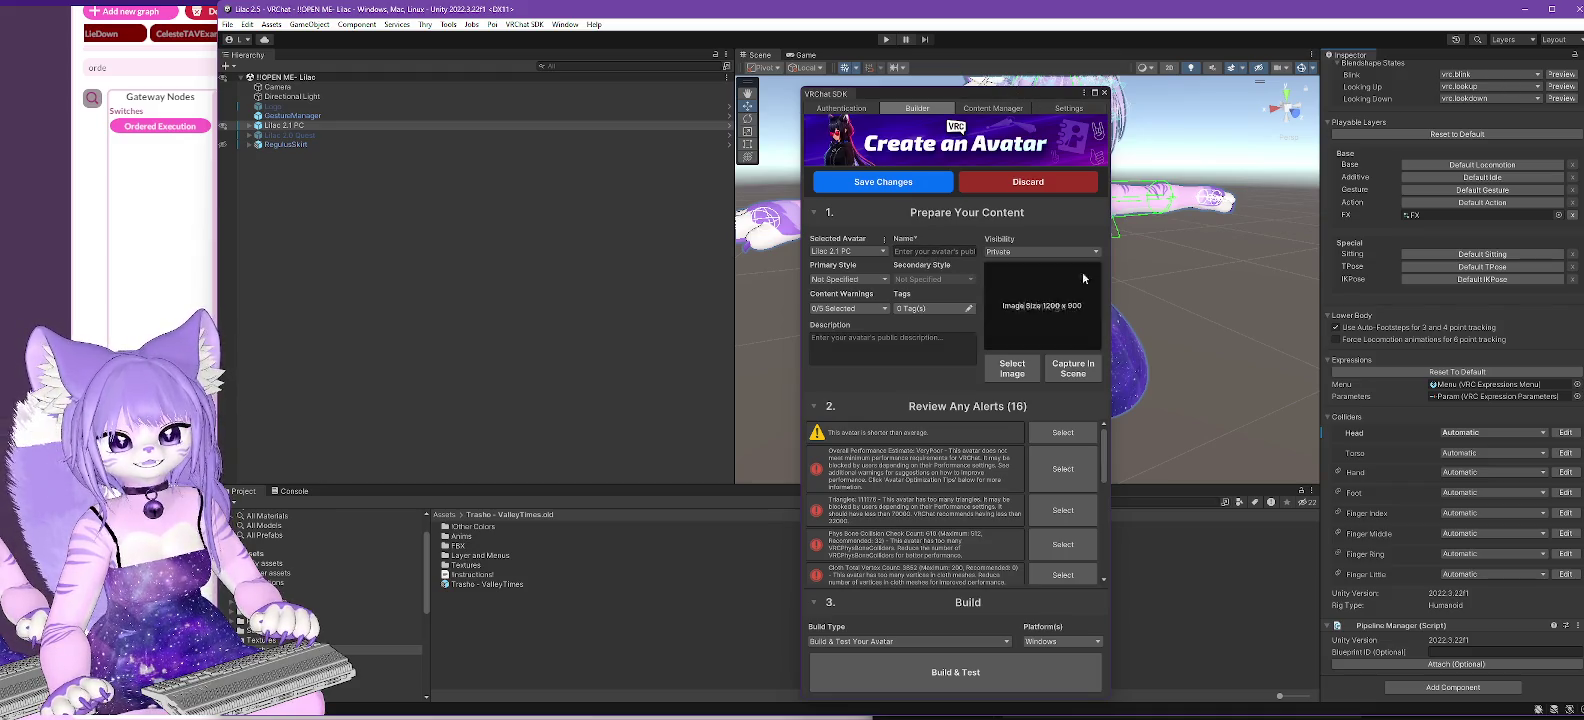
{"action": "left_click", "coordinate": [1073, 368]}
{"action": "left_click", "coordinate": [966, 368]}
{"action": "type", "text": "Lilac 2.5"}
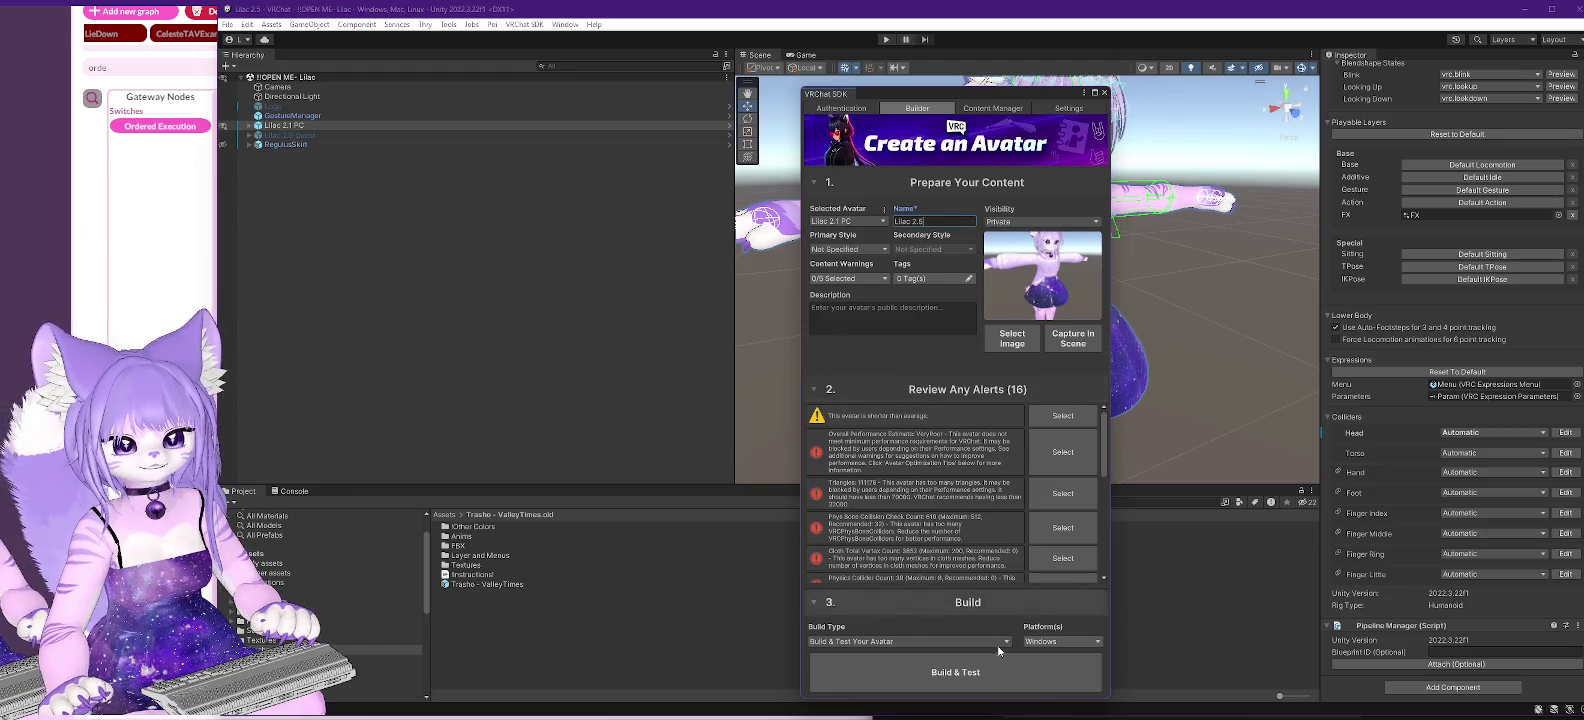
- Run Build & Test on the Lilac 2.5 avatar until Build Succeeded appears
{"action": "left_click", "coordinate": [958, 671]}
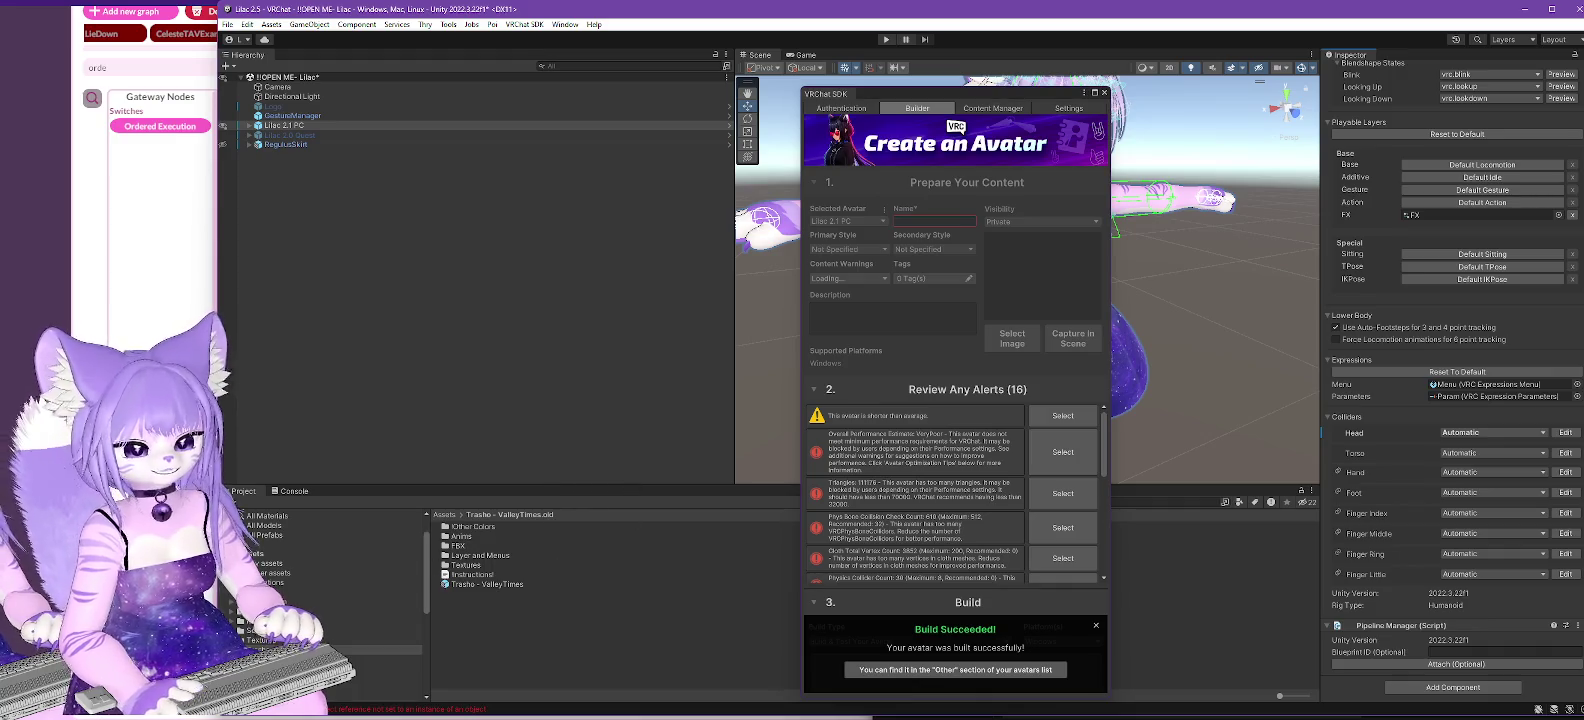
- Save the current scene, open Lilac - VNyan from Assets > Scenes, and select the Lilac 2.5.3 avatar
{"action": "left_click", "coordinate": [256, 630]}
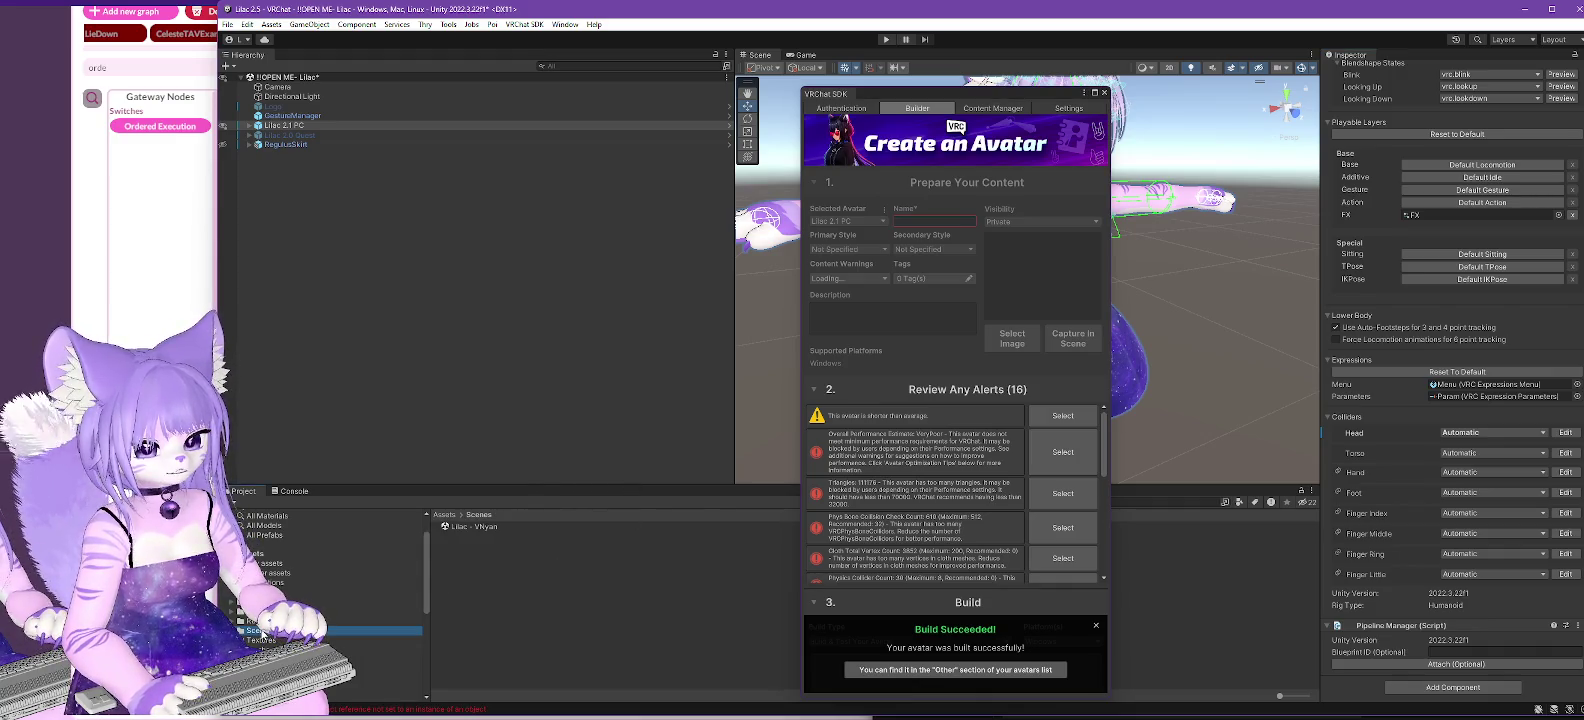
{"action": "double_click", "coordinate": [469, 527]}
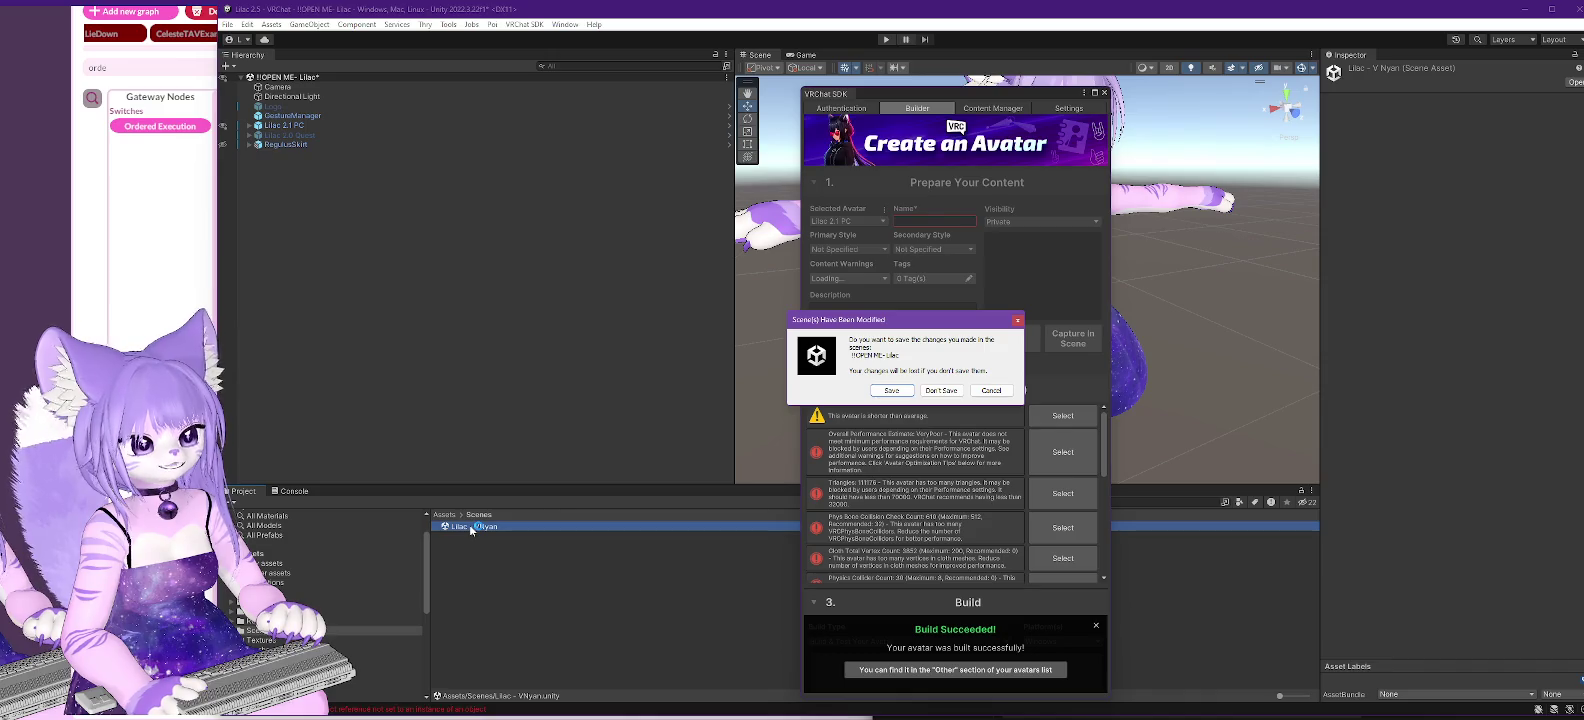
{"action": "left_click", "coordinate": [891, 395]}
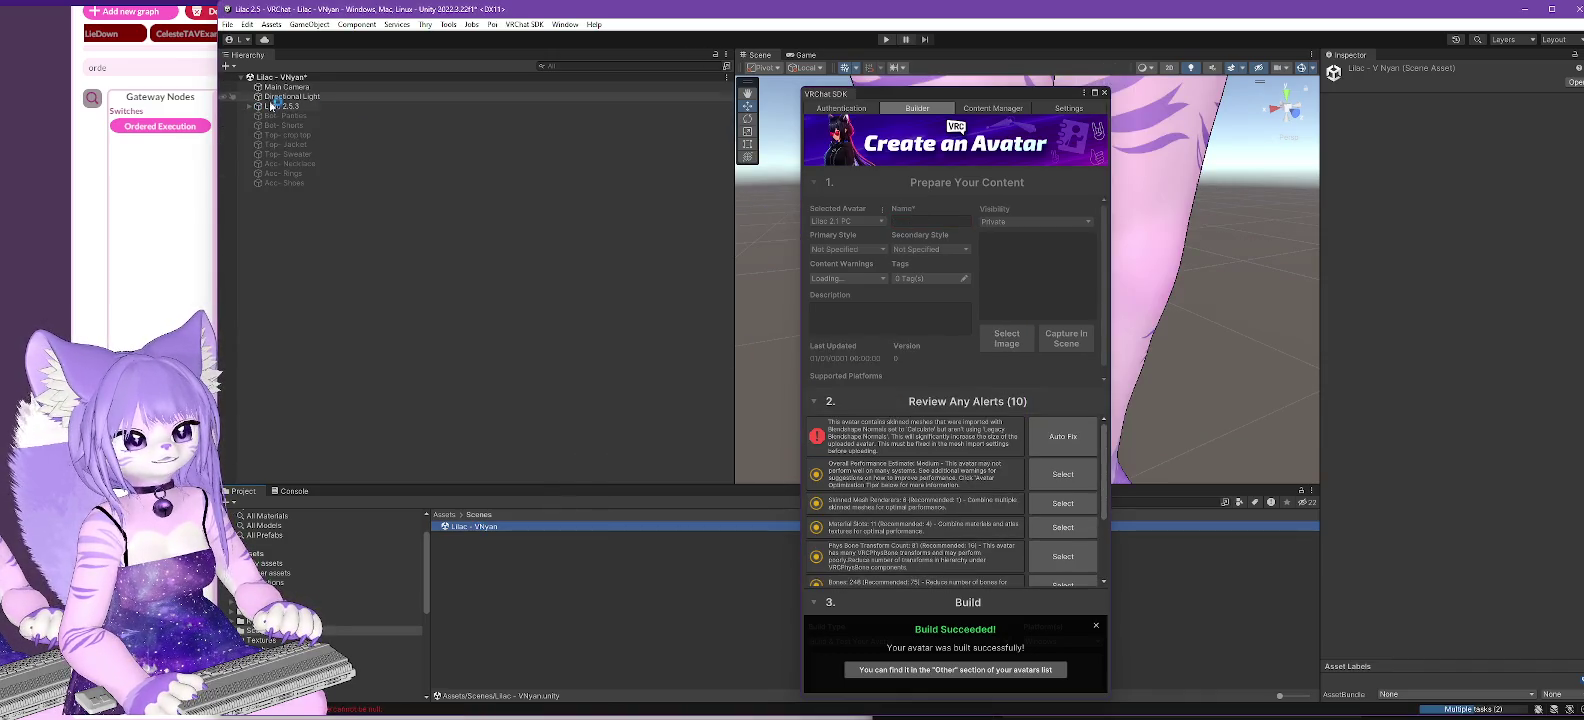
{"action": "left_click", "coordinate": [272, 108]}
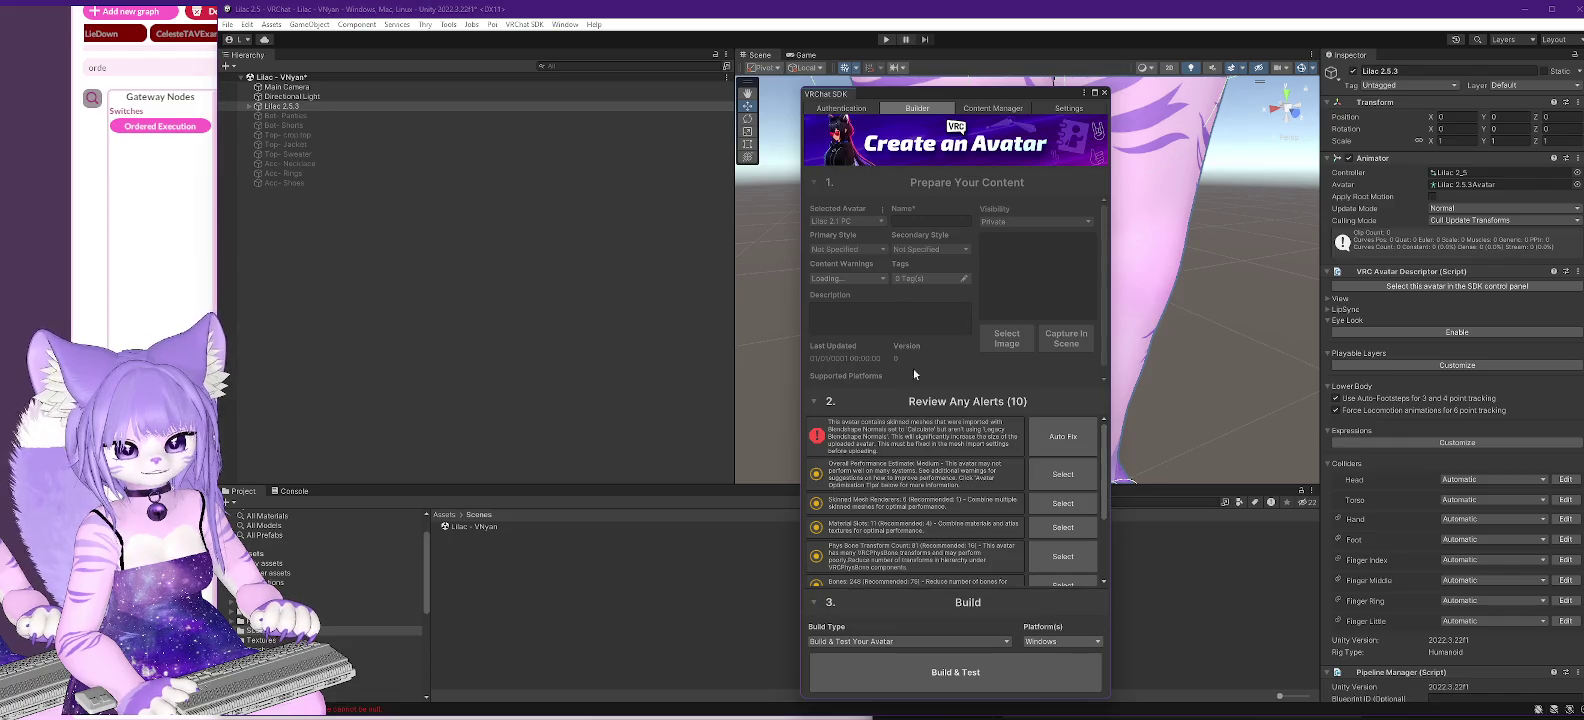
- Open the VRChat SDK avatar builder and name the avatar 'Lilac 2.5.3'
{"action": "left_click", "coordinate": [1105, 93]}
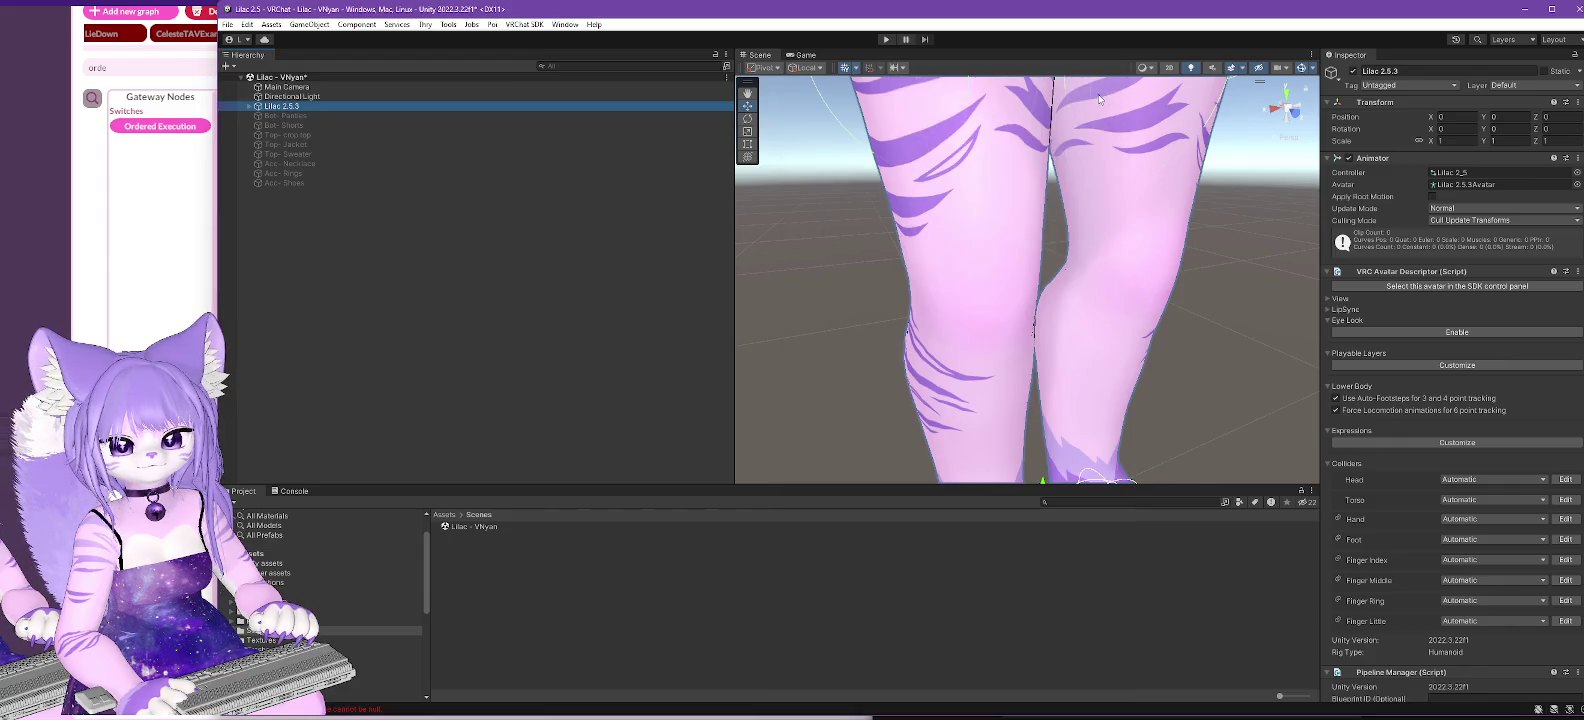
{"action": "left_click", "coordinate": [524, 24]}
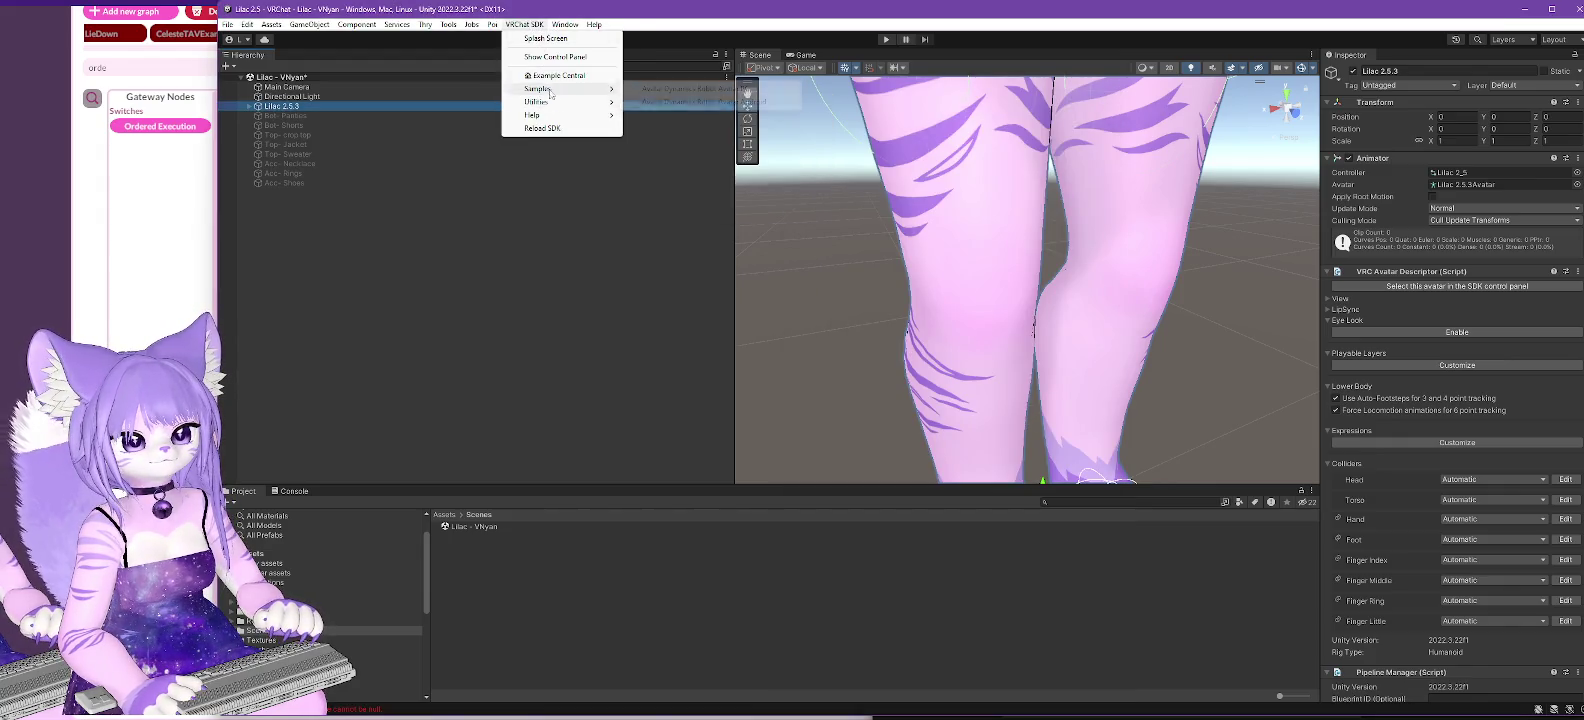
{"action": "left_click", "coordinate": [552, 57]}
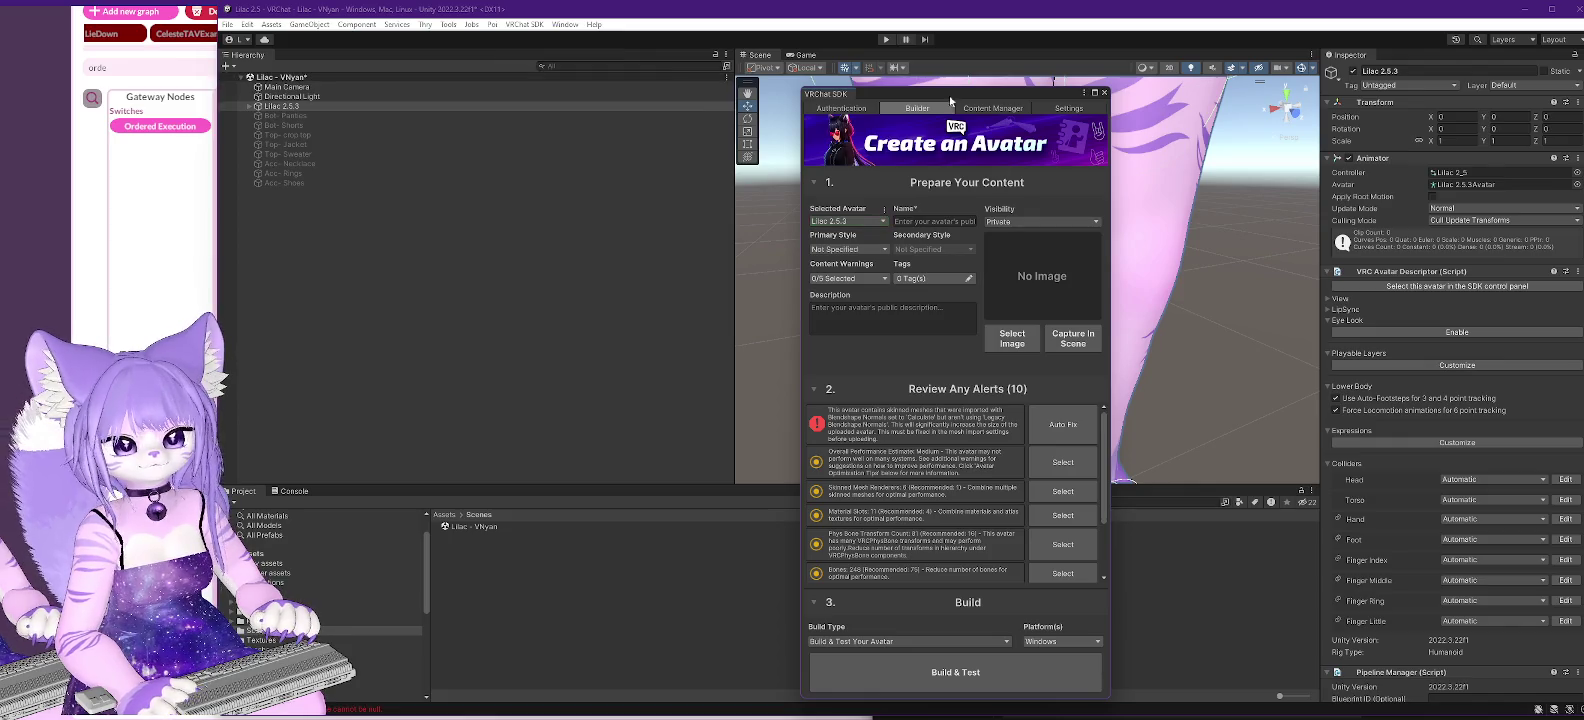
{"action": "left_click", "coordinate": [947, 221]}
{"action": "type", "text": "Lilac 2.5.3"}
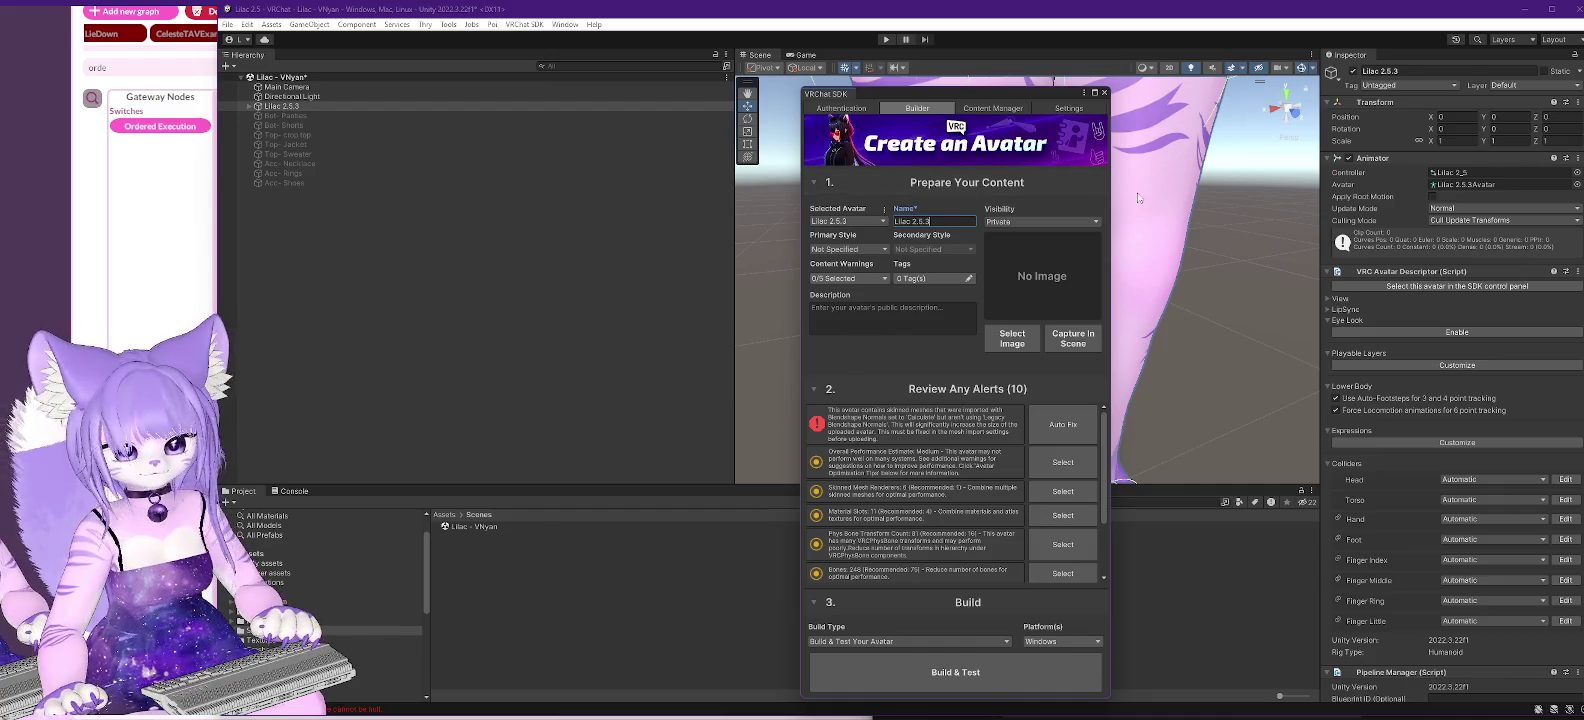
{"action": "scroll", "coordinate": [1183, 173], "scroll_direction": "down", "scroll_amount": 5}
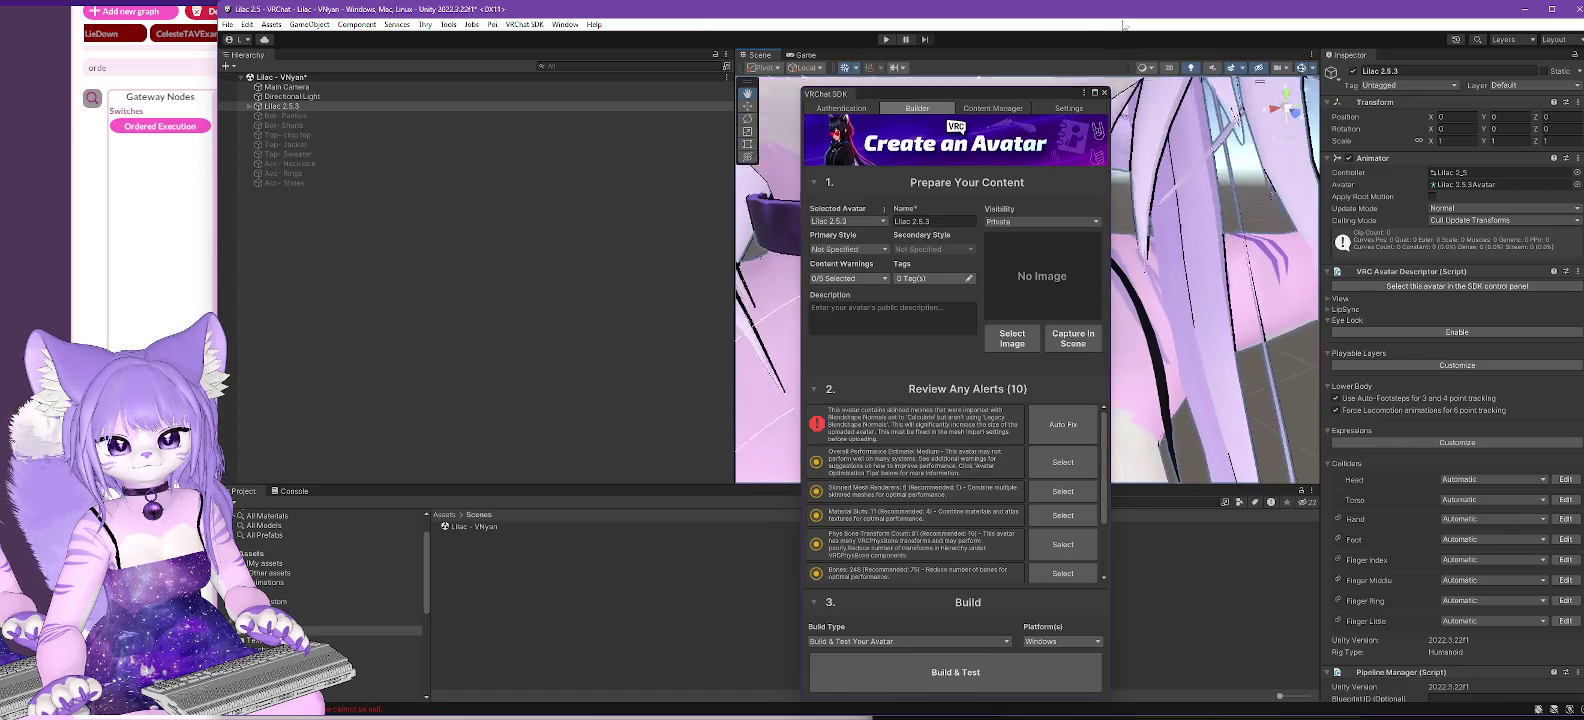
{"action": "scroll", "coordinate": [1160, 195], "scroll_direction": "up", "scroll_amount": 2}
- Dock the builder at the right edge, frame the avatar's head, and expand Lilac 2.5.3
{"action": "left_click_drag", "start_coordinate": [1030, 93], "coordinate": [1540, 300]}
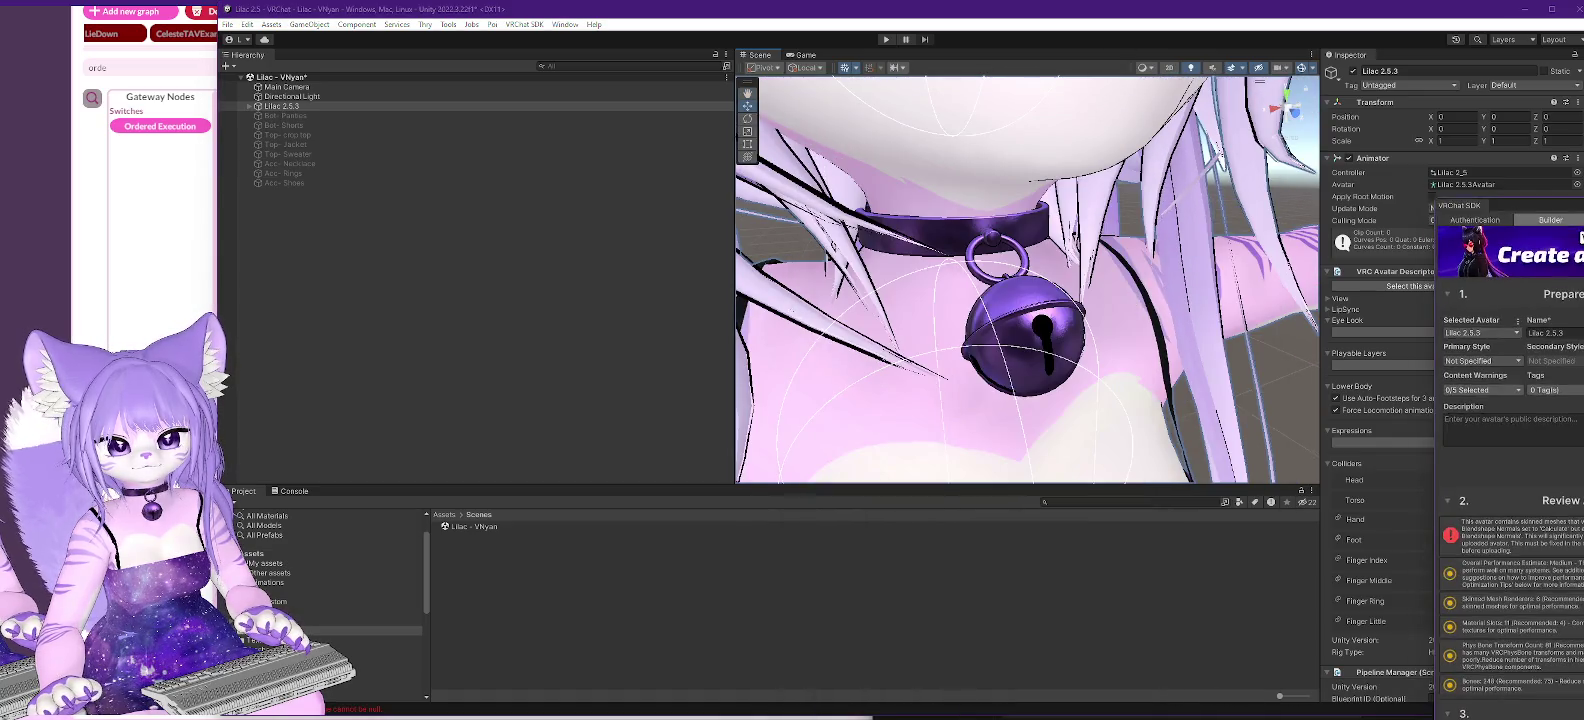
{"action": "left_click_drag", "start_coordinate": [1040, 300], "coordinate": [990, 298]}
{"action": "scroll", "coordinate": [990, 298], "scroll_direction": "down", "scroll_amount": 5}
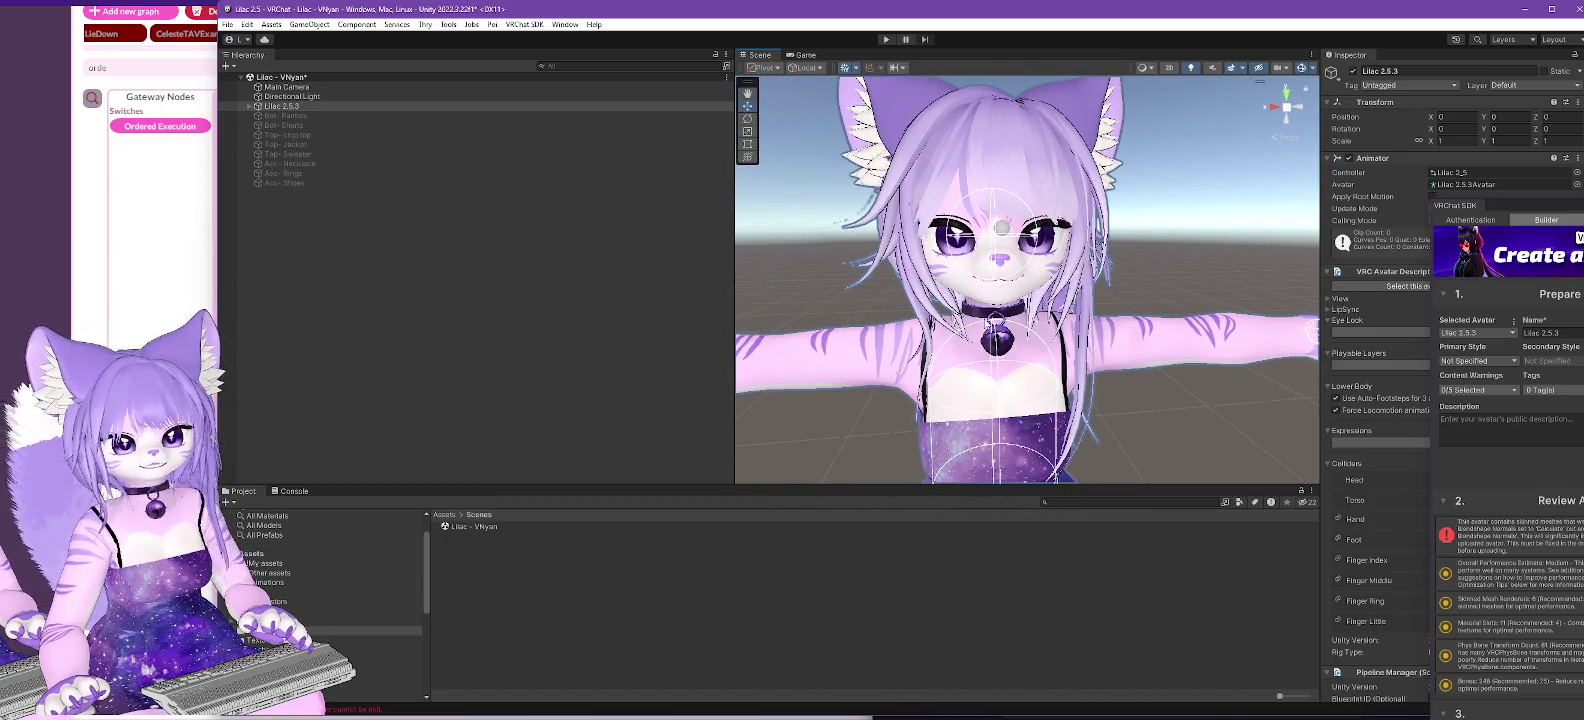
{"action": "mouse_move", "coordinate": [990, 325]}
{"action": "left_mouse_down"}
{"action": "mouse_move", "coordinate": [903, 377]}
{"action": "mouse_move", "coordinate": [880, 371]}
{"action": "left_mouse_up"}
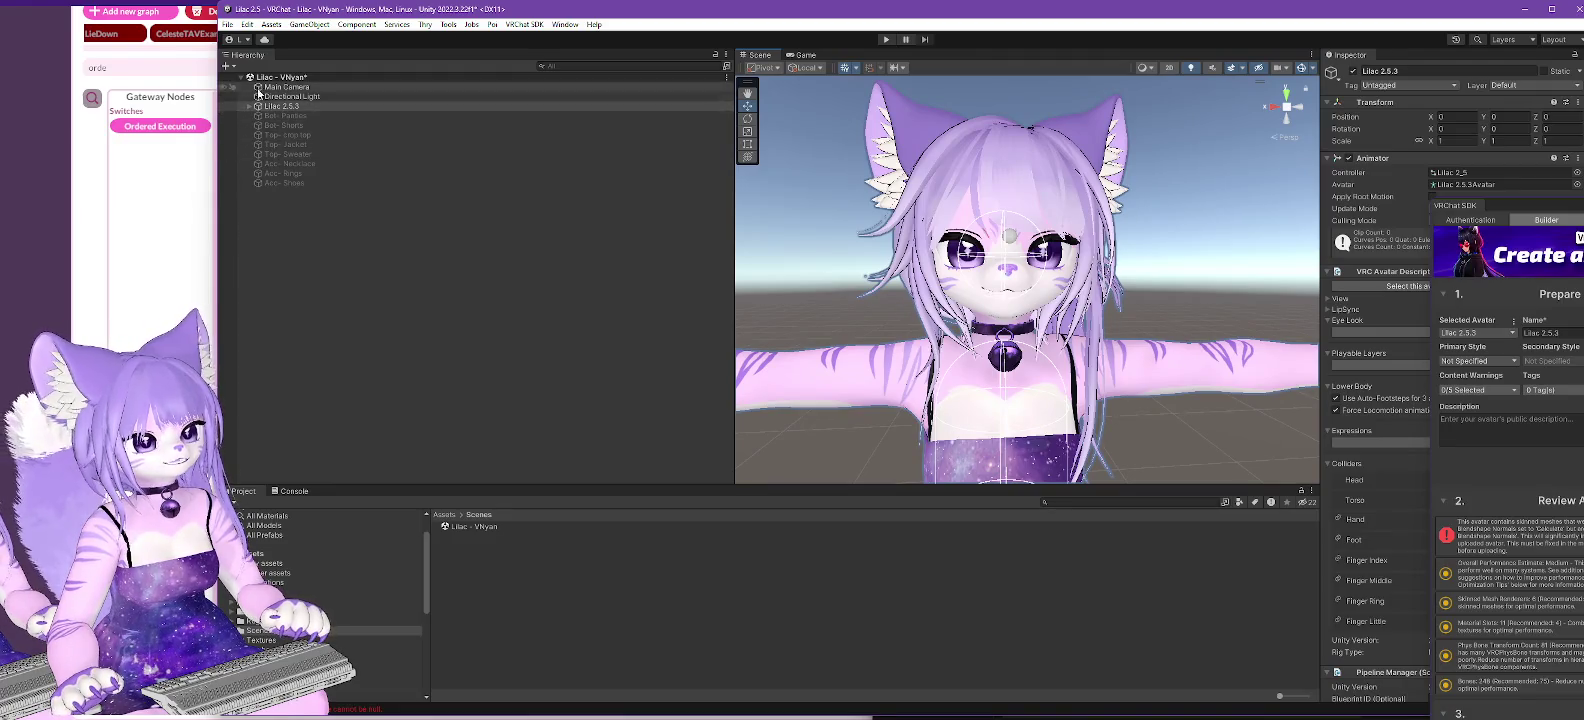
{"action": "left_click", "coordinate": [249, 107]}
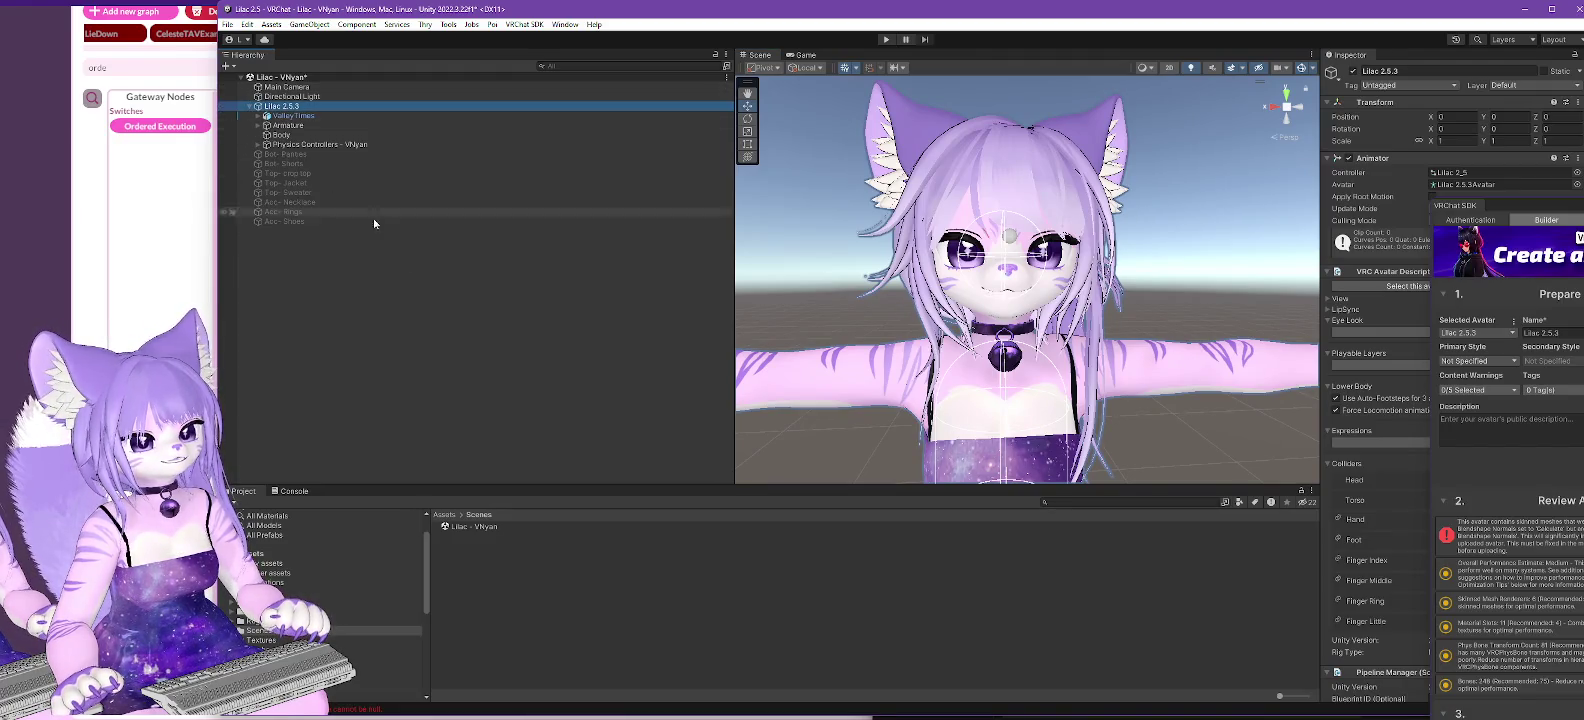
- Select the Body mesh and locate its hair material slot in the Skinned Mesh Renderer
{"action": "left_click", "coordinate": [280, 135]}
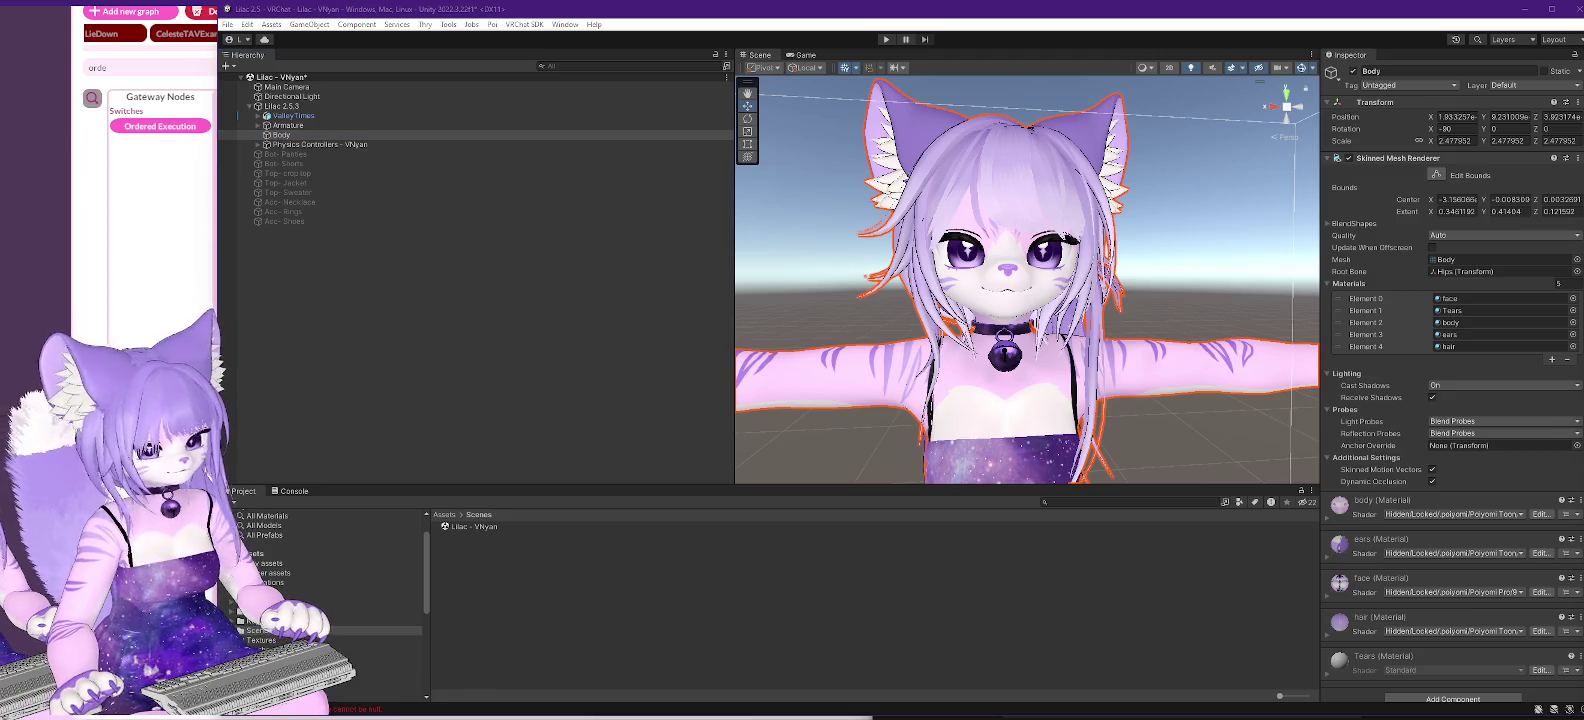
{"action": "left_click", "coordinate": [380, 611]}
{"action": "left_click", "coordinate": [458, 565]}
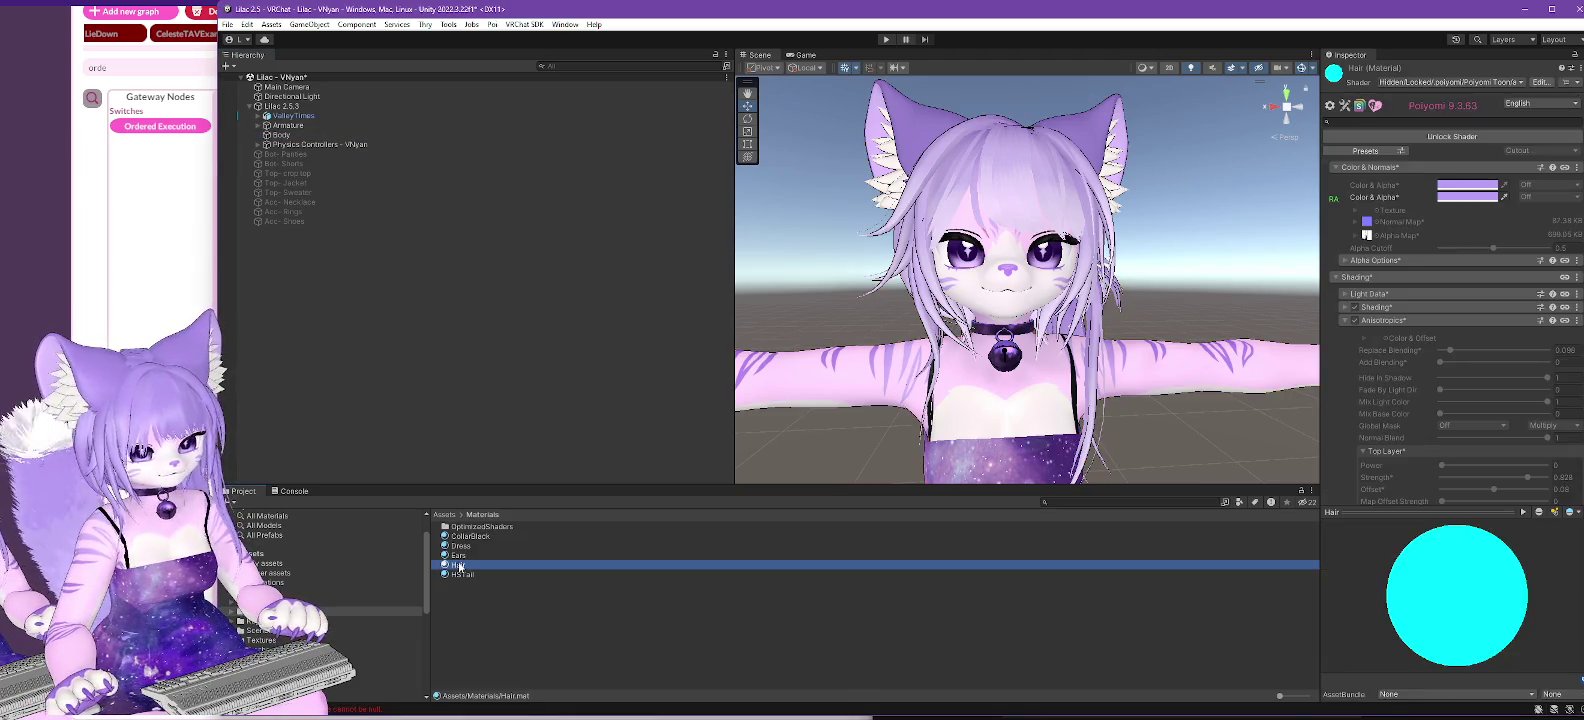
{"action": "mouse_move", "coordinate": [1297, 434]}
{"action": "left_mouse_down"}
{"action": "mouse_move", "coordinate": [513, 607]}
{"action": "mouse_move", "coordinate": [300, 470]}
{"action": "mouse_move", "coordinate": [320, 138]}
{"action": "mouse_move", "coordinate": [300, 135]}
{"action": "left_mouse_up"}
{"action": "left_click", "coordinate": [1455, 346]}
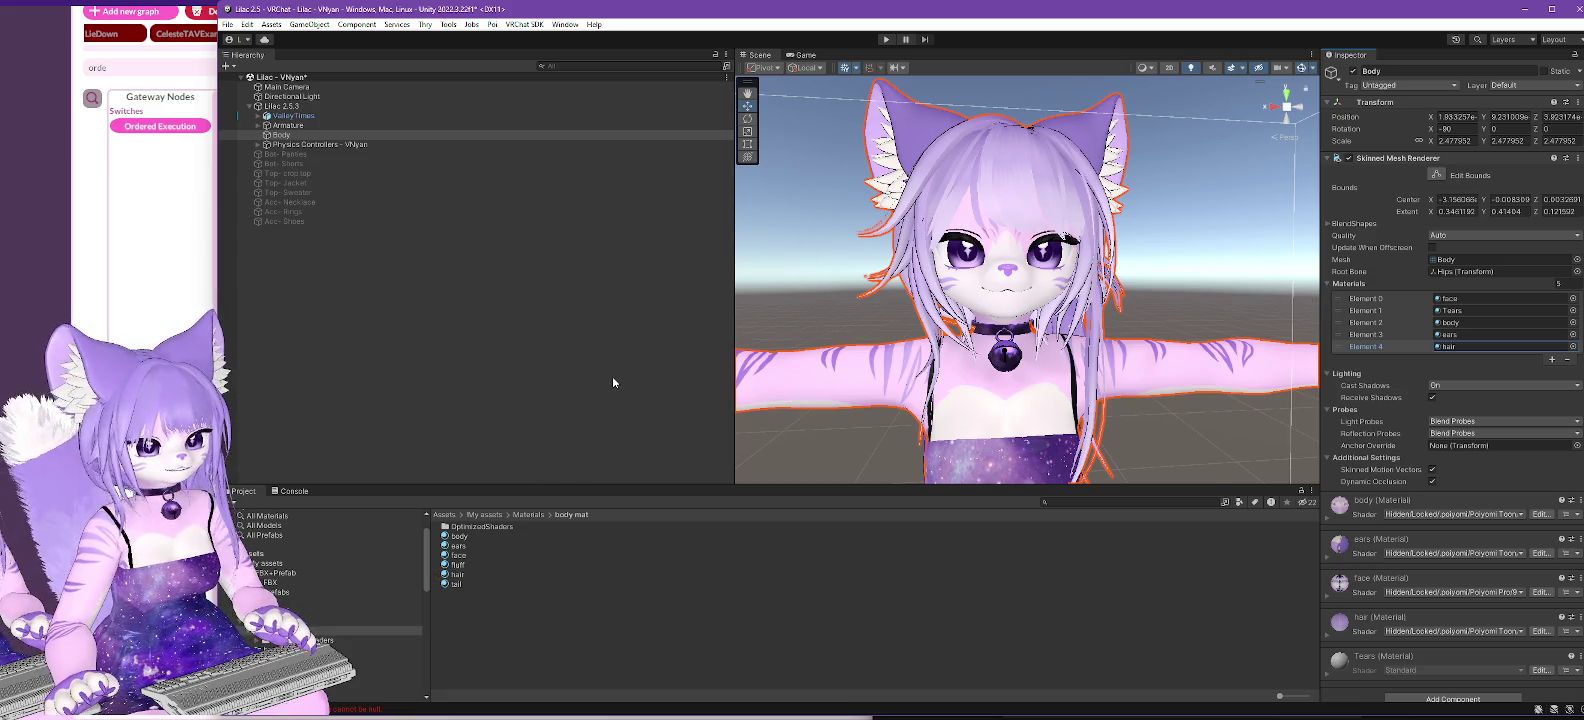
{"action": "scroll", "coordinate": [364, 592], "scroll_direction": "down", "scroll_amount": 5}
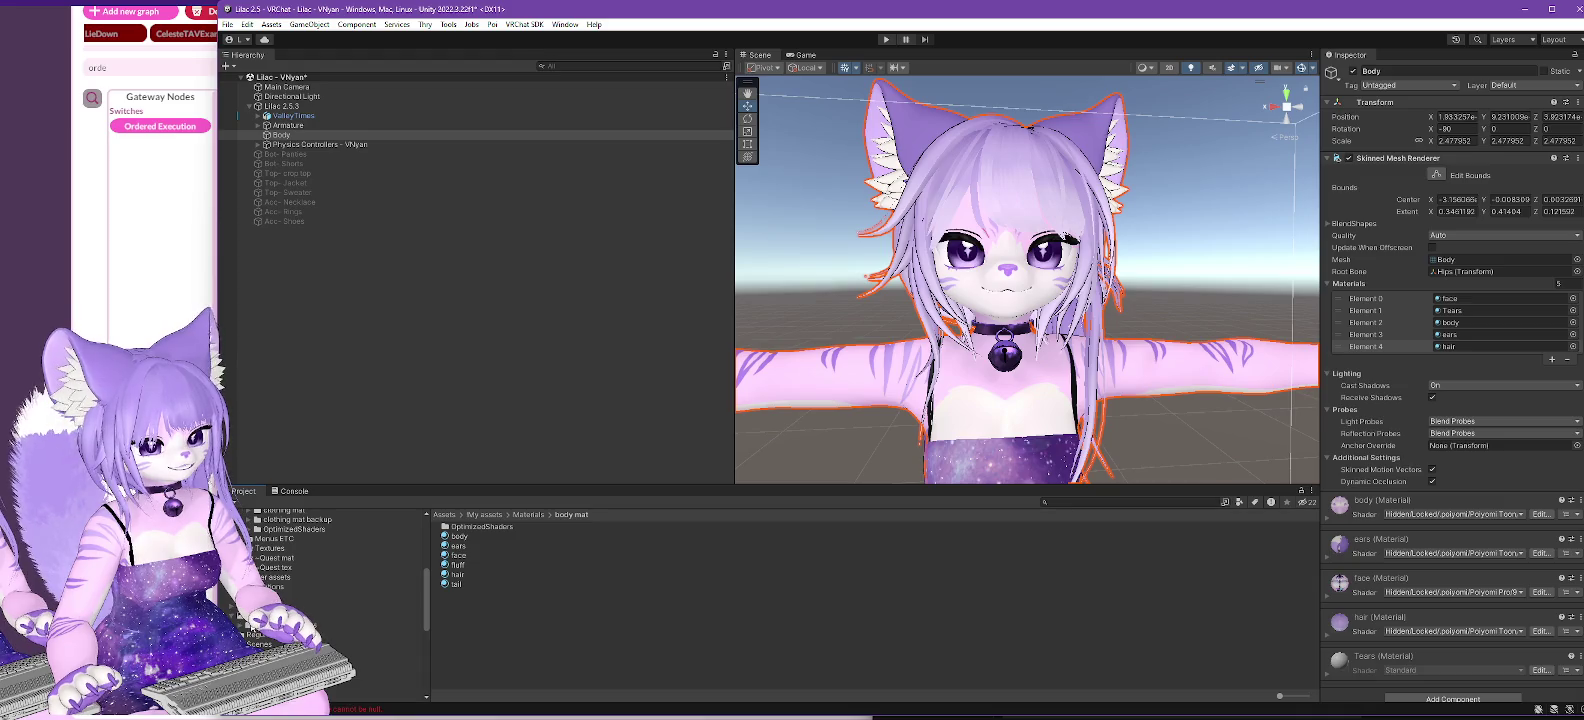
- Assign Hair to Element 4 and Ears to Element 3, then check the avatar from all sides
{"action": "left_click", "coordinate": [330, 615]}
{"action": "left_click_drag", "start_coordinate": [458, 565], "coordinate": [1459, 350]}
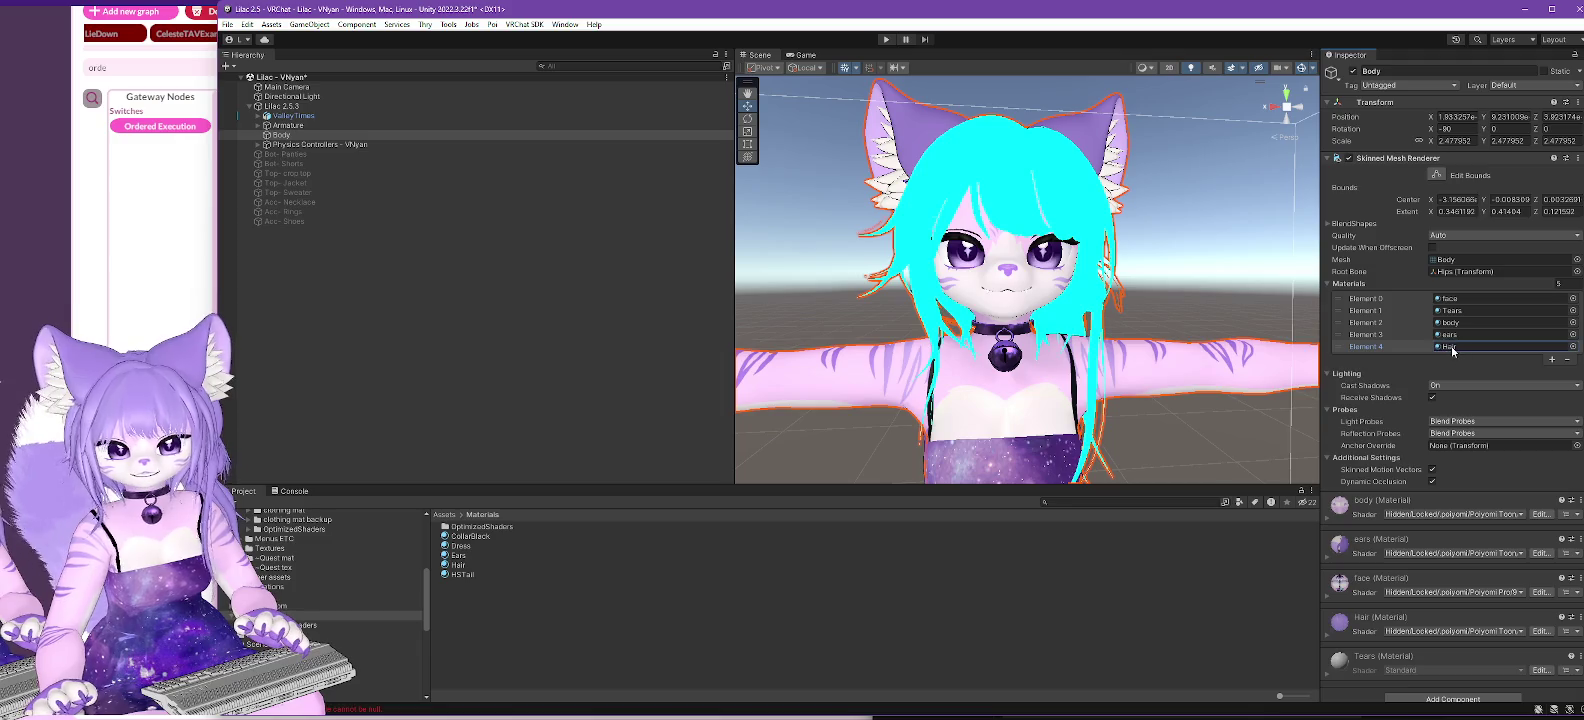
{"action": "mouse_move", "coordinate": [455, 558]}
{"action": "left_mouse_down"}
{"action": "mouse_move", "coordinate": [1000, 420]}
{"action": "mouse_move", "coordinate": [1455, 340]}
{"action": "left_mouse_up"}
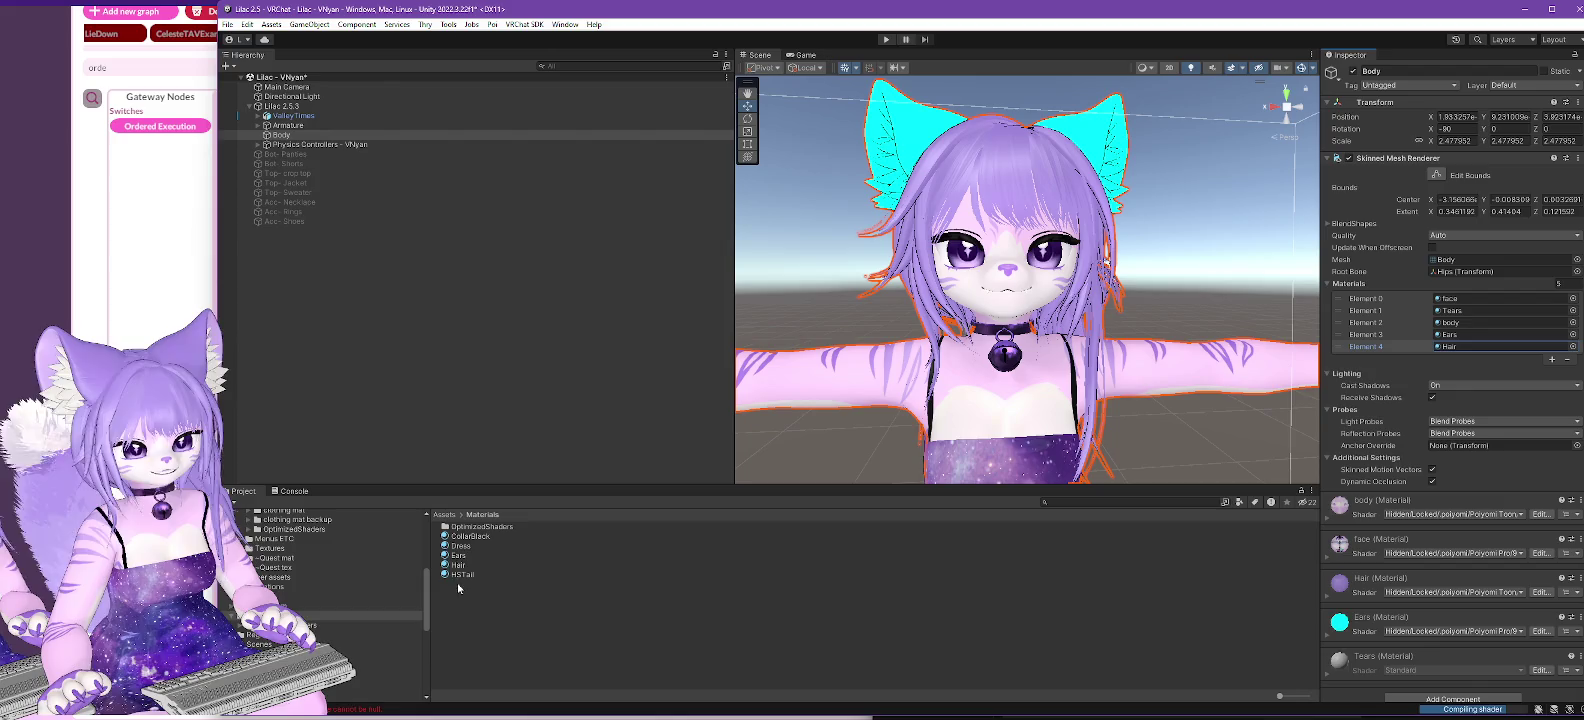
{"action": "mouse_move", "coordinate": [462, 548]}
{"action": "left_mouse_down"}
{"action": "mouse_move", "coordinate": [1397, 459]}
{"action": "mouse_move", "coordinate": [1418, 441]}
{"action": "mouse_move", "coordinate": [1420, 455]}
{"action": "mouse_move", "coordinate": [530, 573]}
{"action": "mouse_move", "coordinate": [462, 545]}
{"action": "left_mouse_up"}
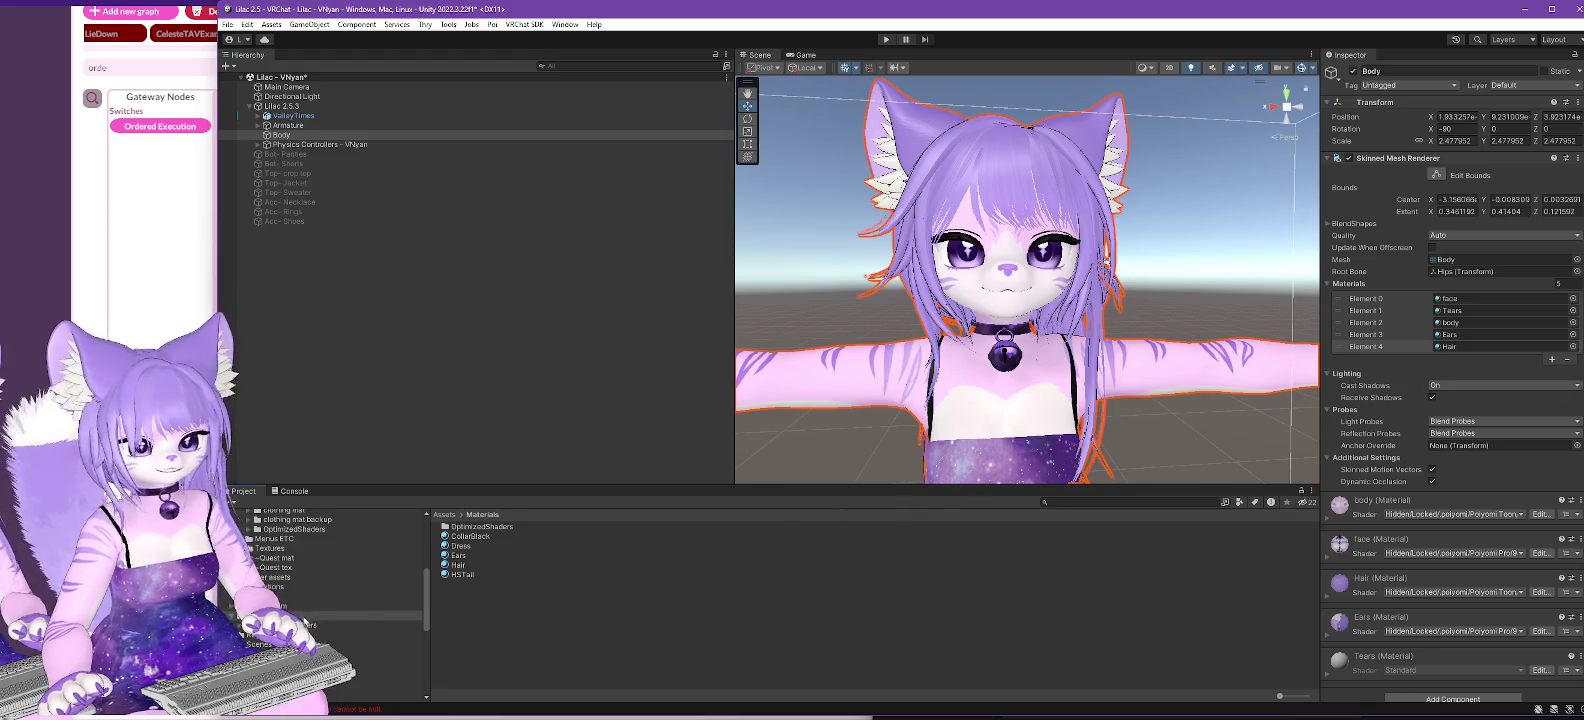
{"action": "scroll", "coordinate": [1050, 430], "scroll_direction": "down", "scroll_amount": 3}
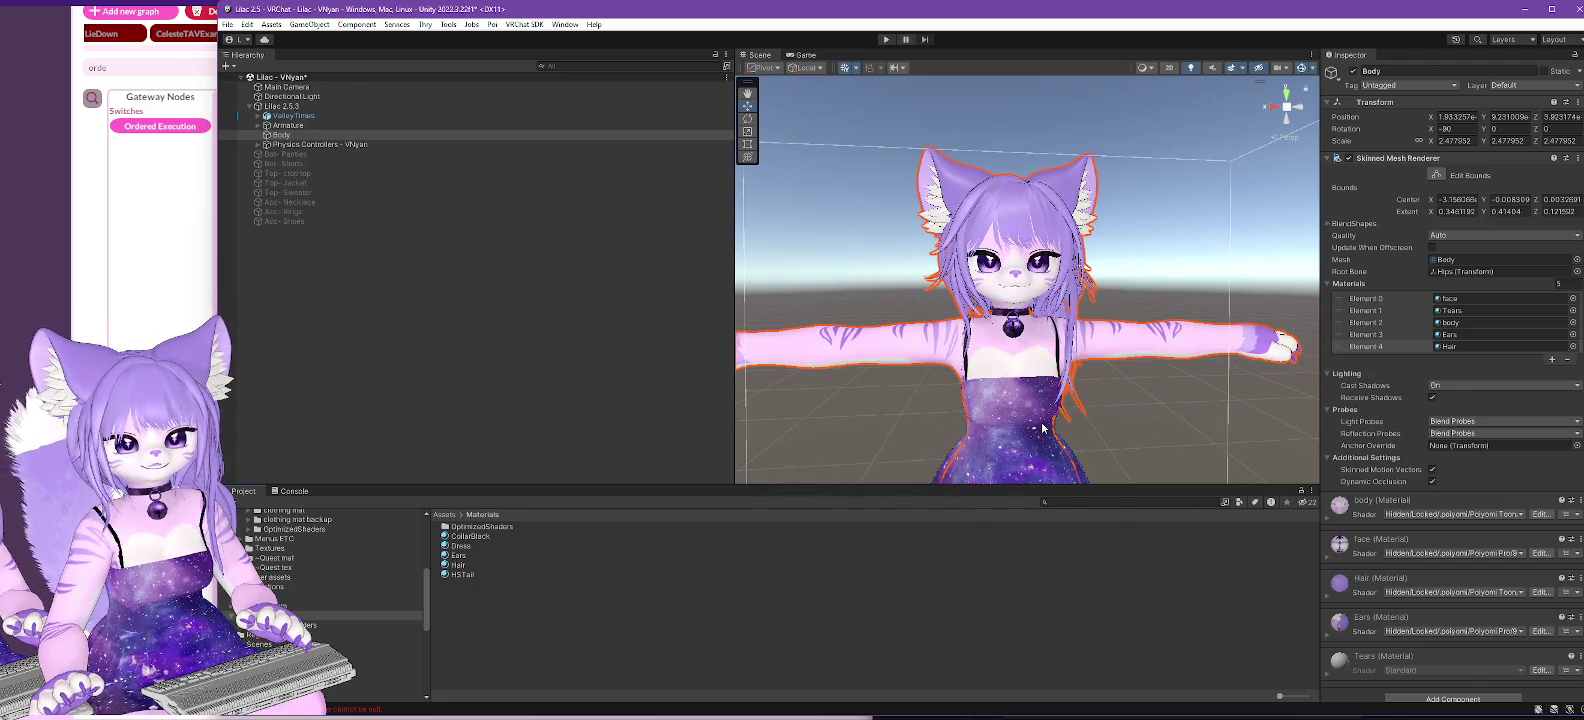
{"action": "mouse_move", "coordinate": [806, 460]}
{"action": "left_mouse_down"}
{"action": "mouse_move", "coordinate": [1000, 450]}
{"action": "mouse_move", "coordinate": [873, 430]}
{"action": "left_mouse_up"}
- Run Build & Test on Lilac 2.5.3 and read the failure errors in the Console
{"action": "left_click", "coordinate": [281, 106]}
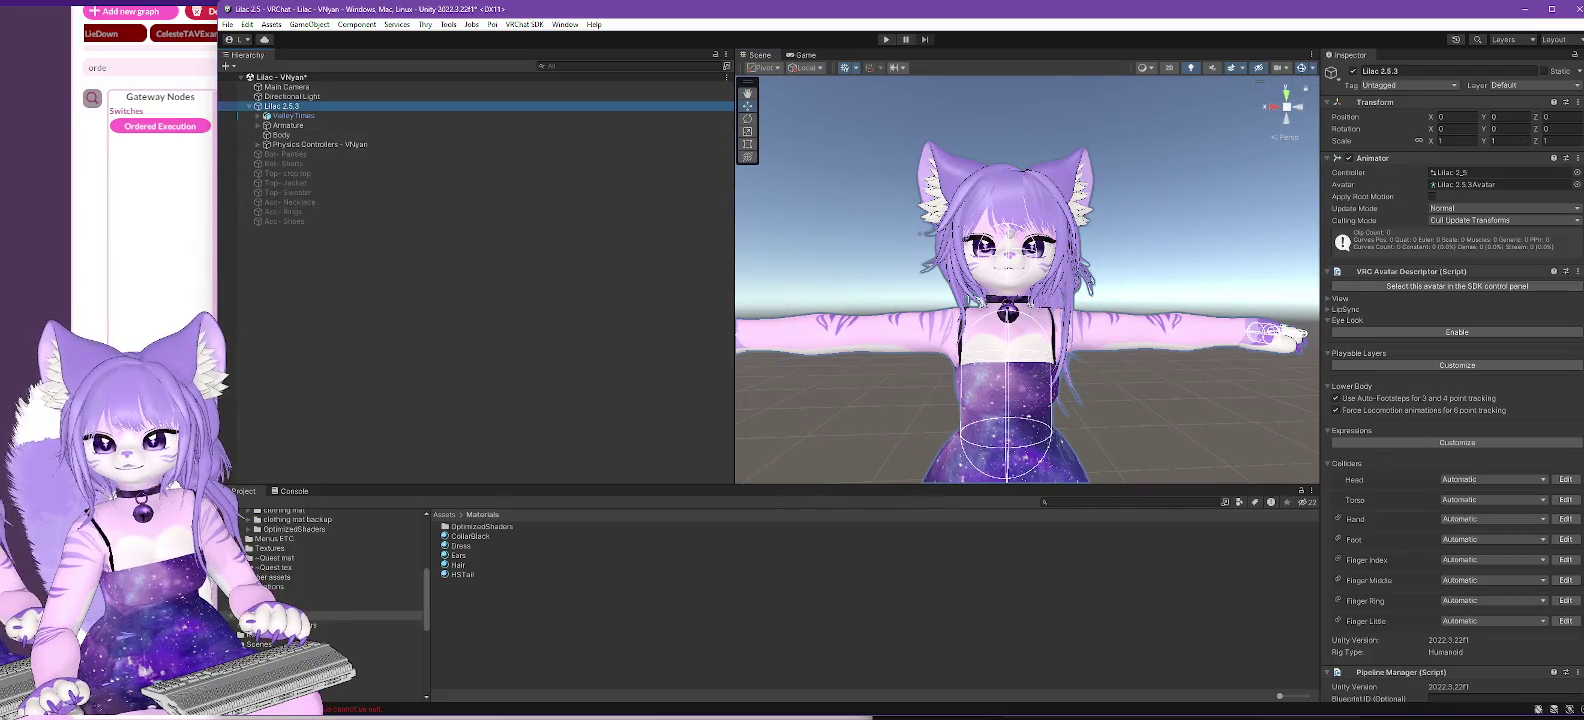
{"action": "left_click", "coordinate": [1457, 286]}
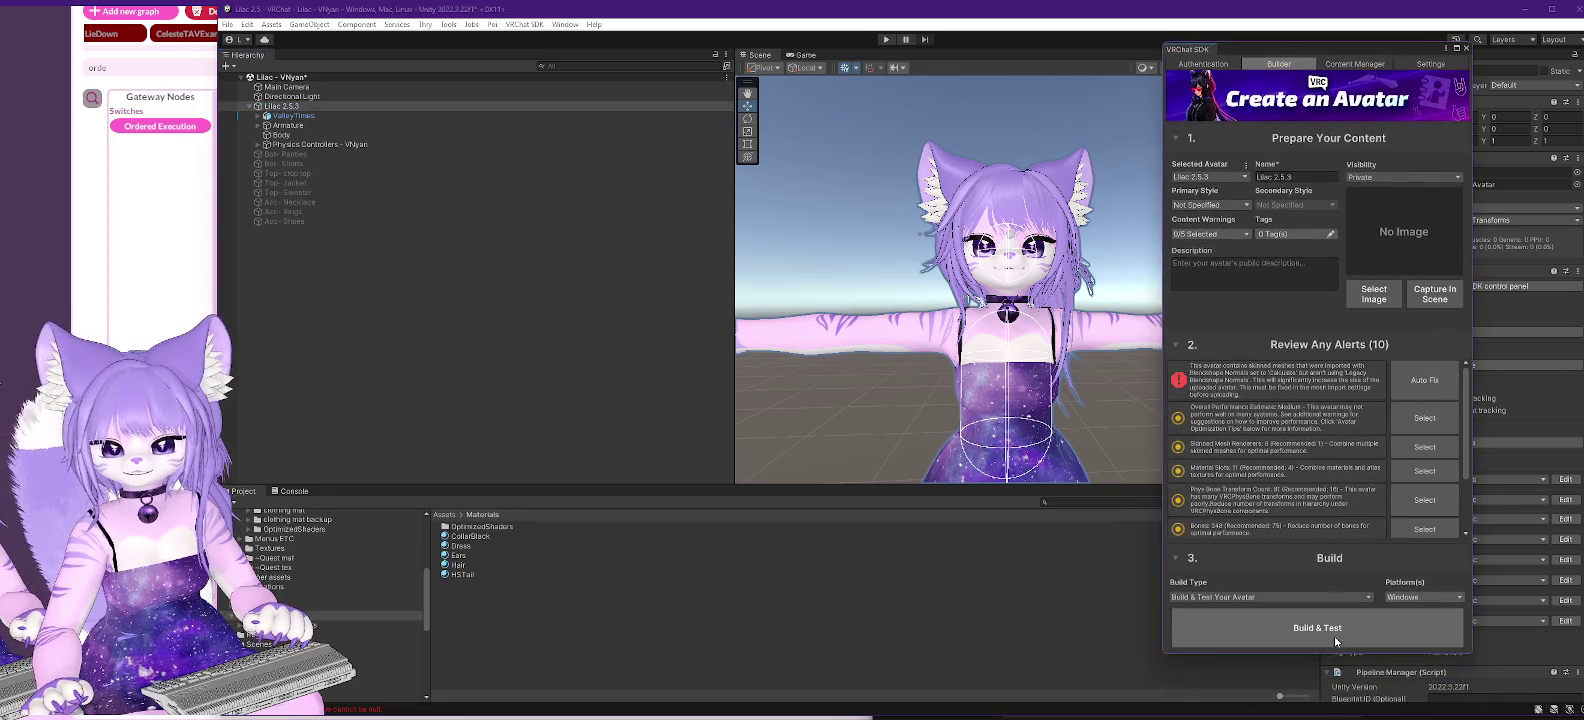
{"action": "left_click", "coordinate": [1334, 635]}
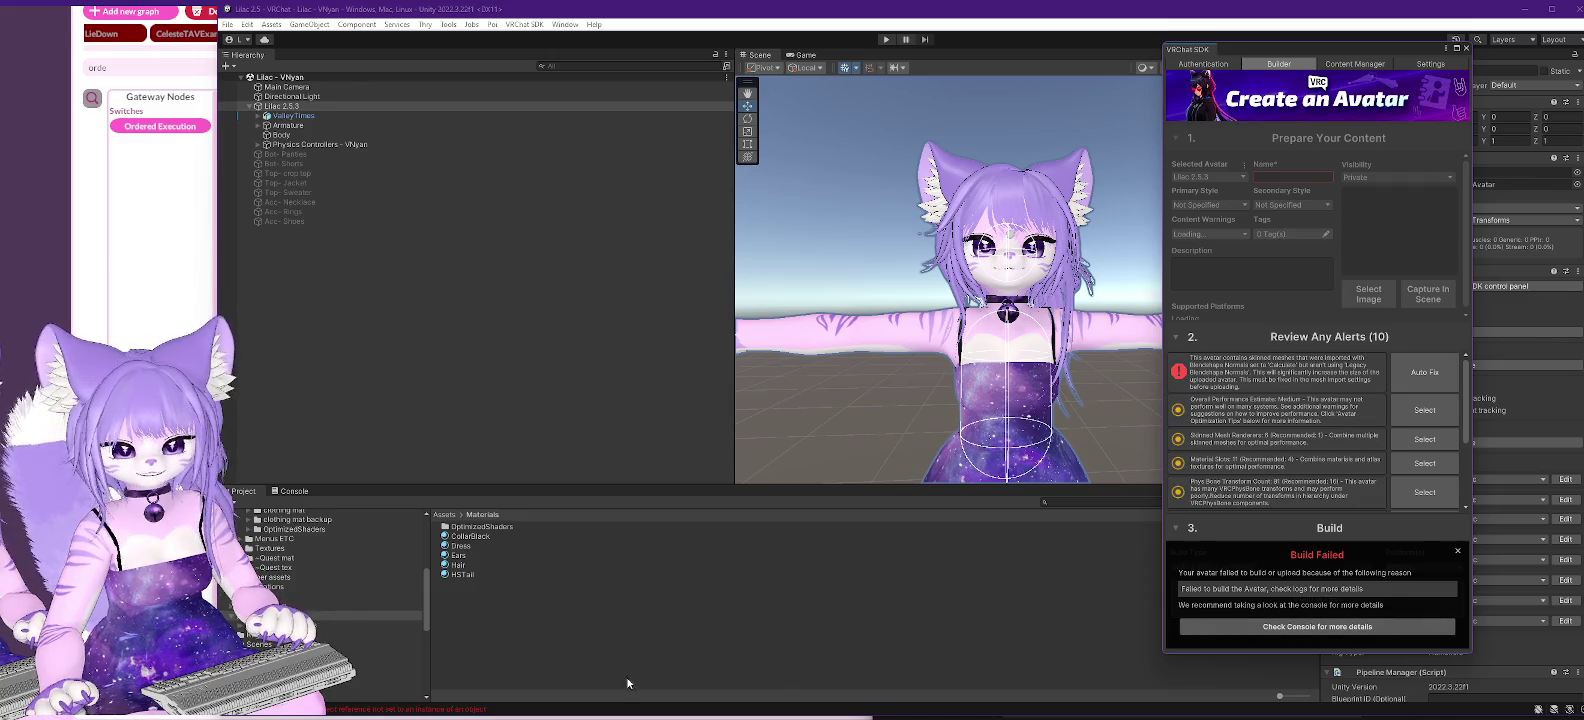
{"action": "left_click", "coordinate": [398, 710]}
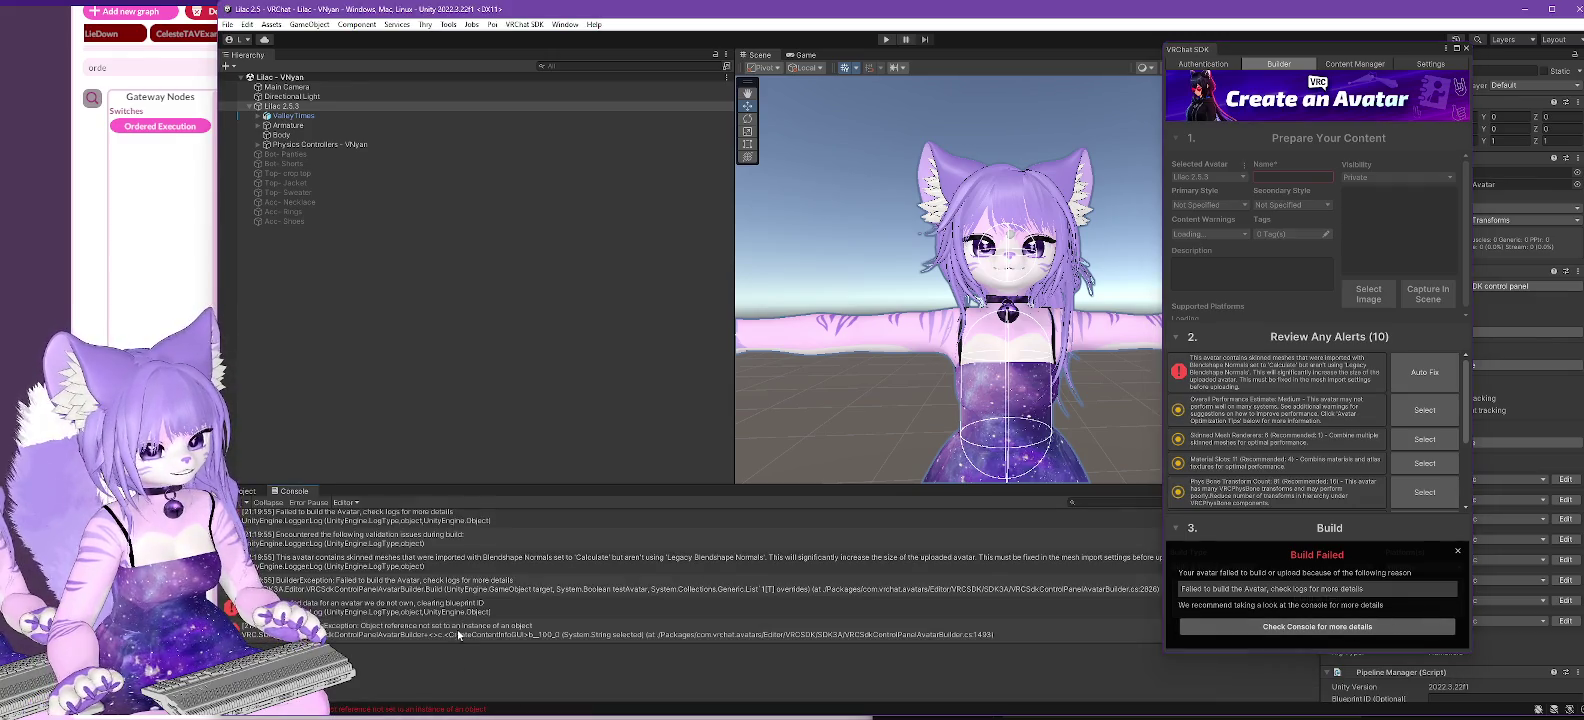
{"action": "scroll", "coordinate": [492, 628], "scroll_direction": "down", "scroll_amount": 3}
{"action": "scroll", "coordinate": [492, 628], "scroll_direction": "down", "scroll_amount": 3}
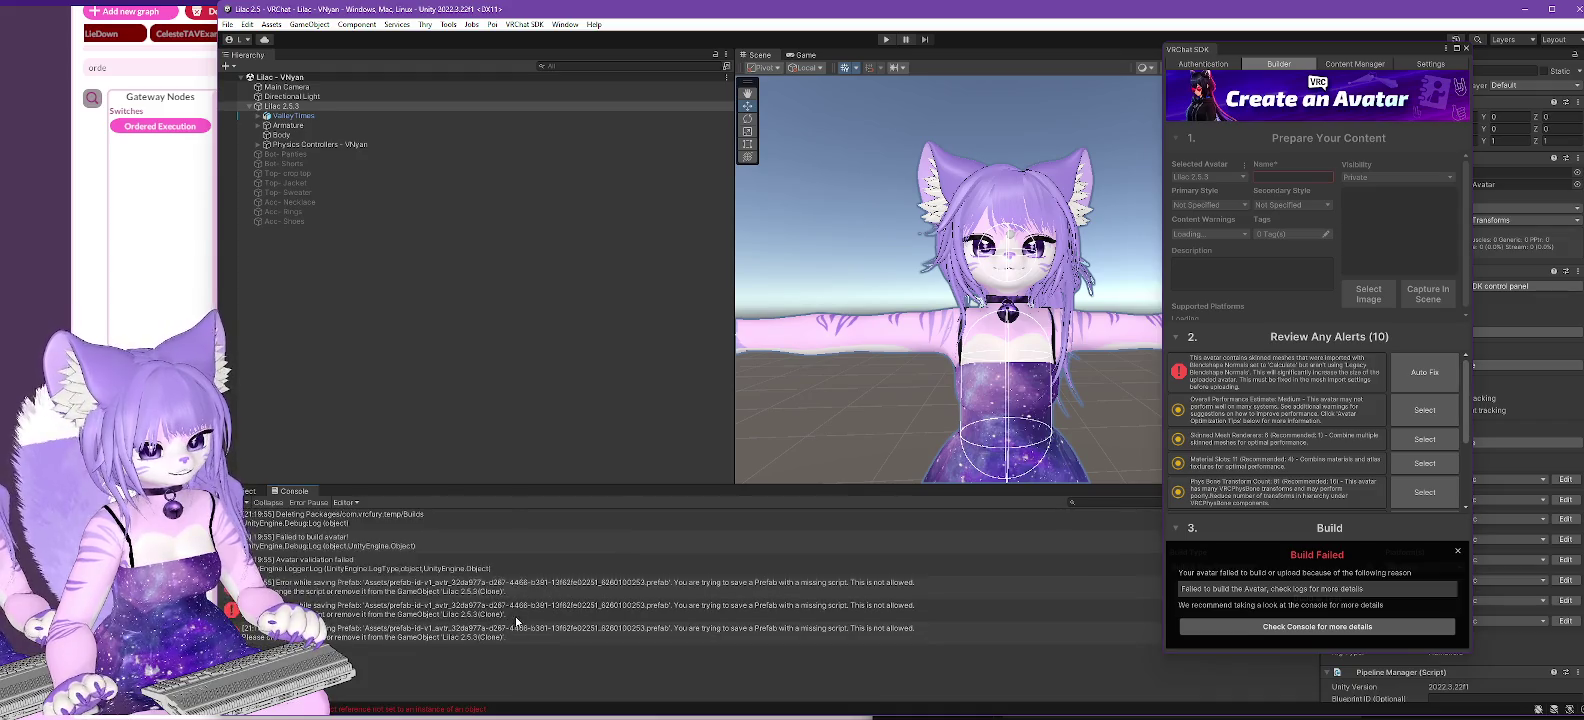
{"action": "scroll", "coordinate": [521, 578], "scroll_direction": "up", "scroll_amount": 3}
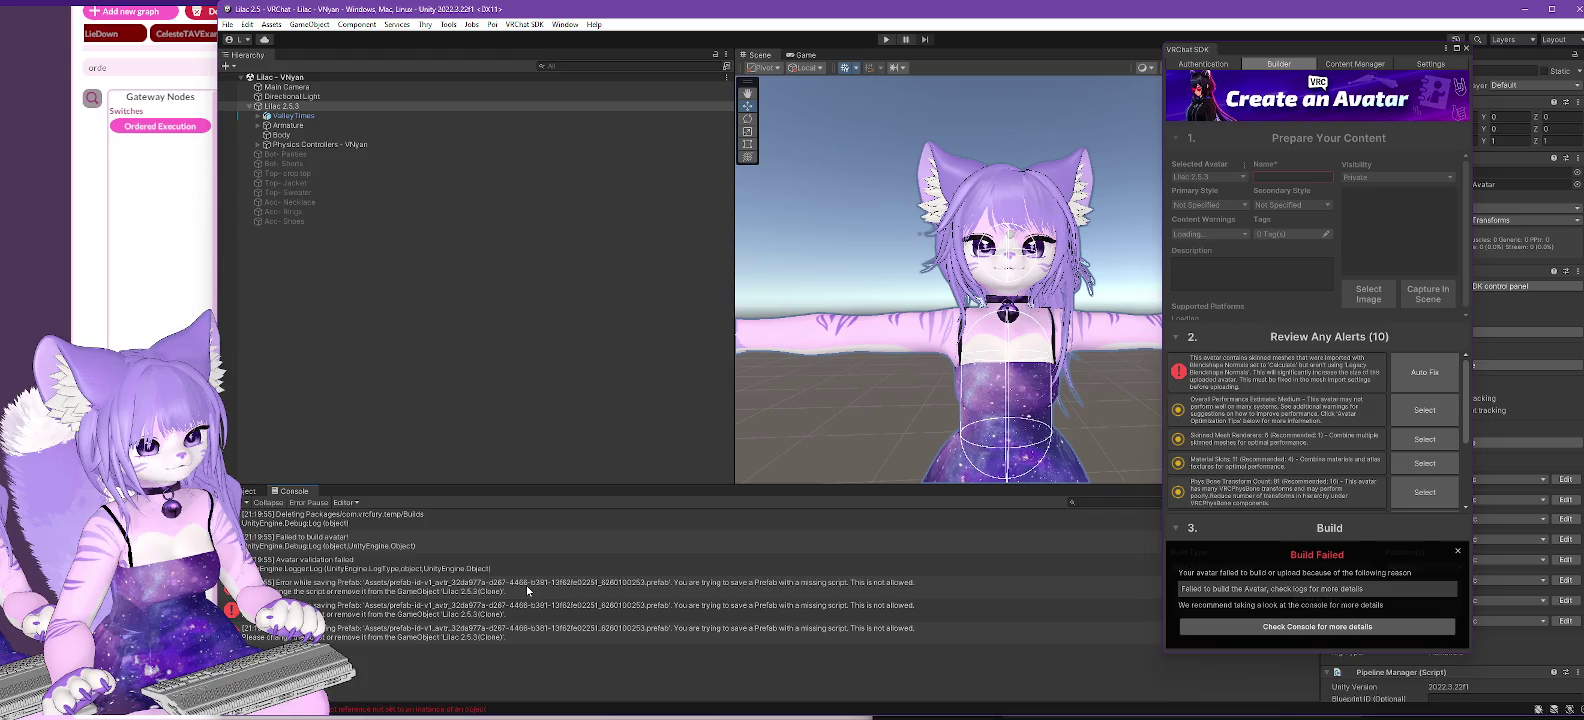
{"action": "left_click", "coordinate": [1459, 552]}
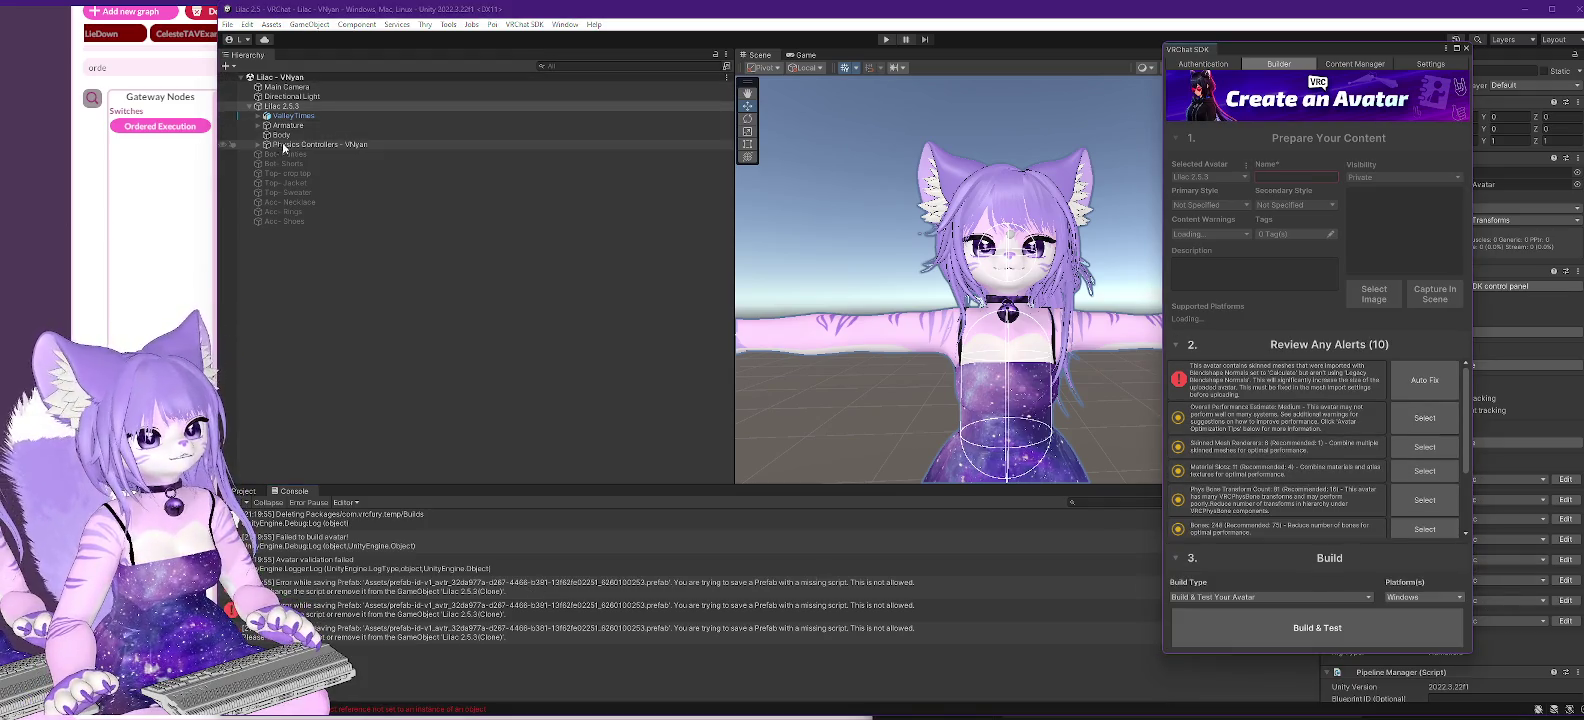
- Move Physics Controllers - VNyan to the scene root, rebuild, and read the prefab-save error
{"action": "left_click", "coordinate": [284, 146]}
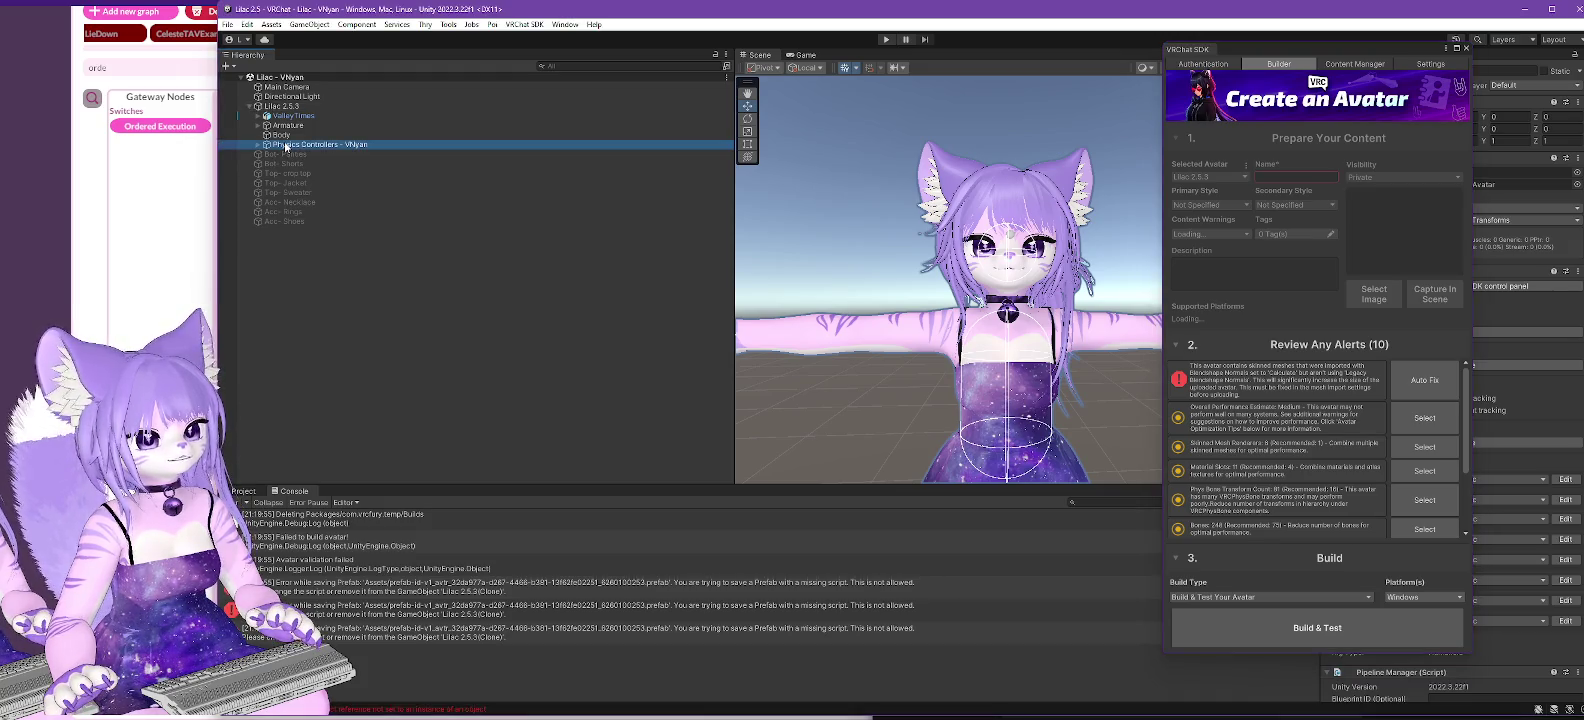
{"action": "left_click_drag", "start_coordinate": [282, 107], "coordinate": [280, 80]}
{"action": "left_click", "coordinate": [282, 106]}
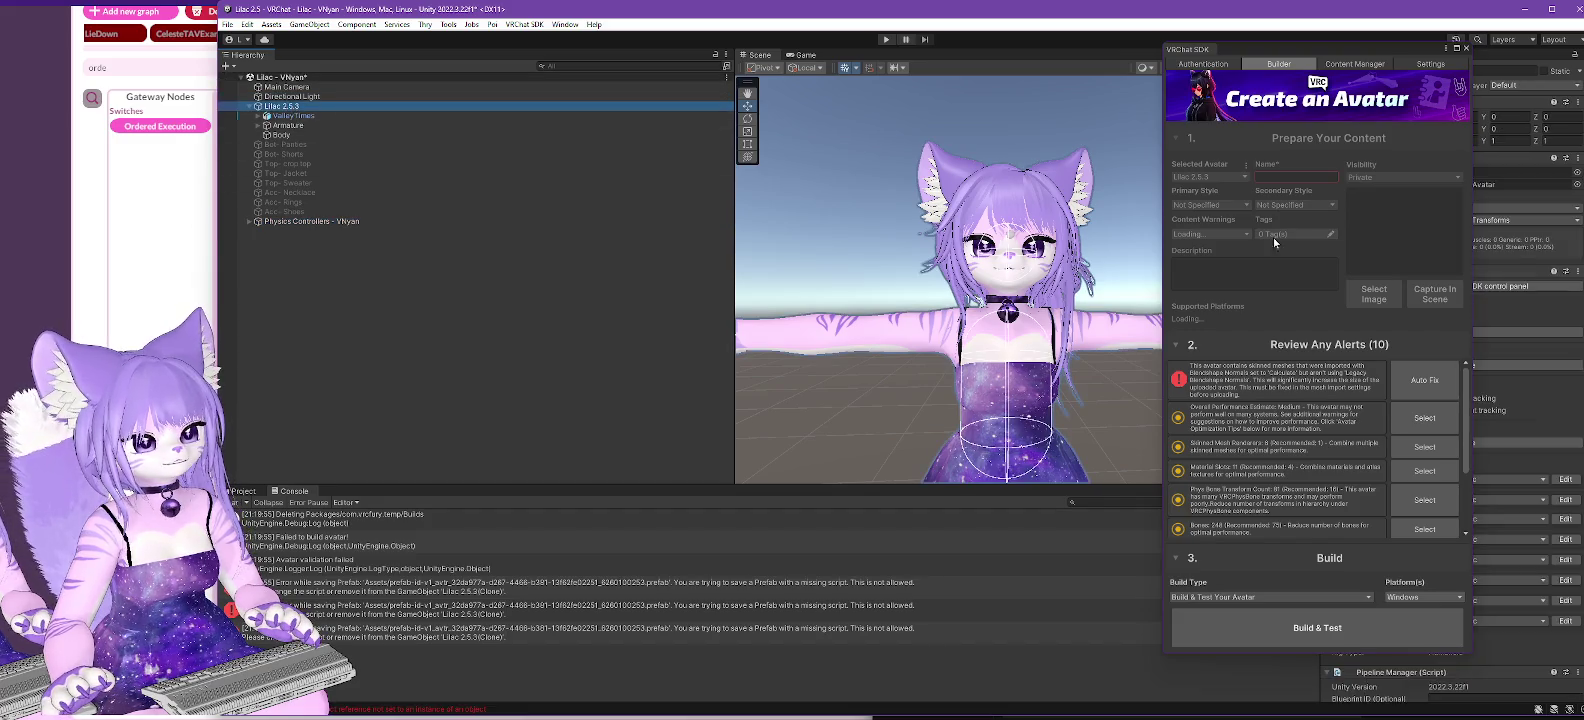
{"action": "left_click", "coordinate": [1327, 641]}
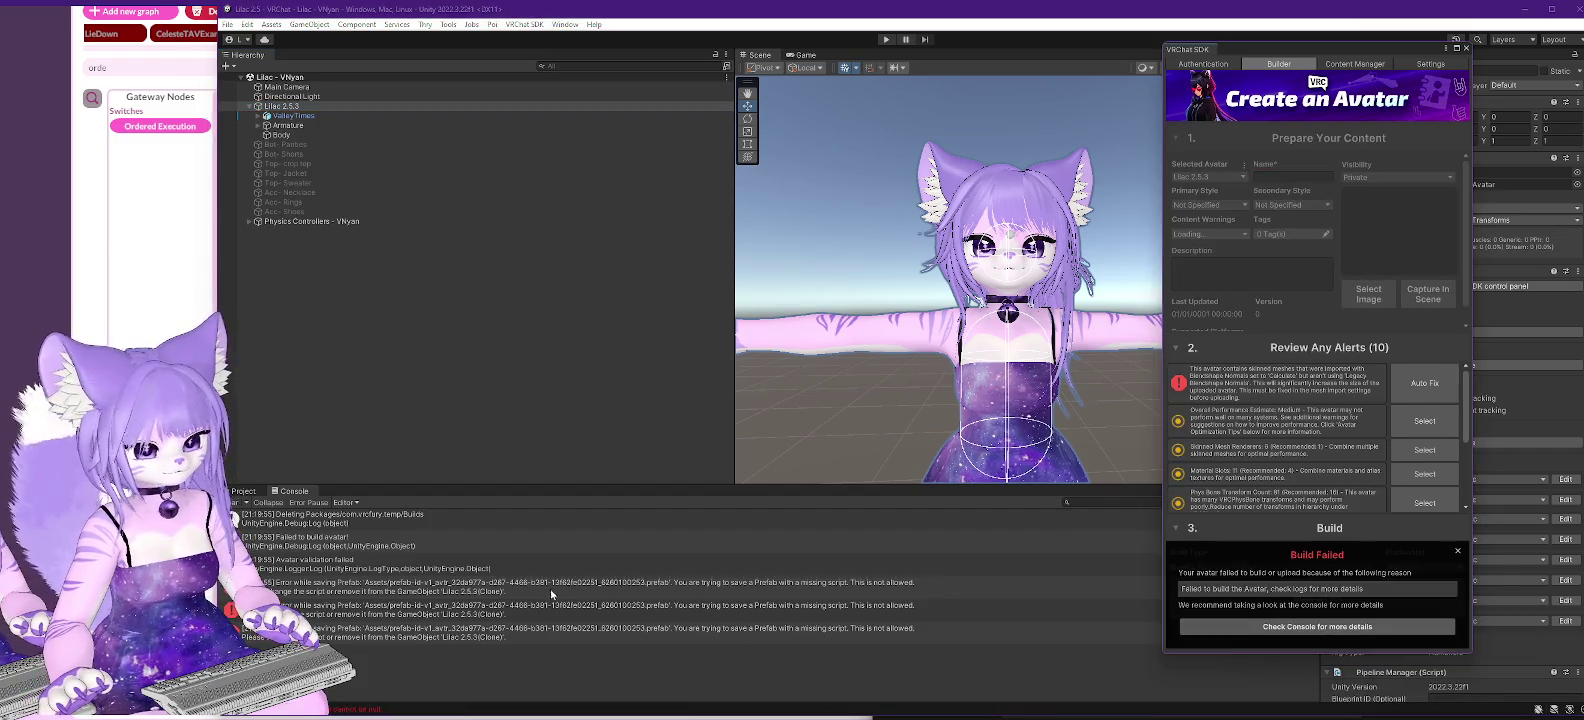
{"action": "left_click", "coordinate": [700, 584]}
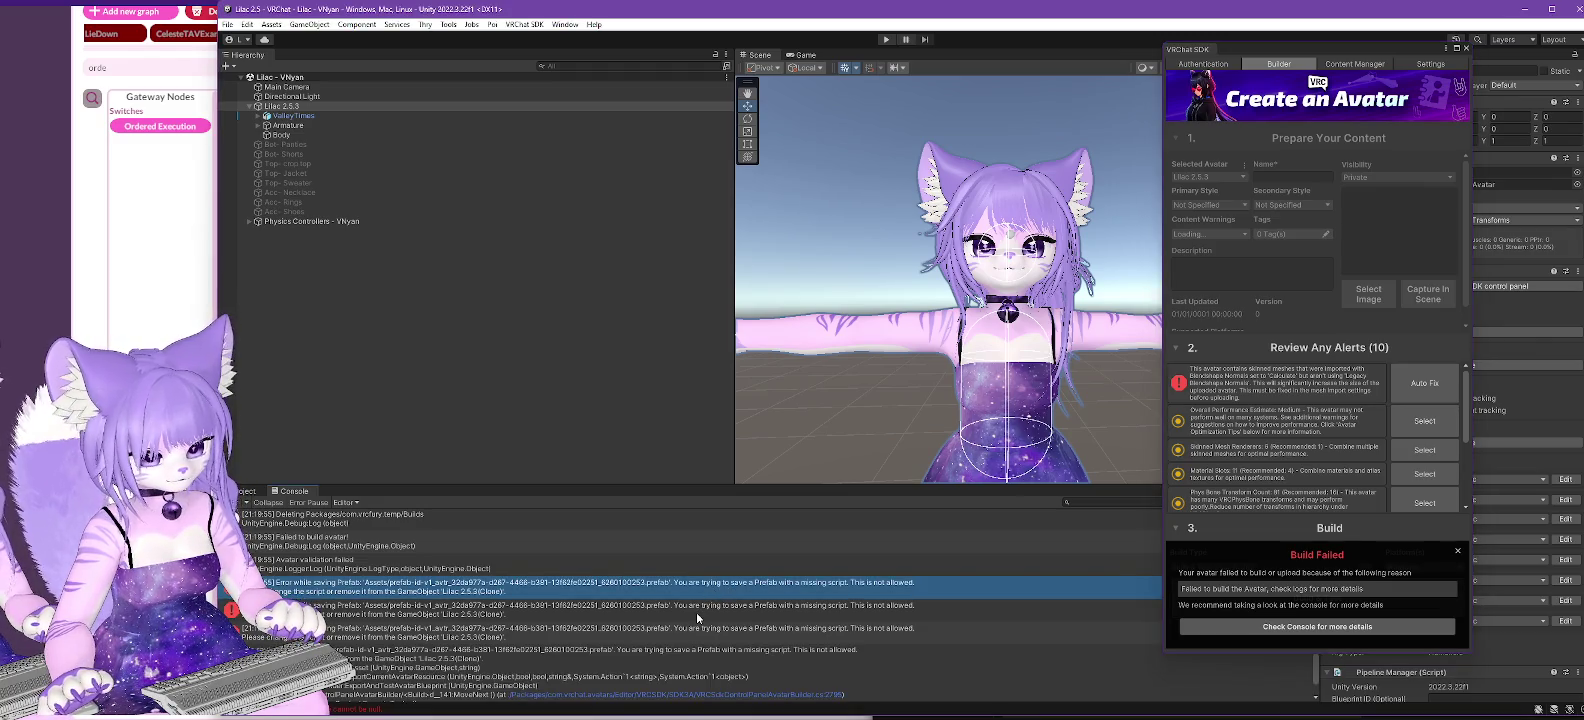
{"action": "scroll", "coordinate": [695, 613], "scroll_direction": "down", "scroll_amount": 5}
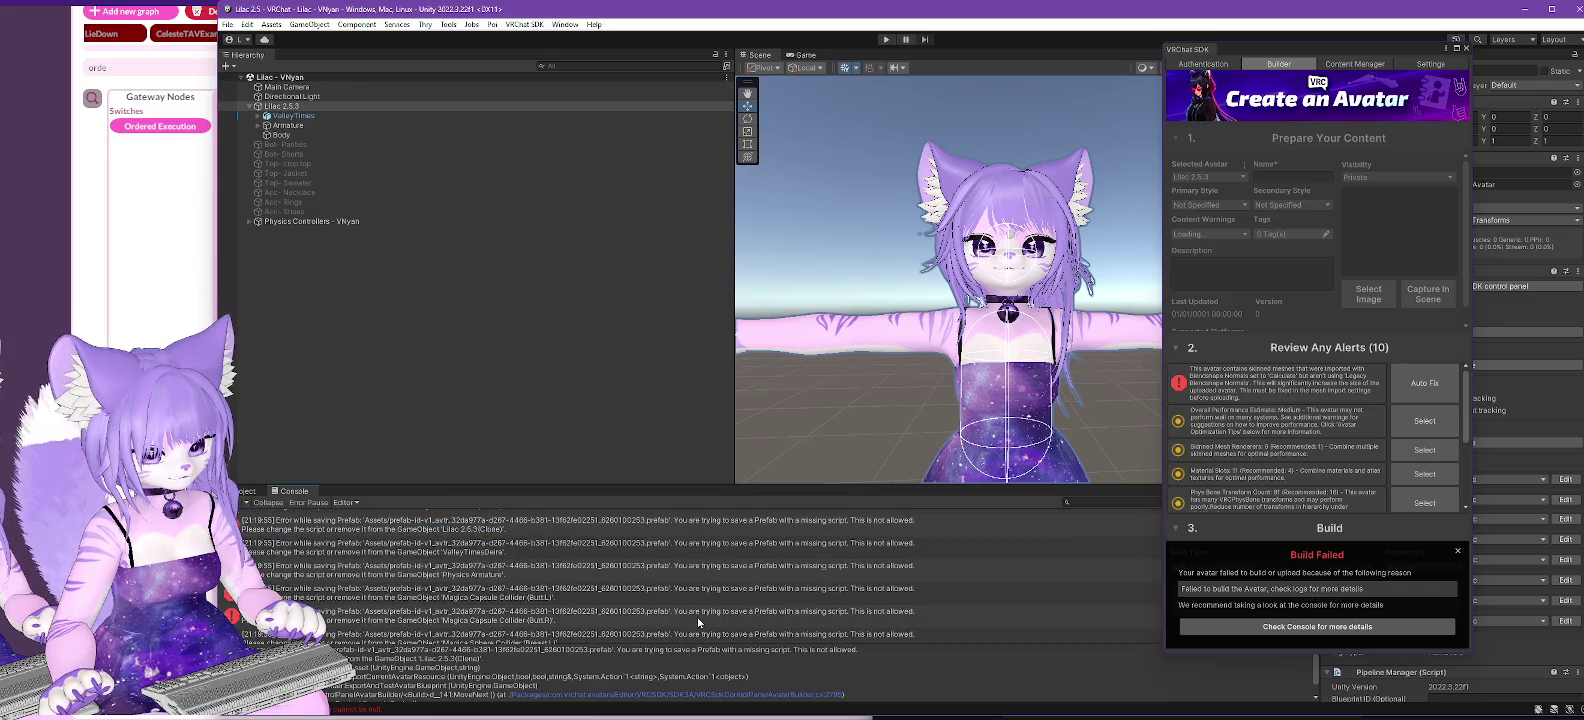
{"action": "scroll", "coordinate": [700, 626], "scroll_direction": "down", "scroll_amount": 2}
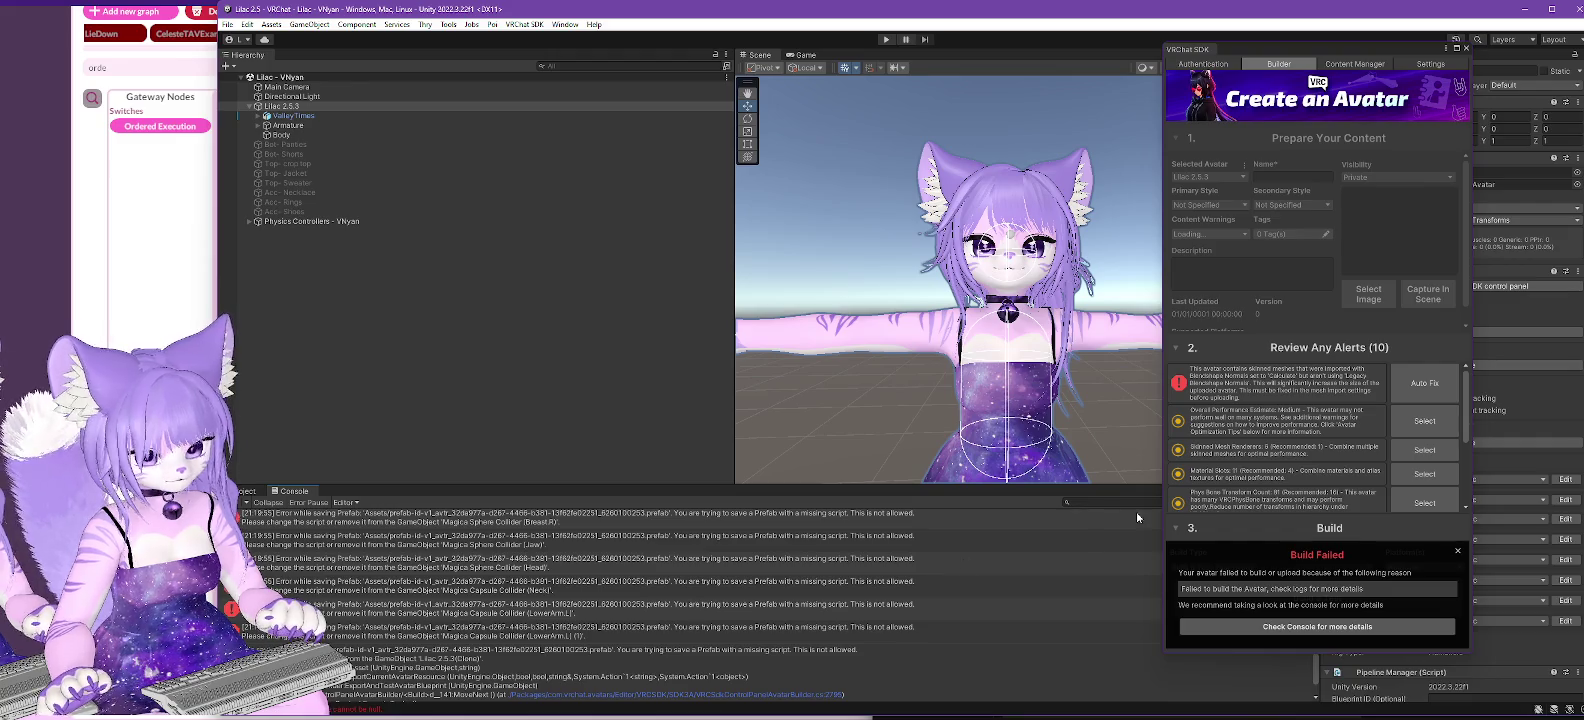
- Dismiss the build failure and move the SDK builder aside to reveal the avatar's components
{"action": "left_click", "coordinate": [356, 105]}
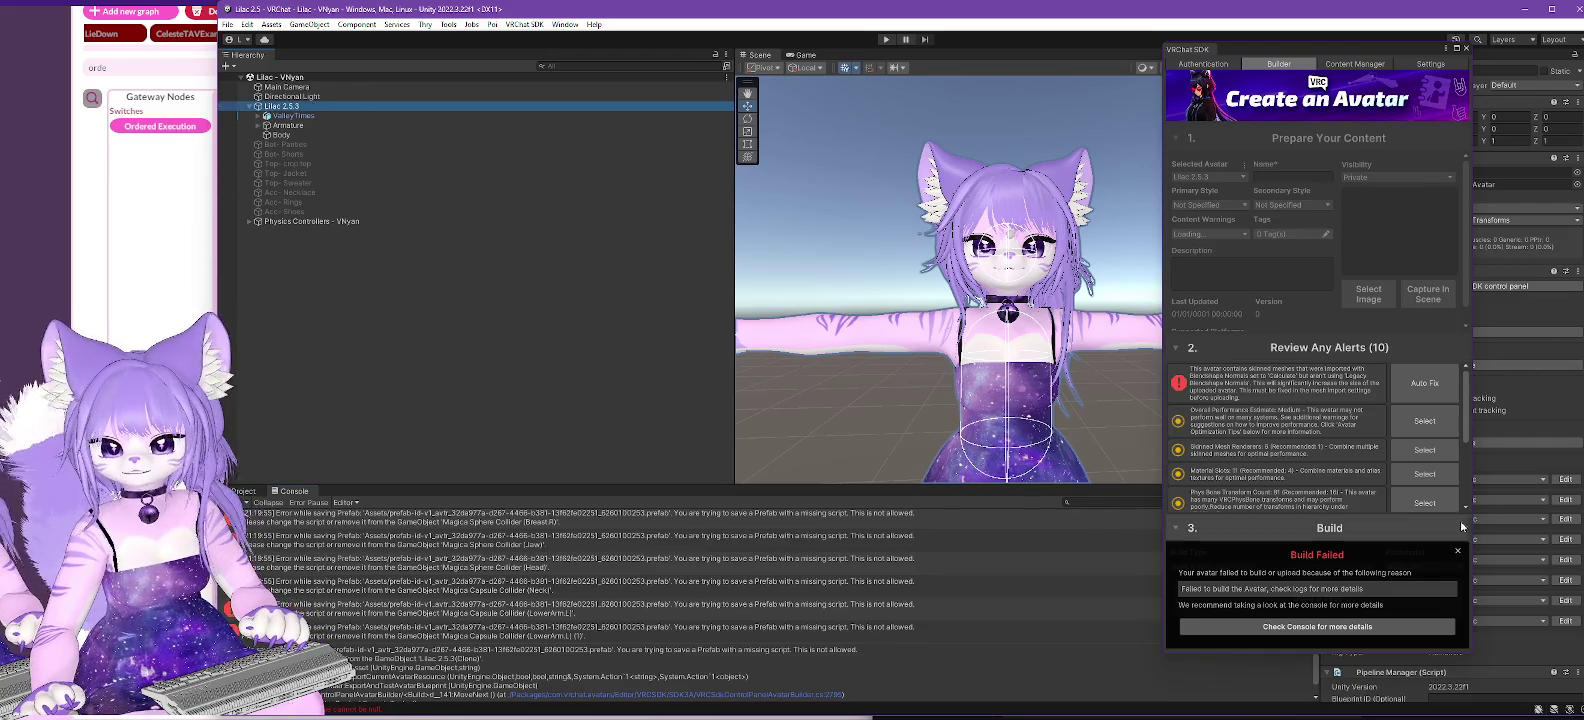
{"action": "left_click", "coordinate": [1458, 555]}
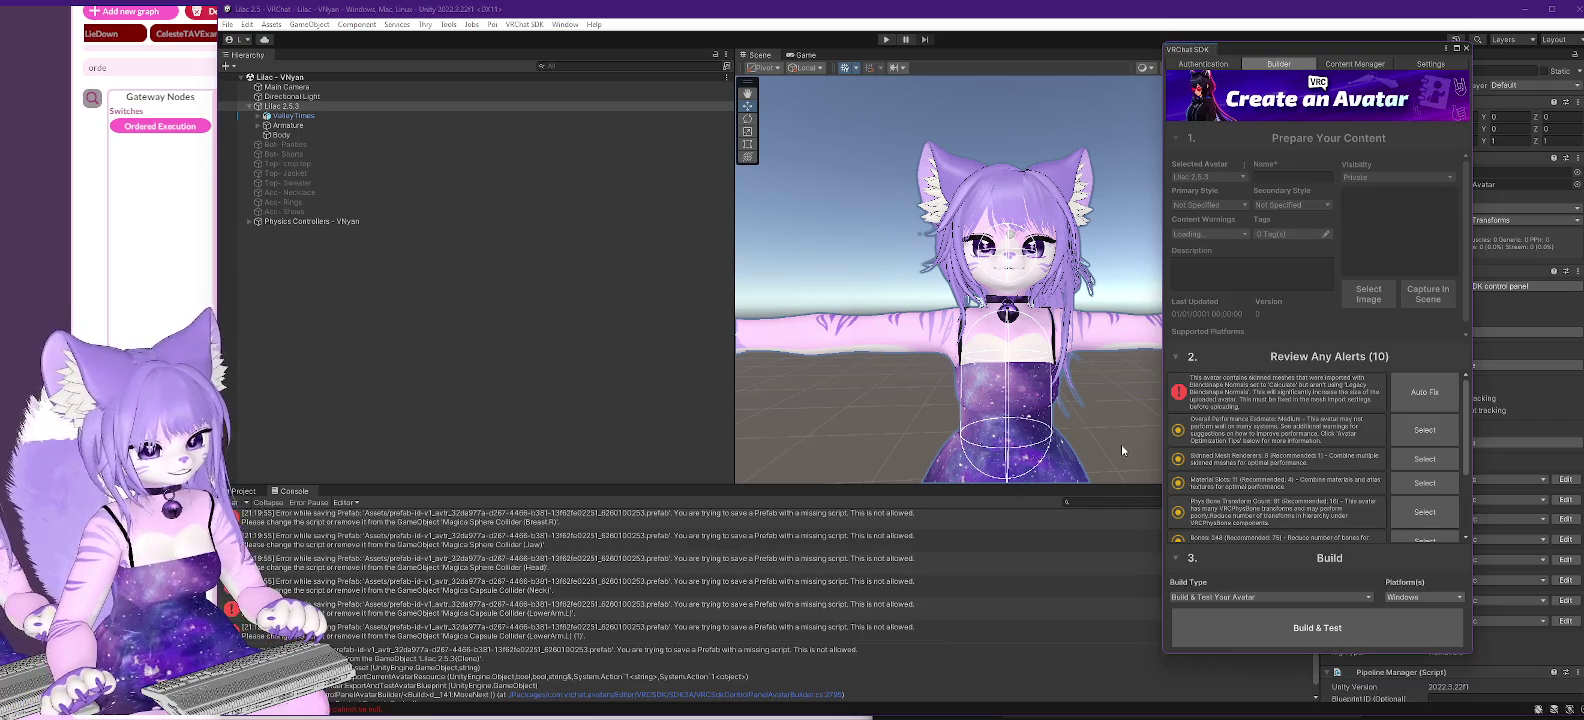
{"action": "scroll", "coordinate": [1339, 397], "scroll_direction": "down", "scroll_amount": 3}
{"action": "scroll", "coordinate": [1339, 397], "scroll_direction": "down", "scroll_amount": 2}
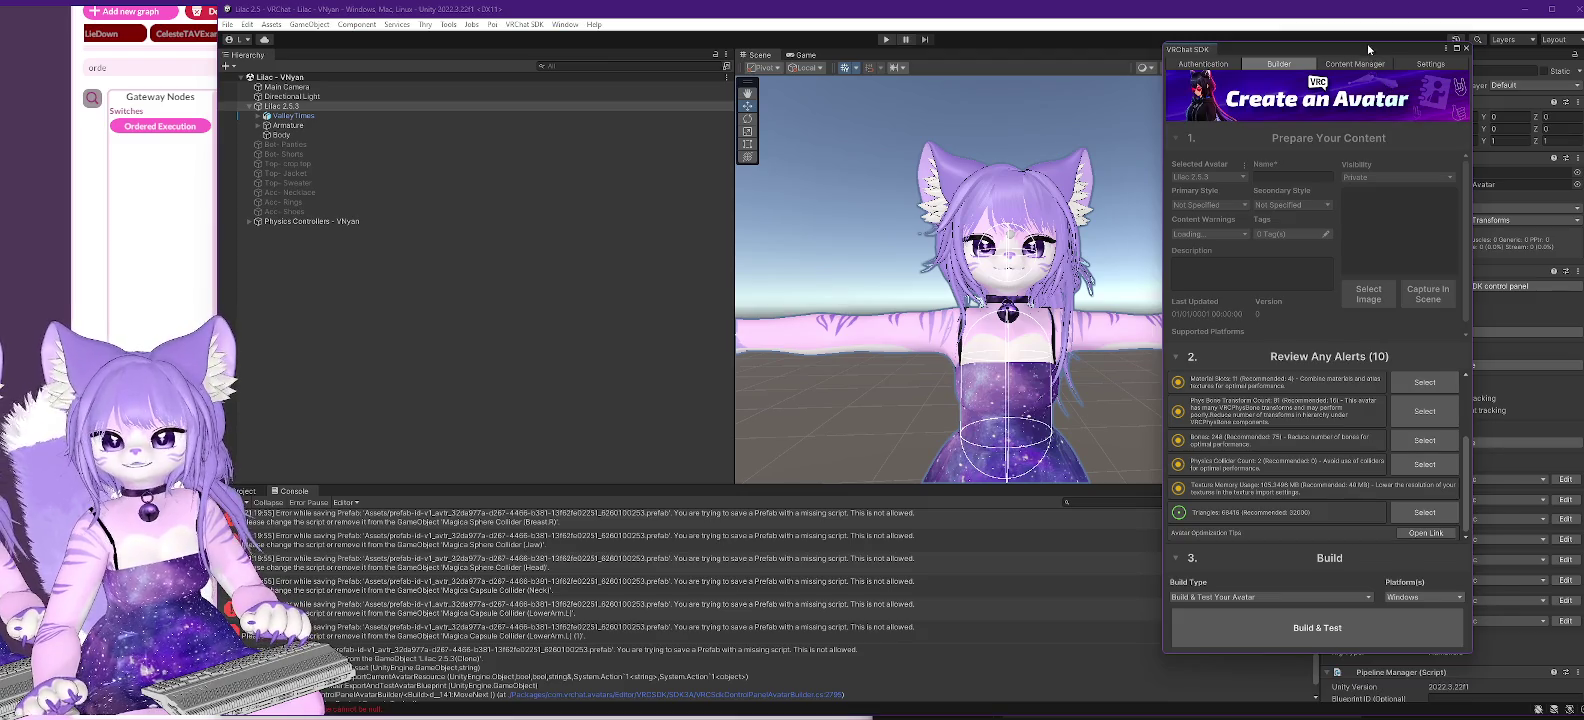
{"action": "left_click_drag", "start_coordinate": [1367, 49], "coordinate": [1139, 57]}
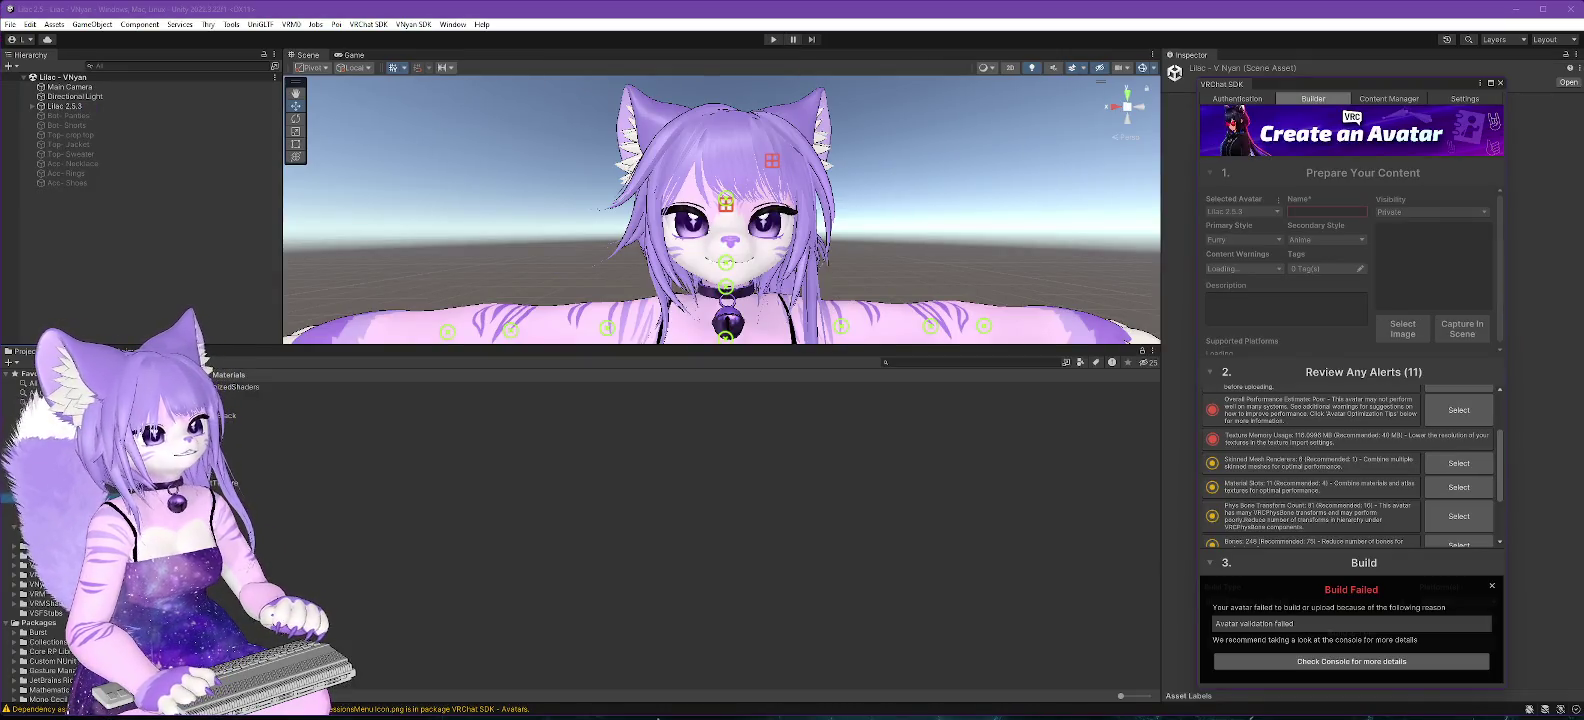
{"action": "left_click", "coordinate": [64, 106]}
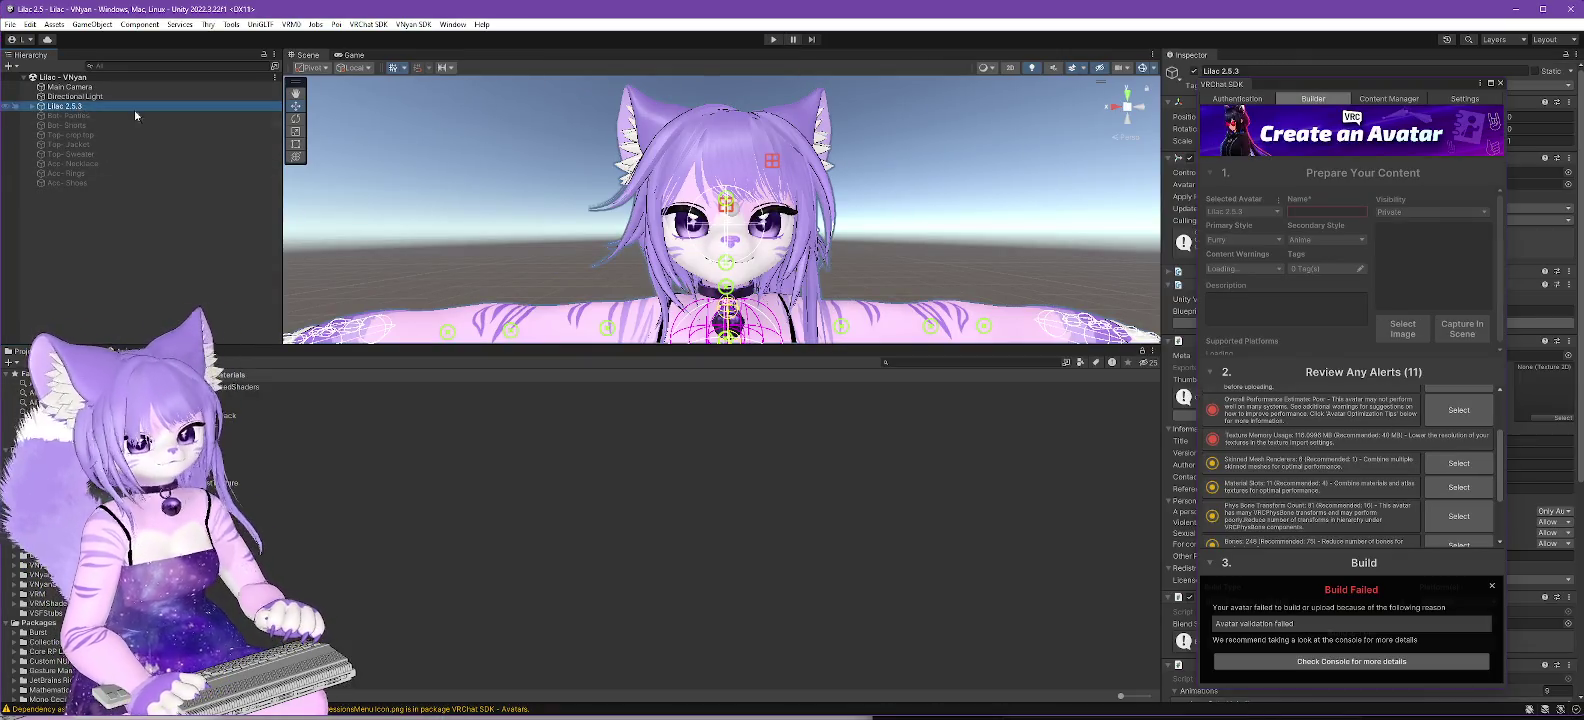
{"action": "left_click", "coordinate": [1362, 85]}
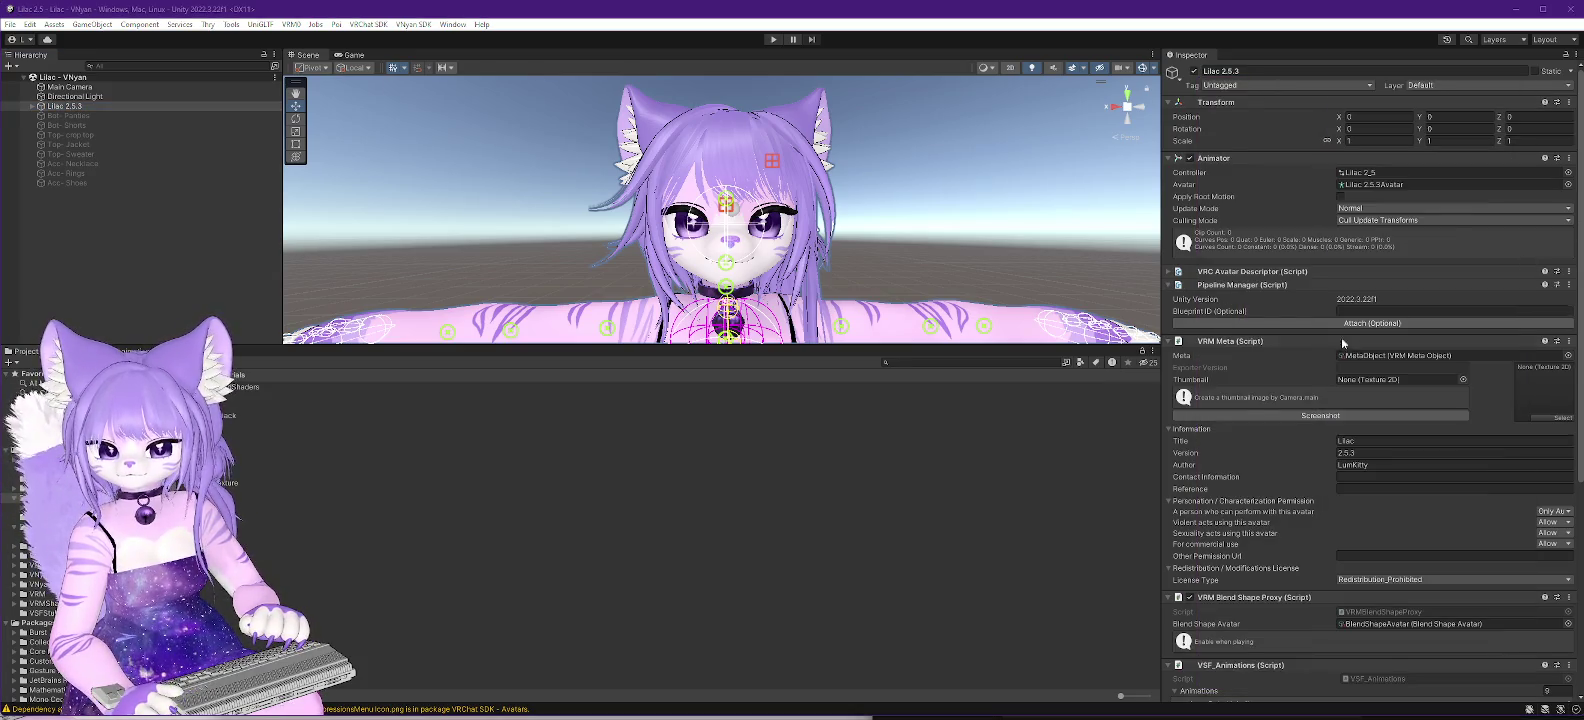
{"action": "scroll", "coordinate": [1341, 337], "scroll_direction": "down", "scroll_amount": 5}
{"action": "scroll", "coordinate": [1387, 411], "scroll_direction": "up", "scroll_amount": 4}
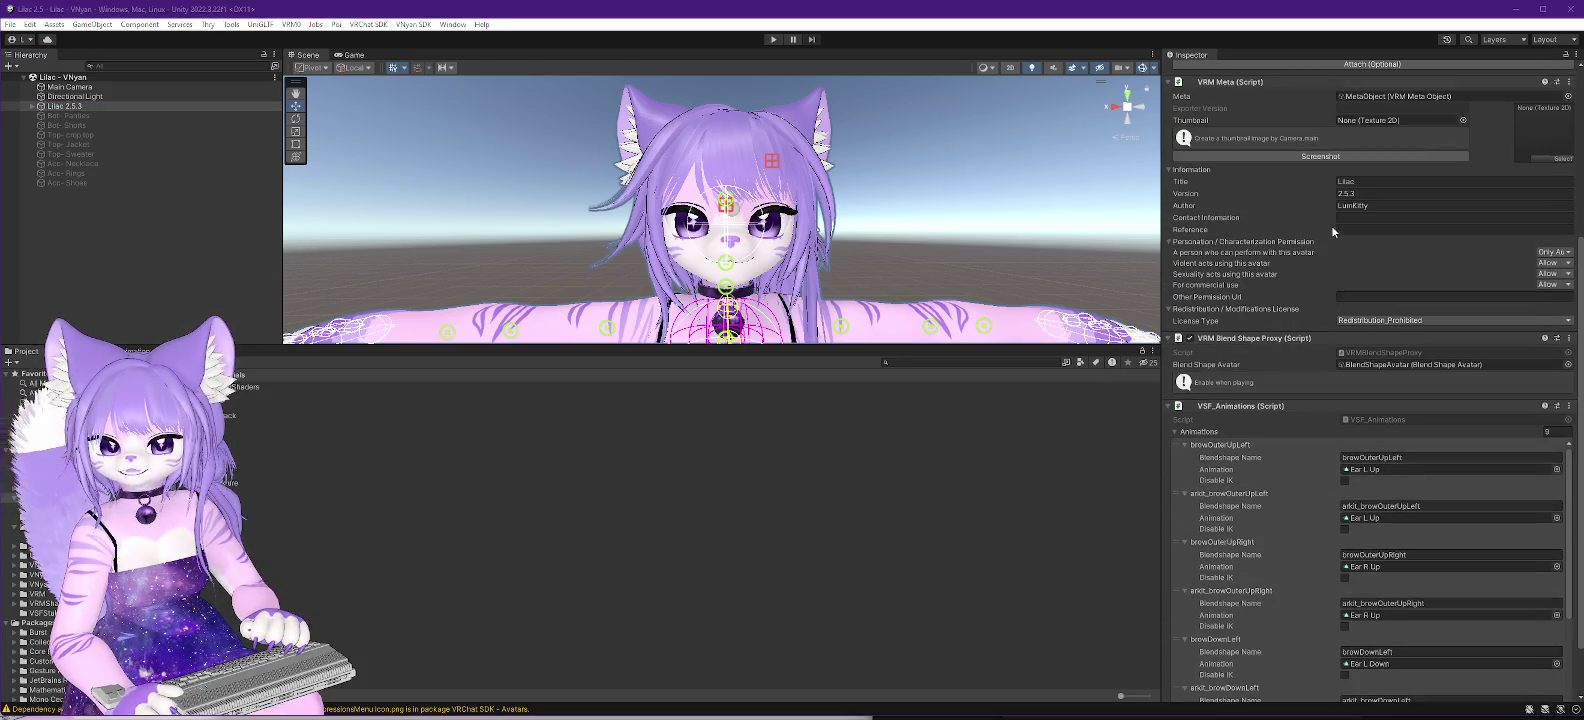
{"action": "scroll", "coordinate": [1293, 292], "scroll_direction": "down", "scroll_amount": 1}
{"action": "scroll", "coordinate": [1296, 316], "scroll_direction": "up", "scroll_amount": 3}
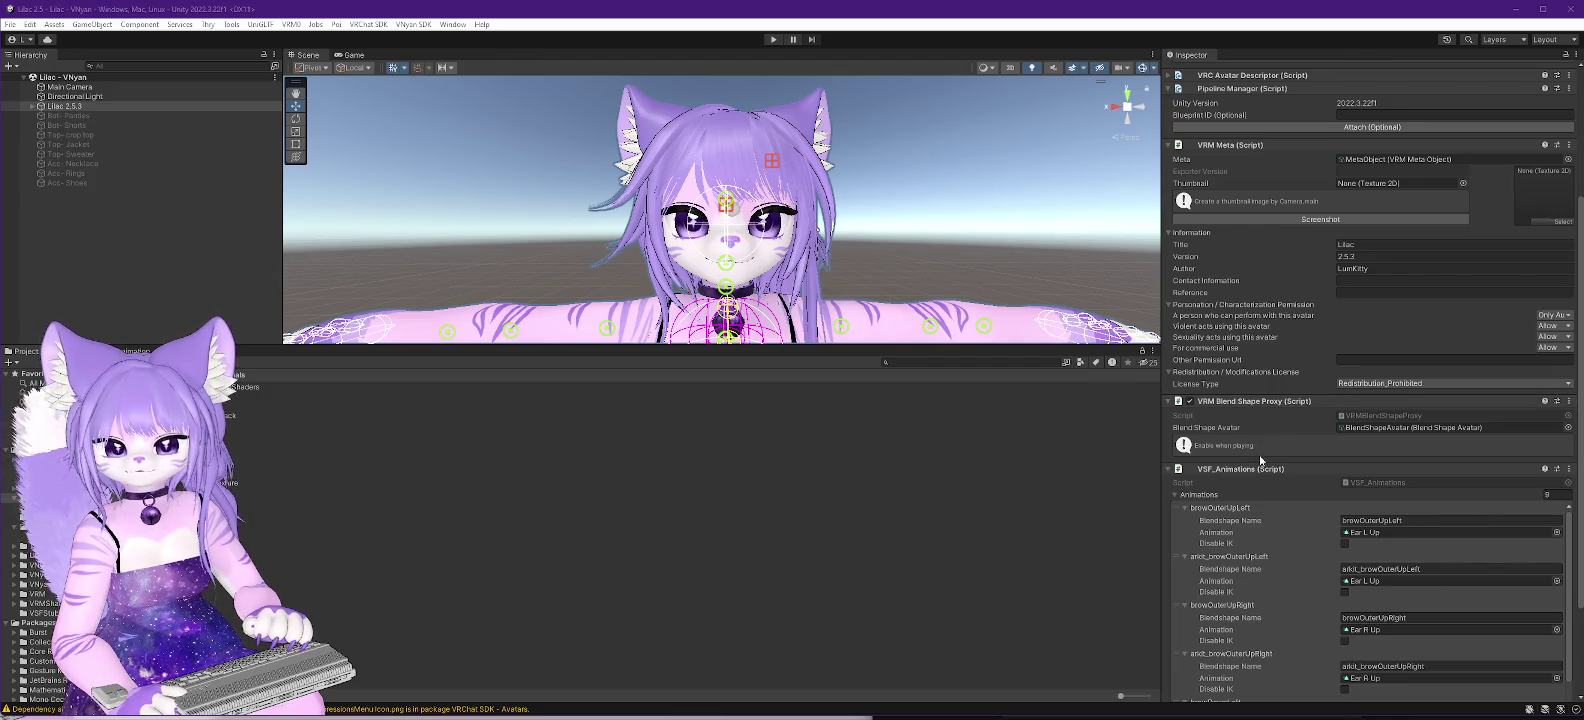
- Back in the new project, remove the three missing-script components from the avatar
{"action": "left_click", "coordinate": [1517, 13]}
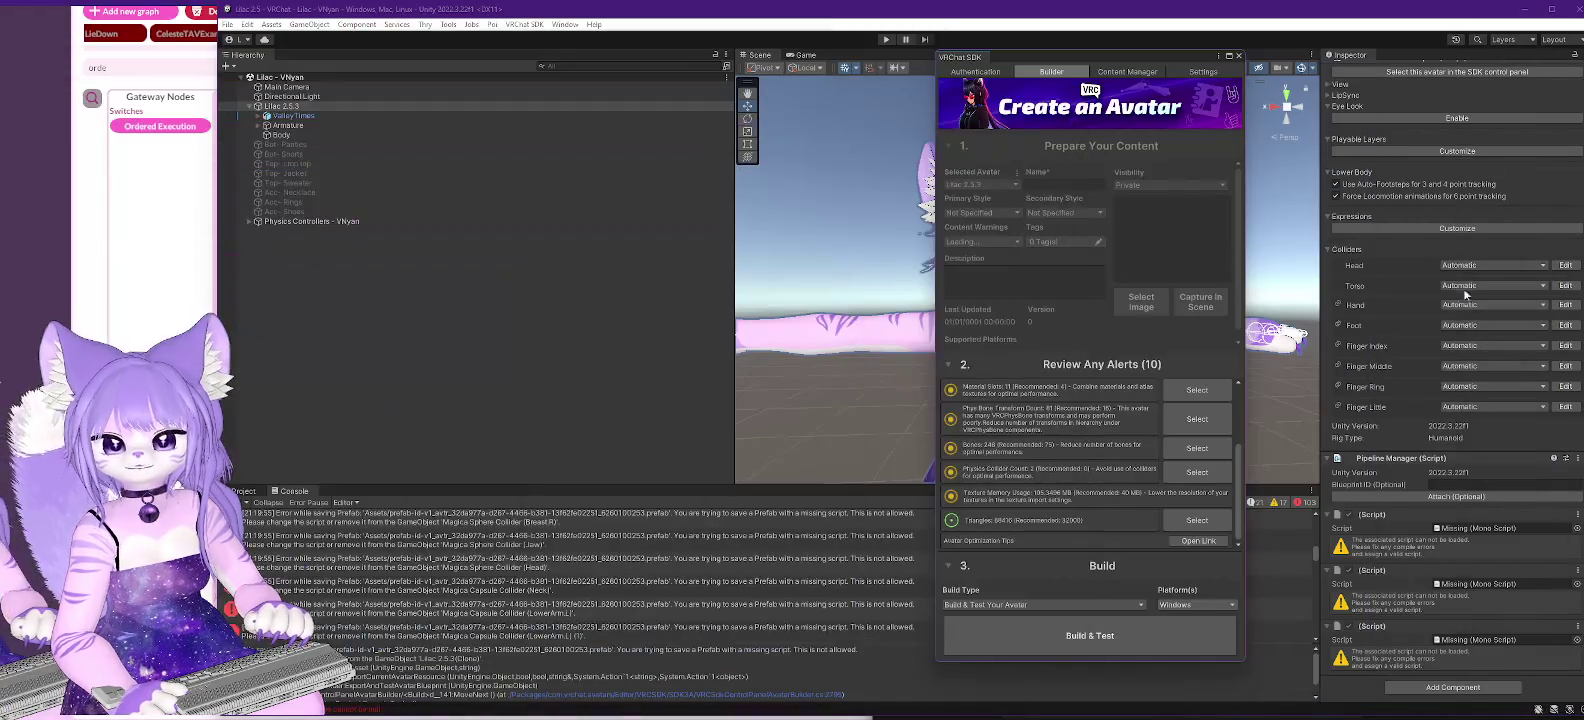
{"action": "right_click", "coordinate": [1405, 518]}
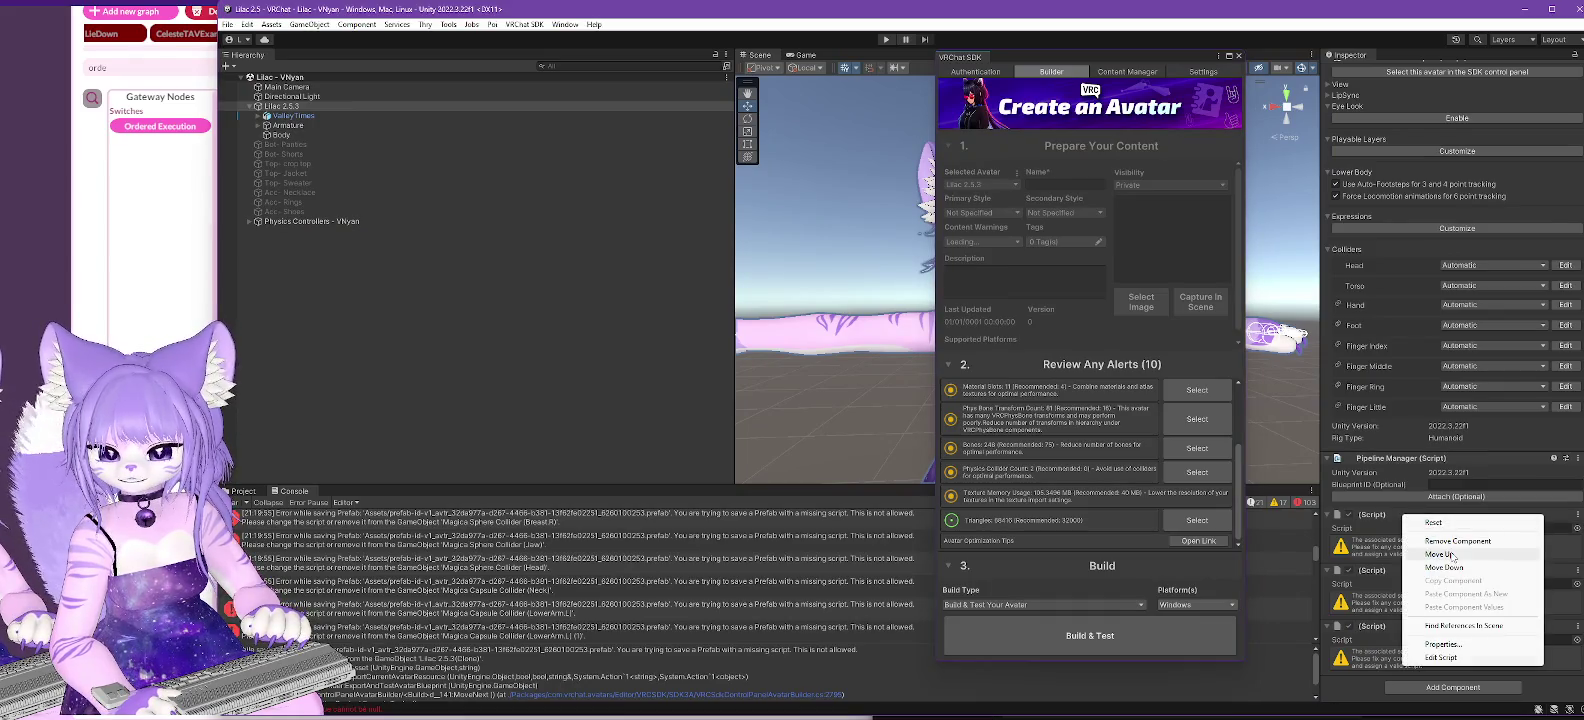
{"action": "left_click", "coordinate": [1440, 541]}
{"action": "right_click", "coordinate": [1392, 574]}
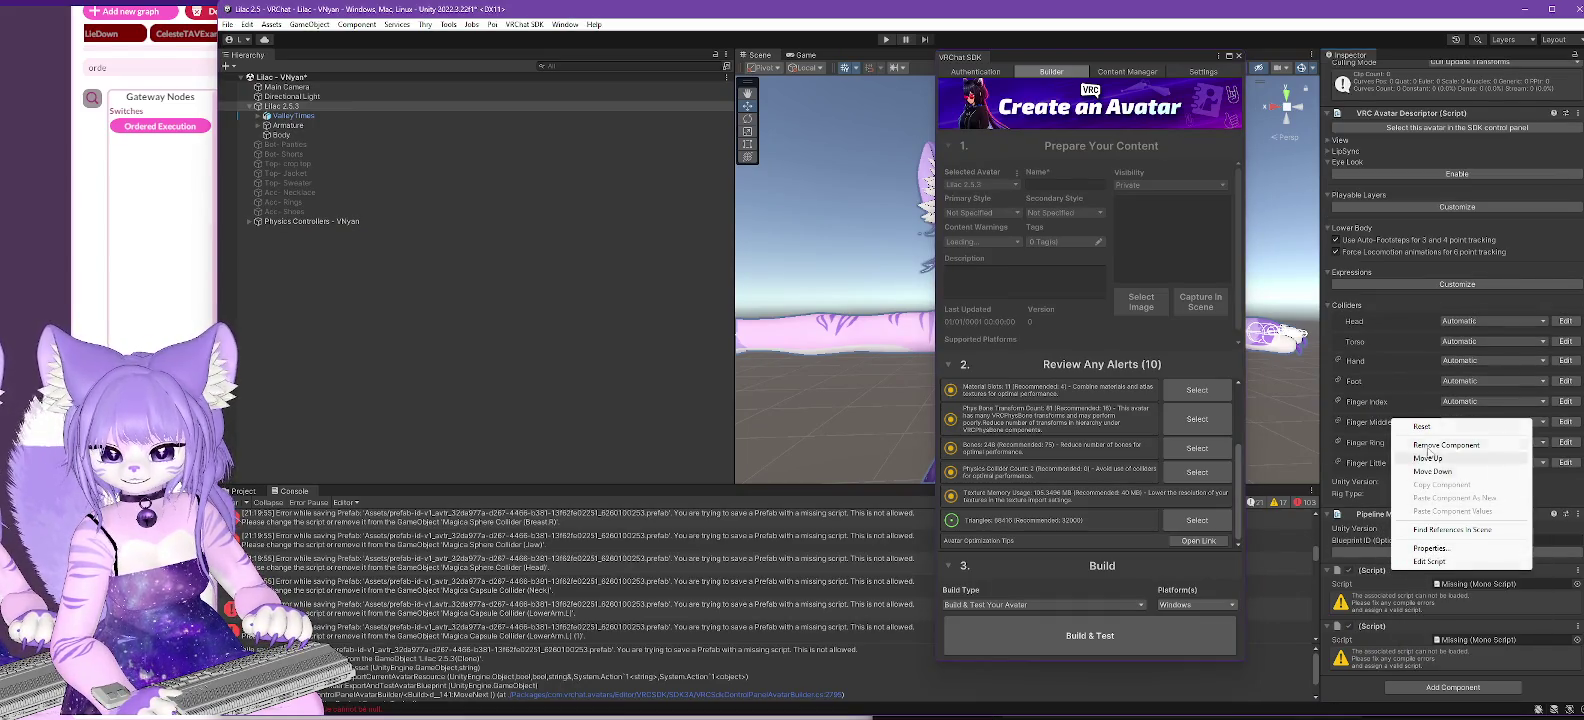
{"action": "left_click", "coordinate": [1445, 445]}
{"action": "right_click", "coordinate": [1406, 626]}
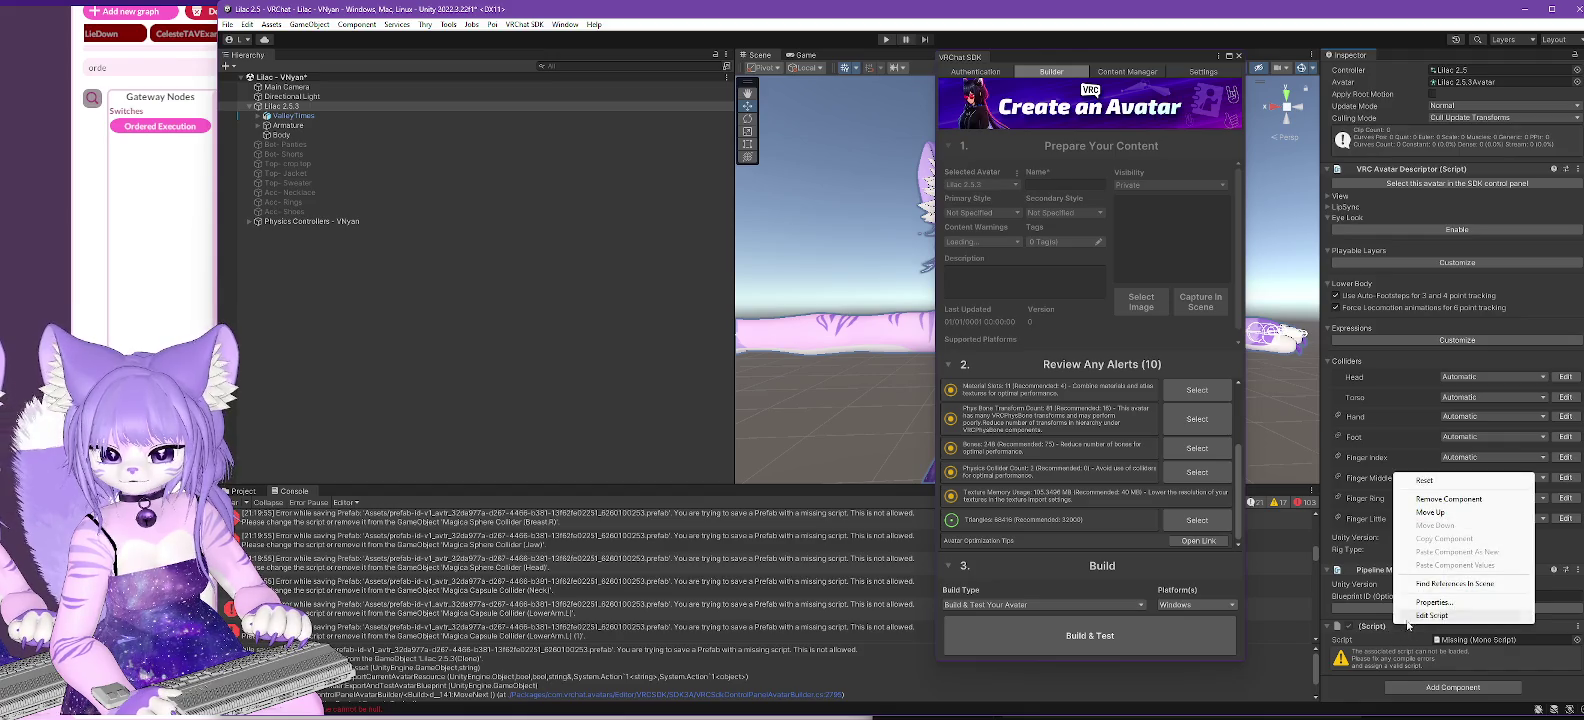
{"action": "left_click", "coordinate": [1449, 498]}
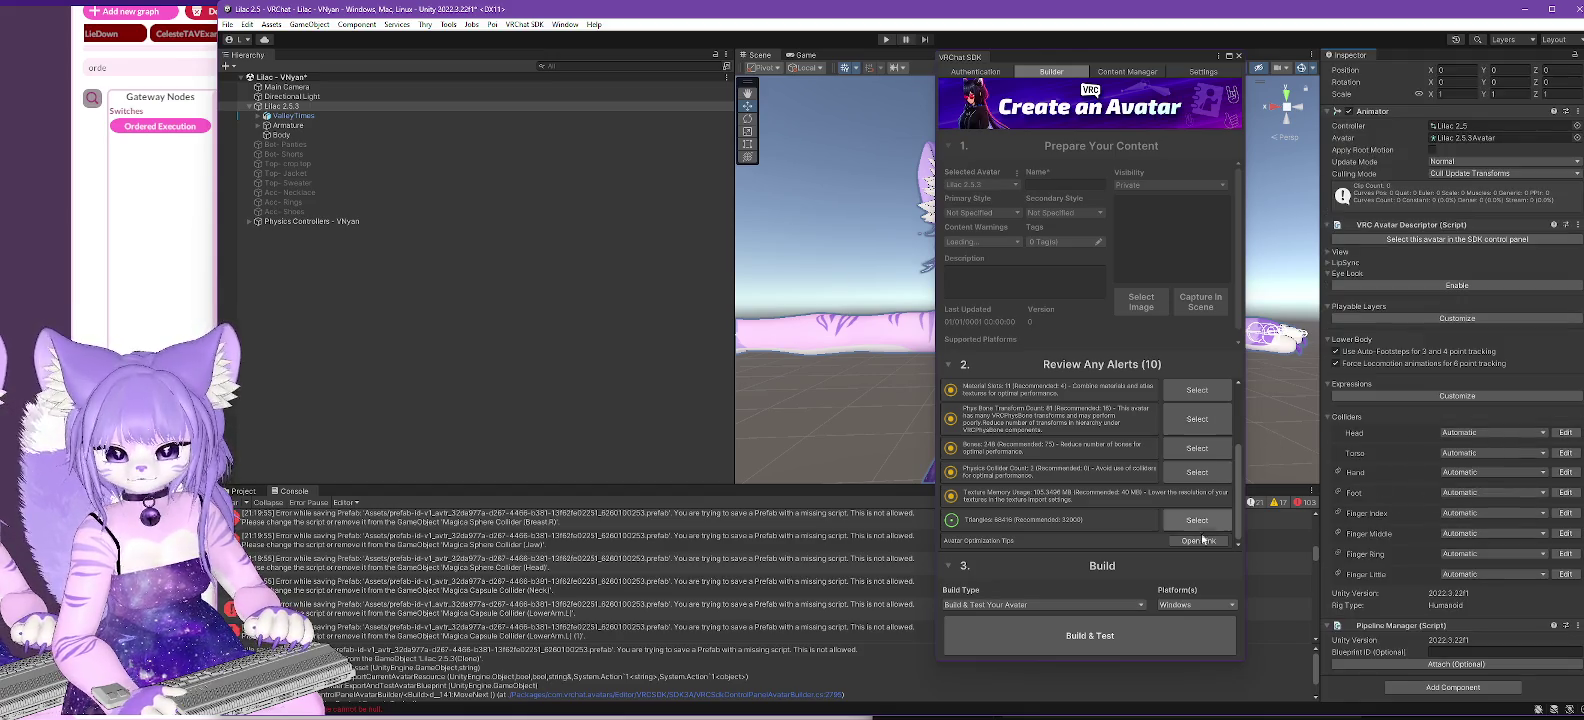
- Run Build & Test again, inspect the prefab-save error, and close Visual Studio
{"action": "left_click", "coordinate": [1116, 637]}
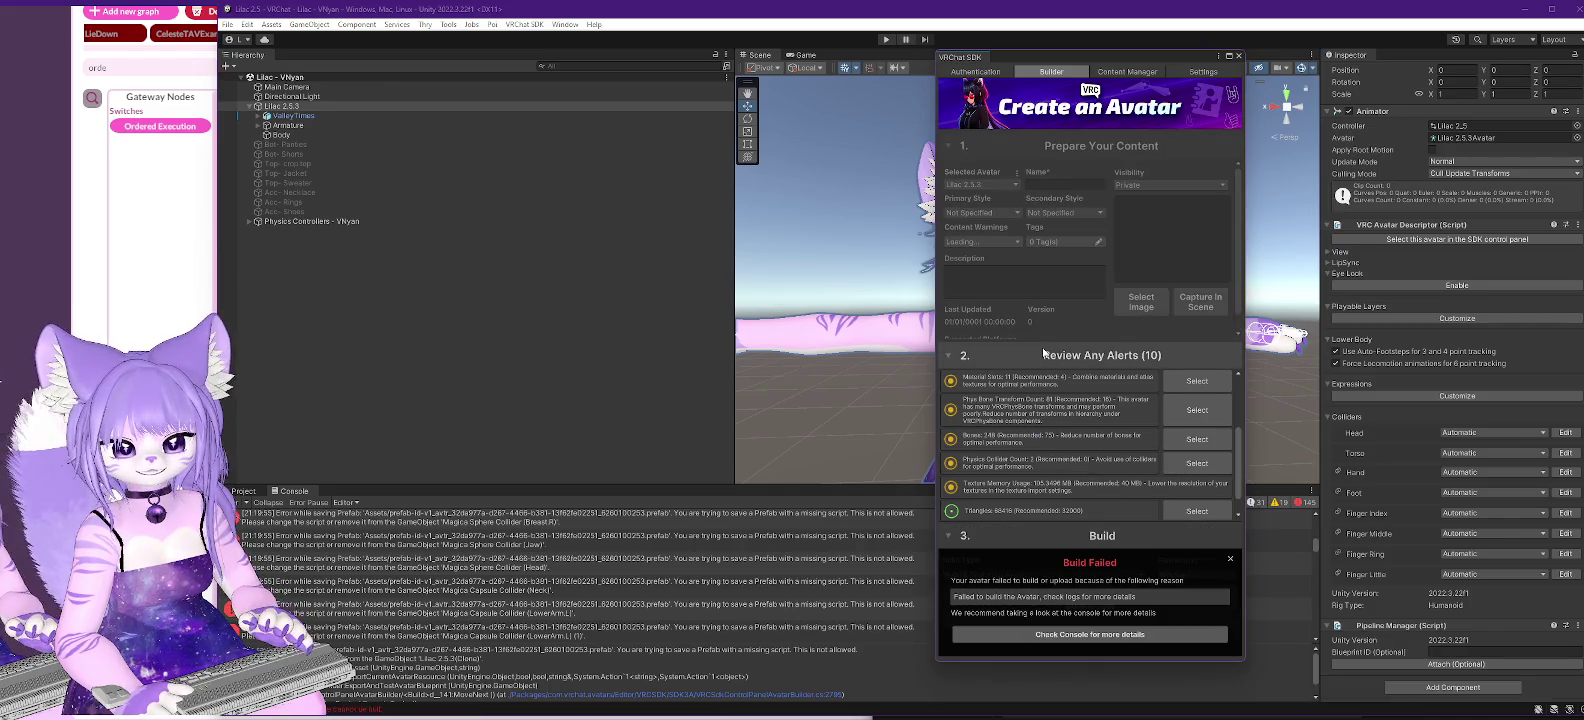
{"action": "scroll", "coordinate": [700, 600], "scroll_direction": "up", "scroll_amount": 3}
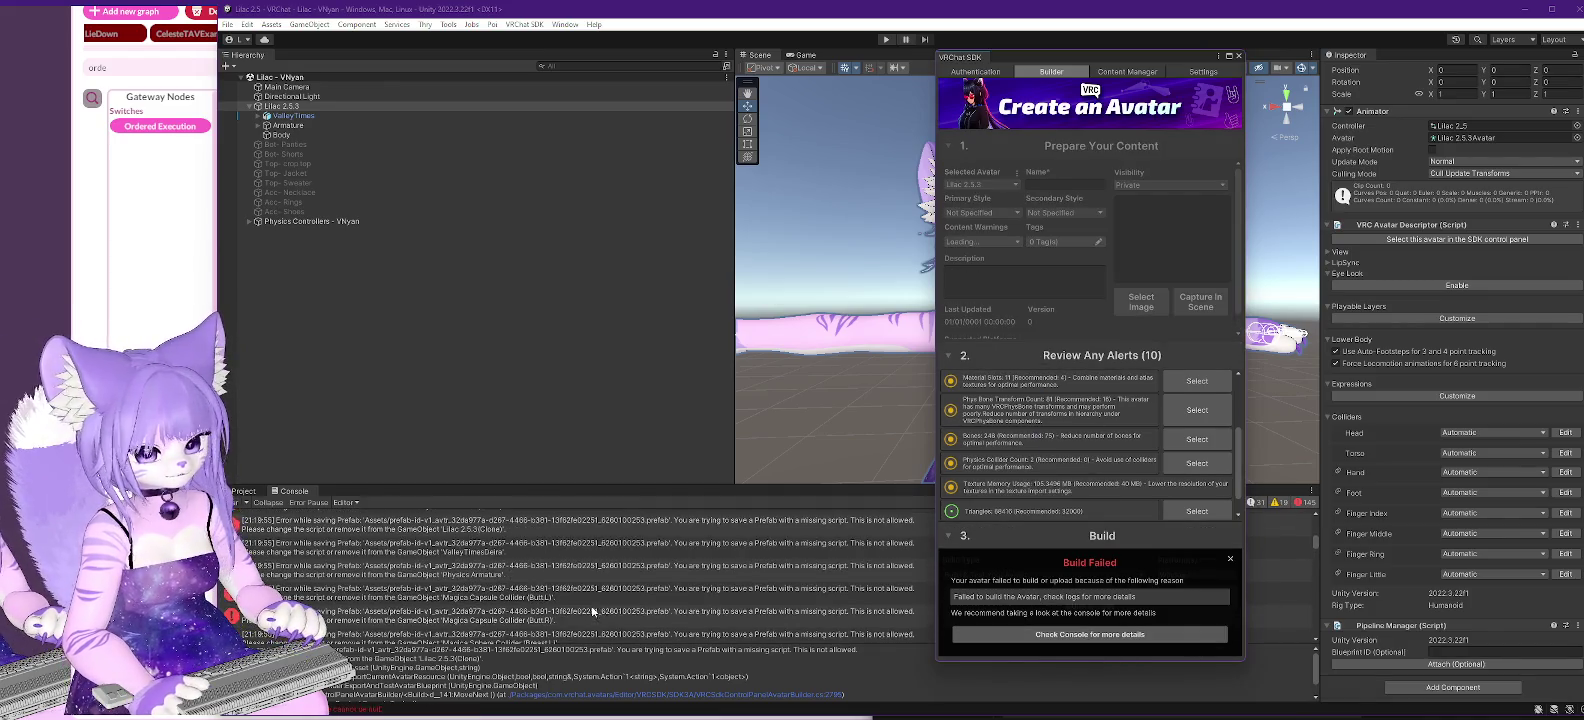
{"action": "left_click", "coordinate": [603, 594]}
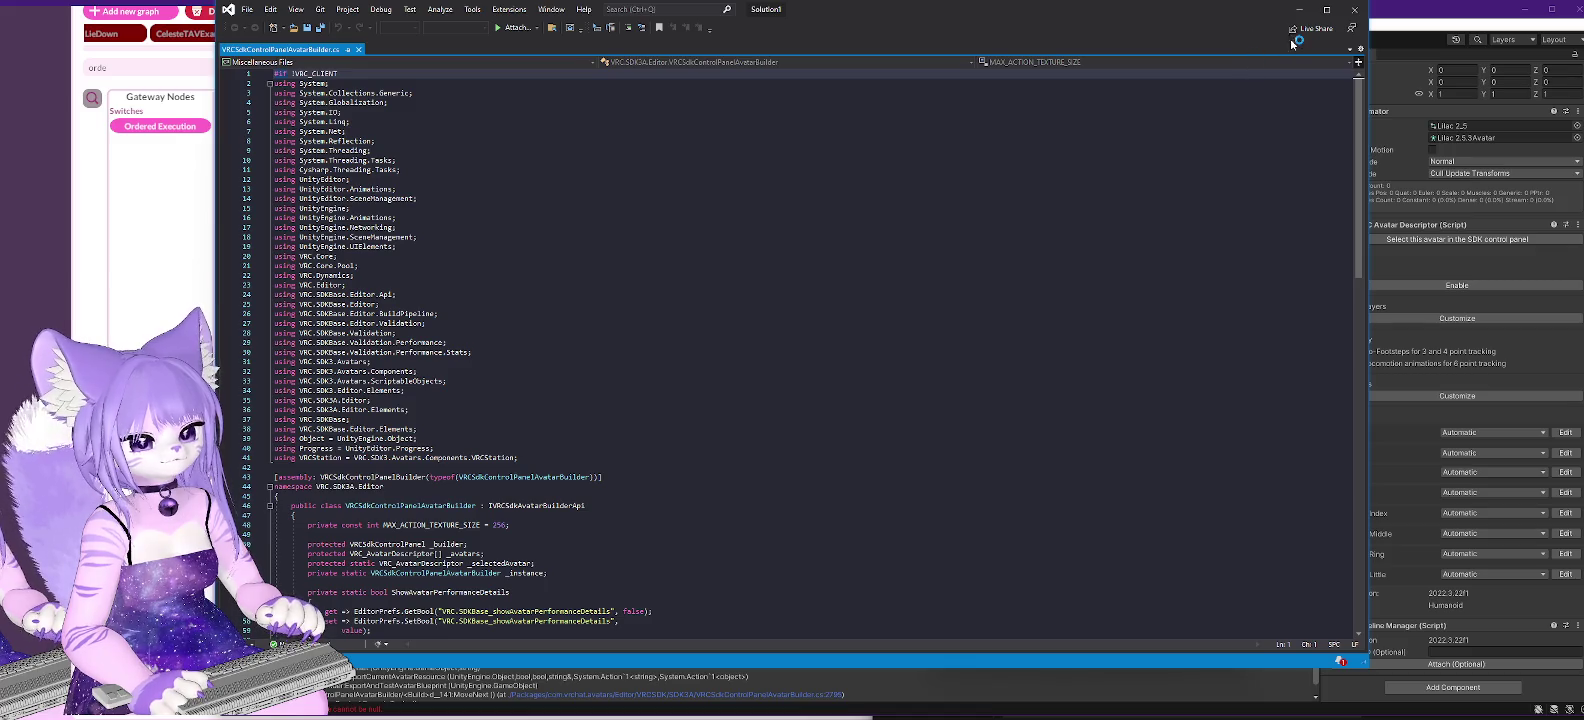
{"action": "left_click", "coordinate": [1357, 9]}
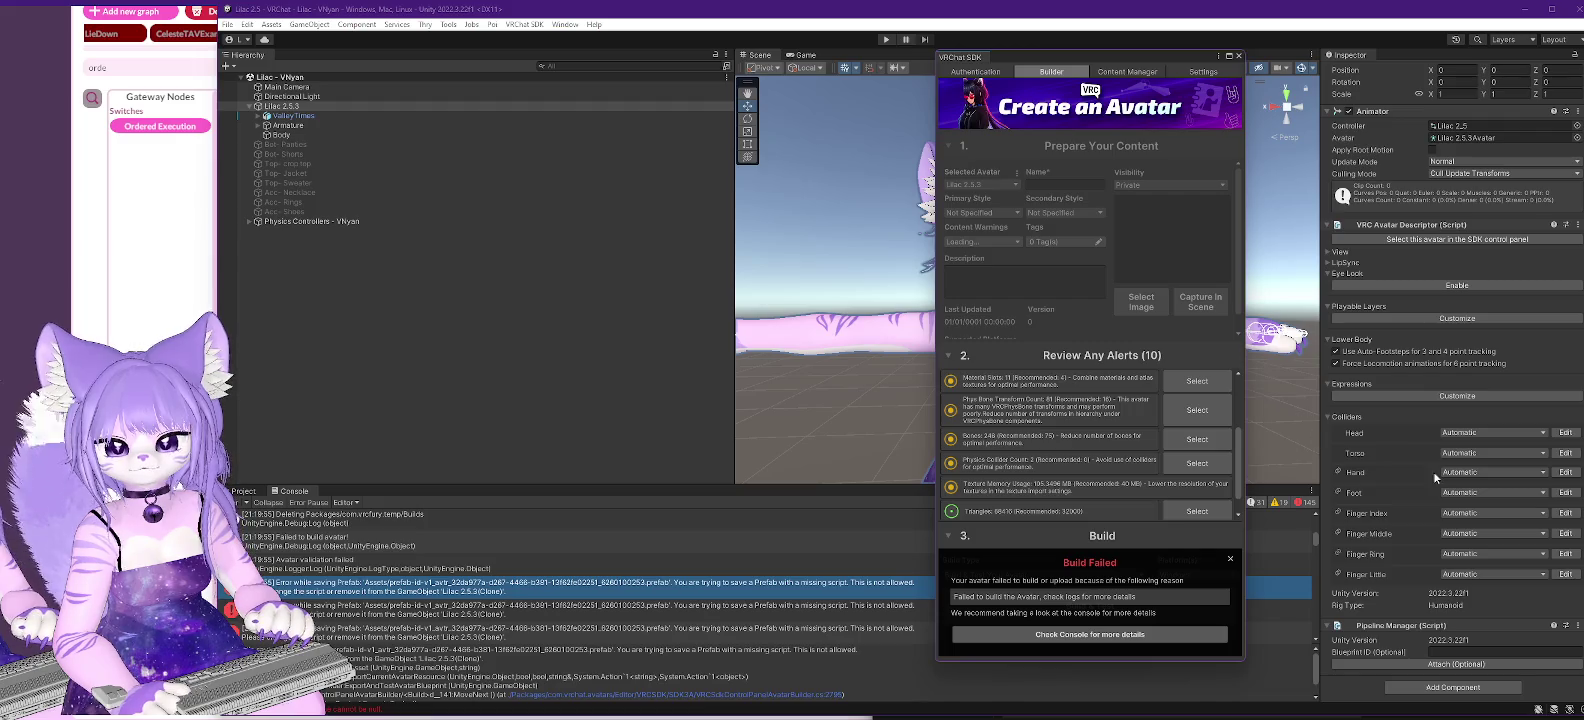
- Close the SDK builder and expand Armature, Physics Armature and its Hips in the Hierarchy
{"action": "left_click", "coordinate": [1238, 56]}
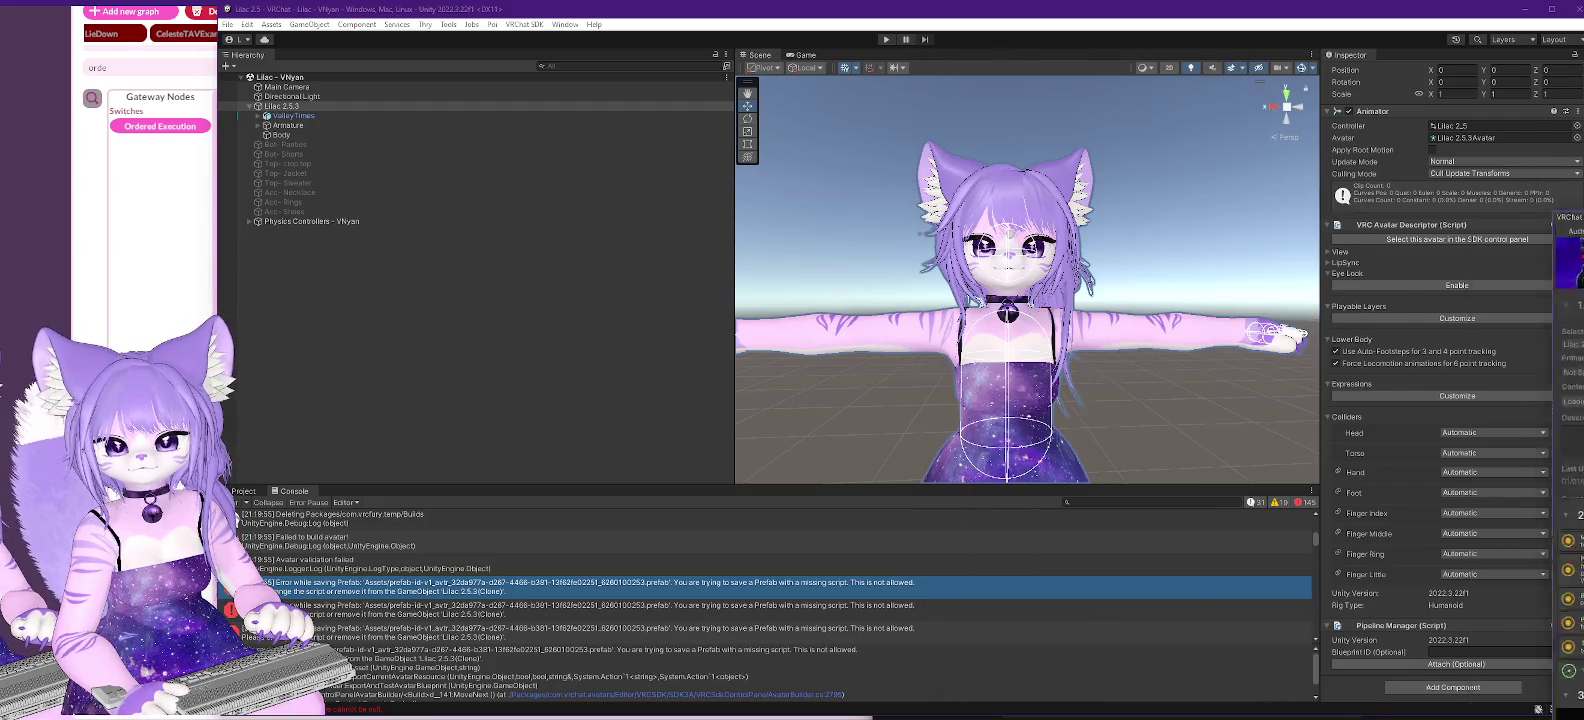
{"action": "left_click", "coordinate": [290, 135]}
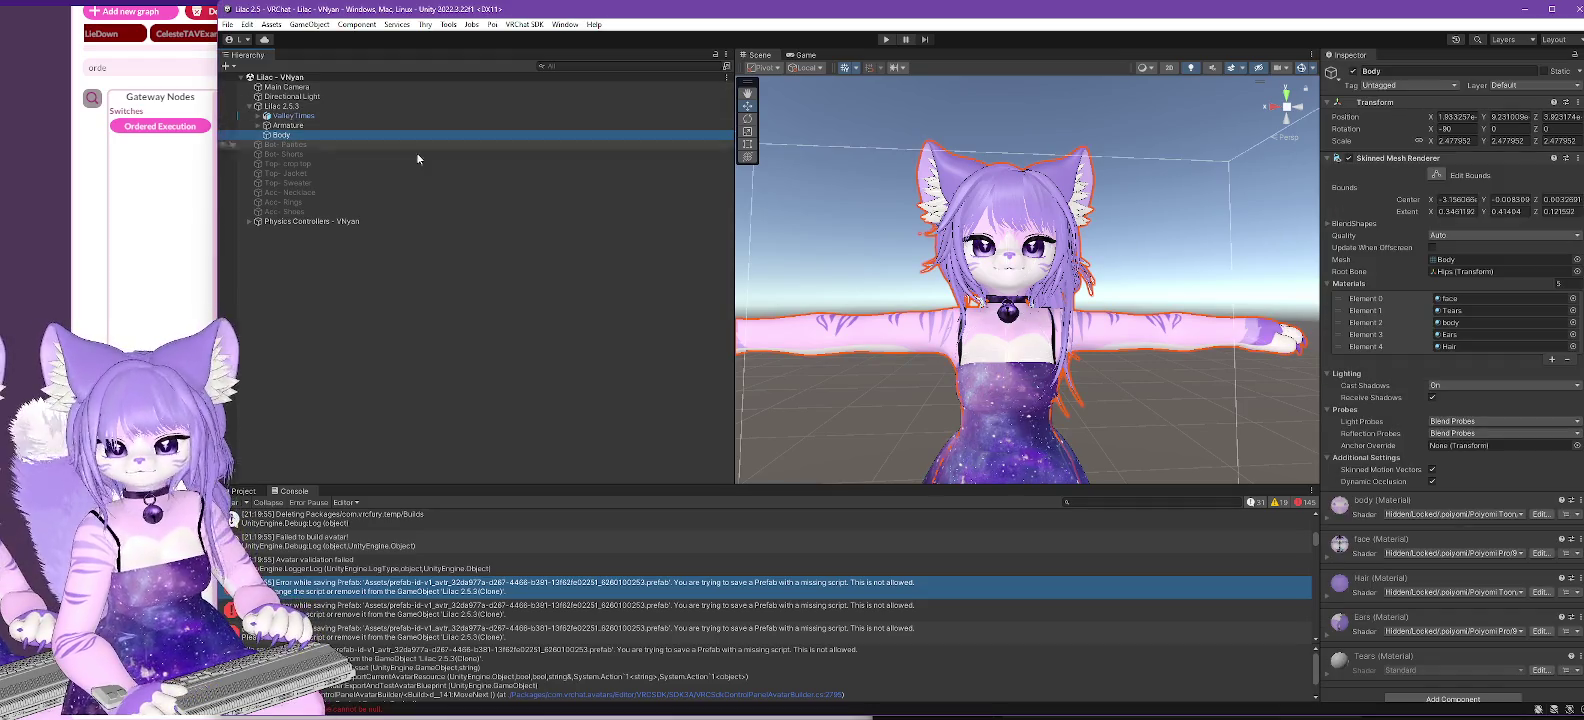
{"action": "left_click", "coordinate": [283, 127]}
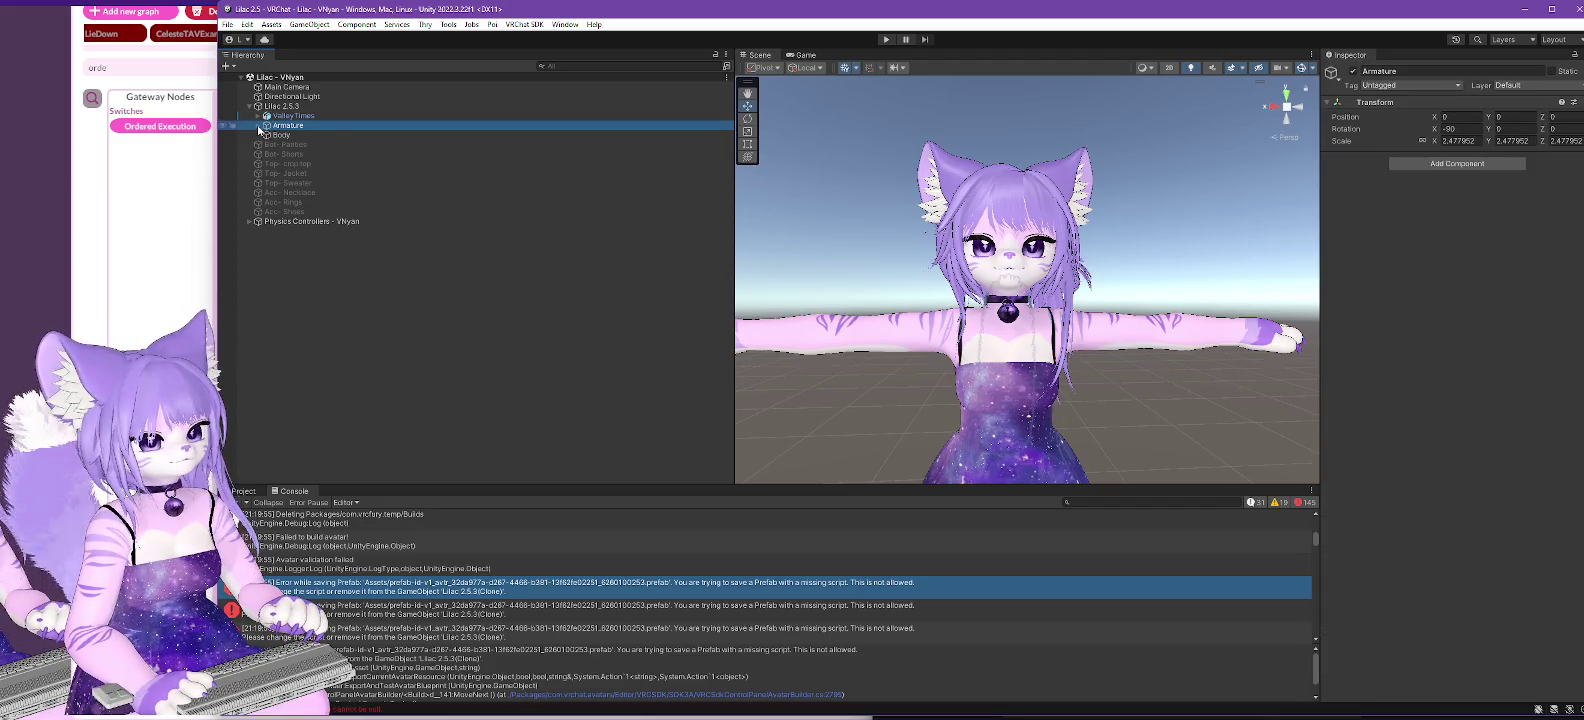
{"action": "left_click", "coordinate": [258, 126]}
{"action": "left_click", "coordinate": [268, 145]}
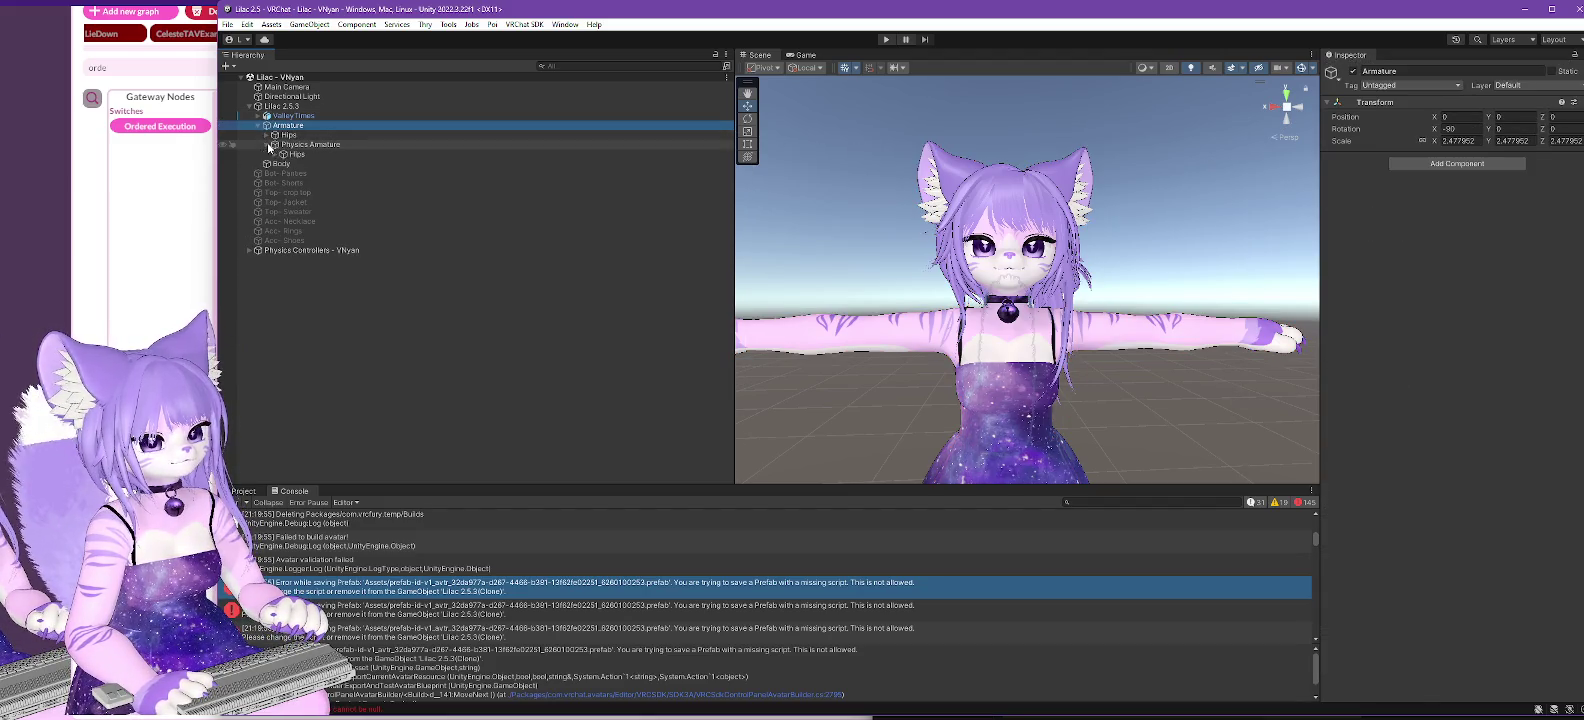
{"action": "left_click", "coordinate": [276, 155]}
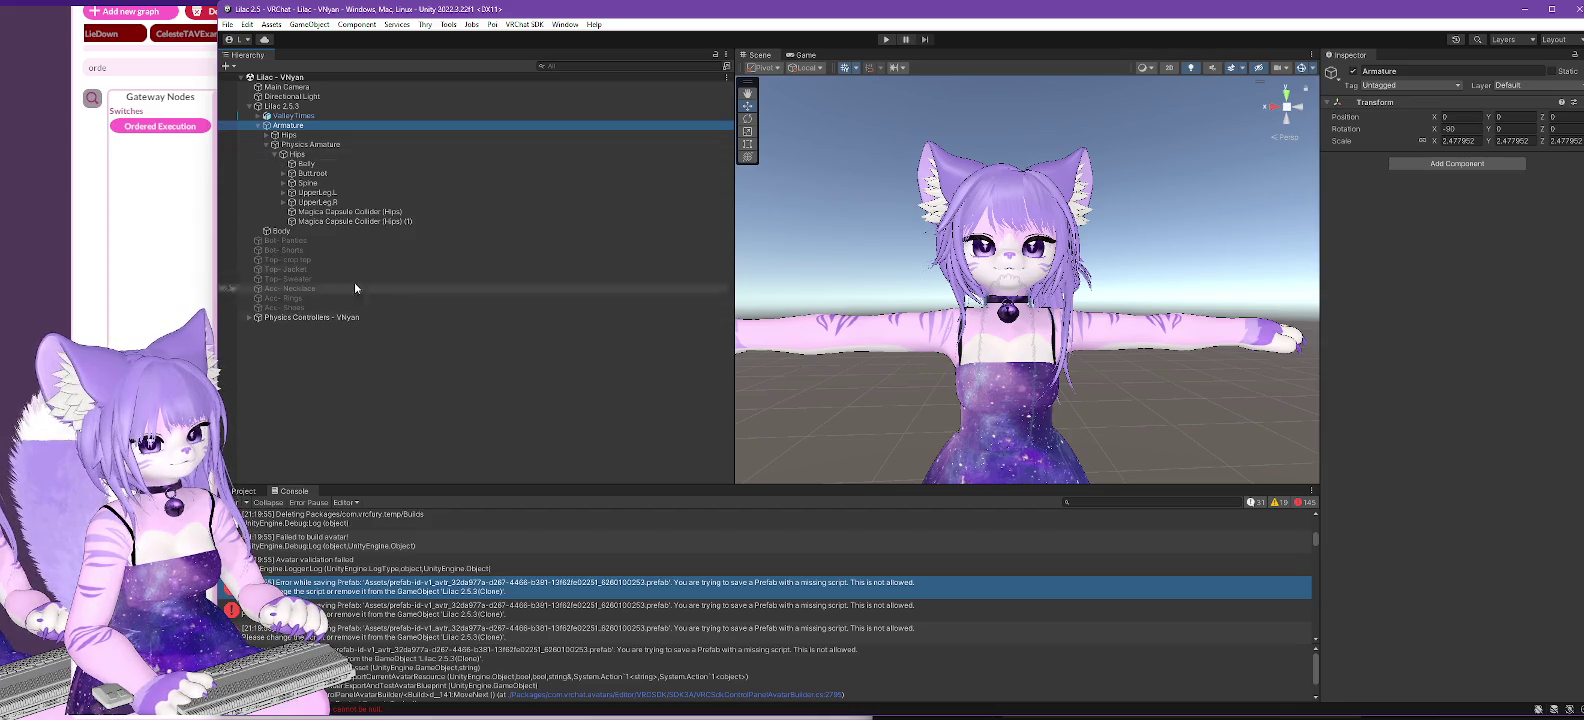
- Move Physics Armature to the Hierarchy root and reopen the SDK builder for Lilac 2.5.3
{"action": "mouse_move", "coordinate": [305, 145]}
{"action": "left_mouse_down"}
{"action": "mouse_move", "coordinate": [325, 97]}
{"action": "mouse_move", "coordinate": [285, 78]}
{"action": "left_mouse_up"}
{"action": "left_click", "coordinate": [284, 107]}
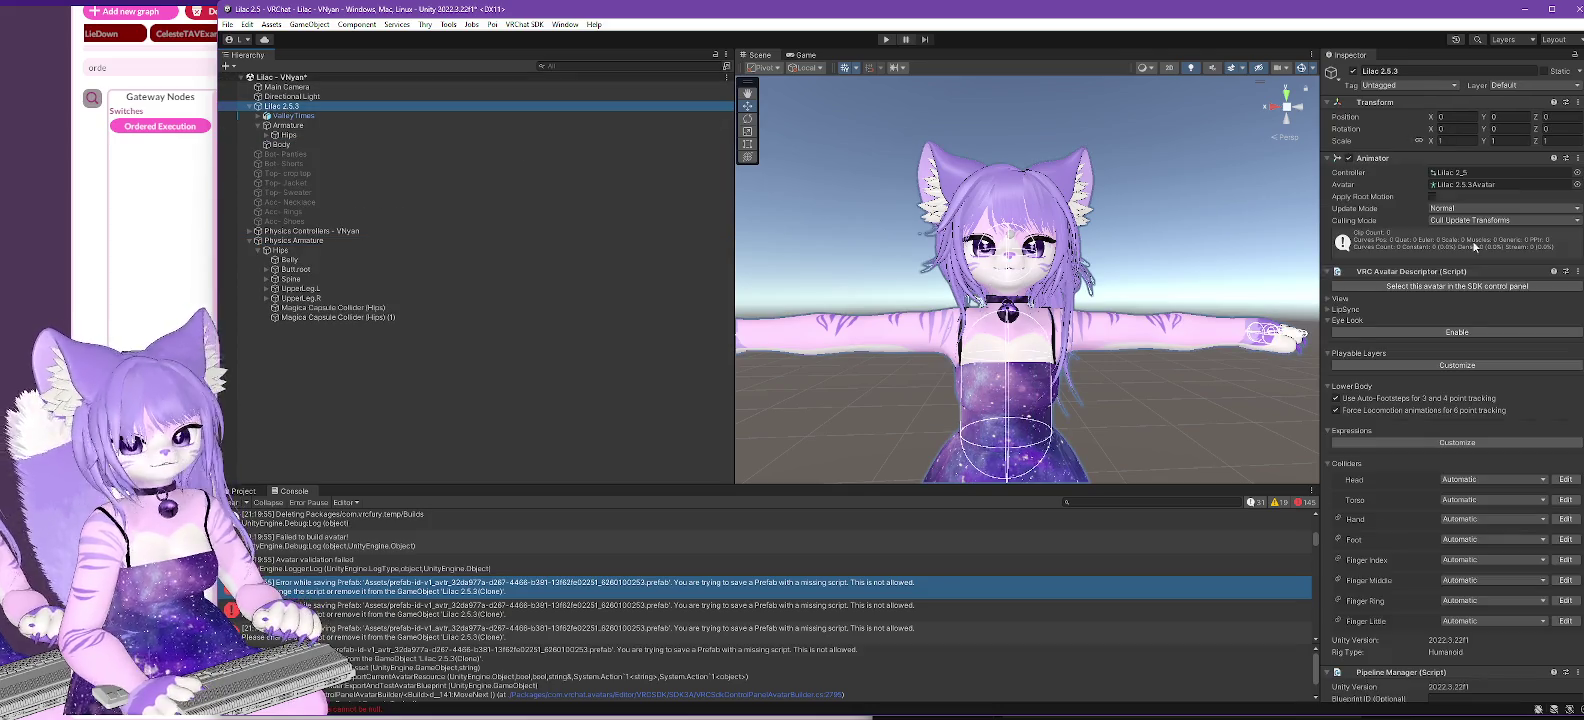
{"action": "left_click", "coordinate": [1457, 286]}
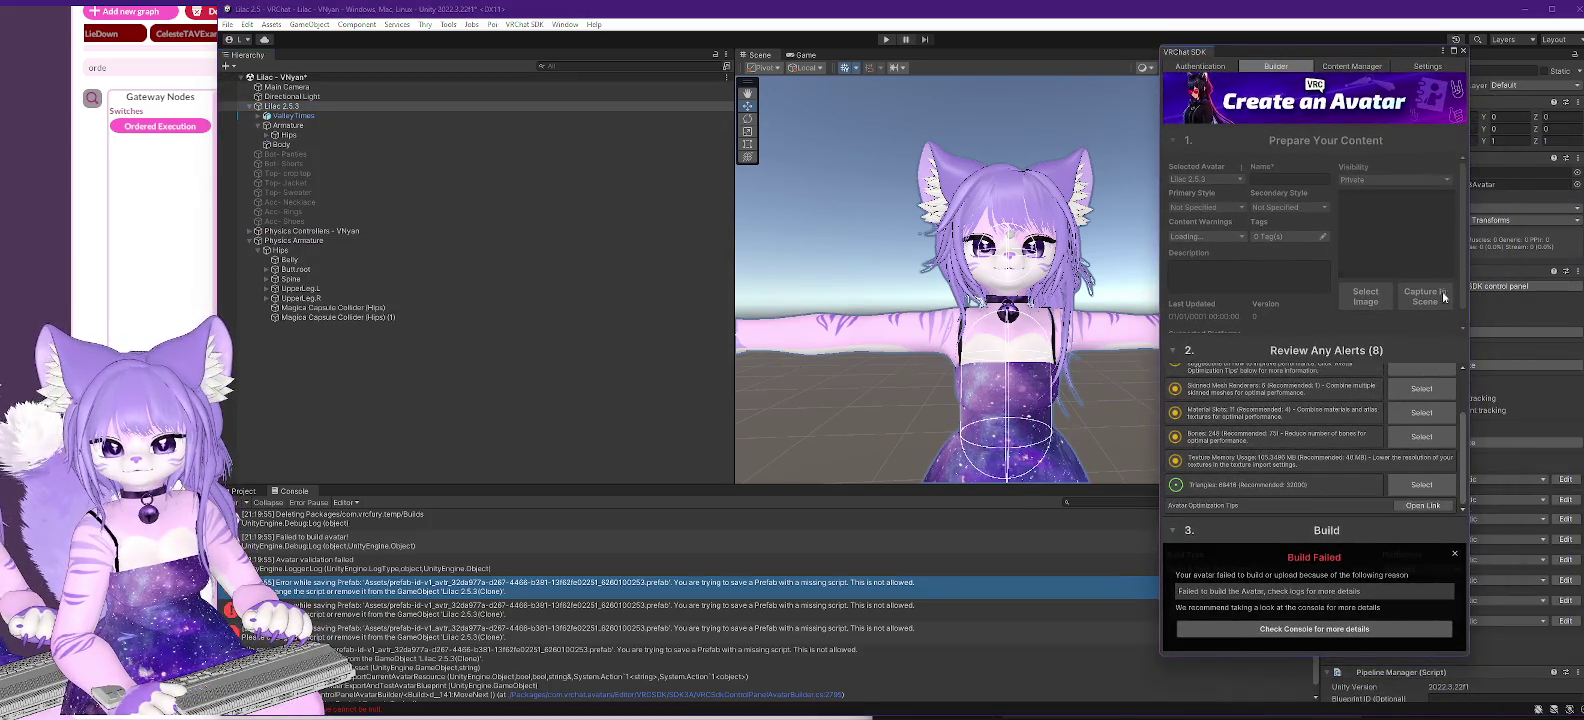
{"action": "left_click", "coordinate": [1455, 557]}
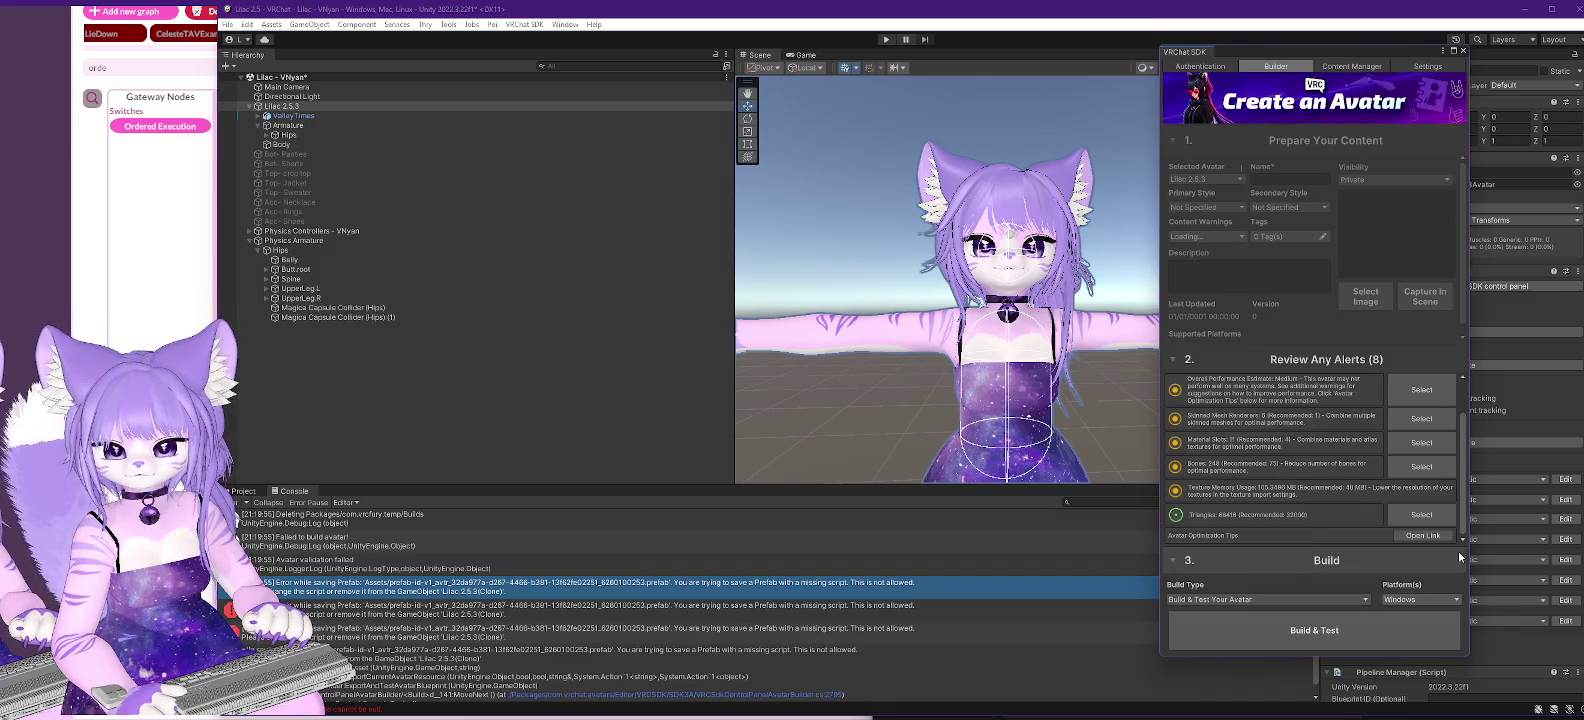
- Retry Build & Test and review the SDK alerts after it fails again
{"action": "left_click", "coordinate": [1344, 635]}
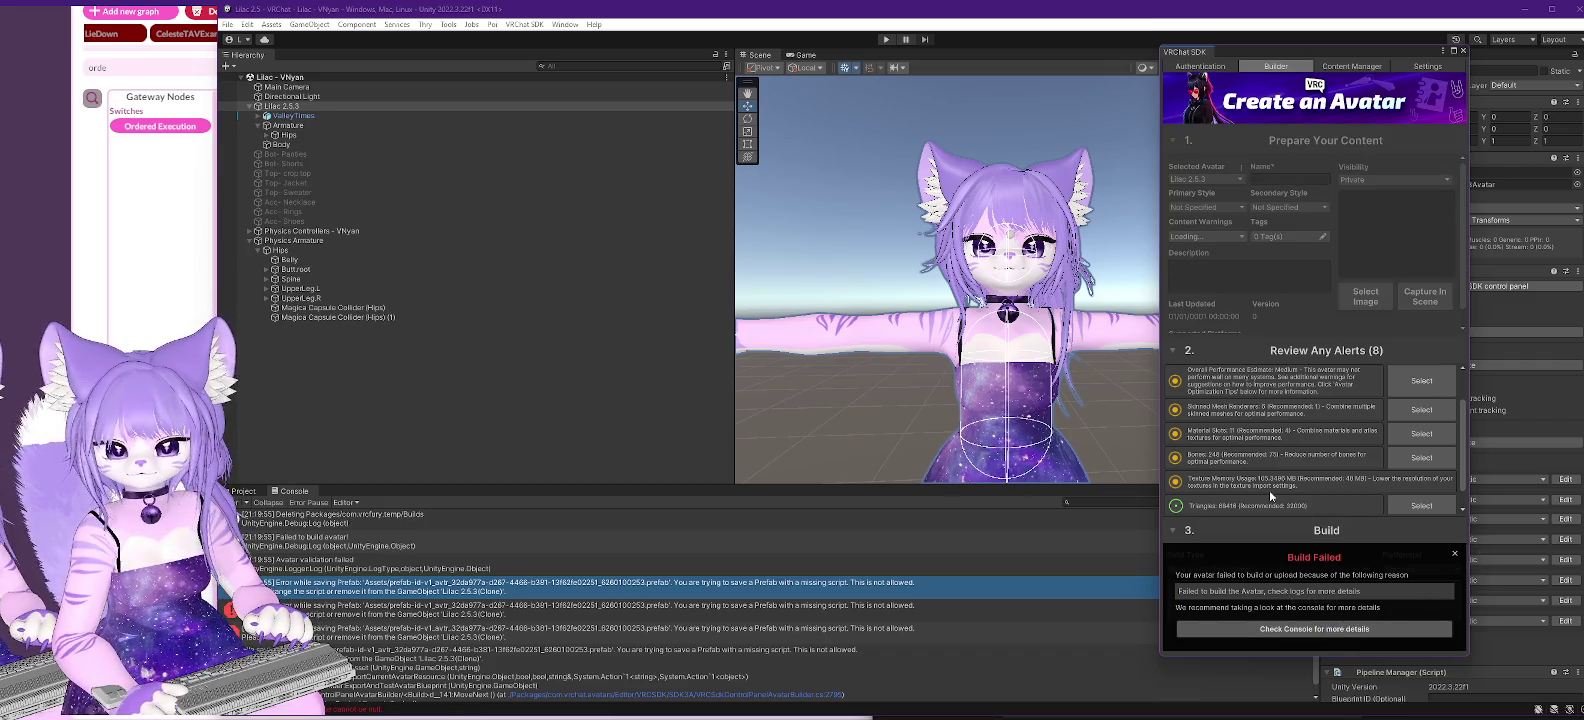
{"action": "left_click", "coordinate": [1455, 554]}
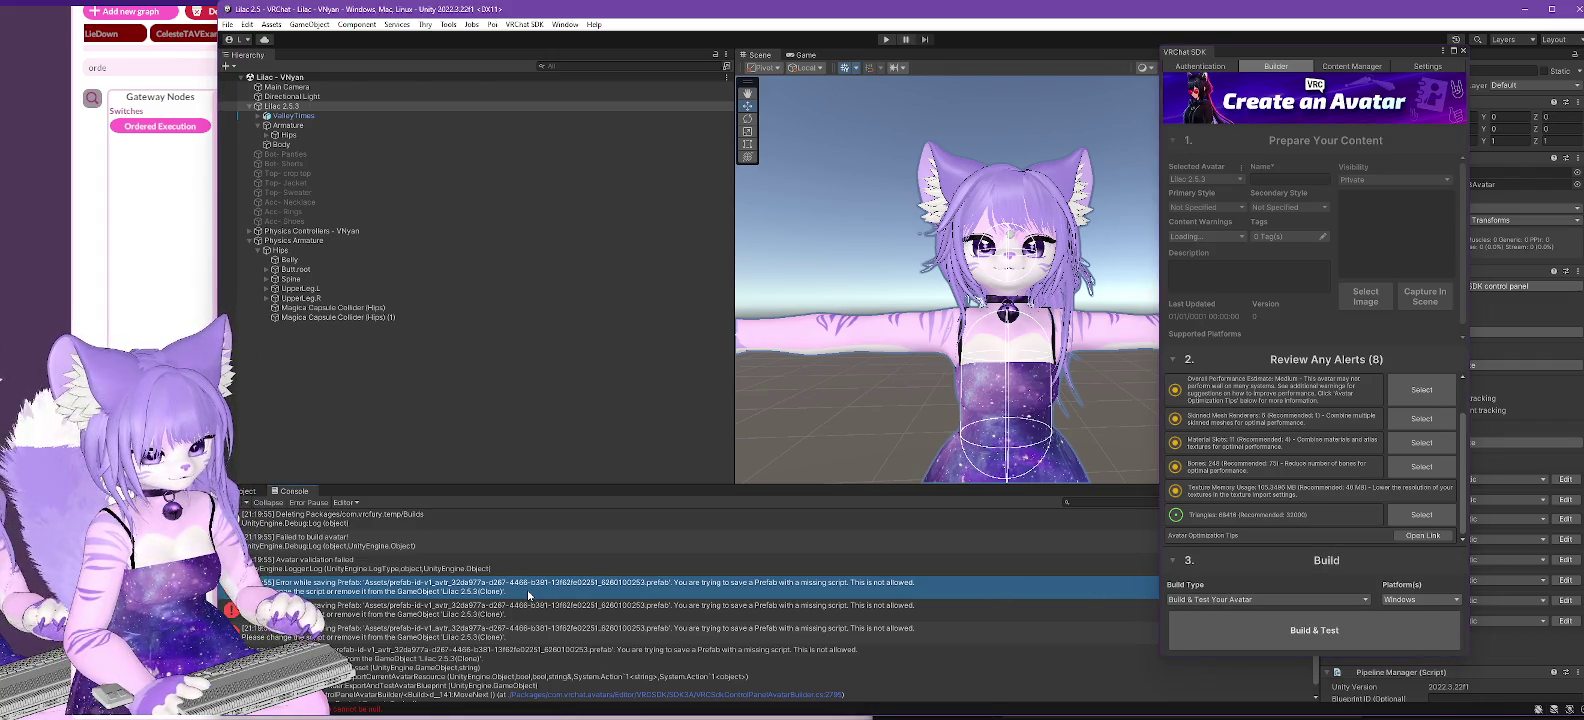
{"action": "scroll", "coordinate": [495, 615], "scroll_direction": "up", "scroll_amount": 6}
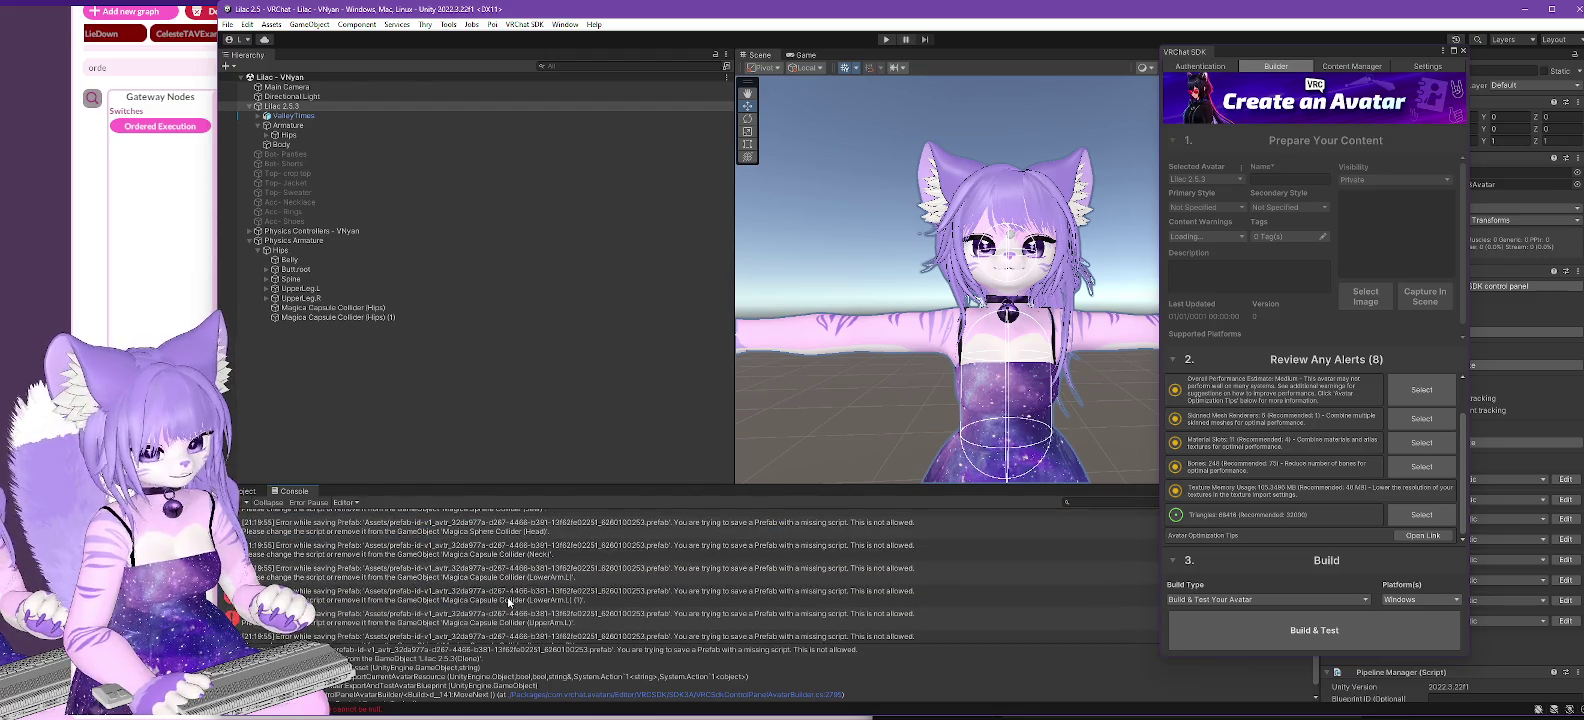
{"action": "scroll", "coordinate": [506, 615], "scroll_direction": "up", "scroll_amount": 3}
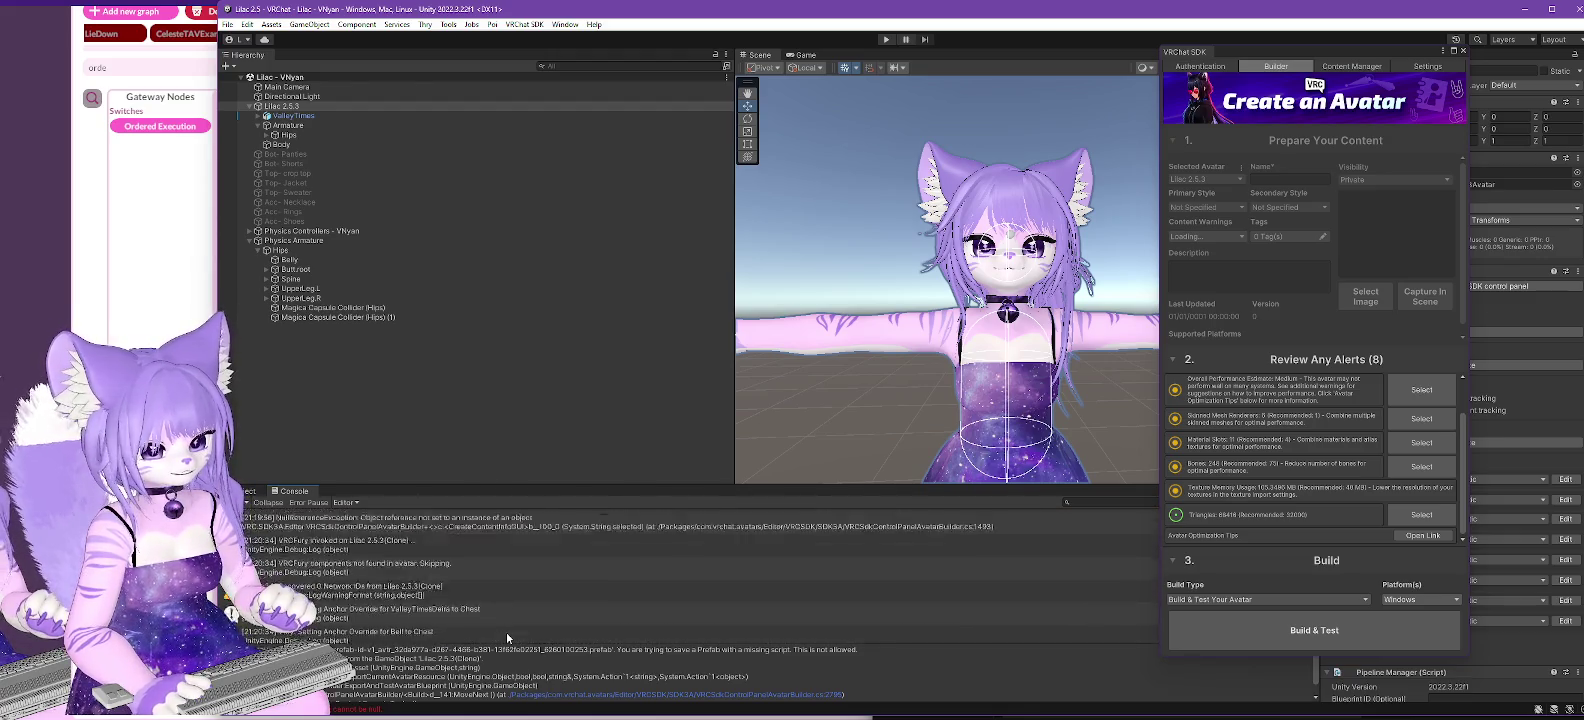
{"action": "scroll", "coordinate": [1250, 438], "scroll_direction": "up", "scroll_amount": 2}
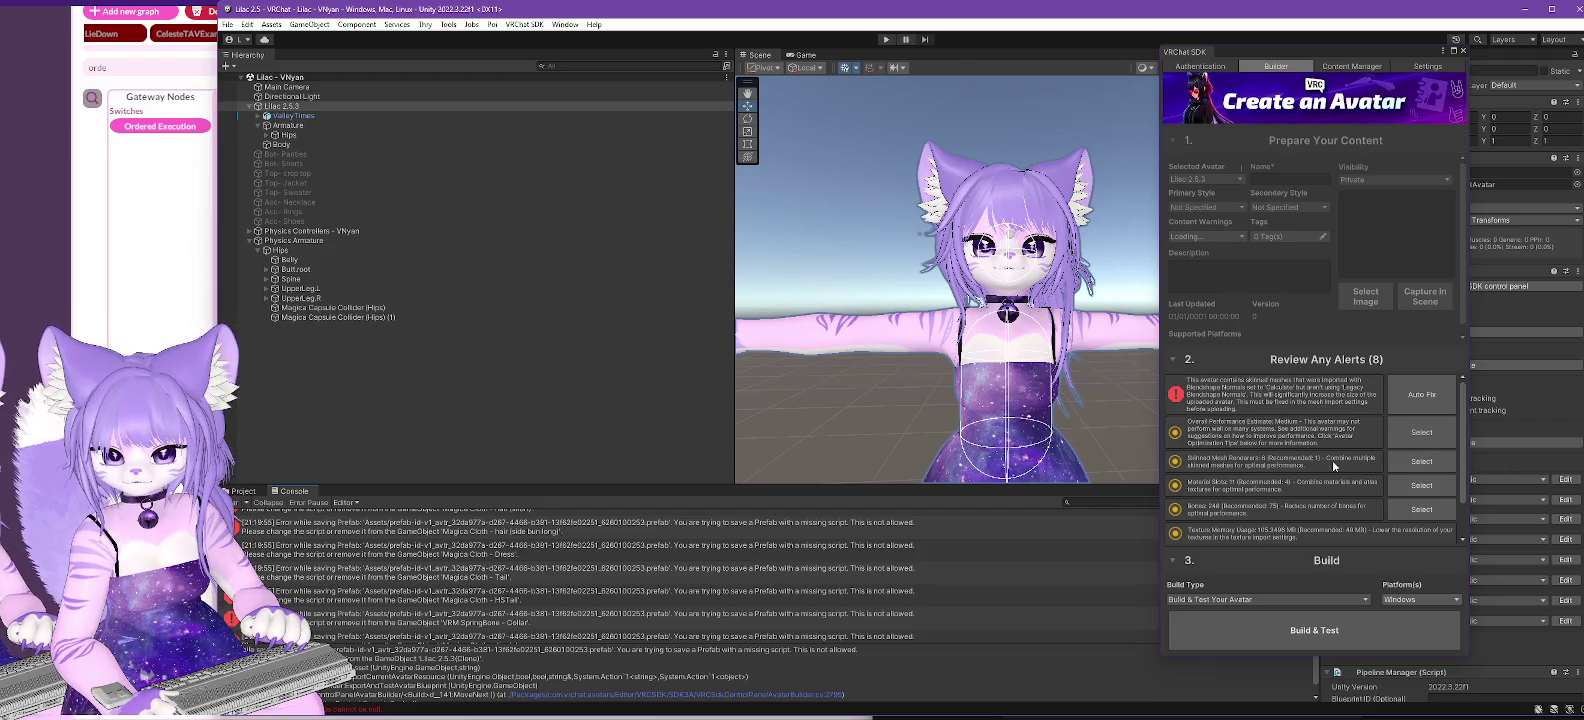
- Auto-fix the Blendshape Normals alert and start another Build & Test
{"action": "left_click", "coordinate": [1424, 396]}
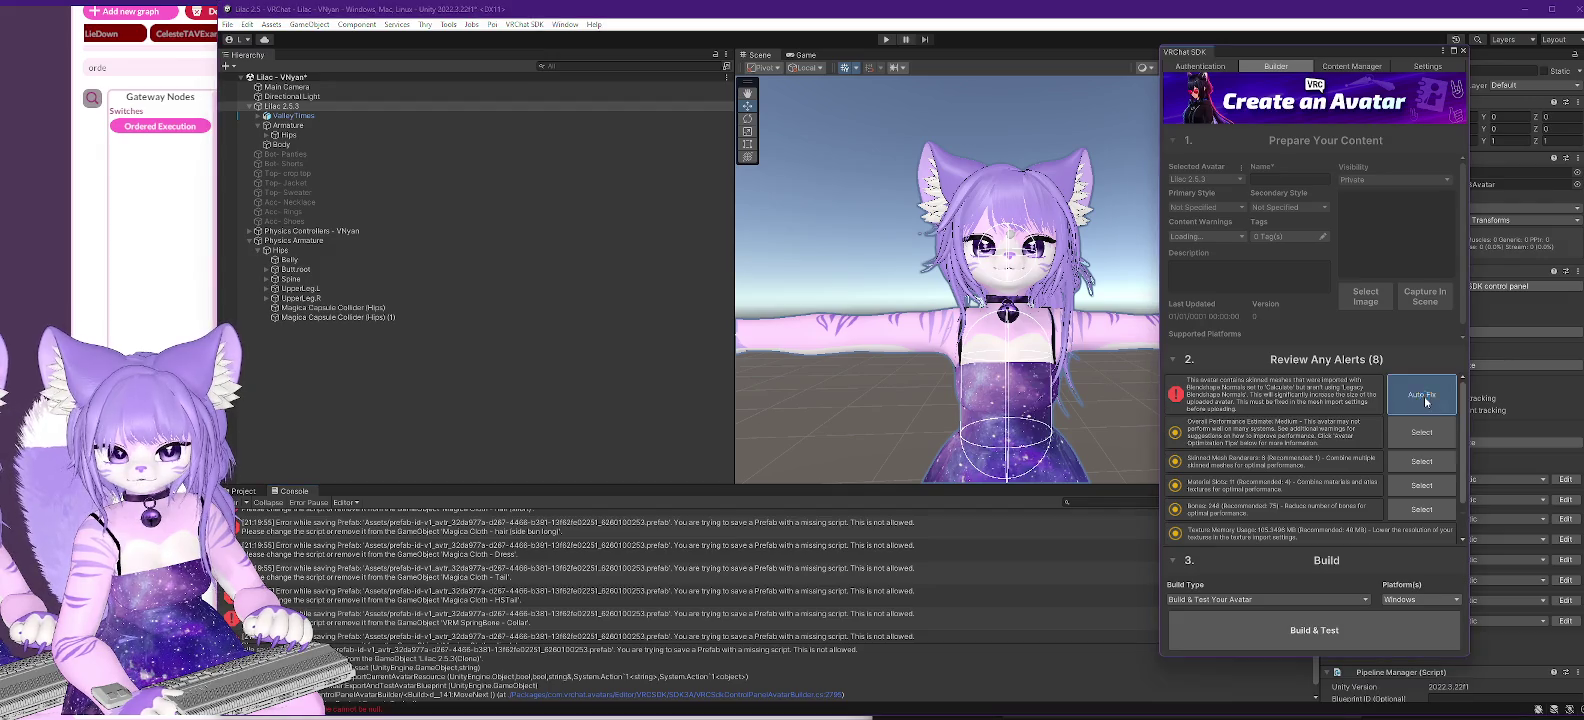
{"action": "scroll", "coordinate": [1268, 422], "scroll_direction": "down", "scroll_amount": 1}
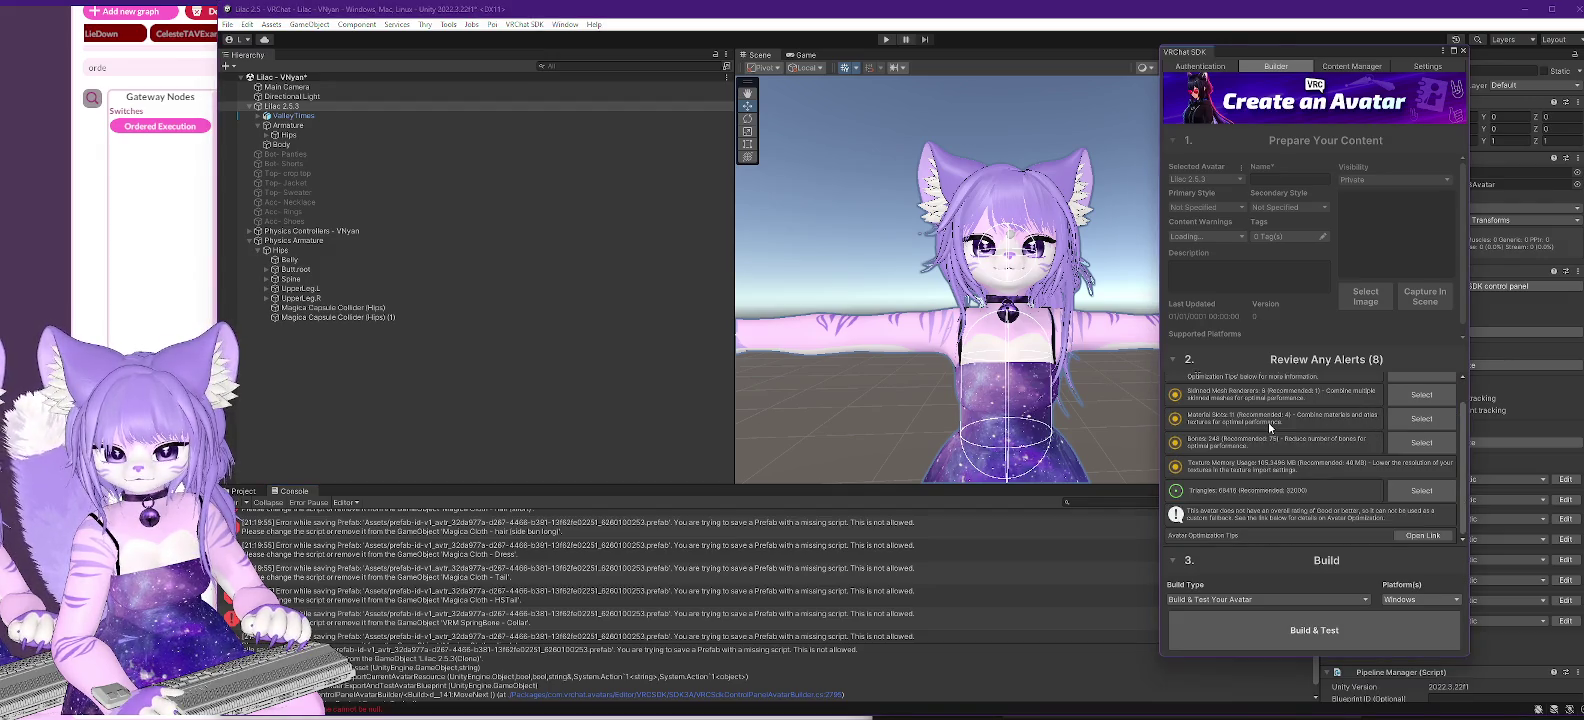
{"action": "scroll", "coordinate": [1269, 427], "scroll_direction": "up", "scroll_amount": 1}
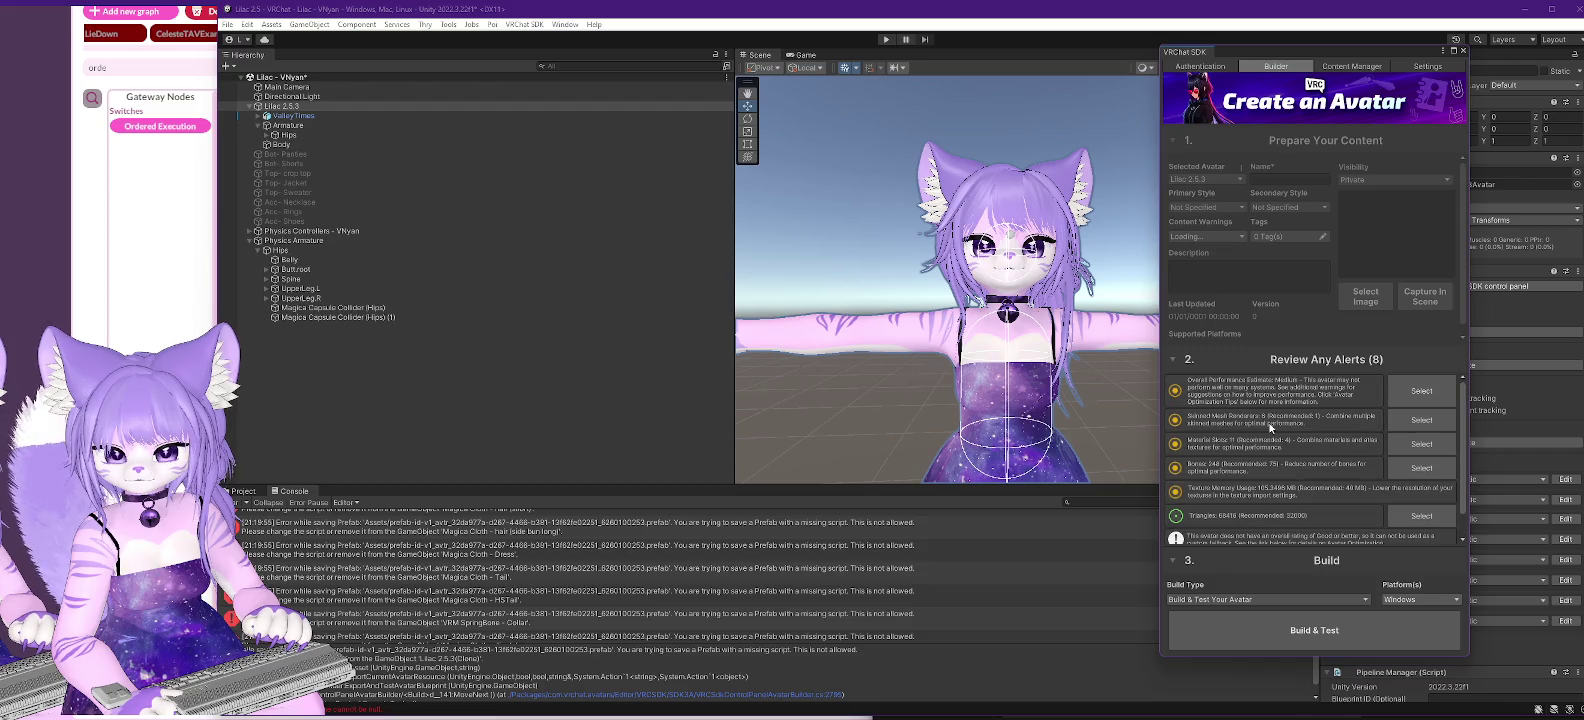
{"action": "scroll", "coordinate": [1270, 428], "scroll_direction": "down", "scroll_amount": 1}
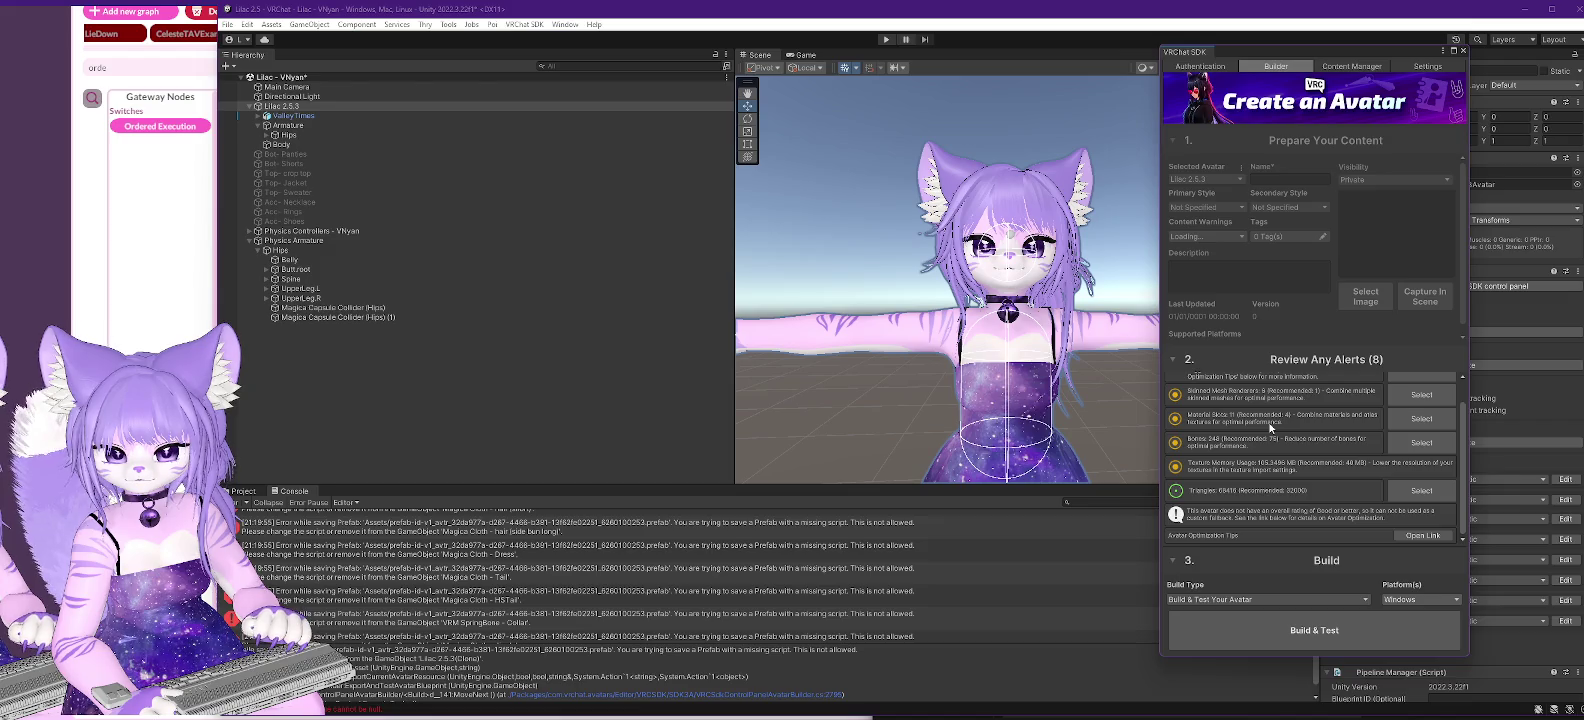
{"action": "scroll", "coordinate": [1270, 428], "scroll_direction": "up", "scroll_amount": 1}
{"action": "left_click", "coordinate": [1331, 630]}
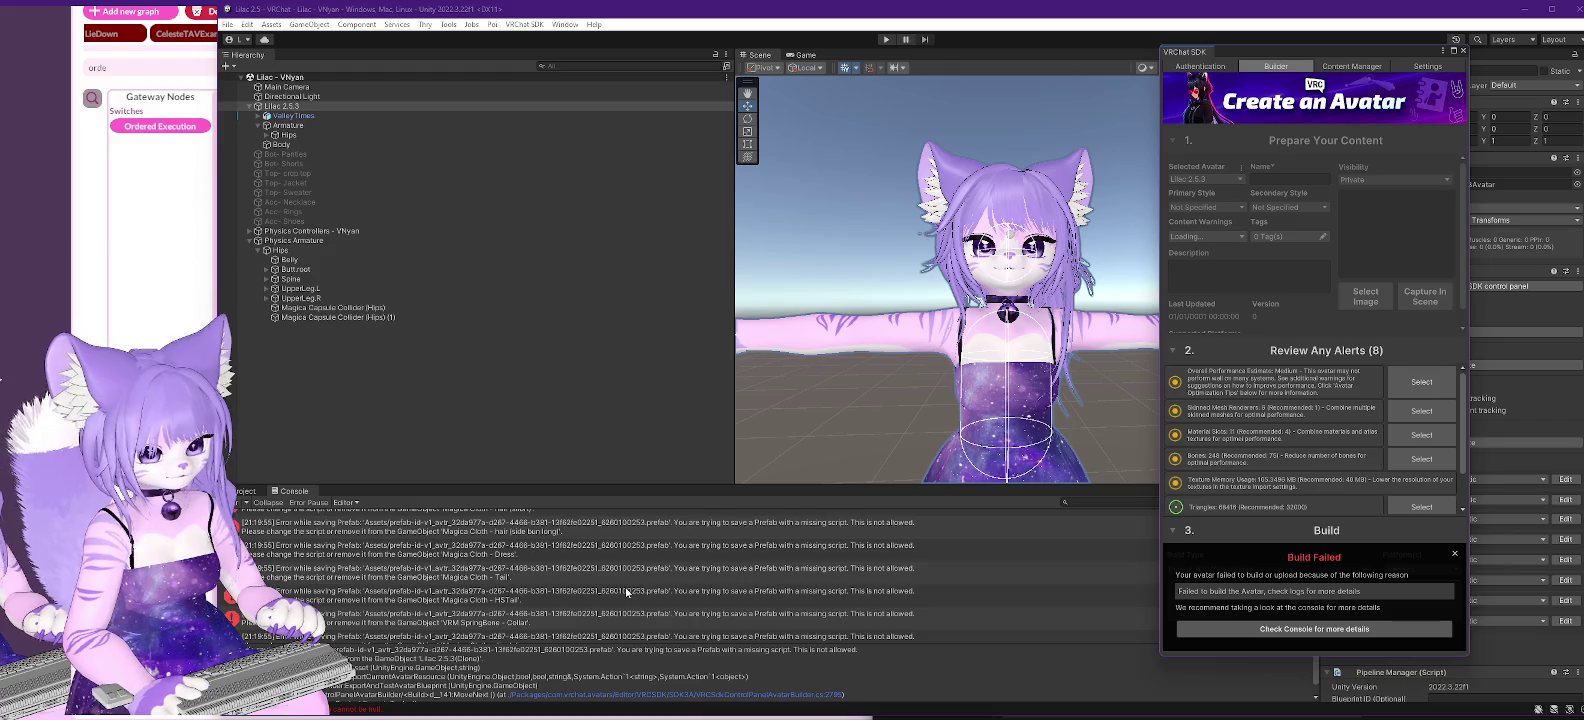
- Clear the console, rebuild after the failure, and open the prefab-save error details
{"action": "scroll", "coordinate": [627, 592], "scroll_direction": "down", "scroll_amount": 5}
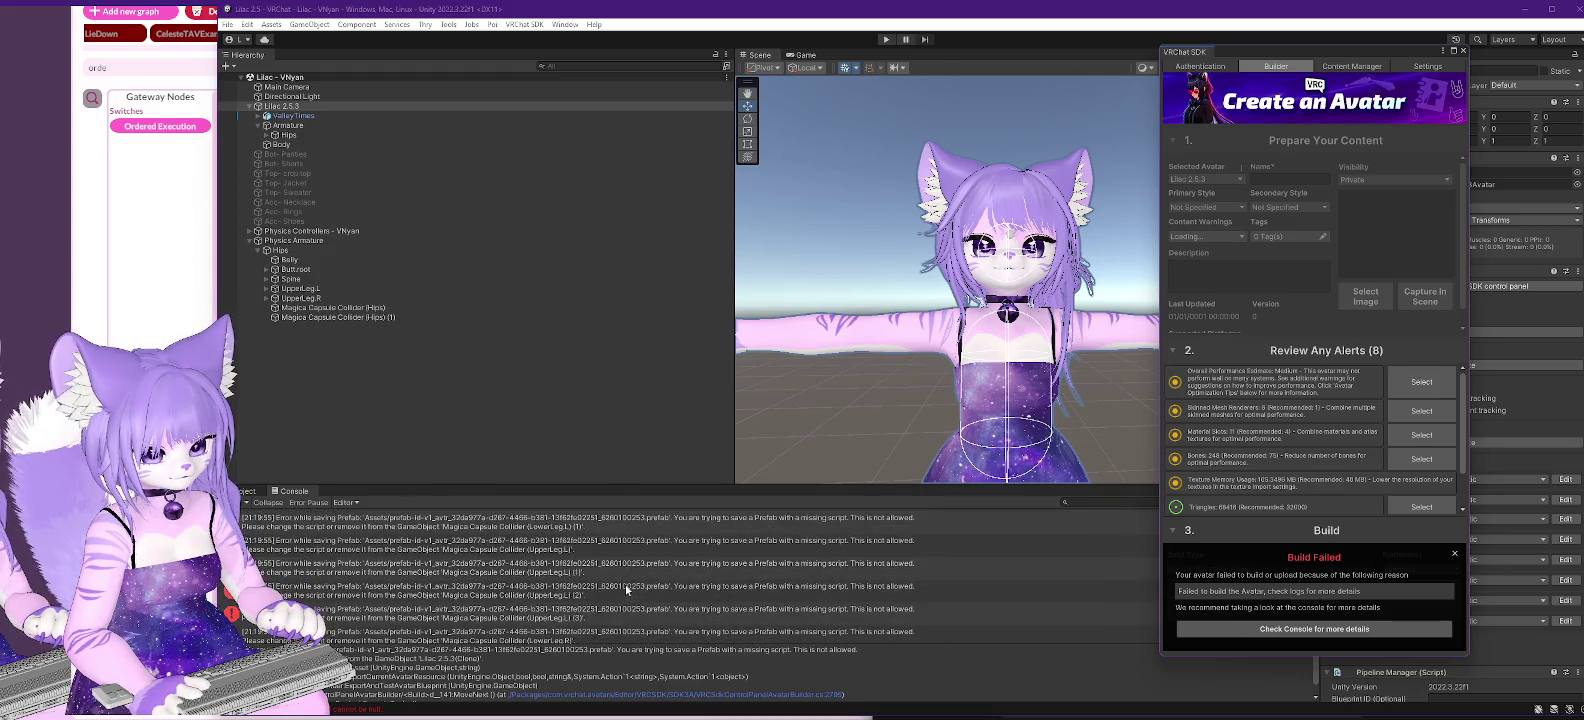
{"action": "scroll", "coordinate": [632, 590], "scroll_direction": "down", "scroll_amount": 3}
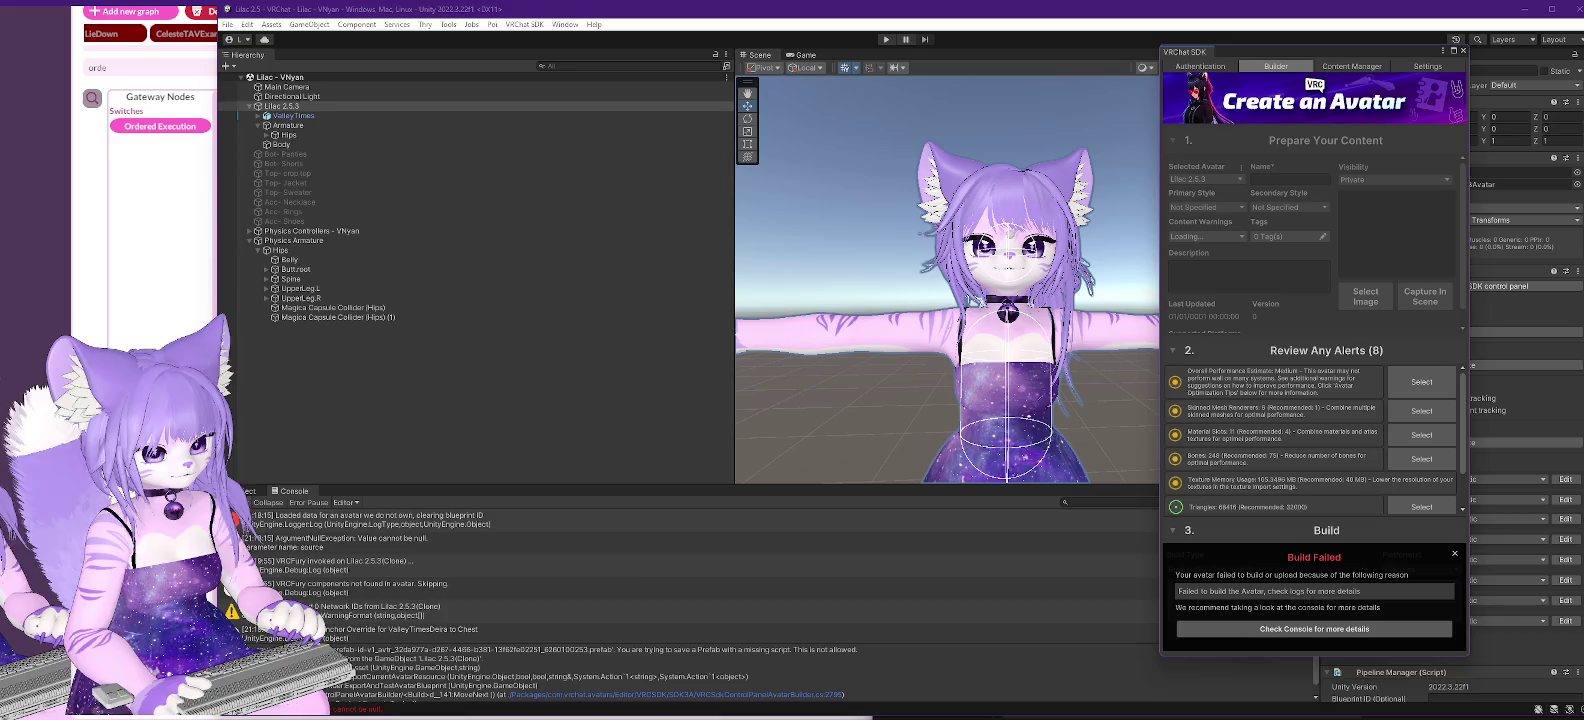
{"action": "left_click", "coordinate": [245, 502]}
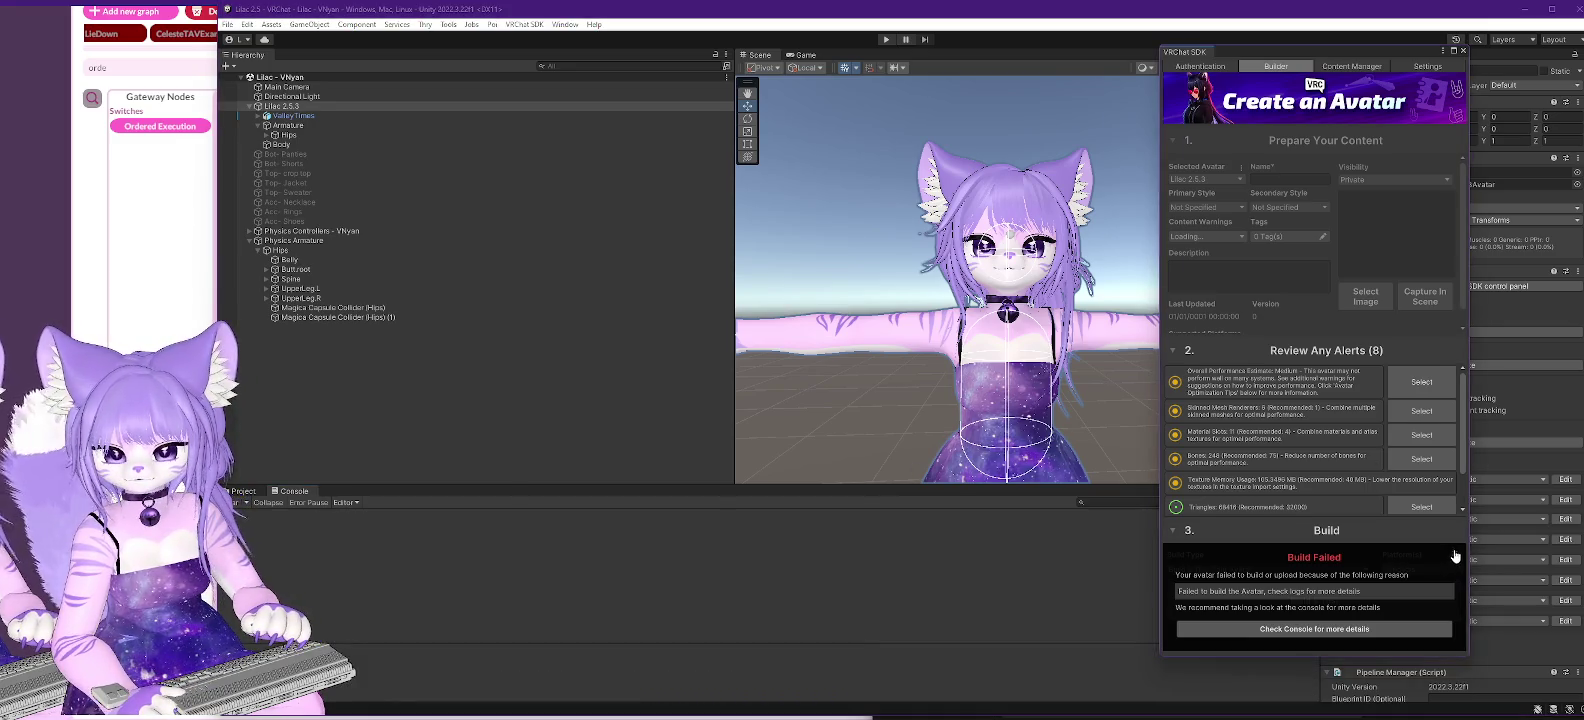
{"action": "left_click", "coordinate": [1454, 553]}
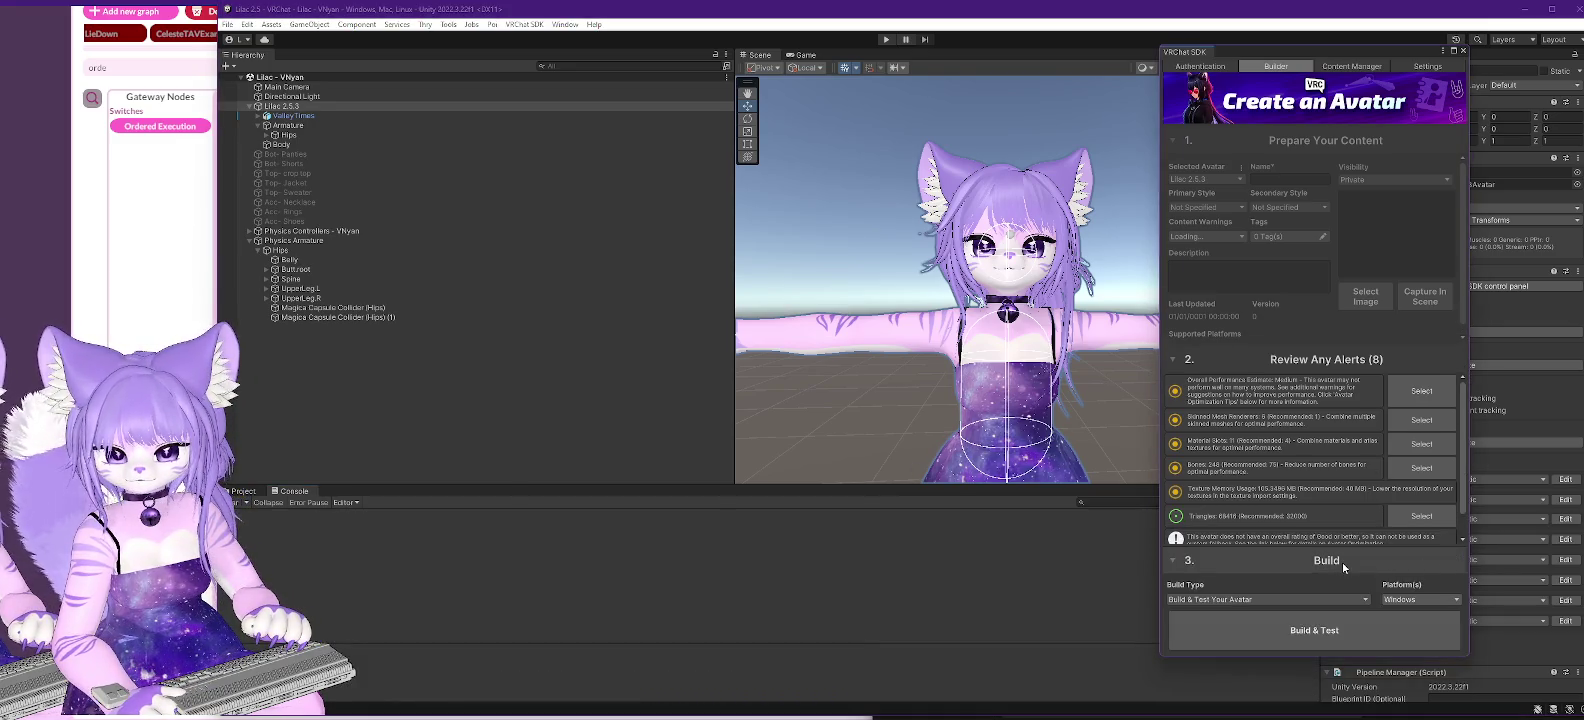
{"action": "left_click", "coordinate": [1328, 637]}
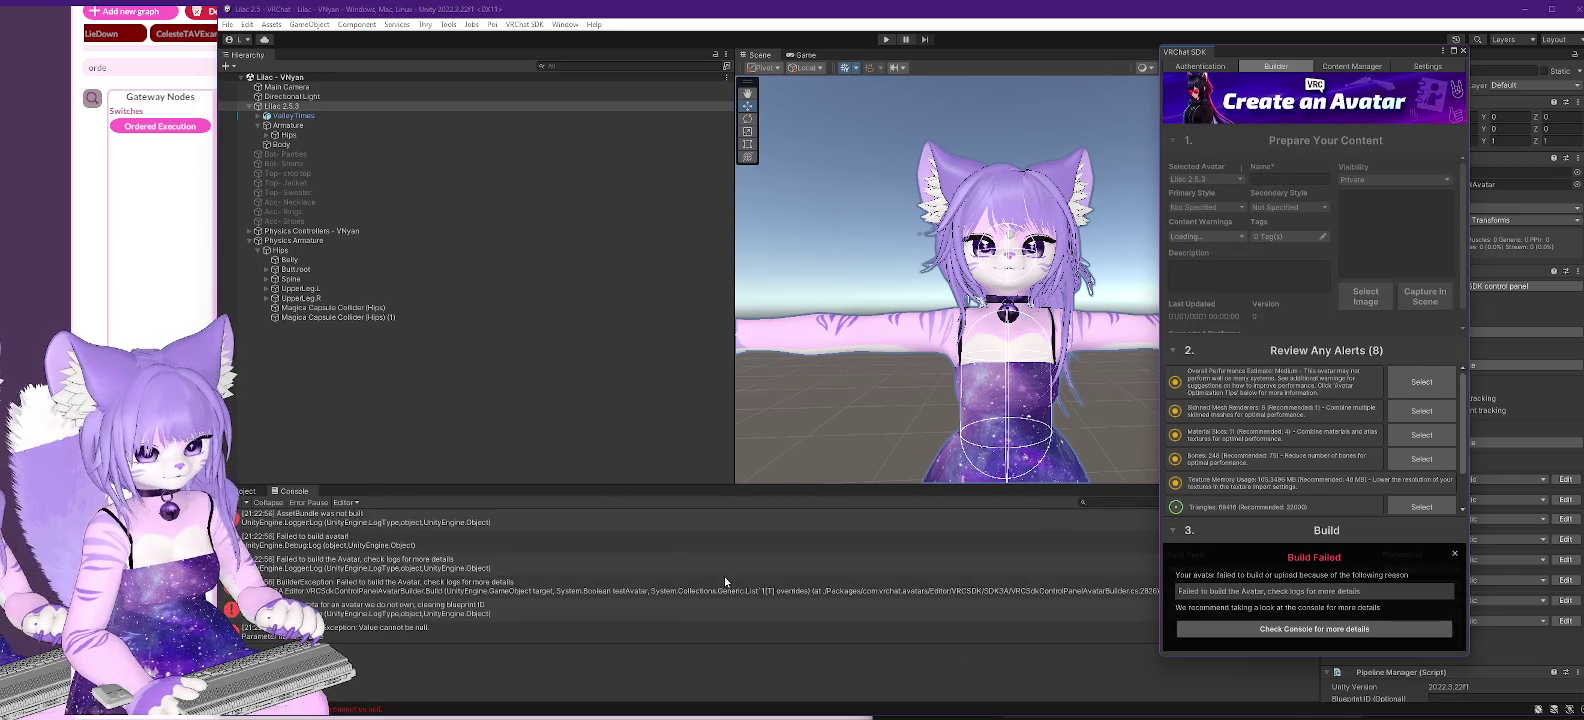
{"action": "scroll", "coordinate": [582, 561], "scroll_direction": "up", "scroll_amount": 3}
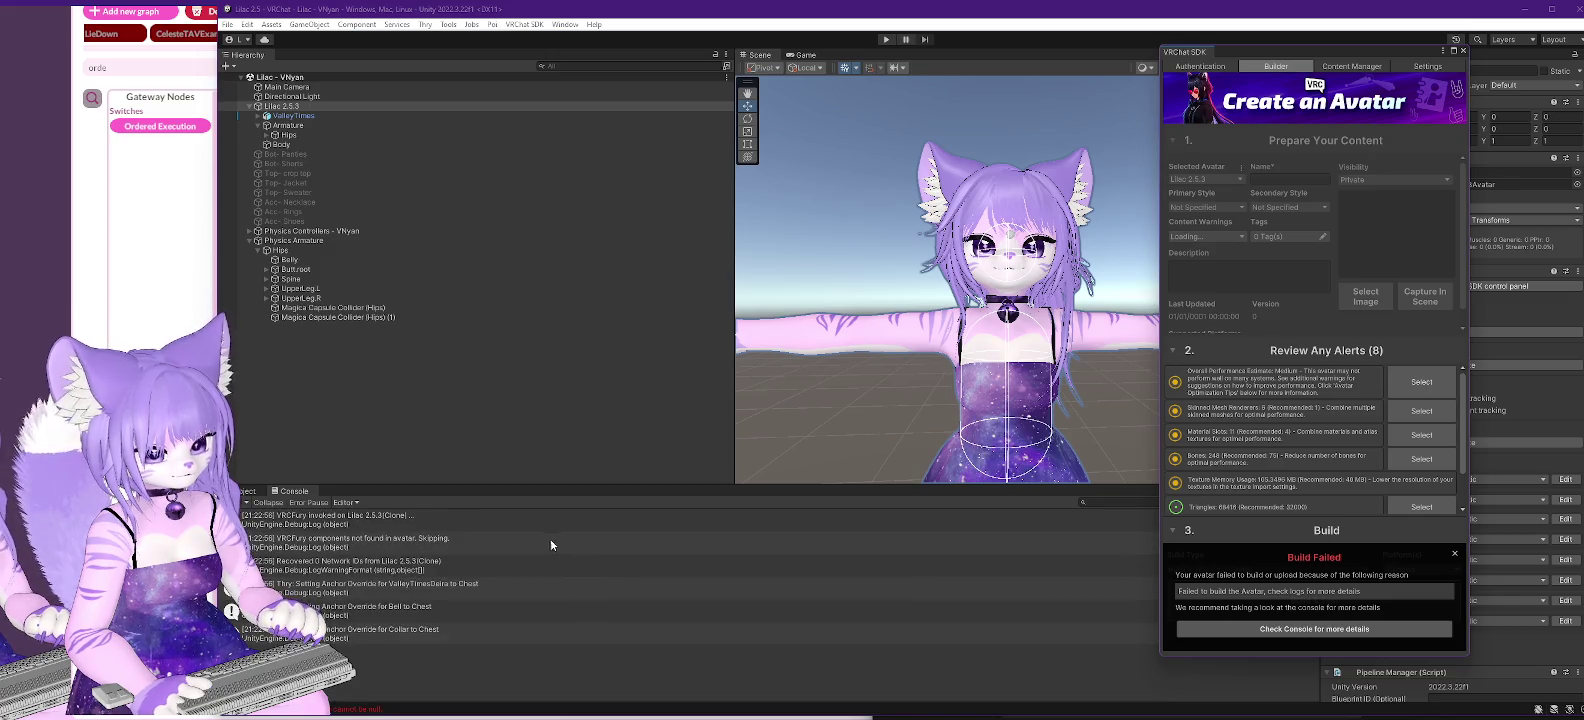
{"action": "scroll", "coordinate": [549, 538], "scroll_direction": "down", "scroll_amount": 3}
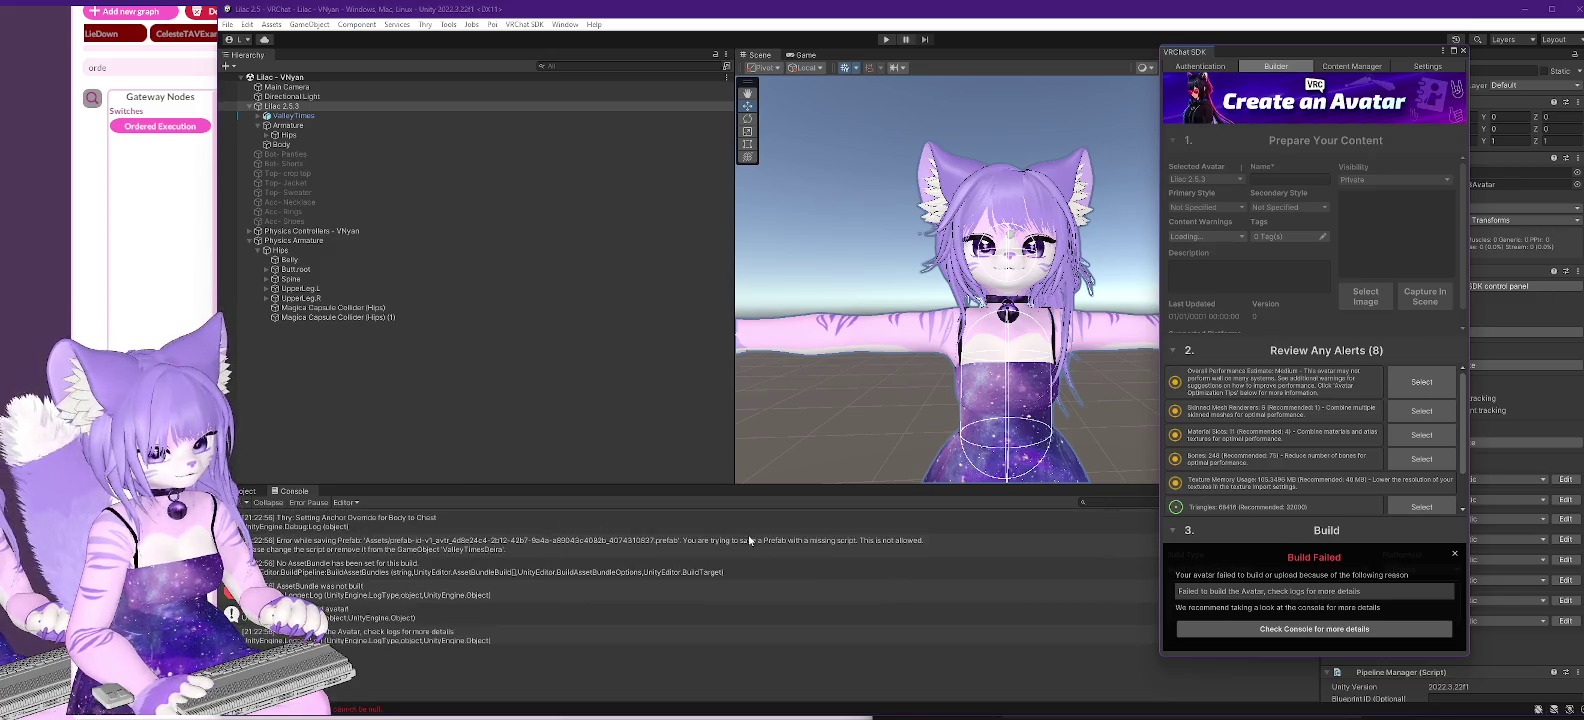
{"action": "left_click", "coordinate": [599, 544]}
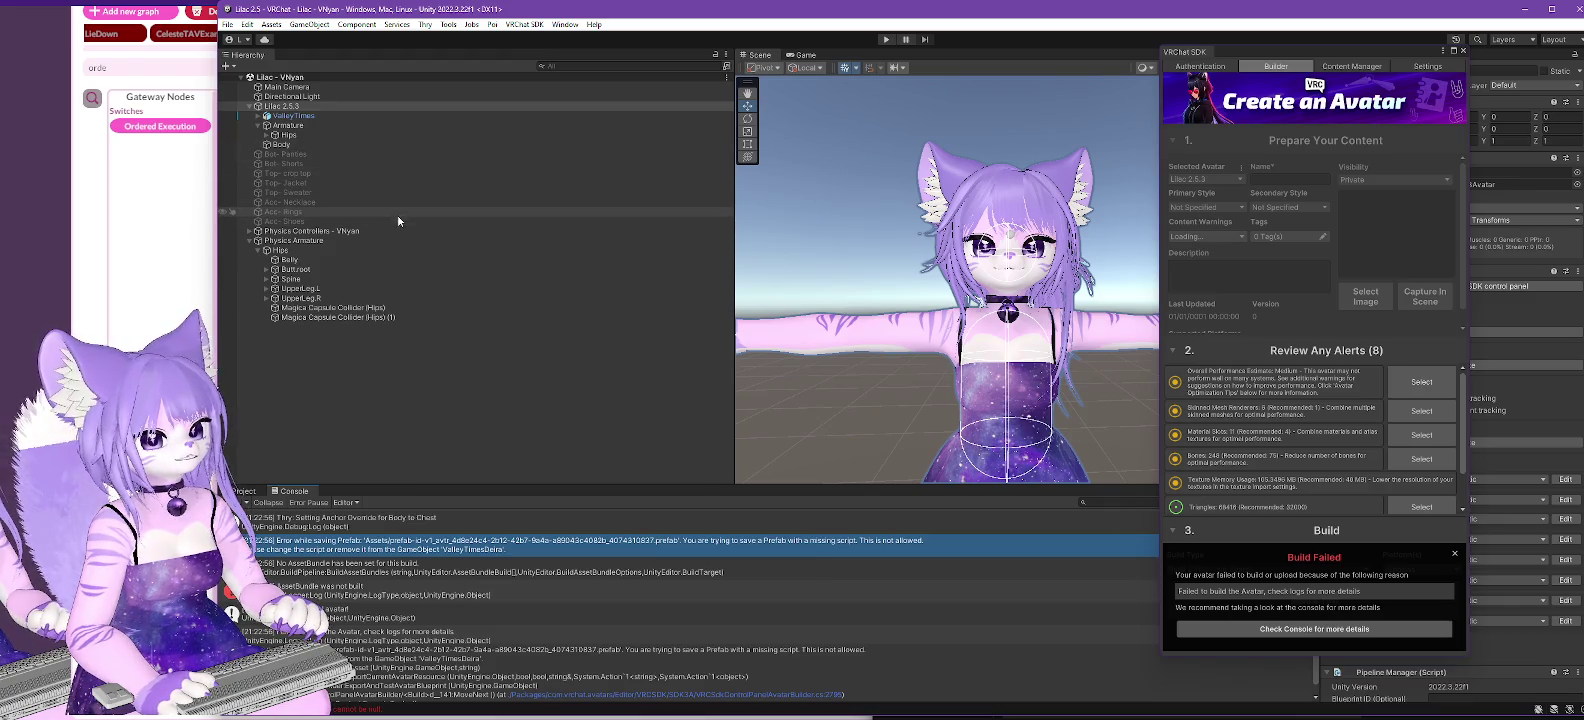
- Expand ValleyTimes and view ValleyTimesDeira's components, moving the SDK window aside
{"action": "left_click", "coordinate": [258, 116]}
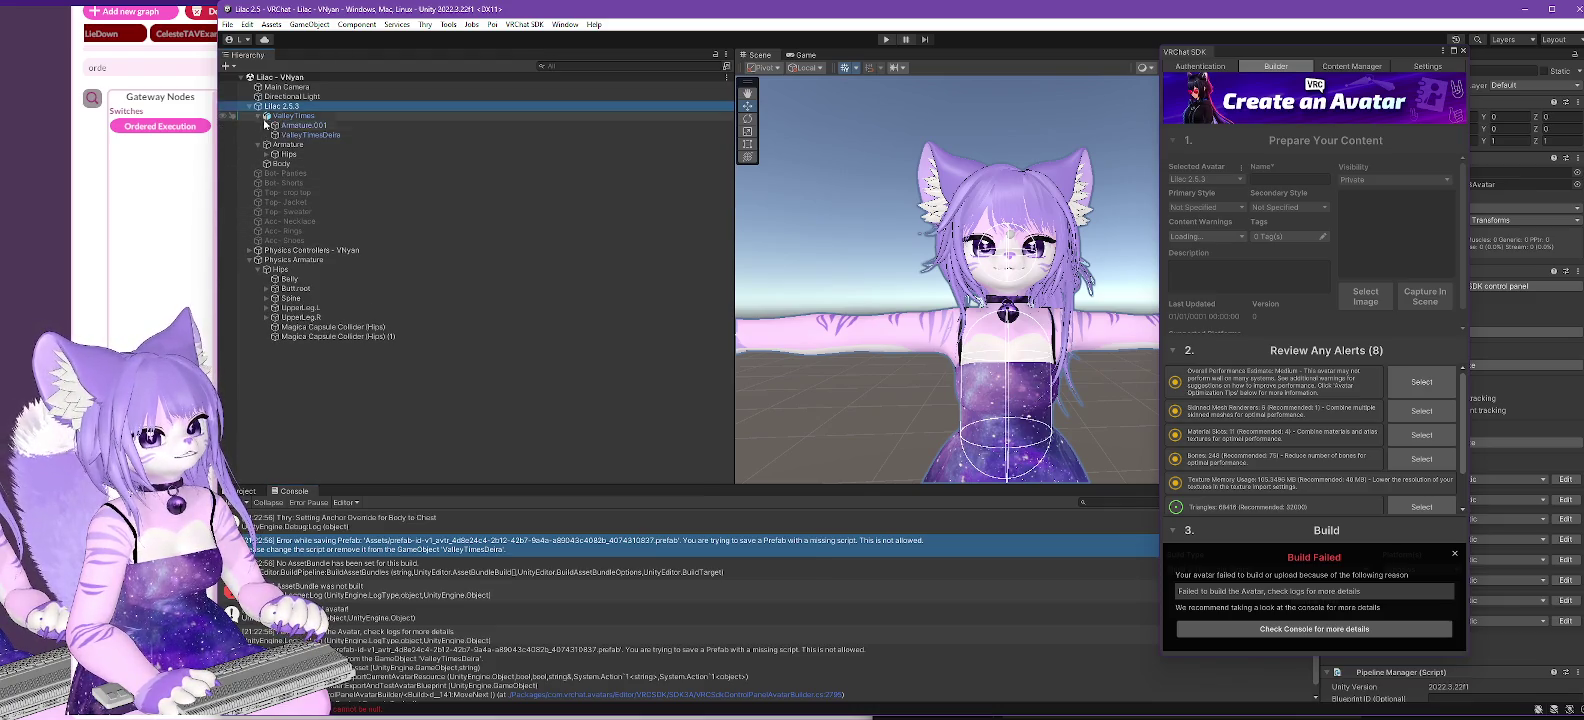
{"action": "left_click", "coordinate": [295, 135]}
{"action": "mouse_move", "coordinate": [1327, 46]}
{"action": "left_mouse_down"}
{"action": "mouse_move", "coordinate": [971, 60]}
{"action": "mouse_move", "coordinate": [1140, 81]}
{"action": "left_mouse_up"}
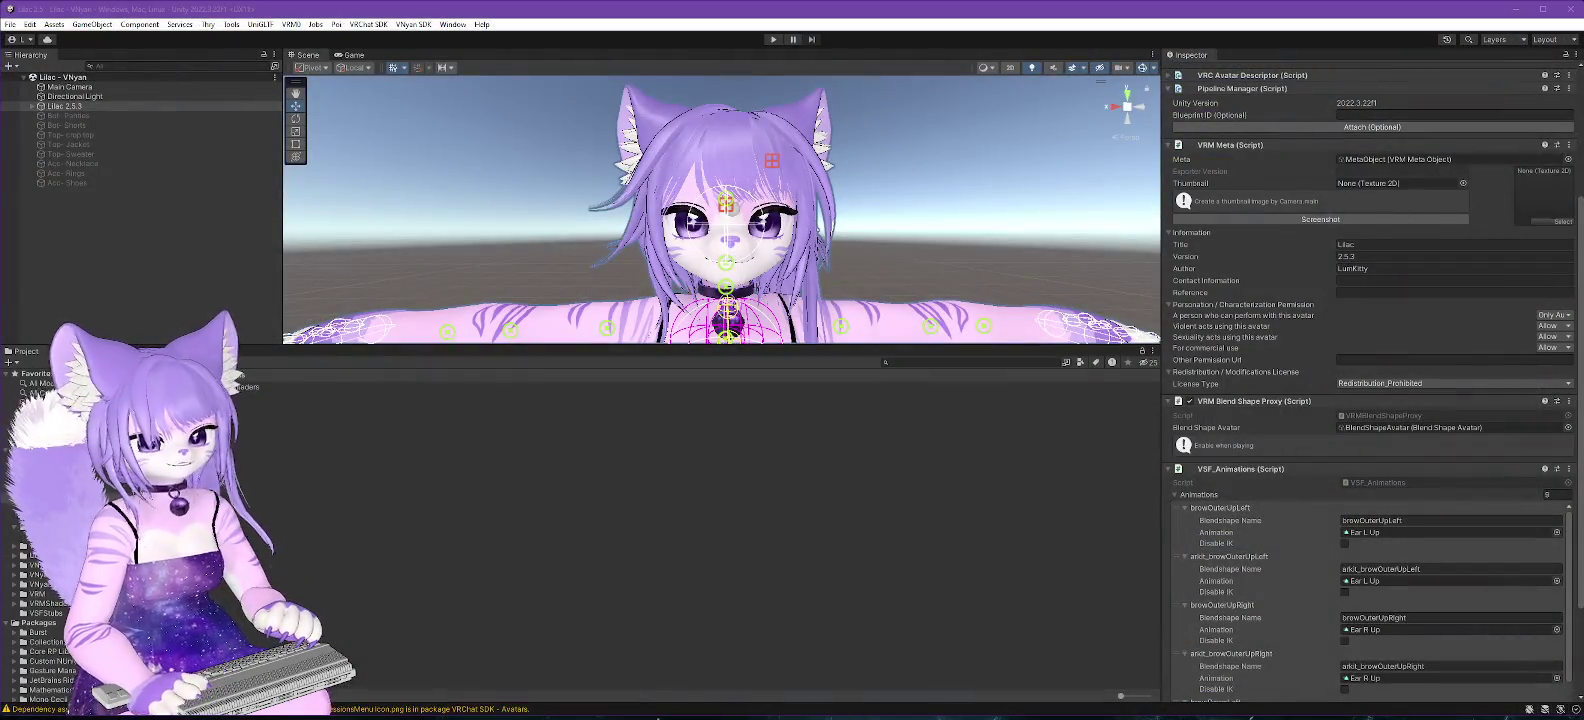
- In the VNyan project, confirm ValleyTimesDeira uses VNyan Avatar Armature Merge, then minimize it
{"action": "left_click", "coordinate": [33, 107]}
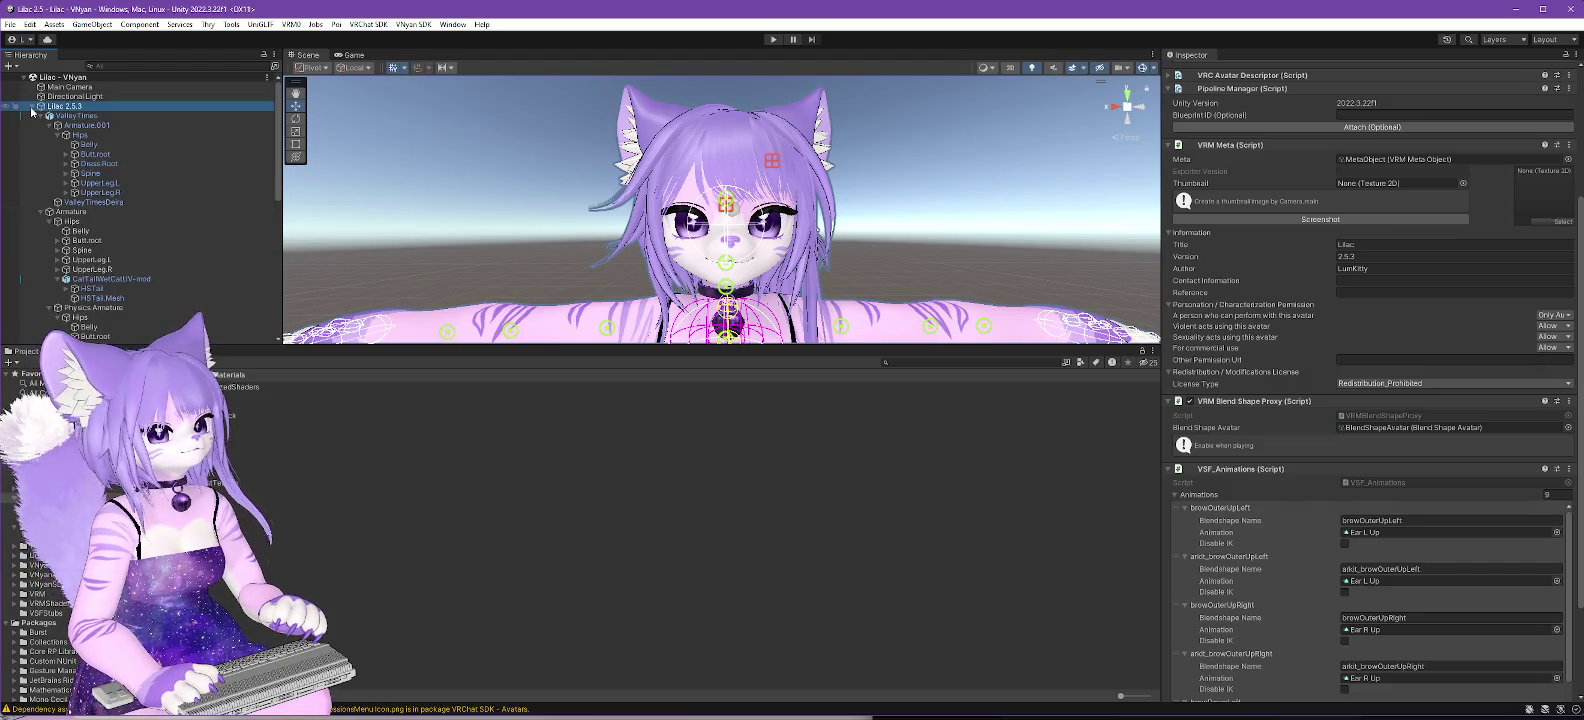
{"action": "left_click", "coordinate": [92, 202]}
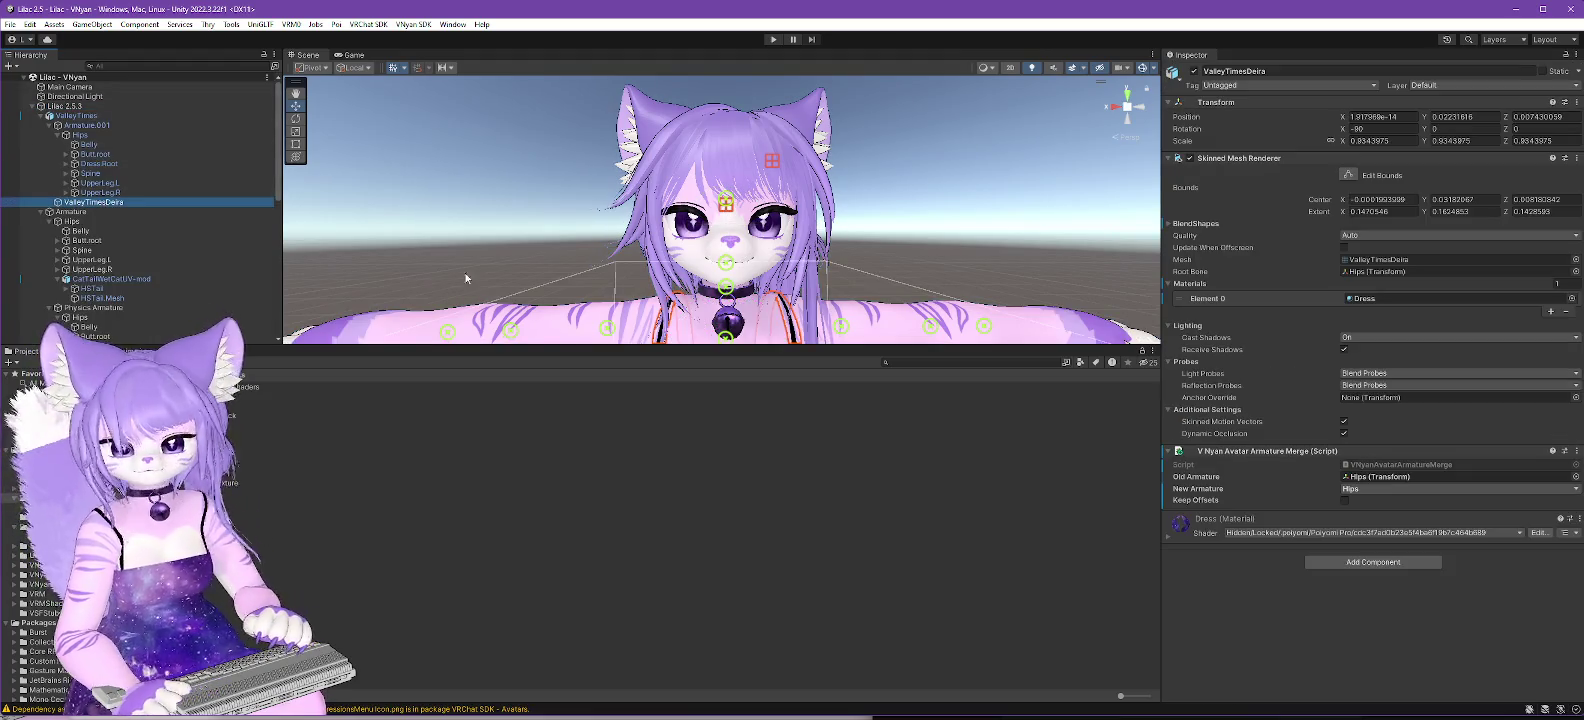
{"action": "left_click", "coordinate": [1514, 9]}
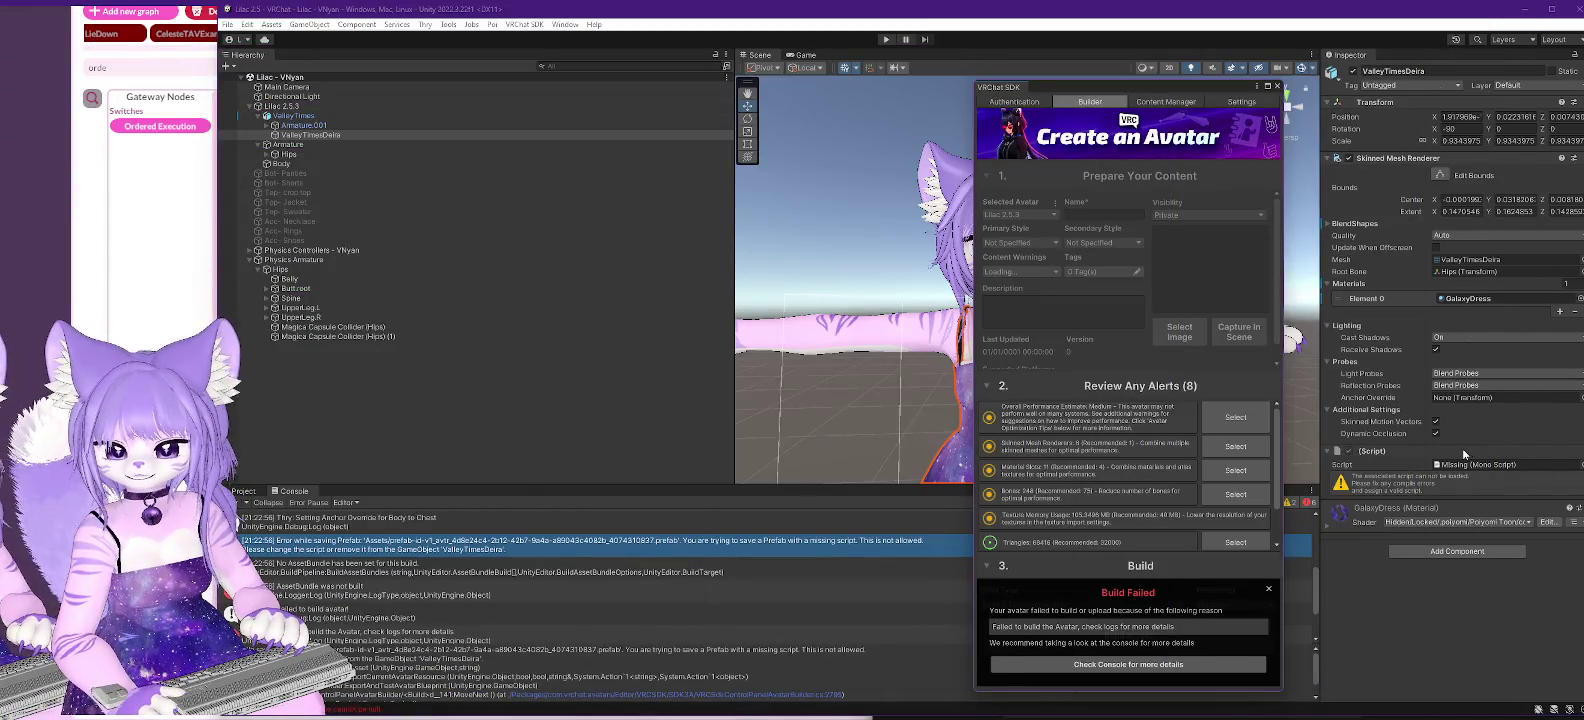
- Remove ValleyTimesDeira's missing script and rerun Build & Test, which now succeeds
{"action": "right_click", "coordinate": [1463, 453]}
{"action": "left_click", "coordinate": [1490, 478]}
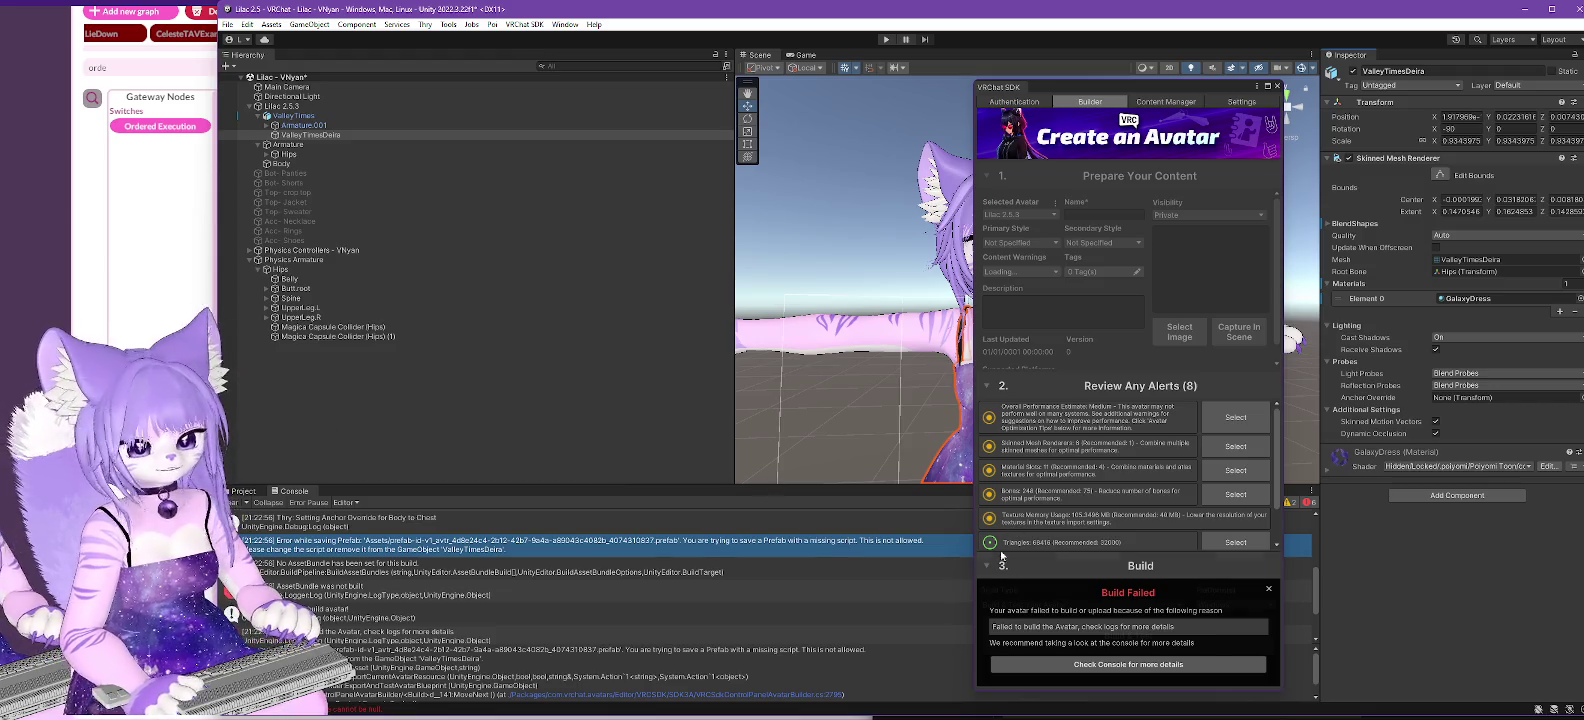
{"action": "left_click", "coordinate": [1267, 590]}
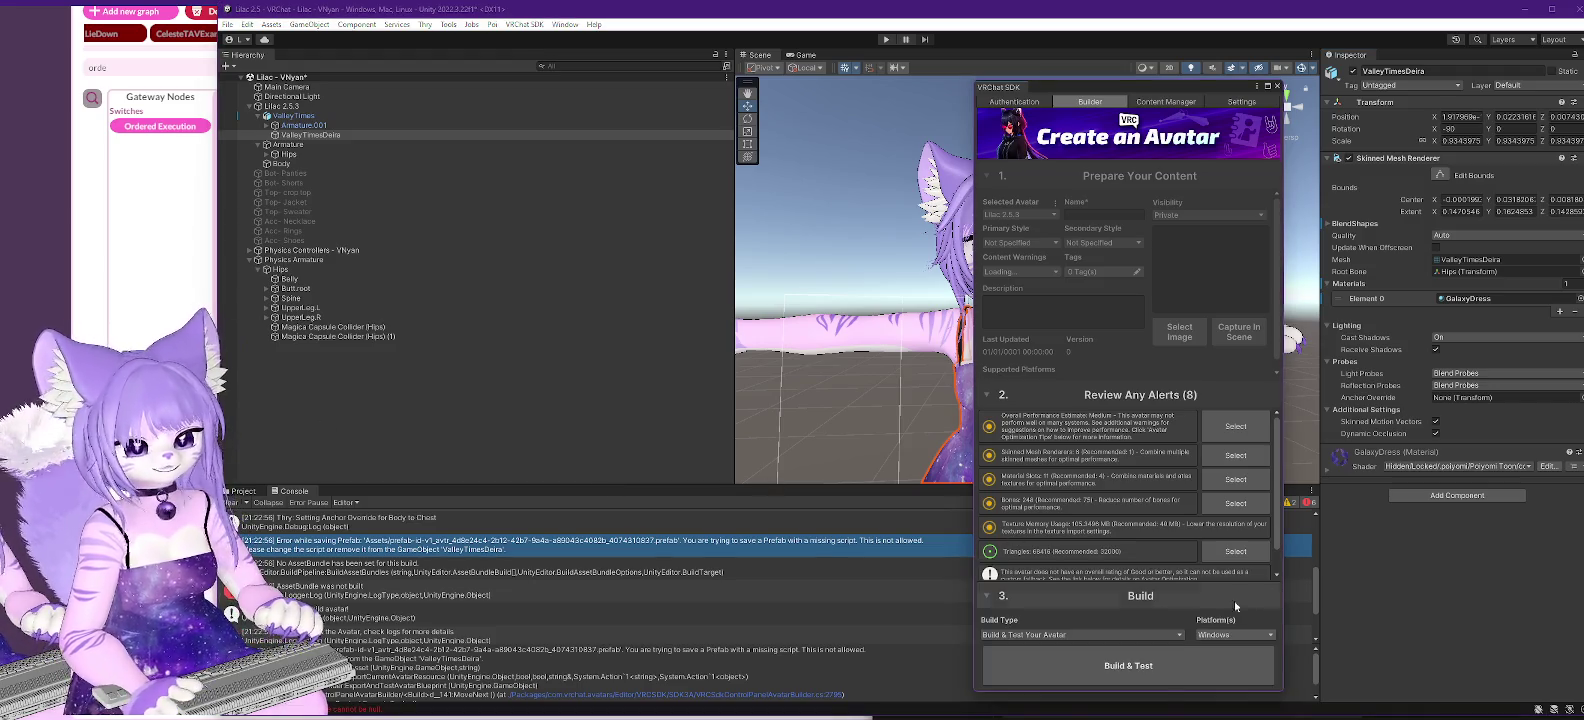
{"action": "left_click", "coordinate": [1128, 675]}
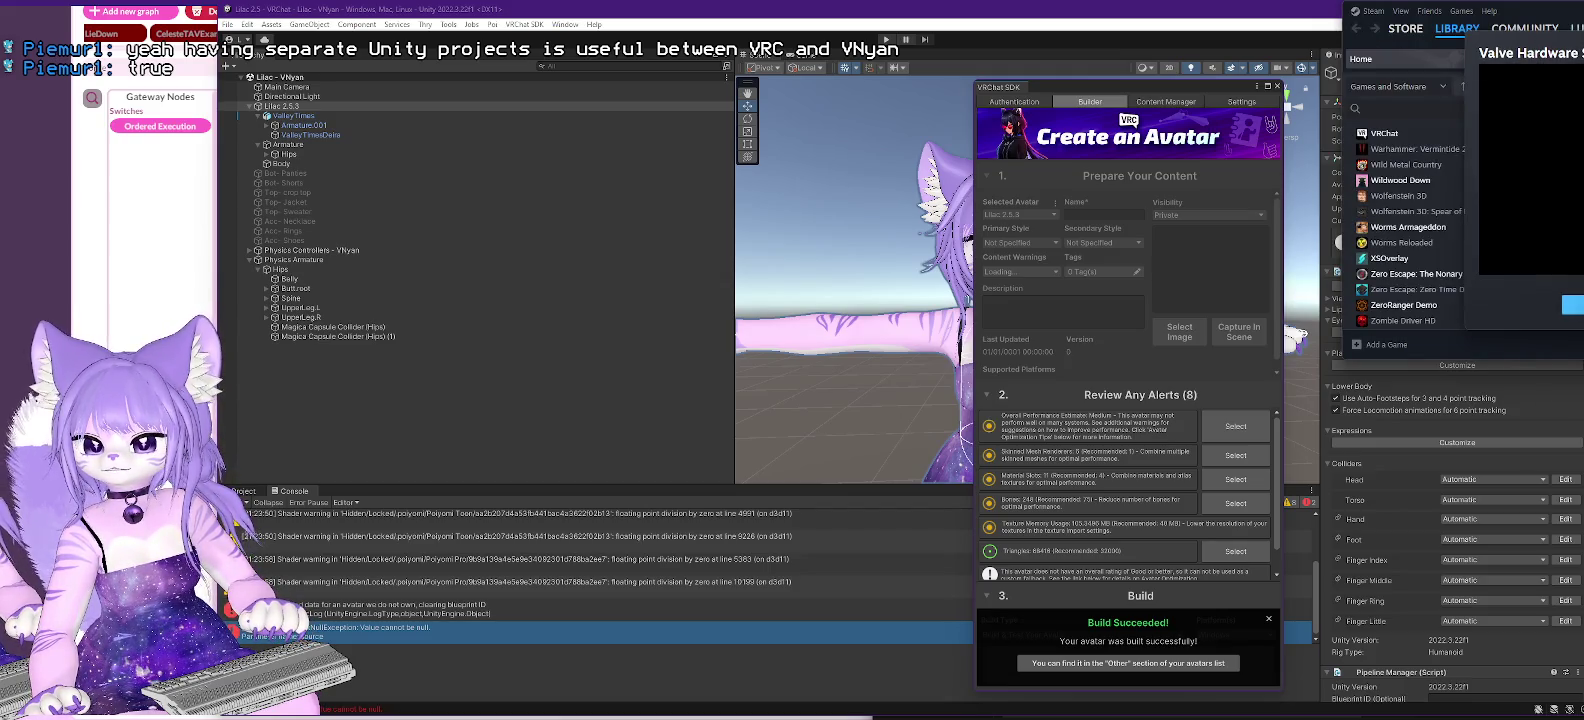
- Submit and close the Steam hardware survey, then launch VRChat with the default option
{"action": "left_click", "coordinate": [1573, 304]}
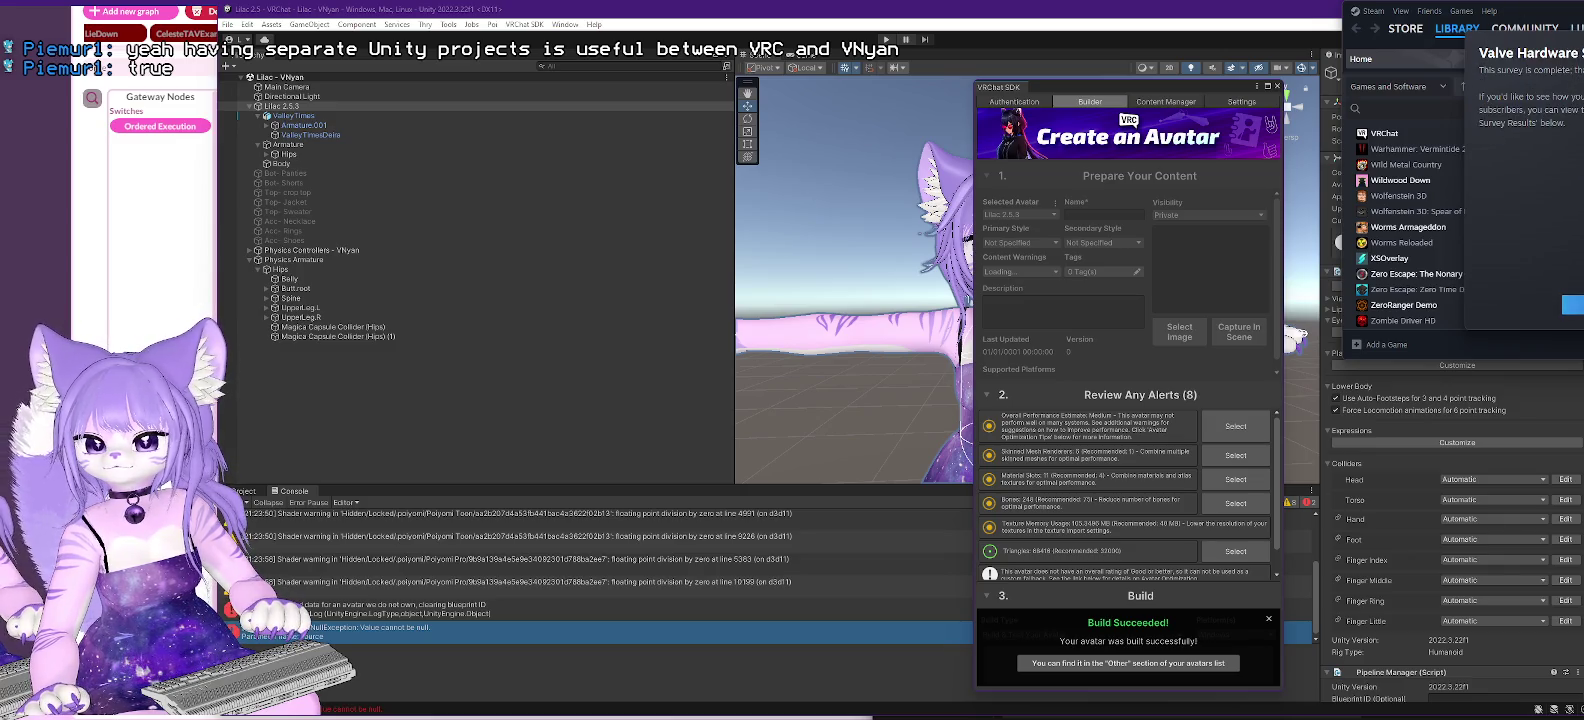
{"action": "left_click", "coordinate": [1573, 304]}
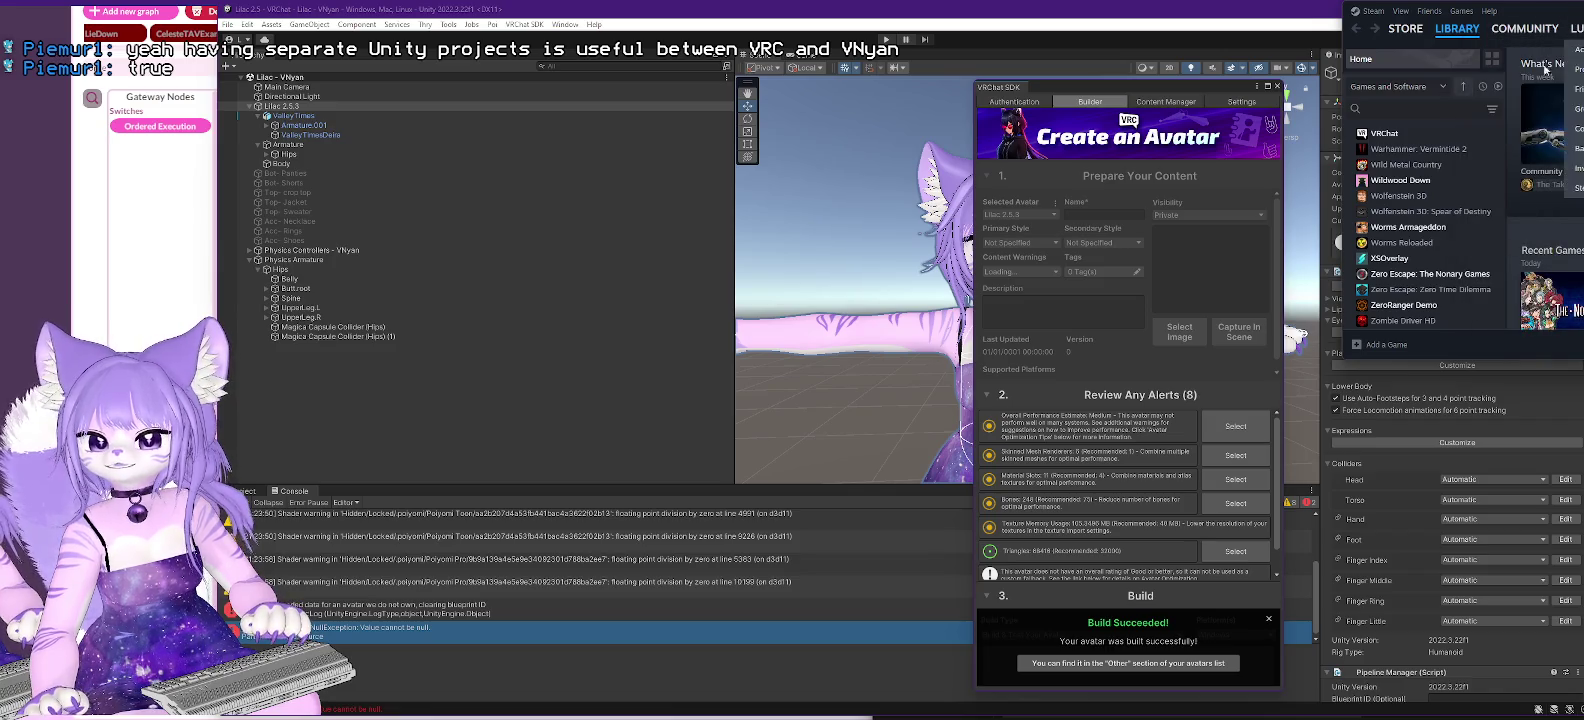
{"action": "left_click", "coordinate": [1384, 133]}
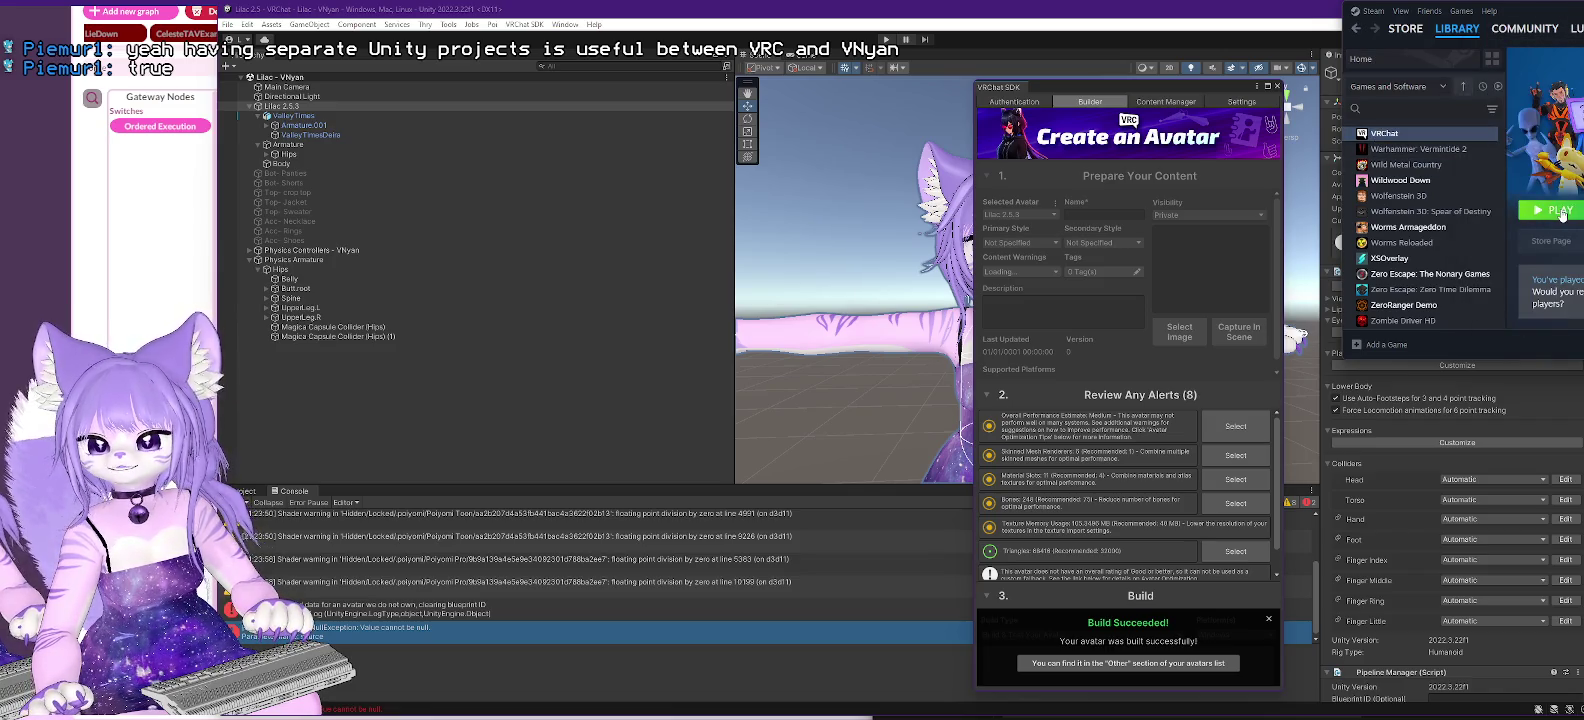
{"action": "left_click", "coordinate": [1561, 213]}
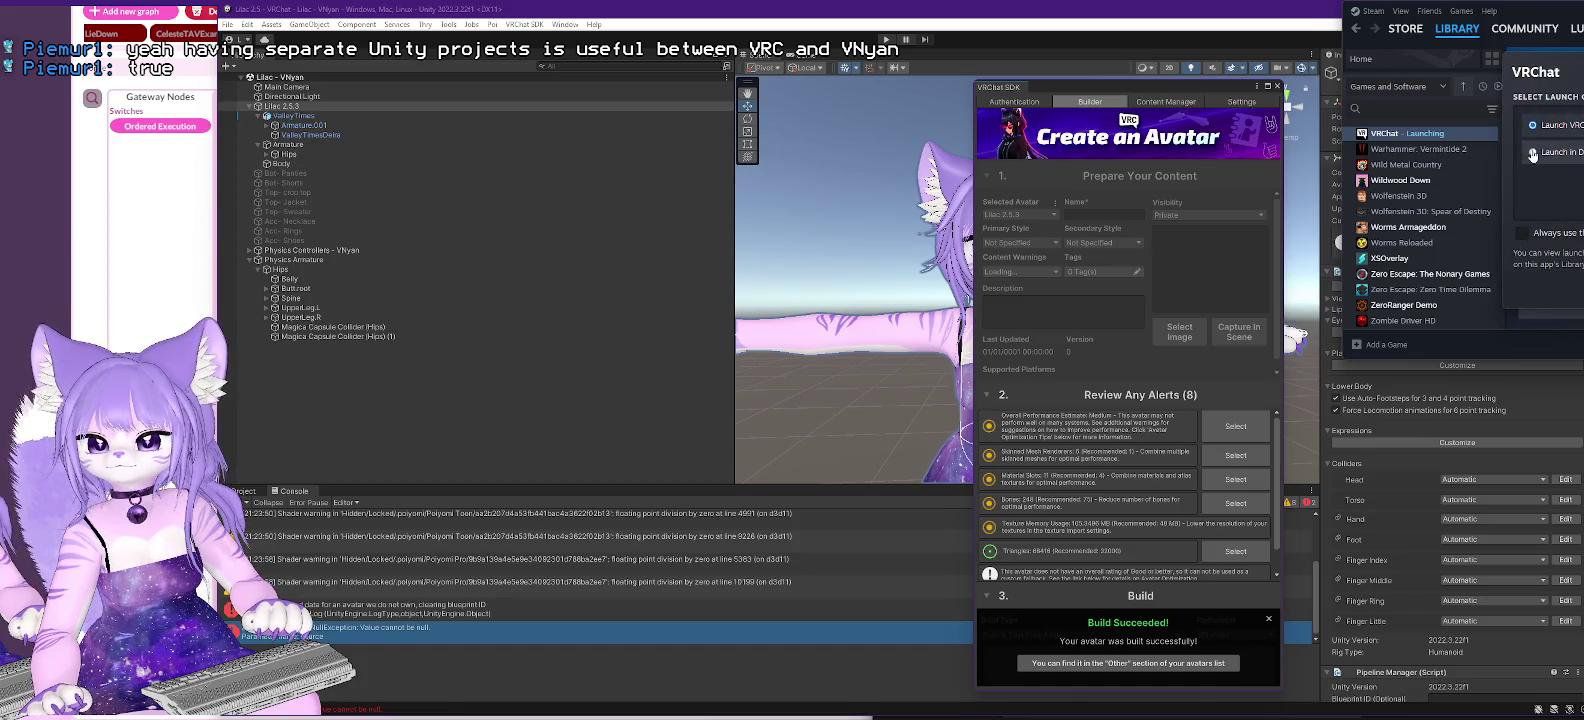
{"action": "key", "text": "Return"}
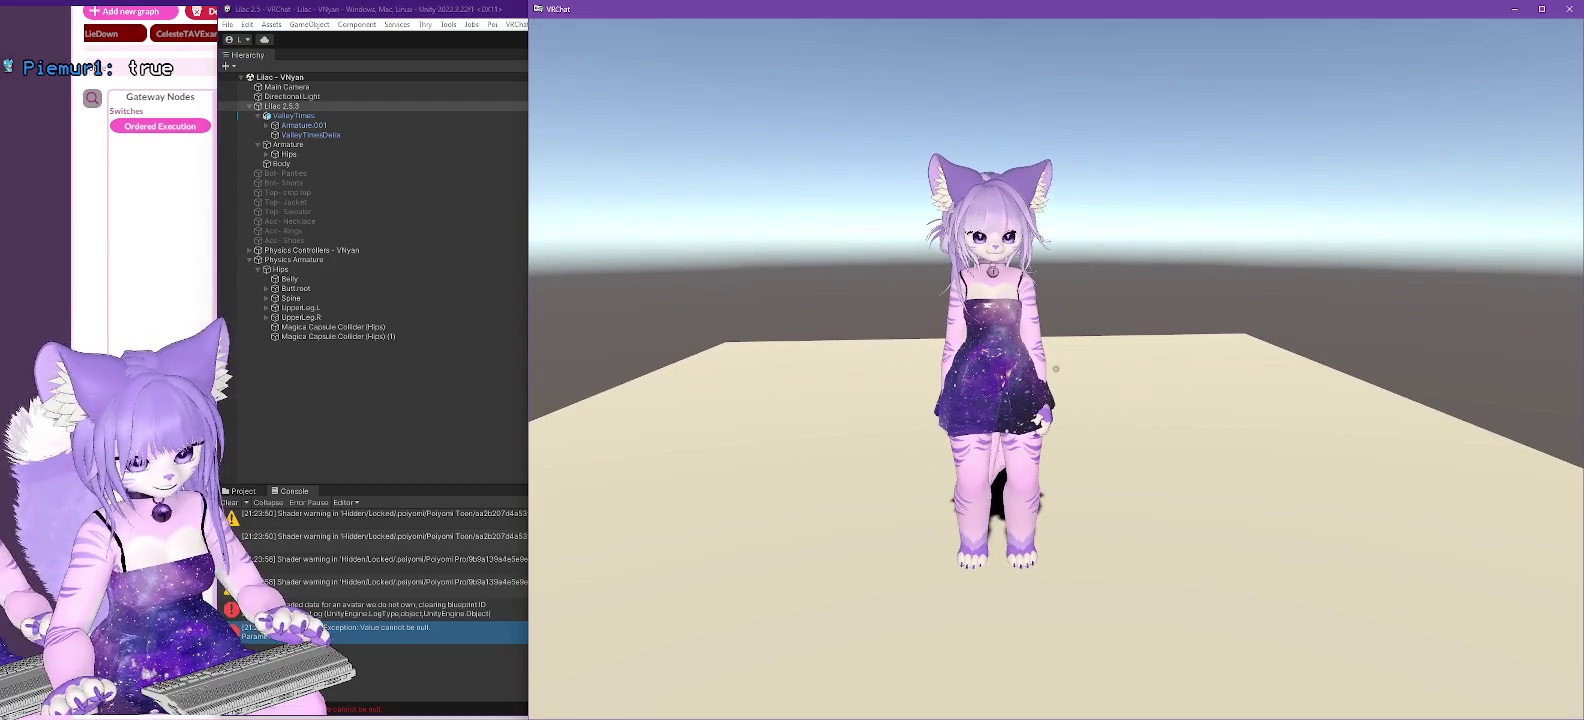
- Toggle the Action Menu on and off, then walk closer to the test avatar
{"action": "key", "text": "r"}
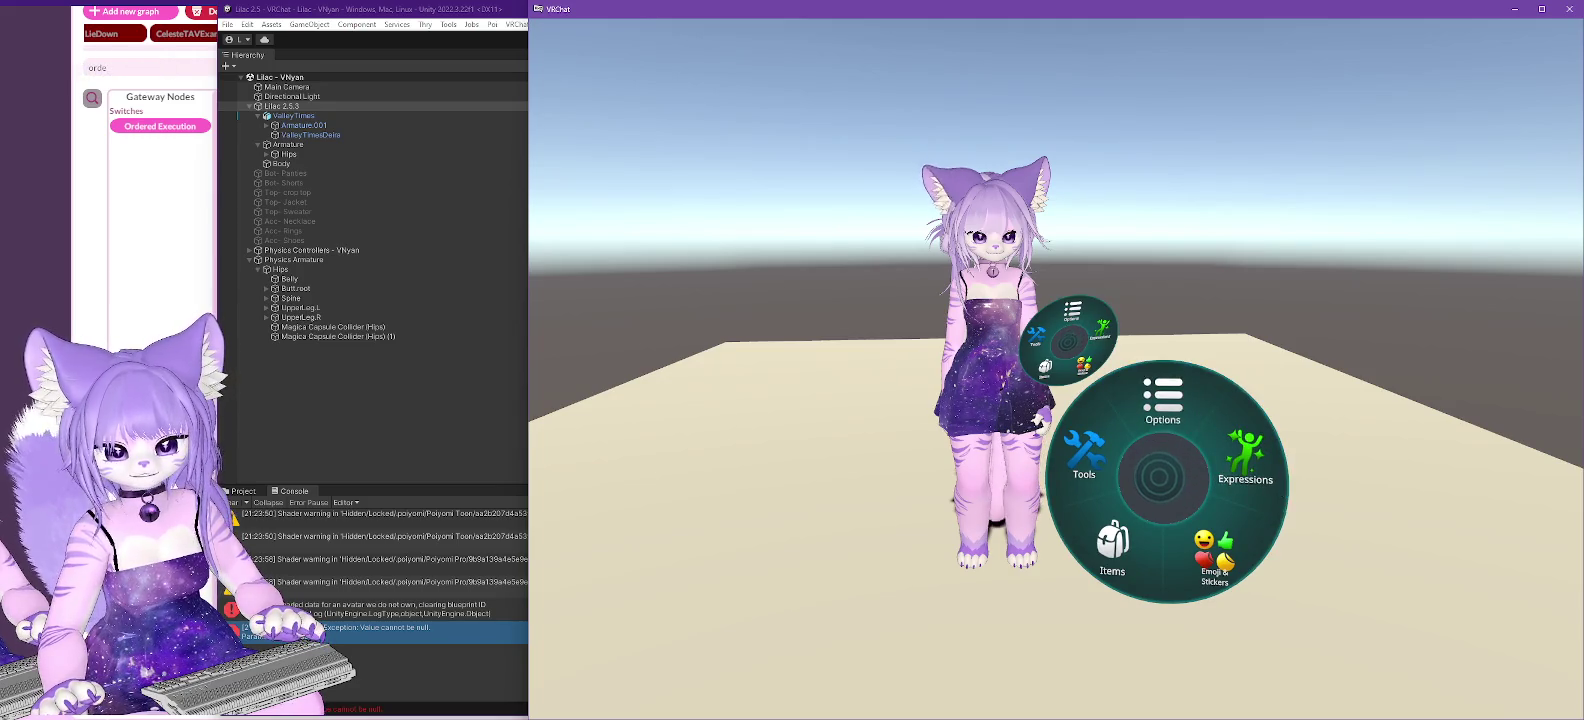
{"action": "key", "text": "r"}
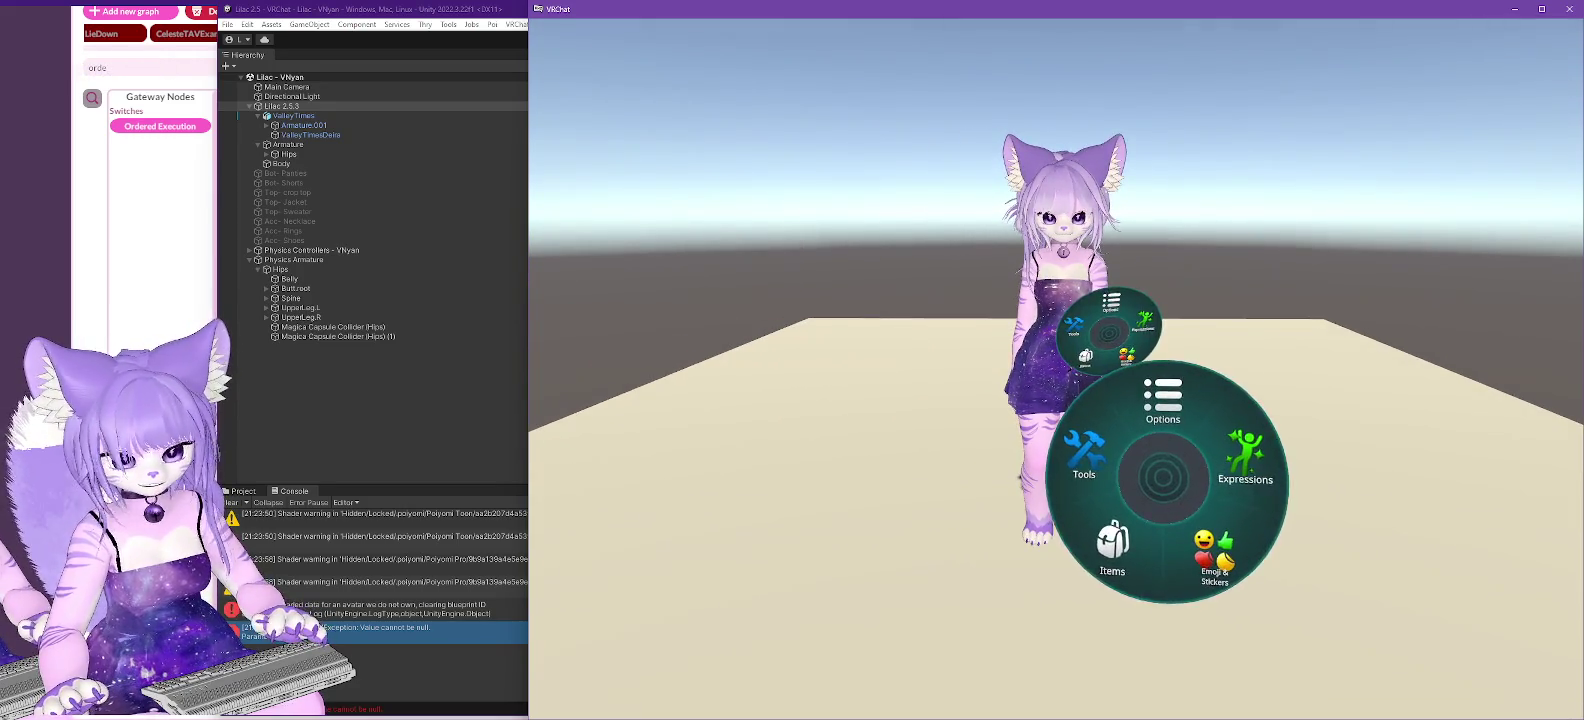
{"action": "key", "text": "w"}
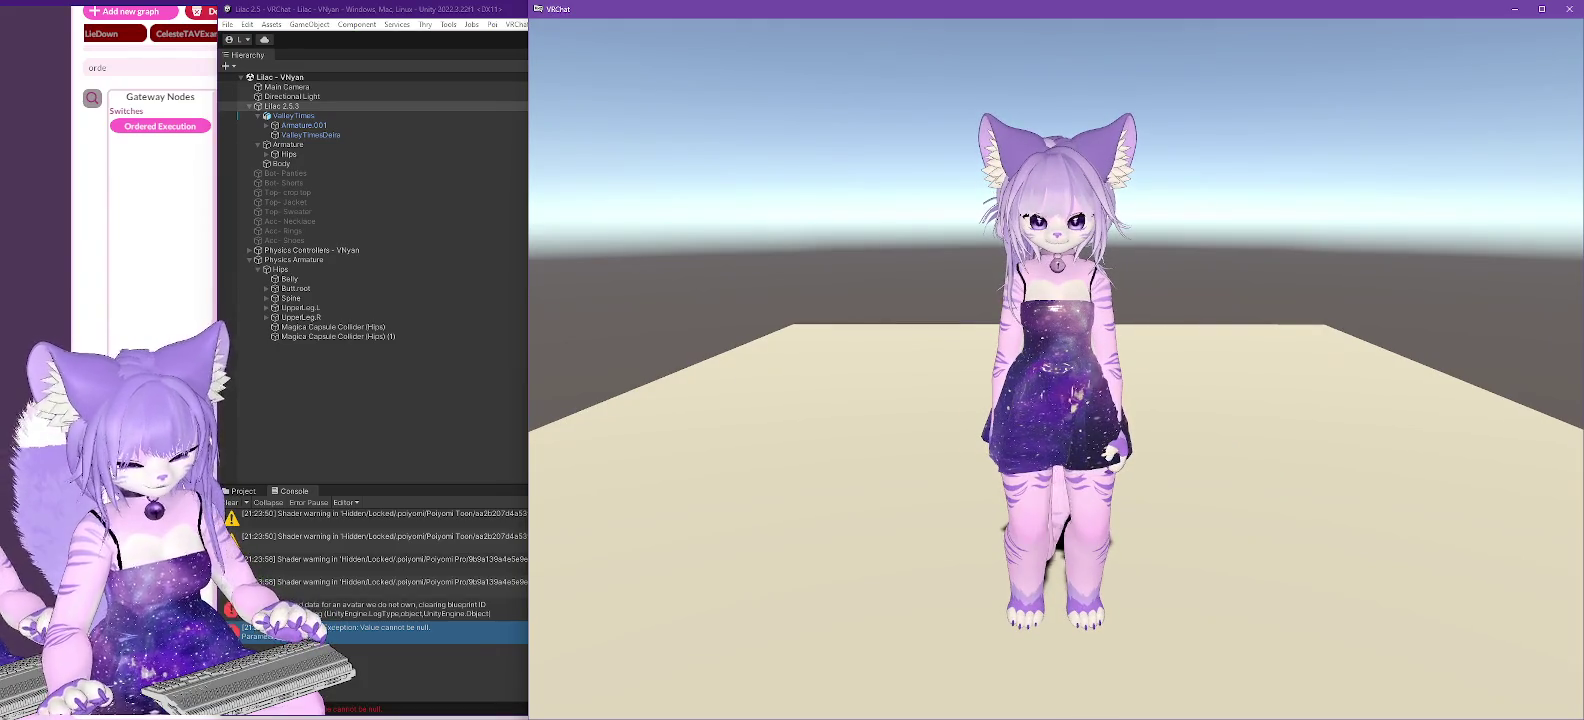
- In the Quick Menu's Avatars panel, show Uploaded avatars and cycle through the groups back to Uploaded
{"action": "key", "text": "Escape"}
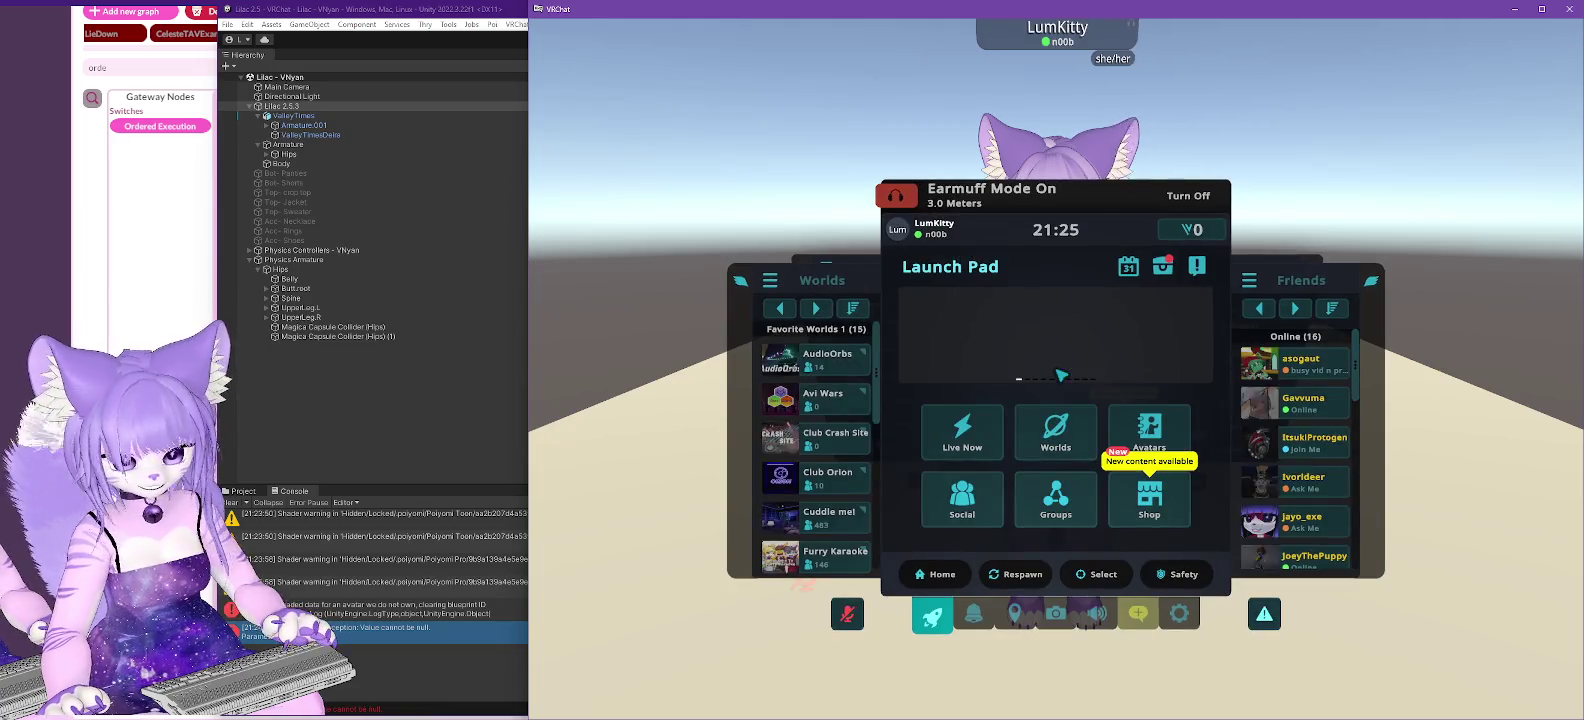
{"action": "left_click", "coordinate": [770, 280]}
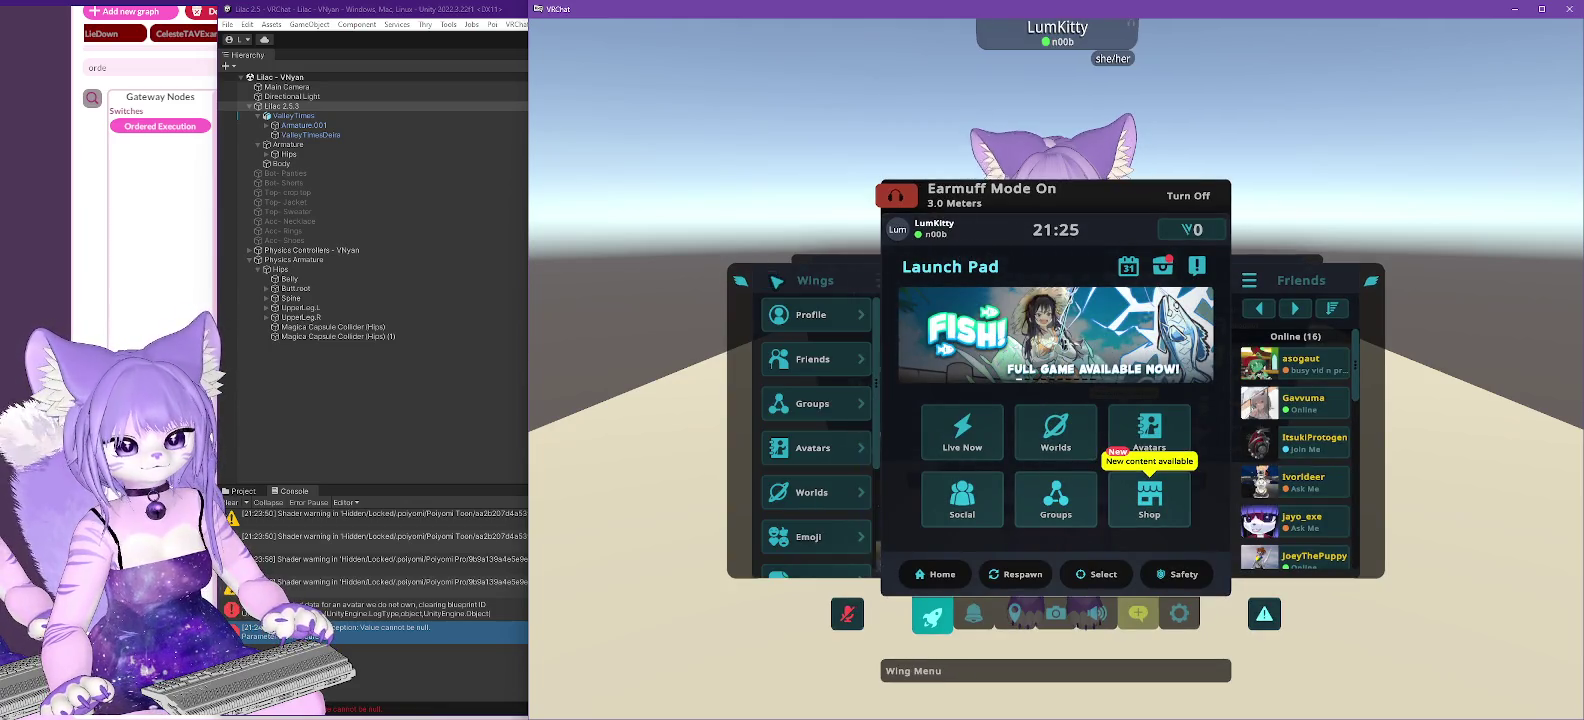
{"action": "left_click", "coordinate": [813, 447]}
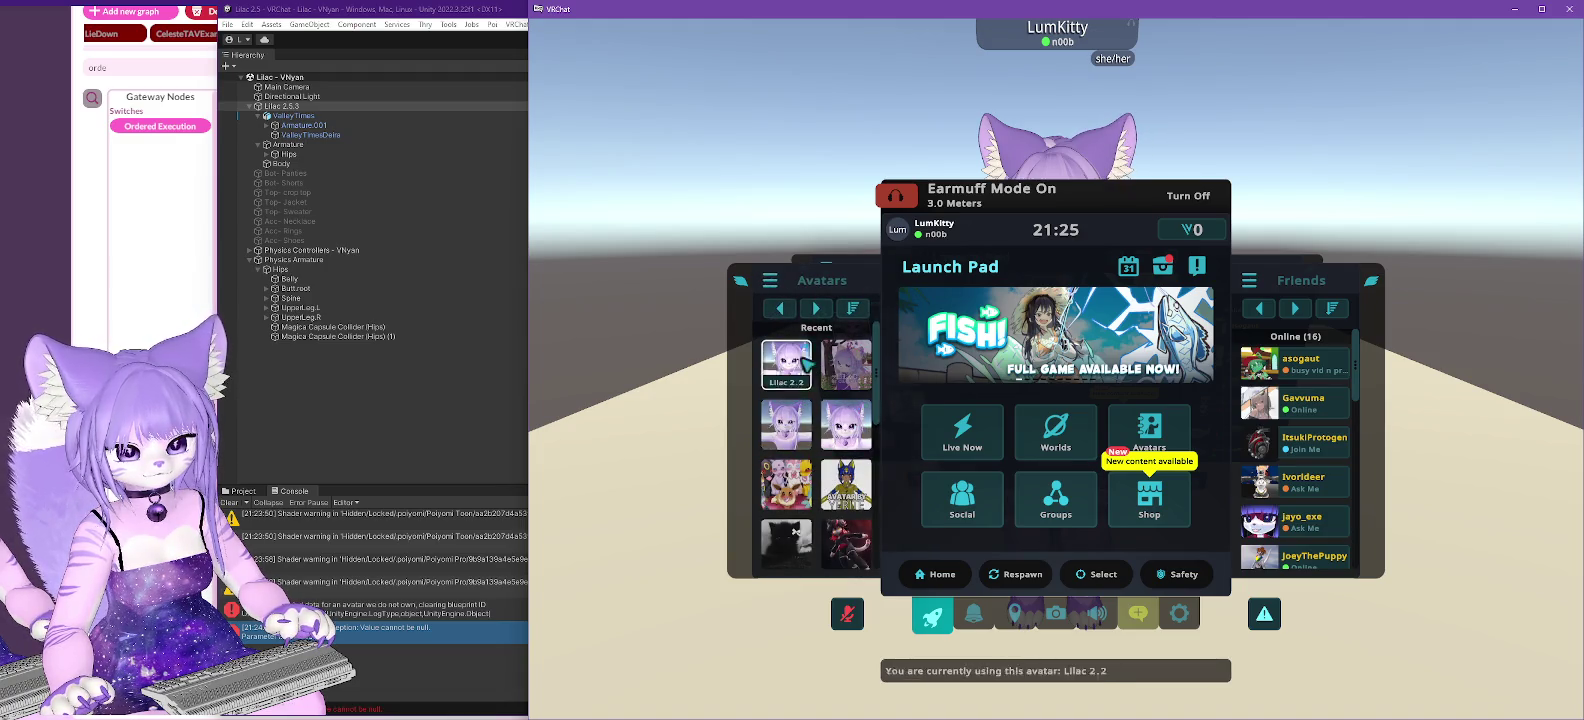
{"action": "left_click", "coordinate": [817, 309]}
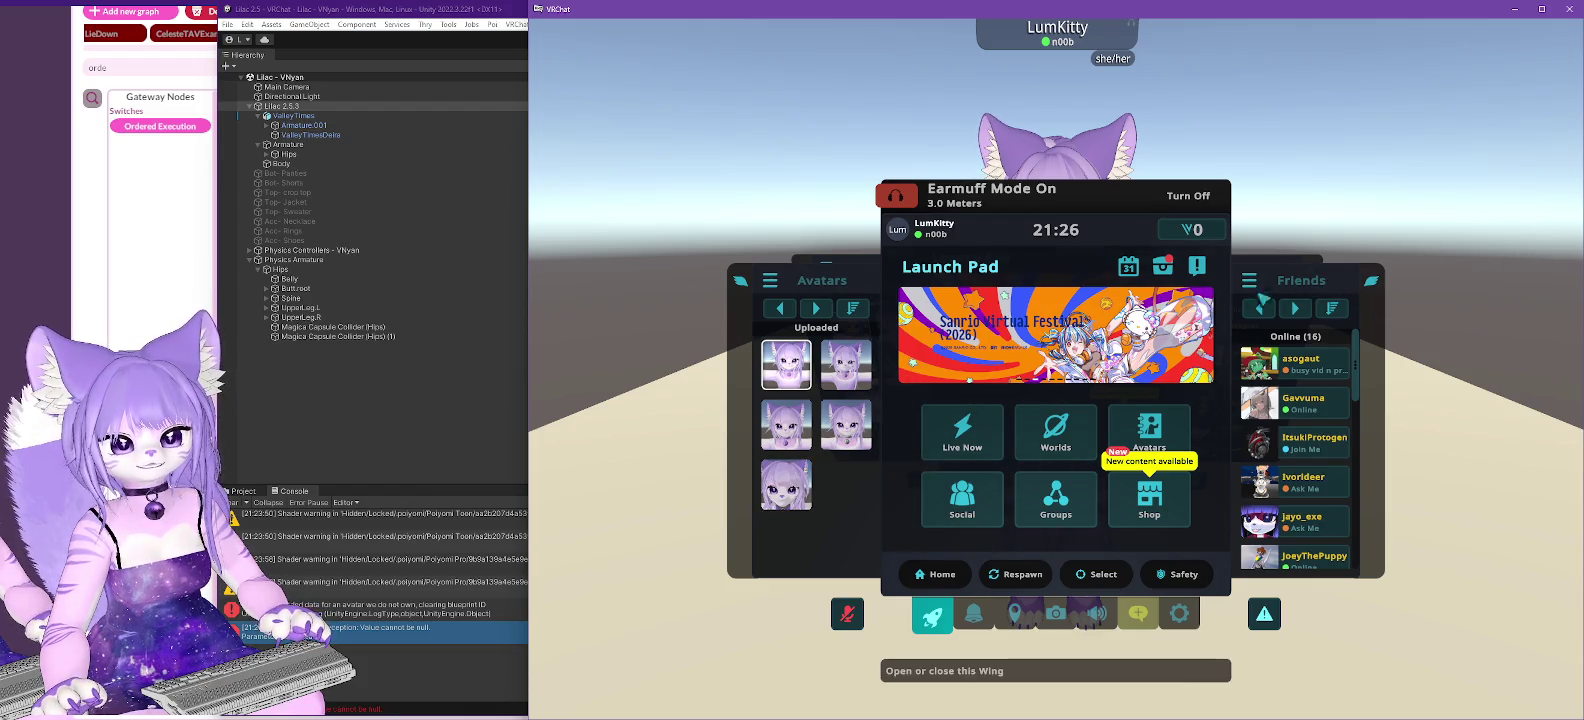
{"action": "left_click", "coordinate": [817, 310]}
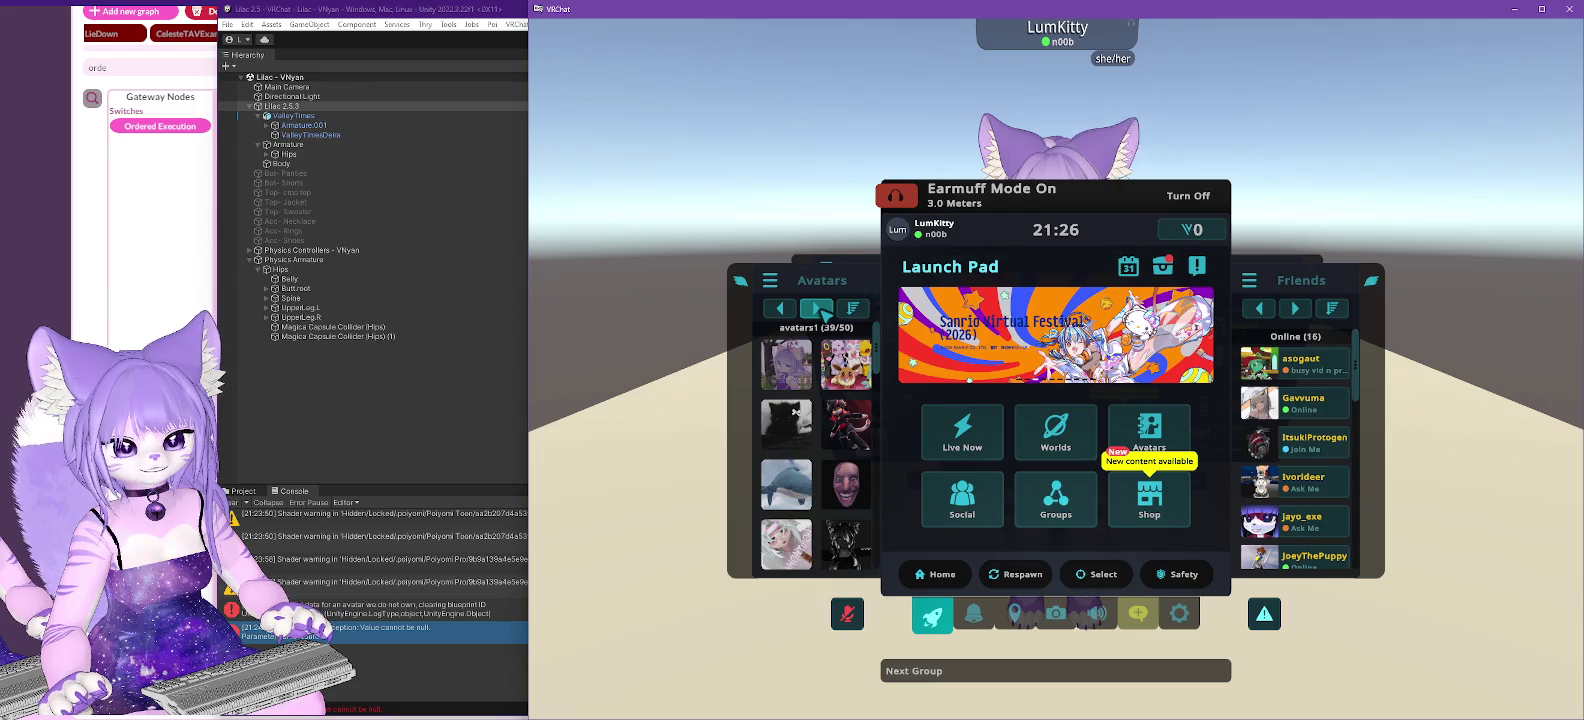
{"action": "left_click", "coordinate": [818, 311]}
{"action": "left_click", "coordinate": [818, 310]}
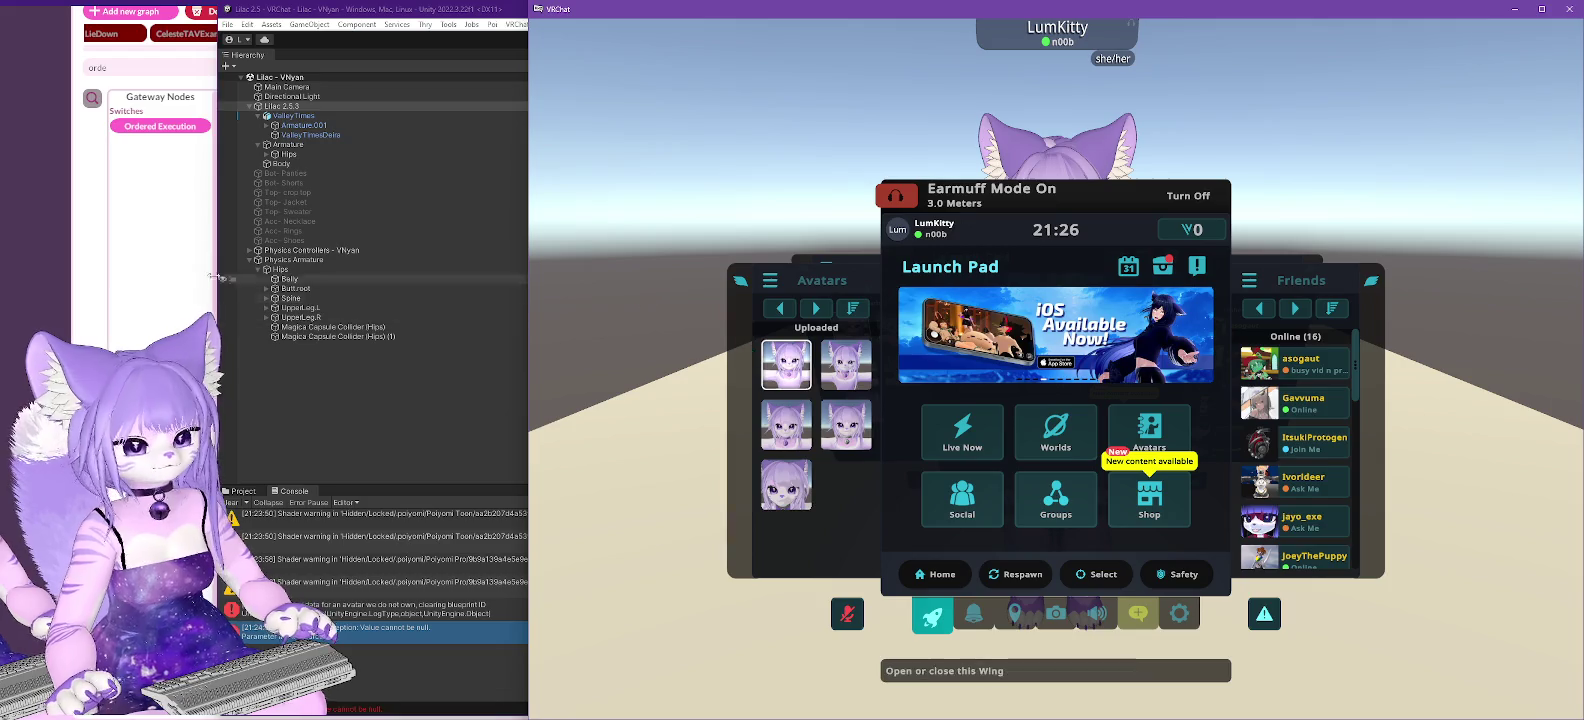
- Glance at Unity, then return to VRChat and cycle back to the Uploaded avatar group
{"action": "left_click", "coordinate": [303, 17]}
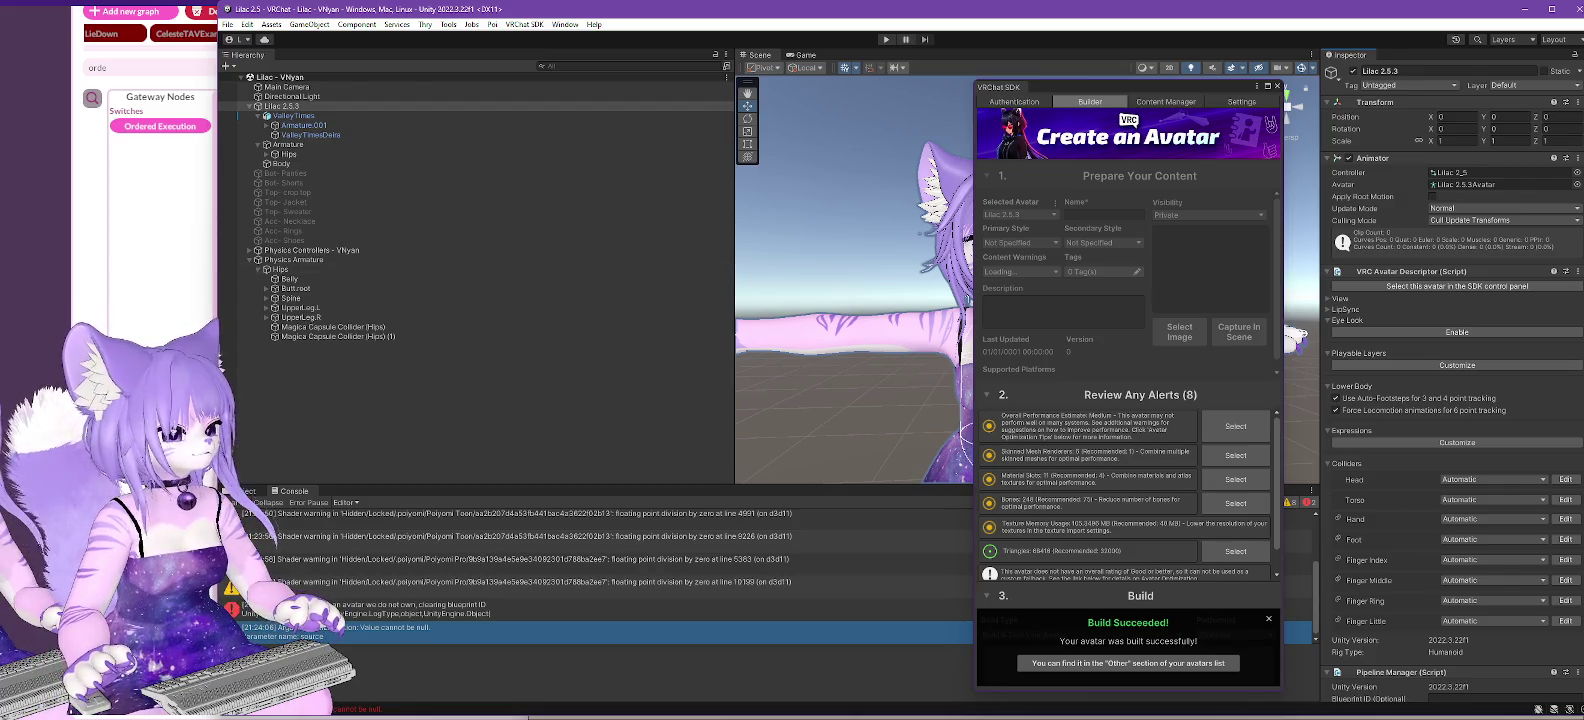
{"action": "key", "text": "alt+Tab"}
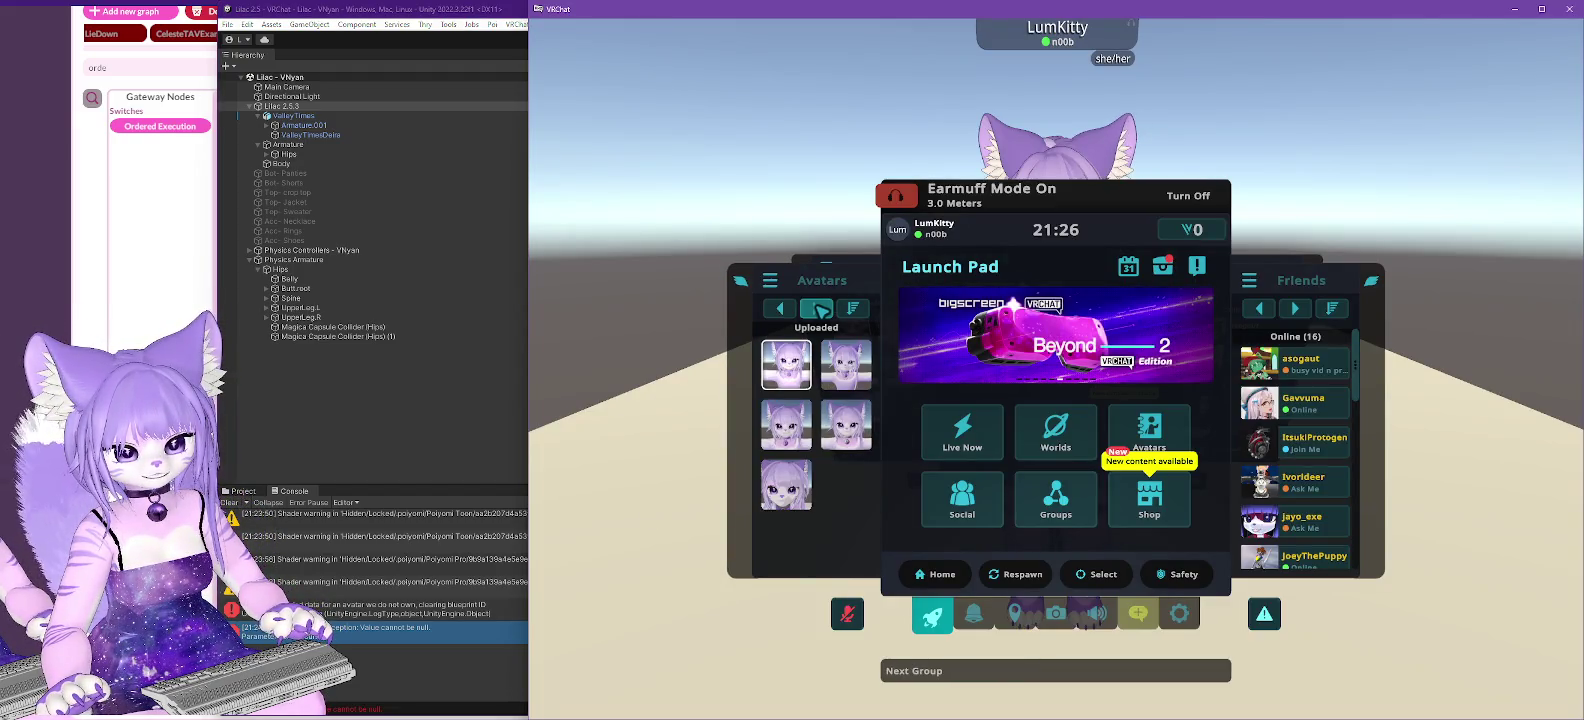
{"action": "left_click", "coordinate": [818, 310]}
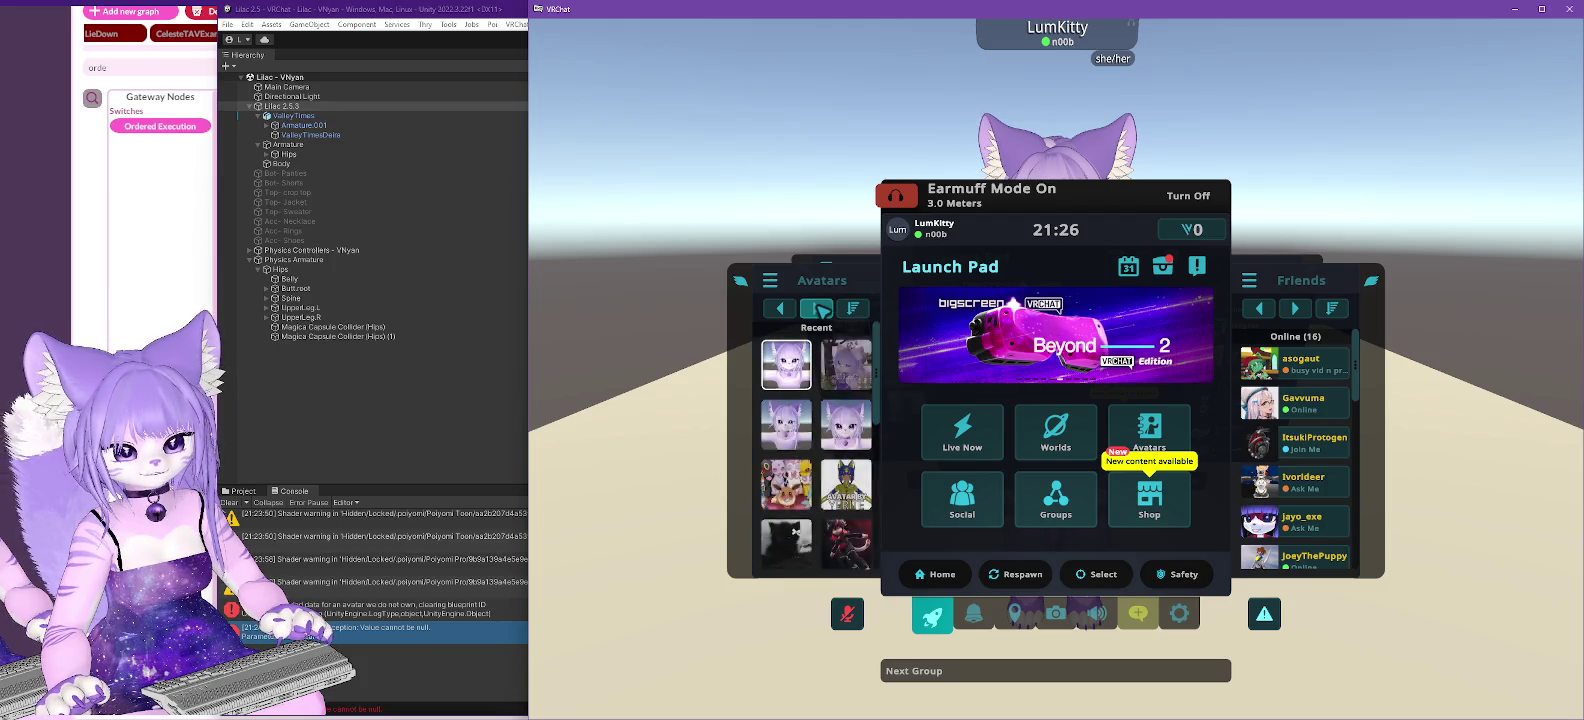
{"action": "left_click", "coordinate": [818, 310]}
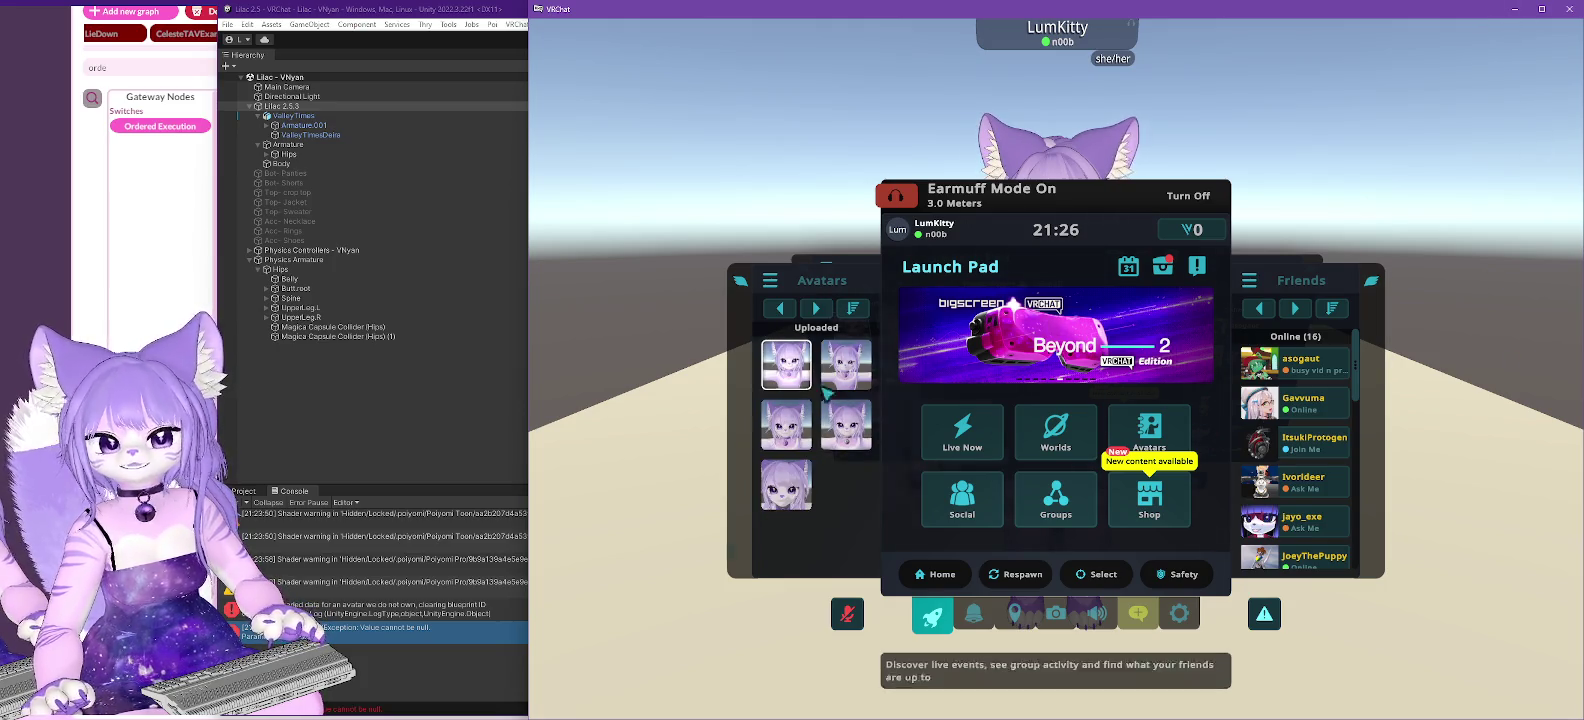
- Back in Unity, dismiss the Build Succeeded notice and close the VRChat SDK builder
{"action": "left_click", "coordinate": [459, 20]}
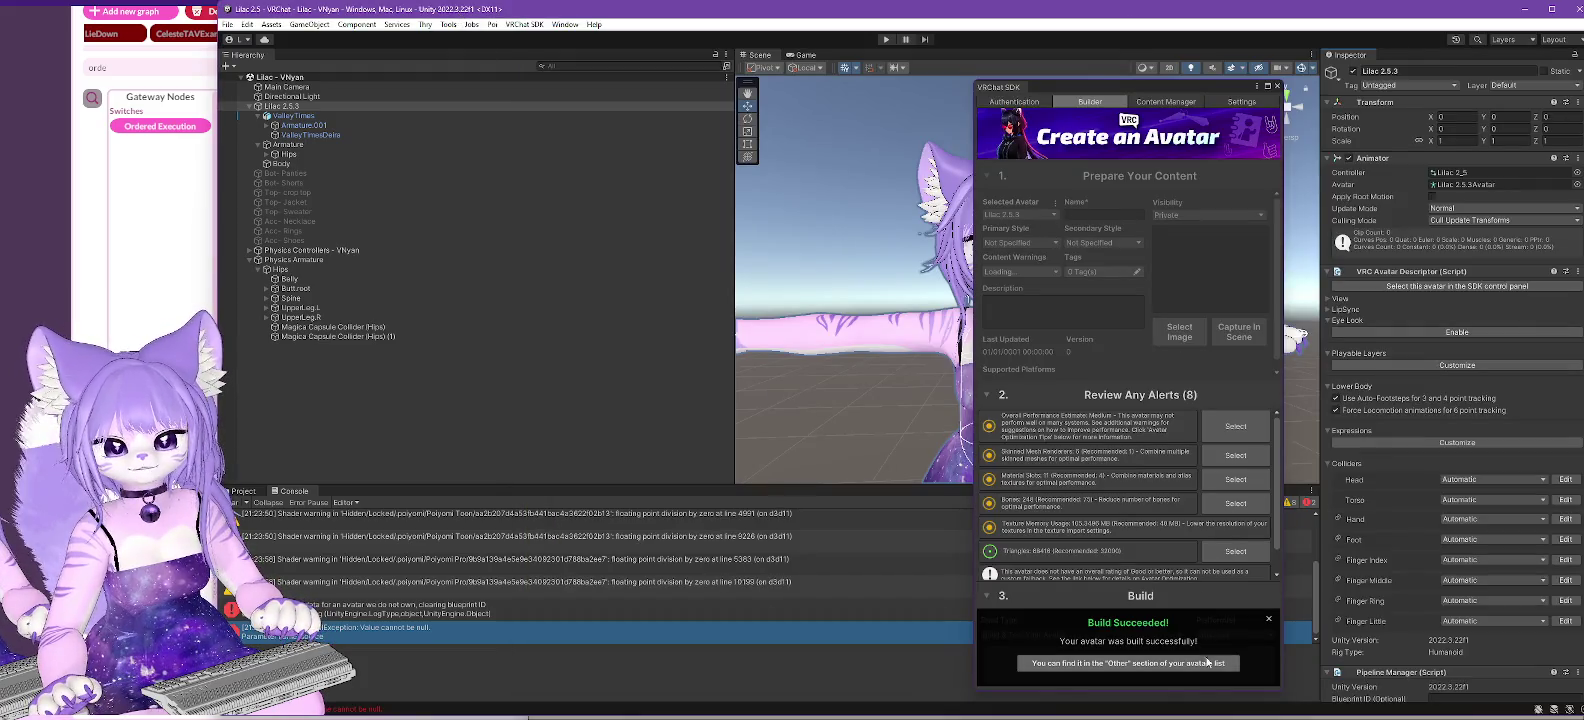
{"action": "left_click", "coordinate": [1268, 618]}
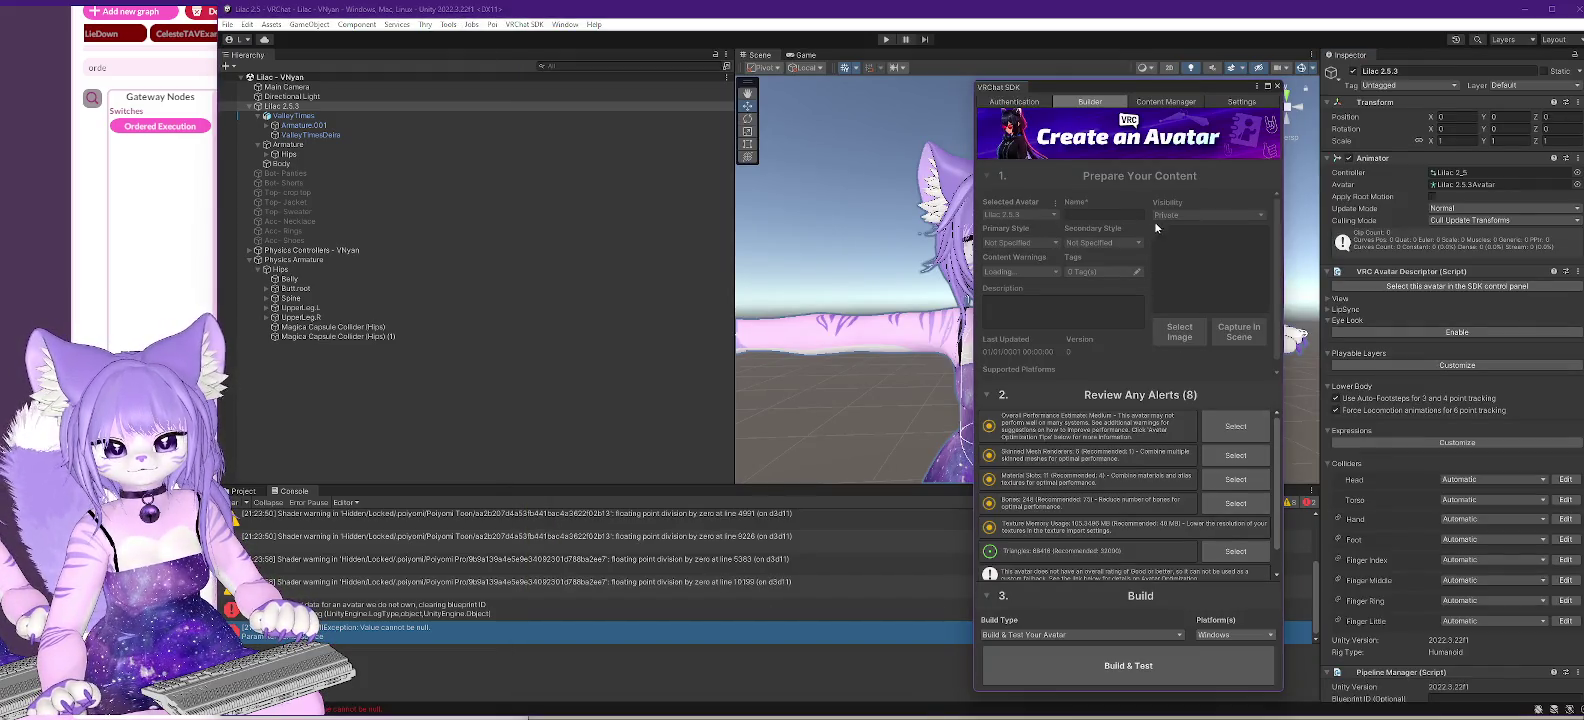
{"action": "left_click", "coordinate": [1277, 86]}
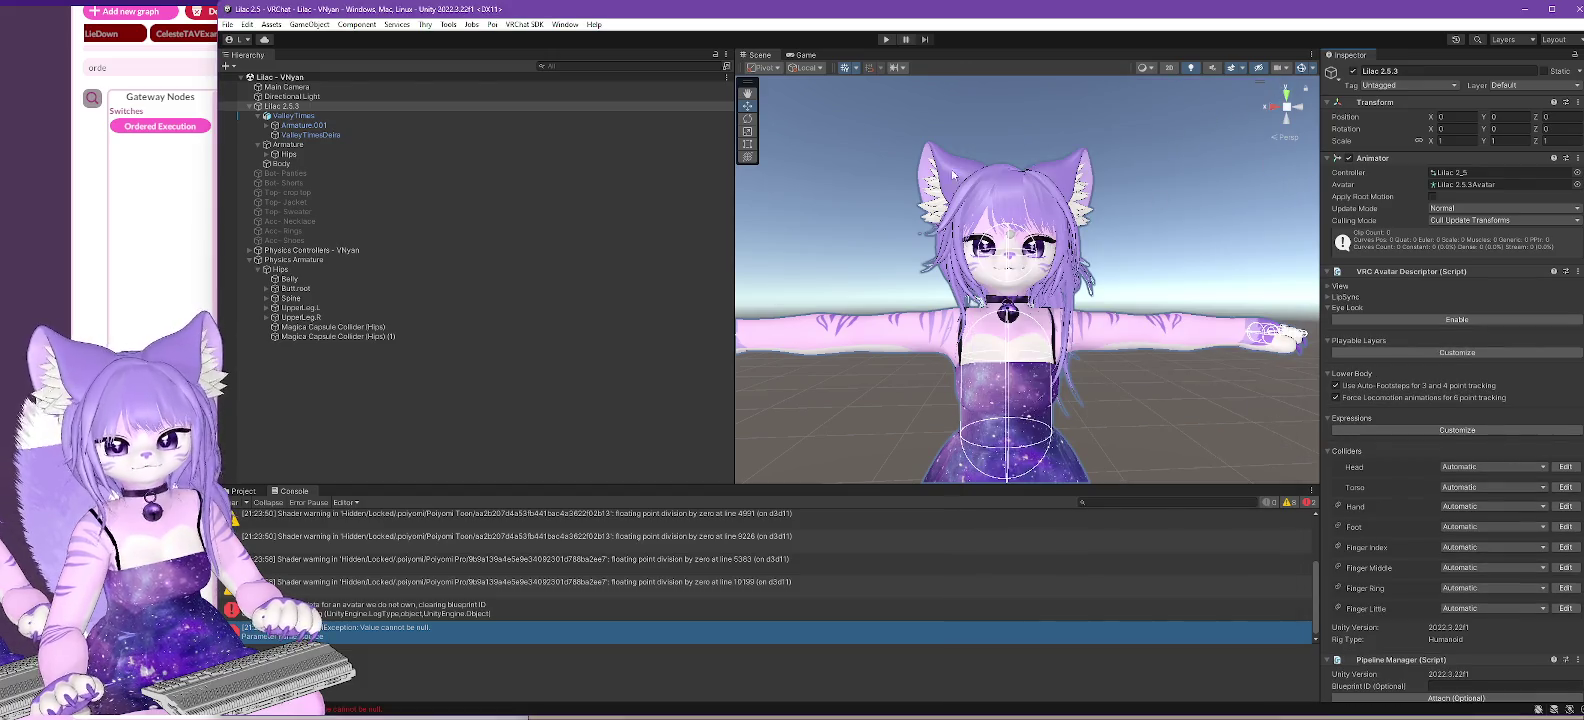
- Reopen the VRChat SDK builder and capture a new avatar thumbnail from the scene
{"action": "left_click", "coordinate": [520, 23]}
{"action": "left_click", "coordinate": [530, 40]}
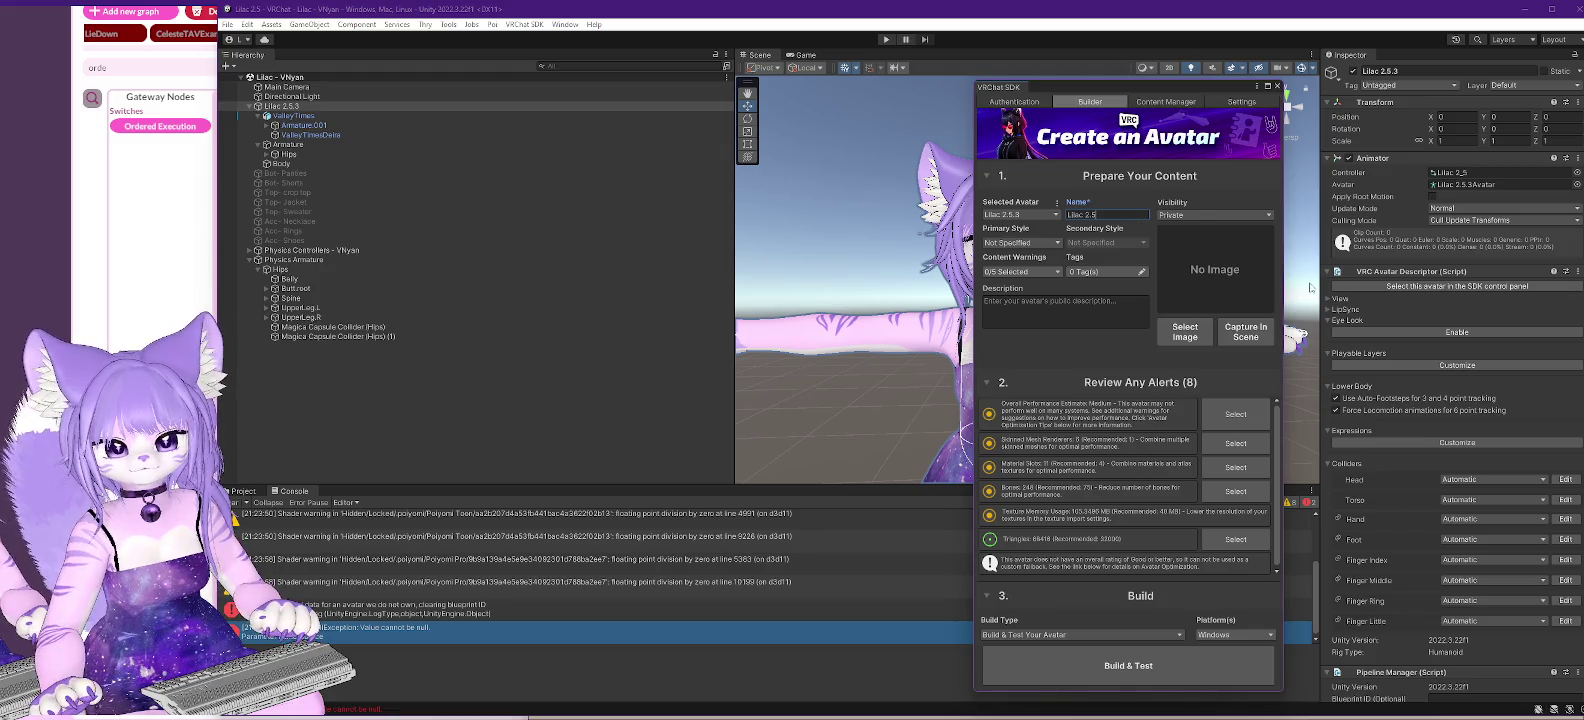
{"action": "left_click", "coordinate": [1254, 334]}
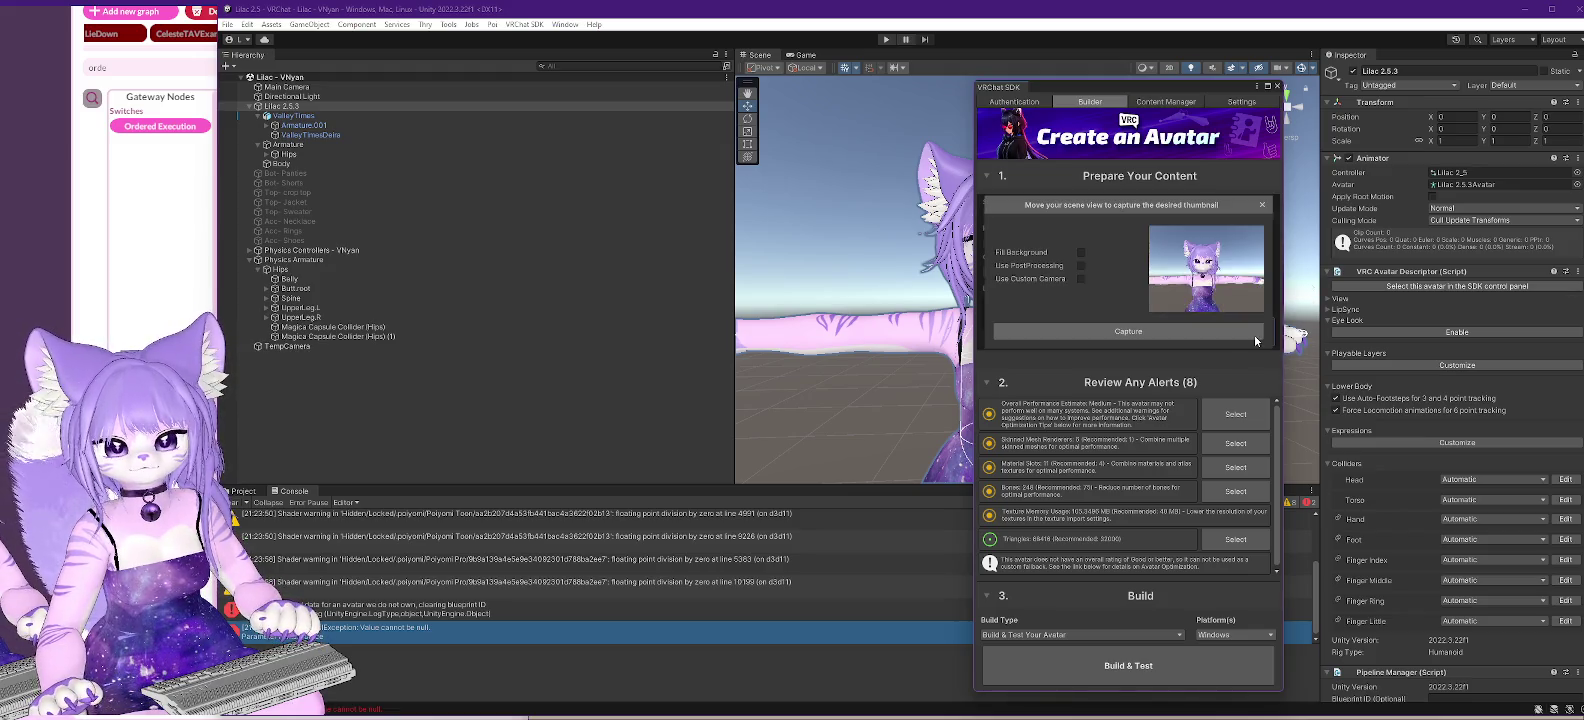
{"action": "left_click", "coordinate": [1132, 333]}
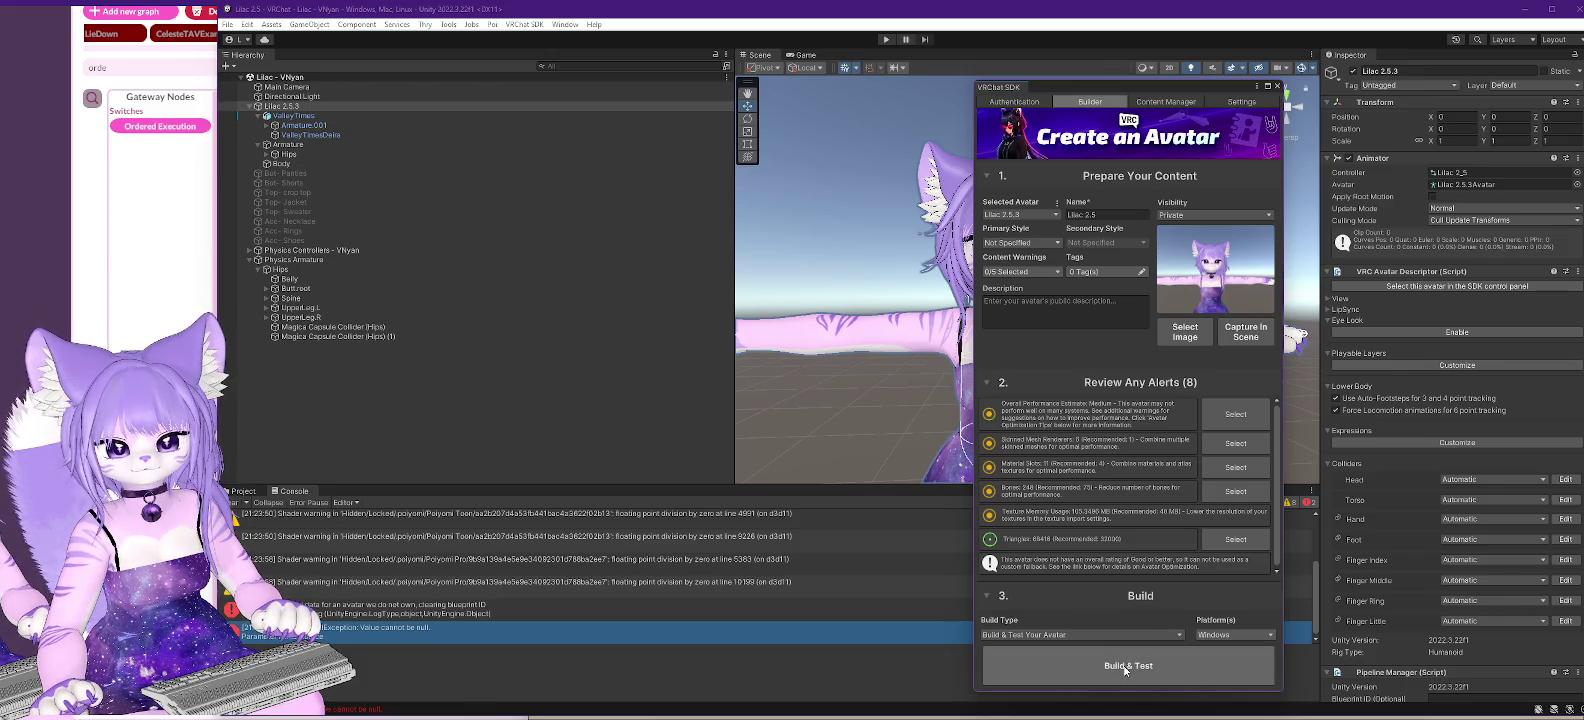
- Set Build Type to Build & Publish, styles to Furry and Anime, and start publishing
{"action": "left_click", "coordinate": [1172, 637]}
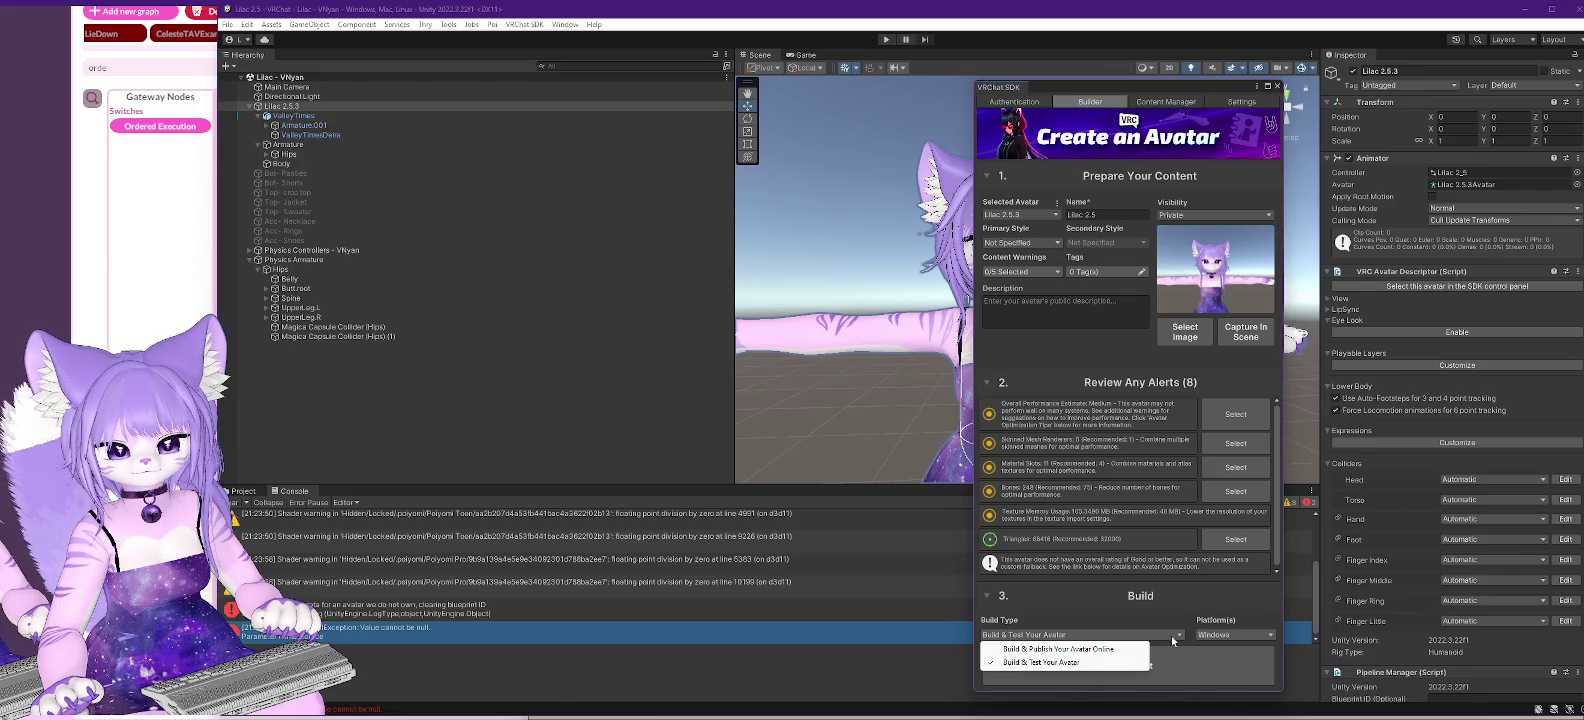
{"action": "left_click", "coordinate": [1119, 650]}
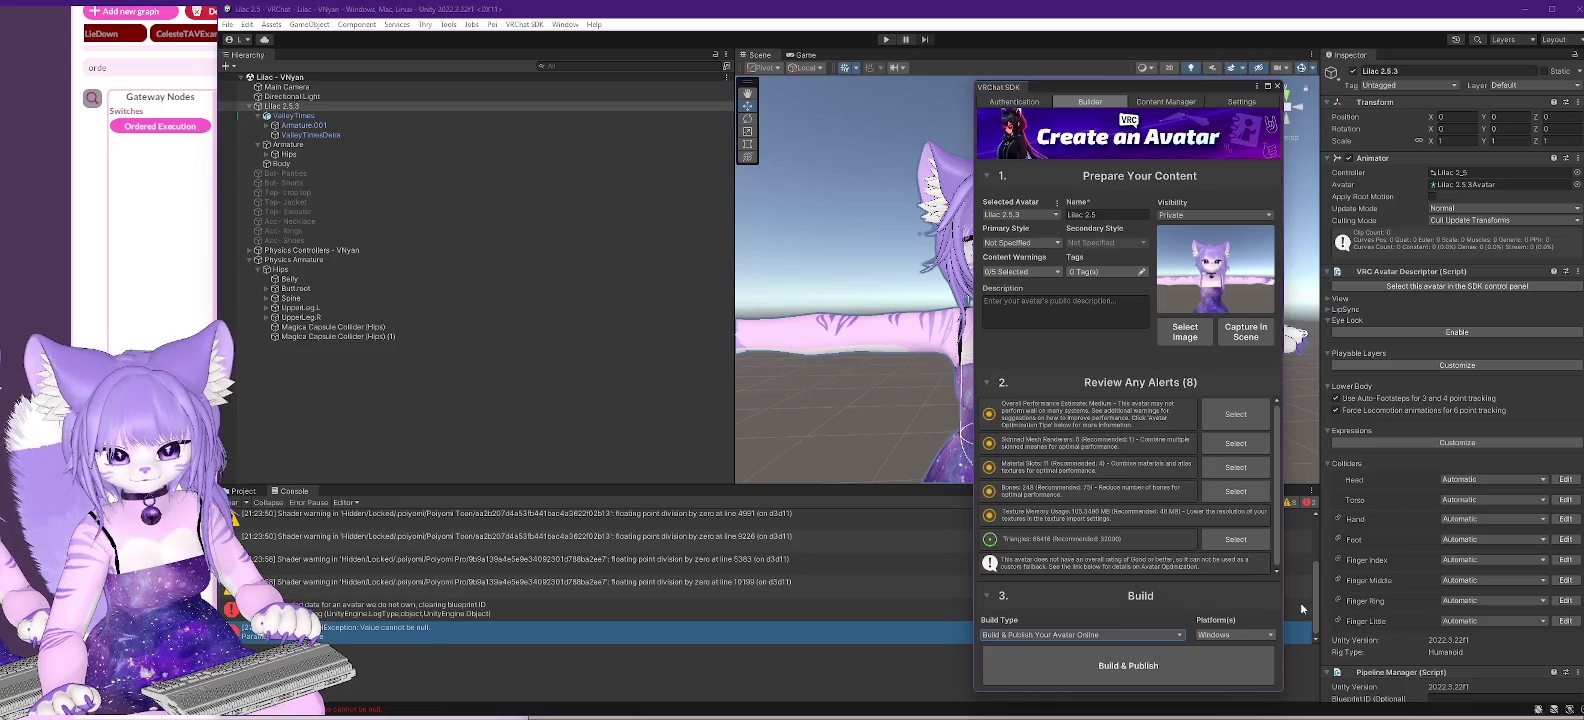
{"action": "left_click", "coordinate": [1020, 242]}
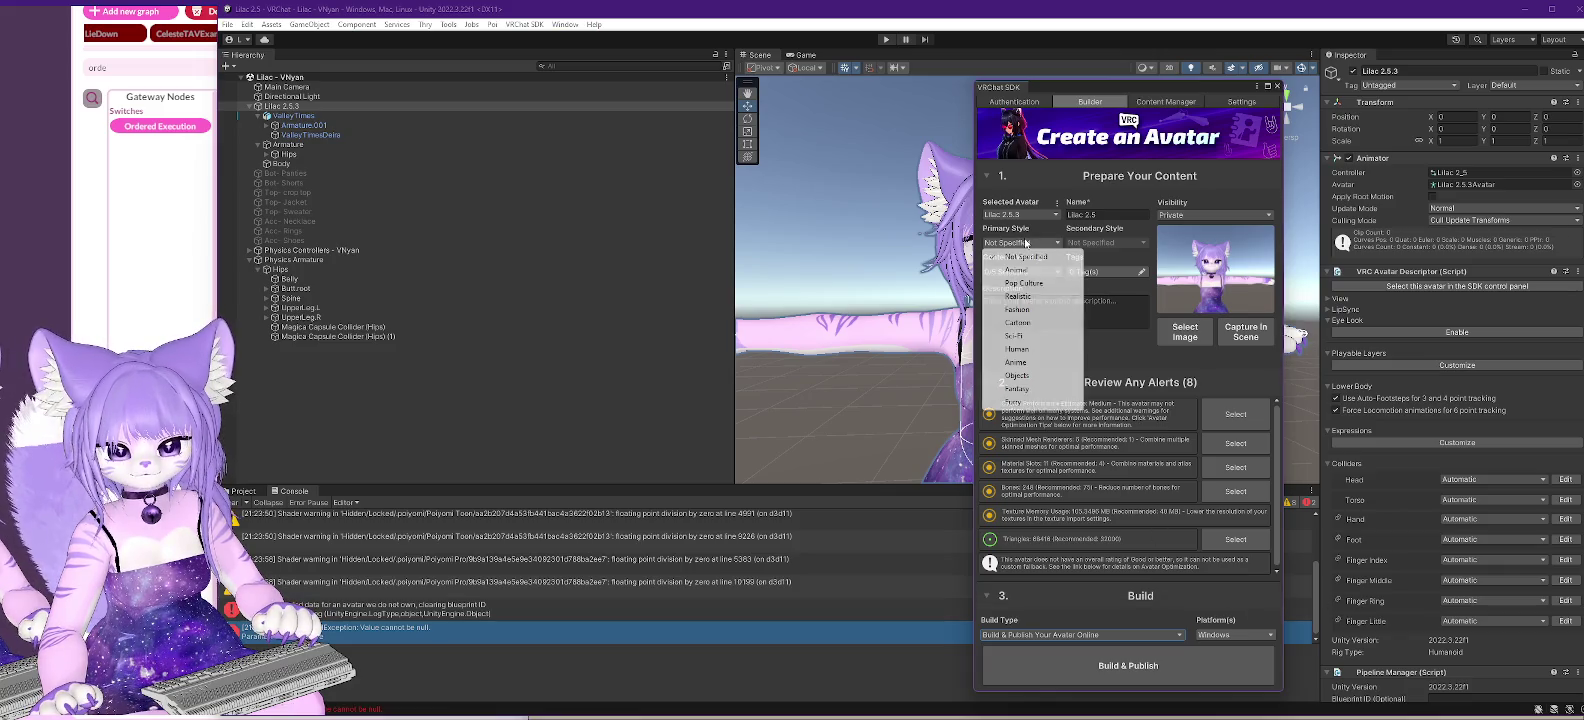
{"action": "left_click", "coordinate": [1014, 401]}
{"action": "left_click", "coordinate": [1105, 242]}
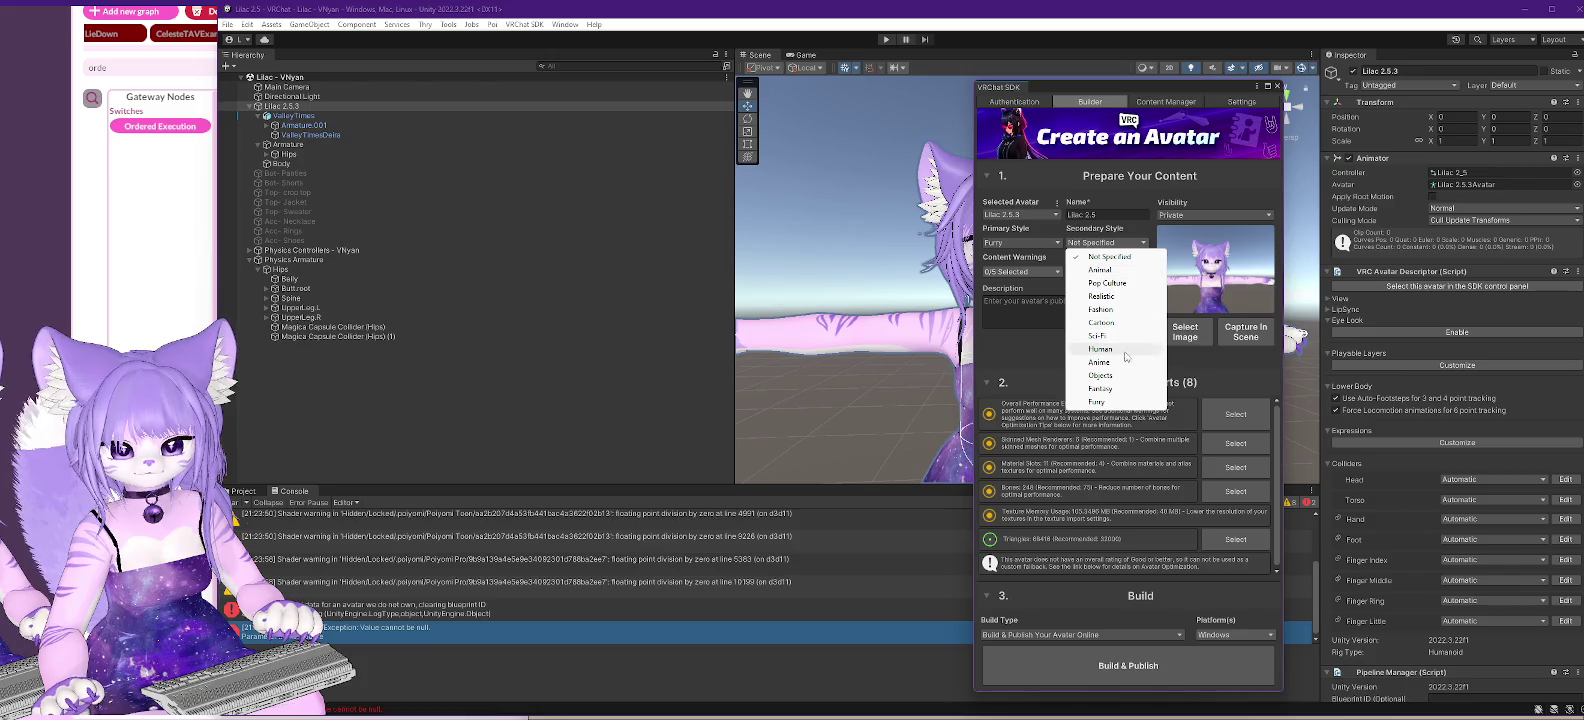
{"action": "left_click", "coordinate": [1122, 362]}
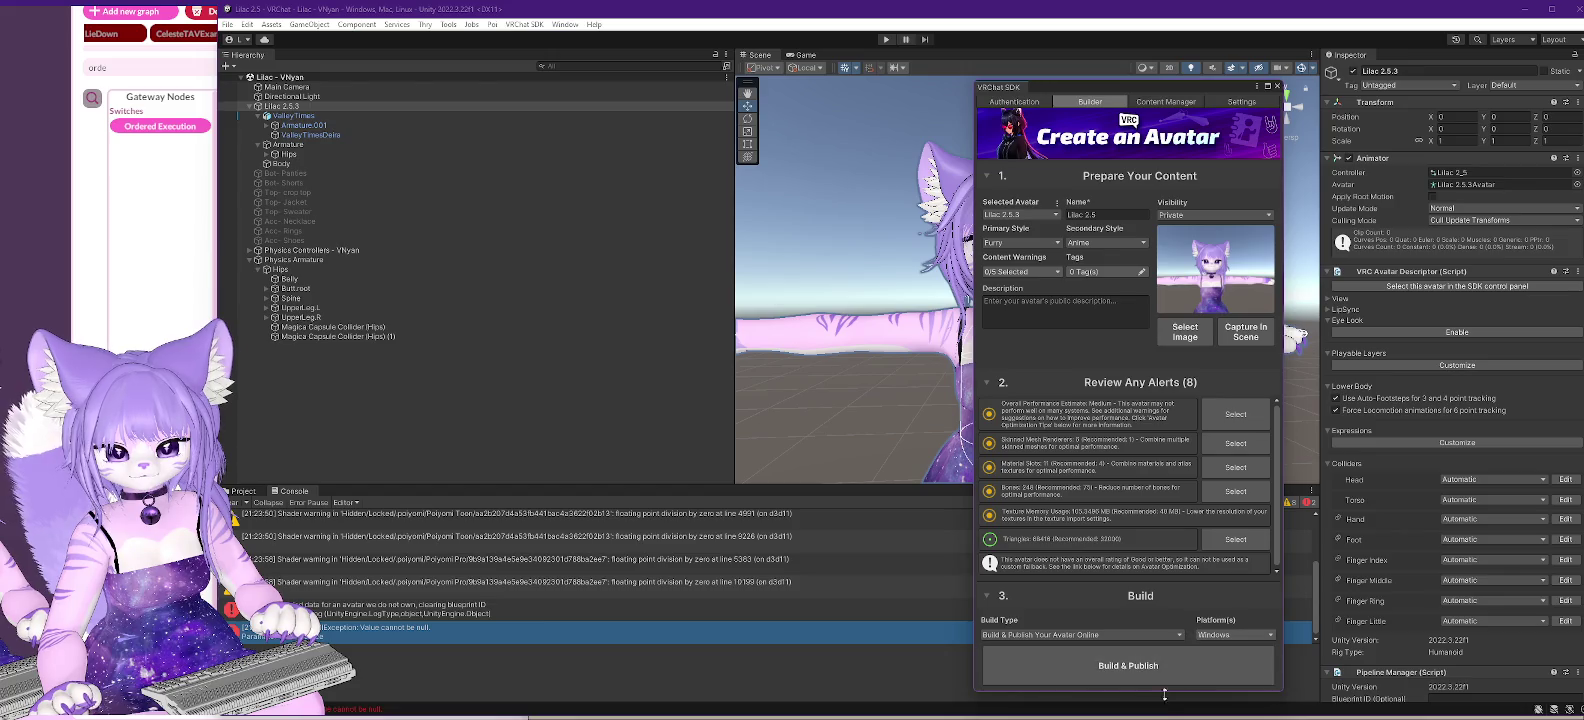
{"action": "left_click", "coordinate": [1139, 673]}
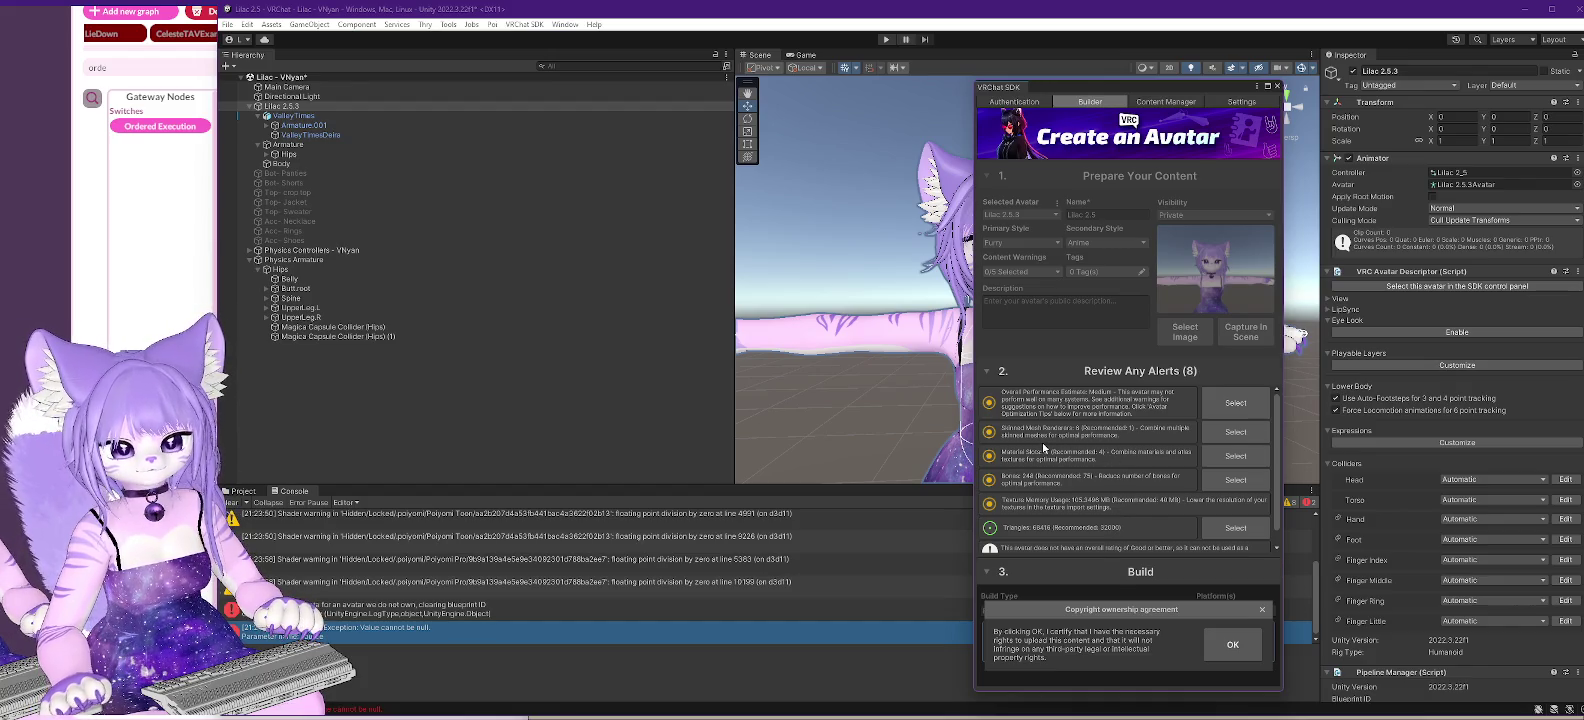
- Accept the copyright ownership agreement, let Lilac 2.5.3 upload, then switch to VRChat
{"action": "left_click", "coordinate": [1234, 645]}
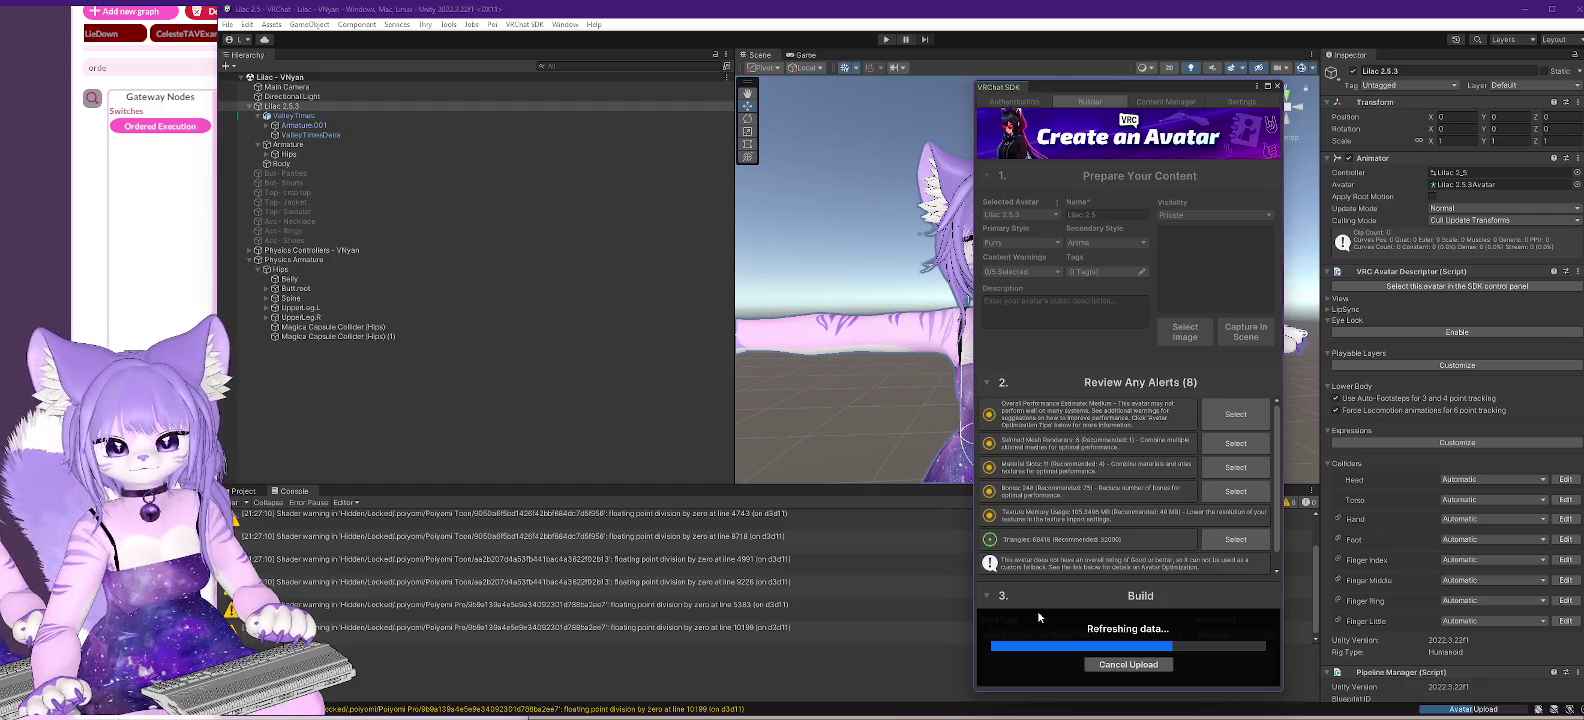
{"action": "key", "text": "alt+Tab"}
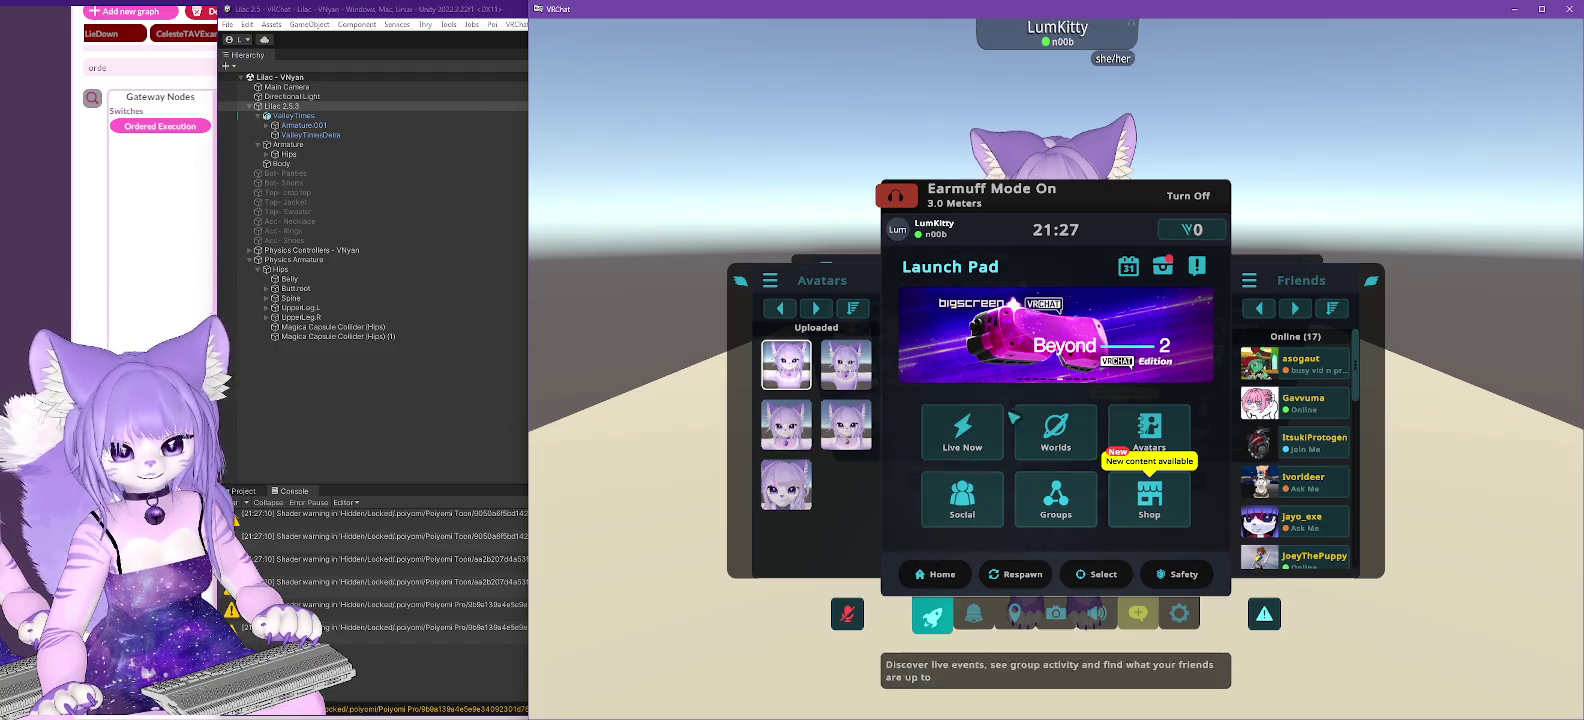
- From the full settings menu's profile page, set the status to Do Not Disturb
{"action": "left_click", "coordinate": [1182, 578]}
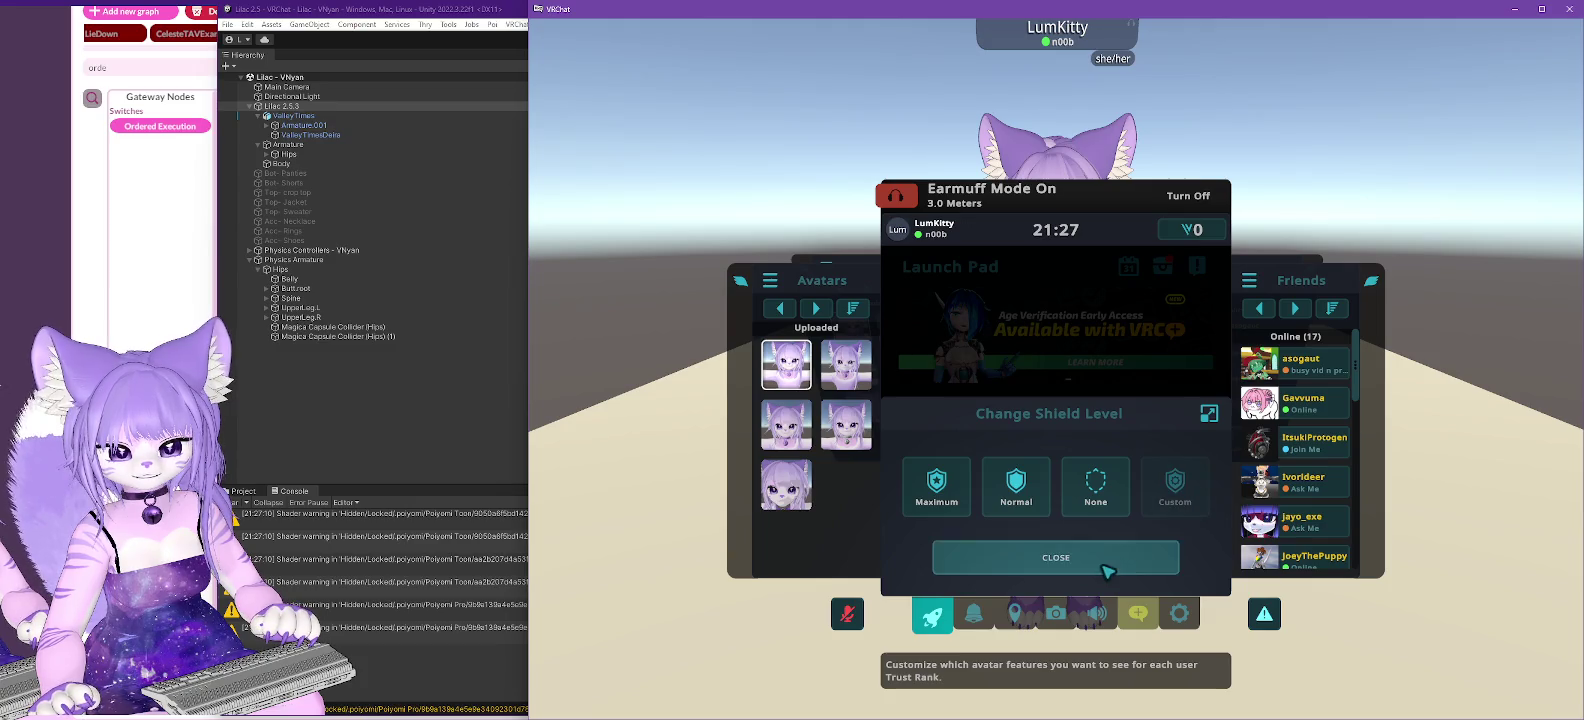
{"action": "left_click", "coordinate": [1095, 562]}
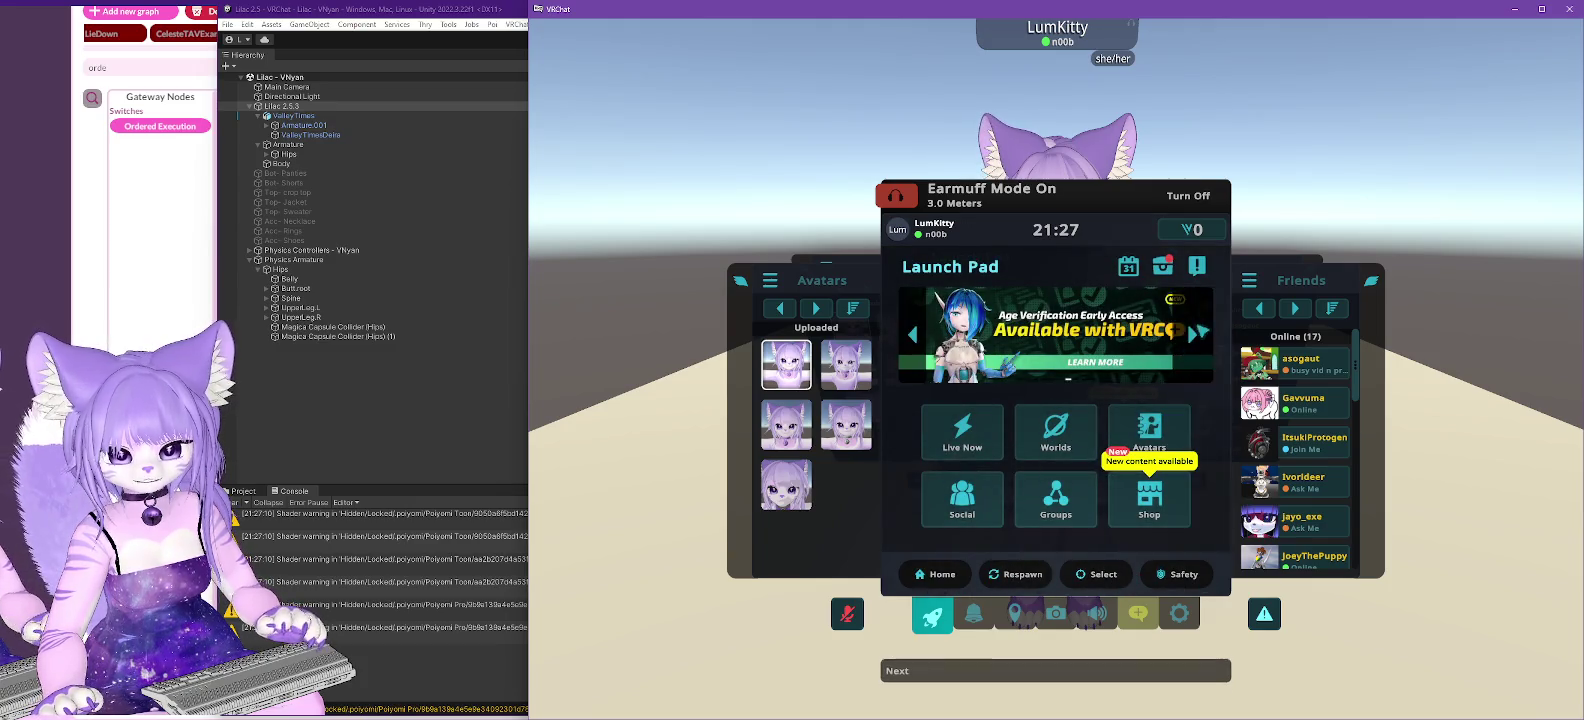
{"action": "left_click", "coordinate": [1184, 622]}
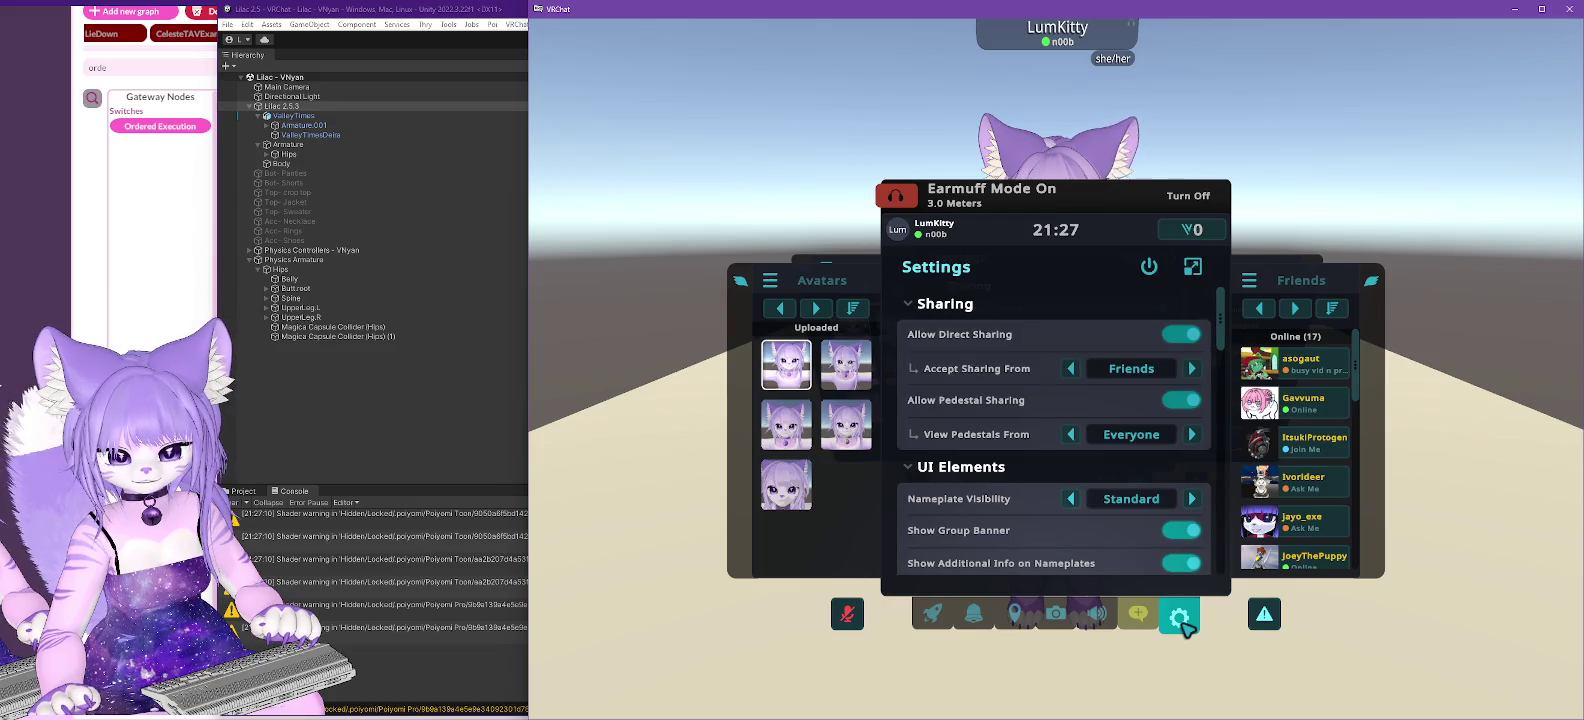
{"action": "left_click", "coordinate": [1193, 270]}
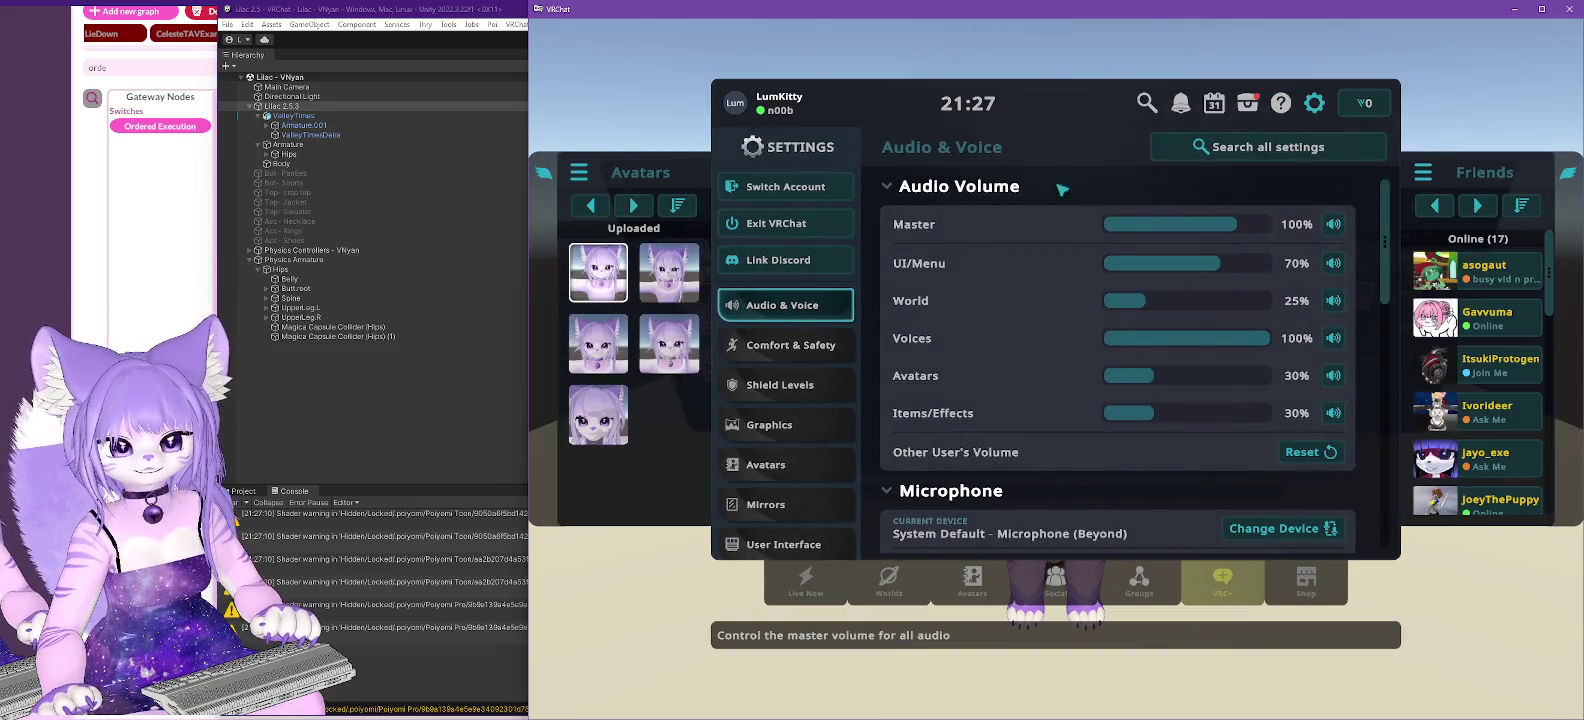
{"action": "left_click", "coordinate": [782, 111]}
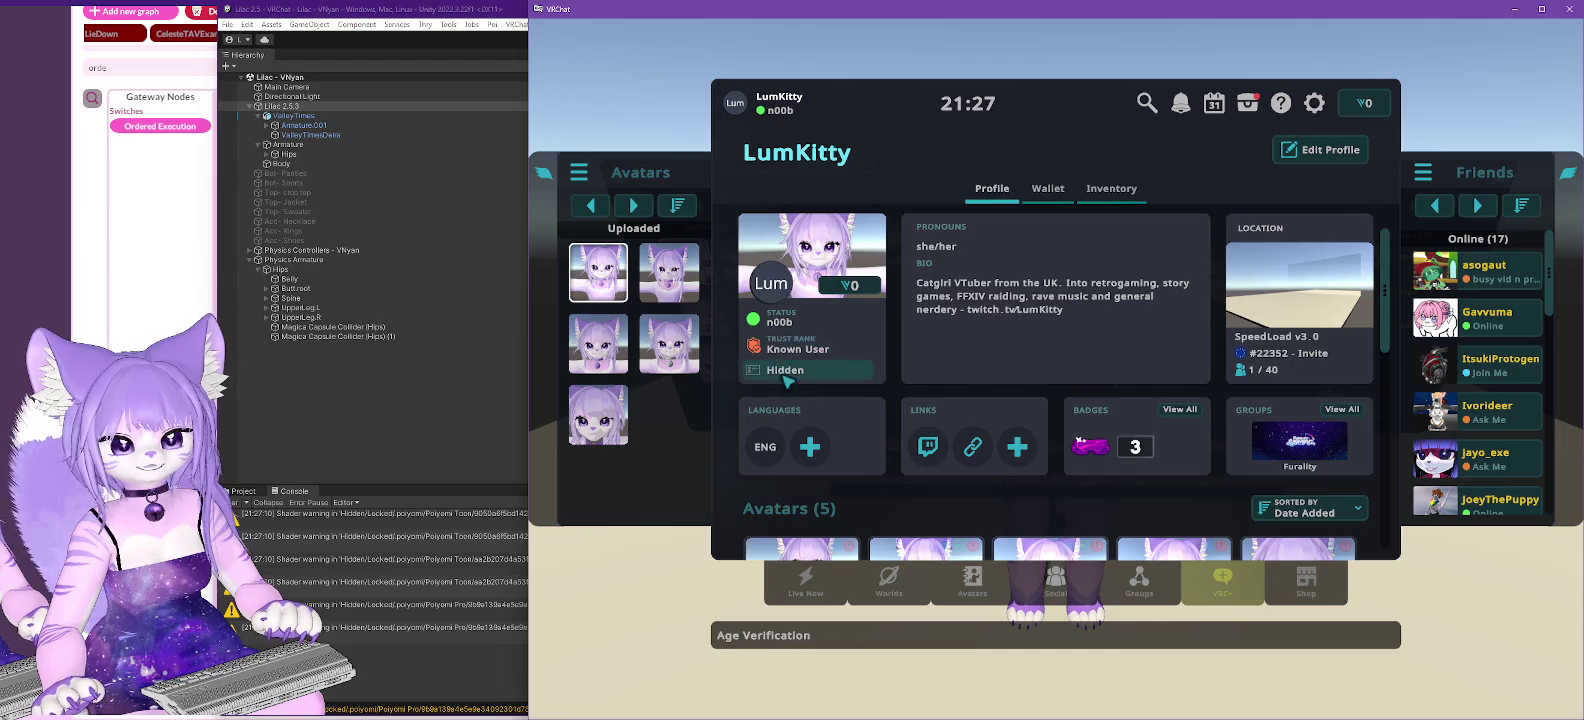
{"action": "left_click", "coordinate": [787, 325]}
{"action": "left_click", "coordinate": [1130, 390]}
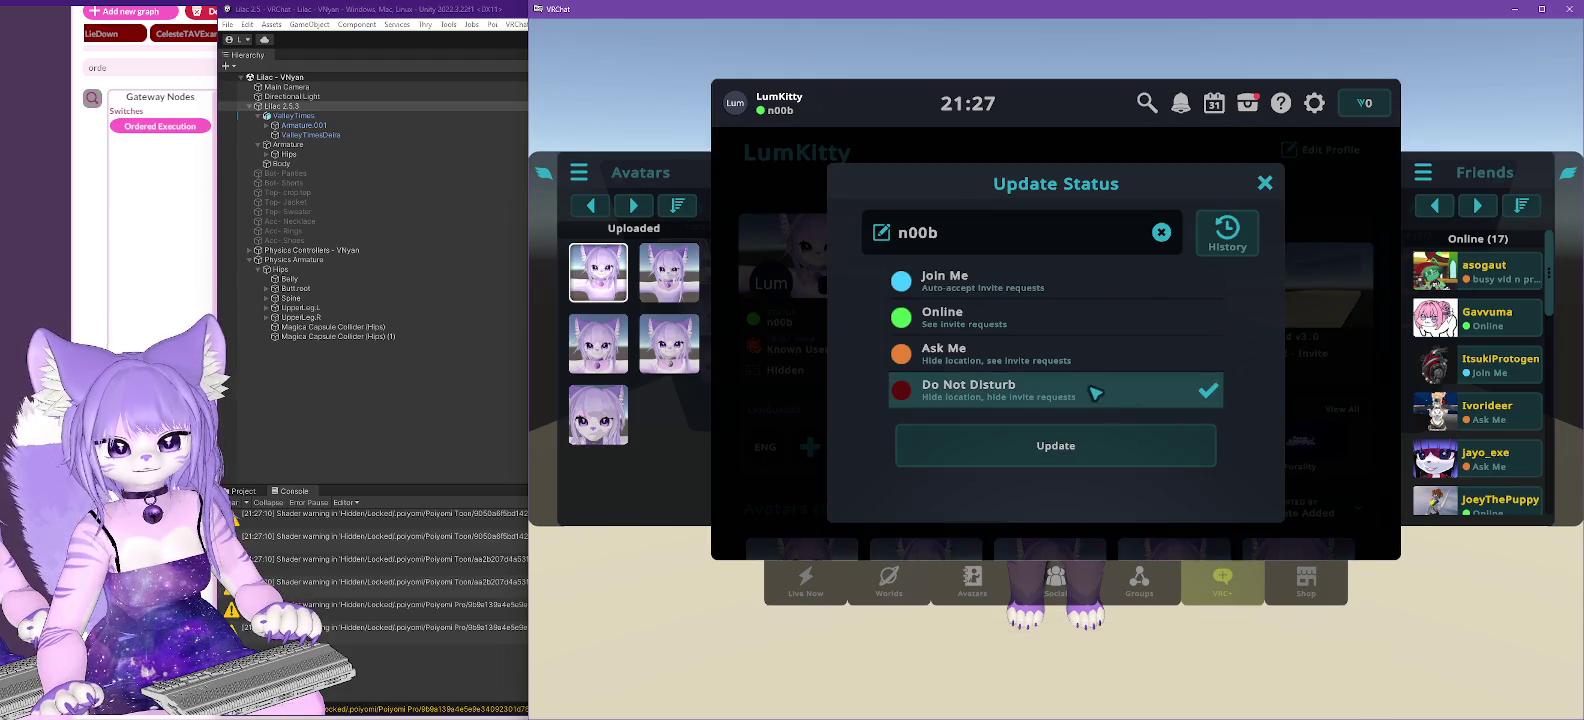
{"action": "left_click", "coordinate": [1072, 458]}
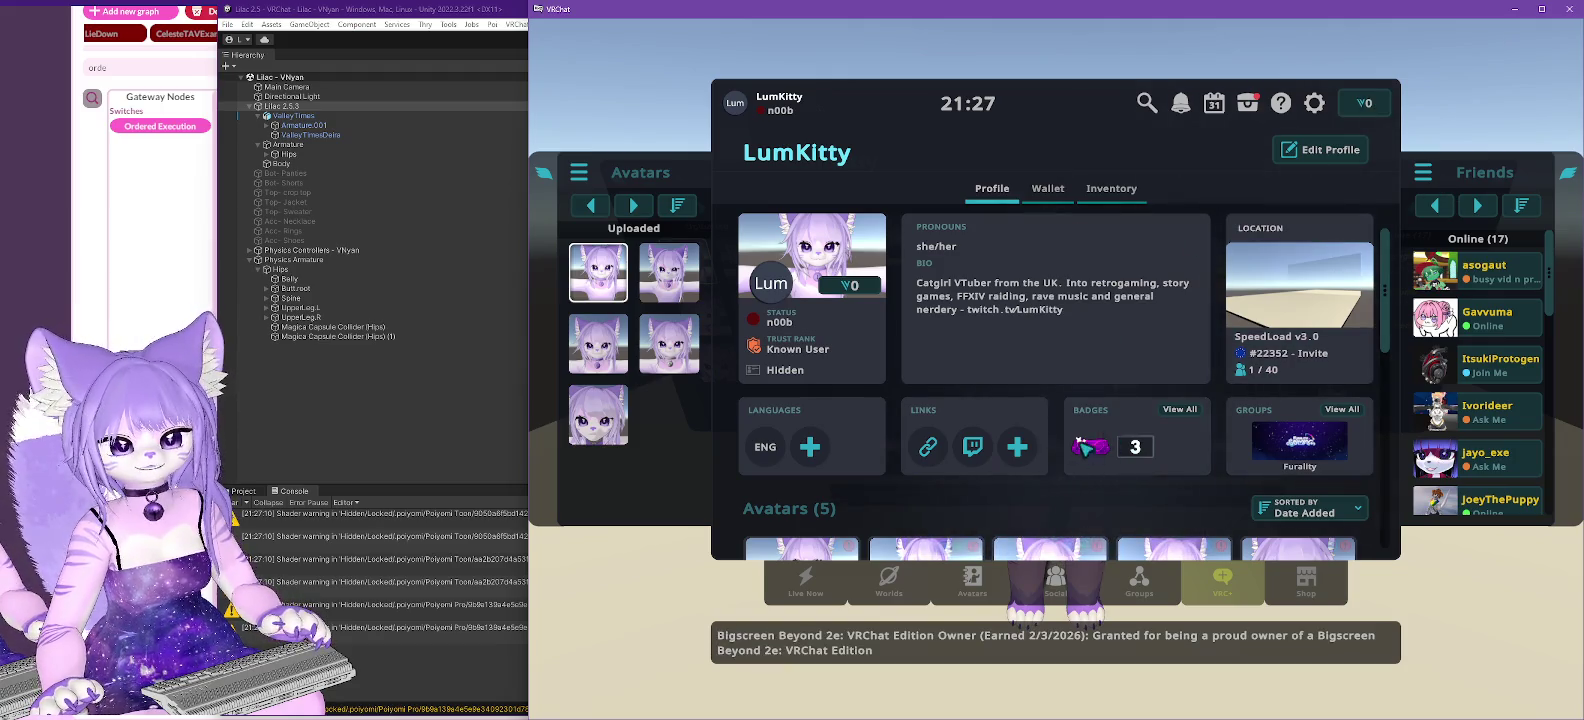
{"action": "key", "text": "Escape"}
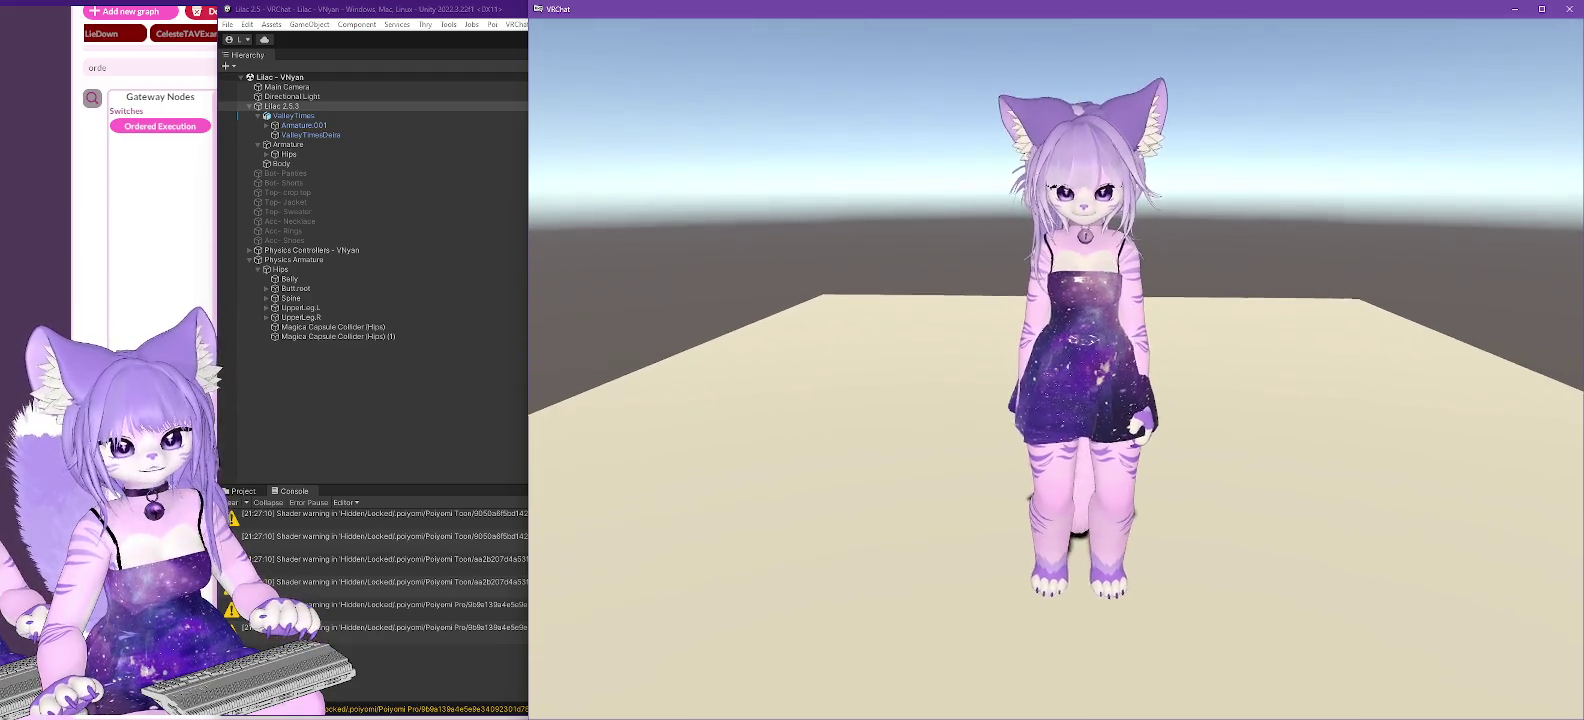
- Change into the Lilac 2.5 avatar from Uploaded avatars, then switch back to Unity
{"action": "key", "text": "Escape"}
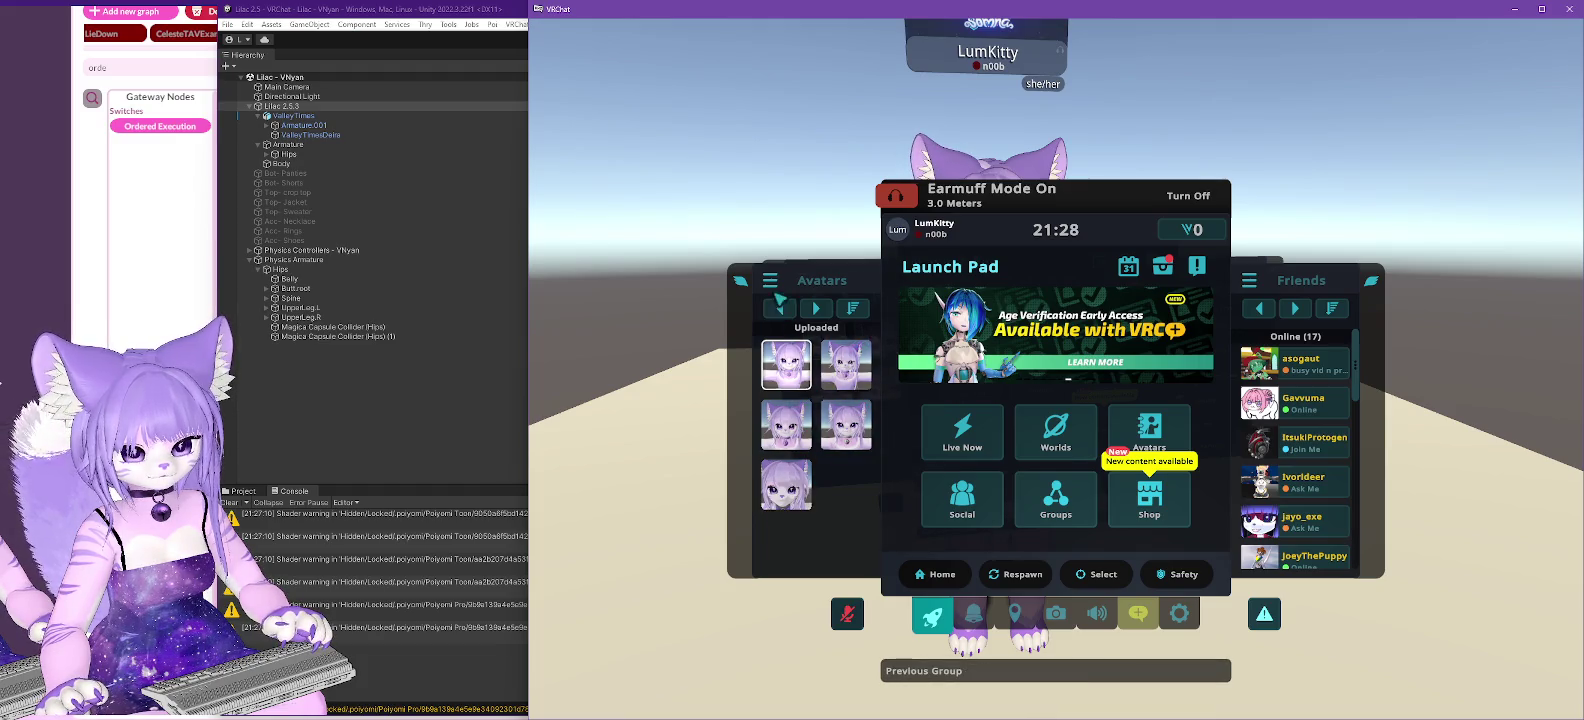
{"action": "left_click", "coordinate": [816, 312]}
{"action": "left_click", "coordinate": [816, 312]}
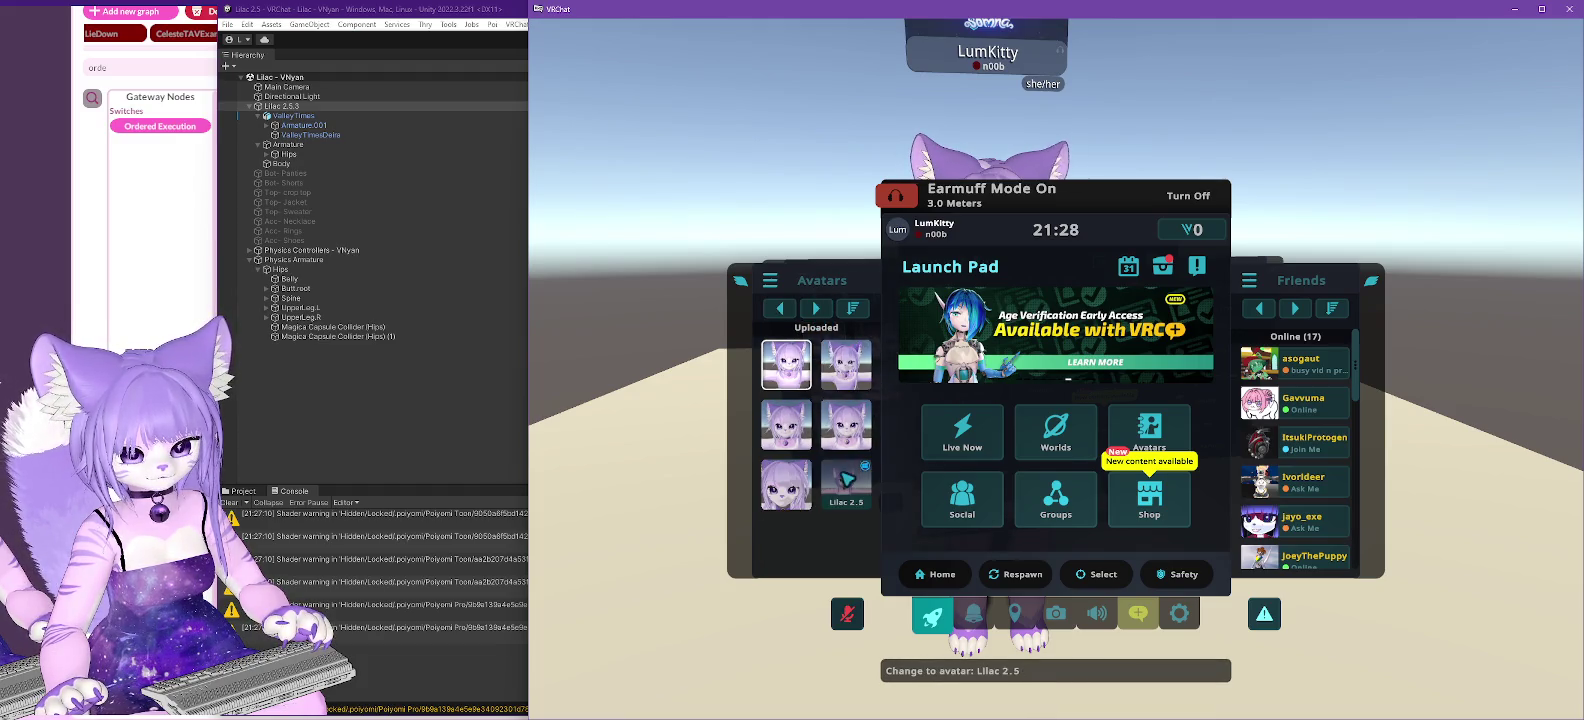
{"action": "left_click", "coordinate": [849, 484]}
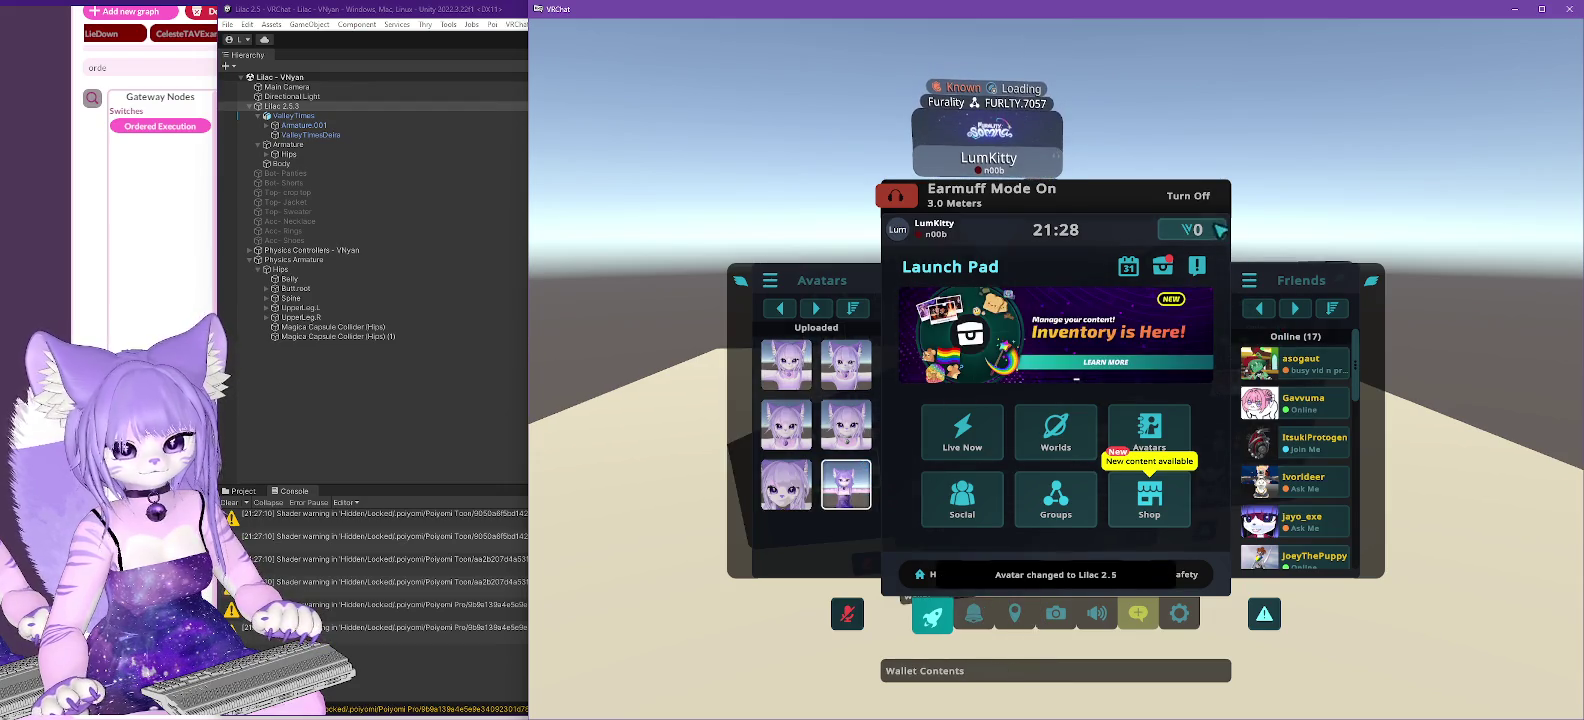
{"action": "key", "text": "Escape"}
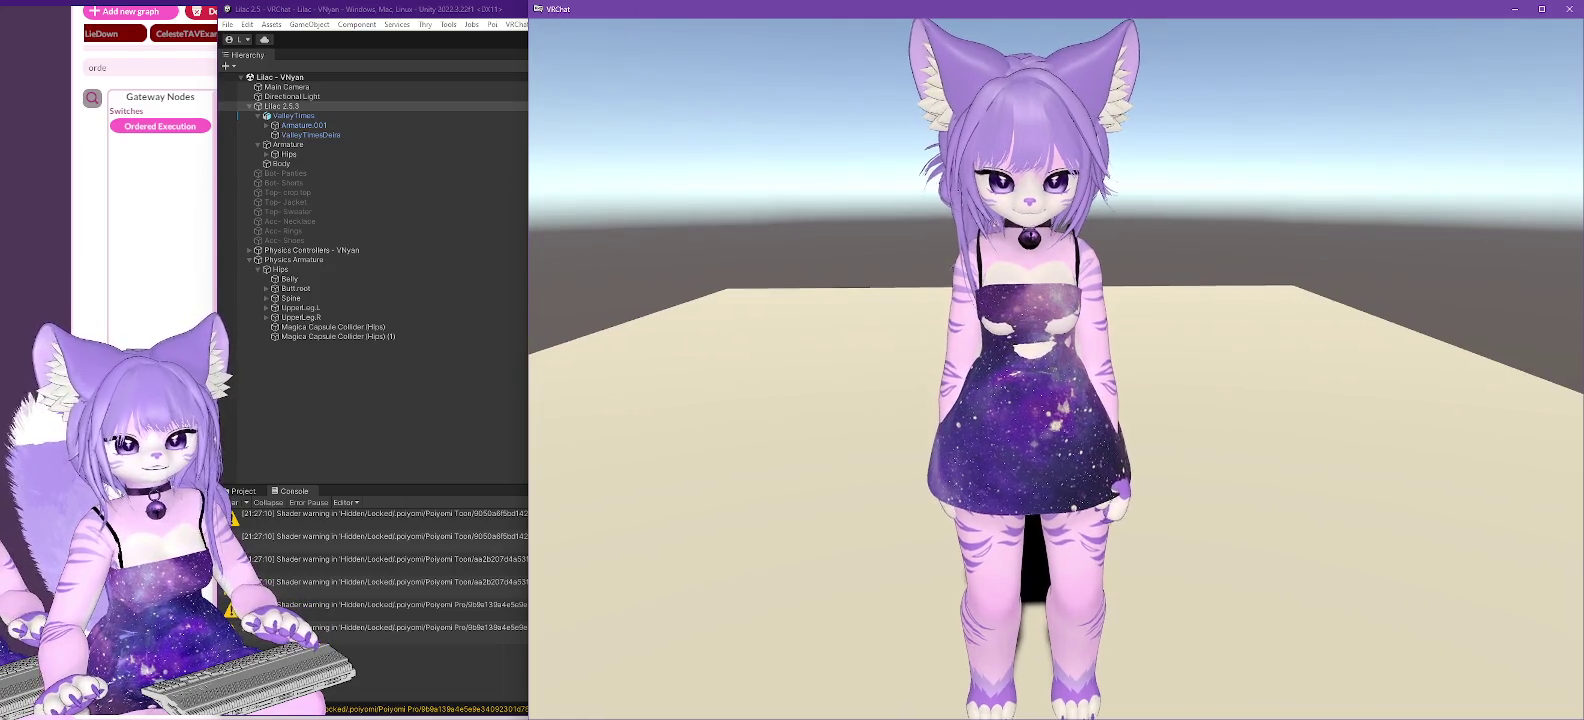
{"action": "key", "text": "alt+Tab"}
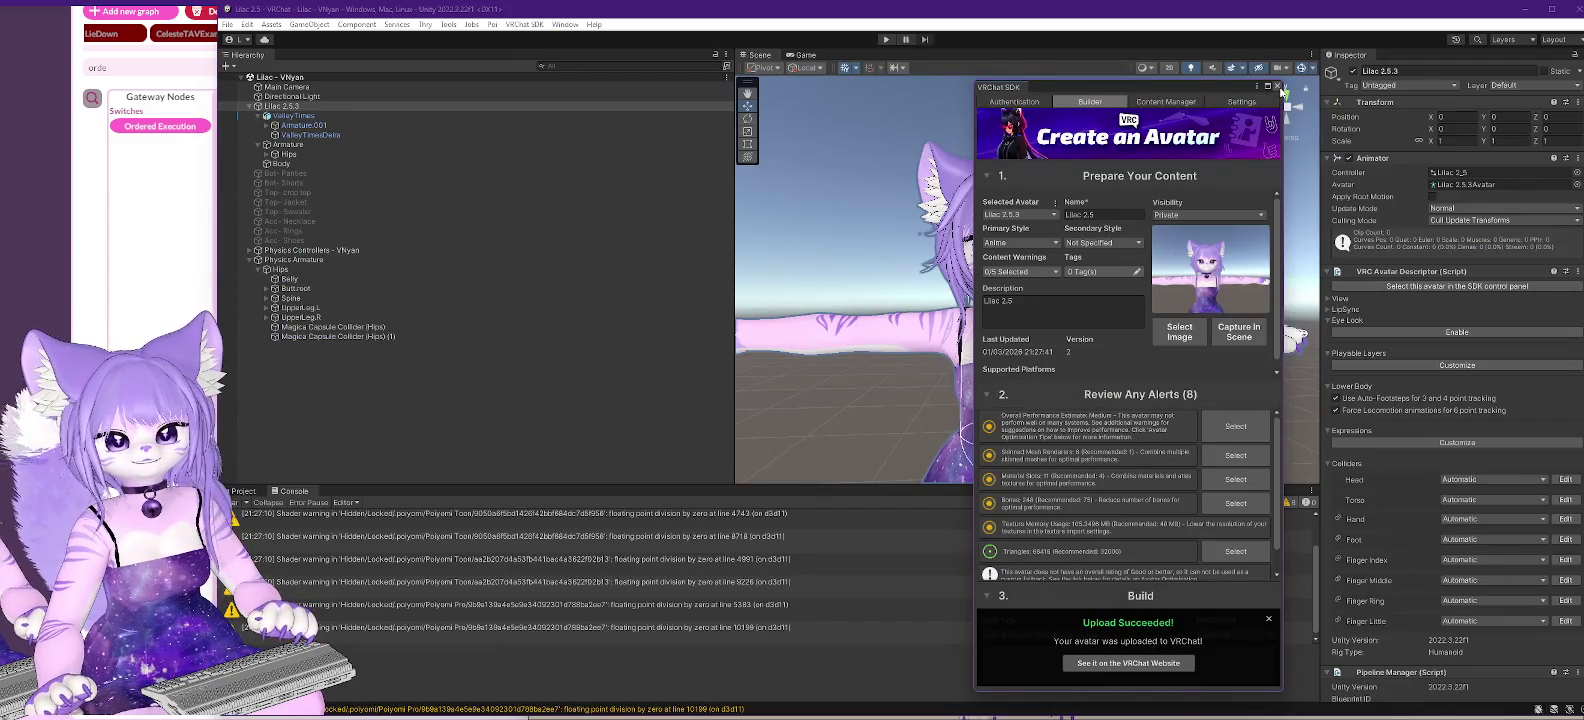
- Close the SDK panel and rename Assets/Scenes 'Lilac - VNyan' to 'Lilac - VRChat'
{"action": "left_click", "coordinate": [1277, 87]}
{"action": "left_click", "coordinate": [279, 78]}
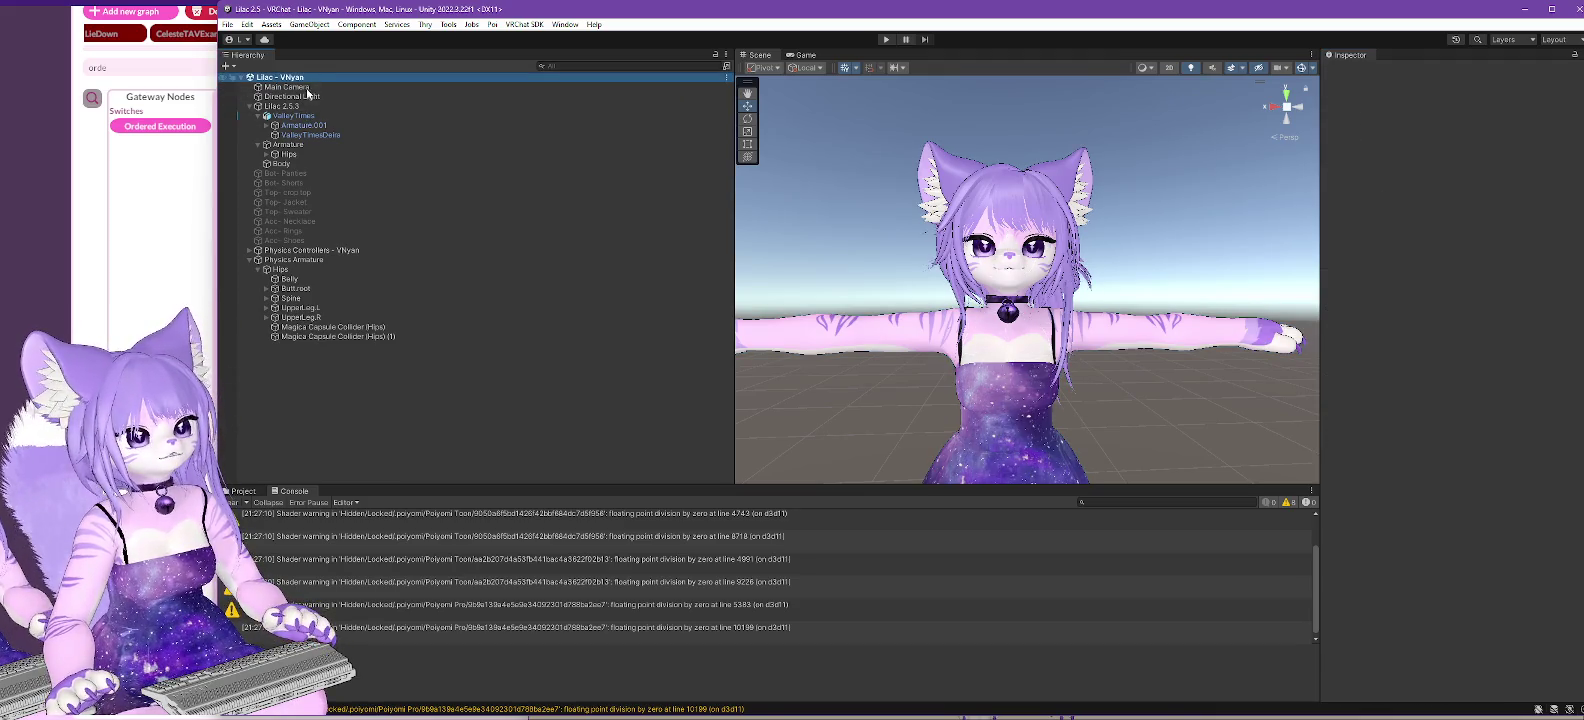
{"action": "left_click", "coordinate": [245, 491]}
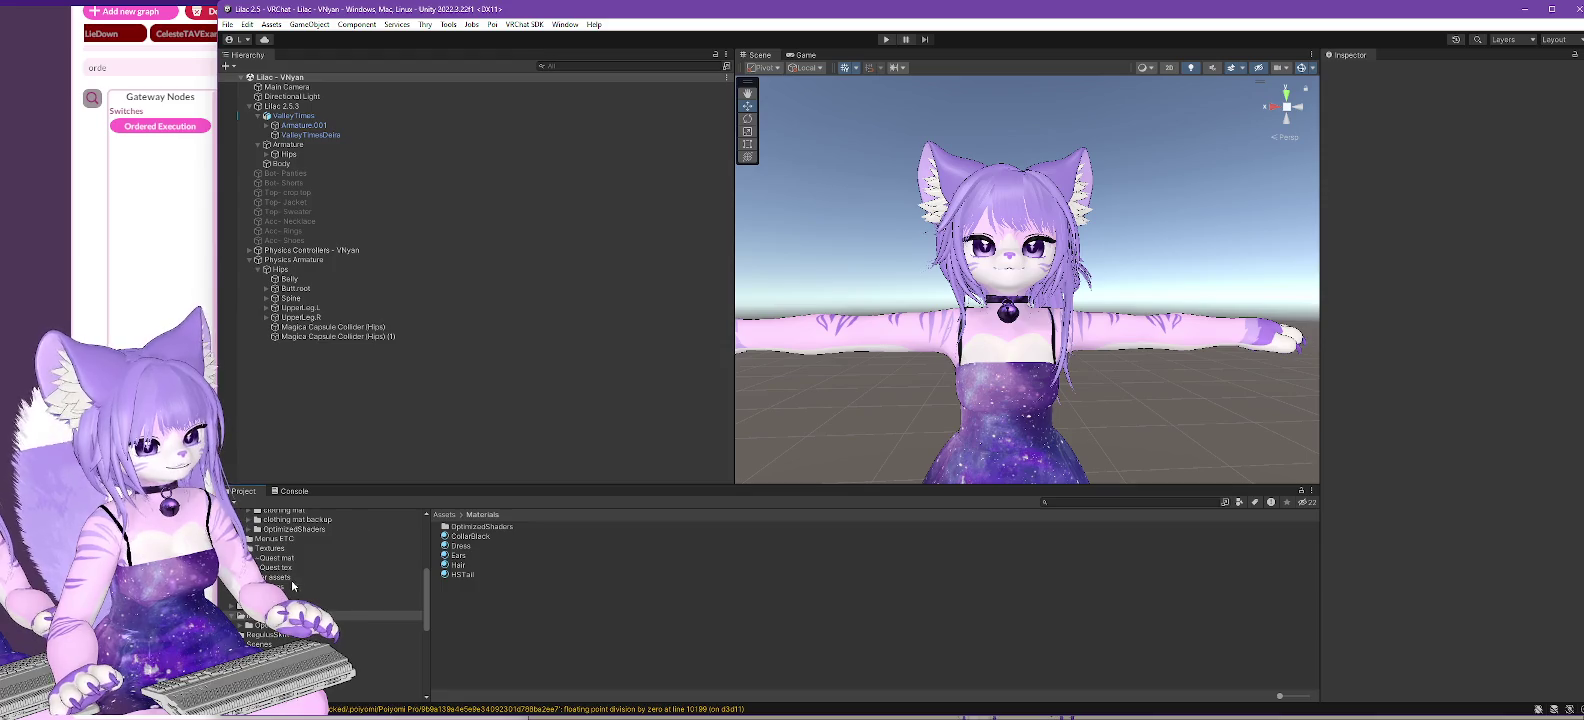
{"action": "left_click", "coordinate": [260, 644]}
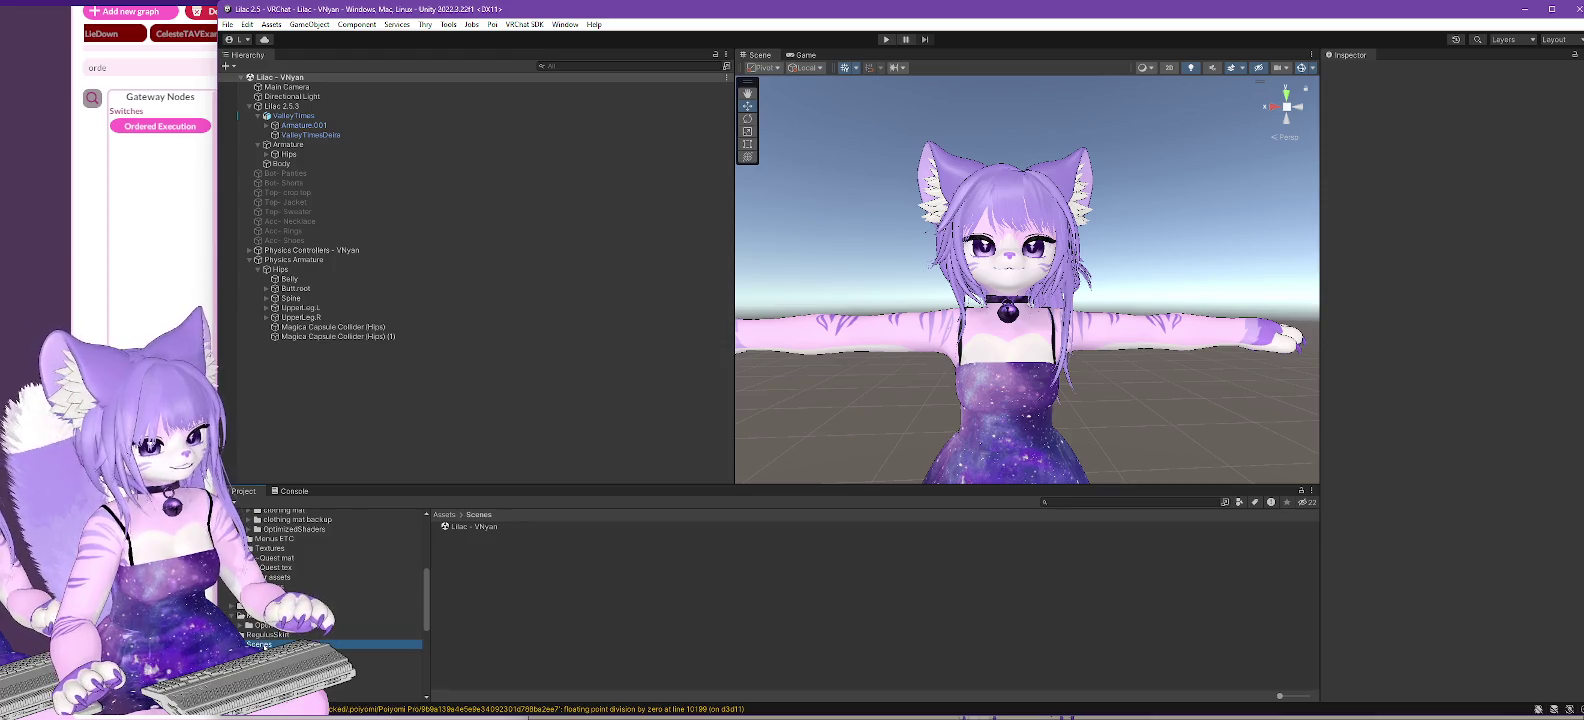
{"action": "left_click", "coordinate": [471, 527]}
{"action": "left_click", "coordinate": [471, 527]}
{"action": "key", "text": "End"}
{"action": "key", "text": "BackSpace"}
{"action": "key", "text": "BackSpace"}
{"action": "key", "text": "BackSpace"}
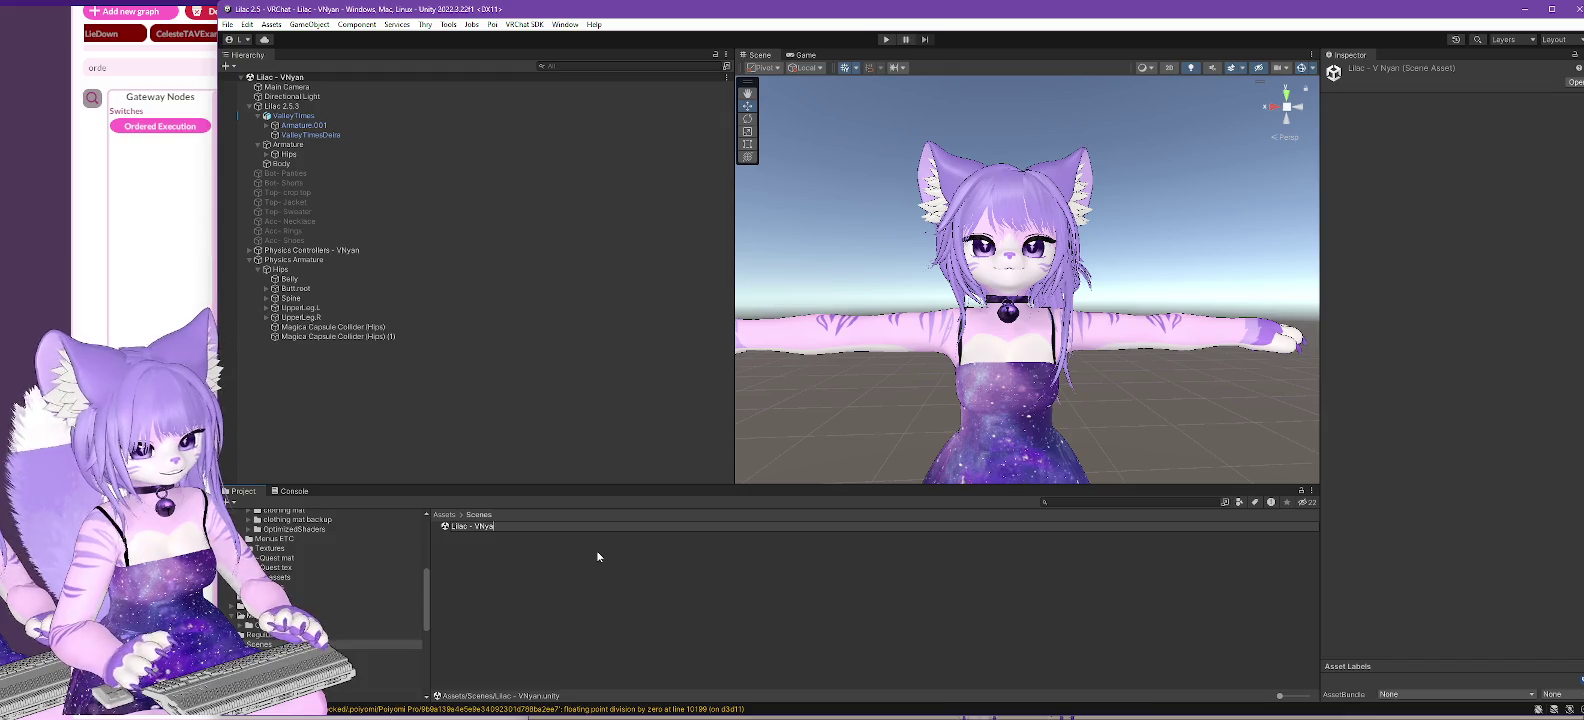
{"action": "type", "text": "RChat"}
{"action": "key", "text": "Return"}
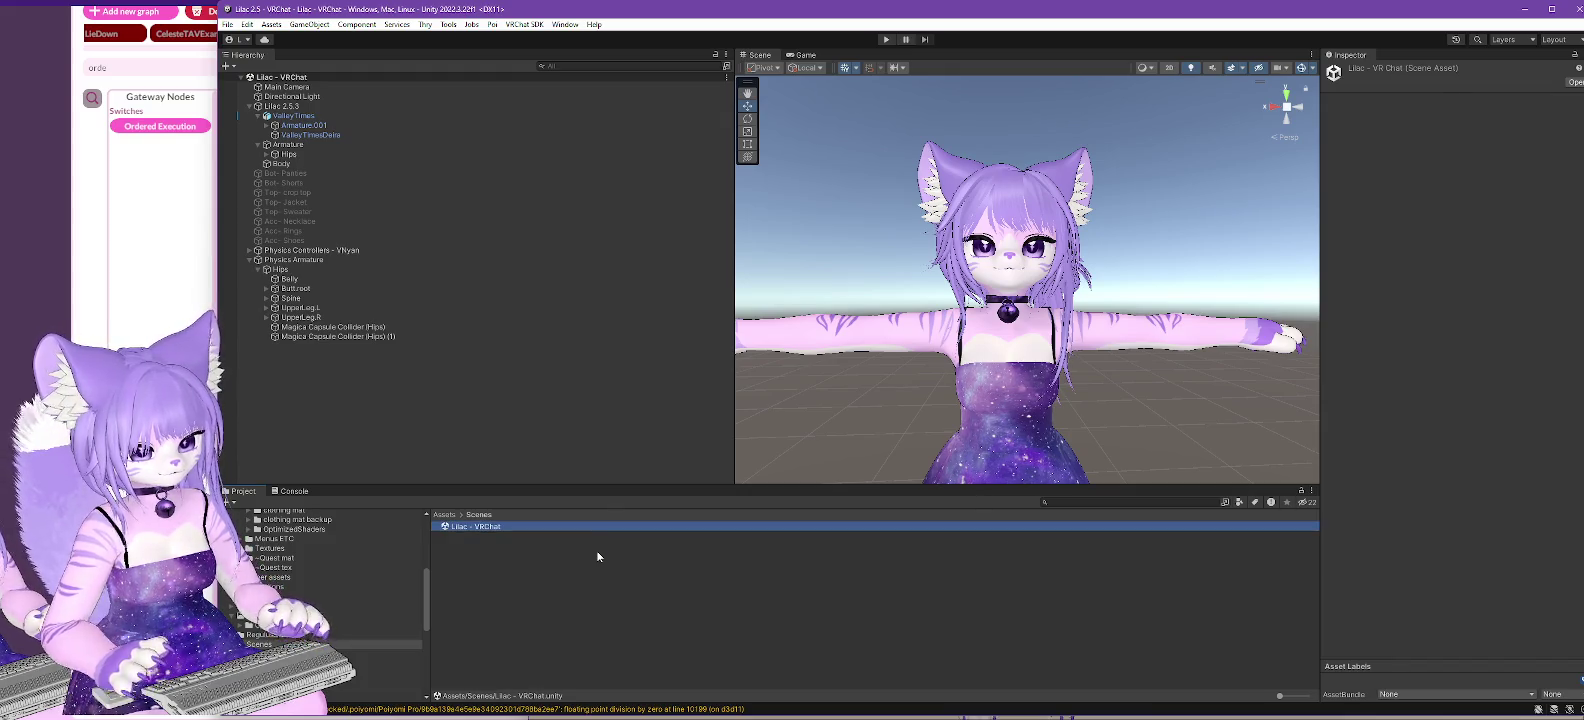
- Add a VRCFury Armature Link component to ValleyTimes, found by searching 'arma'
{"action": "left_click", "coordinate": [287, 117]}
{"action": "left_click", "coordinate": [1424, 195]}
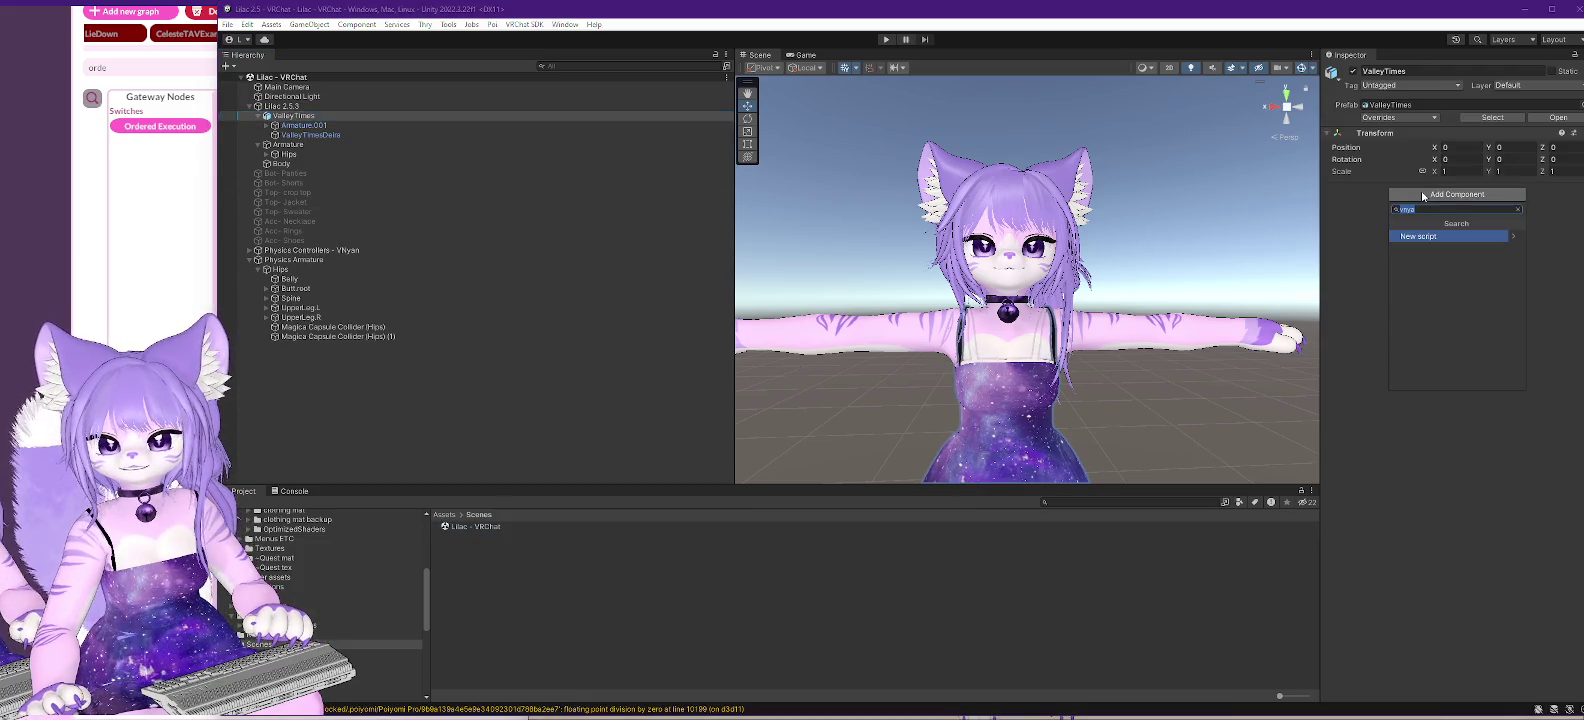
{"action": "type", "text": "arma"}
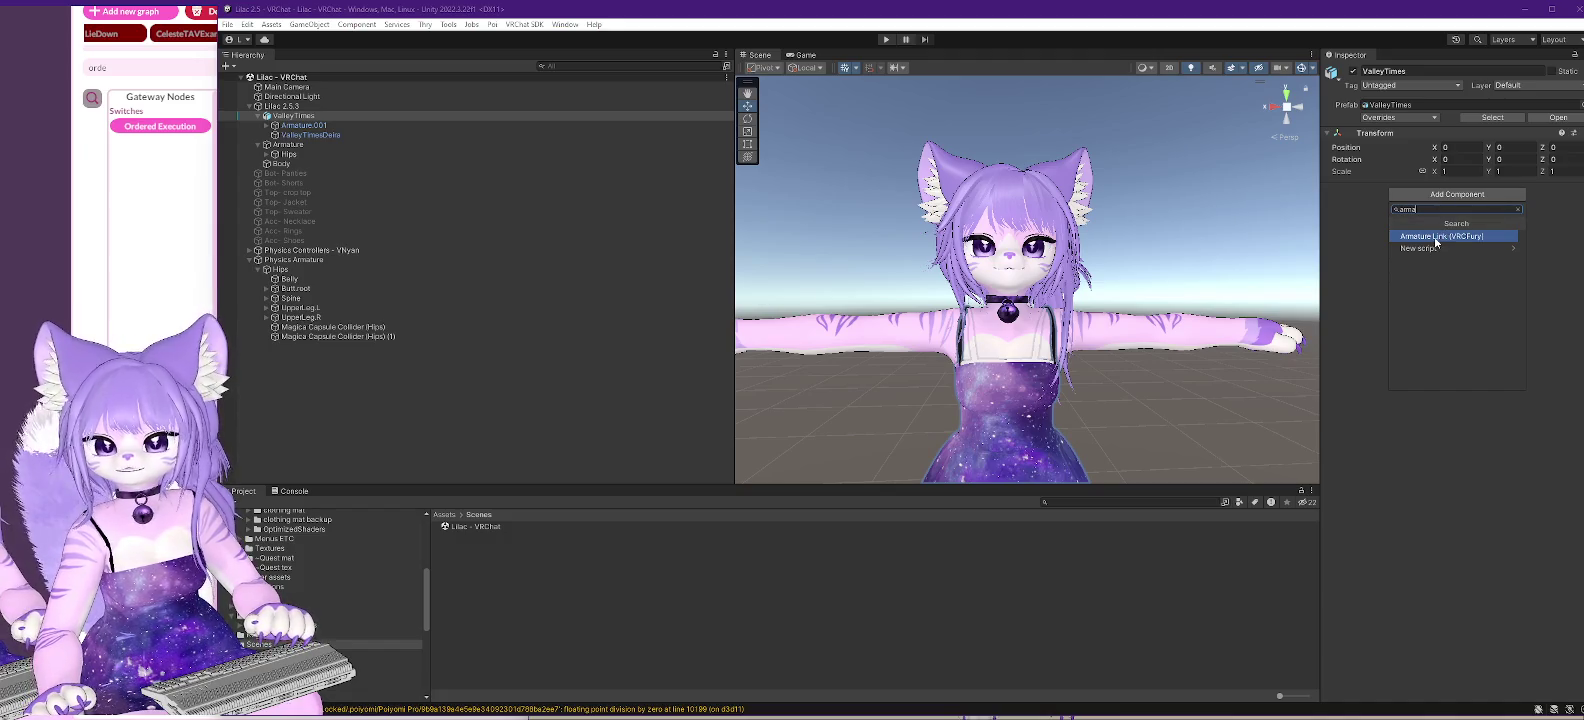
{"action": "left_click", "coordinate": [1435, 237]}
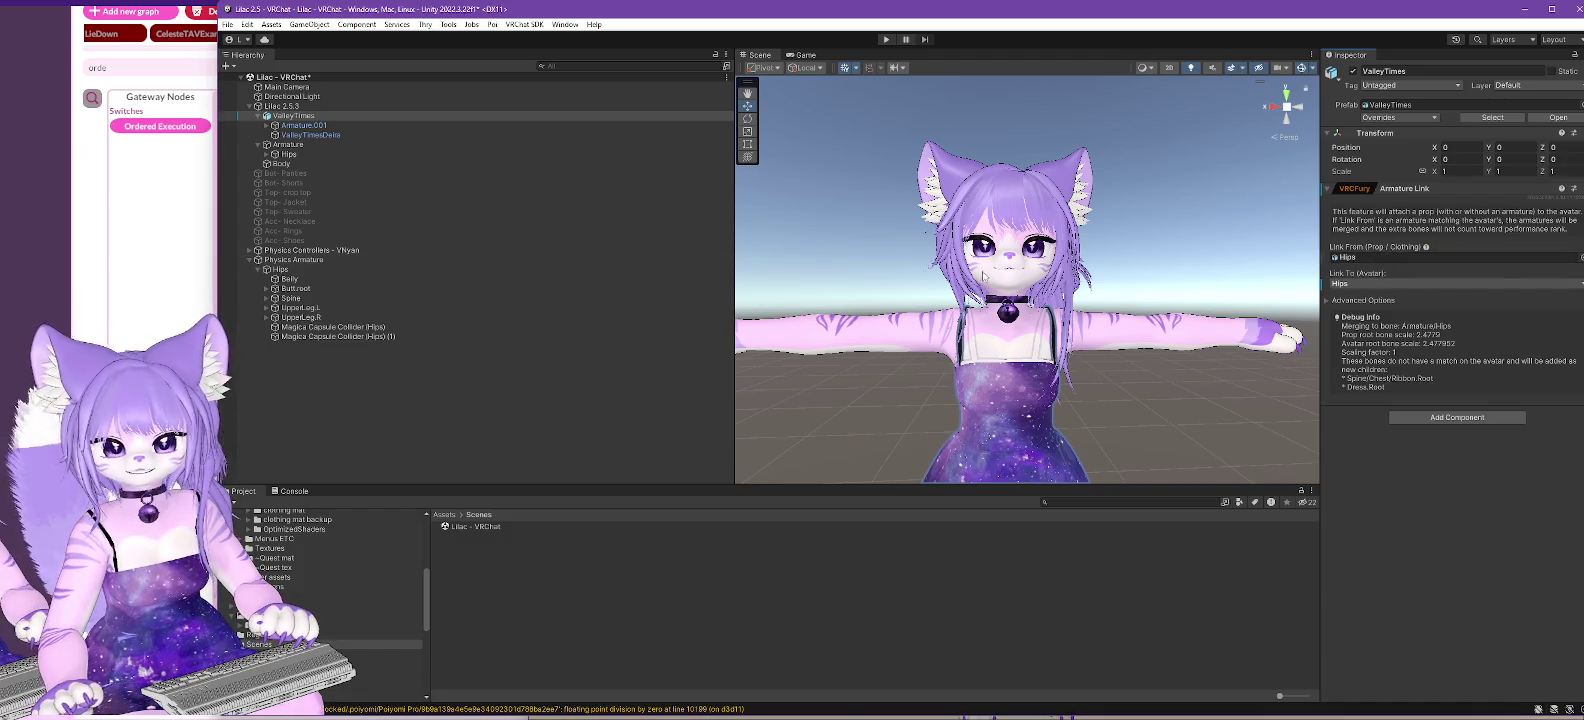
- Link the prop's Hips to the avatar's Hips, expand Advanced Options, and collapse the hierarchy
{"action": "left_click", "coordinate": [295, 125]}
{"action": "left_click", "coordinate": [267, 125]}
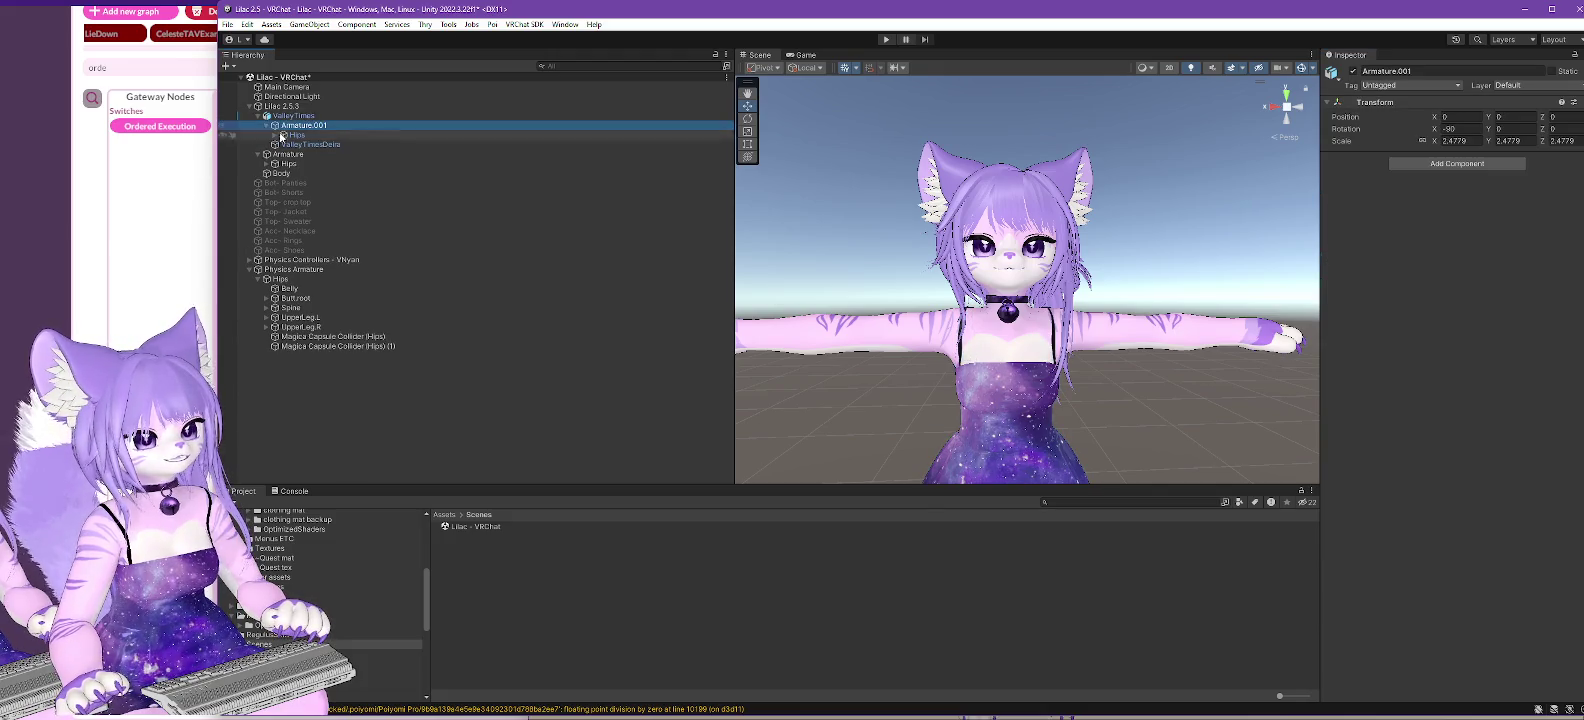
{"action": "left_click", "coordinate": [293, 116]}
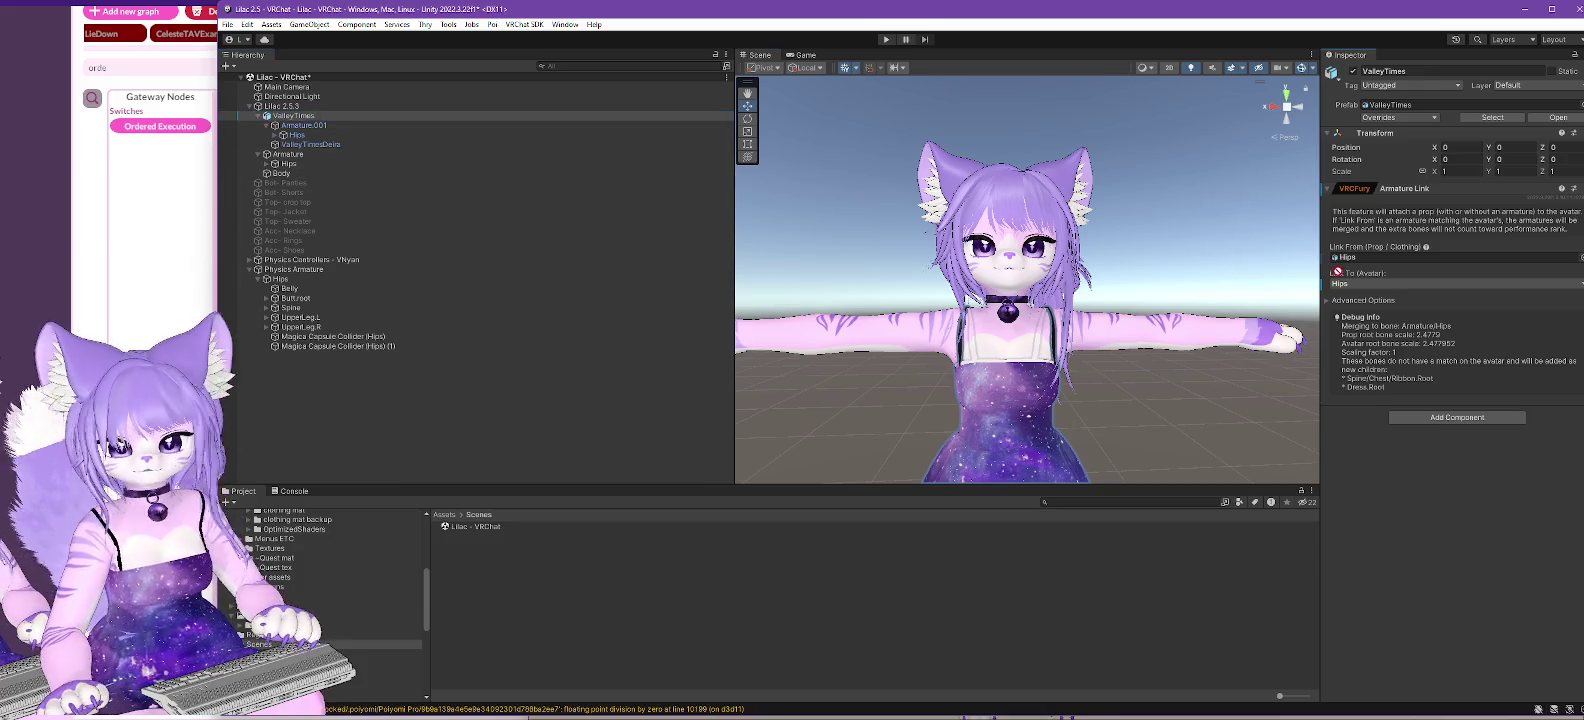
{"action": "left_click", "coordinate": [1360, 258]}
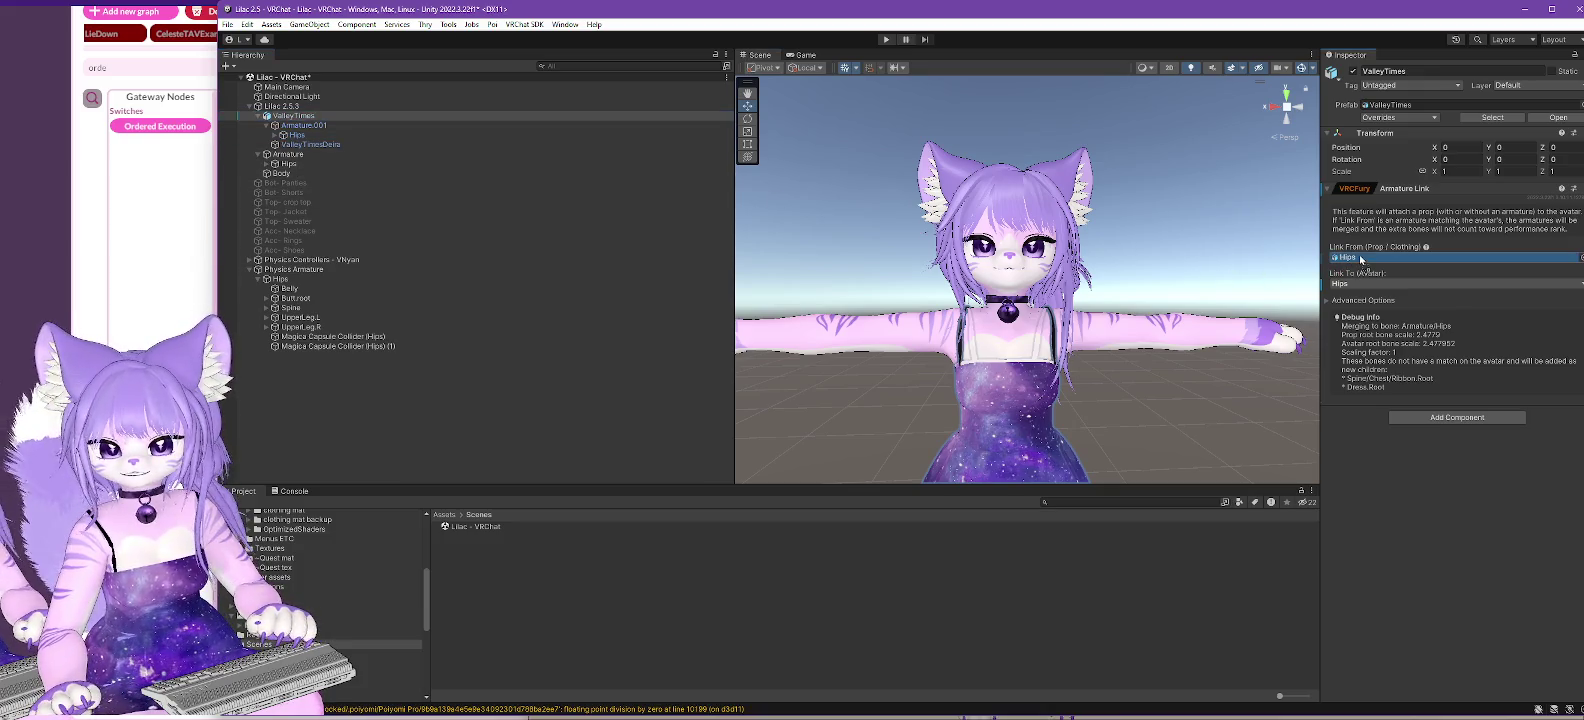
{"action": "left_click", "coordinate": [1326, 301]}
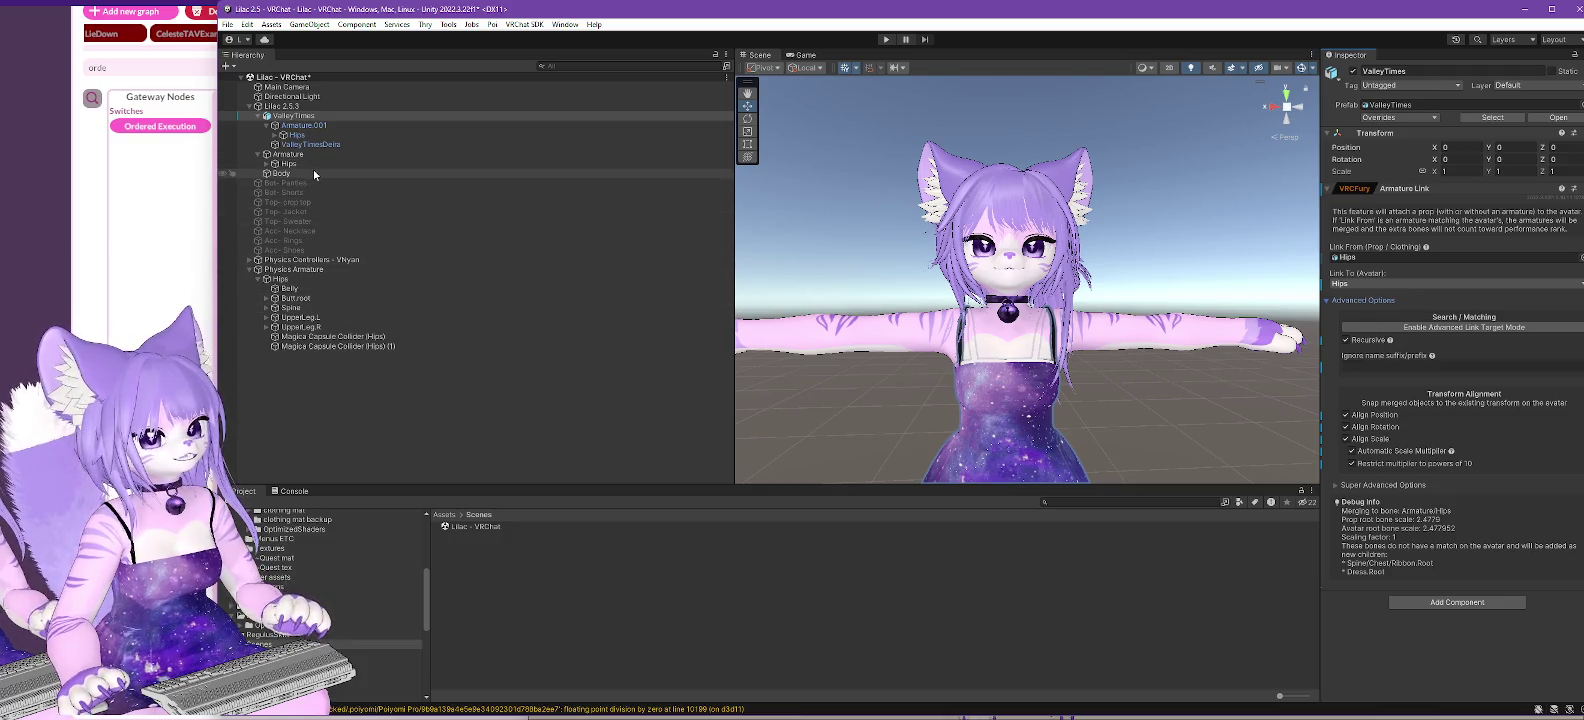
{"action": "left_click", "coordinate": [258, 118]}
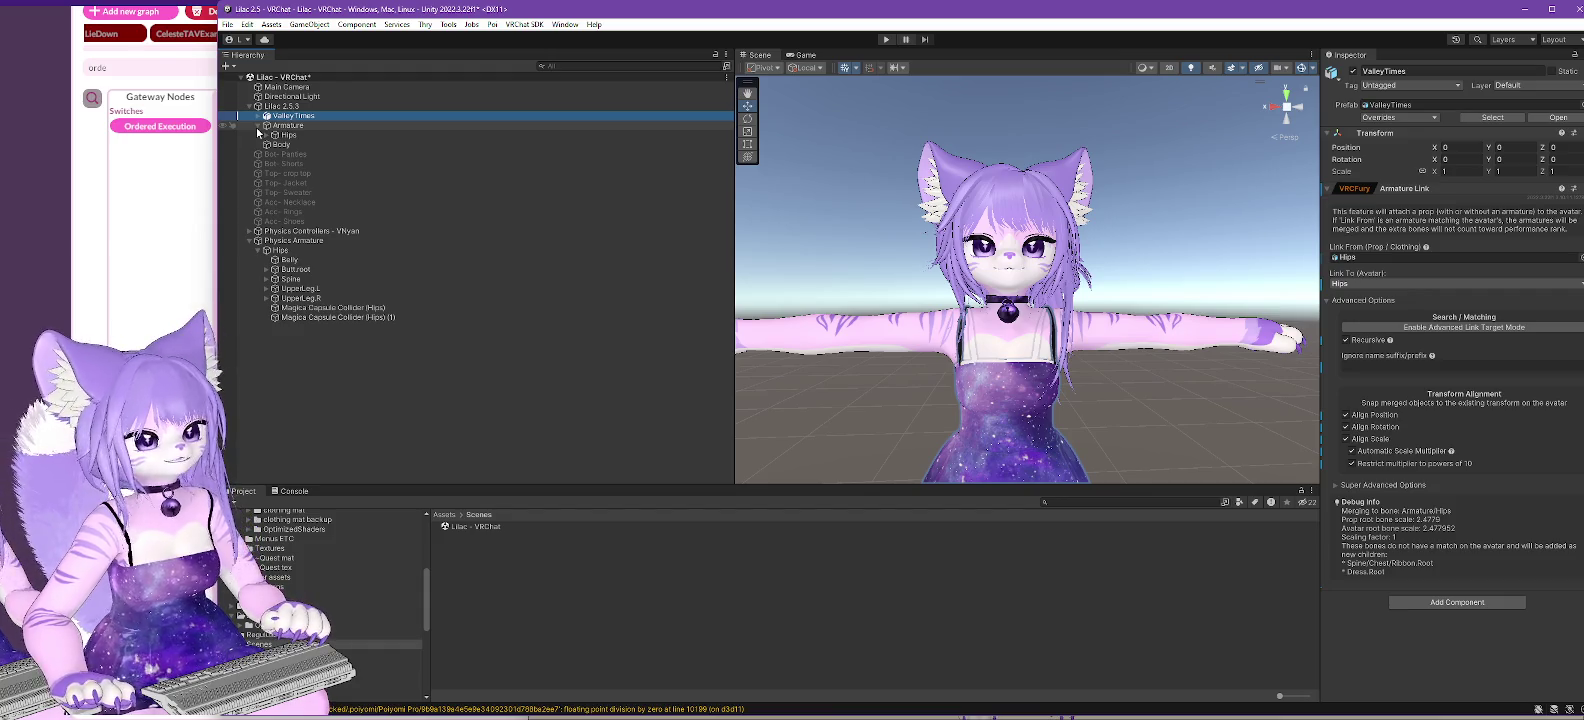
{"action": "left_click", "coordinate": [258, 127]}
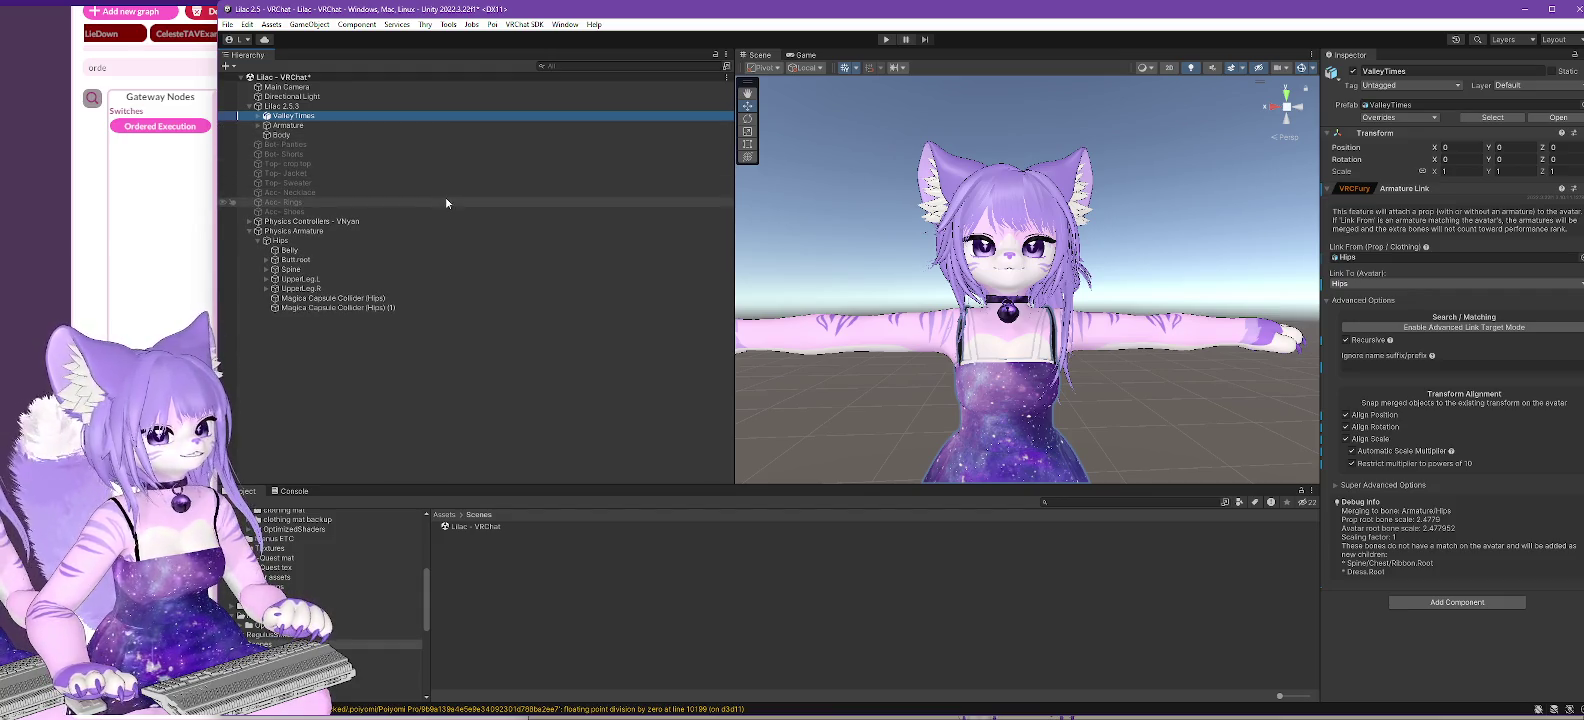
- Add a VRCFury Armature Link to CatTailWetCatUV-mod, dragging the tail into its link field
{"action": "mouse_move", "coordinate": [1013, 410]}
{"action": "left_mouse_down"}
{"action": "mouse_move", "coordinate": [980, 445]}
{"action": "mouse_move", "coordinate": [1168, 424]}
{"action": "mouse_move", "coordinate": [1065, 350]}
{"action": "left_mouse_up"}
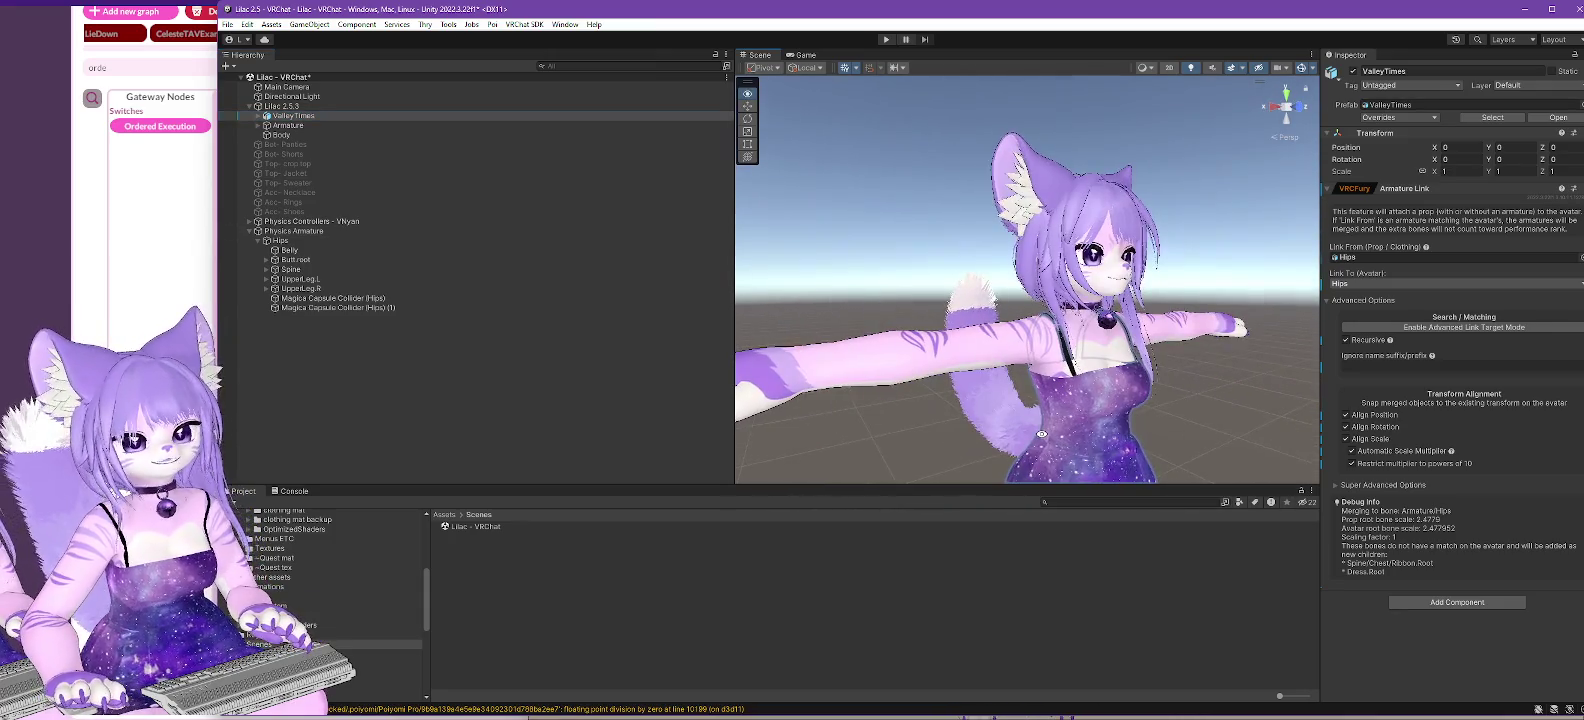
{"action": "left_click", "coordinate": [257, 128]}
{"action": "left_click", "coordinate": [258, 126]}
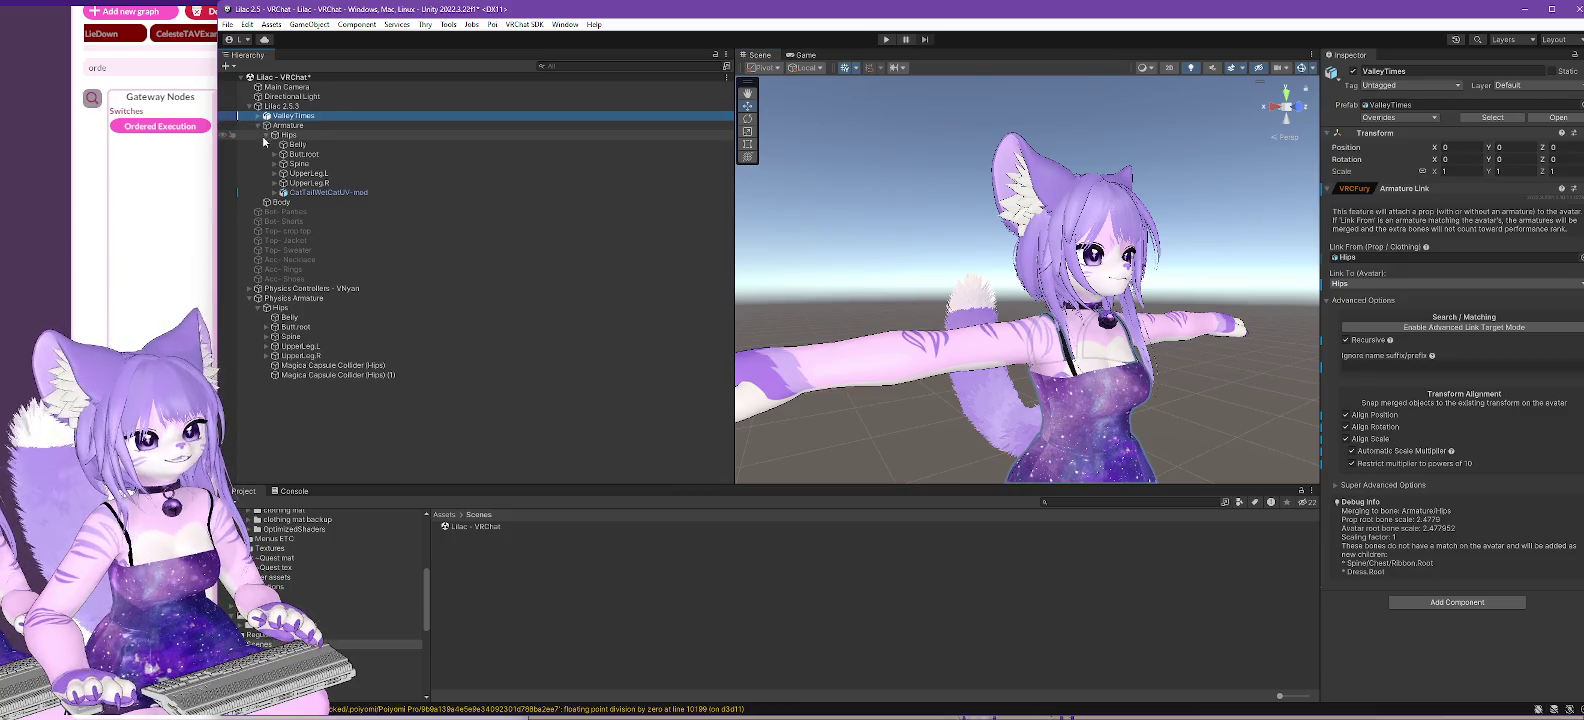
{"action": "left_click", "coordinate": [275, 192]}
{"action": "left_click", "coordinate": [334, 194]}
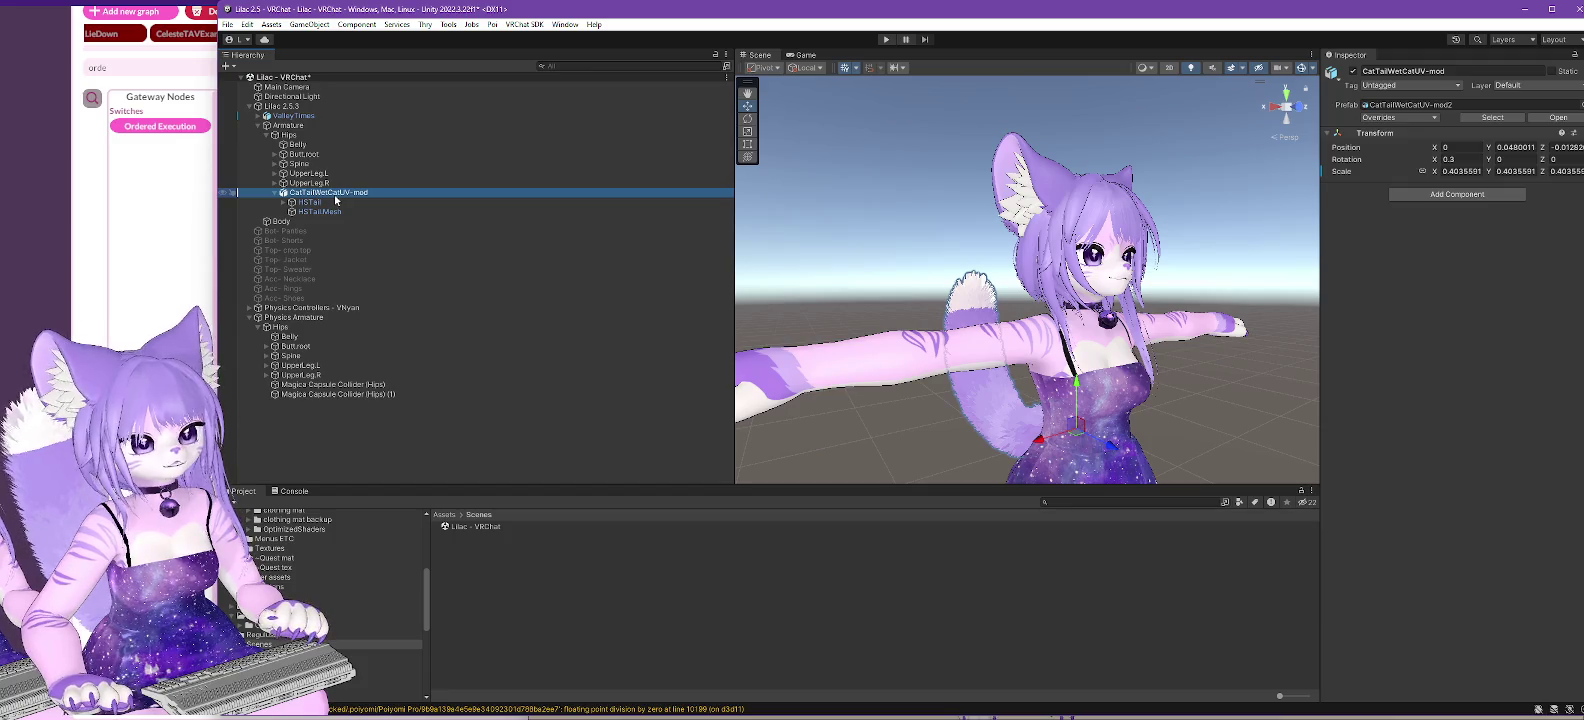
{"action": "left_click", "coordinate": [283, 202]}
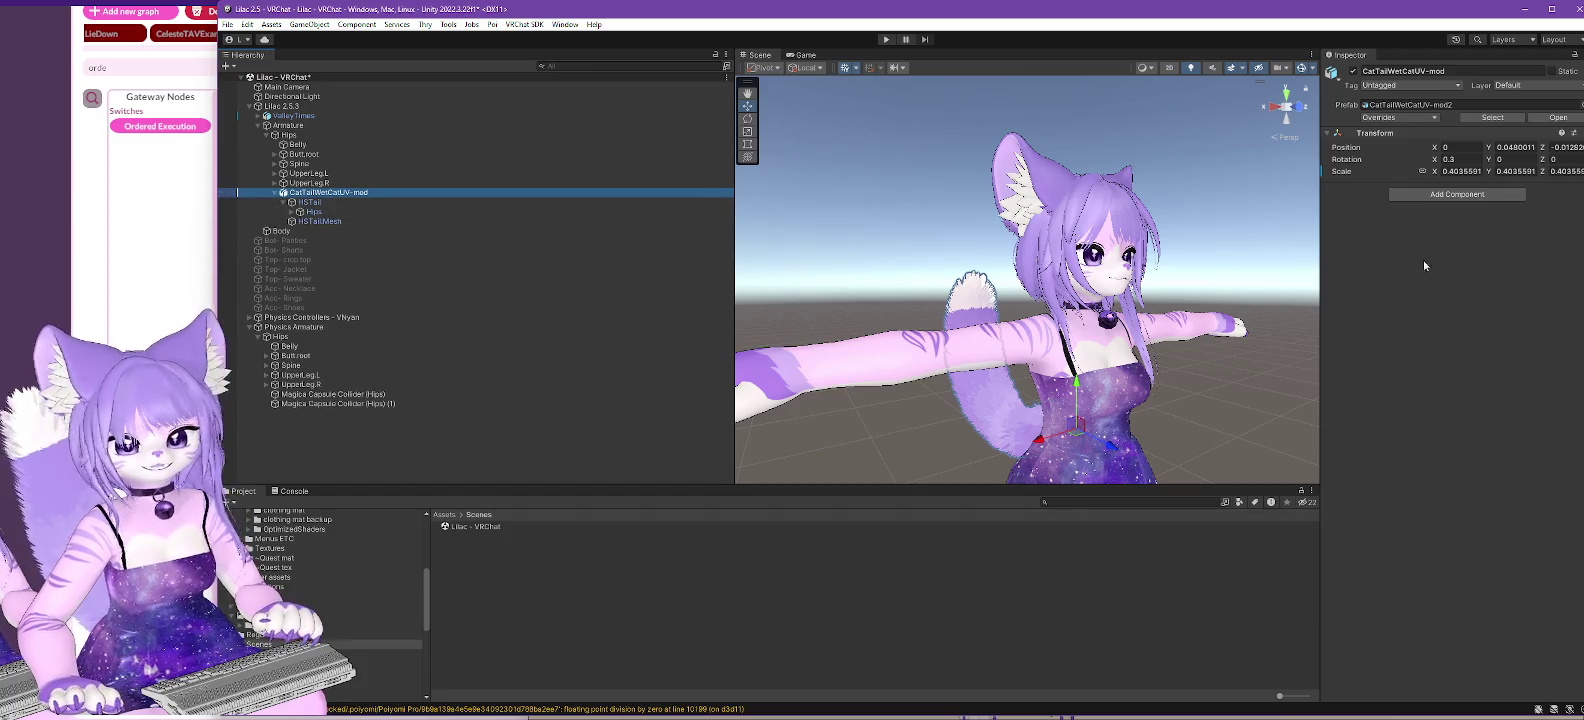
{"action": "left_click", "coordinate": [1446, 195]}
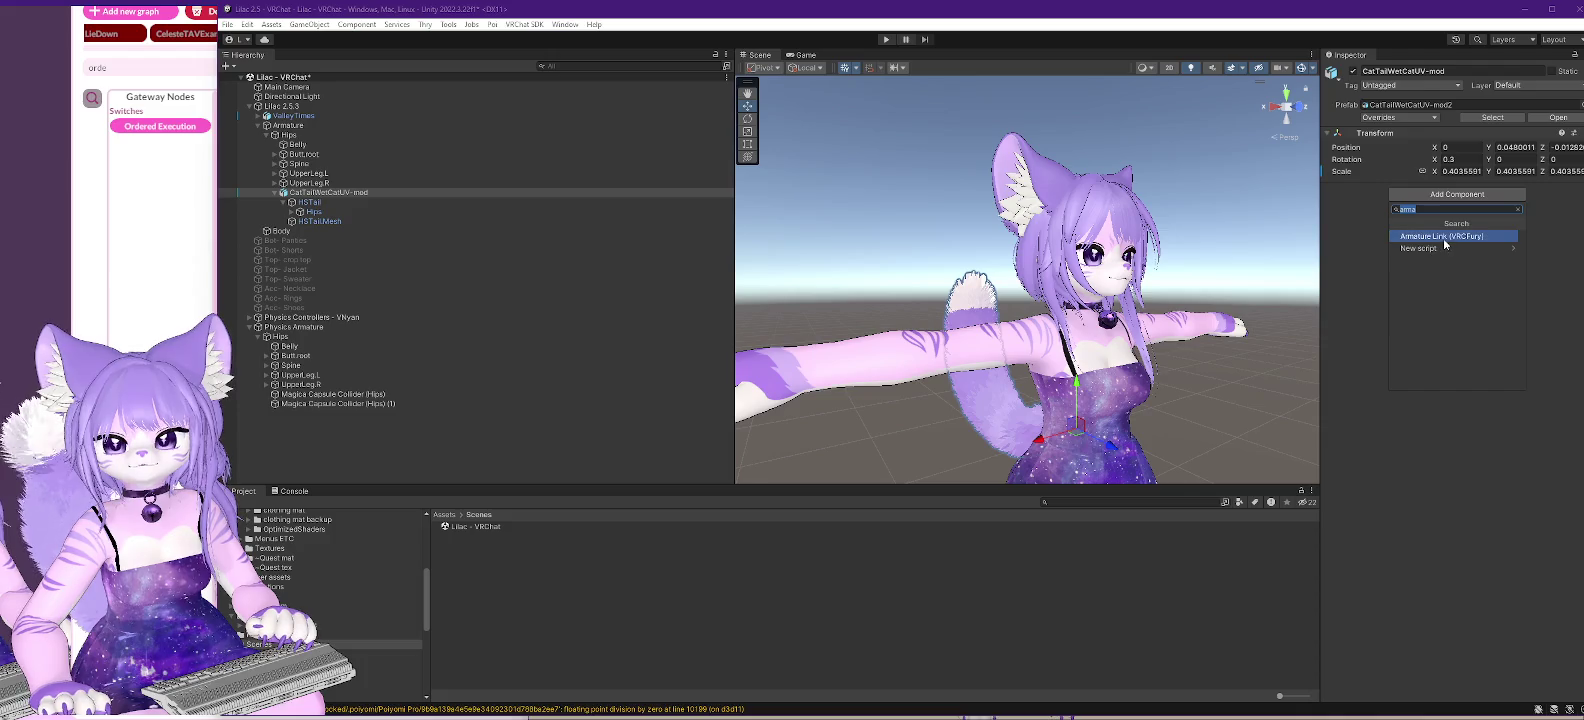
{"action": "left_click", "coordinate": [1443, 239]}
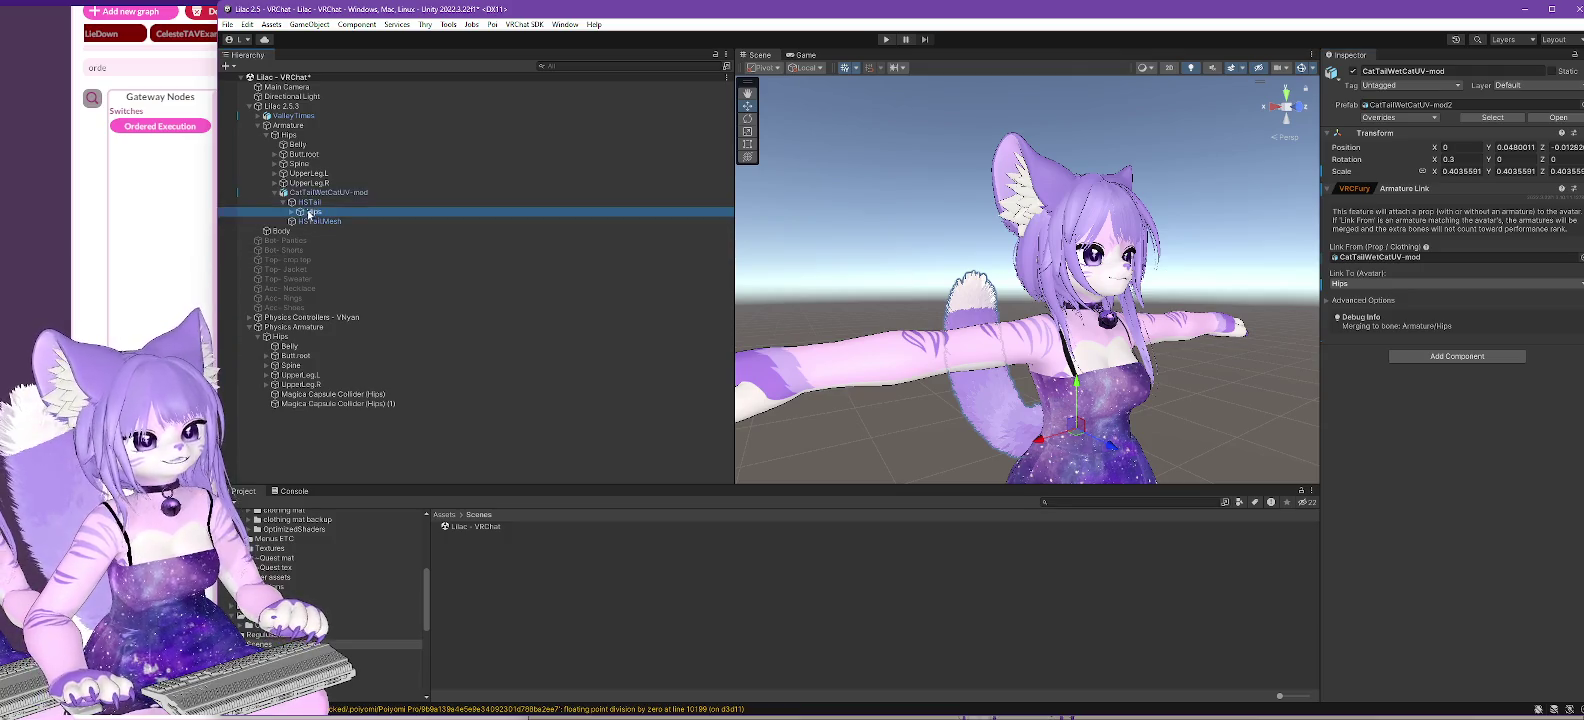
{"action": "left_click_drag", "start_coordinate": [330, 192], "coordinate": [1230, 258]}
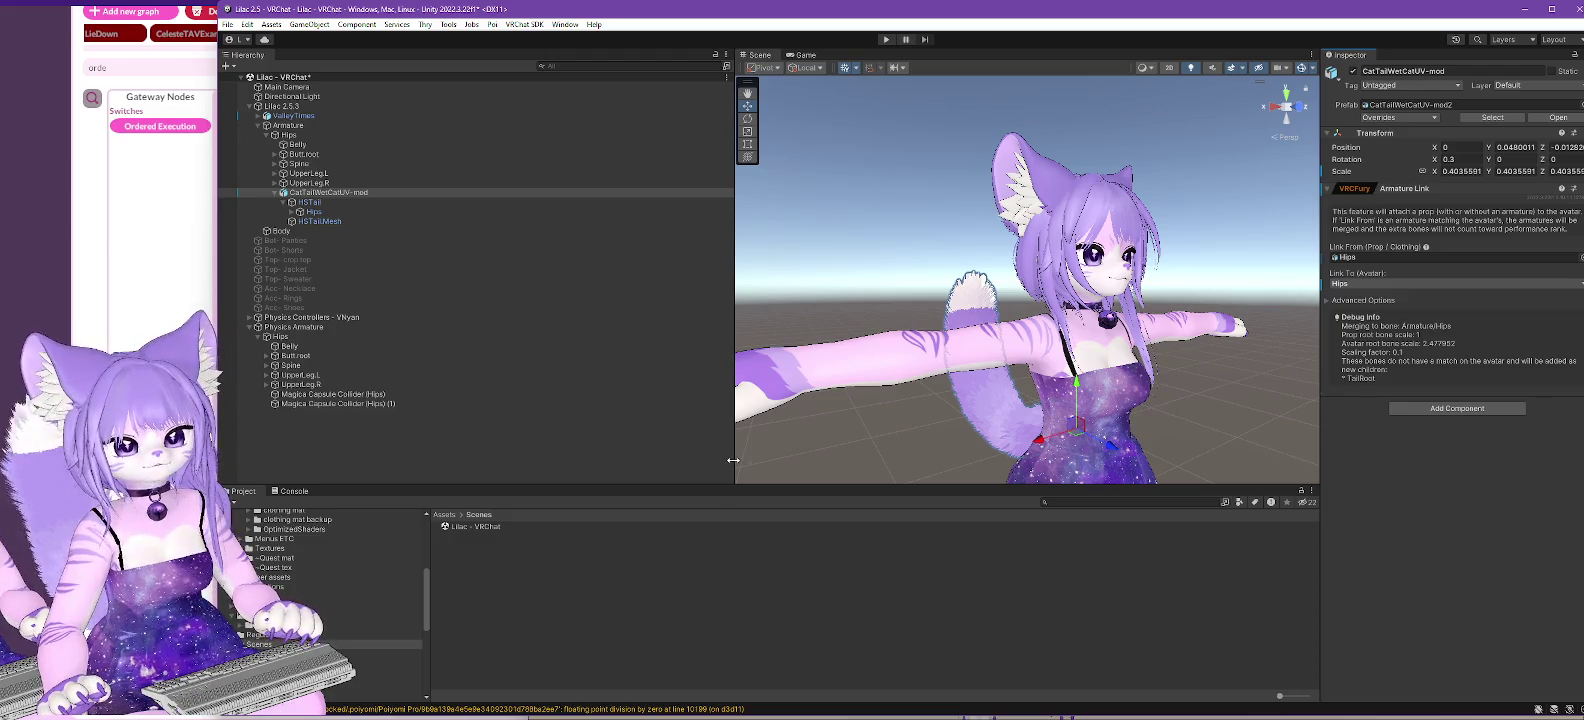
- Select Lilac 2.5.3, show the VRChat SDK control panel, and run Build & Publish
{"action": "left_click", "coordinate": [240, 106]}
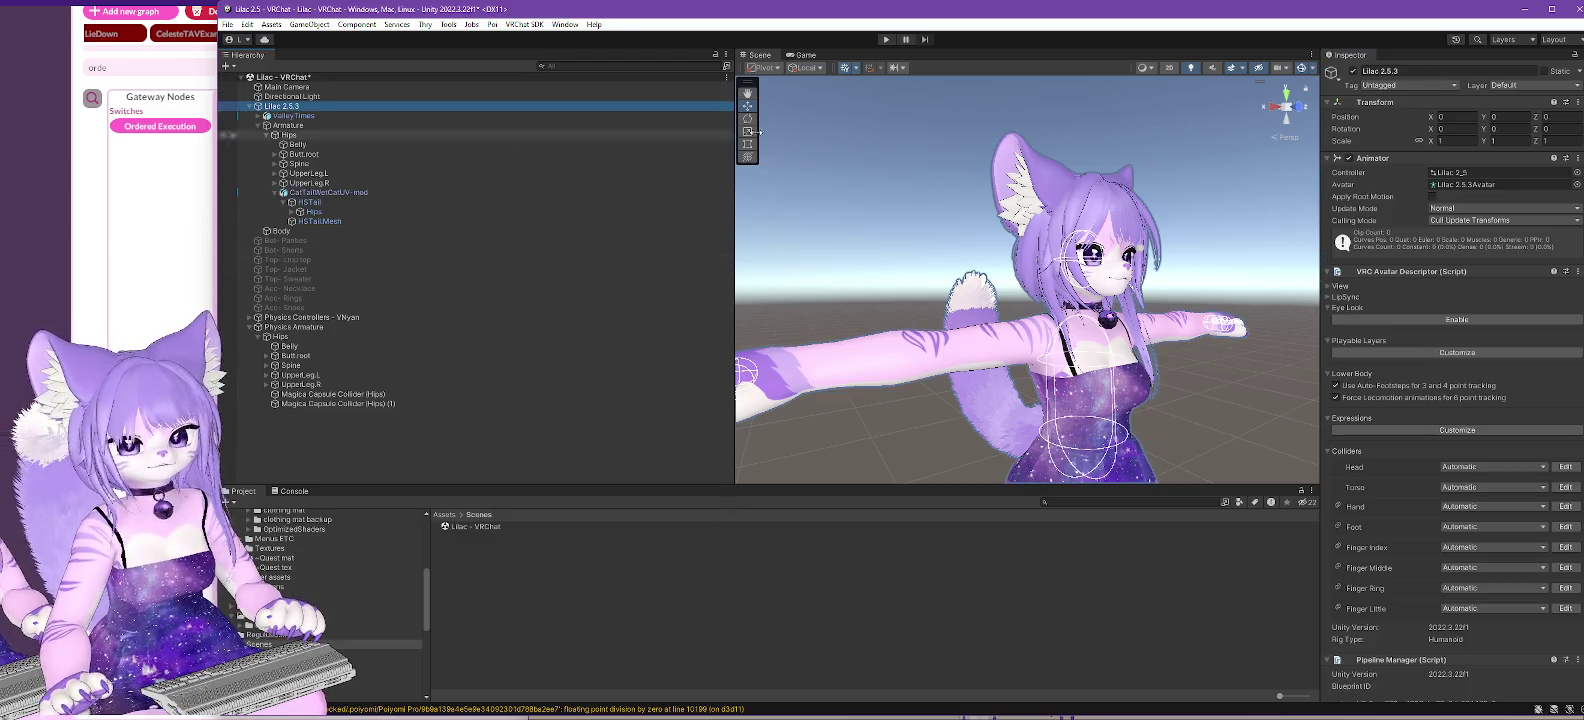
{"action": "left_click", "coordinate": [494, 24]}
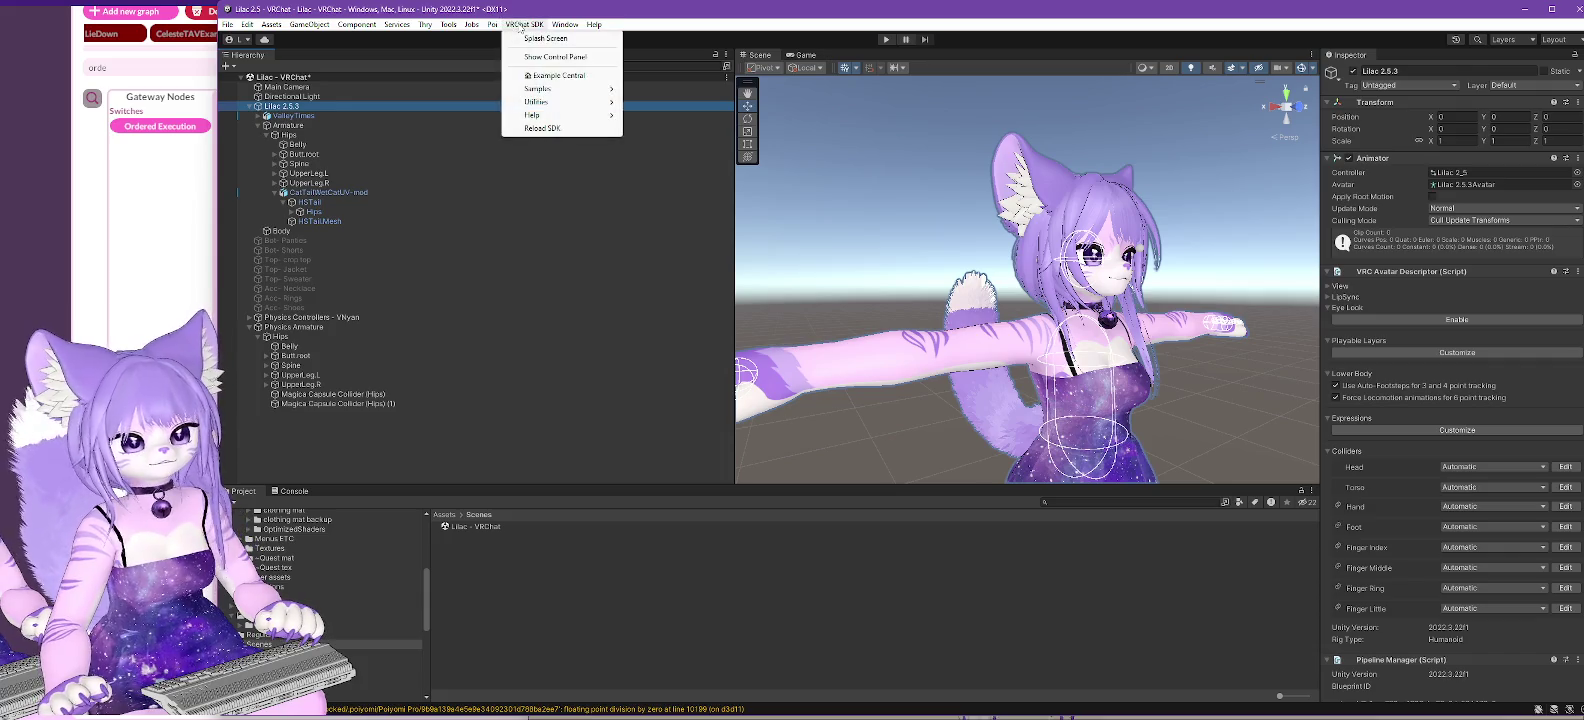
{"action": "left_click", "coordinate": [569, 58]}
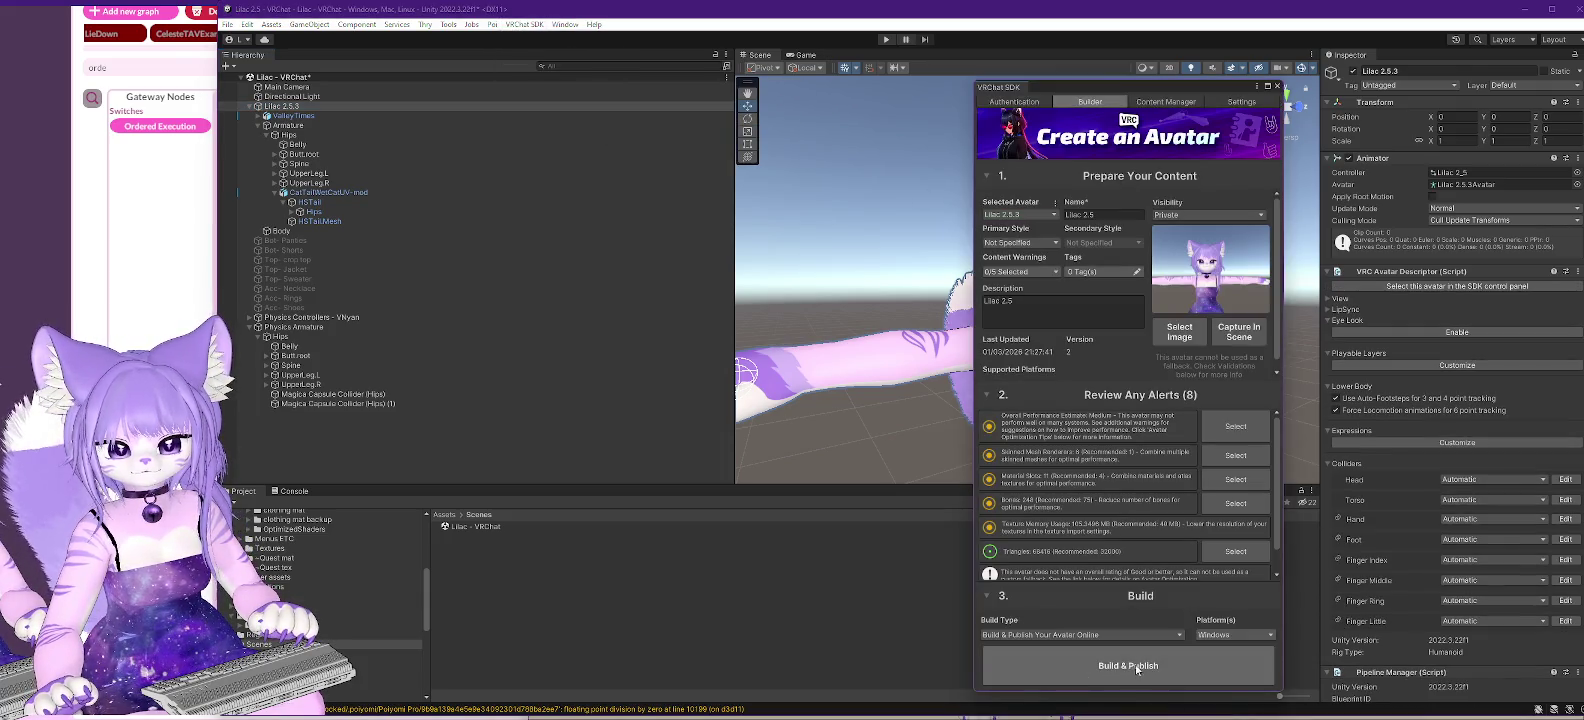
{"action": "left_click", "coordinate": [1138, 667]}
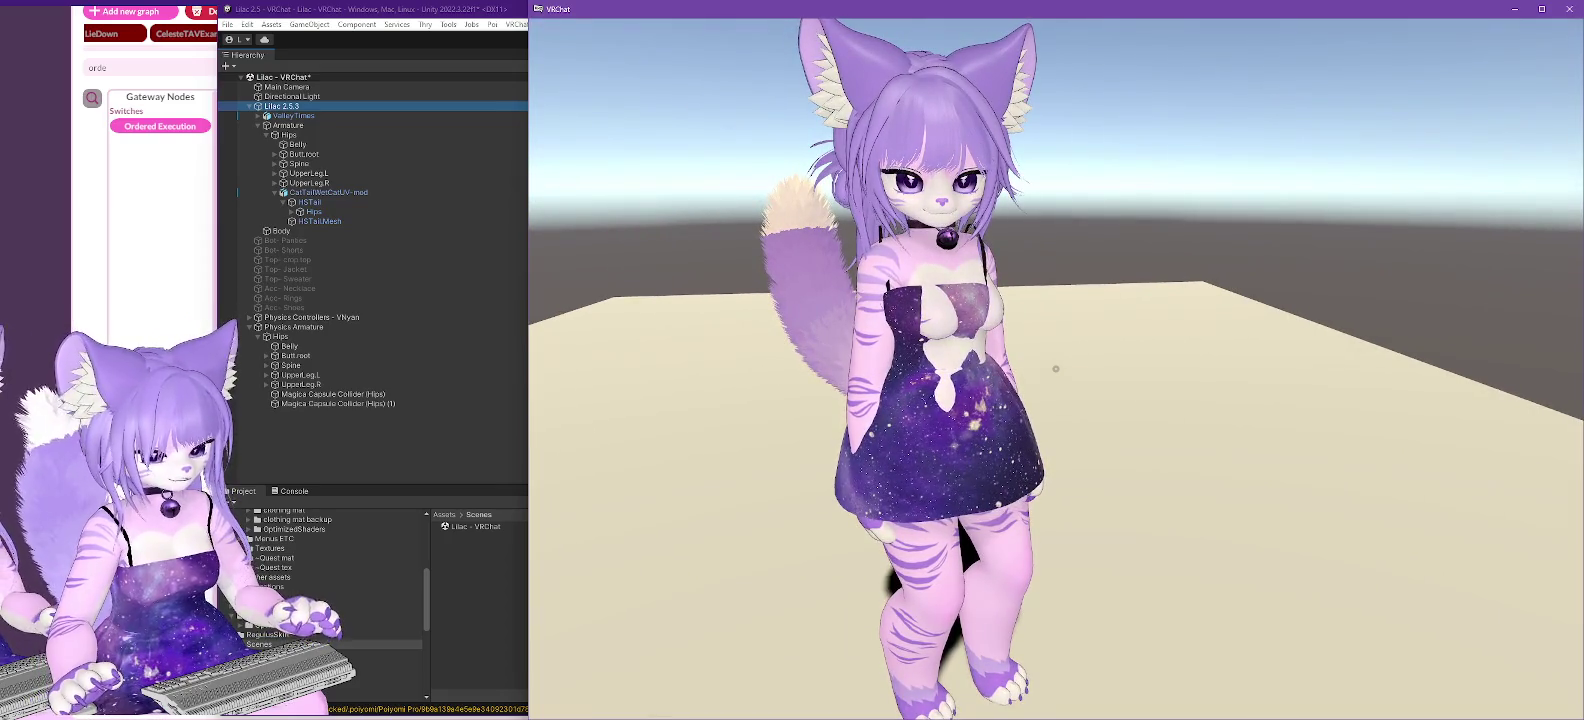
- Switch from Lilac 2.2 into the new Lilac 2.5 avatar, walk around it, then return to Unity
{"action": "key", "text": "Escape"}
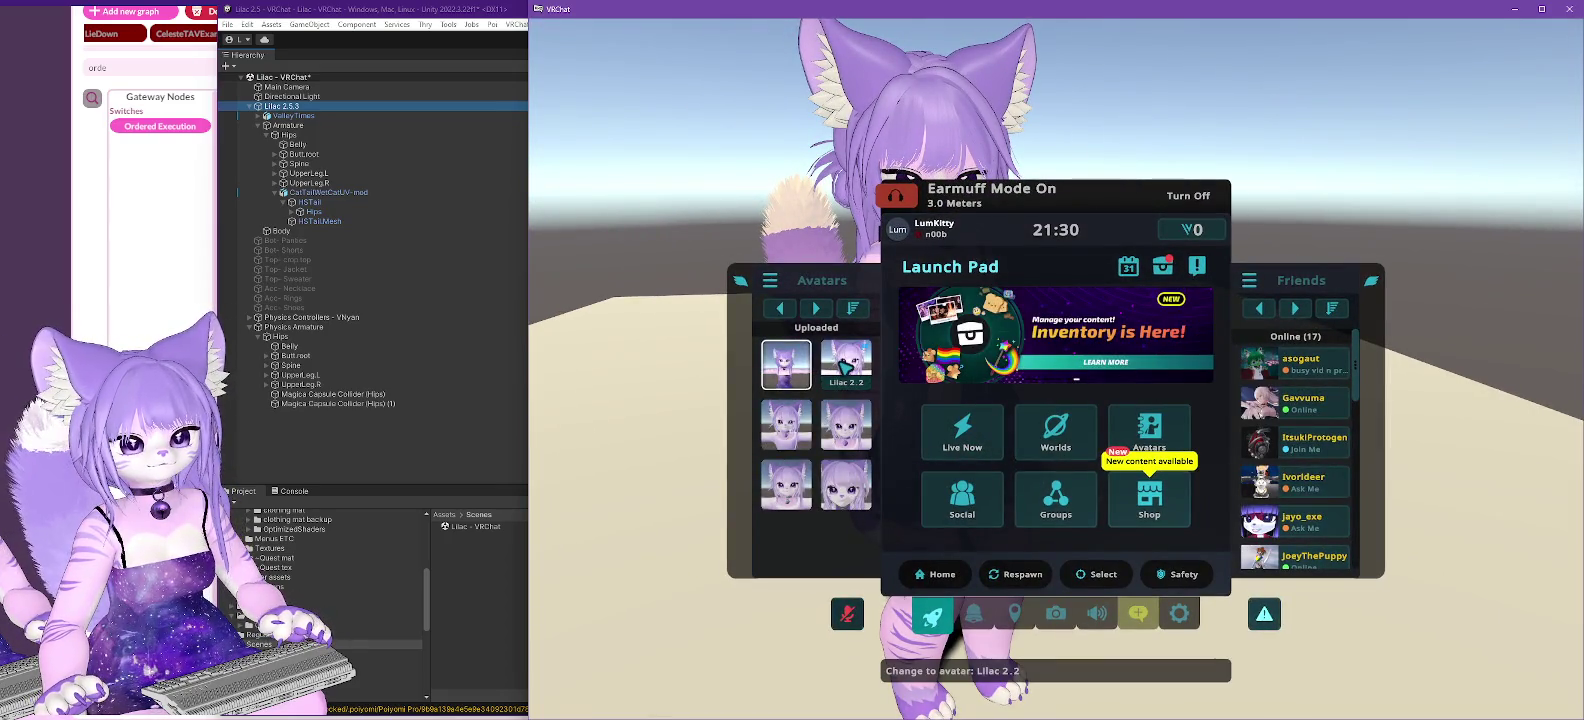
{"action": "left_click", "coordinate": [843, 367]}
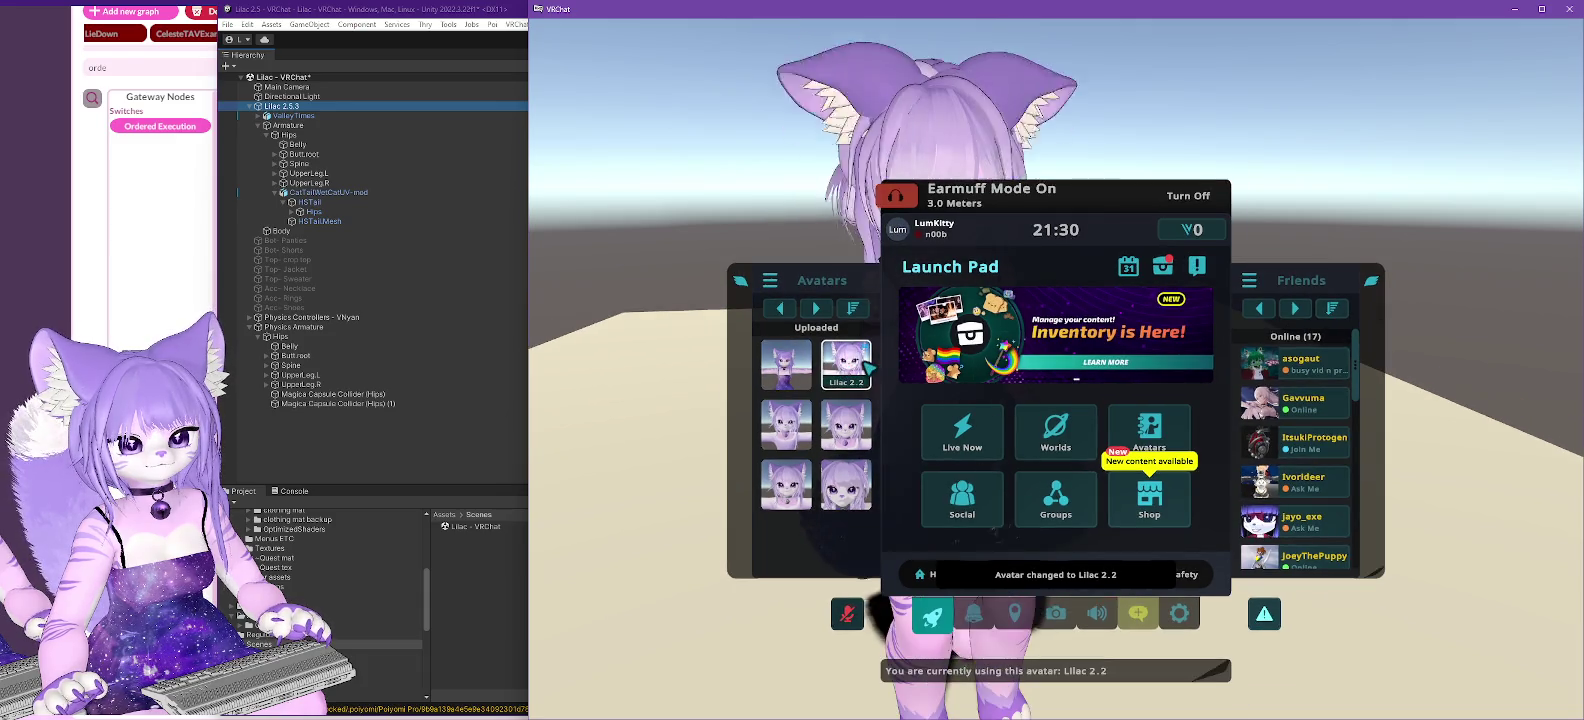
{"action": "left_click", "coordinate": [797, 367]}
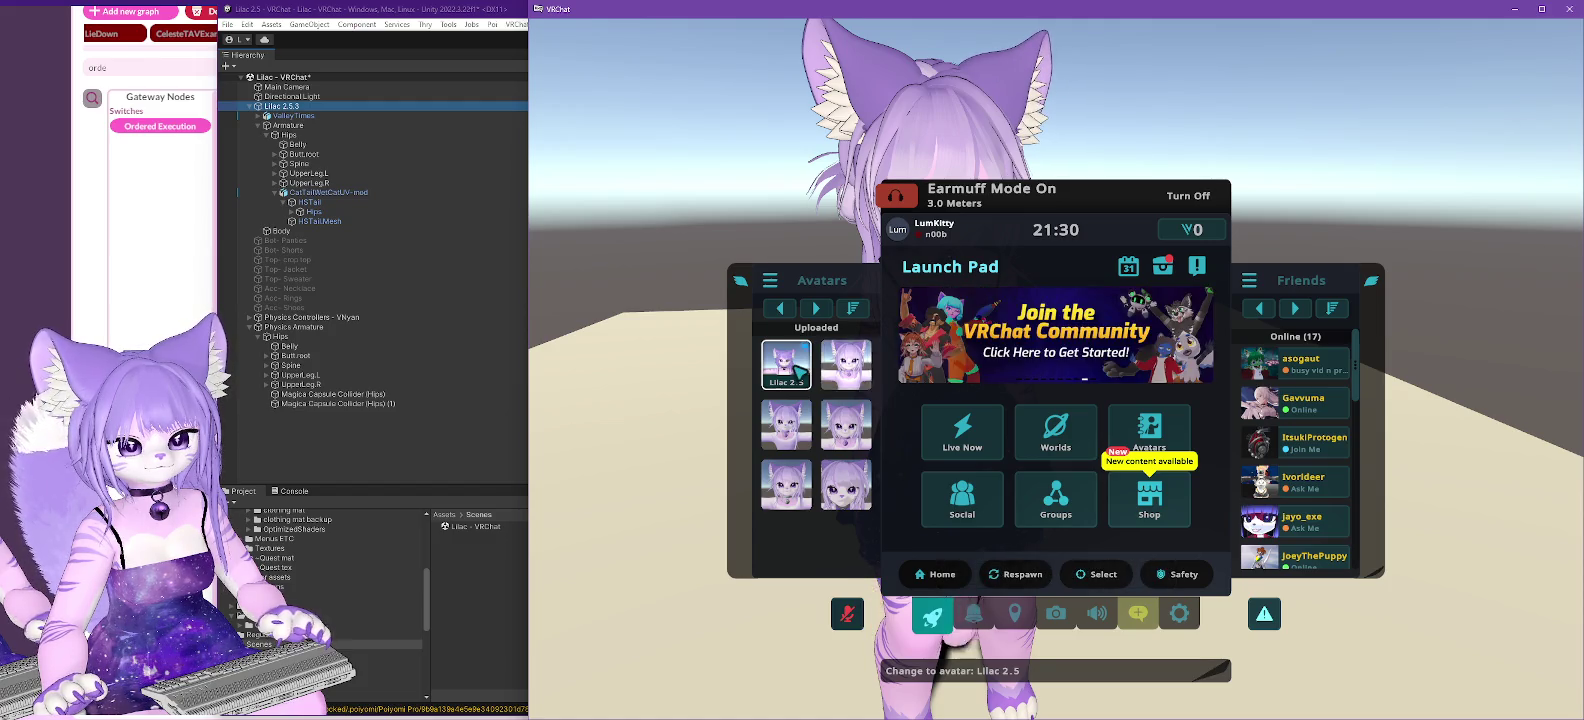
{"action": "key", "text": "Escape"}
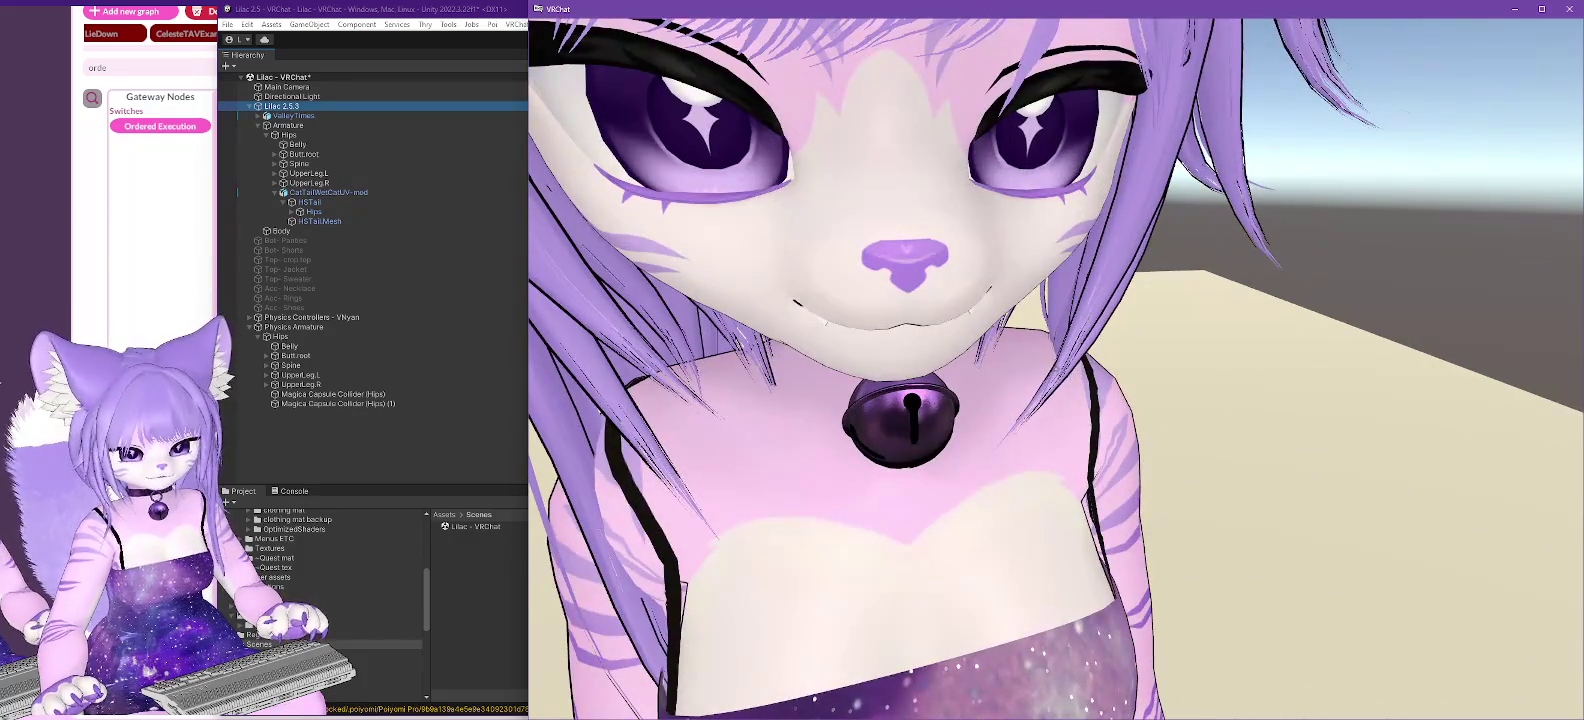
{"action": "key", "text": "s"}
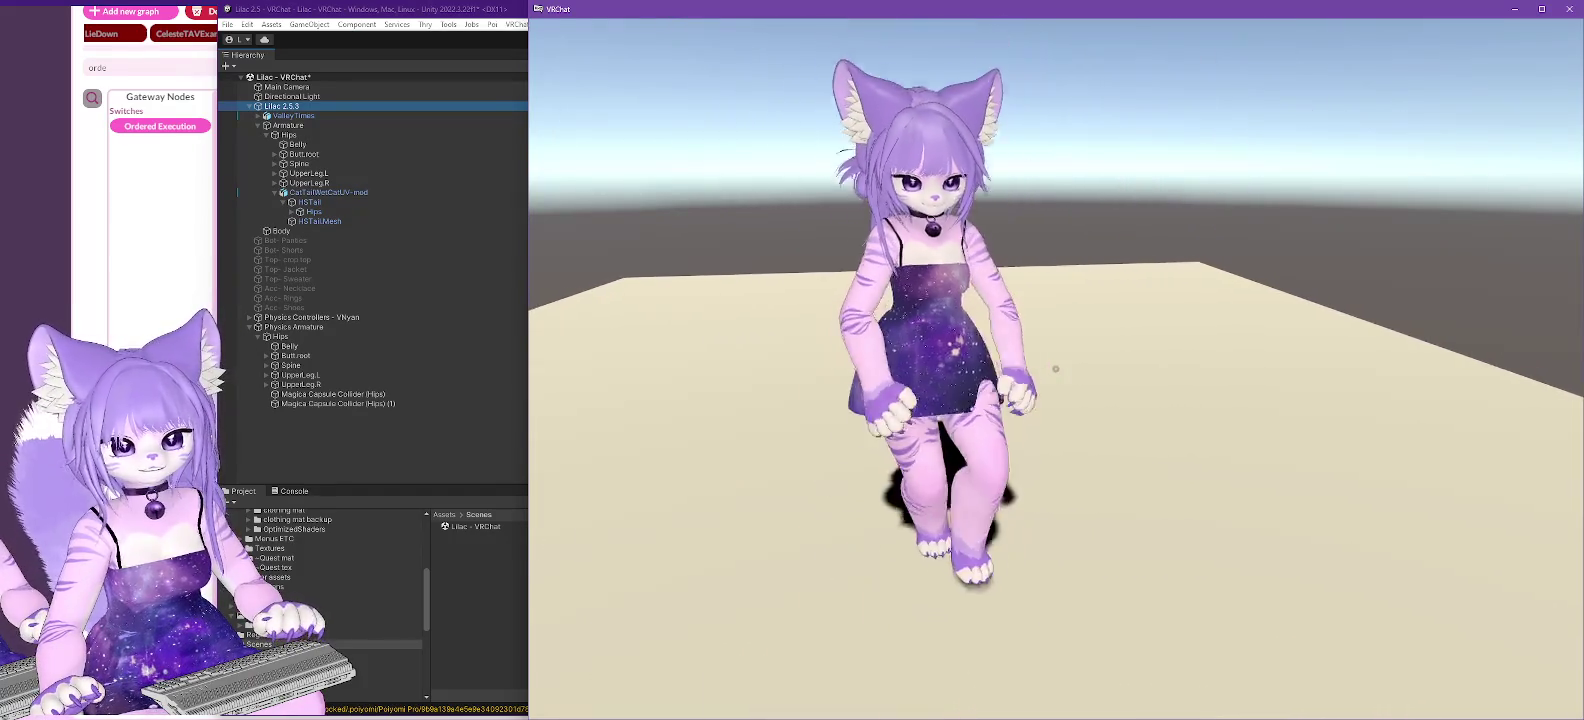
{"action": "key", "text": "s"}
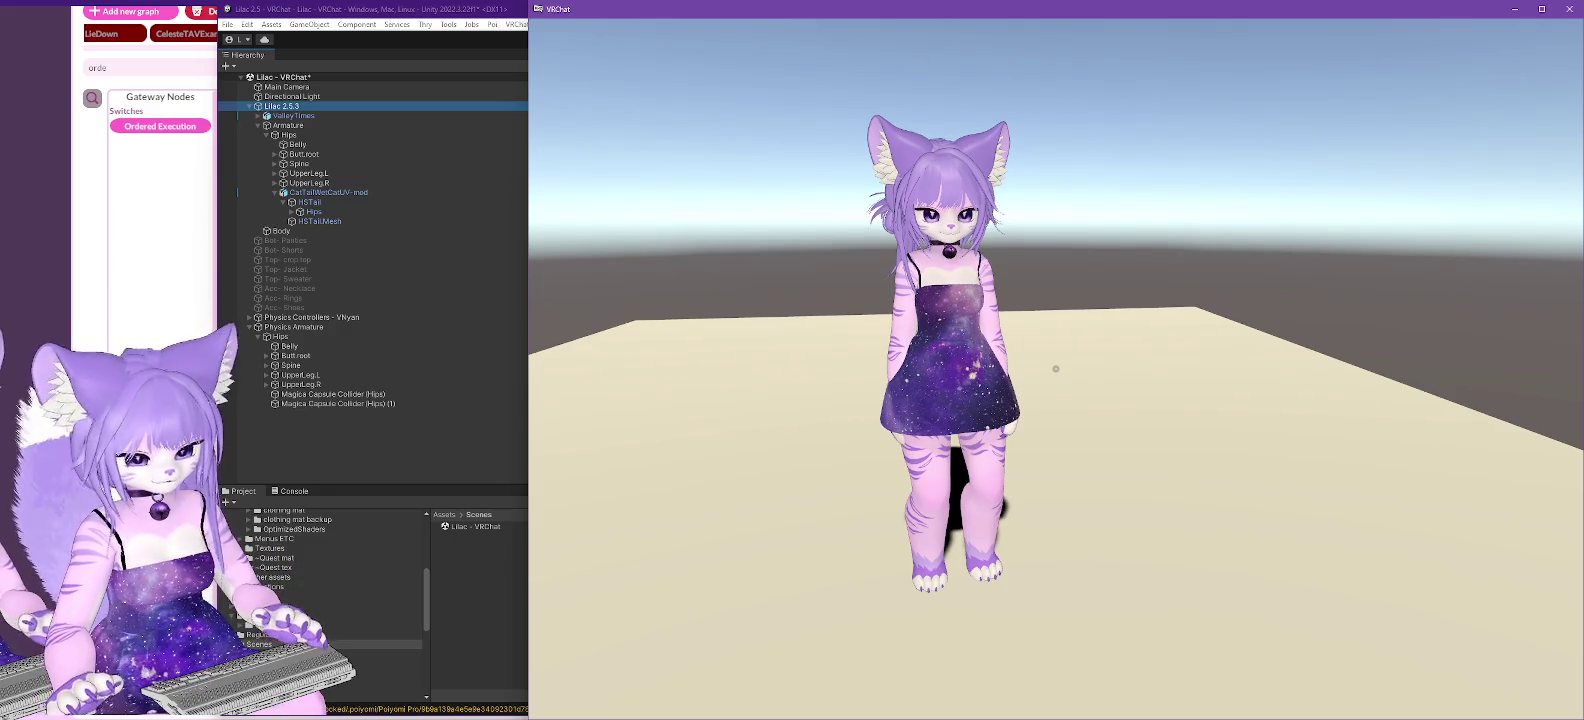
{"action": "key", "text": "alt+Tab"}
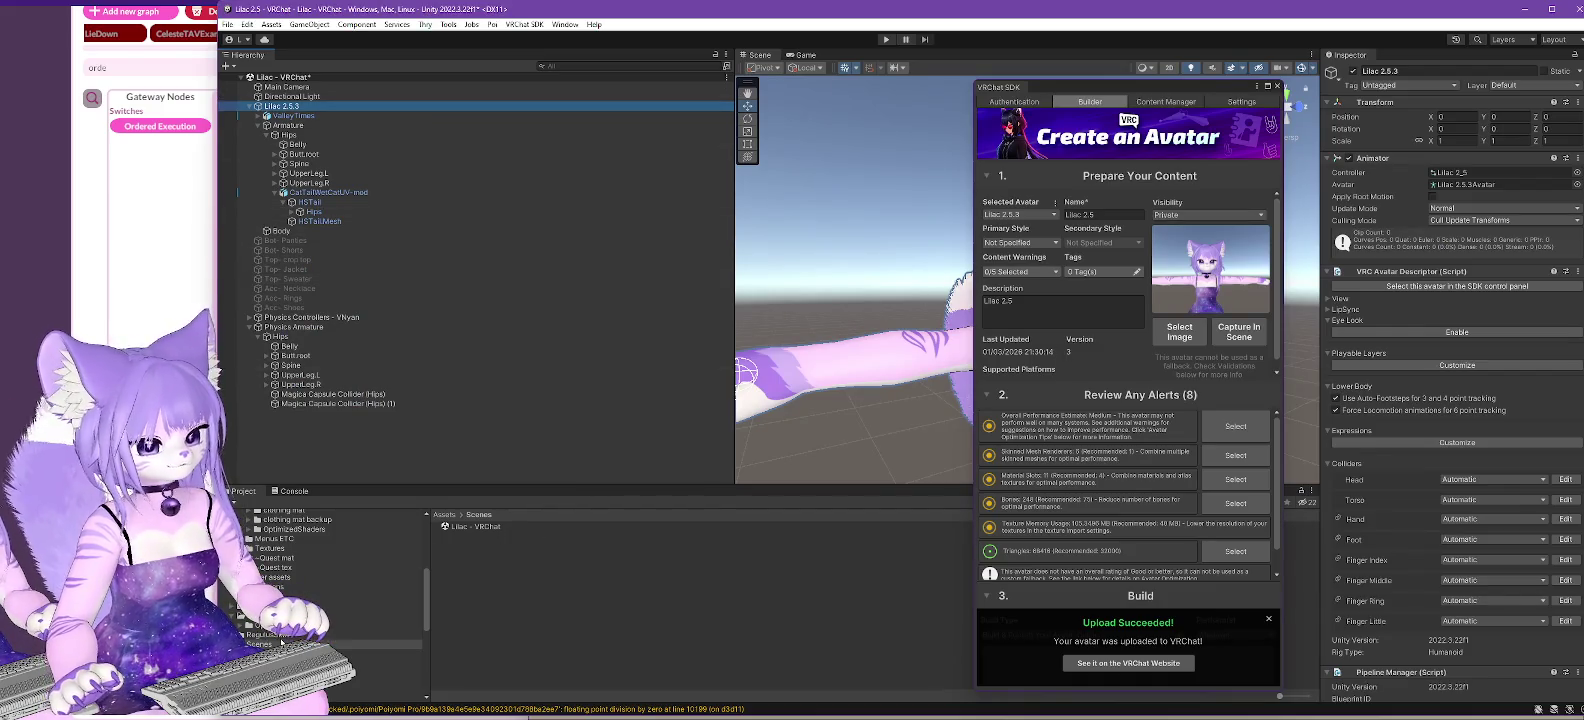
- Close the SDK builder, widen the Project panel, and browse the !My assets folder
{"action": "scroll", "coordinate": [315, 591], "scroll_direction": "up", "scroll_amount": 2}
{"action": "scroll", "coordinate": [317, 566], "scroll_direction": "up", "scroll_amount": 2}
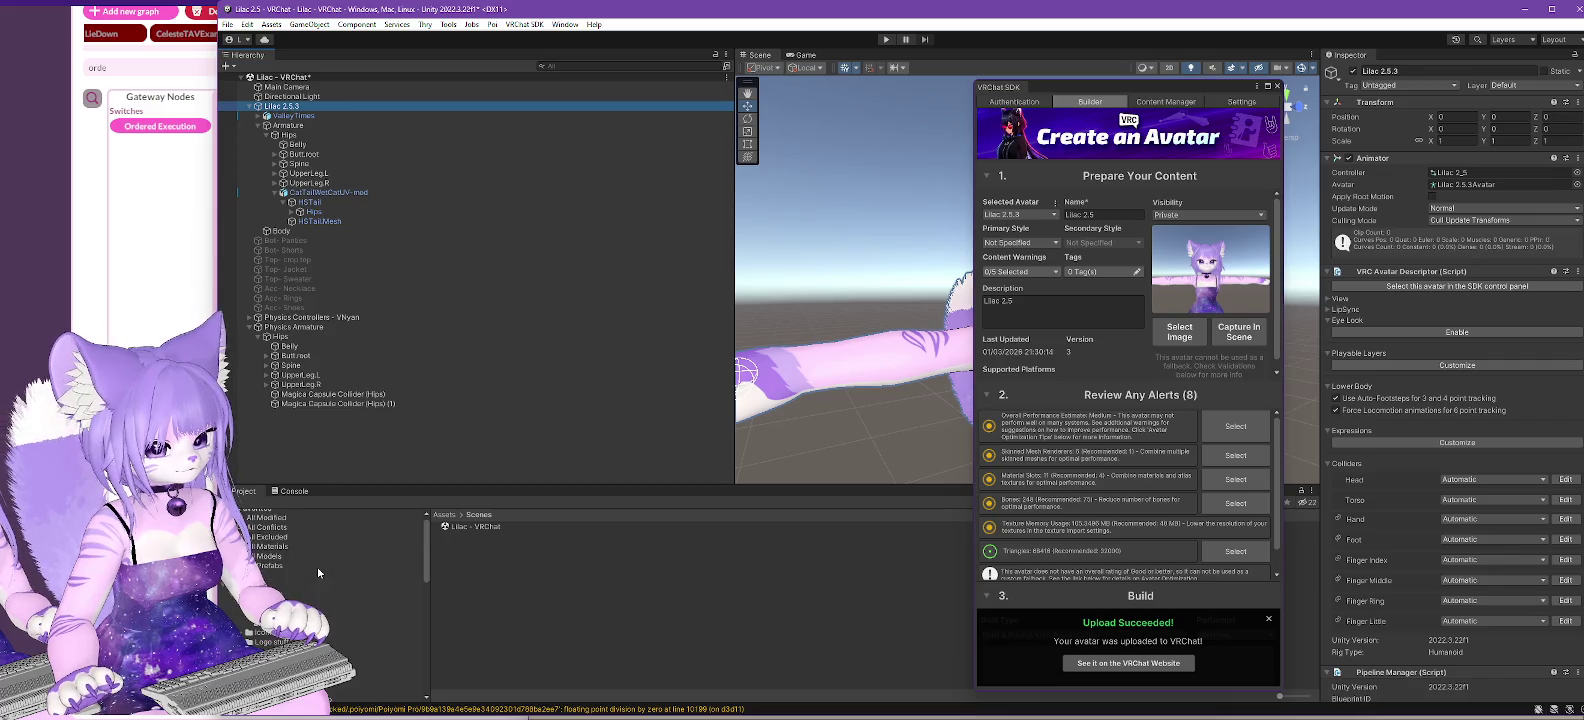
{"action": "left_click", "coordinate": [317, 594]}
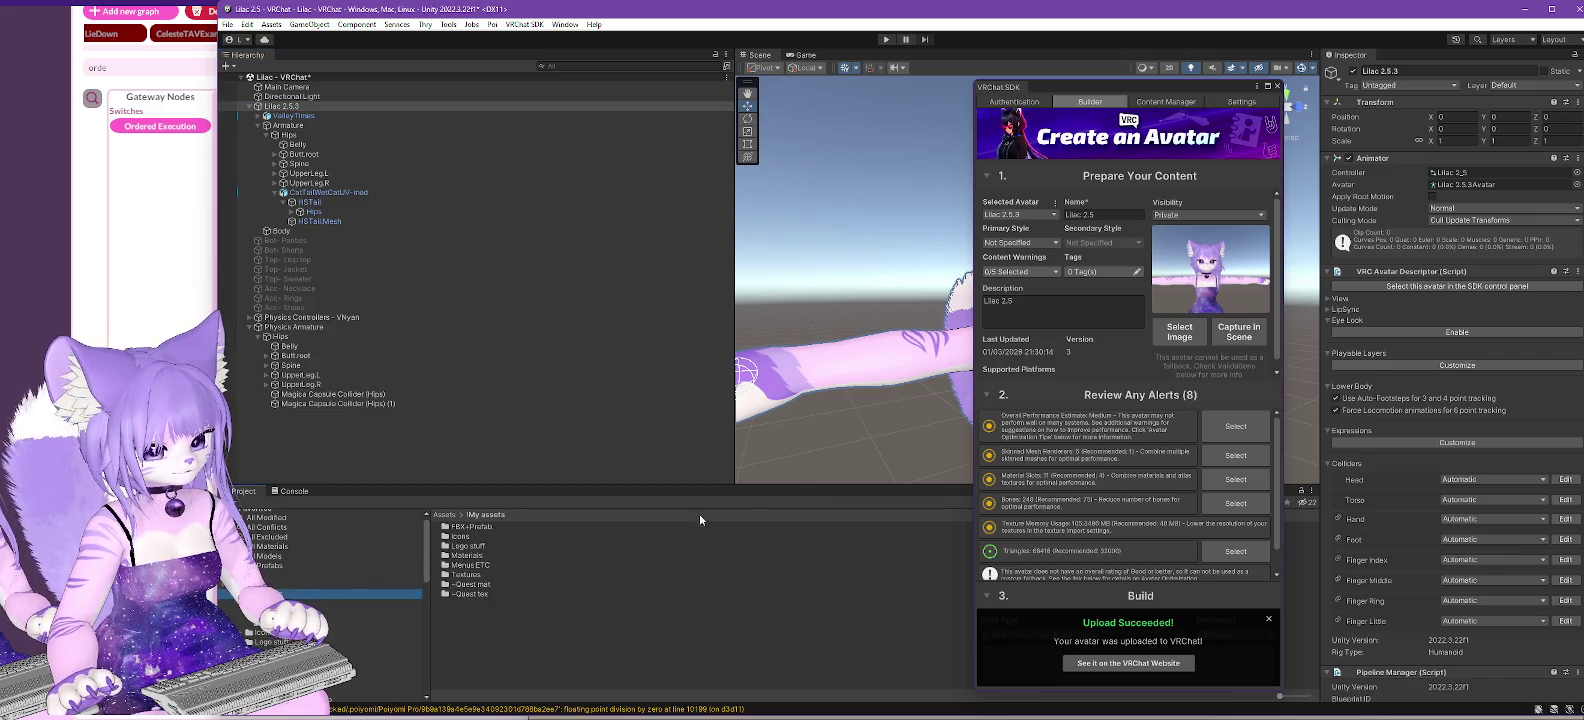
{"action": "left_click", "coordinate": [1277, 86]}
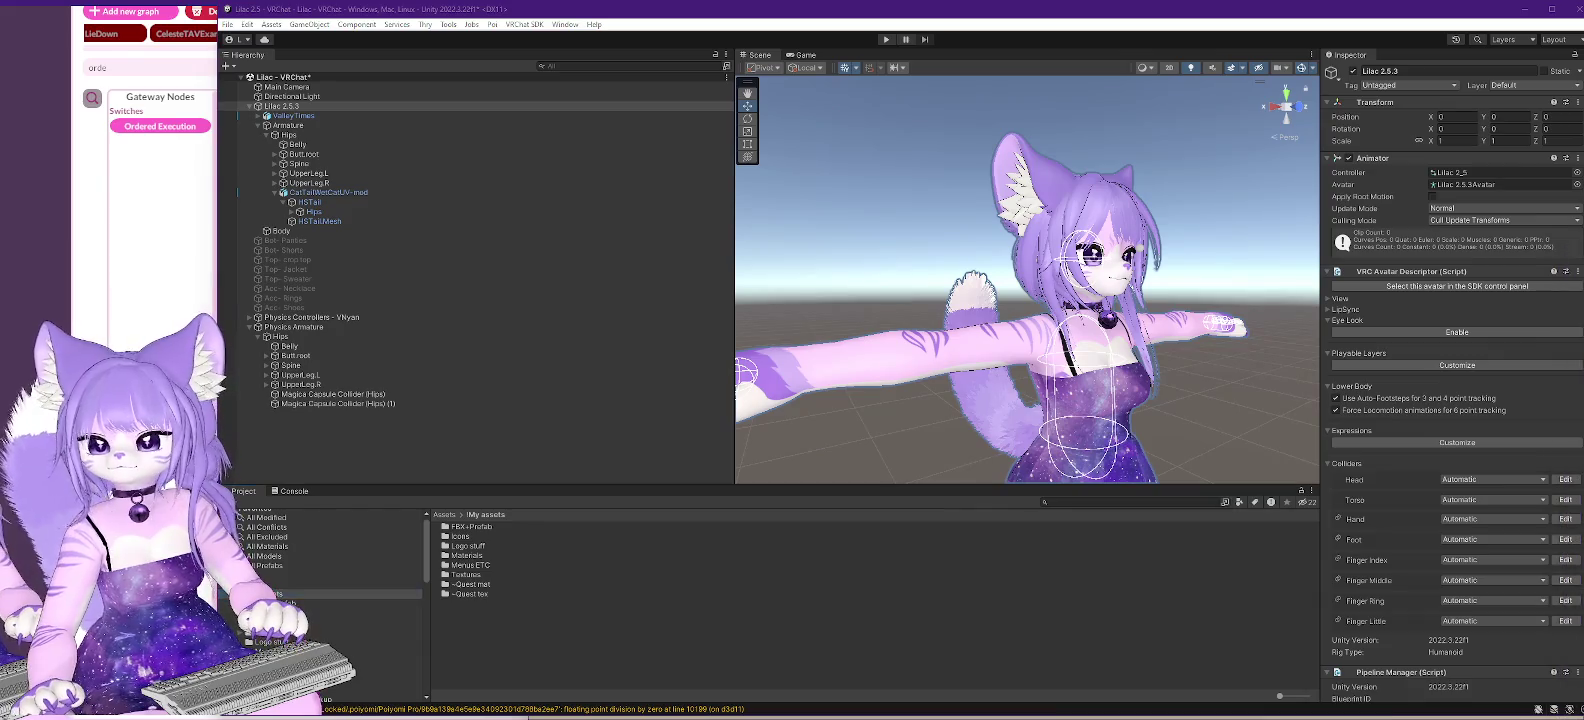
{"action": "left_click_drag", "start_coordinate": [215, 195], "coordinate": [202, 195]}
{"action": "left_click", "coordinate": [338, 596]}
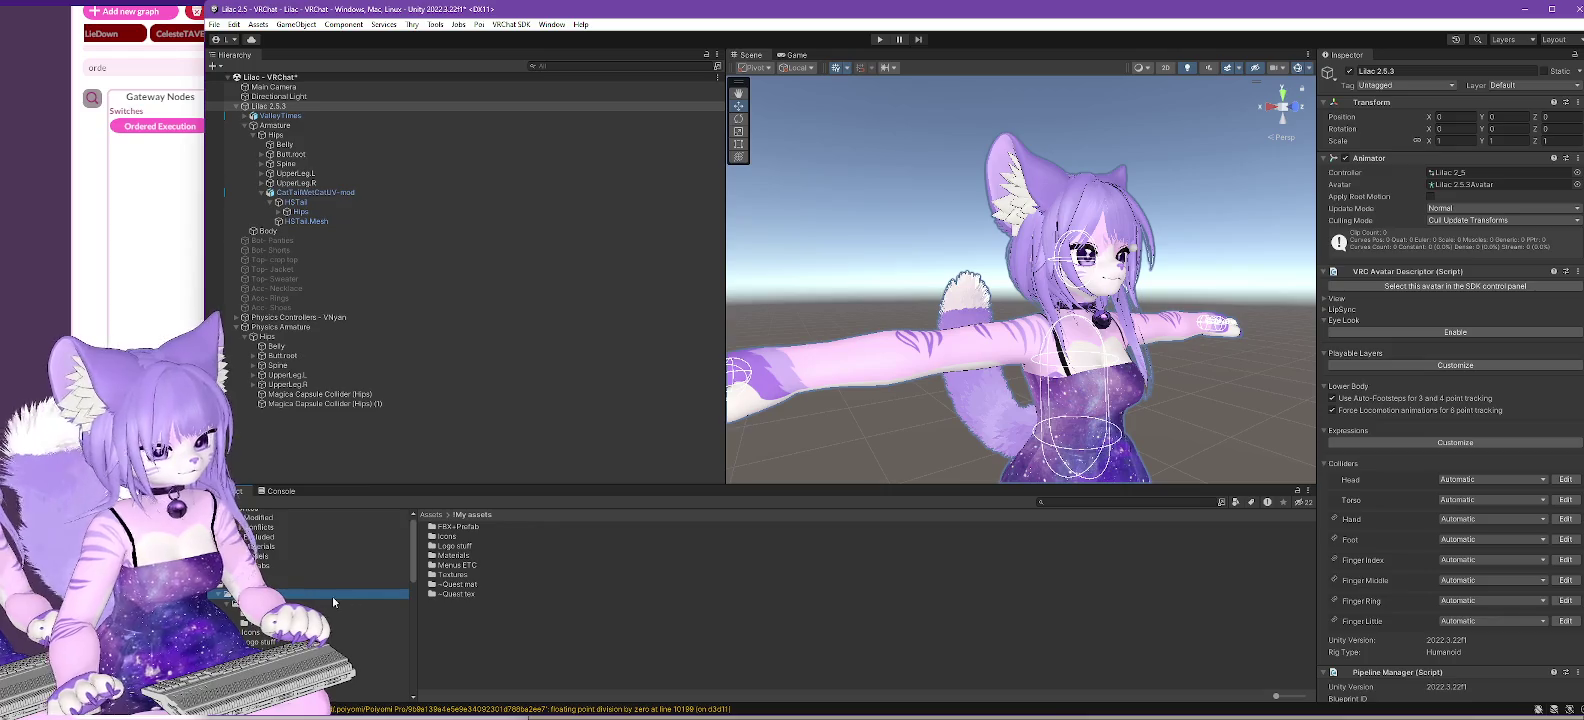
{"action": "scroll", "coordinate": [311, 592], "scroll_direction": "down", "scroll_amount": 3}
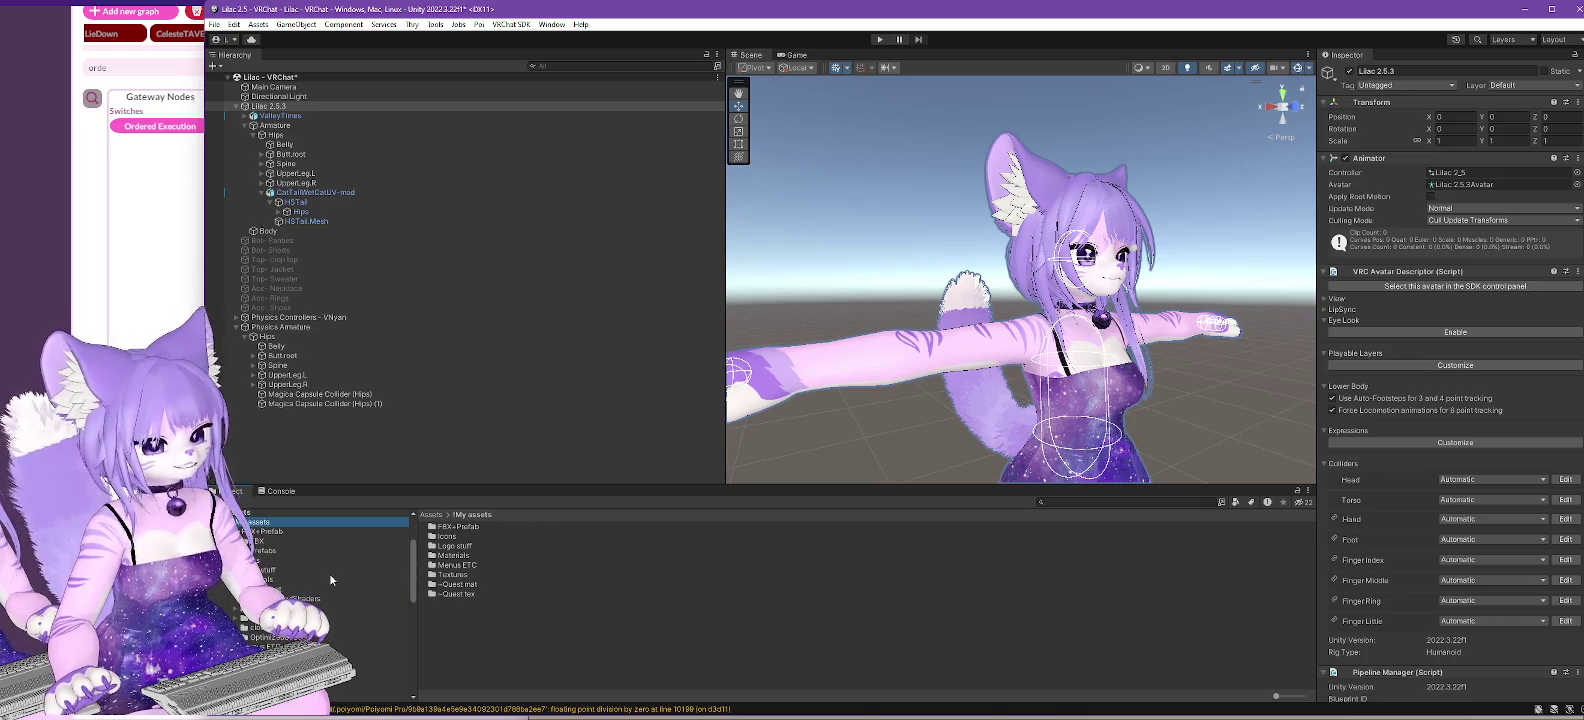
{"action": "scroll", "coordinate": [300, 568], "scroll_direction": "up", "scroll_amount": 2}
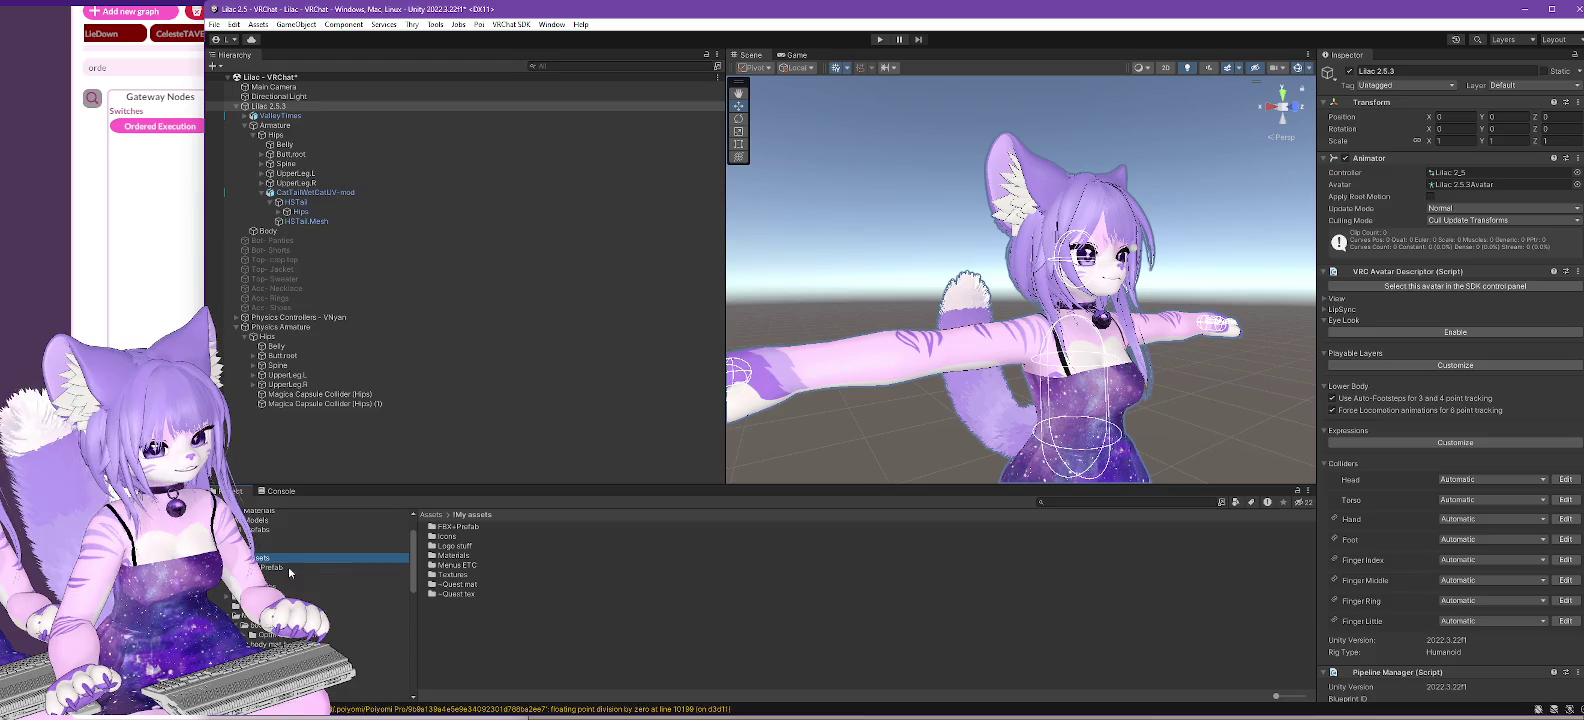
- Drag the !OPEN ME- Lilac scene from Assets into Scenes, then open it from there
{"action": "left_click", "coordinate": [293, 548]}
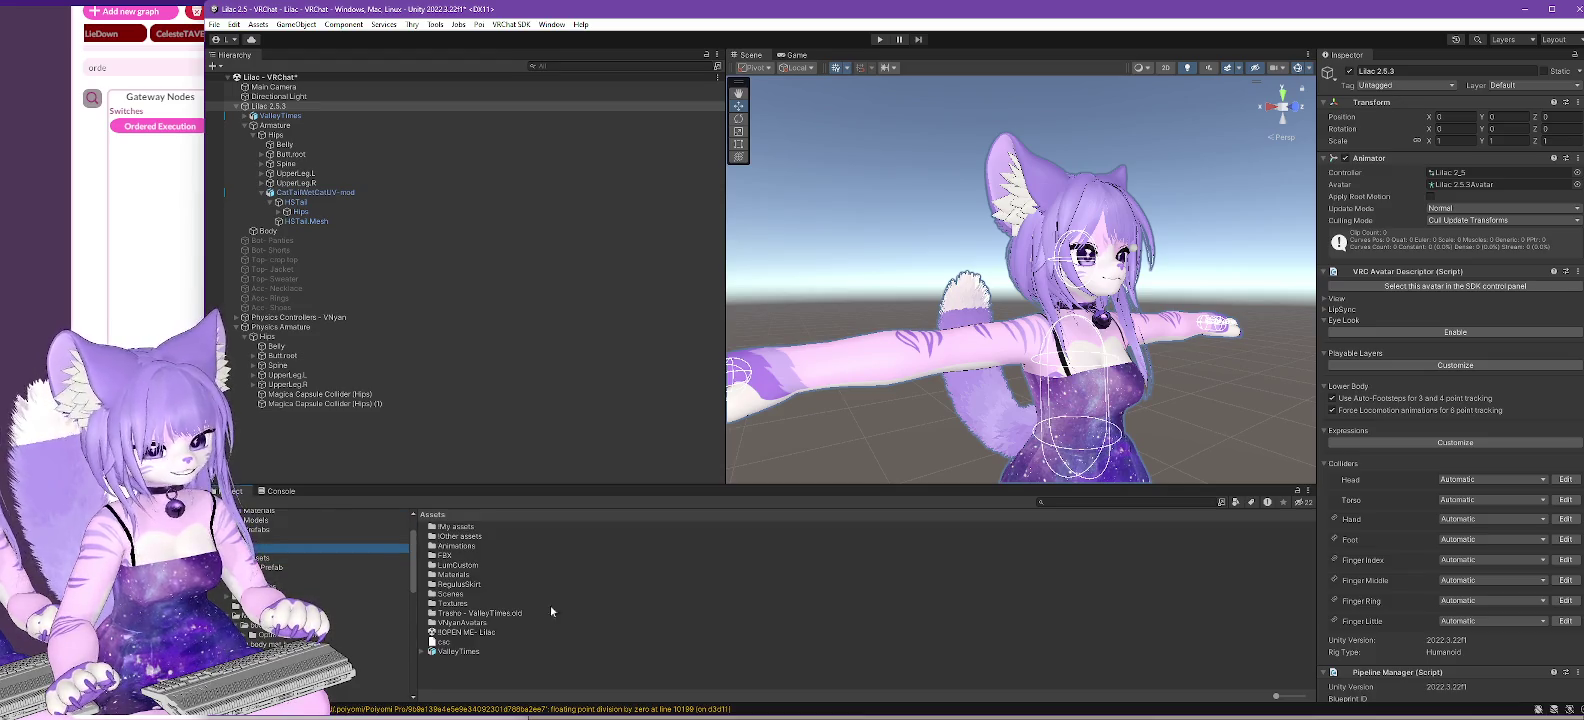
{"action": "scroll", "coordinate": [332, 621], "scroll_direction": "down", "scroll_amount": 2}
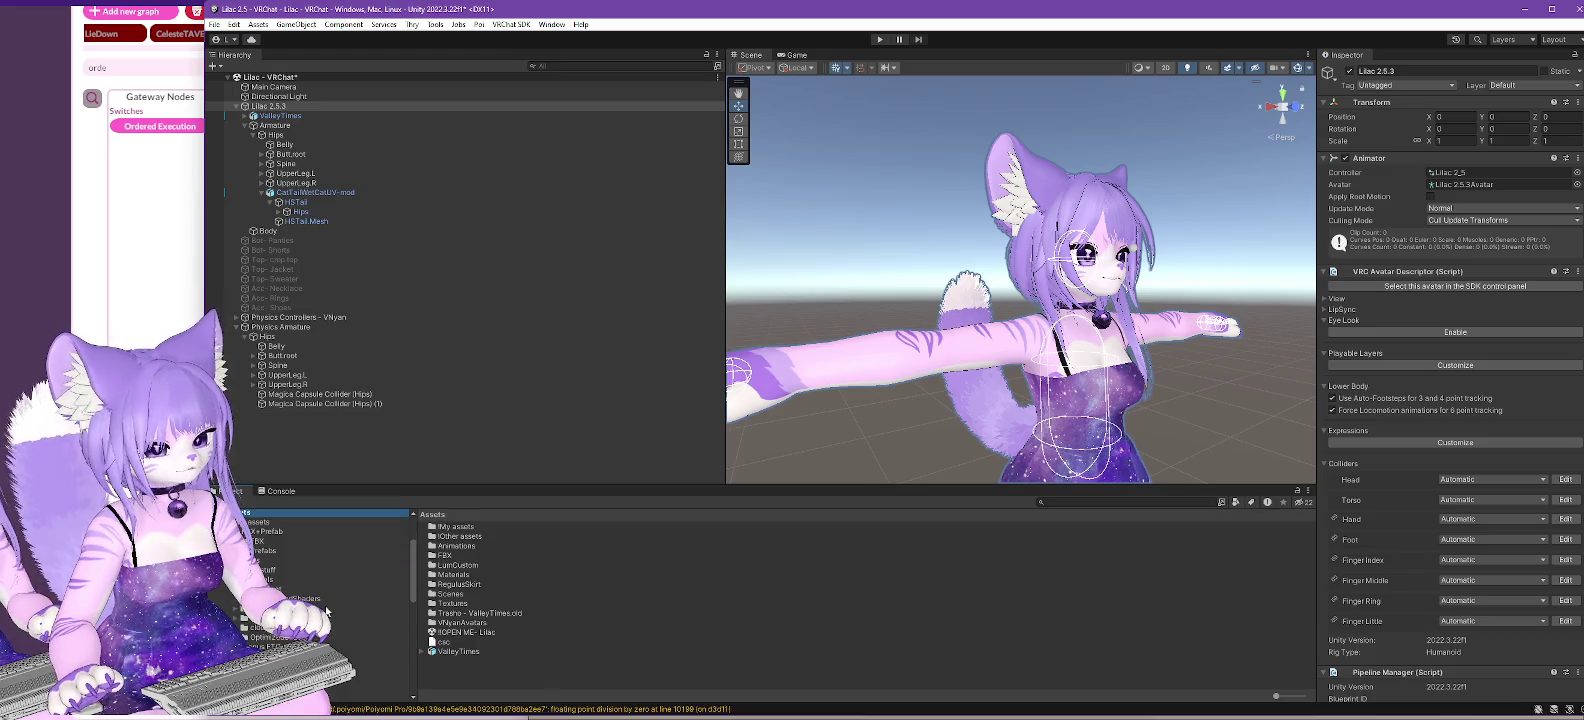
{"action": "scroll", "coordinate": [330, 600], "scroll_direction": "down", "scroll_amount": 2}
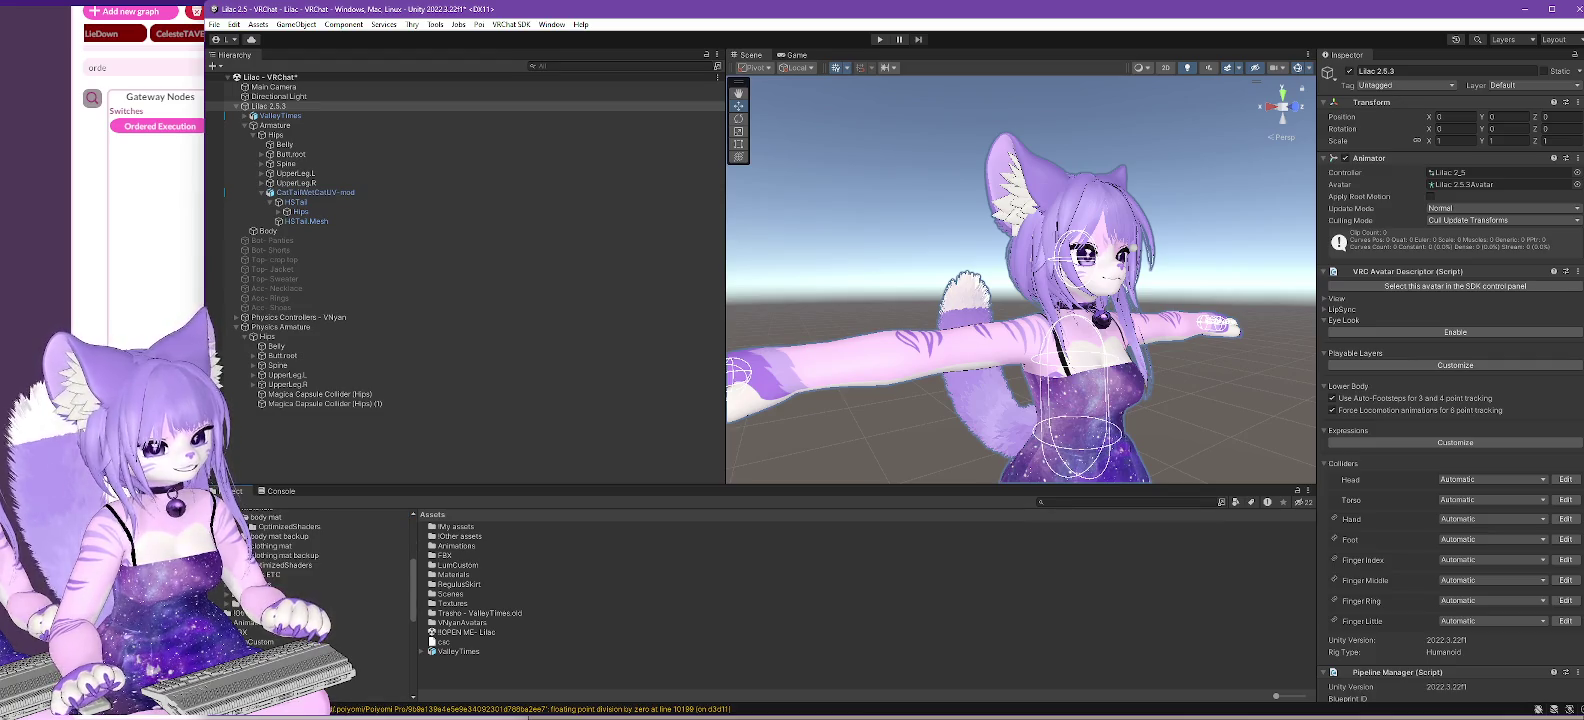
{"action": "left_click", "coordinate": [484, 634]}
{"action": "mouse_move", "coordinate": [484, 634]}
{"action": "left_mouse_down"}
{"action": "mouse_move", "coordinate": [300, 600]}
{"action": "mouse_move", "coordinate": [275, 570]}
{"action": "left_mouse_up"}
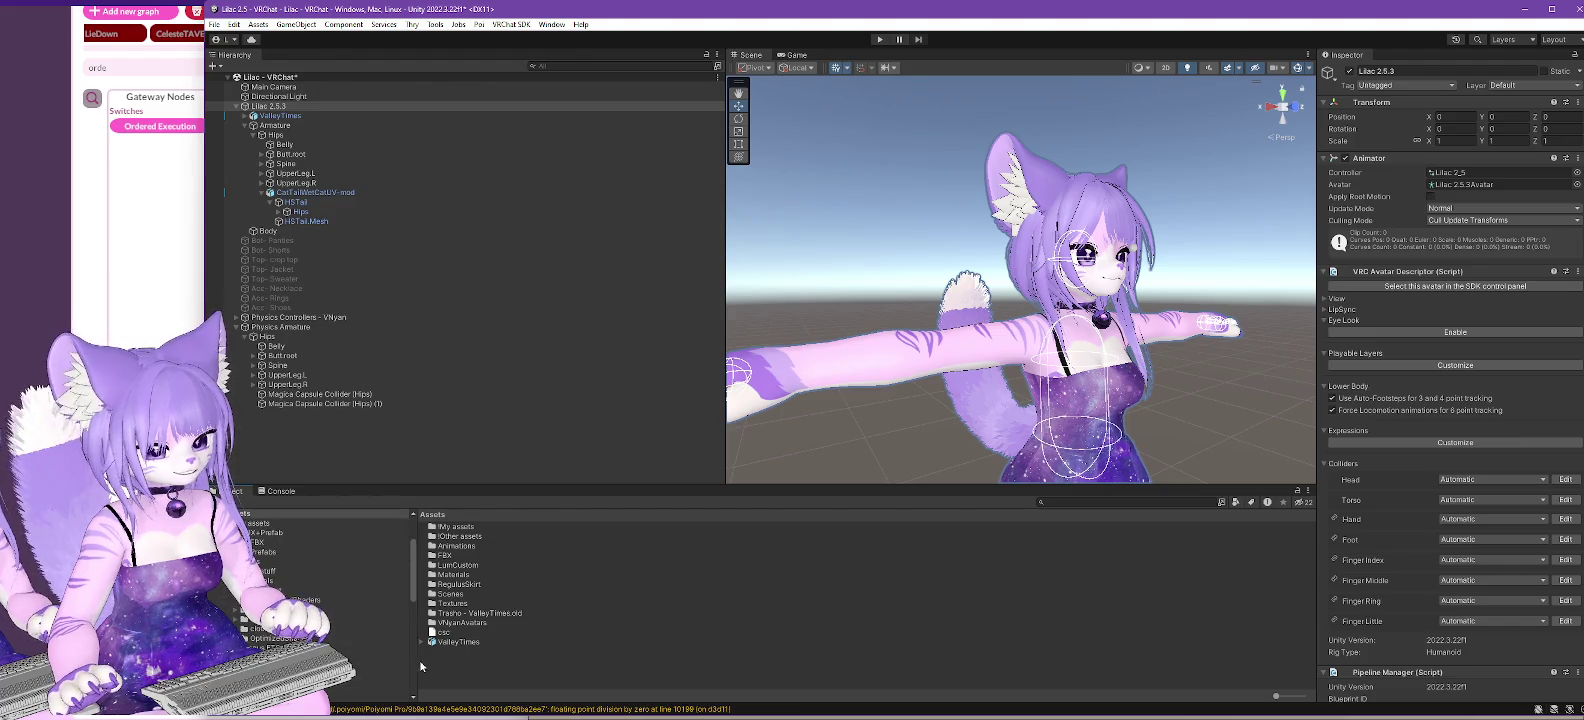
{"action": "scroll", "coordinate": [364, 636], "scroll_direction": "down", "scroll_amount": 2}
{"action": "scroll", "coordinate": [330, 600], "scroll_direction": "down", "scroll_amount": 2}
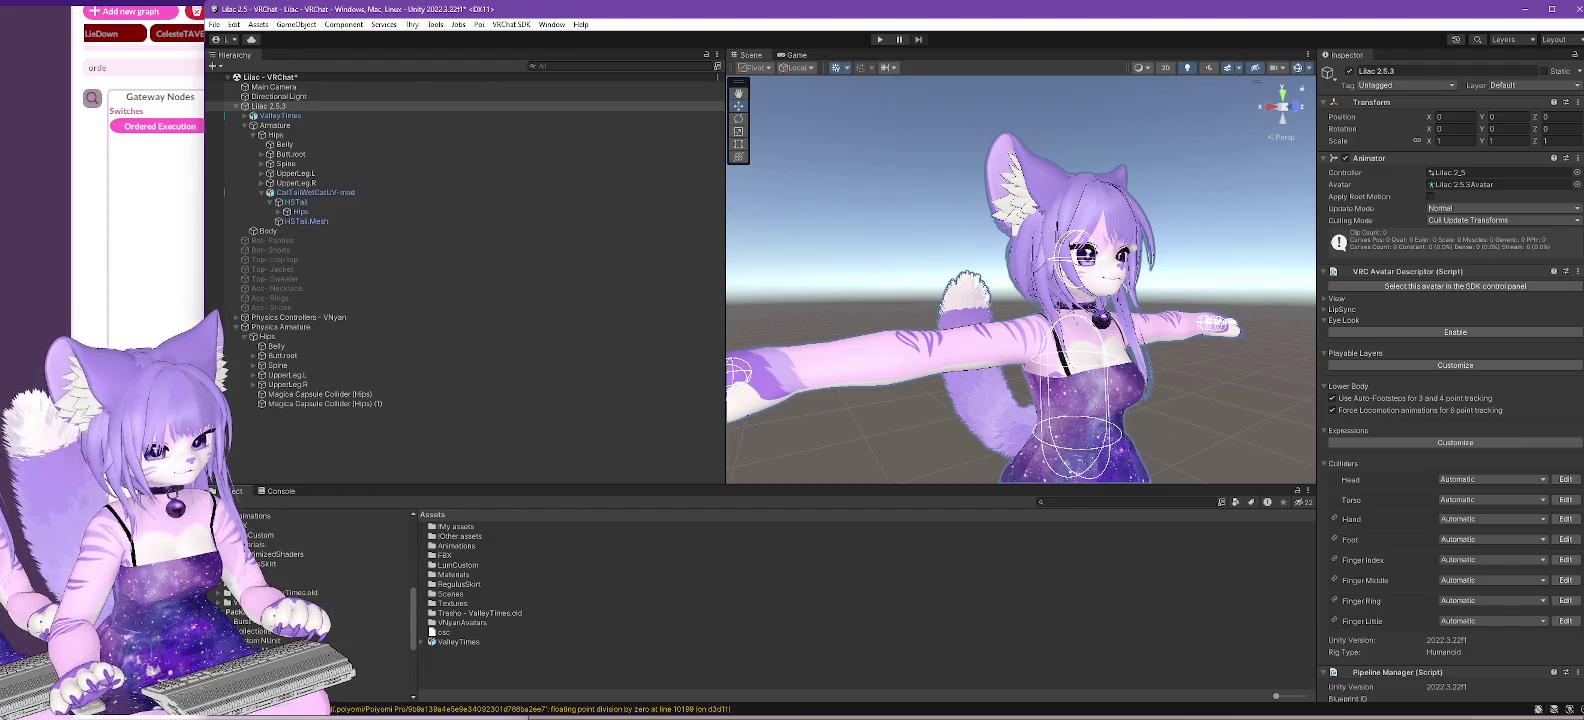
{"action": "left_click", "coordinate": [300, 573]}
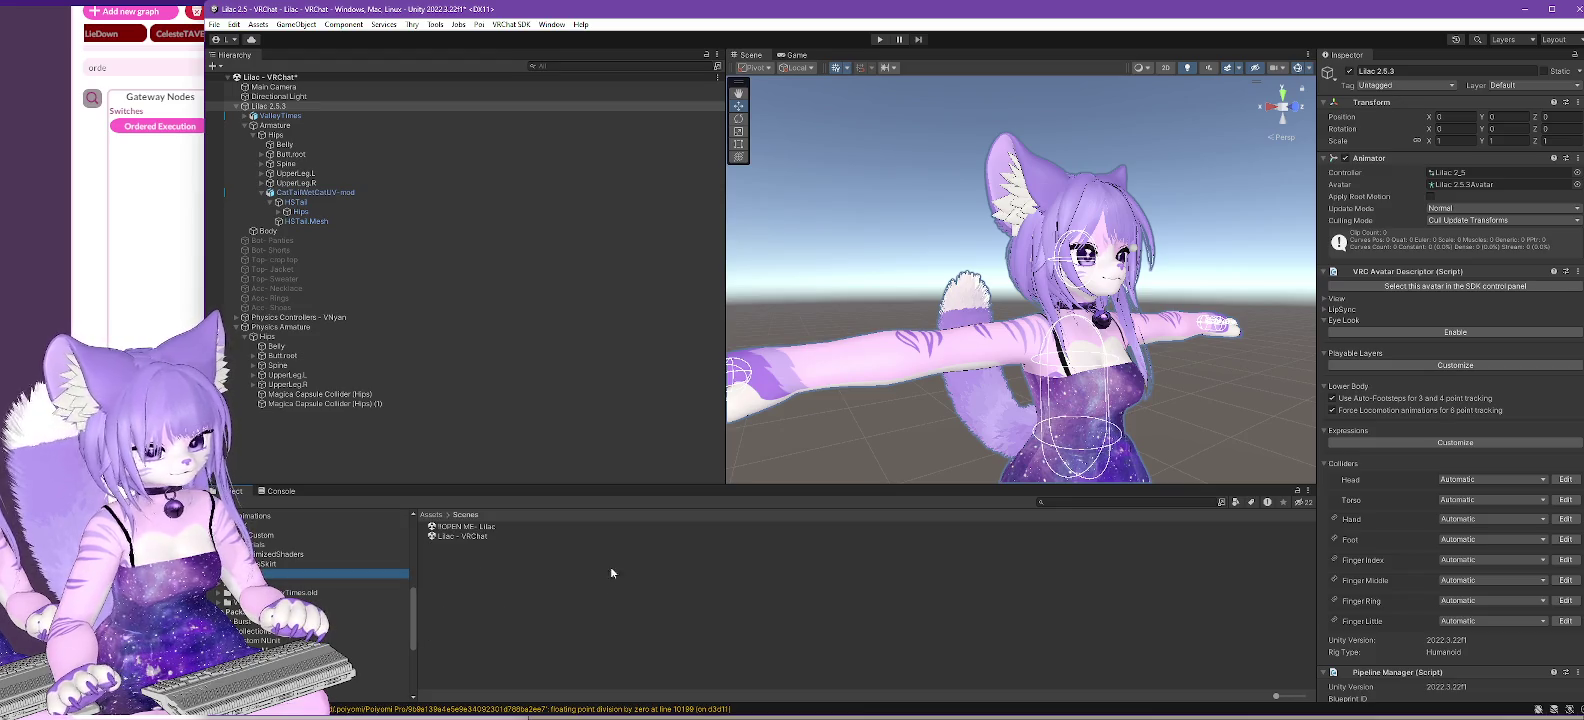
{"action": "double_click", "coordinate": [443, 530]}
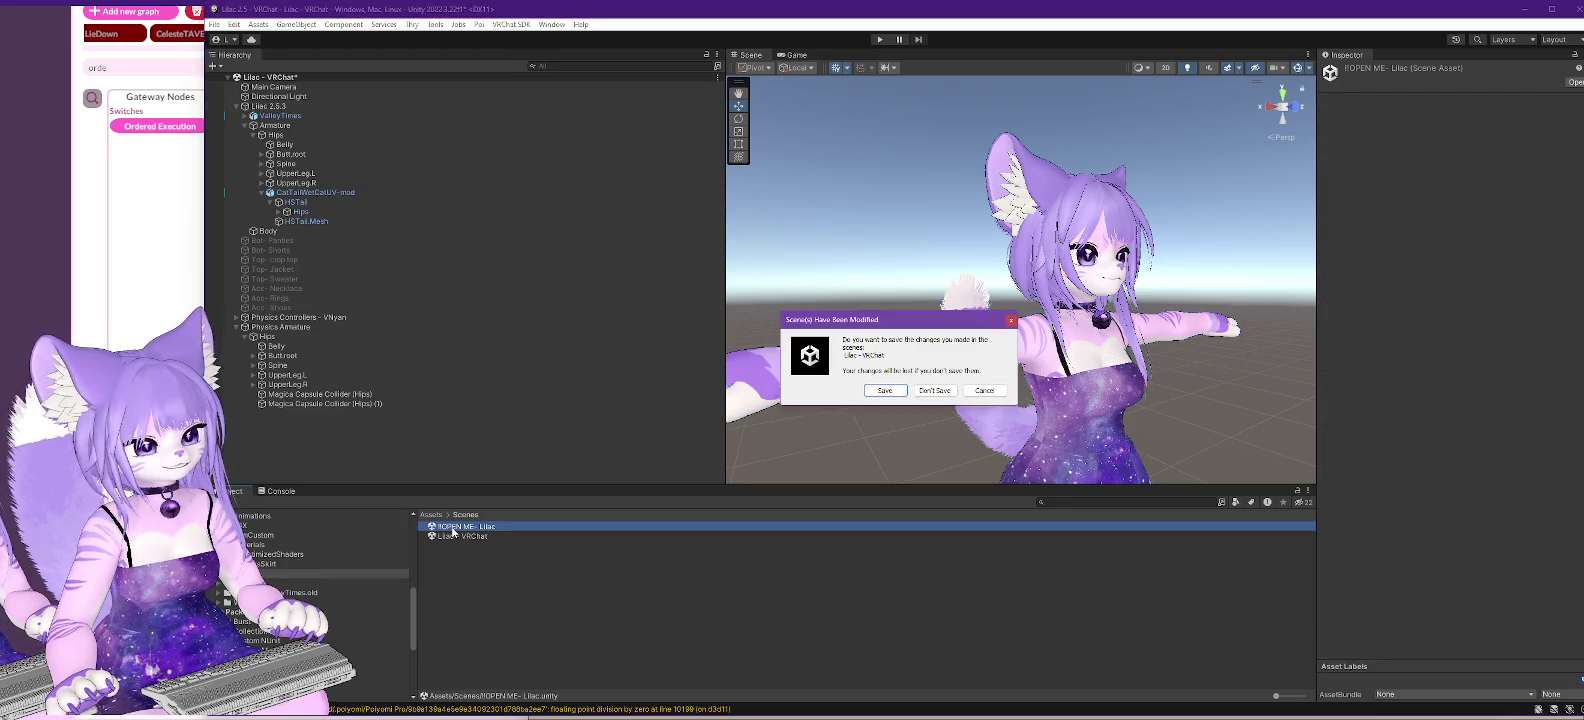
- Load the !OPEN ME- Lilac scene, expand Lilac 2.1 PC and inspect the GogoLoco All (VRCFury) object
{"action": "left_click", "coordinate": [882, 391]}
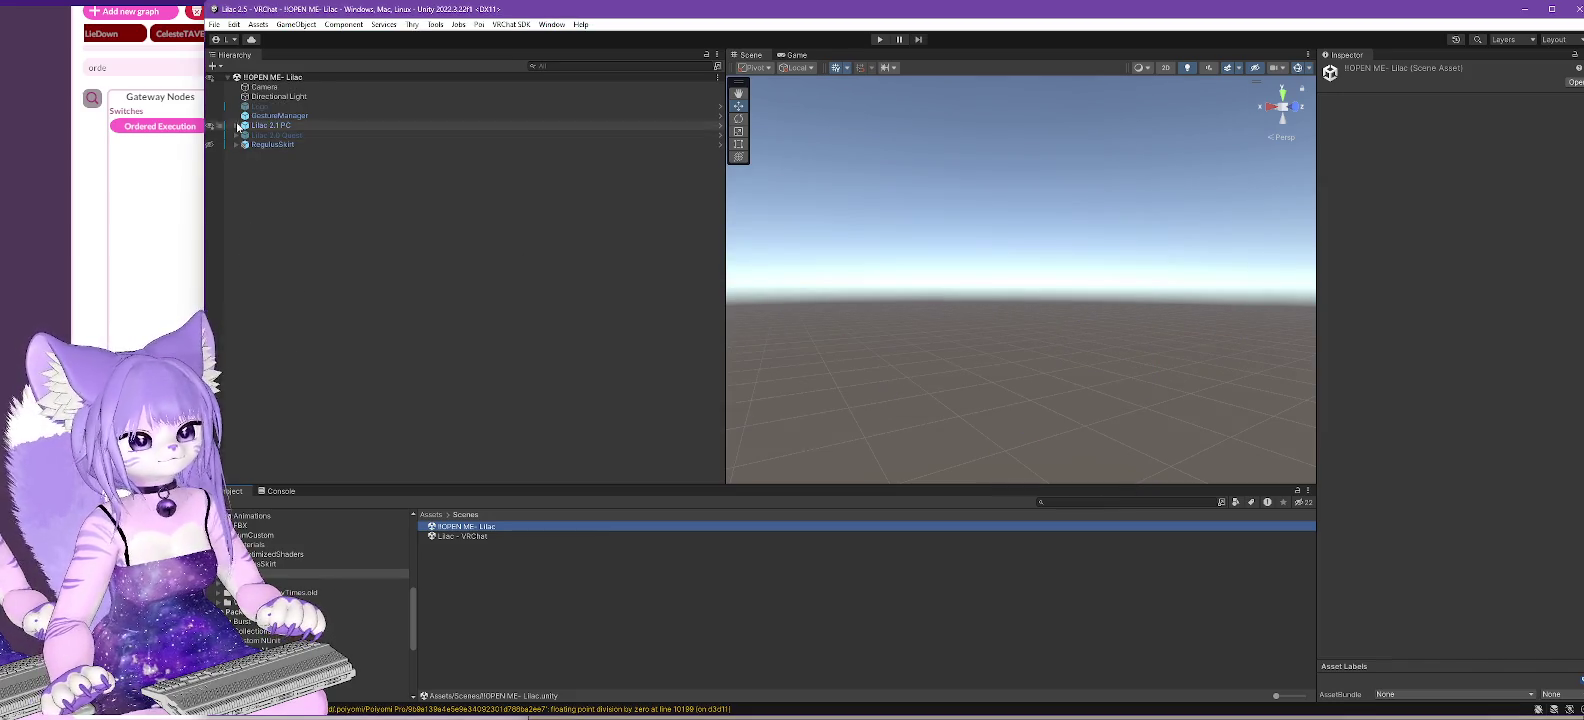
{"action": "left_click", "coordinate": [236, 125]}
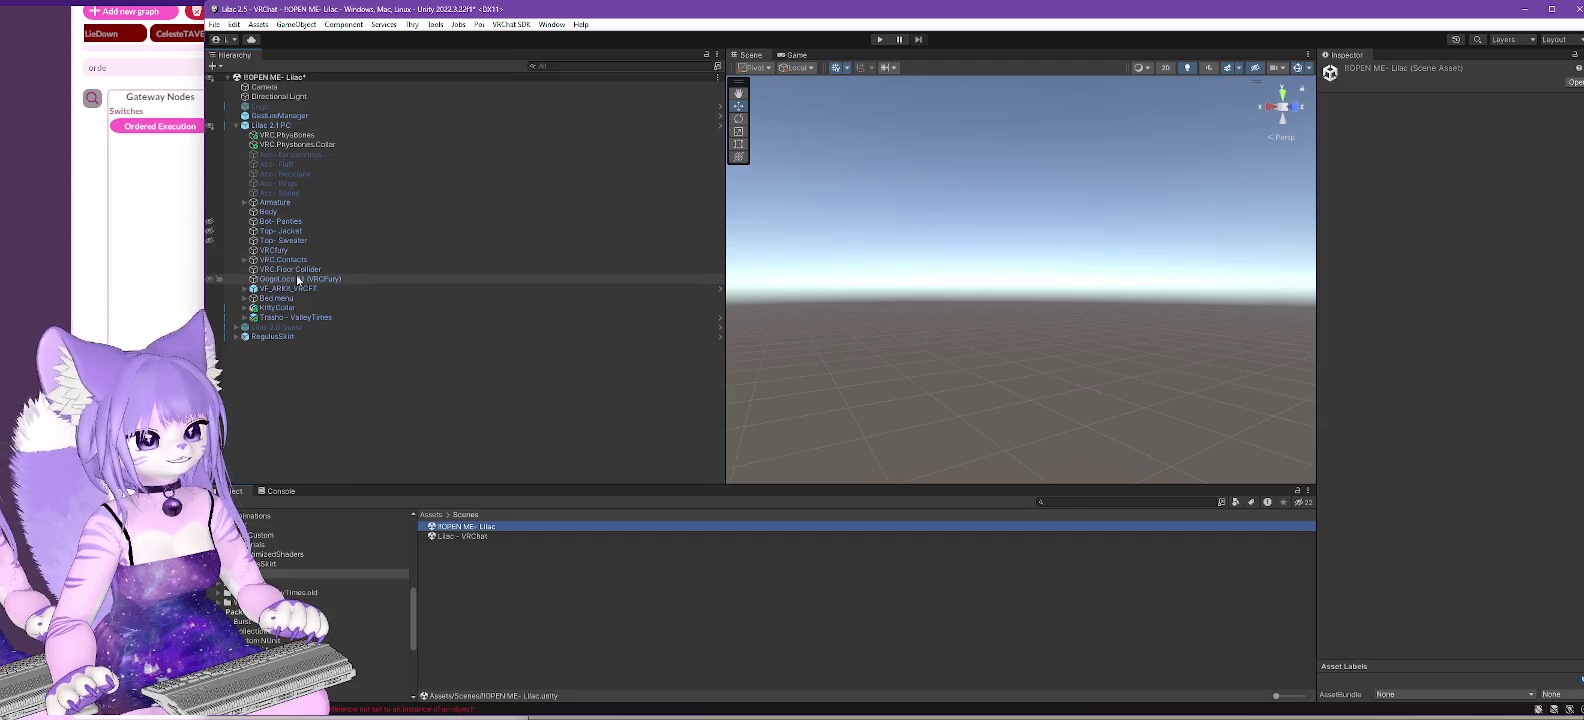
{"action": "left_click", "coordinate": [310, 279]}
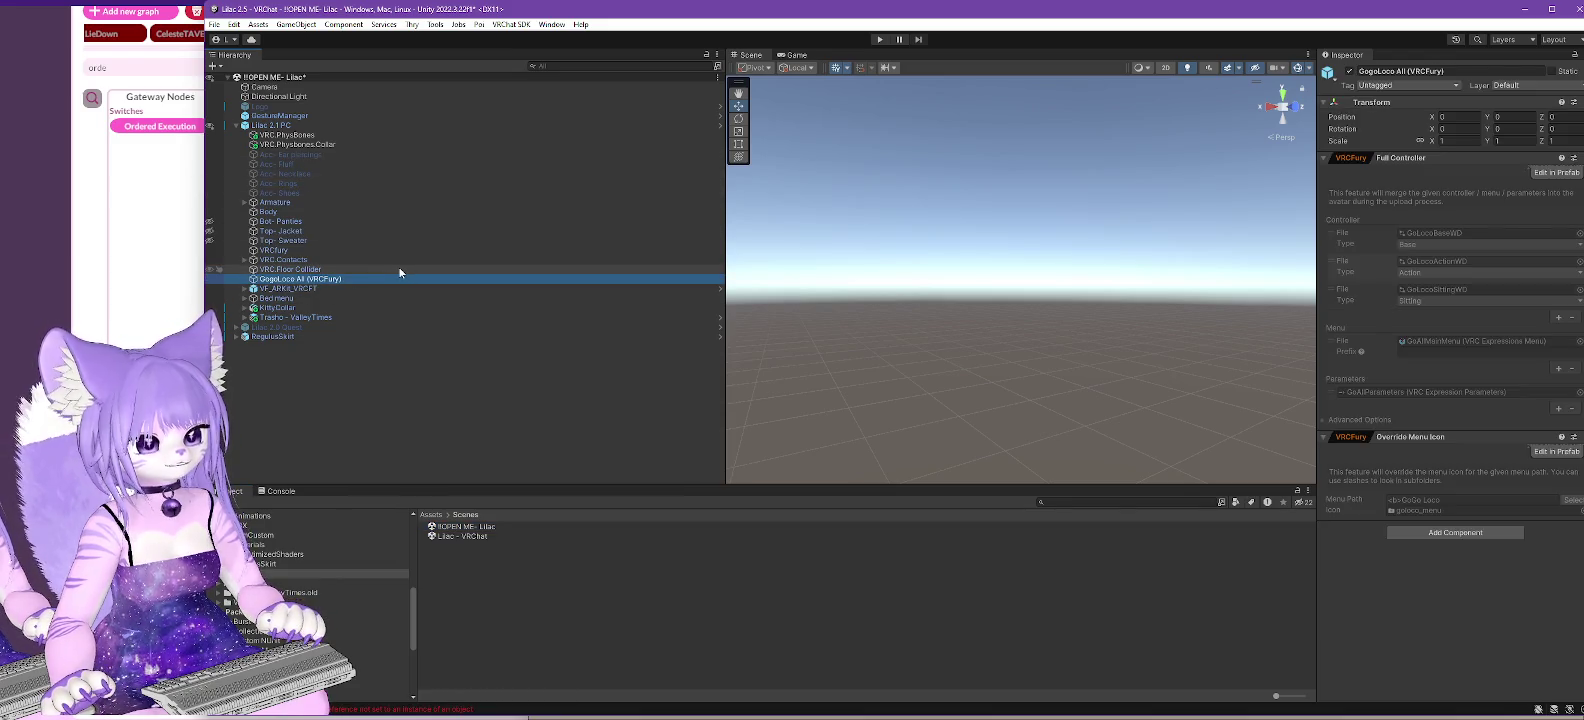
{"action": "scroll", "coordinate": [1015, 318], "scroll_direction": "down", "scroll_amount": 5}
{"action": "key", "text": "f"}
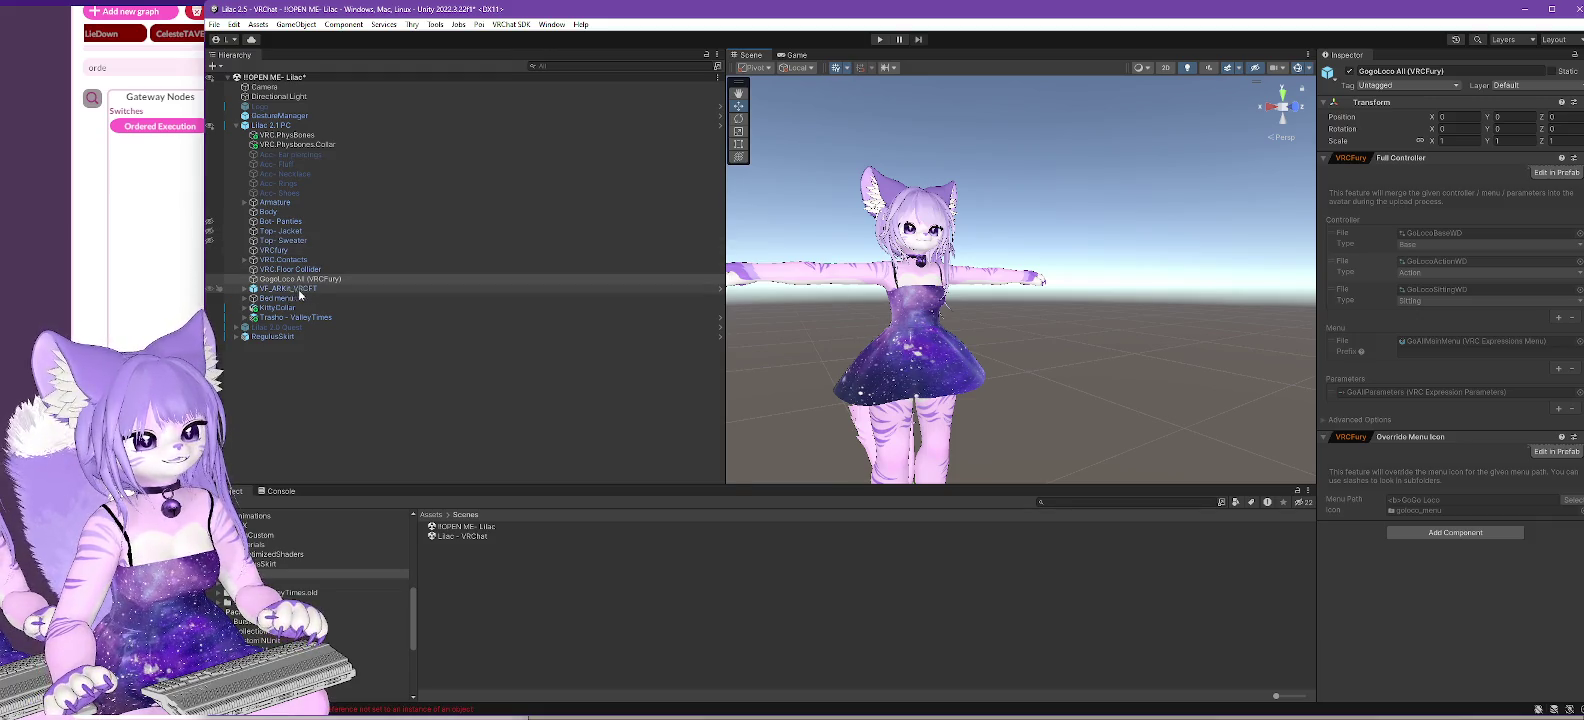
- Inspect the VF_ARKit_VRCFT face-tracking object, the VRC.Contacts toggles and the VRCFury components
{"action": "left_click", "coordinate": [303, 290]}
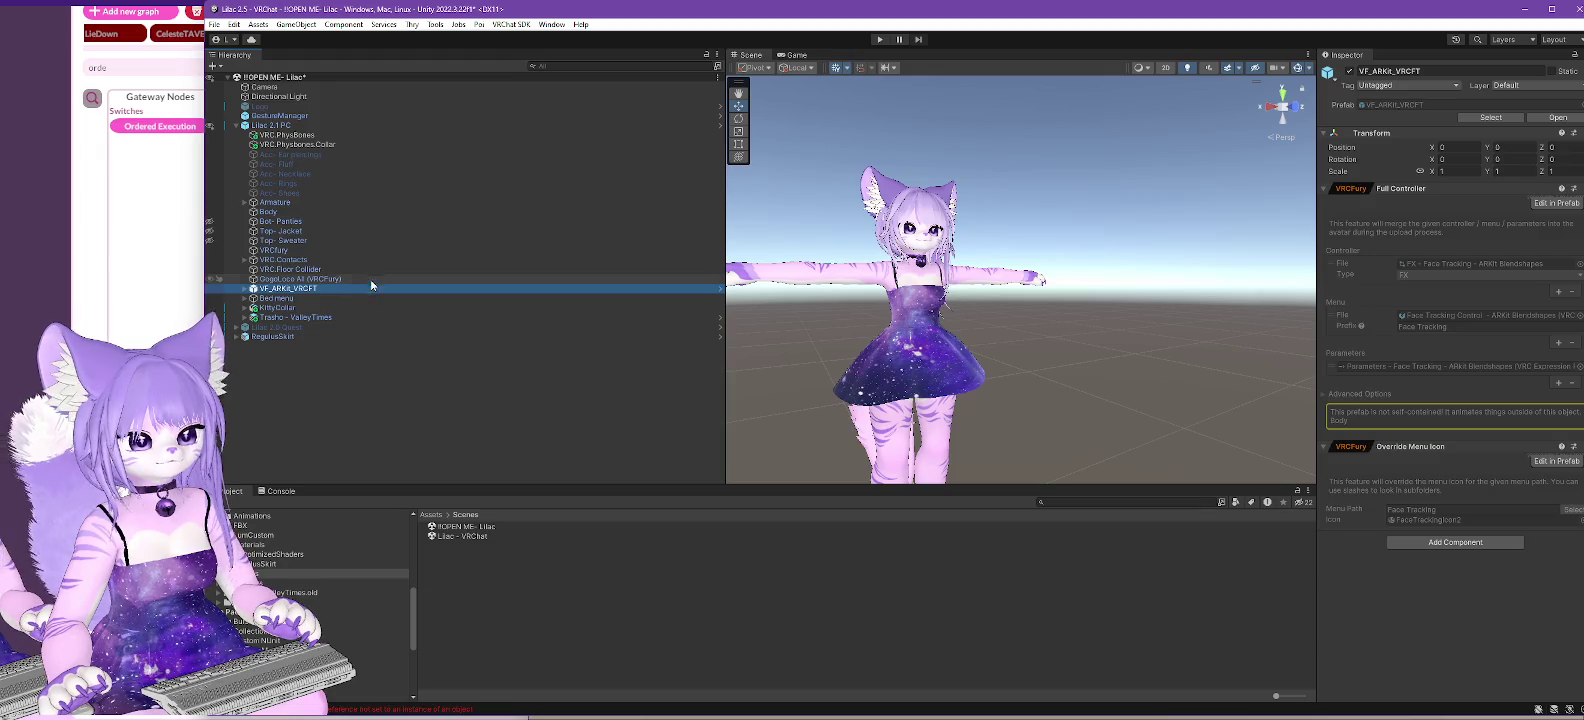
{"action": "left_click", "coordinate": [244, 260]}
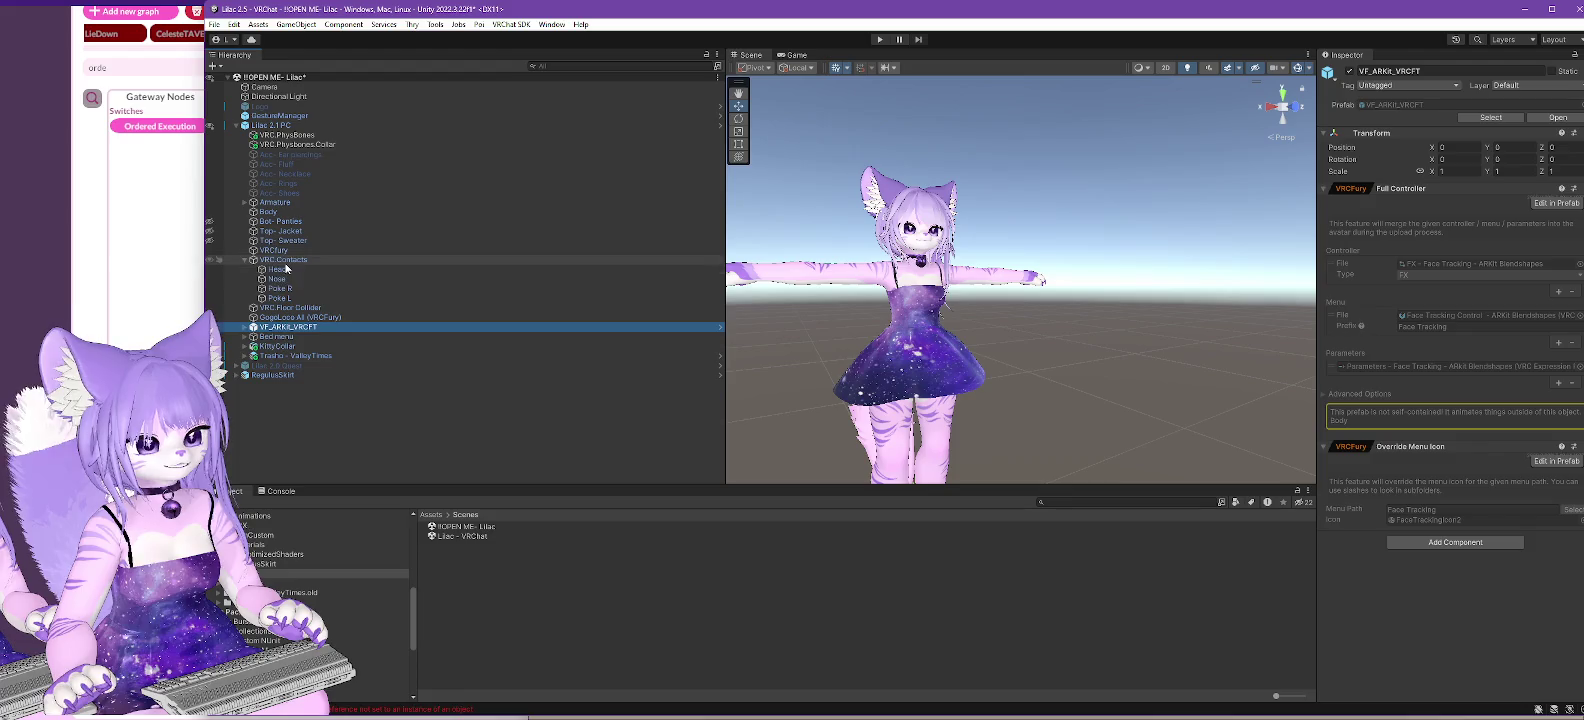
{"action": "left_click", "coordinate": [285, 262]}
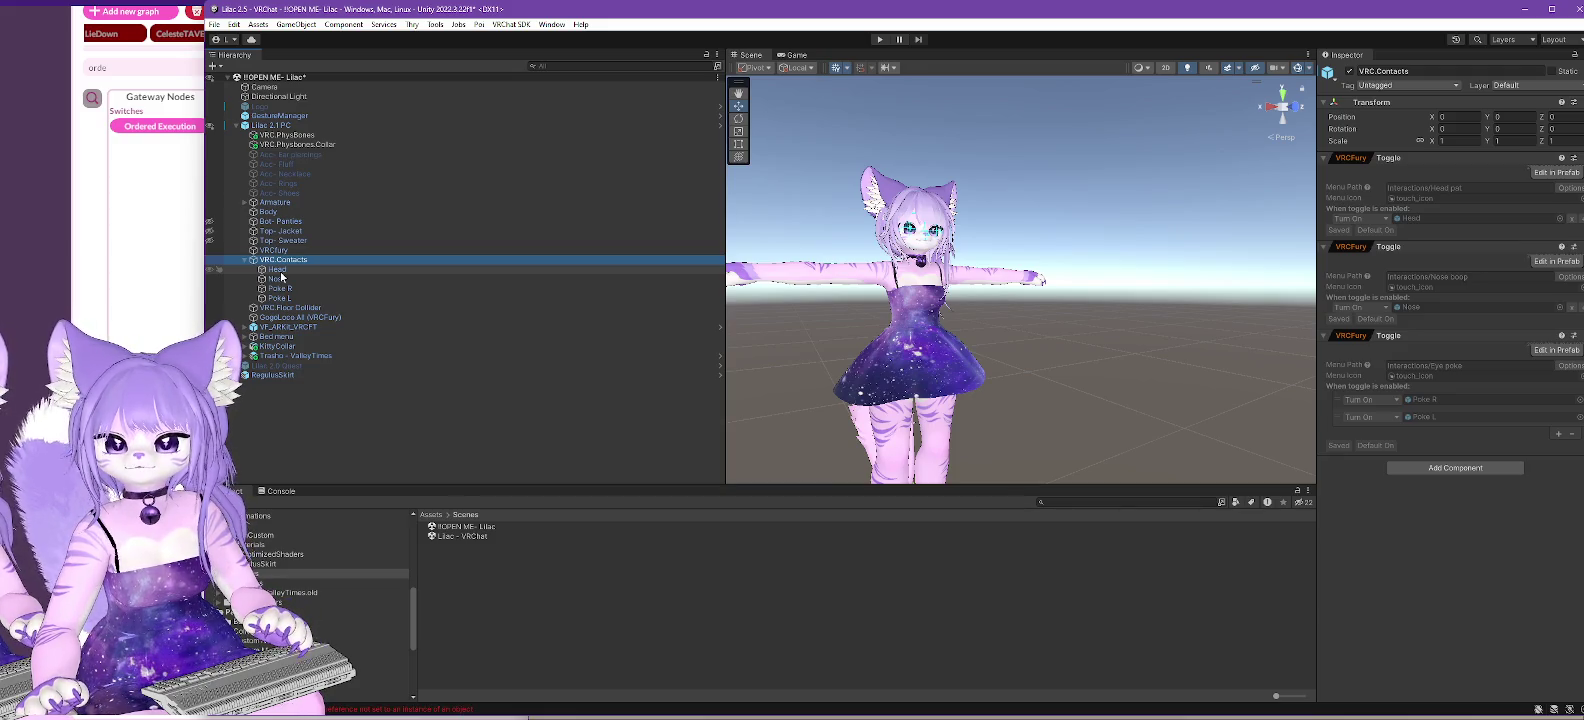
{"action": "left_click", "coordinate": [276, 250]}
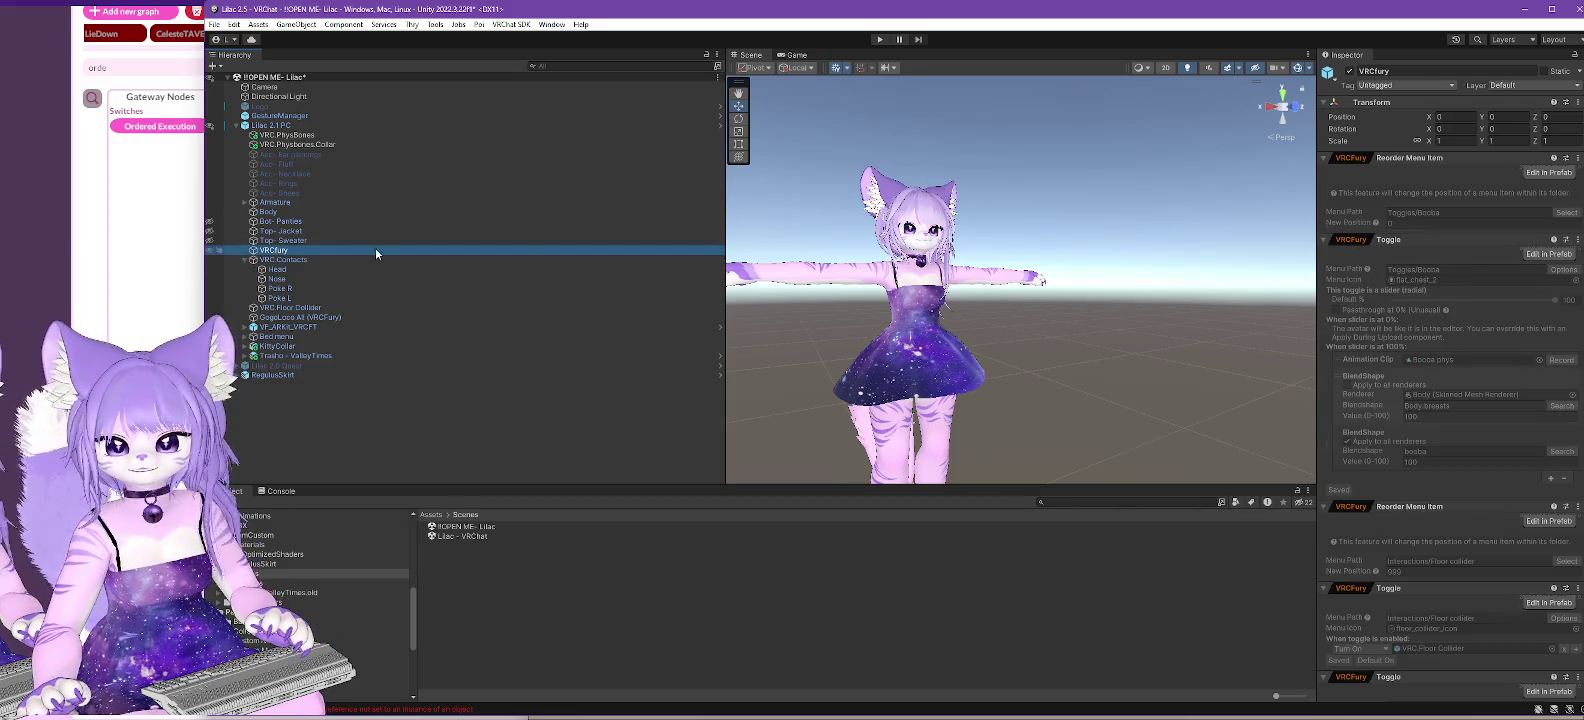
{"action": "scroll", "coordinate": [1508, 342], "scroll_direction": "down", "scroll_amount": 3}
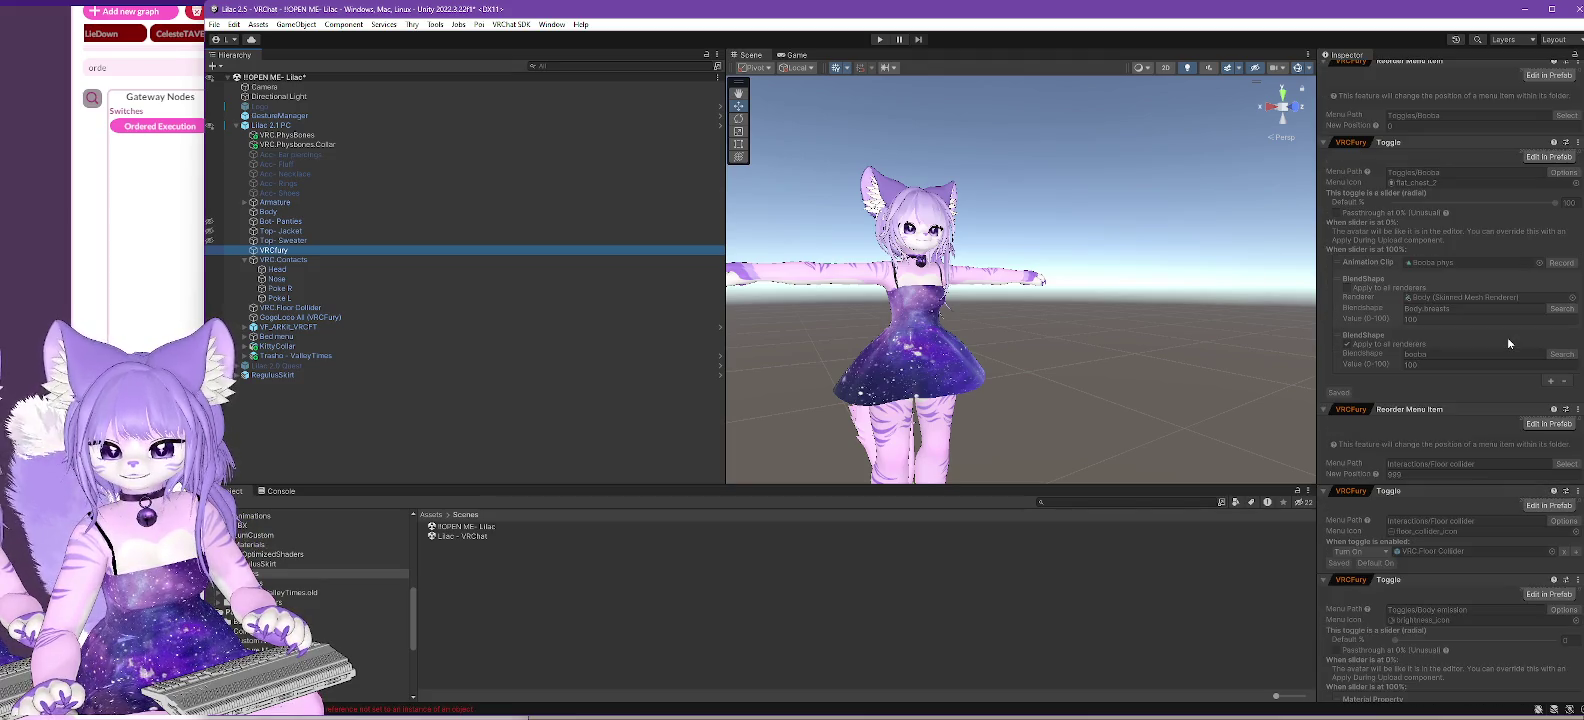
{"action": "scroll", "coordinate": [1457, 325], "scroll_direction": "down", "scroll_amount": 5}
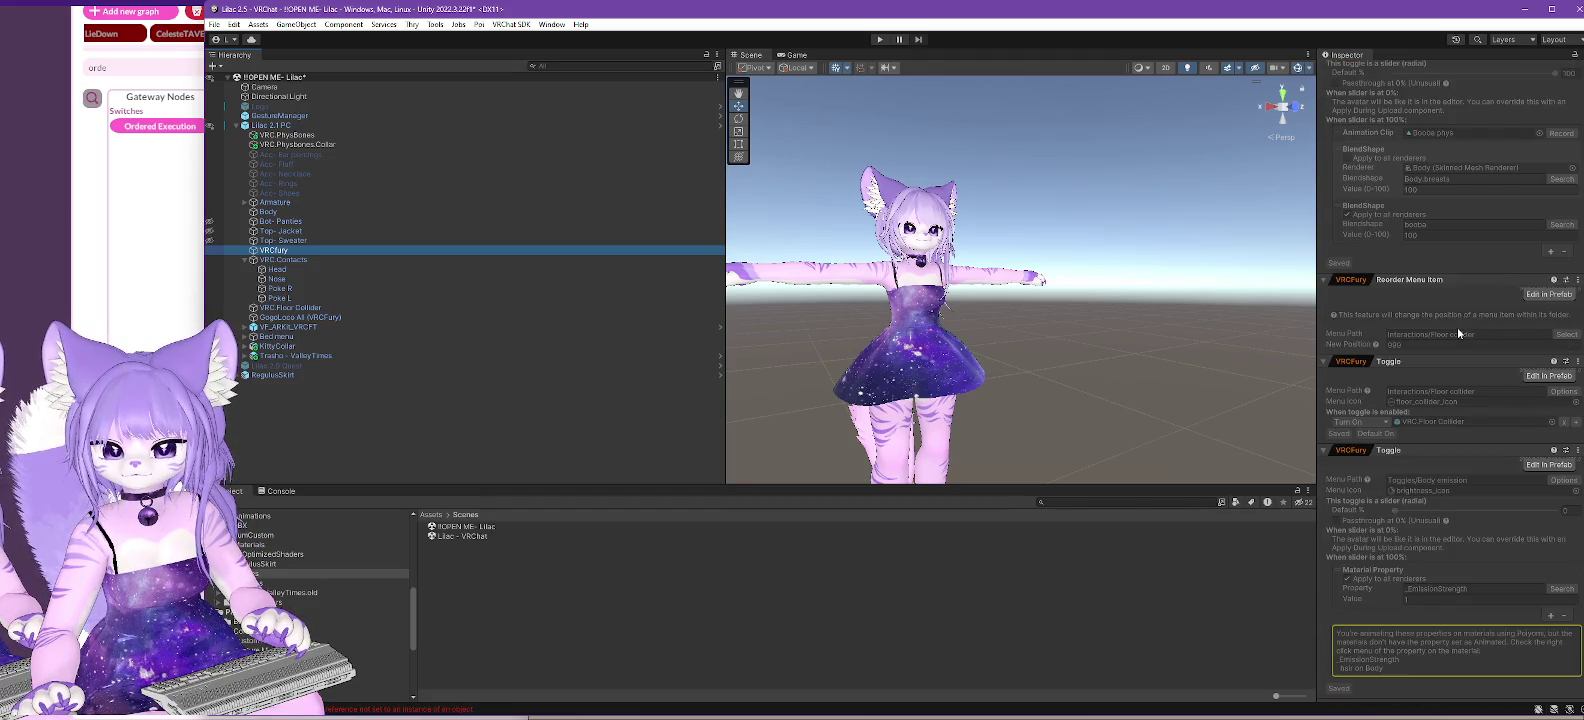
{"action": "scroll", "coordinate": [1457, 336], "scroll_direction": "up", "scroll_amount": 4}
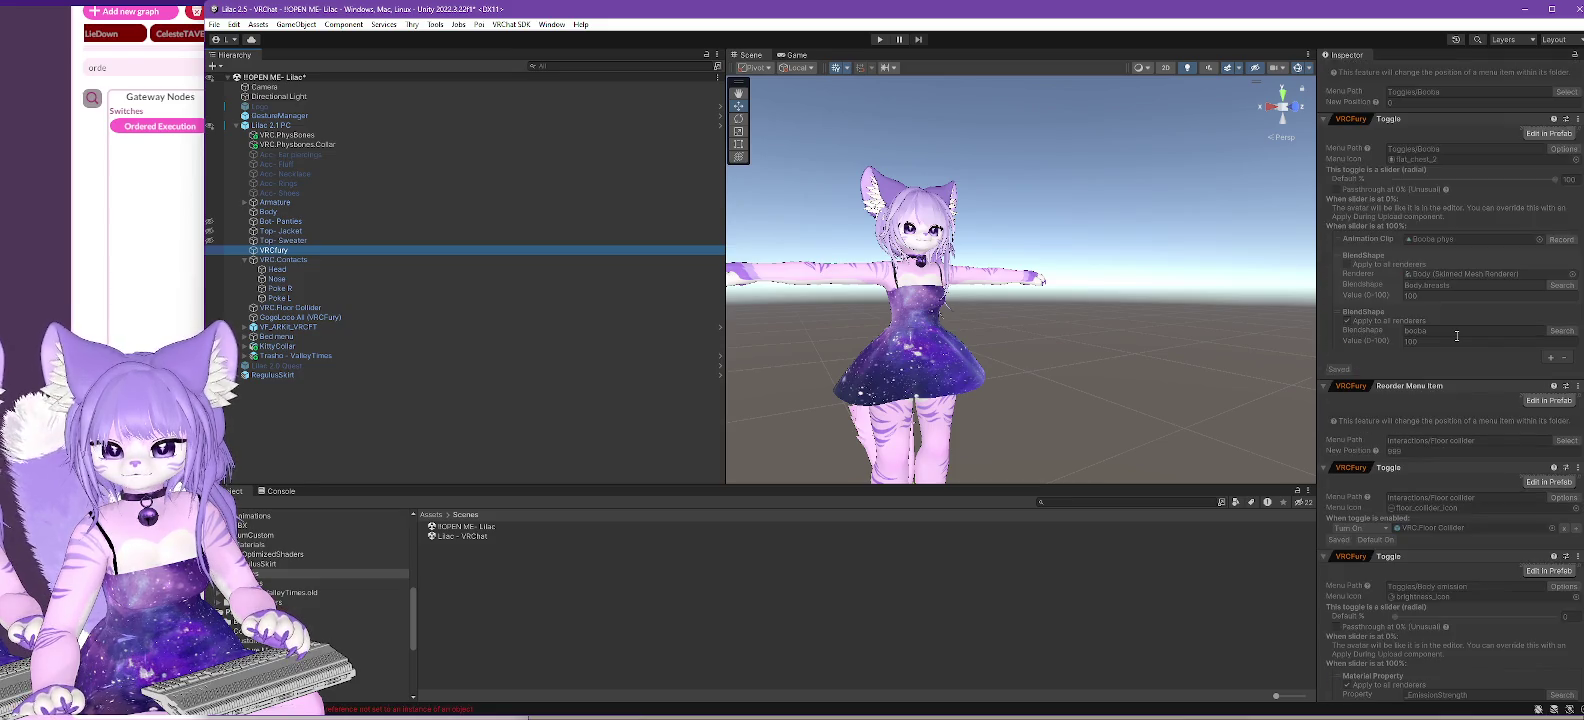
{"action": "scroll", "coordinate": [1456, 336], "scroll_direction": "down", "scroll_amount": 4}
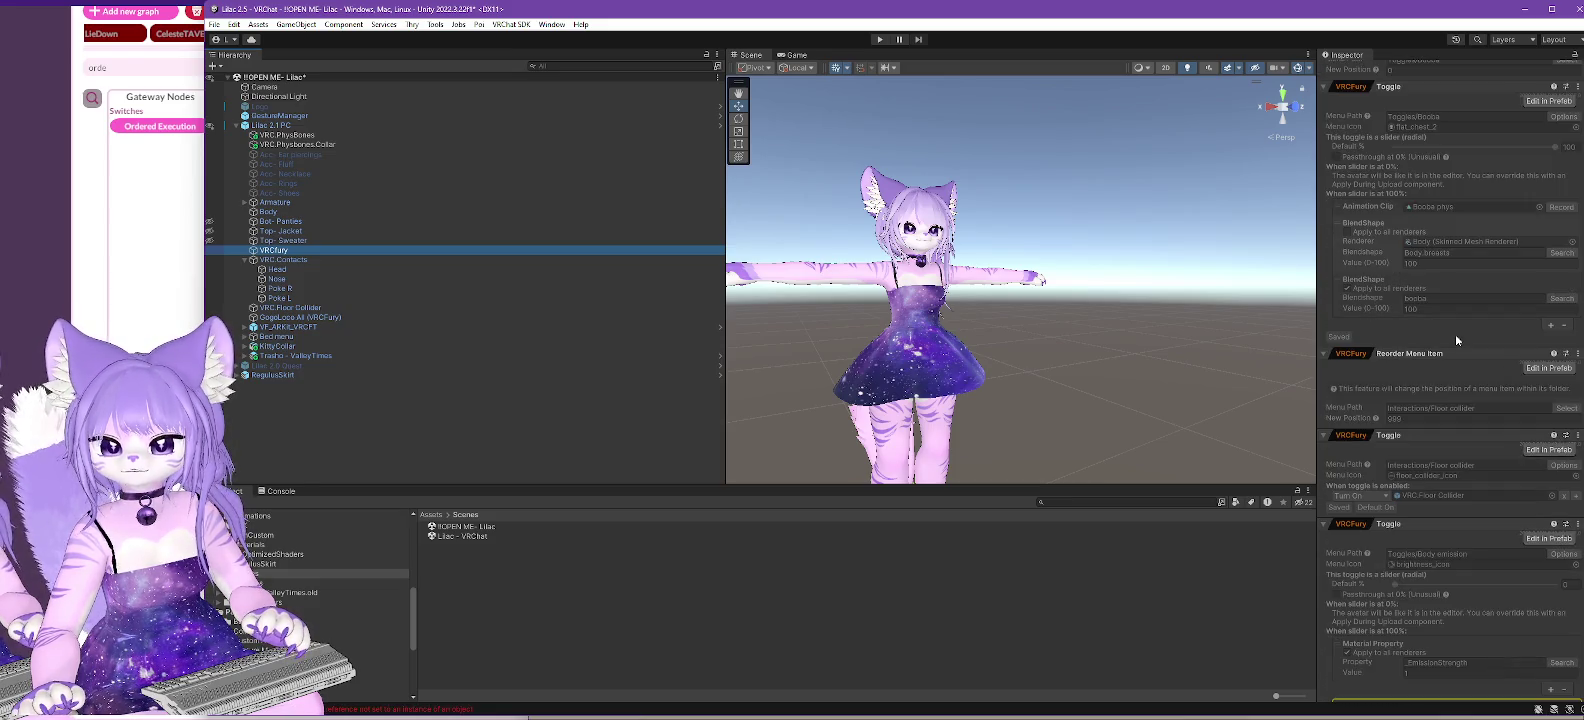
{"action": "left_click", "coordinate": [291, 261]}
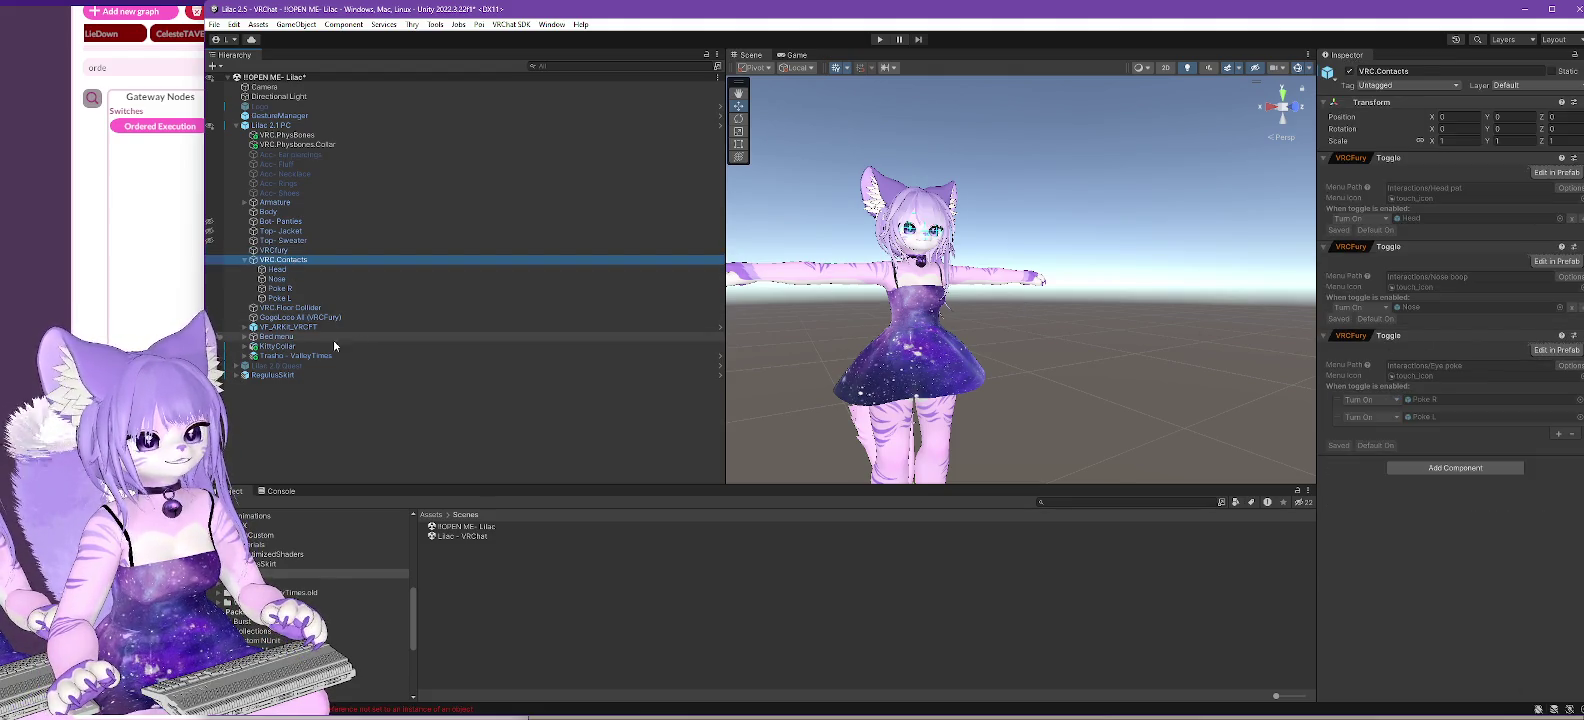
- Select VRC.PhysBones and collapse all six of its Phys Bone components, including hair and tail
{"action": "left_click", "coordinate": [297, 136]}
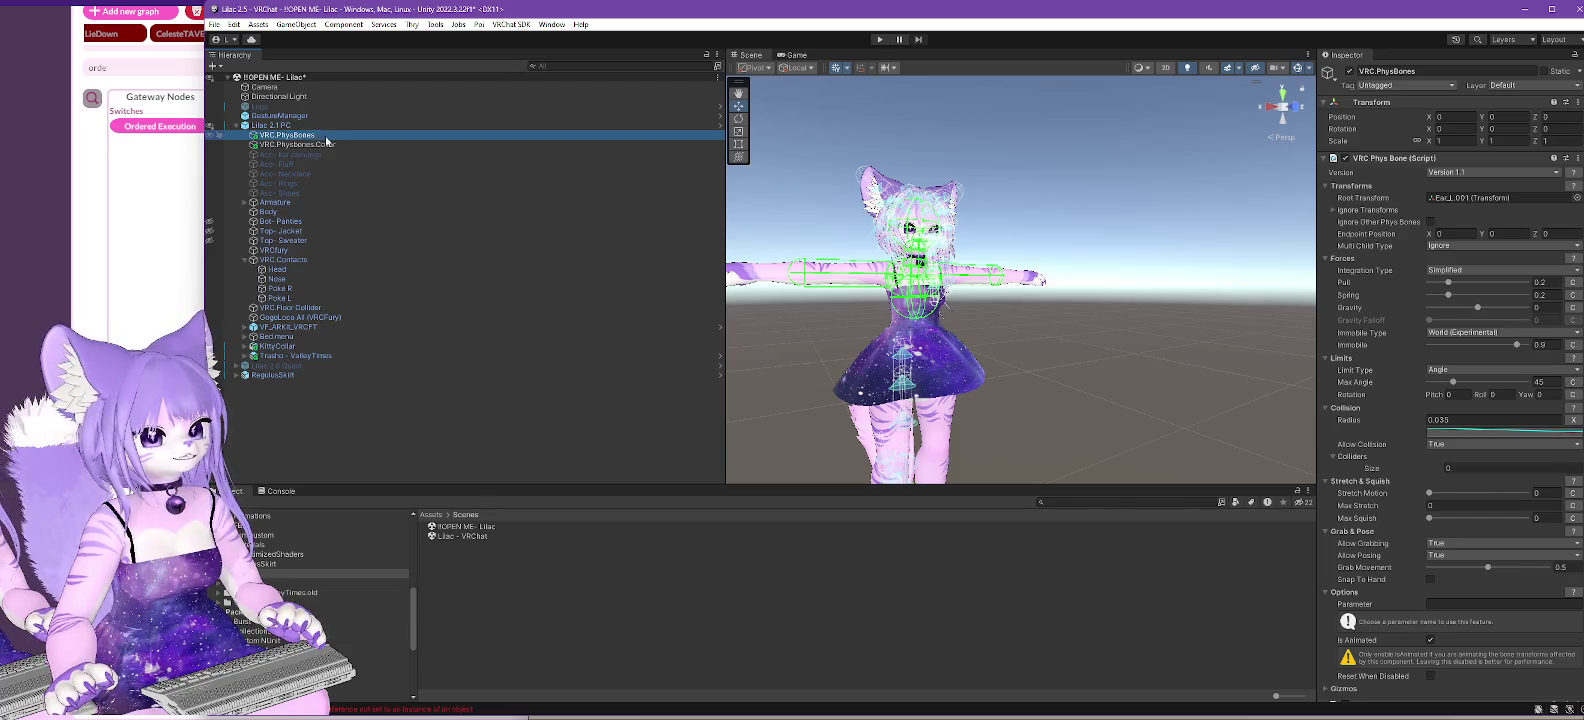
{"action": "left_click", "coordinate": [1340, 158]}
{"action": "left_click", "coordinate": [1331, 172]}
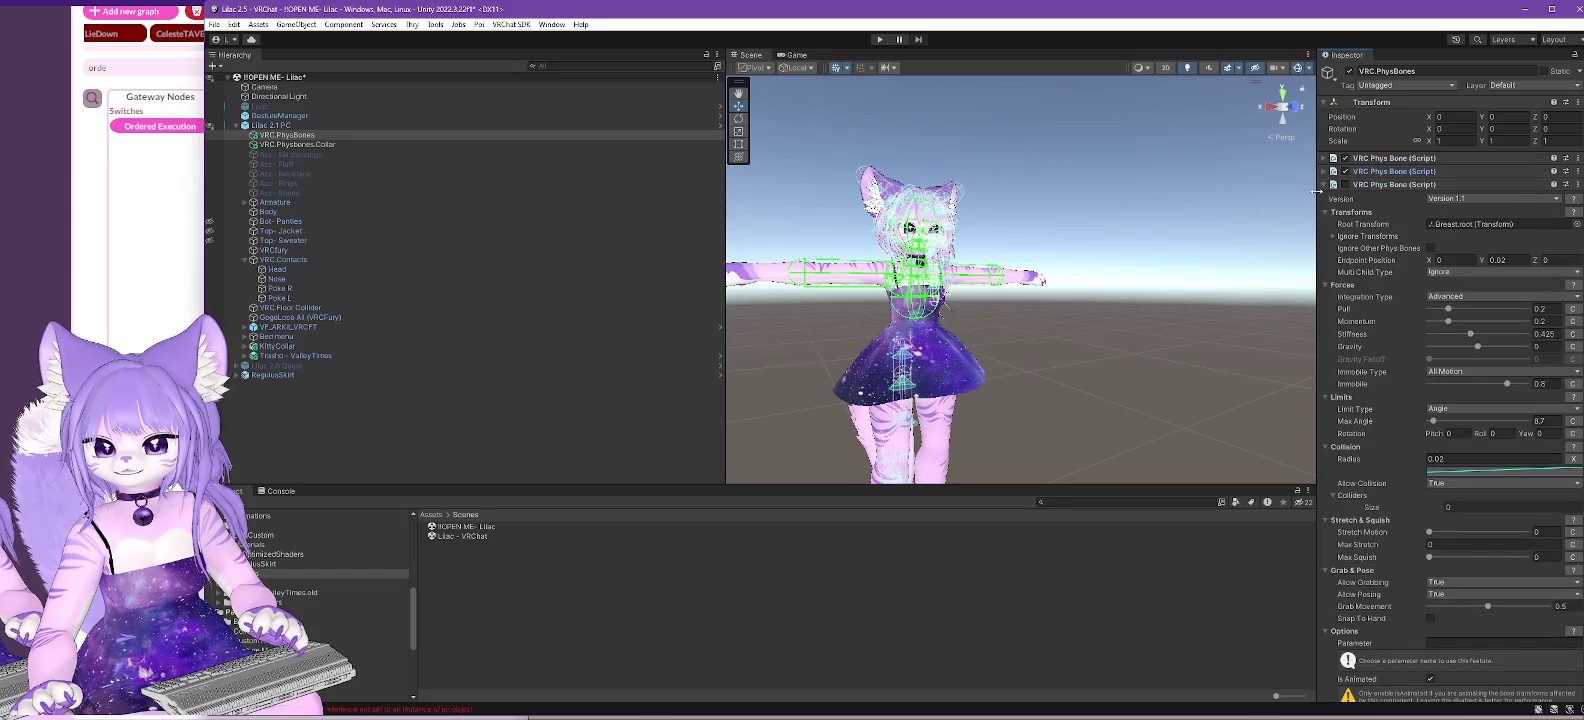
{"action": "left_click", "coordinate": [1330, 184]}
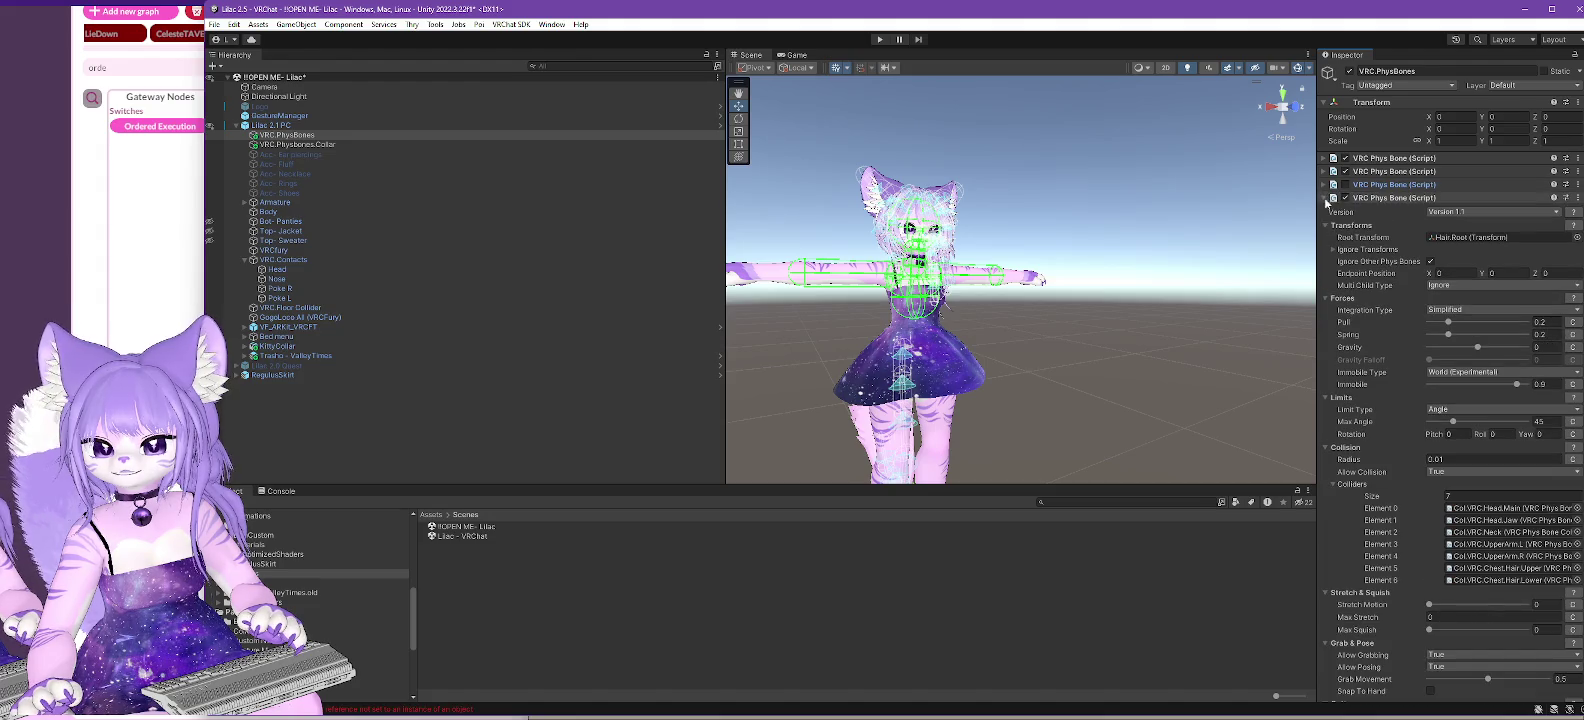
{"action": "left_click", "coordinate": [1325, 198]}
{"action": "left_click", "coordinate": [1324, 211]}
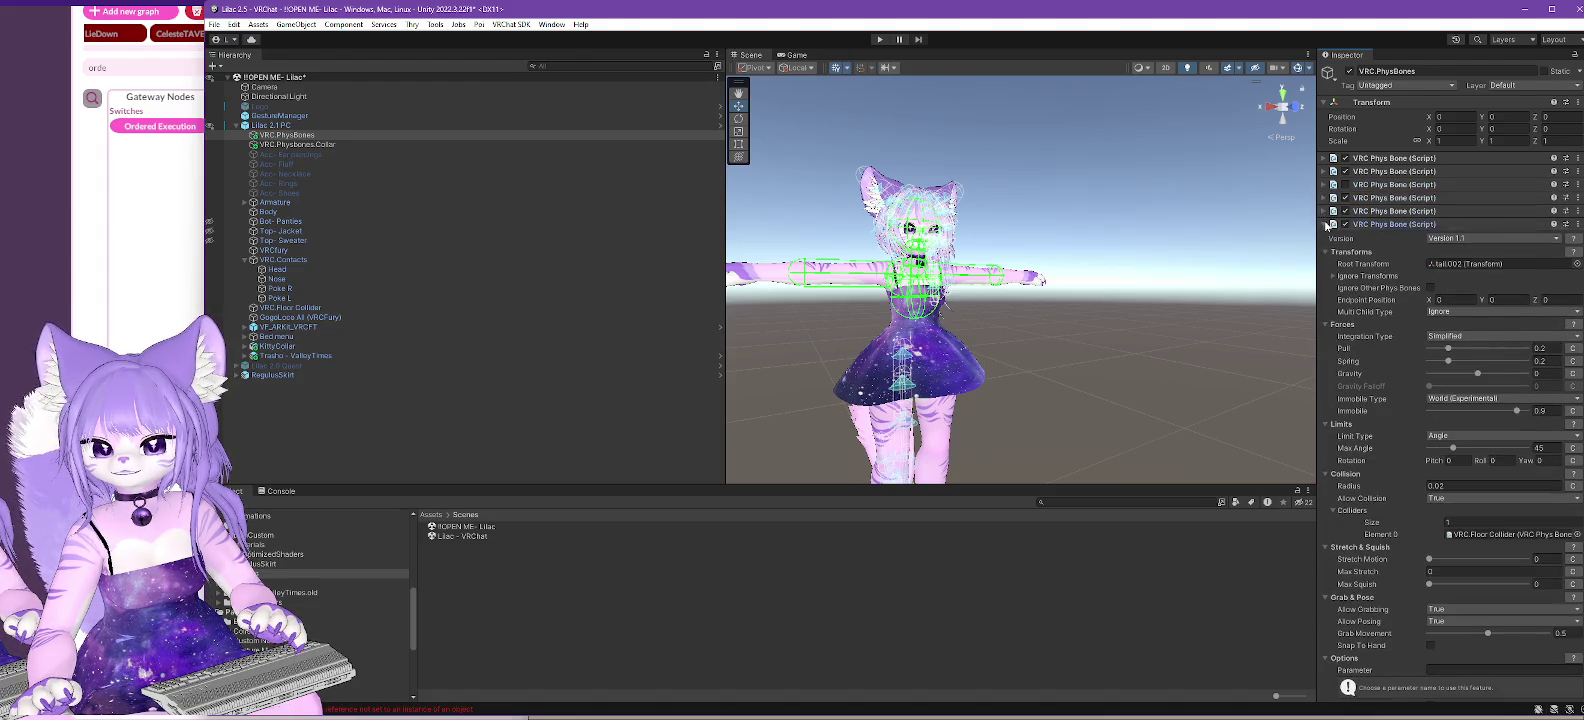
{"action": "left_click", "coordinate": [1325, 224]}
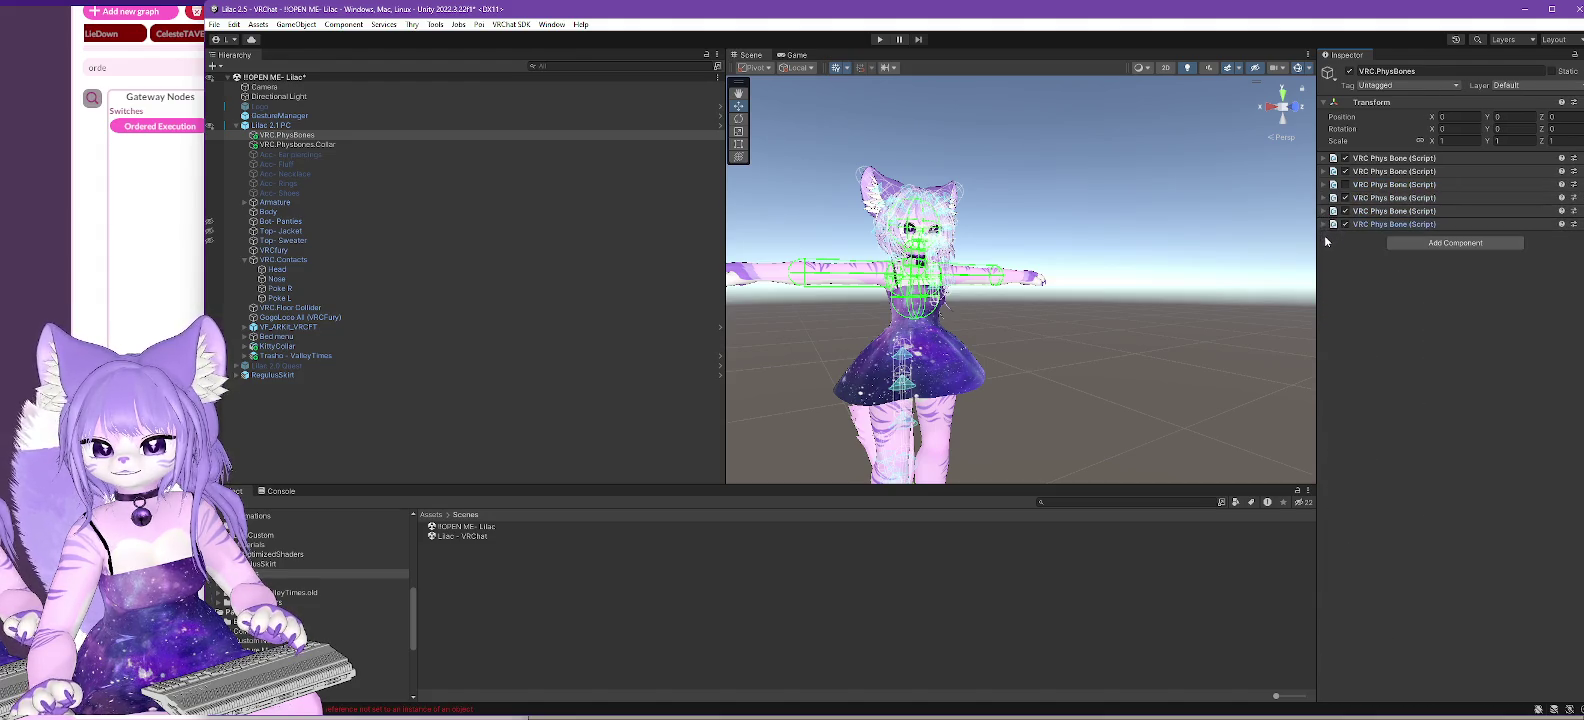
- Add VRC.PhysBones.Collar, VRC.Contacts and VF_ARKit_VRCFT to the selection alongside VRC.PhysBones
{"action": "left_click", "coordinate": [291, 146], "text": "ctrl"}
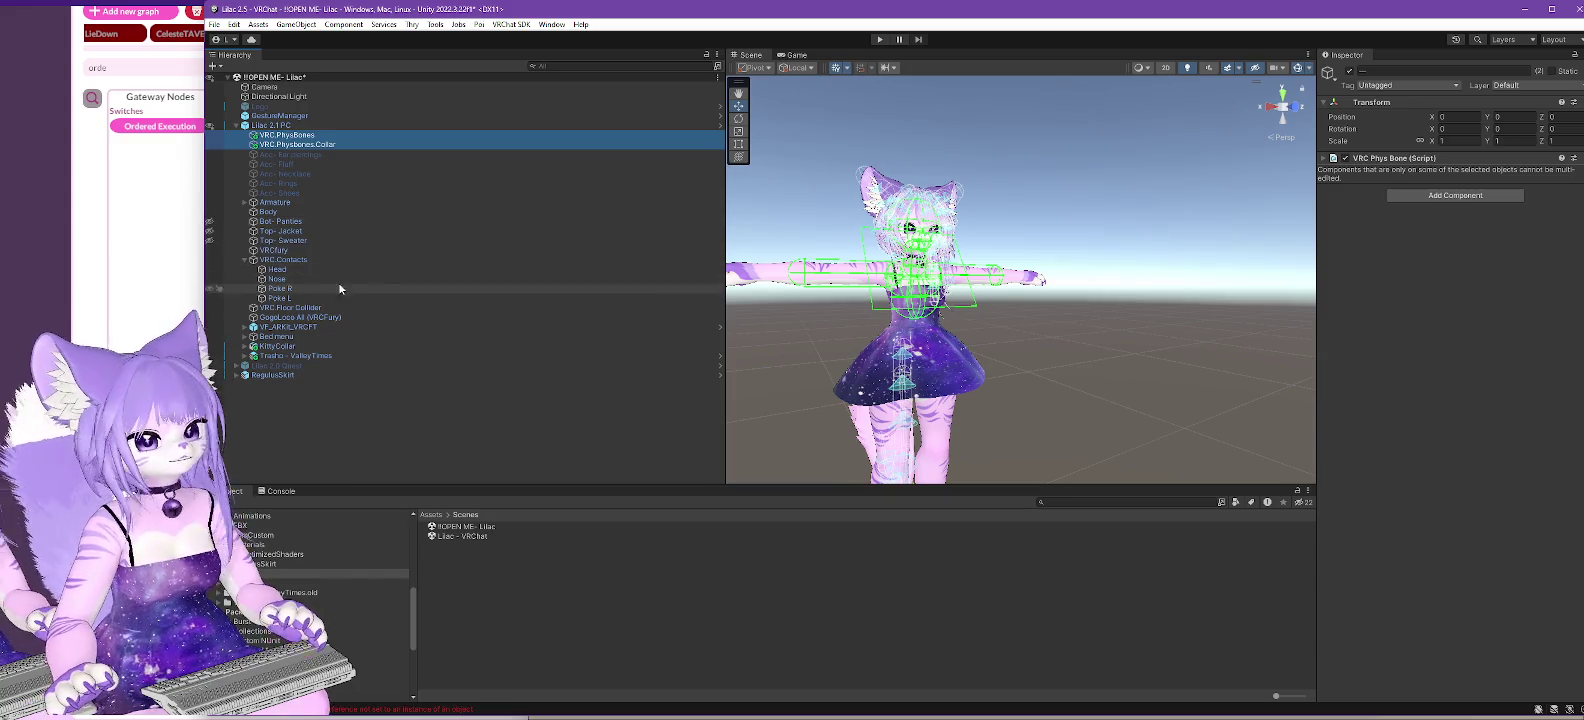
{"action": "left_click", "coordinate": [293, 260], "text": "ctrl"}
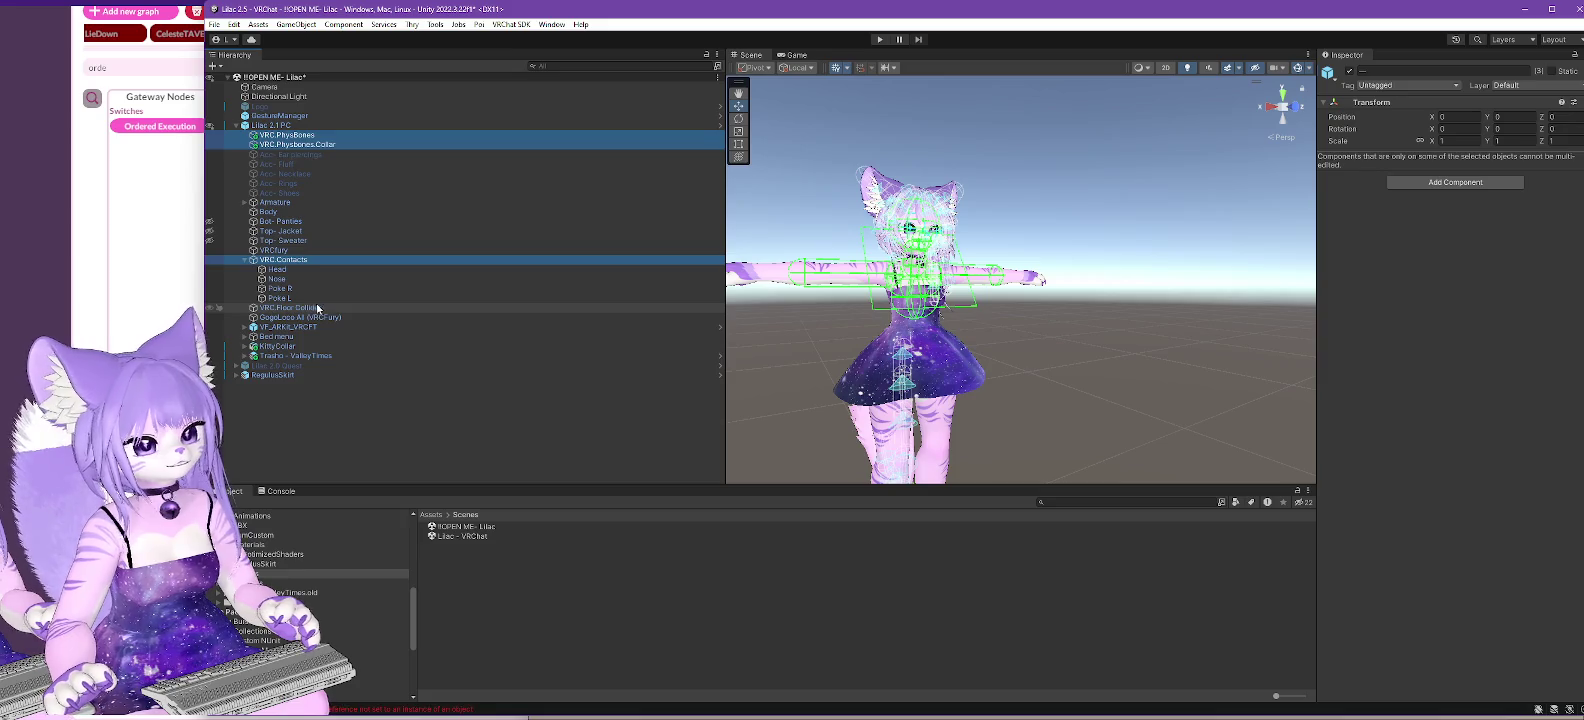
{"action": "left_click", "coordinate": [303, 328], "text": "ctrl"}
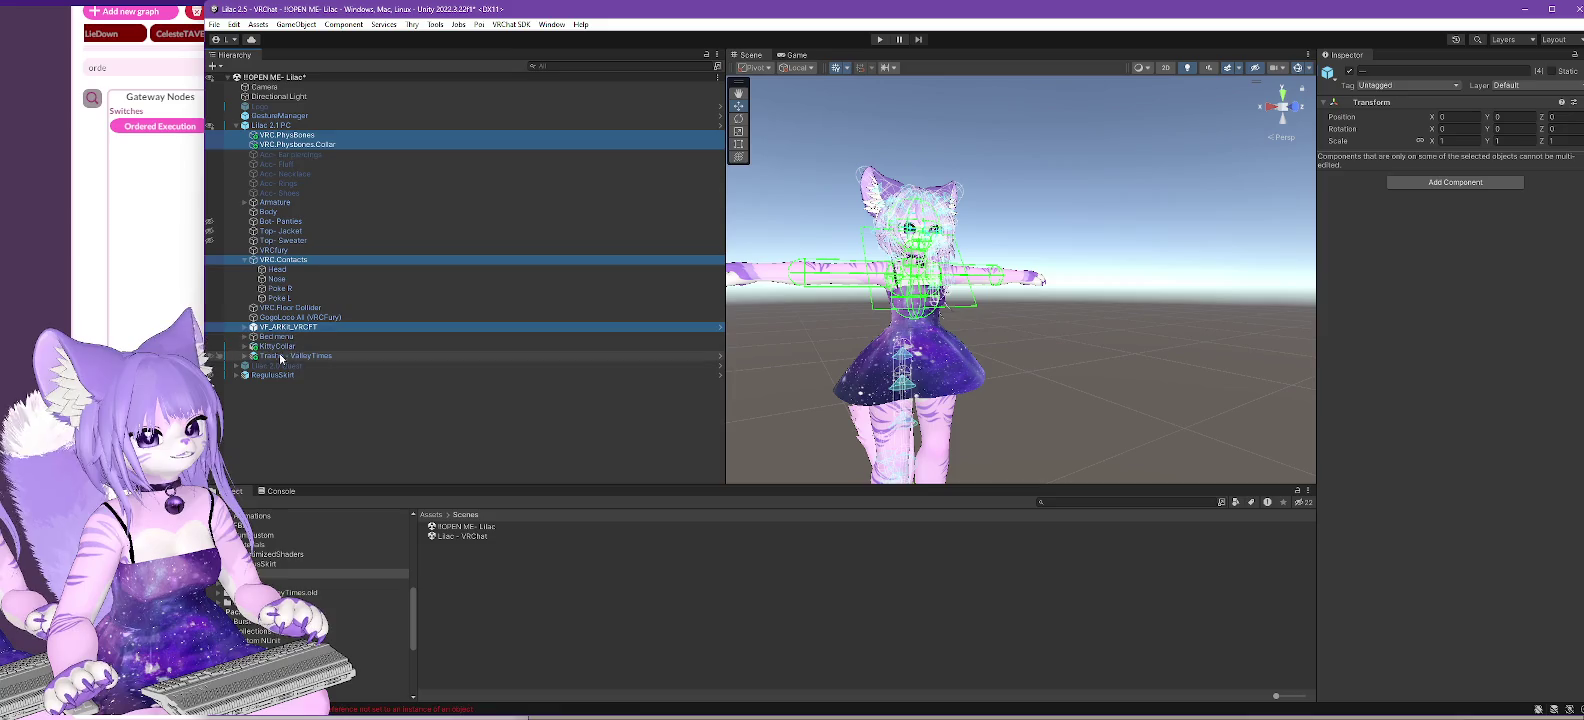
{"action": "right_click", "coordinate": [287, 330]}
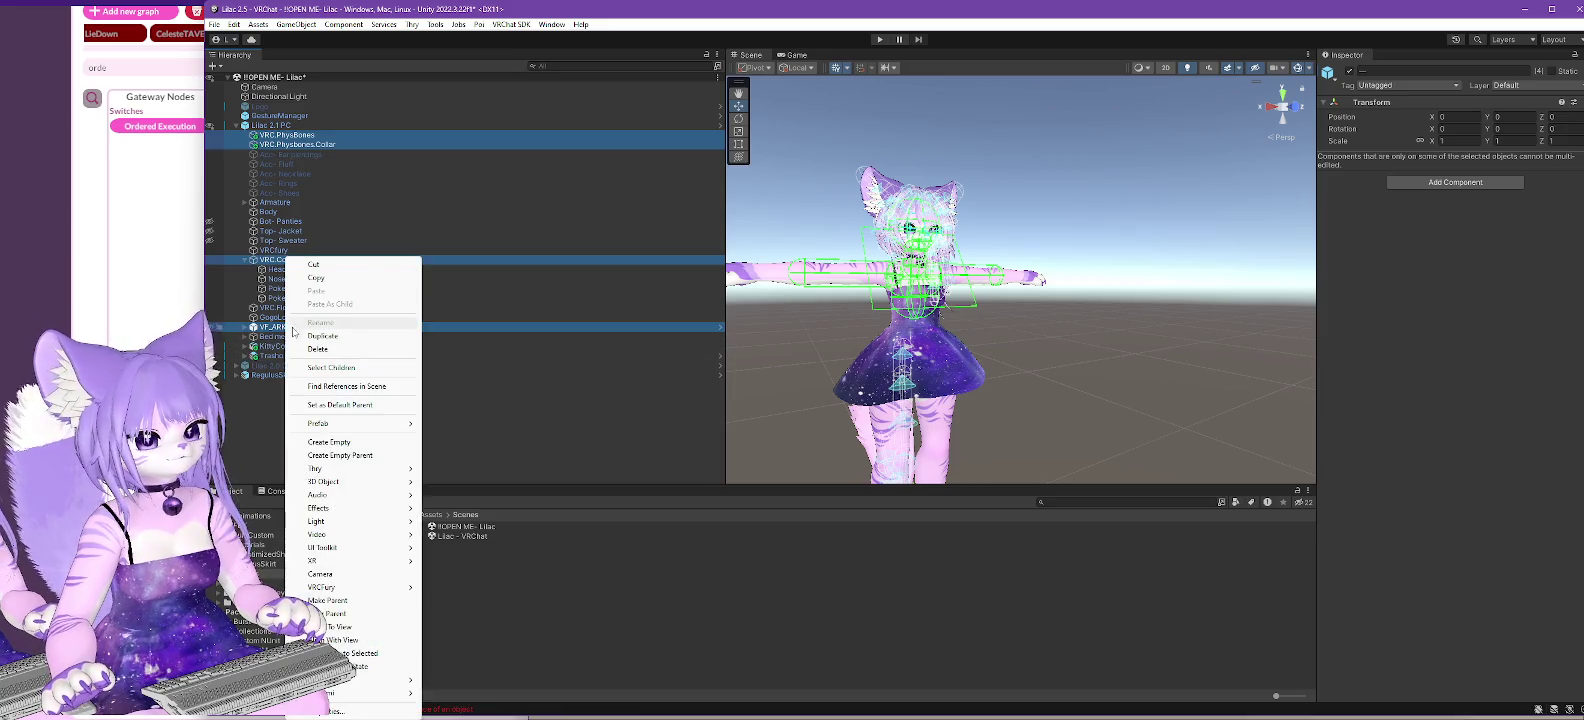
- Copy the selected objects and switch to the Lilac - VRChat scene, saving the old scene
{"action": "left_click", "coordinate": [313, 279]}
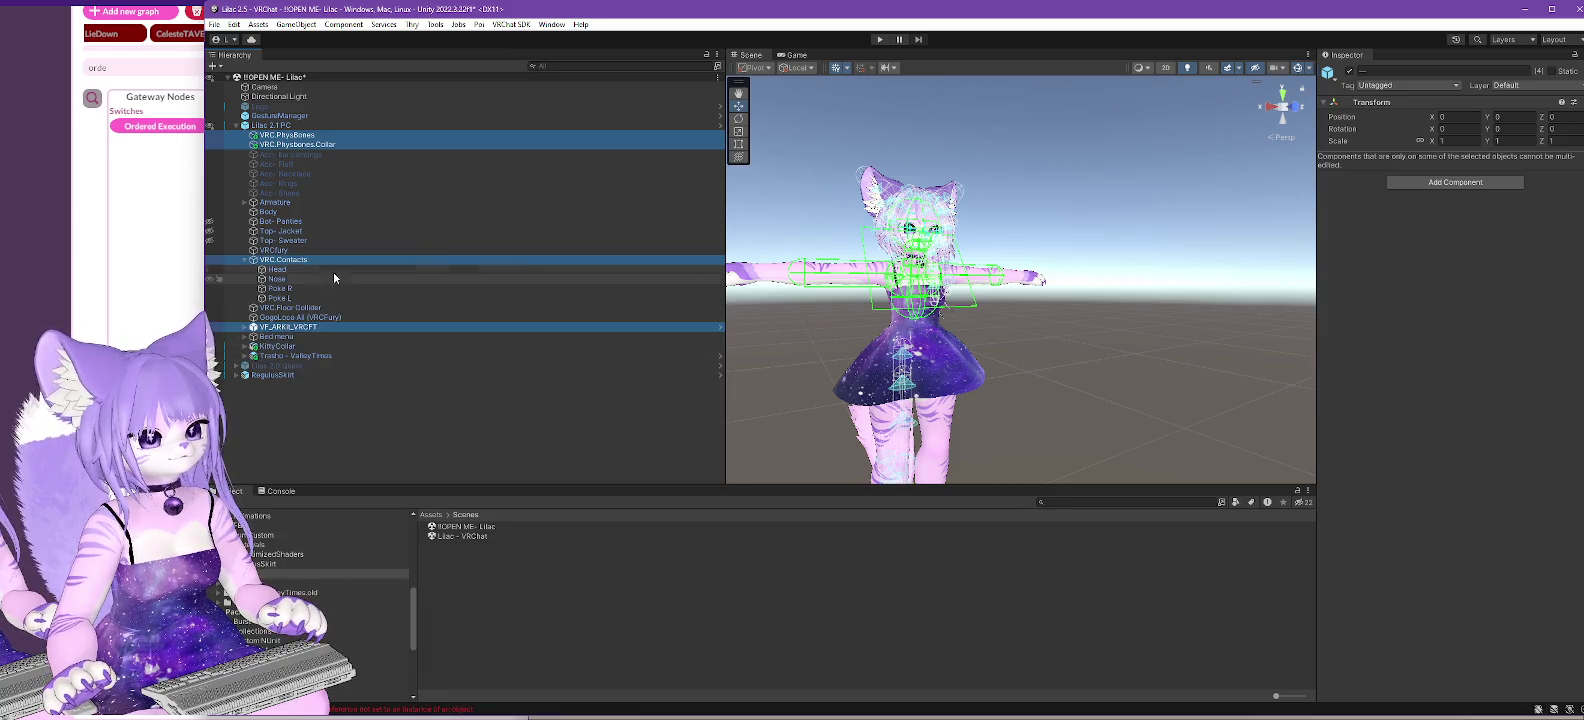
{"action": "double_click", "coordinate": [464, 539]}
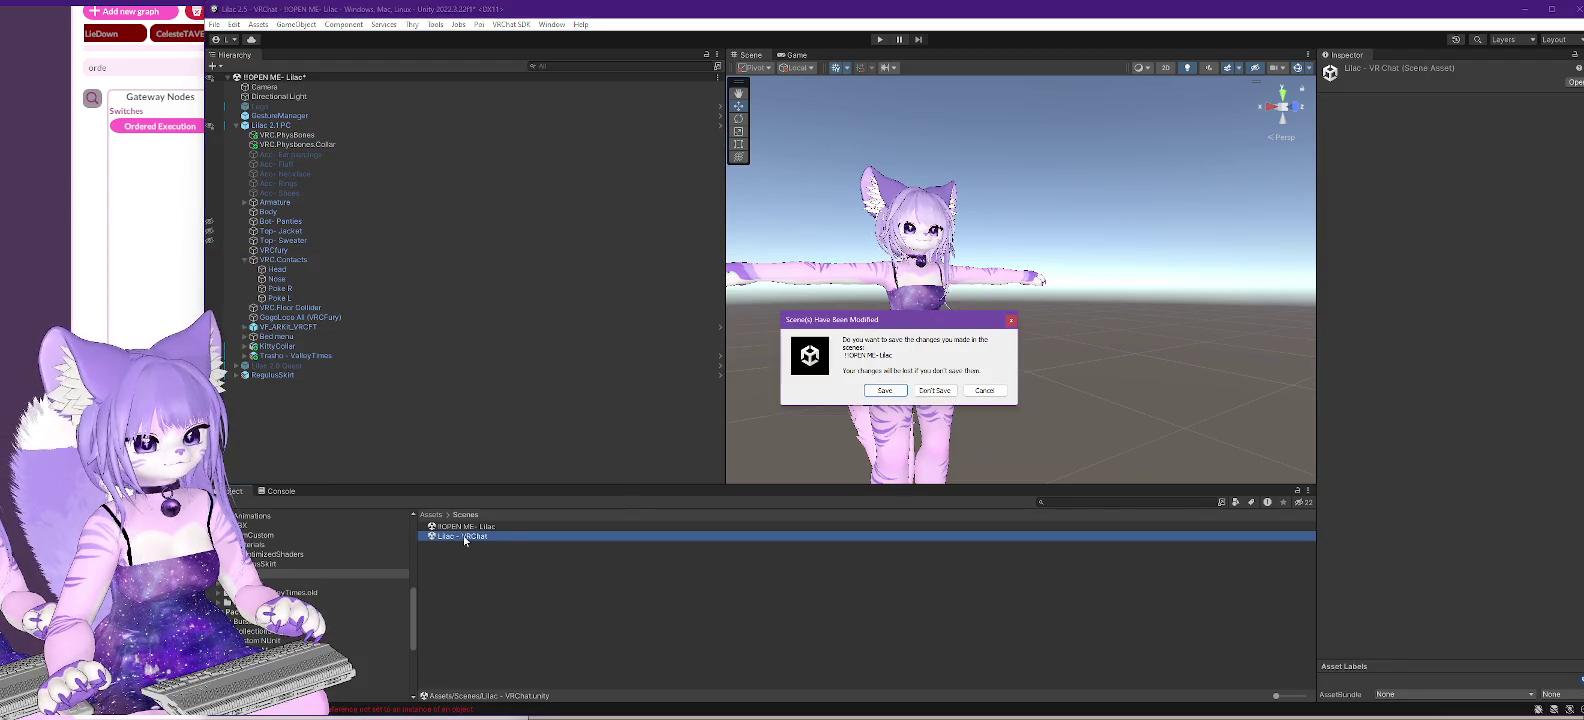
{"action": "left_click", "coordinate": [885, 391]}
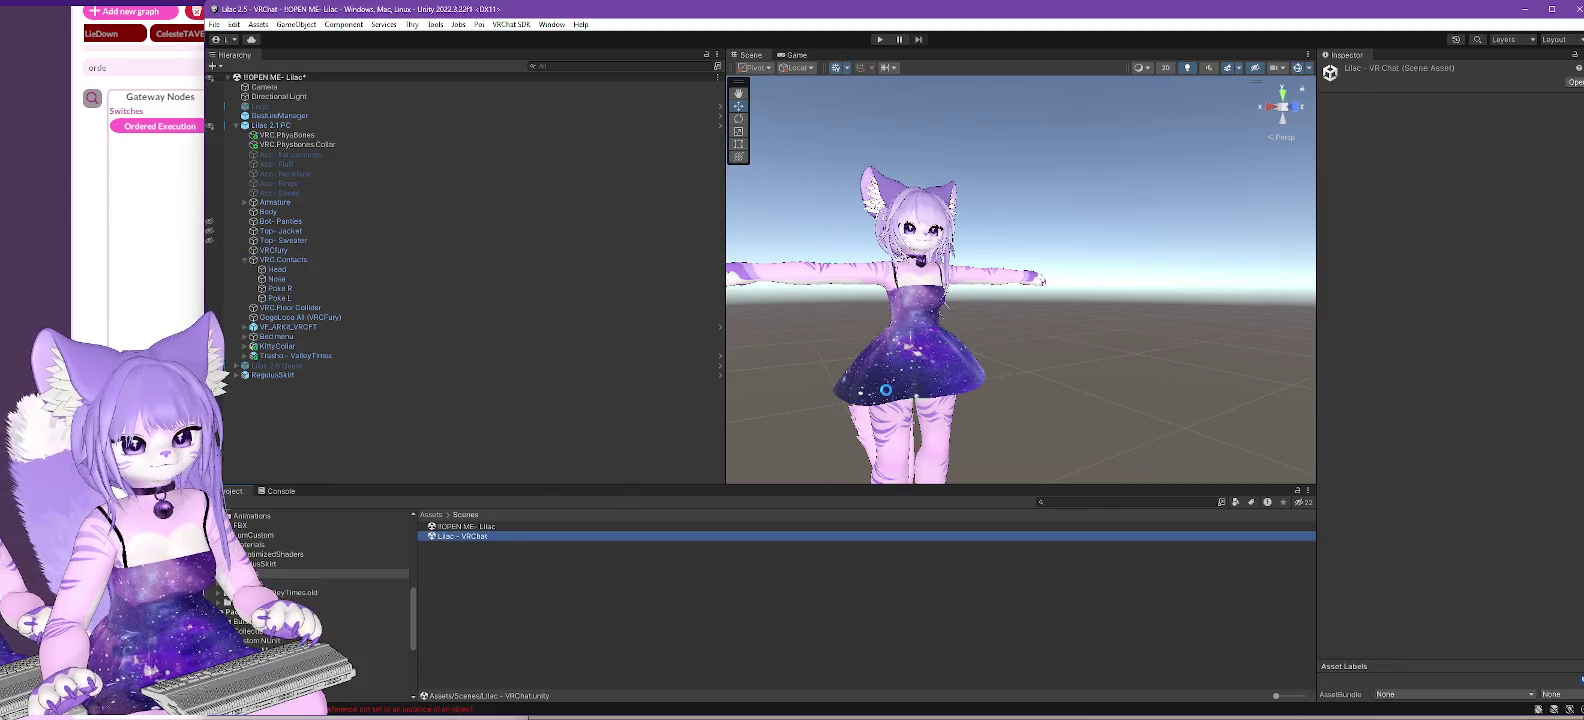
- Paste the copied objects as children of Lilac 2.5.3 and expand VF_ARKit_VRCFT
{"action": "right_click", "coordinate": [268, 106]}
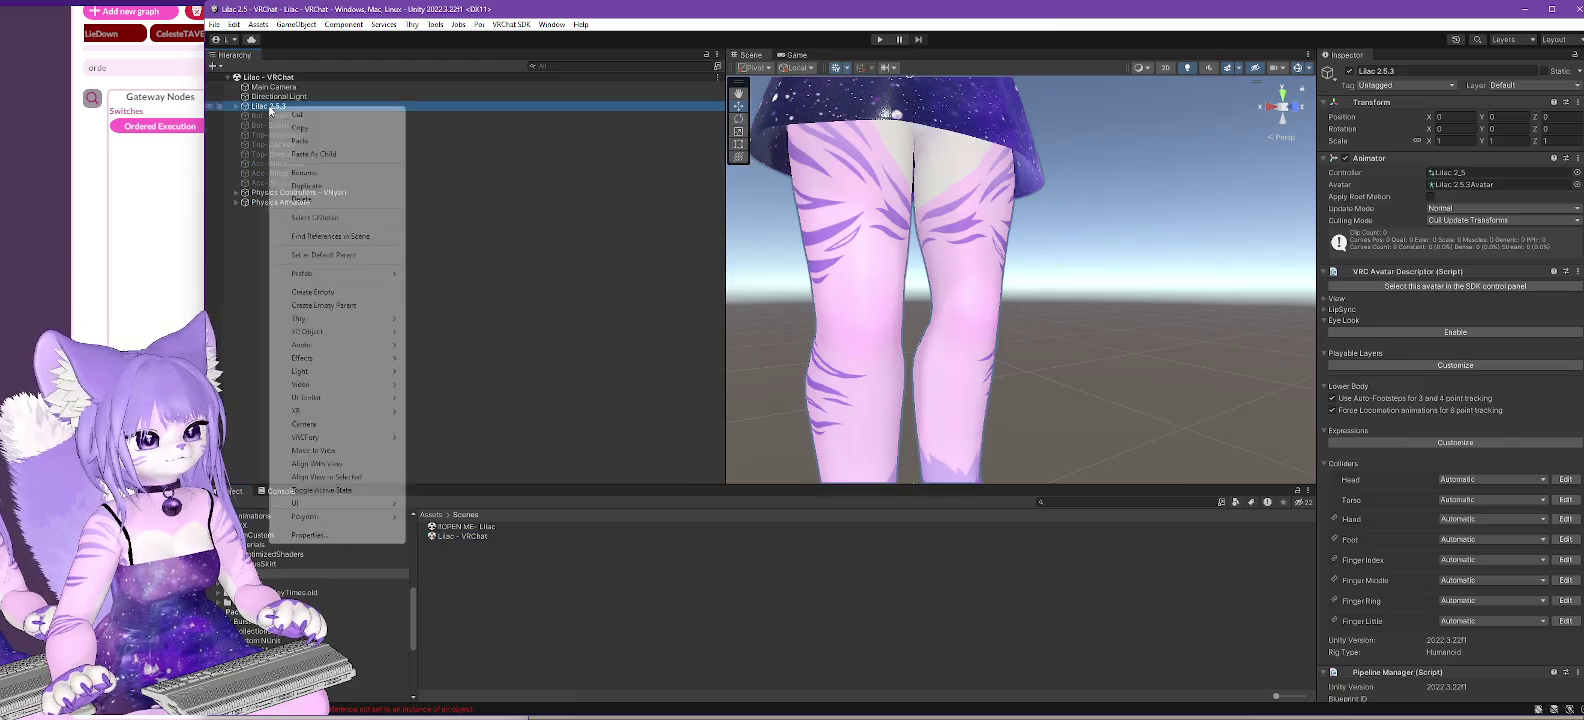
{"action": "left_click", "coordinate": [314, 153]}
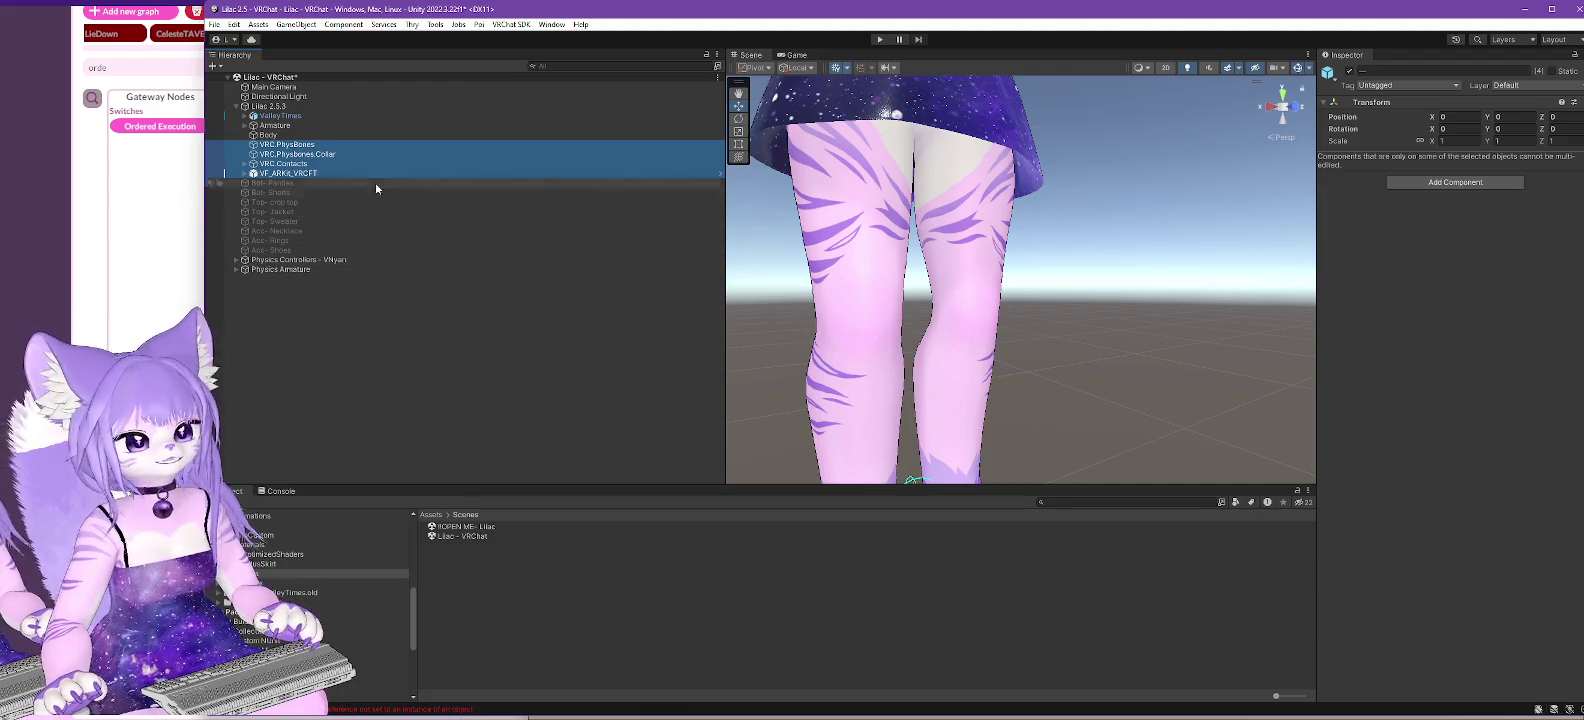
{"action": "left_click", "coordinate": [286, 175]}
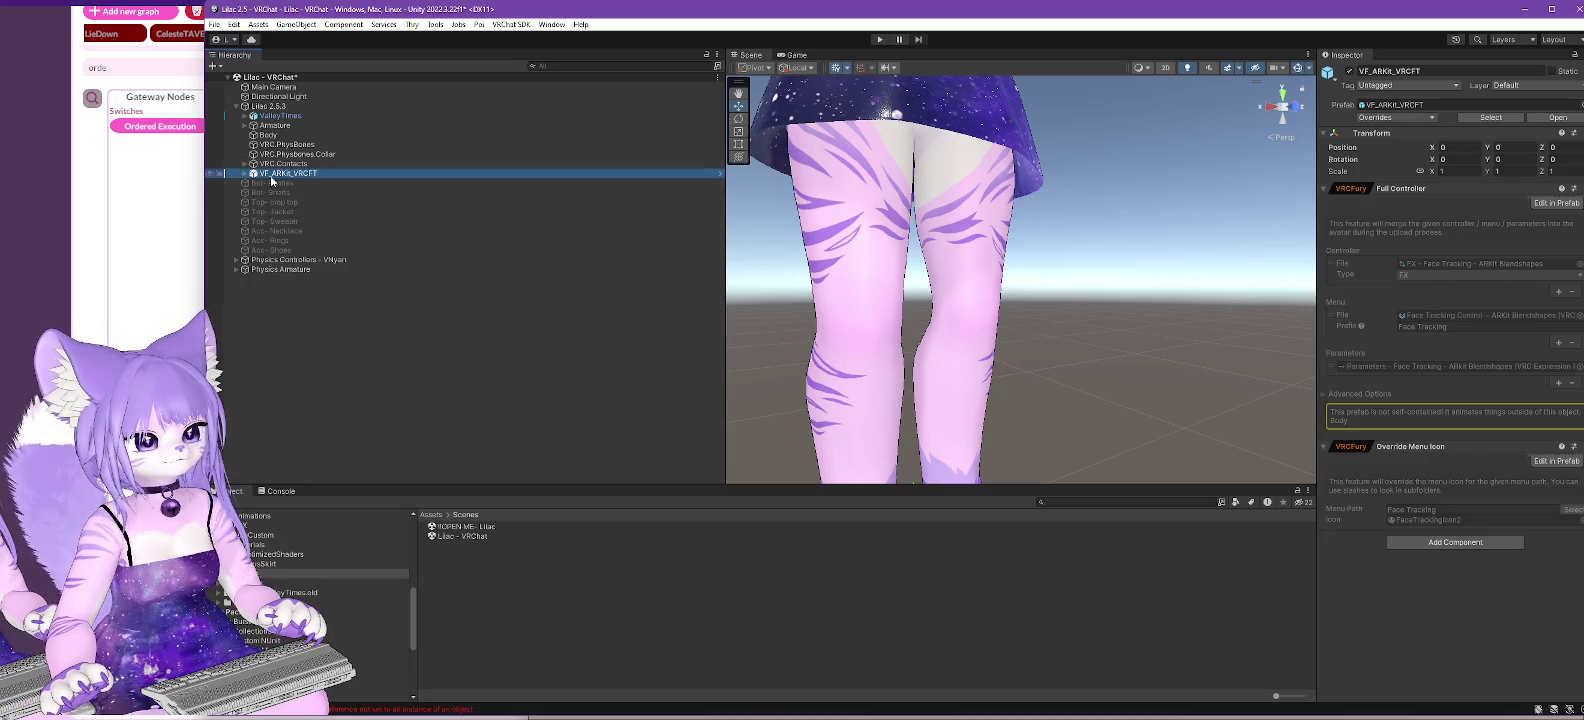
{"action": "left_click", "coordinate": [244, 175]}
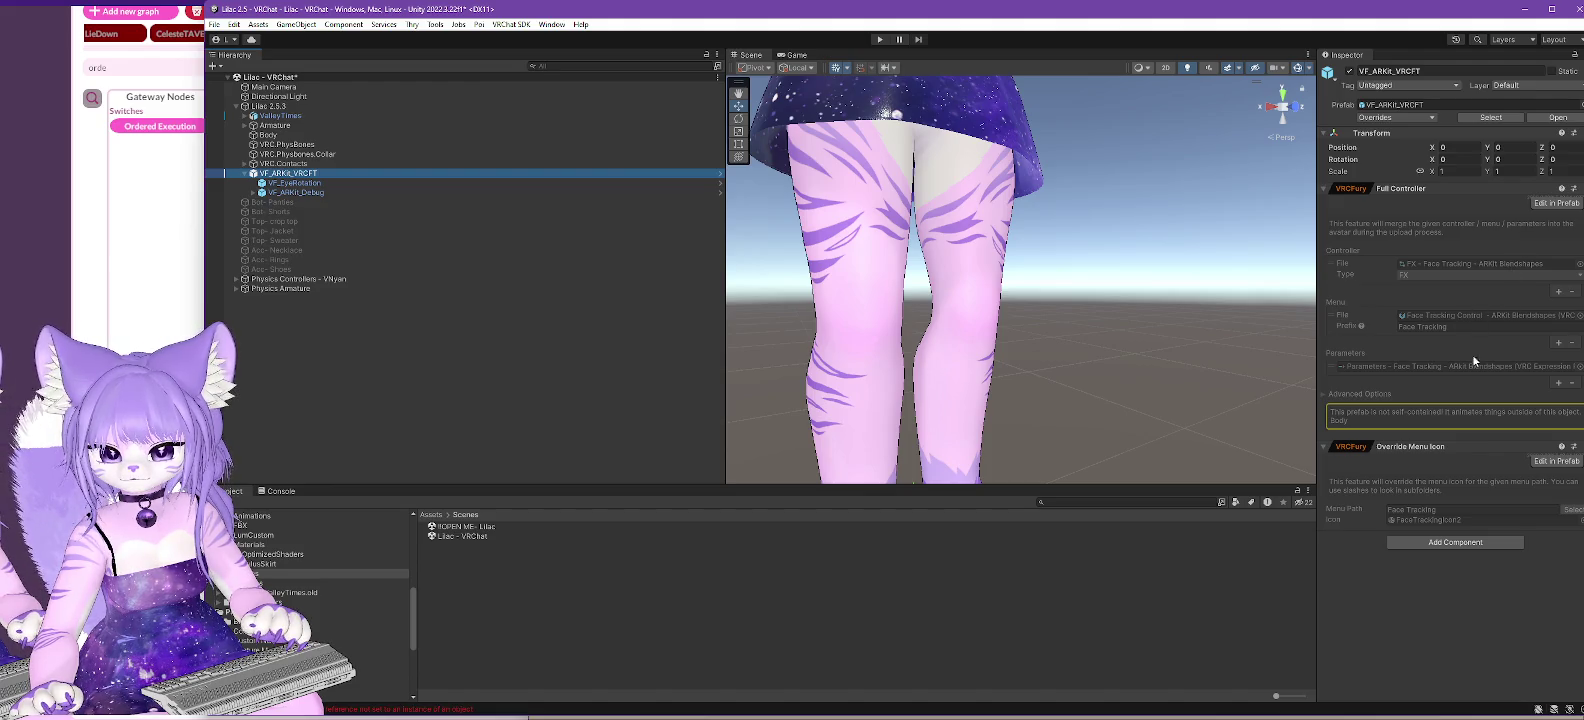
{"action": "left_click", "coordinate": [1357, 418]}
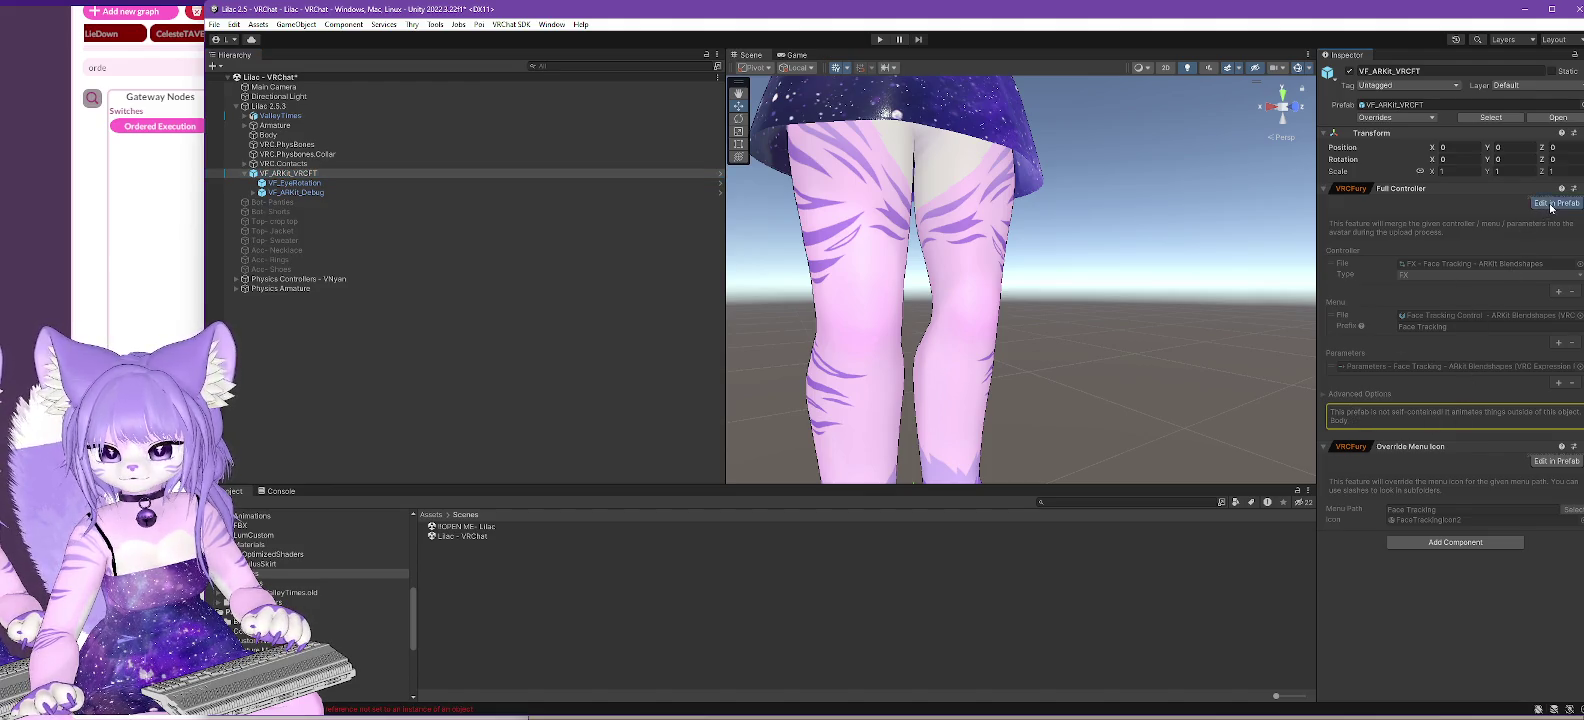
{"action": "left_click", "coordinate": [1551, 203]}
{"action": "left_click", "coordinate": [1322, 353]}
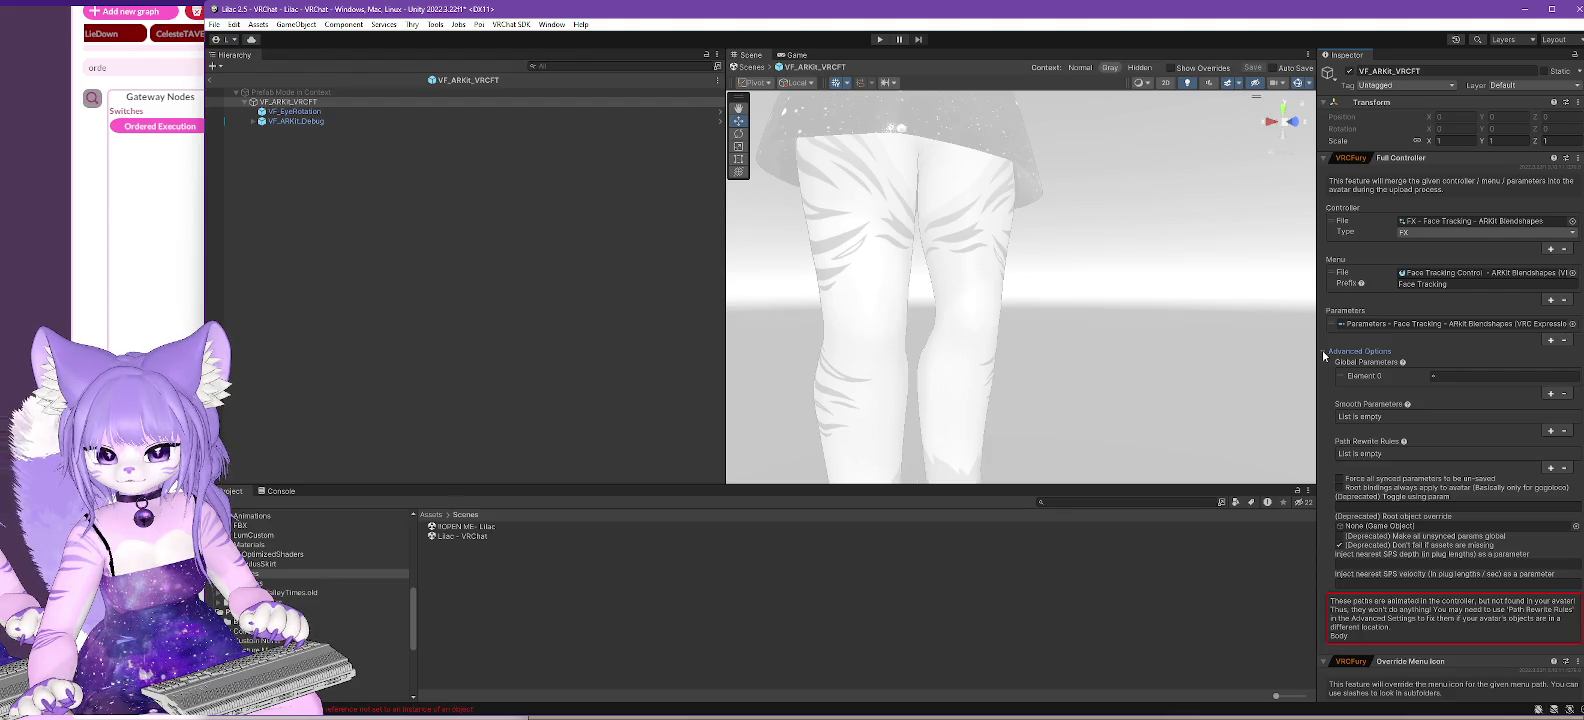
{"action": "left_click", "coordinate": [1323, 353]}
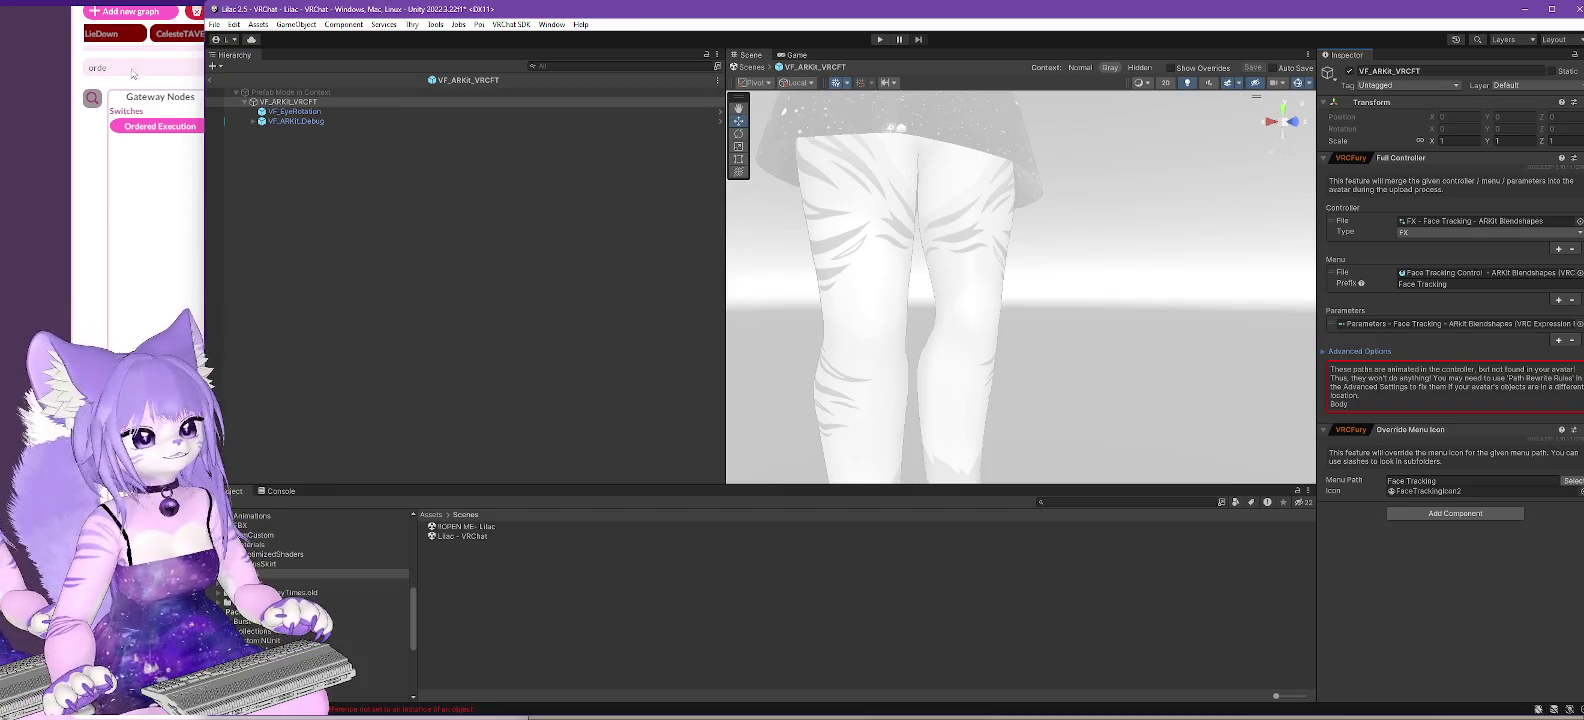
{"action": "left_click", "coordinate": [214, 80]}
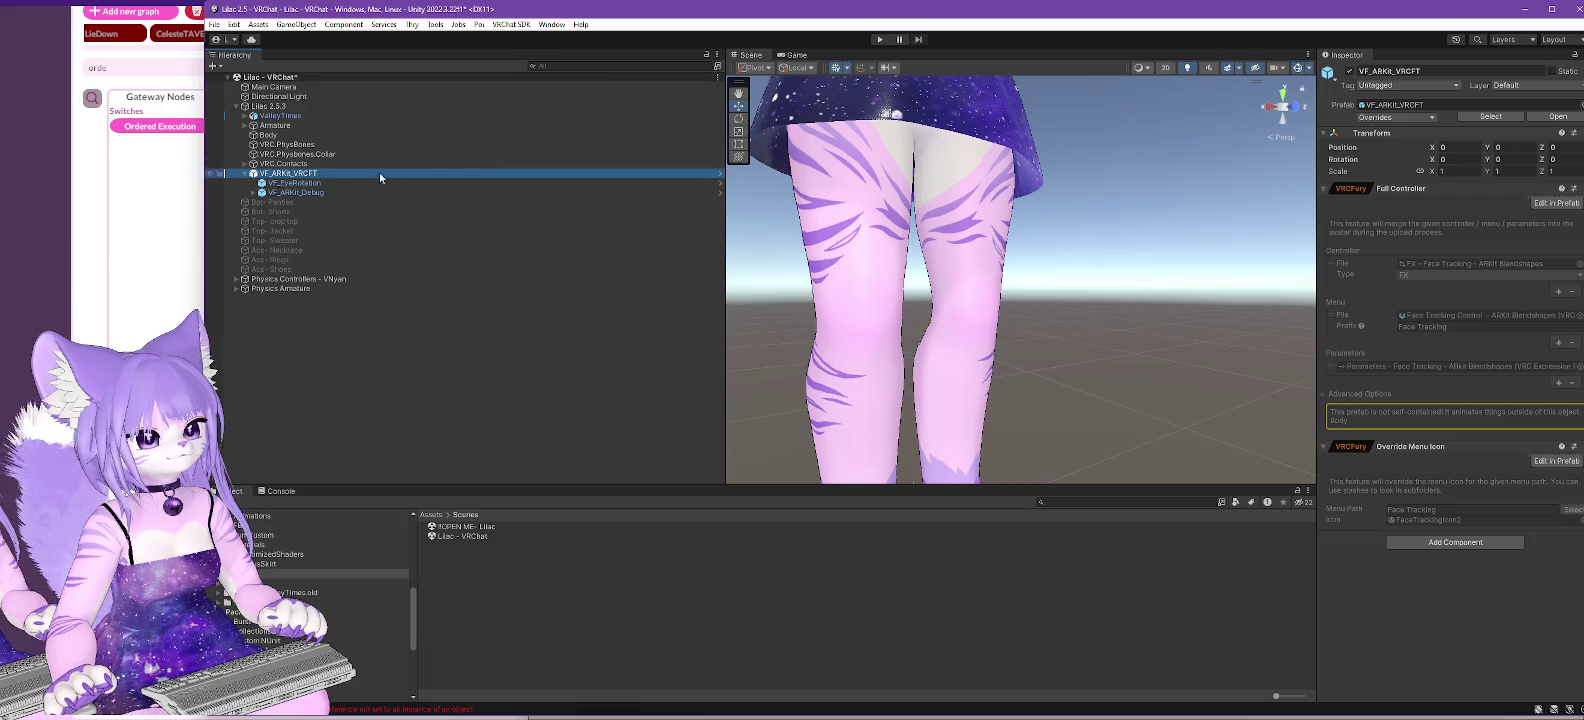
- Check the pasted VRC.Contacts Head, Nose and Poke receivers and the collar Phys Bone settings
{"action": "left_click", "coordinate": [287, 163]}
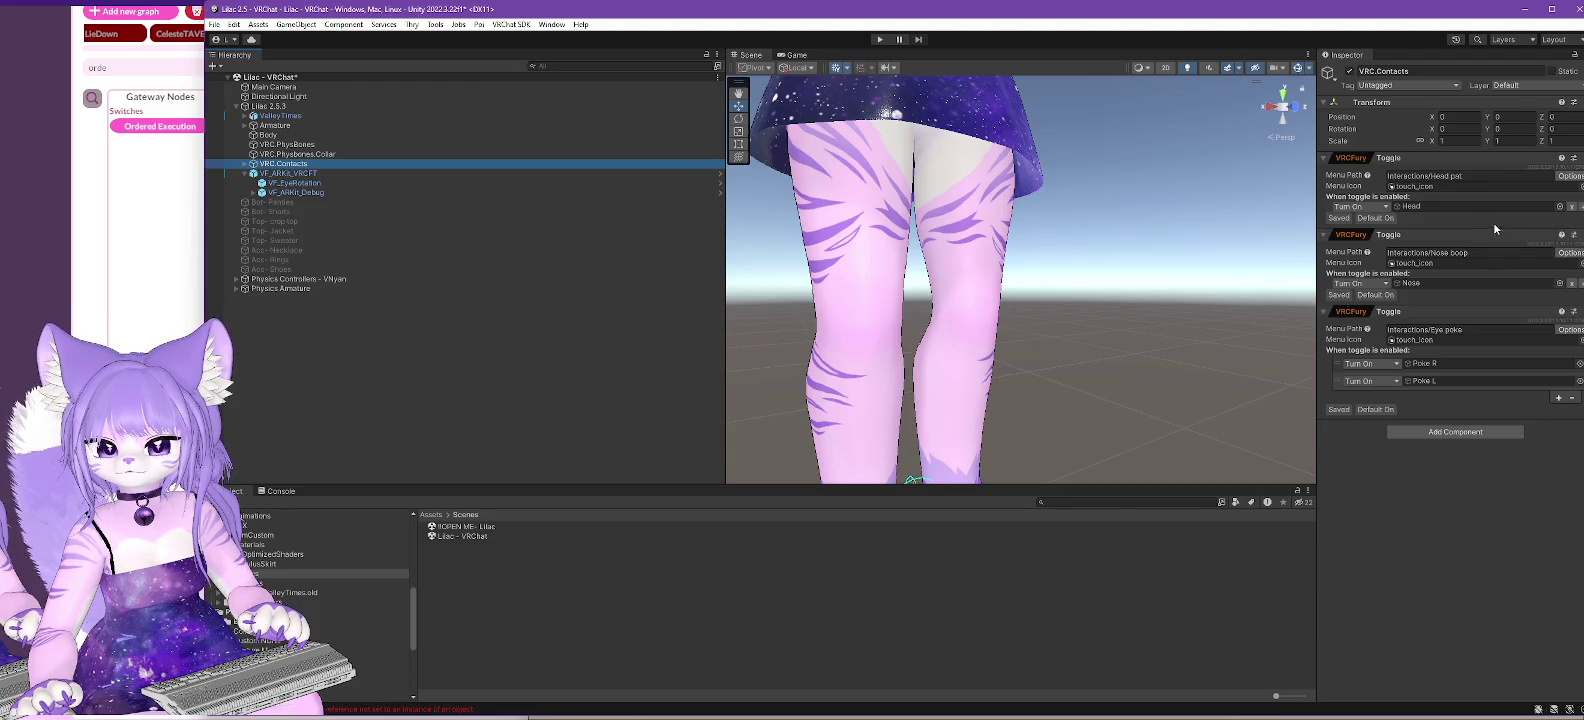
{"action": "left_click", "coordinate": [1433, 205]}
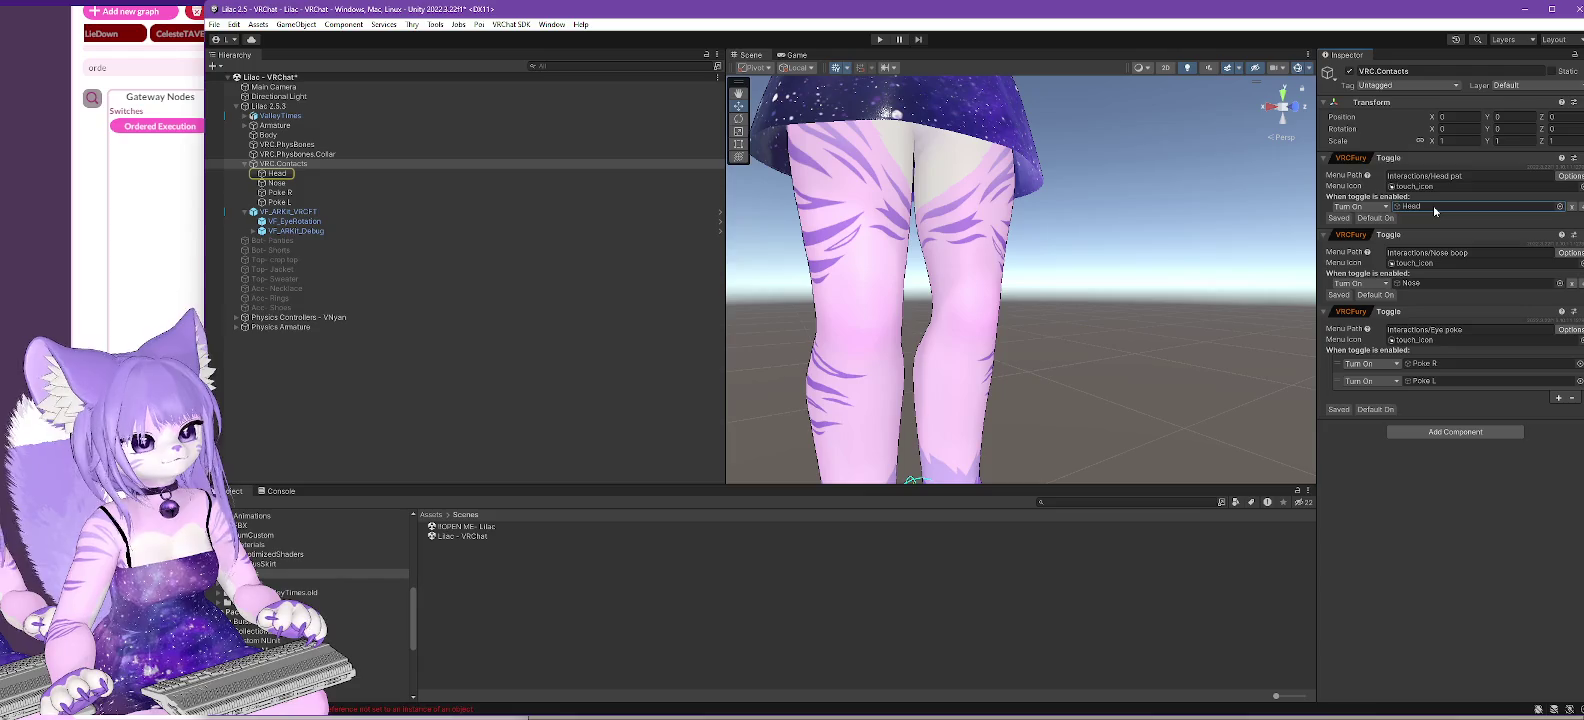
{"action": "left_click", "coordinate": [282, 173]}
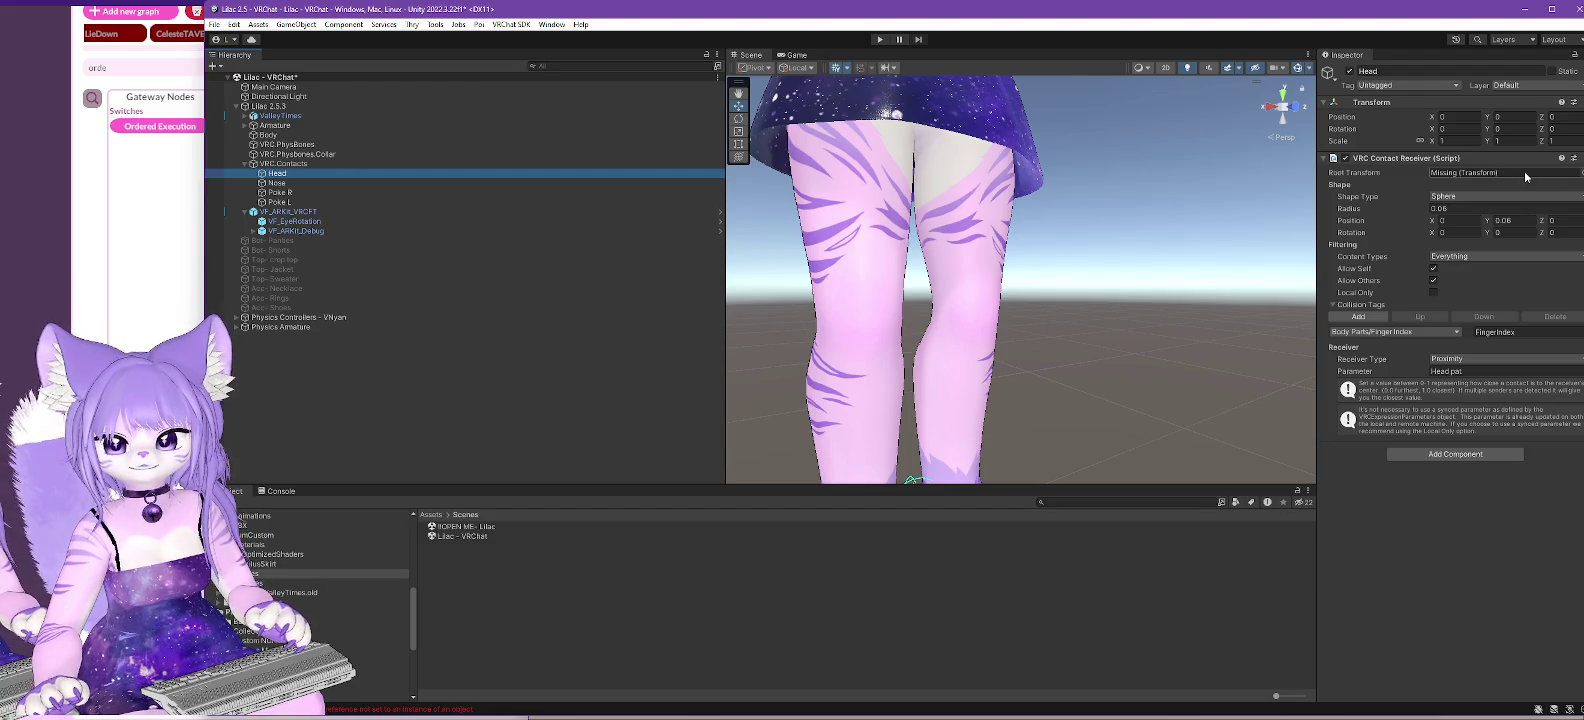
{"action": "left_click", "coordinate": [270, 183]}
{"action": "key", "text": "Down"}
{"action": "key", "text": "Down"}
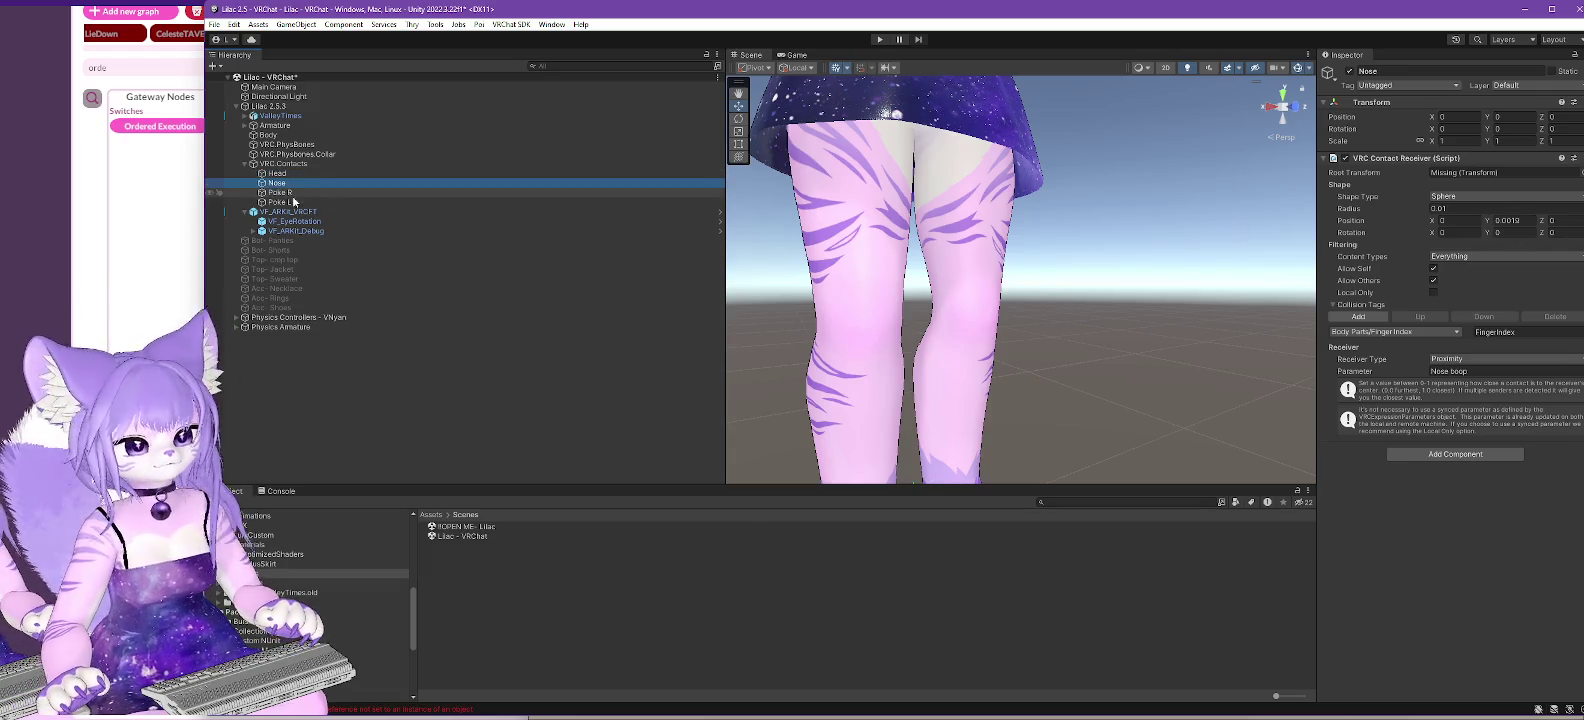
{"action": "left_click", "coordinate": [277, 174]}
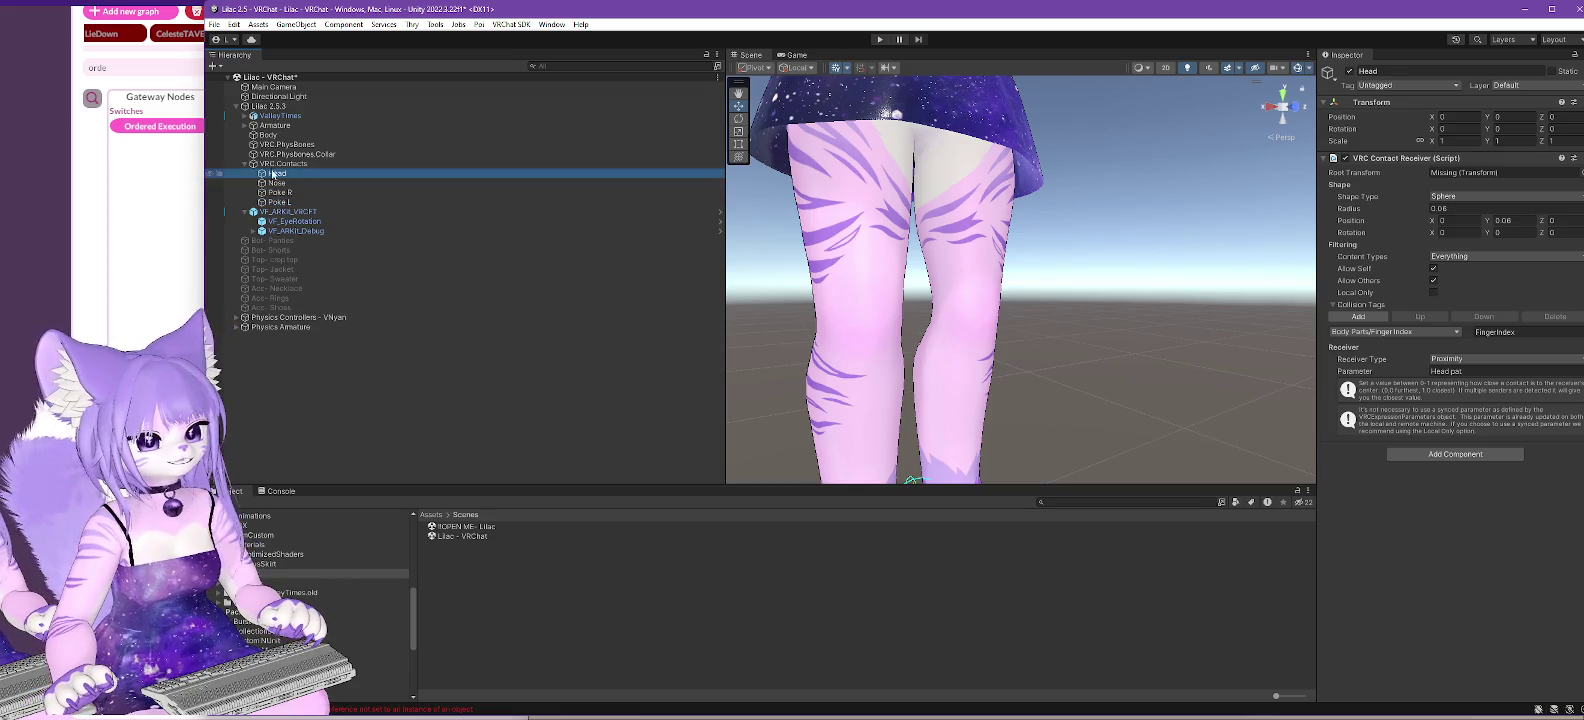
{"action": "left_click", "coordinate": [245, 164]}
{"action": "left_click", "coordinate": [288, 164]}
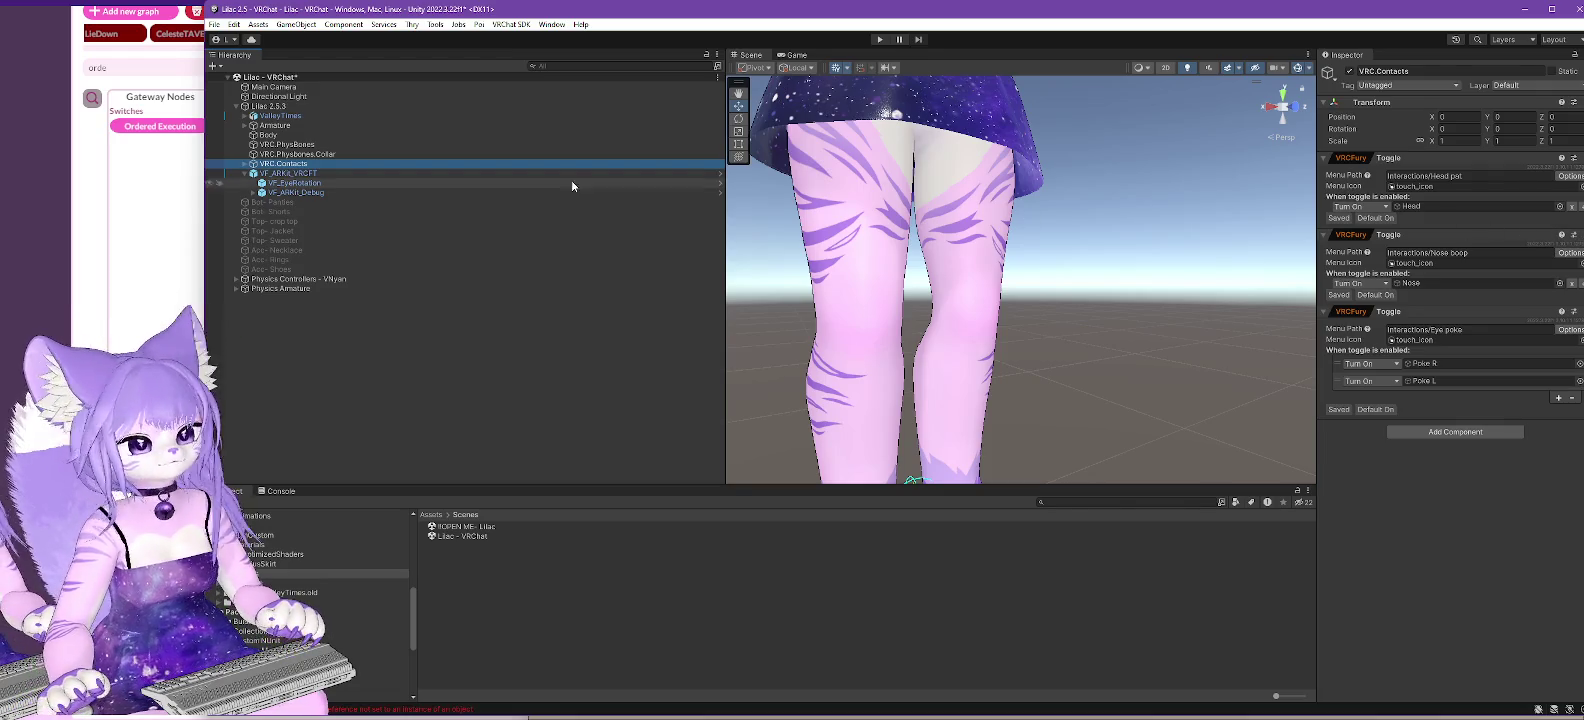
{"action": "left_click", "coordinate": [590, 154]}
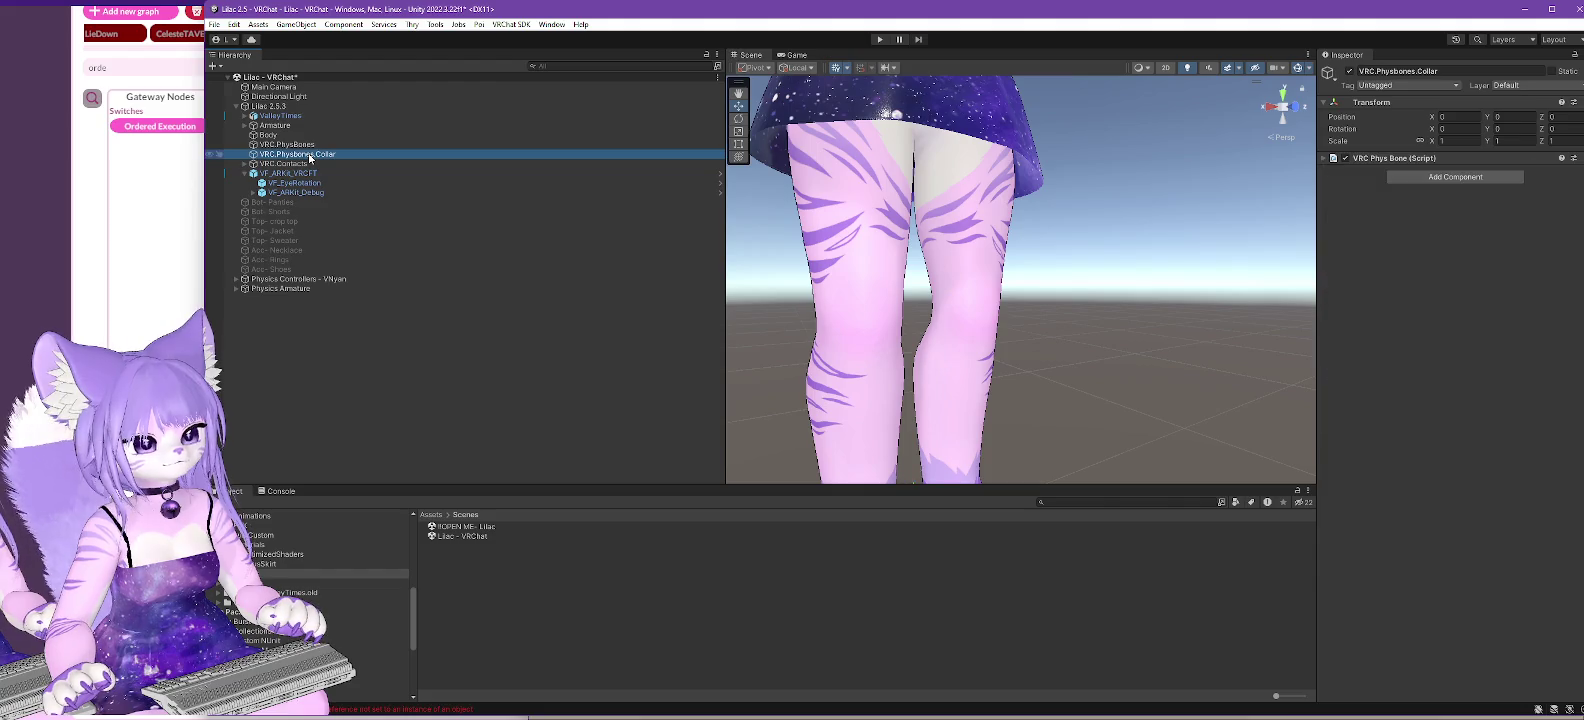
{"action": "left_click", "coordinate": [1326, 159]}
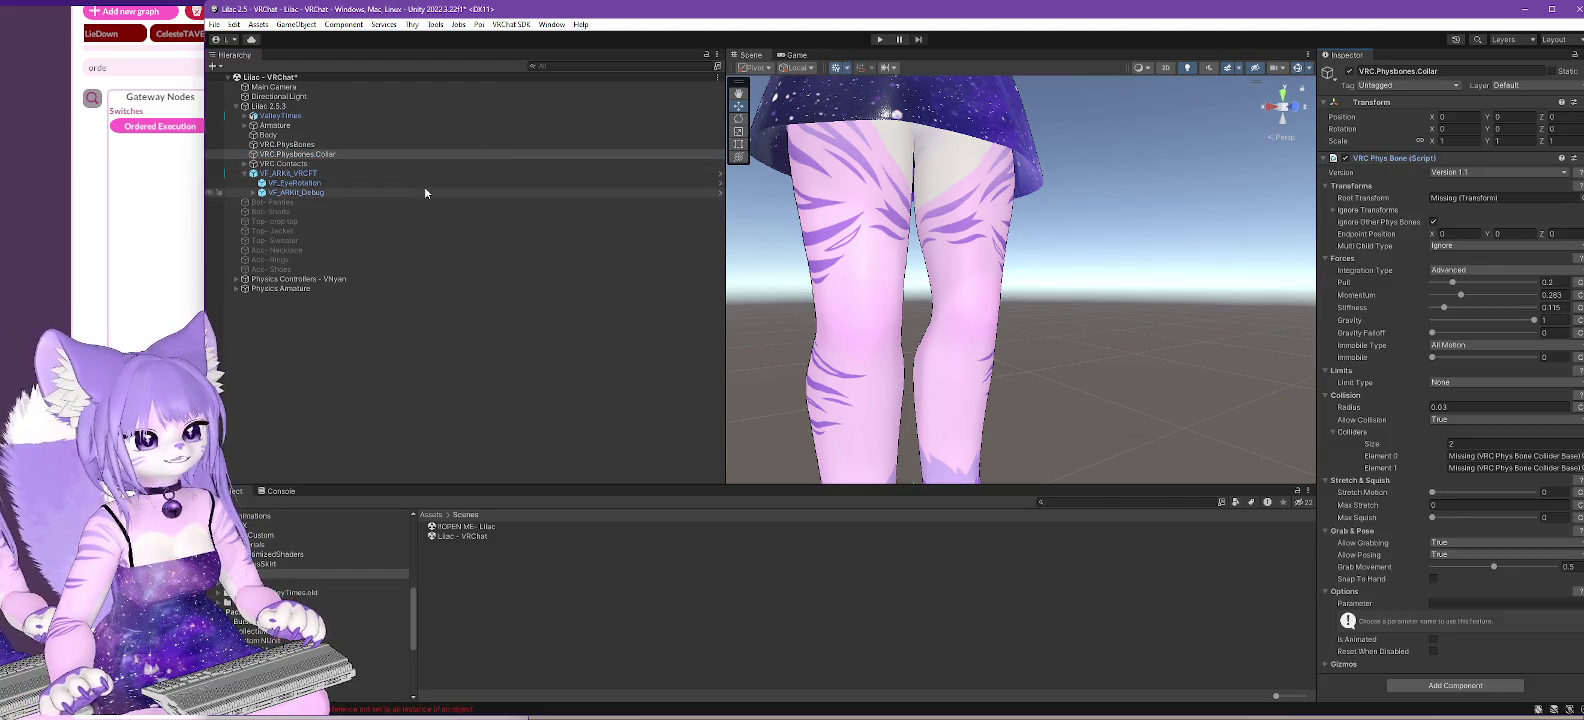
- Expand Armature > Hips > Spine > Chest > Neck down to the KittyCollar bone
{"action": "left_click", "coordinate": [245, 125]}
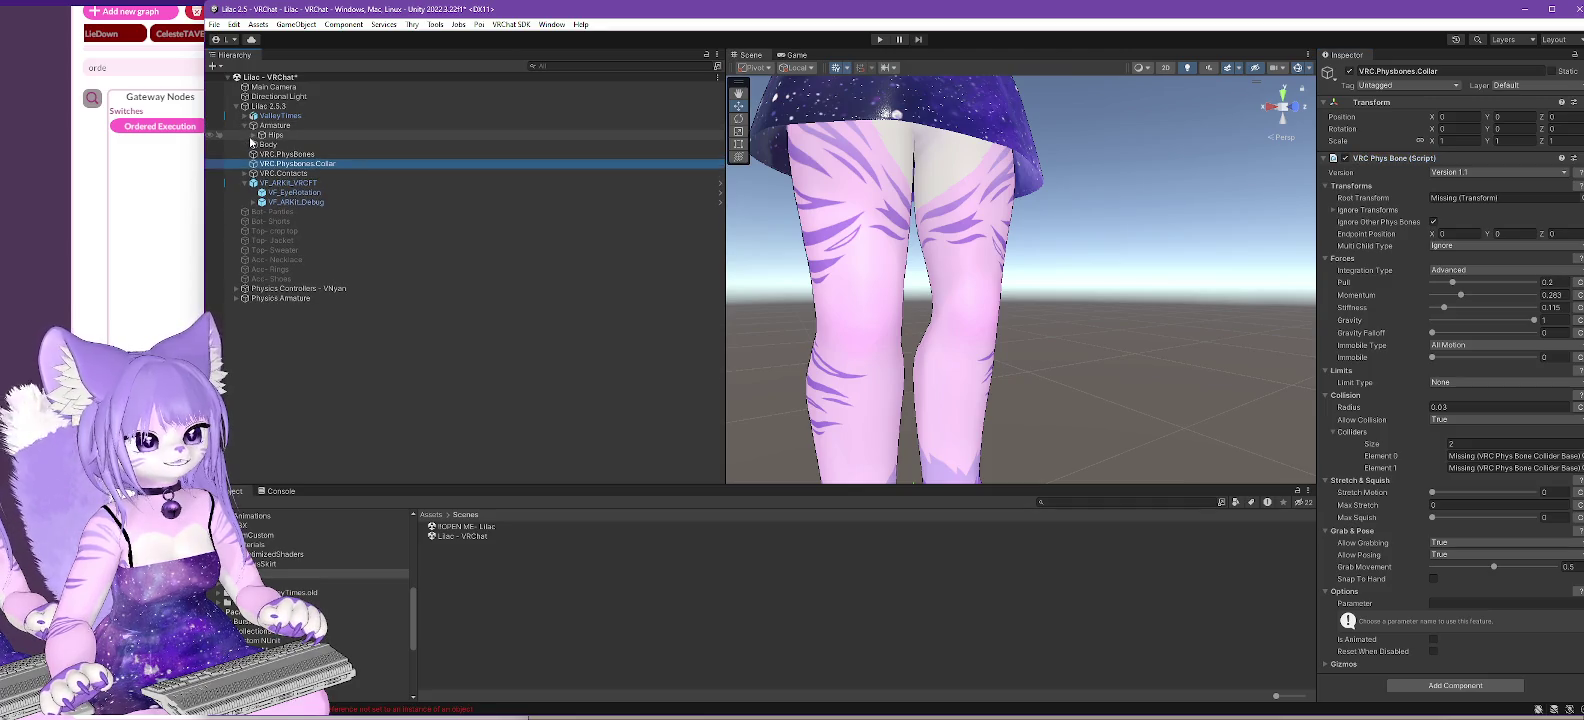
{"action": "left_click", "coordinate": [253, 135]}
{"action": "left_click", "coordinate": [266, 164]}
{"action": "left_click", "coordinate": [260, 164]}
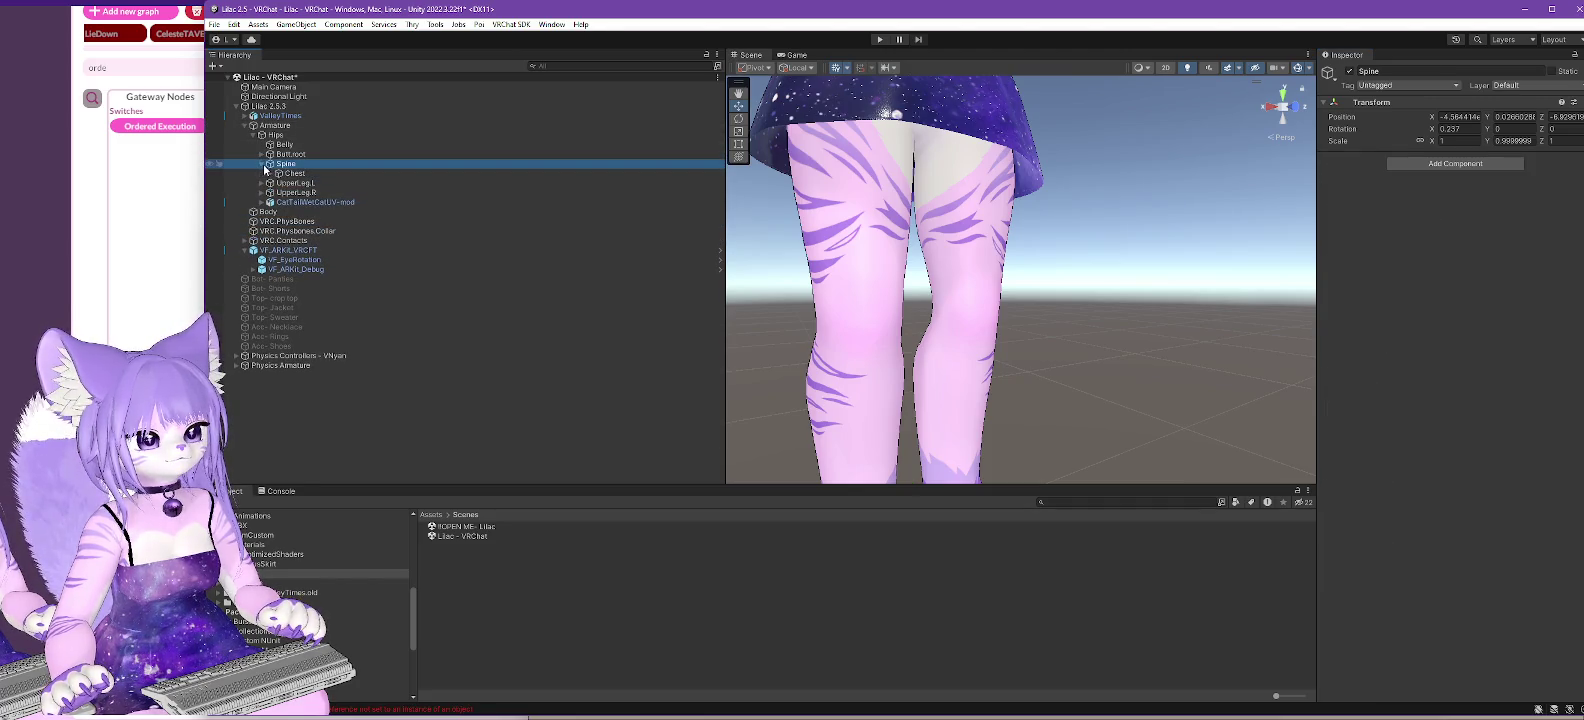
{"action": "left_click", "coordinate": [270, 174]}
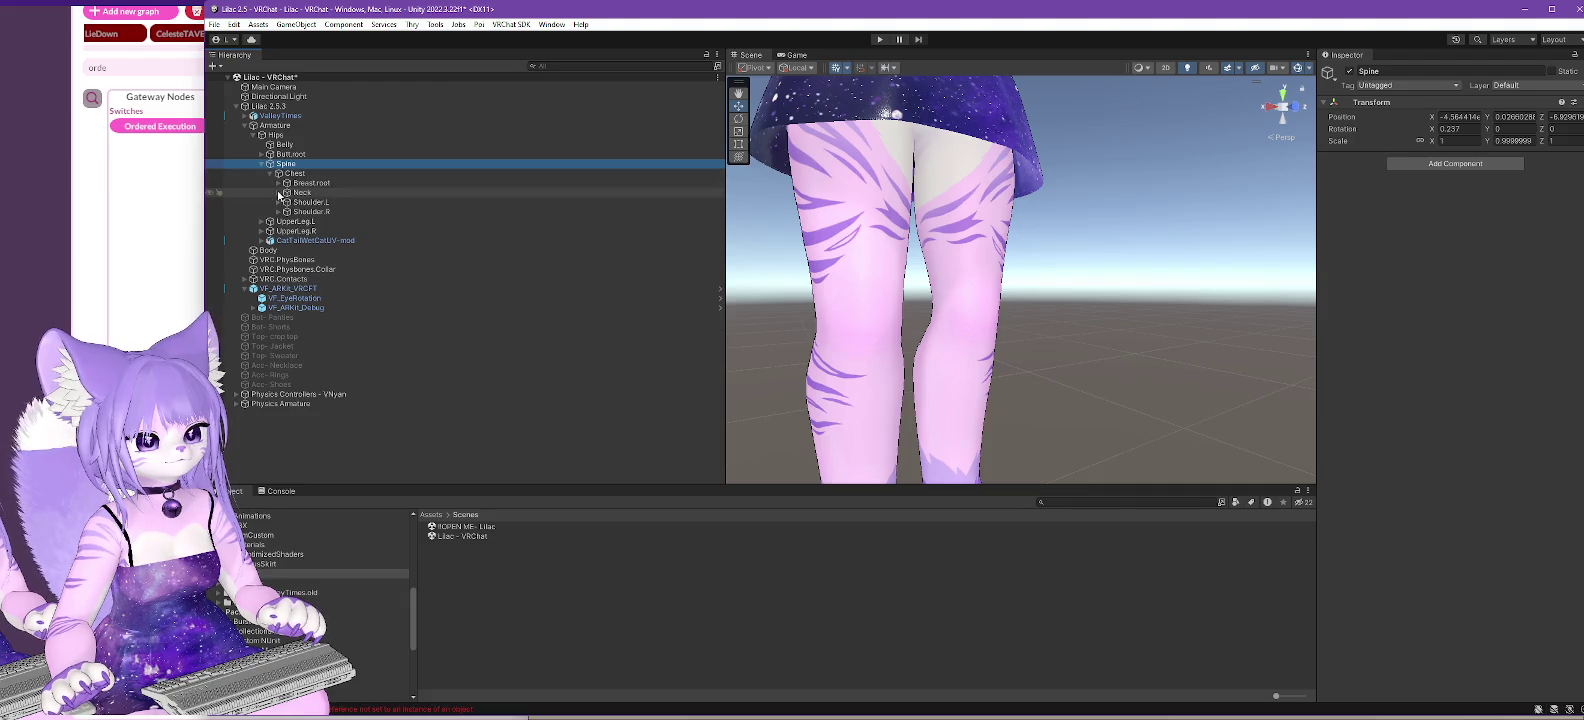
{"action": "left_click", "coordinate": [278, 192]}
{"action": "left_click", "coordinate": [312, 212]}
{"action": "left_click", "coordinate": [288, 212]}
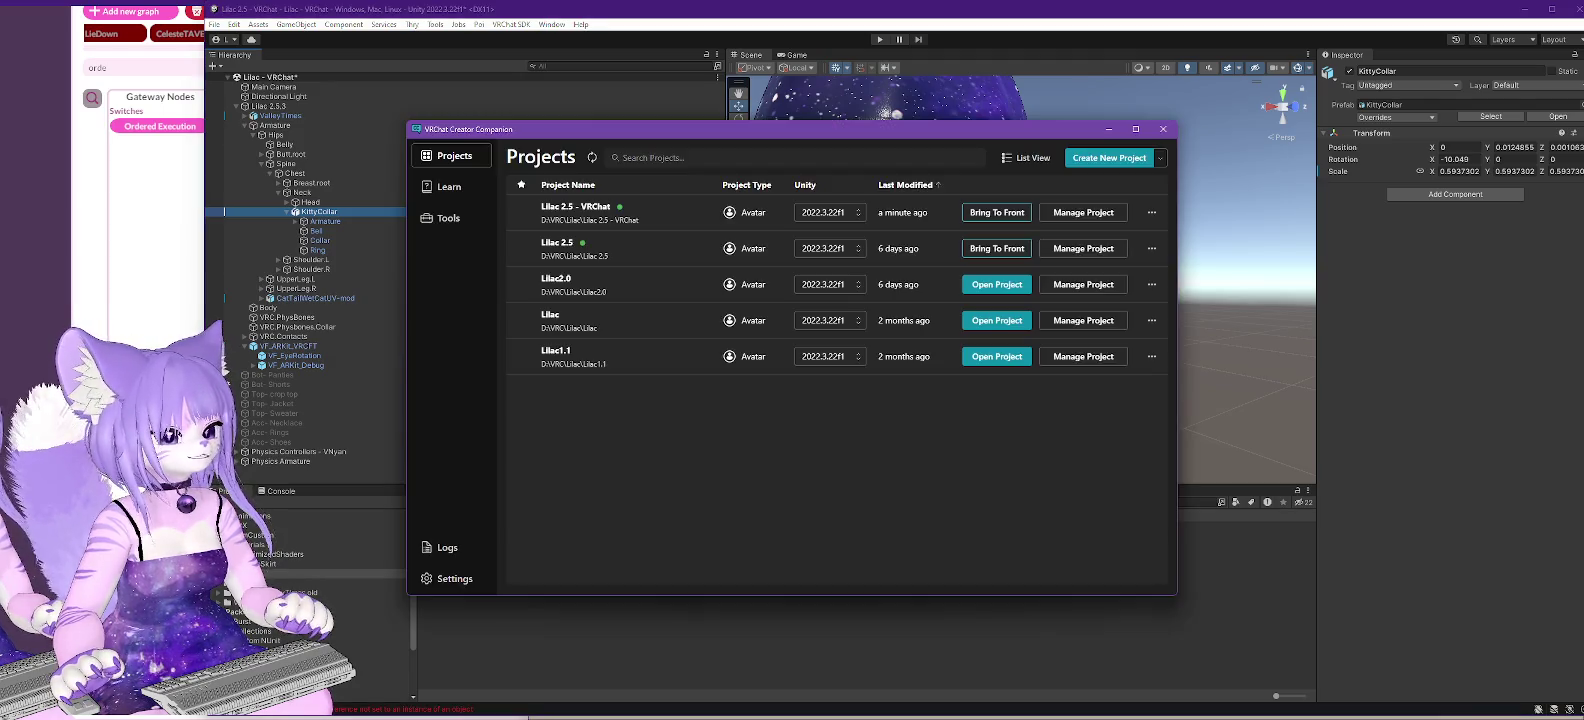
- Open the Lilac2.0 project from the Creator Companion Projects list
{"action": "left_click", "coordinate": [996, 285]}
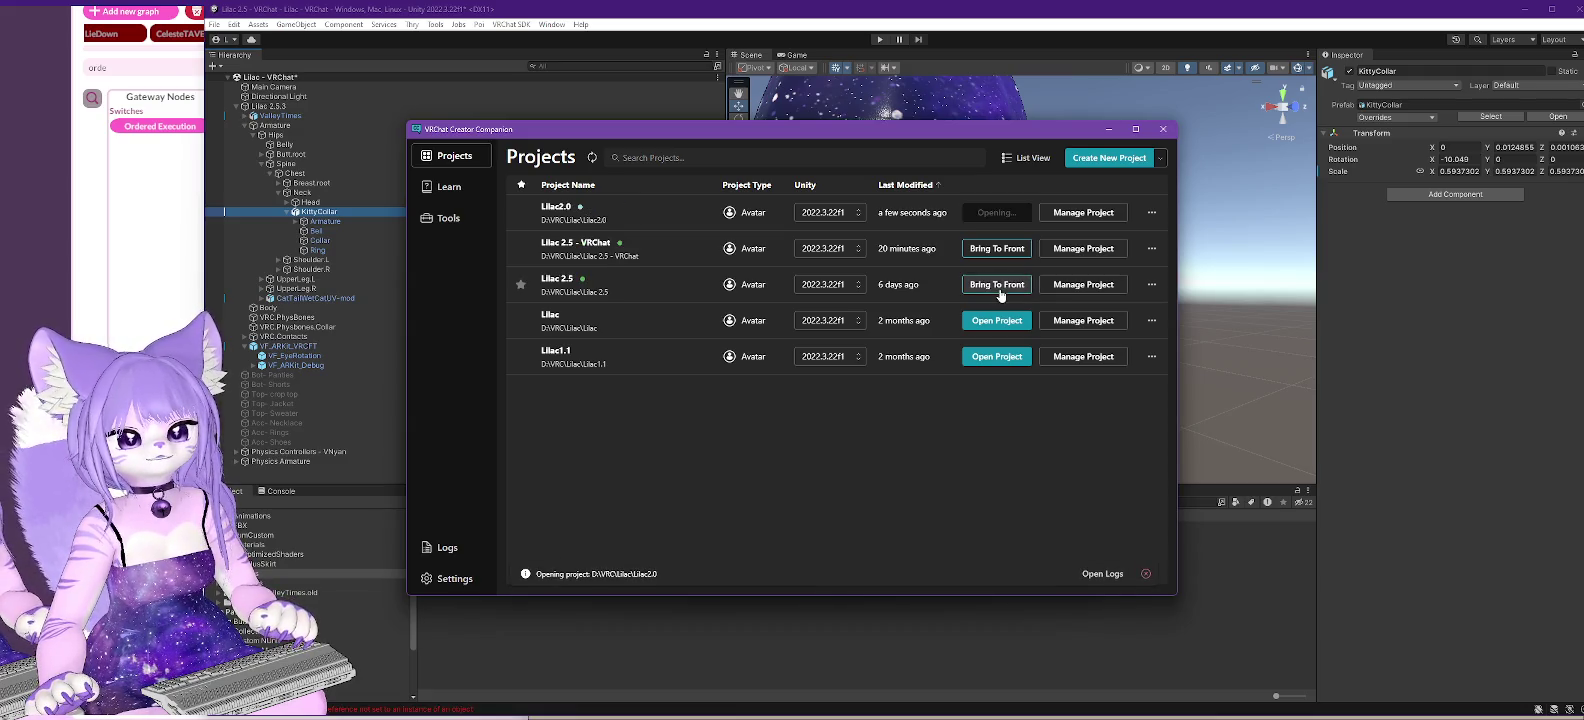
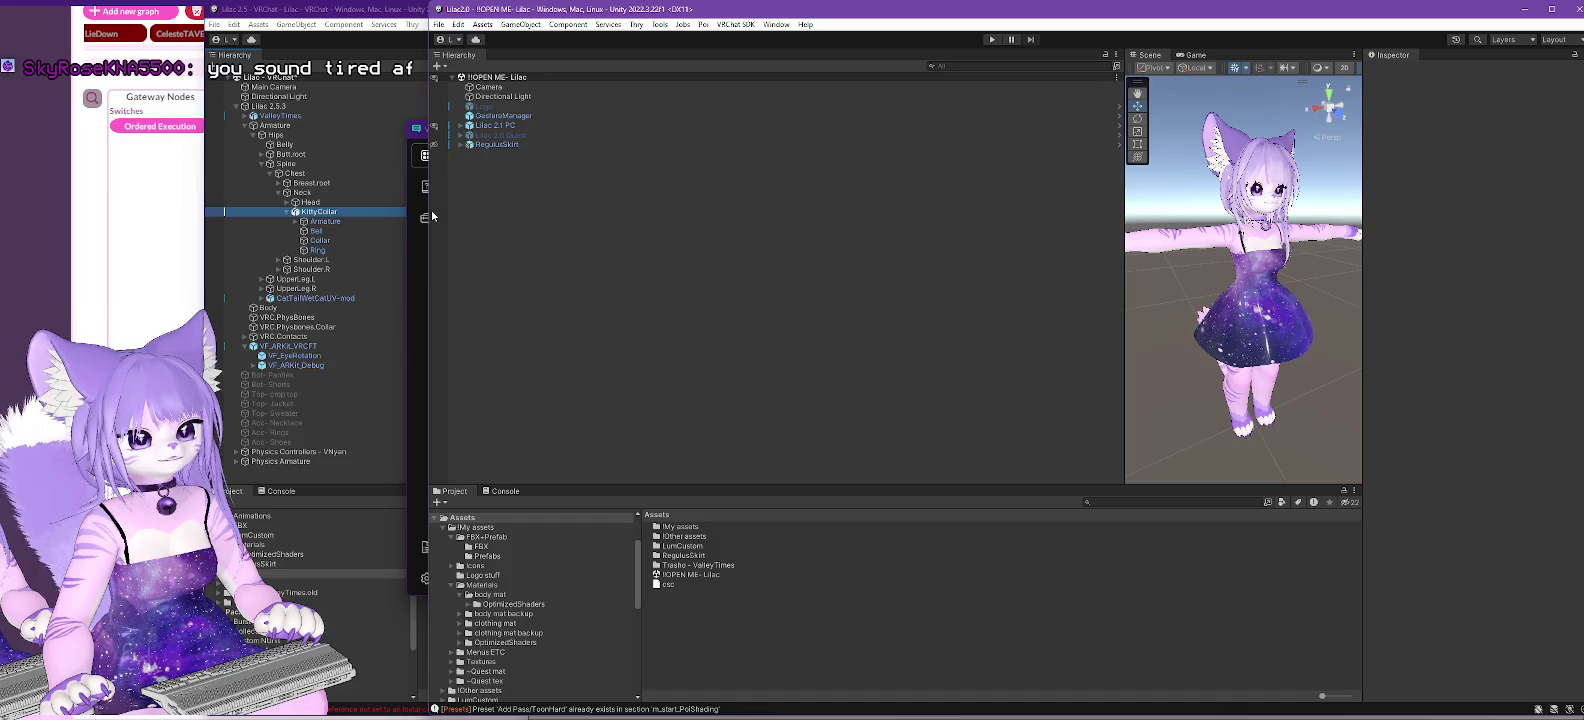
- Arrange the Lilac 2.5 and Lilac2.0 editors side by side with a wider Inspector, and expand Lilac 2.1 PC
{"action": "mouse_move", "coordinate": [428, 213]}
{"action": "left_mouse_down"}
{"action": "mouse_move", "coordinate": [820, 213]}
{"action": "mouse_move", "coordinate": [738, 213]}
{"action": "left_mouse_up"}
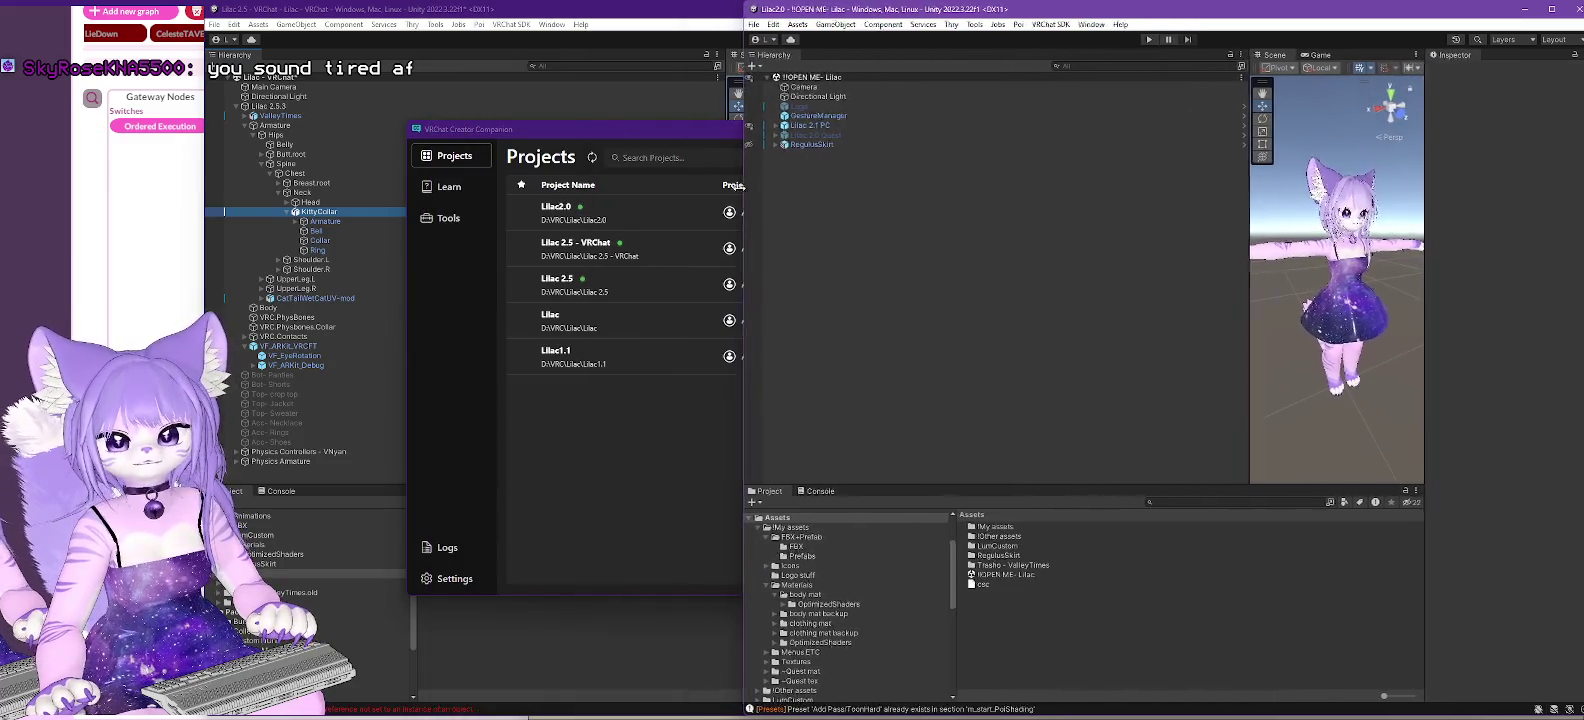
{"action": "left_click_drag", "start_coordinate": [1246, 197], "coordinate": [1037, 200]}
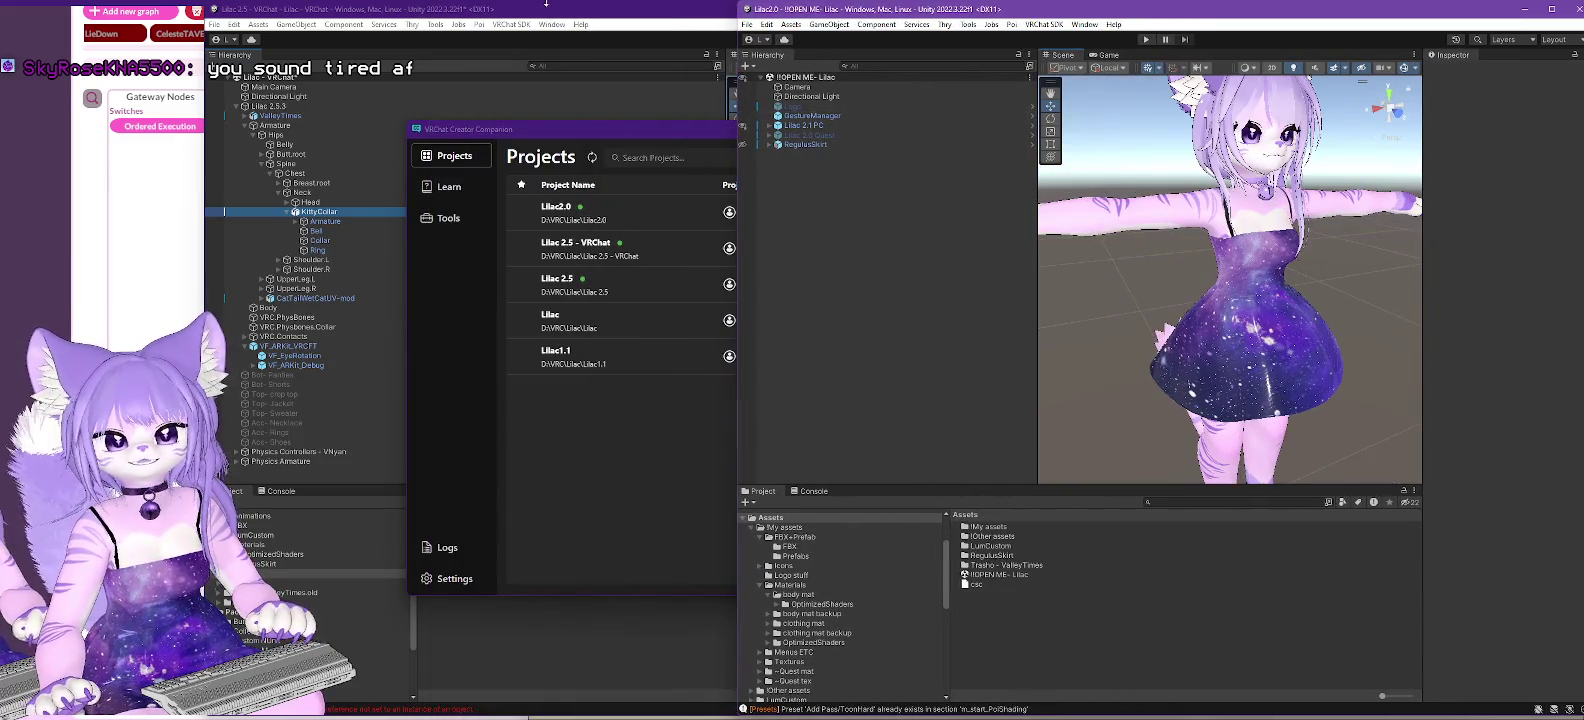
{"action": "left_click", "coordinate": [729, 46]}
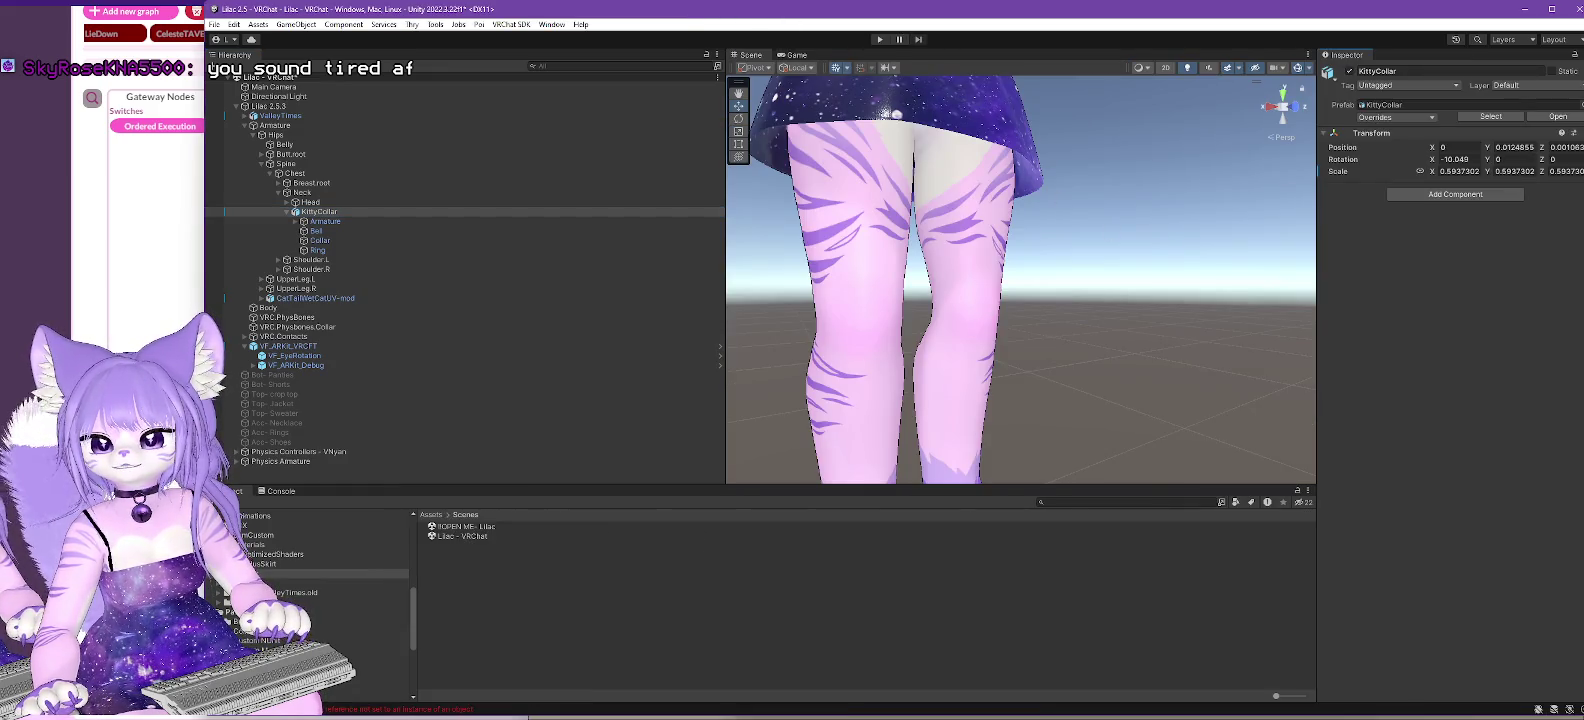
{"action": "left_click_drag", "start_coordinate": [1583, 244], "coordinate": [997, 244]}
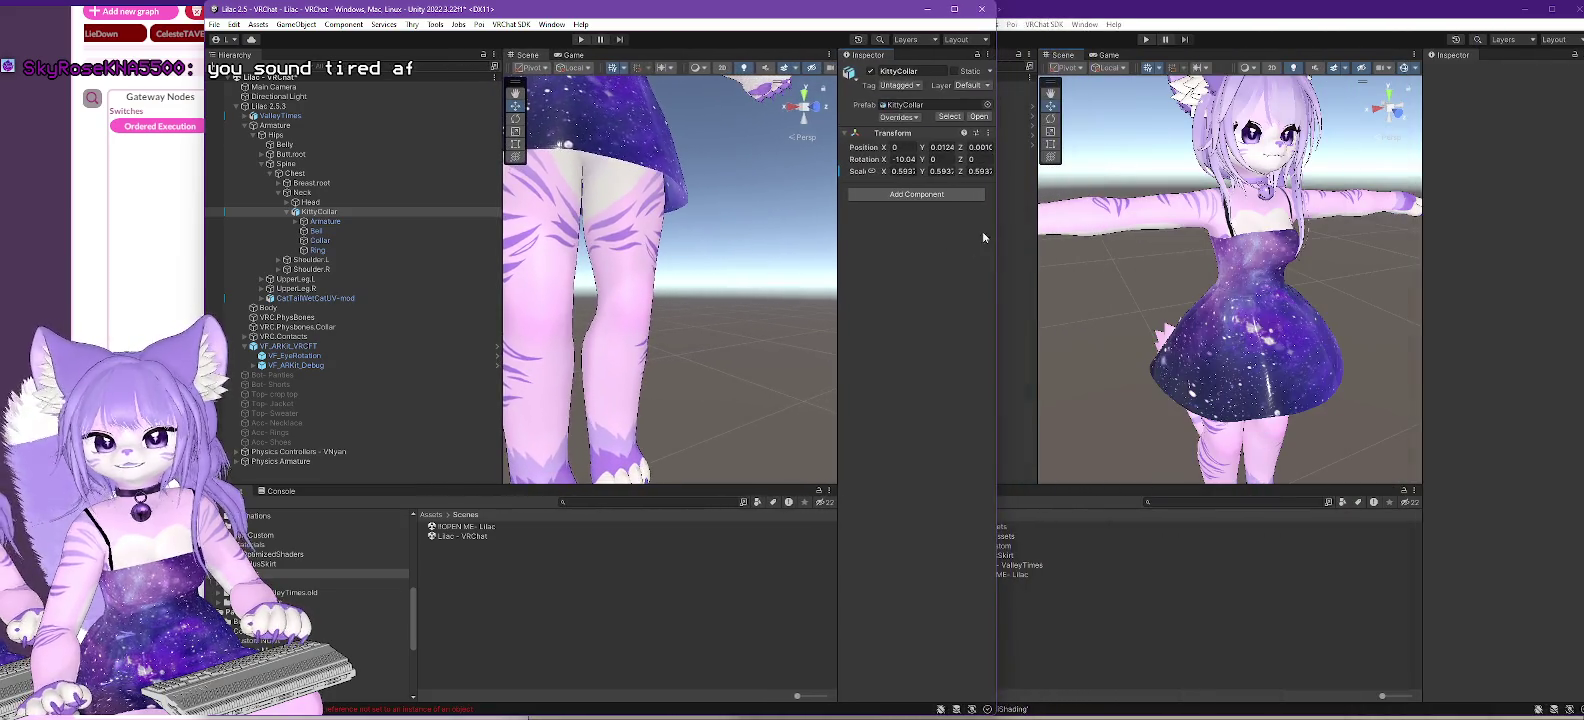
{"action": "left_click_drag", "start_coordinate": [611, 13], "coordinate": [410, 15]}
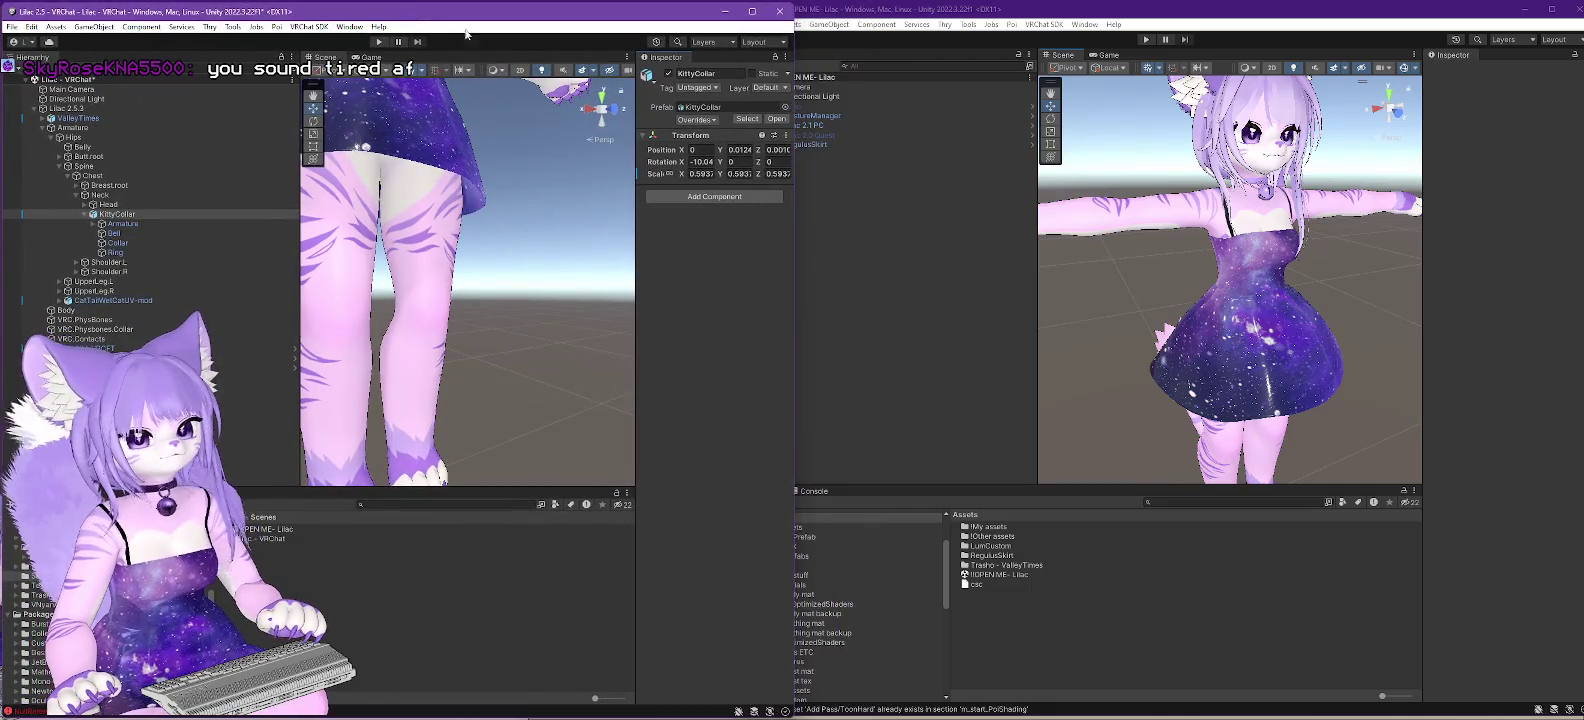
{"action": "left_click_drag", "start_coordinate": [633, 279], "coordinate": [538, 279]}
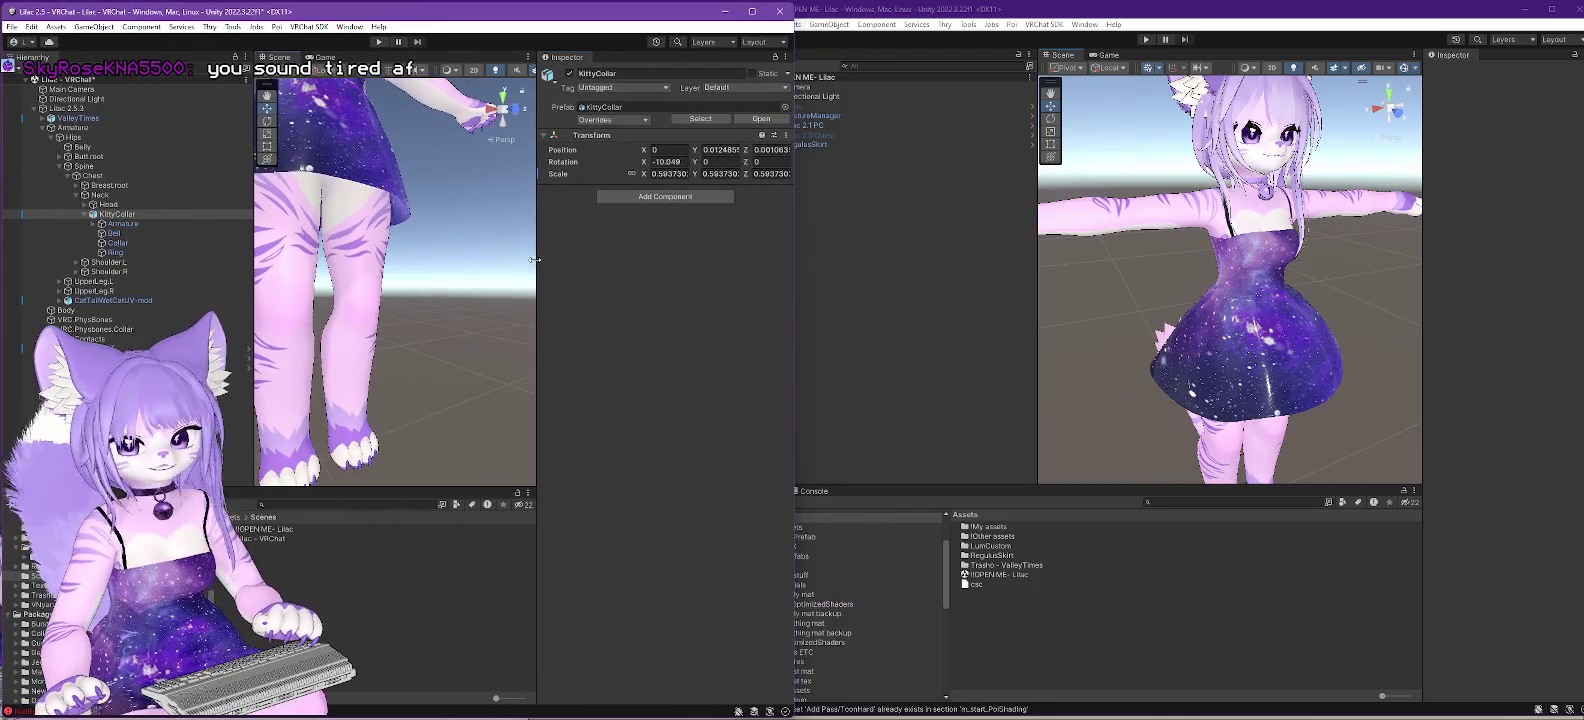
{"action": "left_click", "coordinate": [1021, 238]}
{"action": "mouse_move", "coordinate": [734, 236]}
{"action": "left_mouse_down"}
{"action": "mouse_move", "coordinate": [822, 236]}
{"action": "mouse_move", "coordinate": [797, 236]}
{"action": "left_mouse_up"}
{"action": "left_click", "coordinate": [829, 126]}
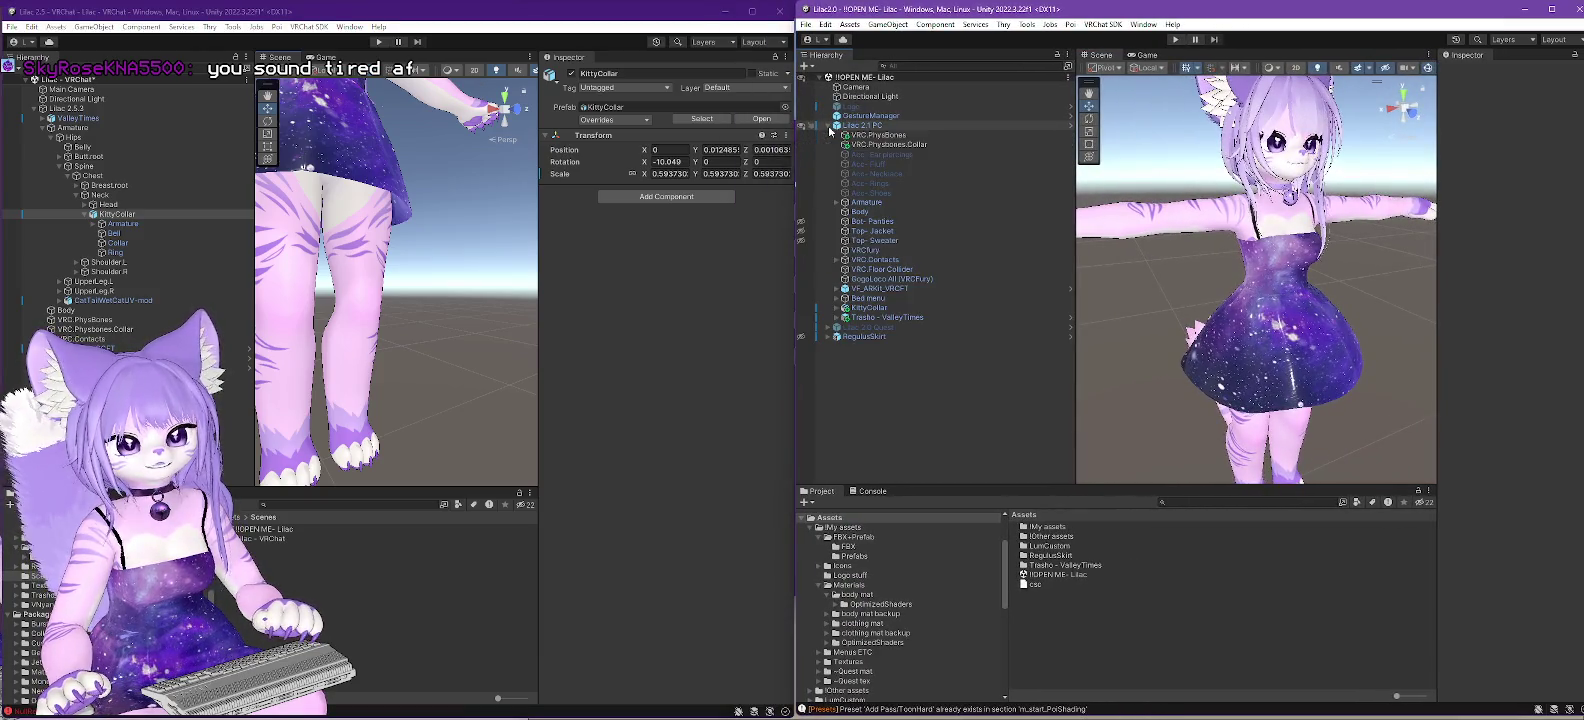
- Show the VRC.PhysBones settings of both avatars, with a wider source Inspector
{"action": "left_click", "coordinate": [865, 134]}
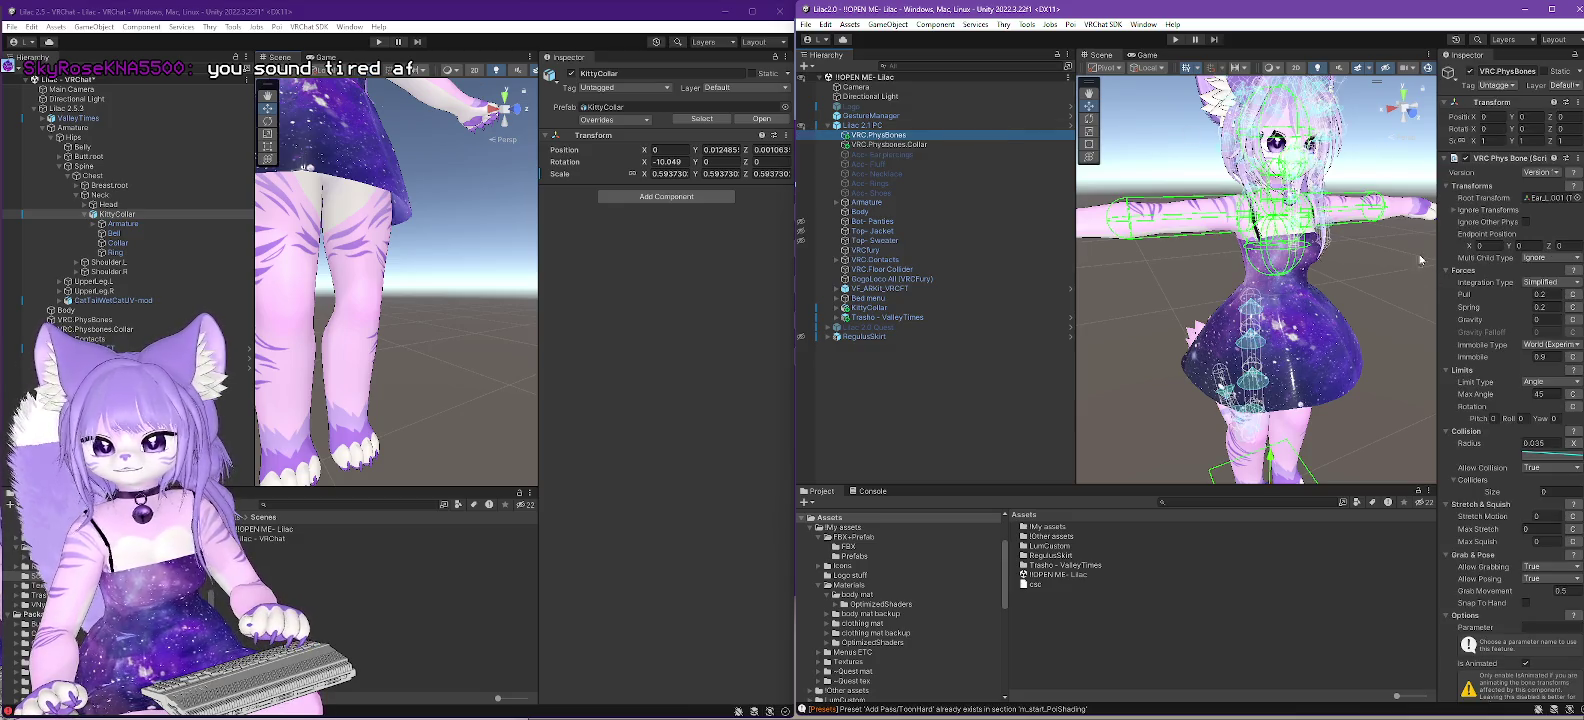
{"action": "left_click_drag", "start_coordinate": [1436, 206], "coordinate": [1285, 206]}
{"action": "left_click_drag", "start_coordinate": [1075, 250], "coordinate": [1007, 250]}
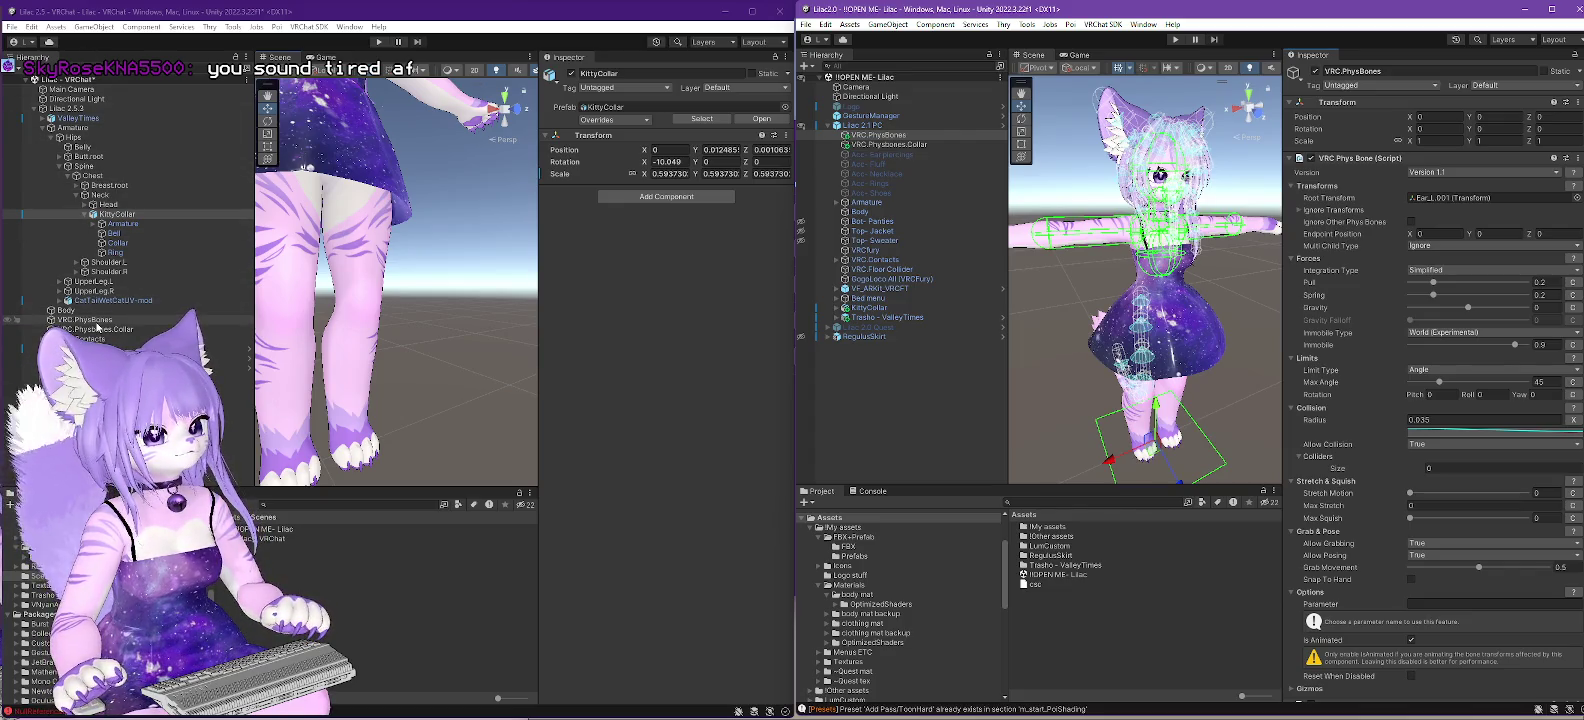
{"action": "left_click", "coordinate": [85, 319]}
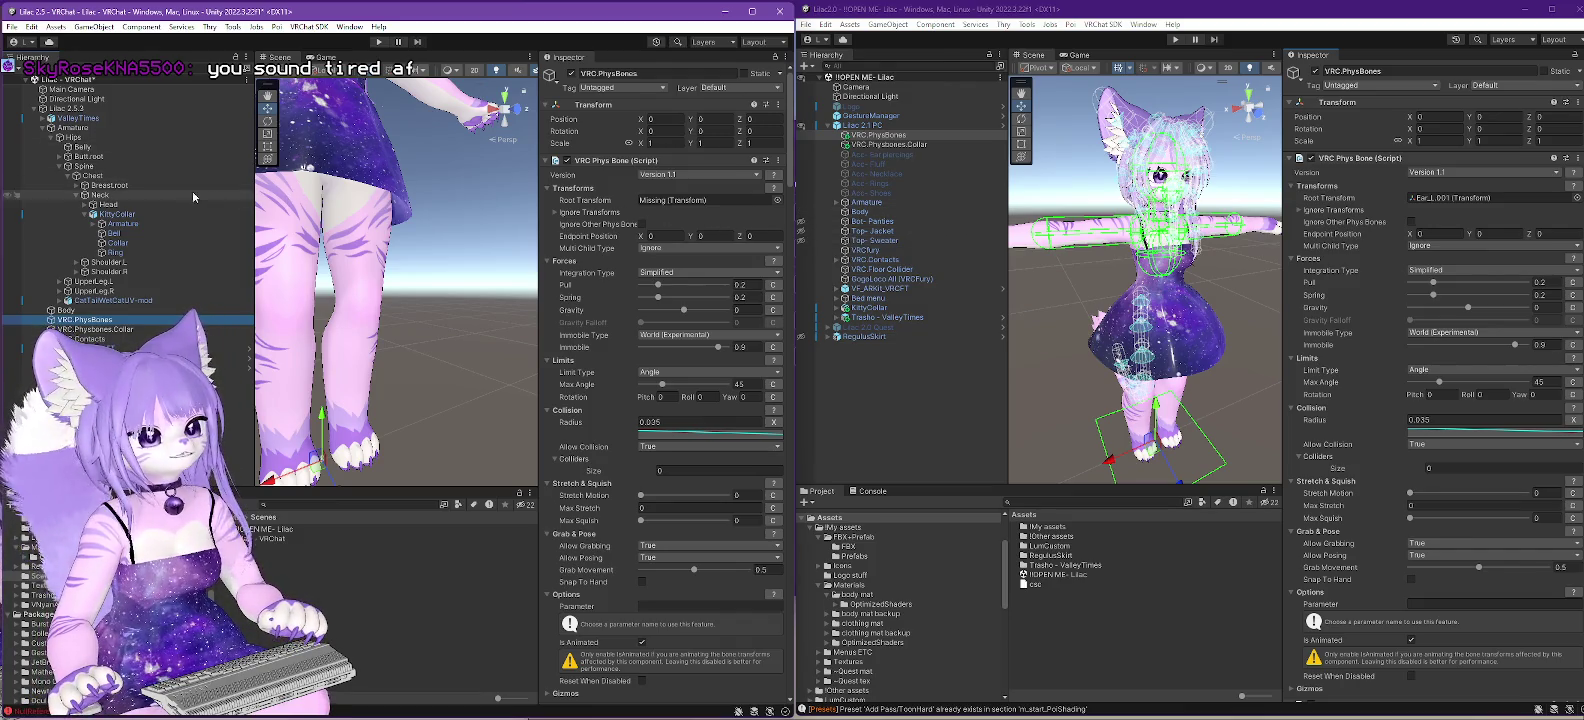
- Set Ear_L and Ear_R from Head > Ear.root as the first two PhysBones' Root Transforms
{"action": "left_click", "coordinate": [86, 204]}
{"action": "left_click", "coordinate": [95, 214]}
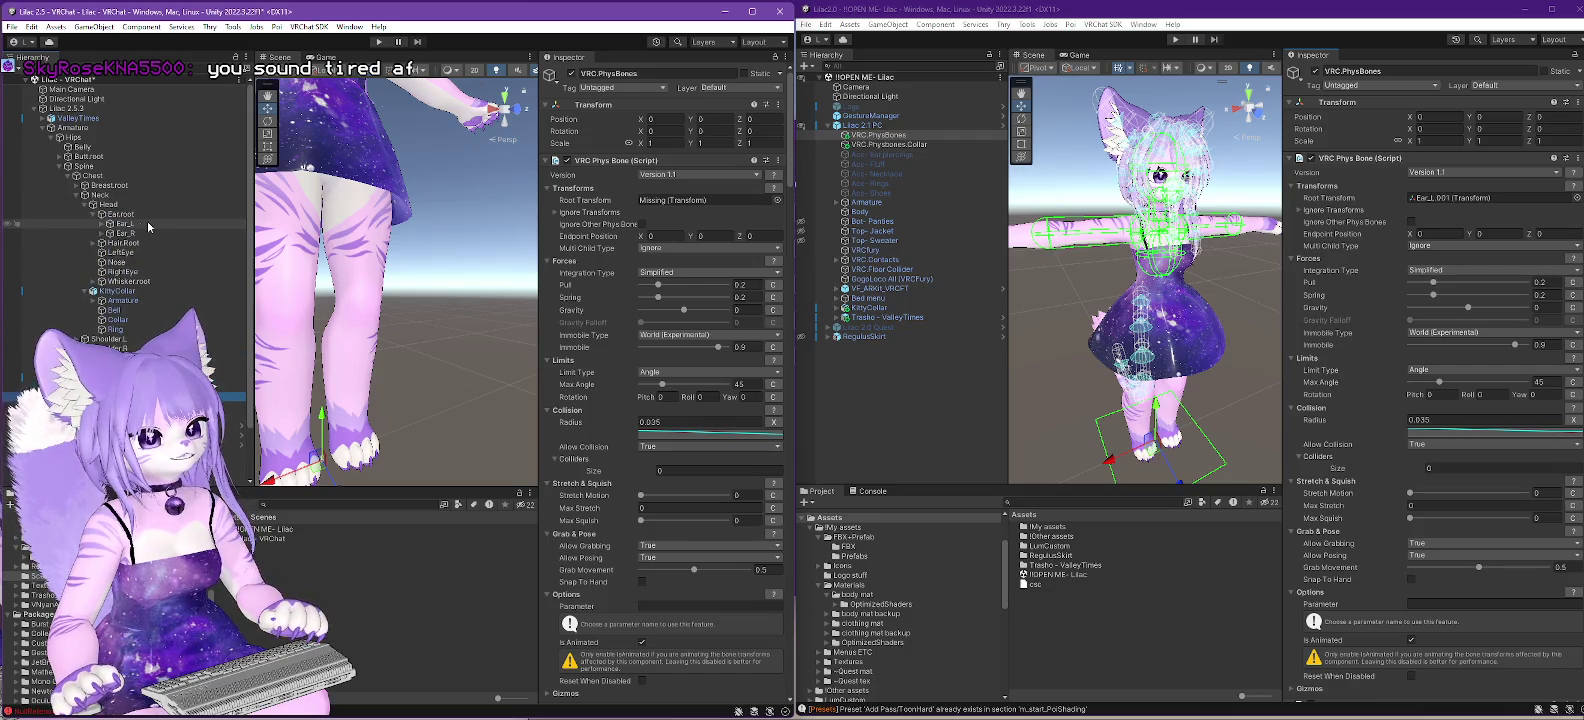
{"action": "left_click_drag", "start_coordinate": [112, 226], "coordinate": [692, 201]}
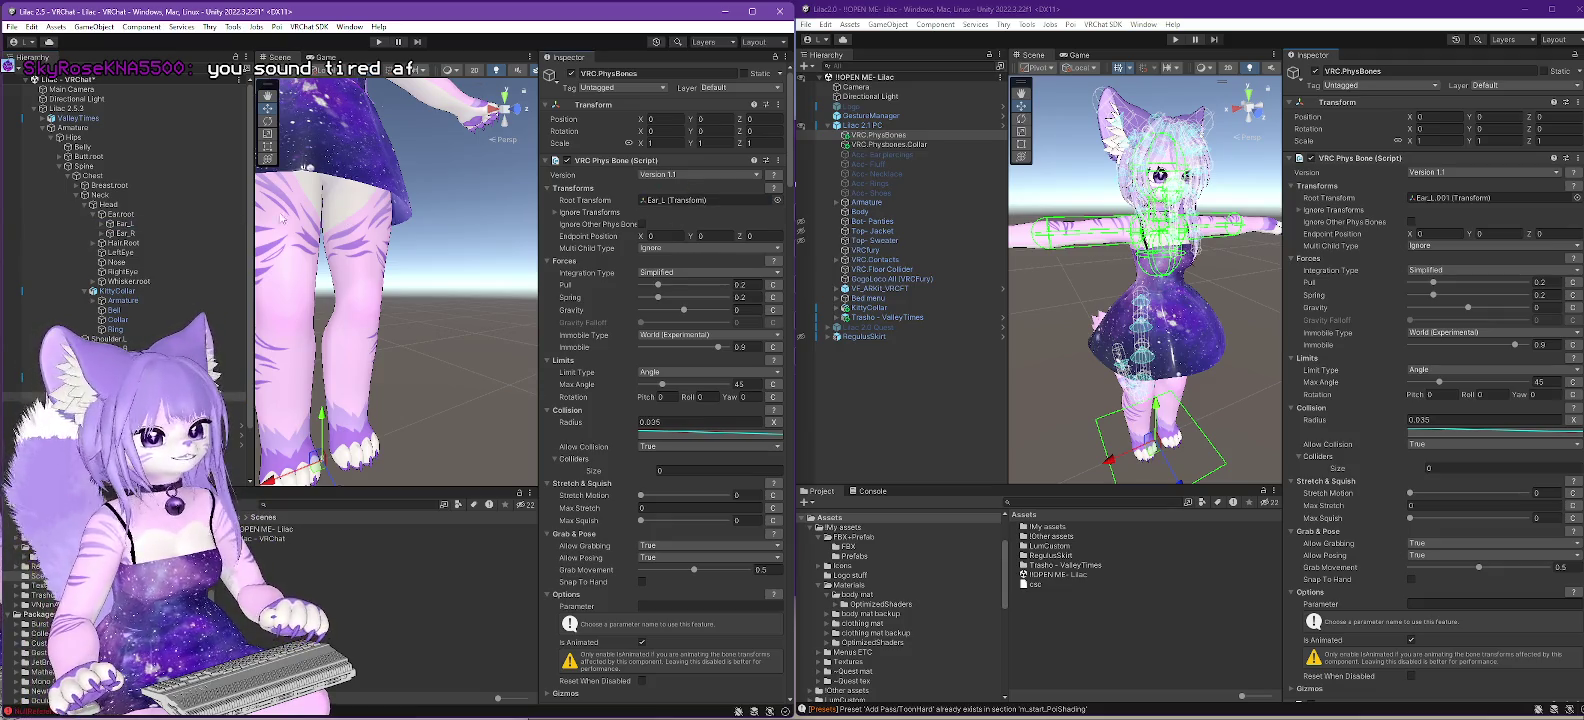
{"action": "scroll", "coordinate": [1458, 410], "scroll_direction": "down", "scroll_amount": 5}
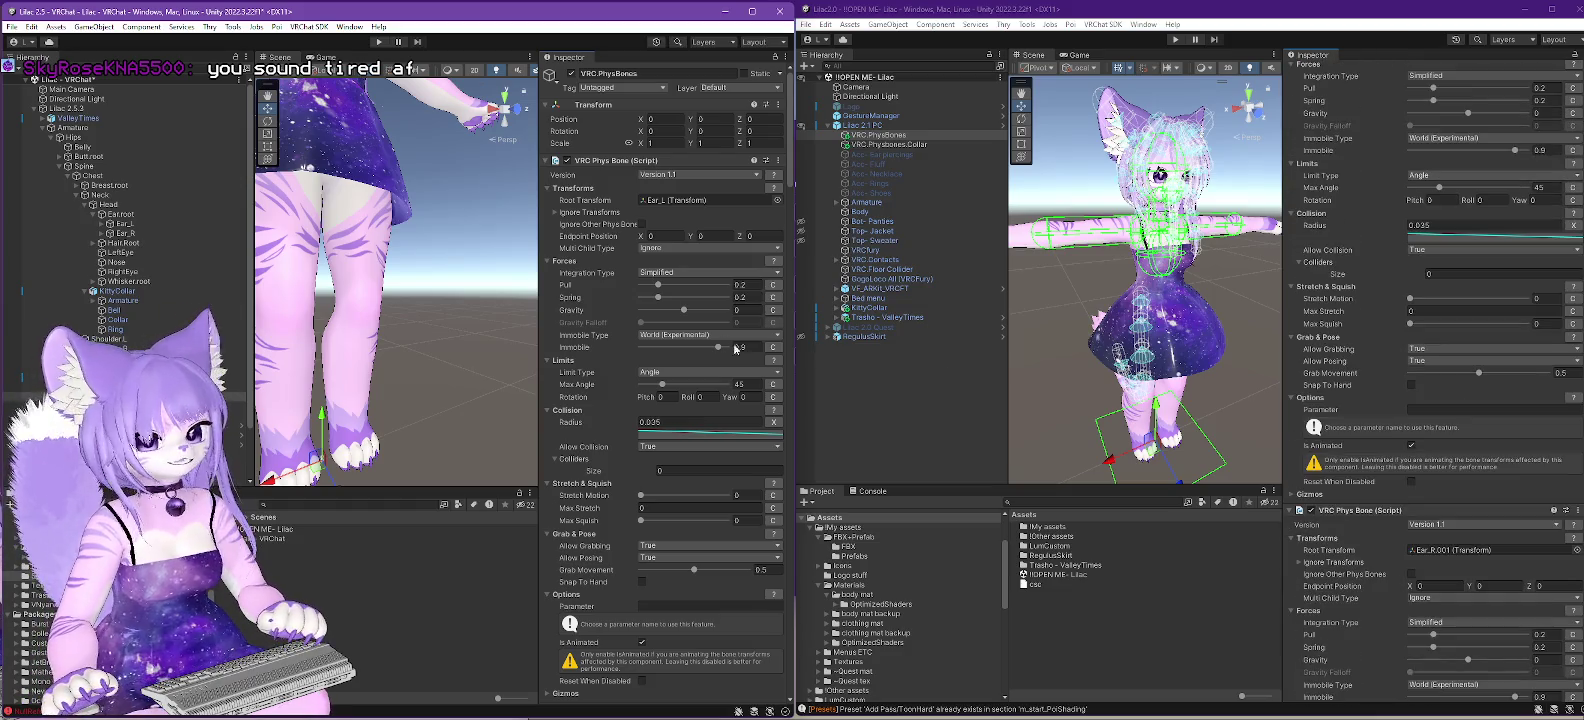
{"action": "scroll", "coordinate": [757, 351], "scroll_direction": "down", "scroll_amount": 7}
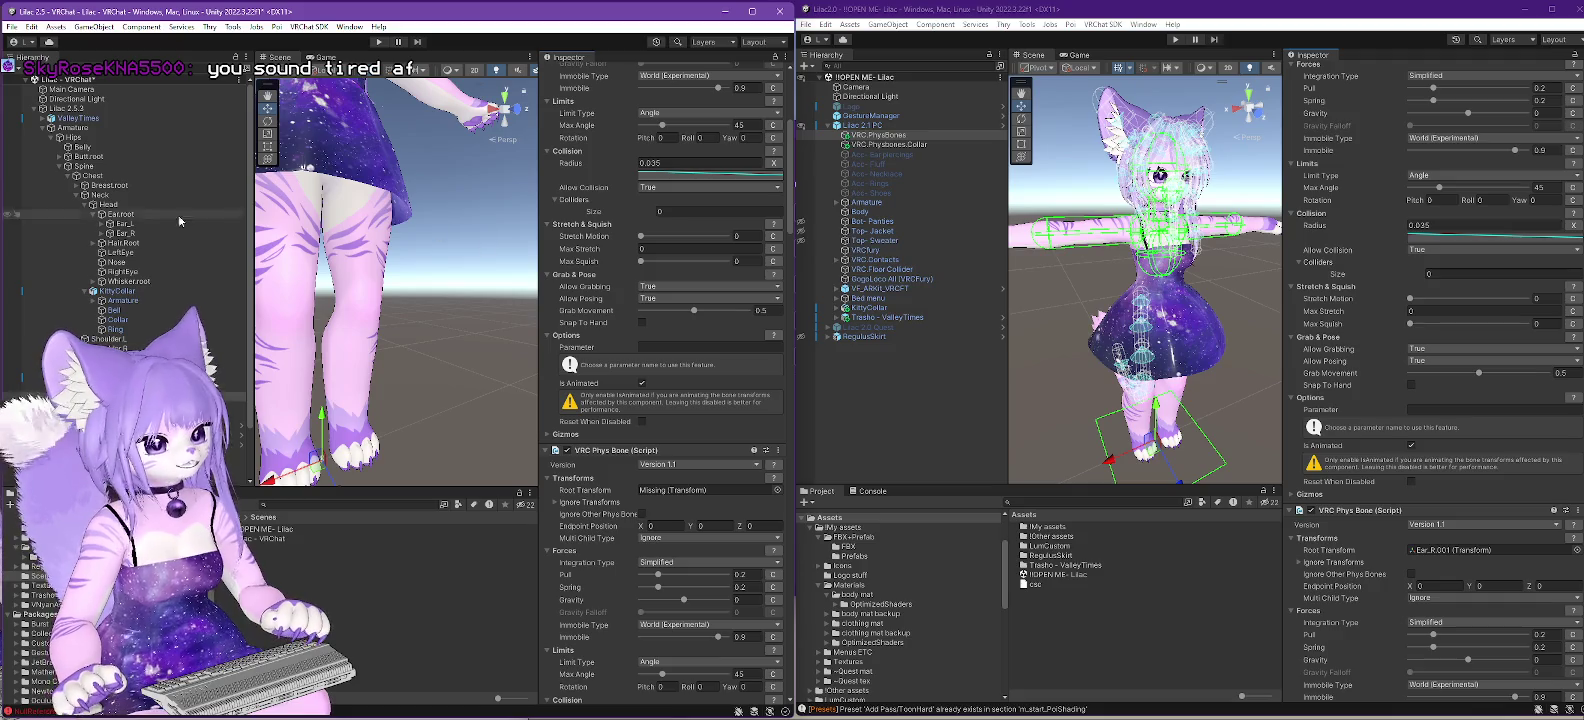
{"action": "left_click_drag", "start_coordinate": [228, 233], "coordinate": [710, 320]}
{"action": "left_click_drag", "start_coordinate": [660, 473], "coordinate": [705, 491]}
- Set Breast.root as the third PhysBone's Root Transform
{"action": "scroll", "coordinate": [1437, 377], "scroll_direction": "down", "scroll_amount": 3}
{"action": "scroll", "coordinate": [1437, 377], "scroll_direction": "down", "scroll_amount": 14}
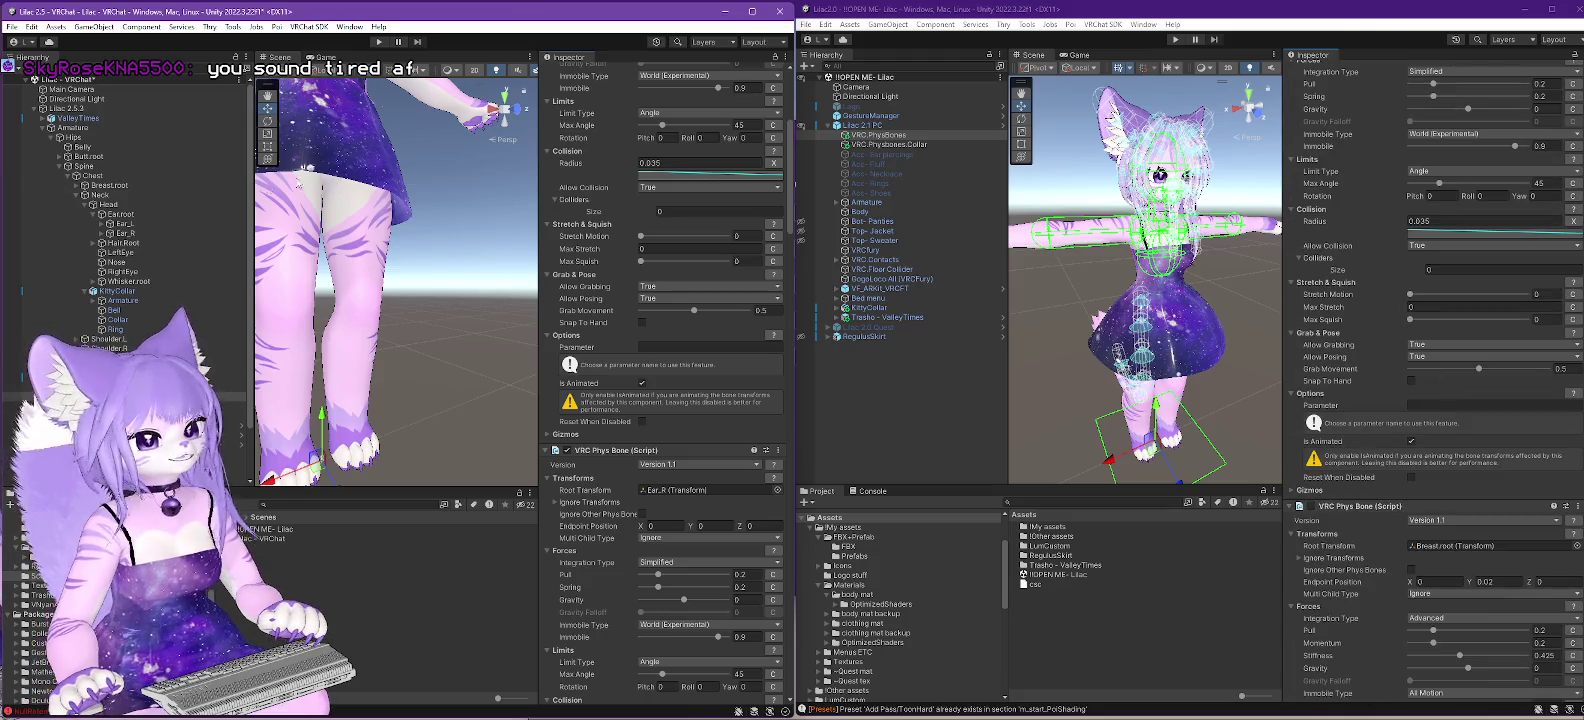
{"action": "scroll", "coordinate": [645, 444], "scroll_direction": "down", "scroll_amount": 12}
{"action": "scroll", "coordinate": [645, 444], "scroll_direction": "down", "scroll_amount": 3}
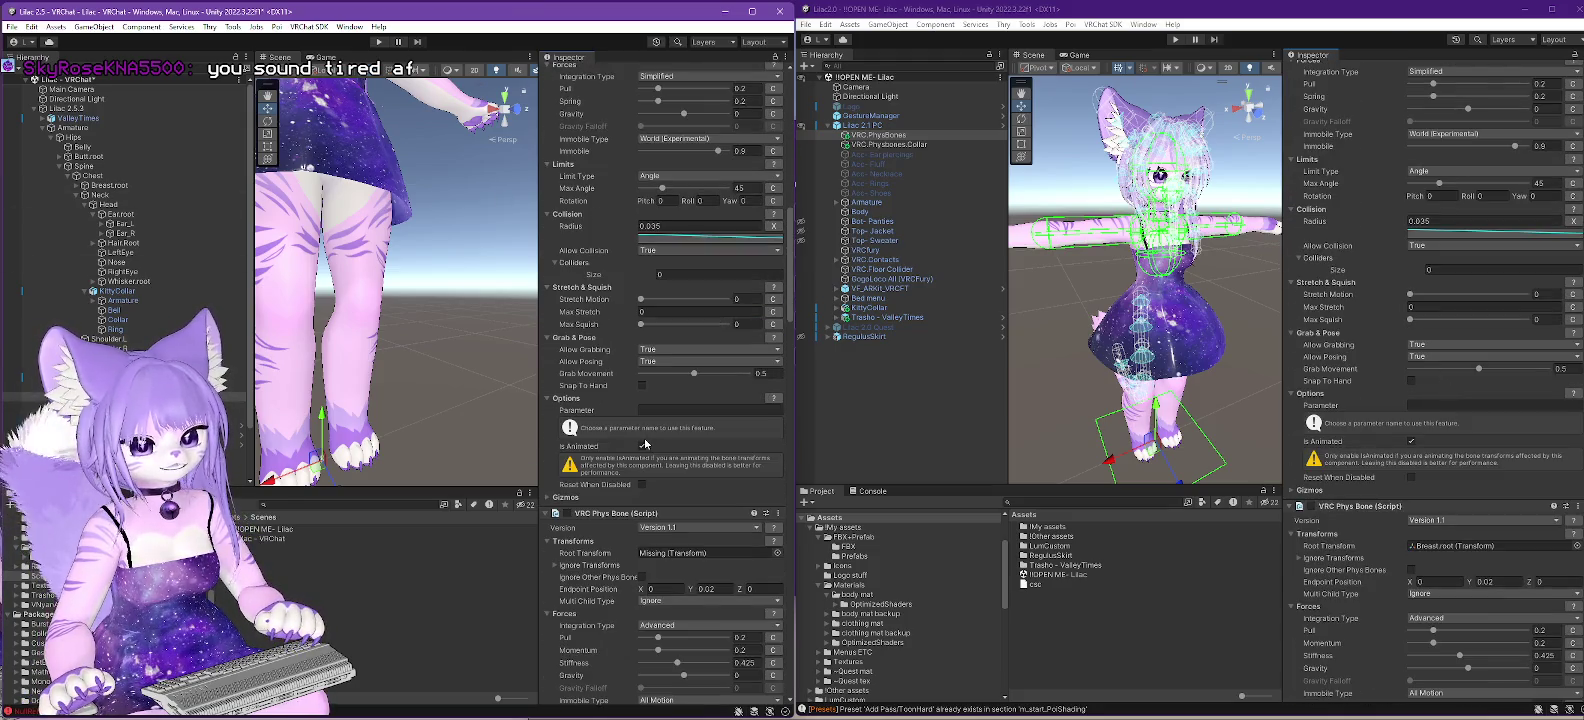
{"action": "left_click_drag", "start_coordinate": [637, 244], "coordinate": [658, 556]}
- Set Hair.Root and Nose as the next two PhysBones' Root Transforms
{"action": "scroll", "coordinate": [1460, 410], "scroll_direction": "down", "scroll_amount": 15}
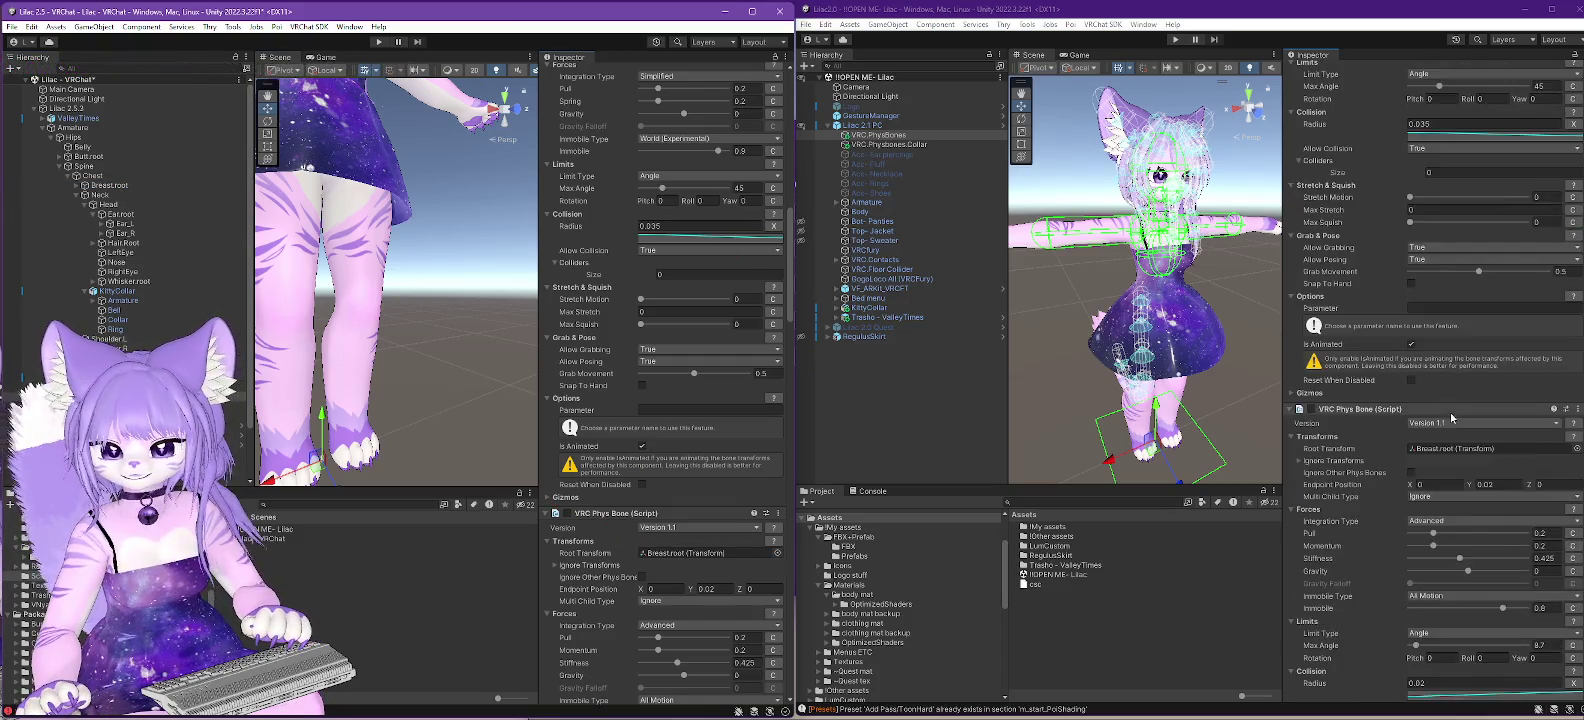
{"action": "scroll", "coordinate": [645, 416], "scroll_direction": "down", "scroll_amount": 10}
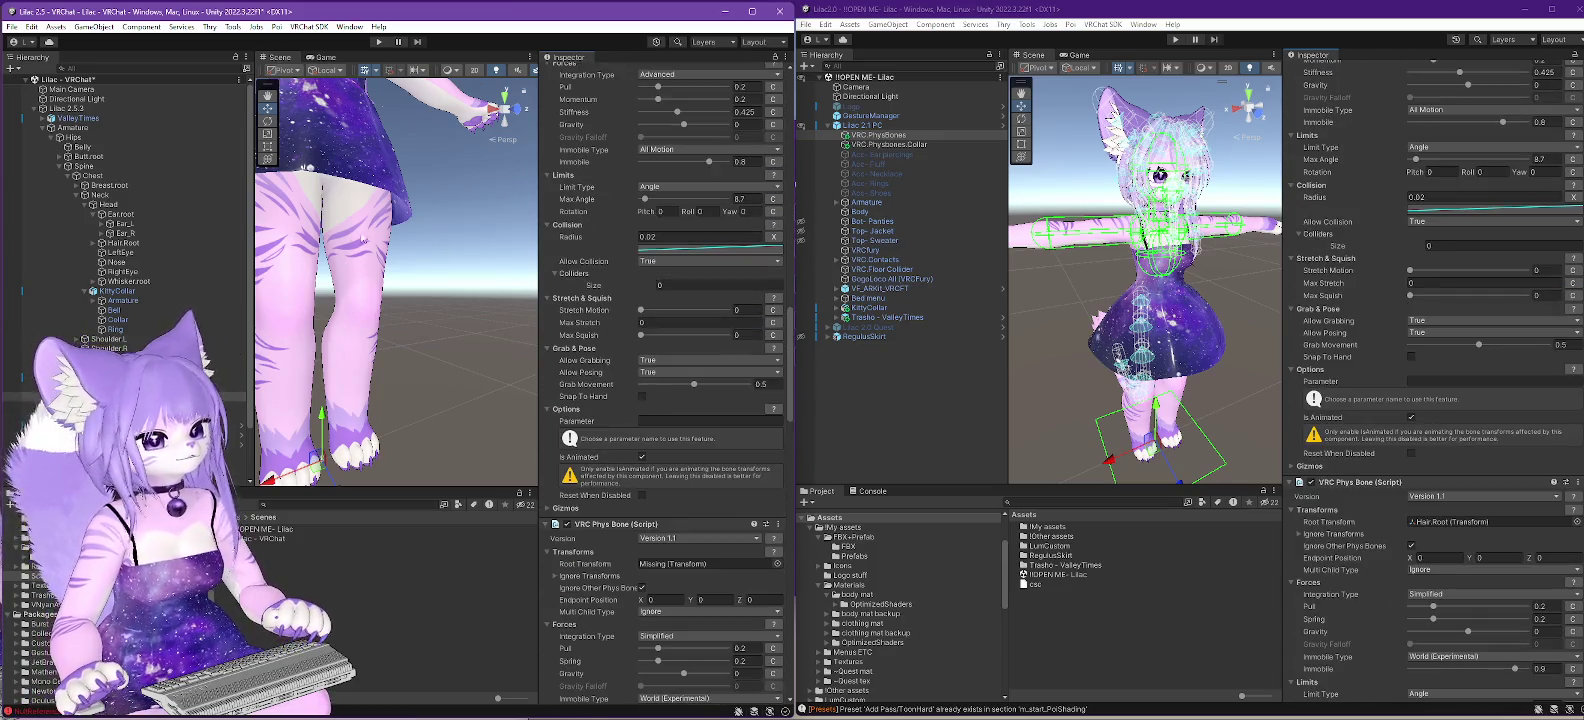
{"action": "left_click_drag", "start_coordinate": [120, 243], "coordinate": [700, 565]}
{"action": "scroll", "coordinate": [1490, 437], "scroll_direction": "down", "scroll_amount": 15}
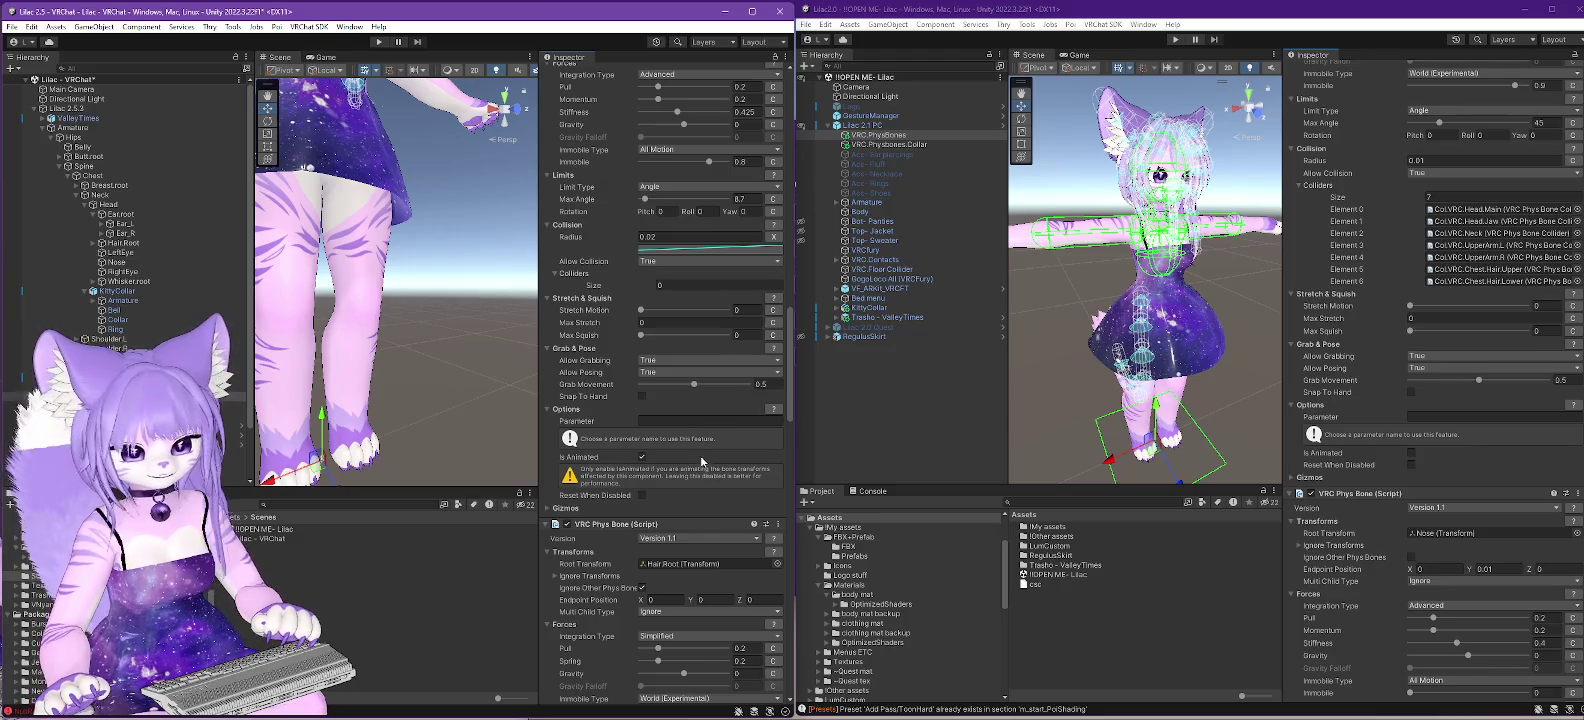
{"action": "scroll", "coordinate": [705, 473], "scroll_direction": "down", "scroll_amount": 5}
{"action": "scroll", "coordinate": [705, 473], "scroll_direction": "down", "scroll_amount": 1}
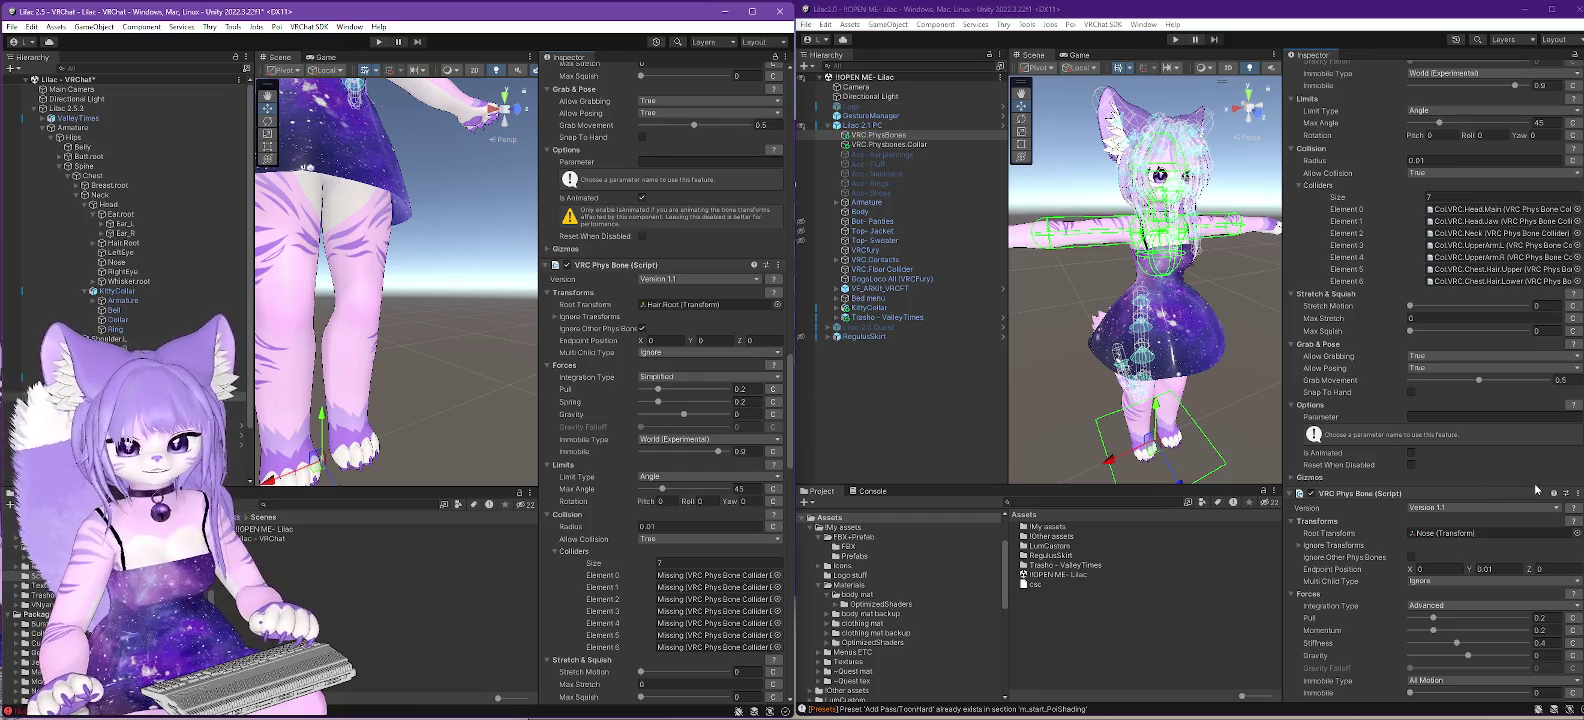
{"action": "scroll", "coordinate": [1478, 465], "scroll_direction": "down", "scroll_amount": 5}
{"action": "scroll", "coordinate": [1480, 470], "scroll_direction": "down", "scroll_amount": 2}
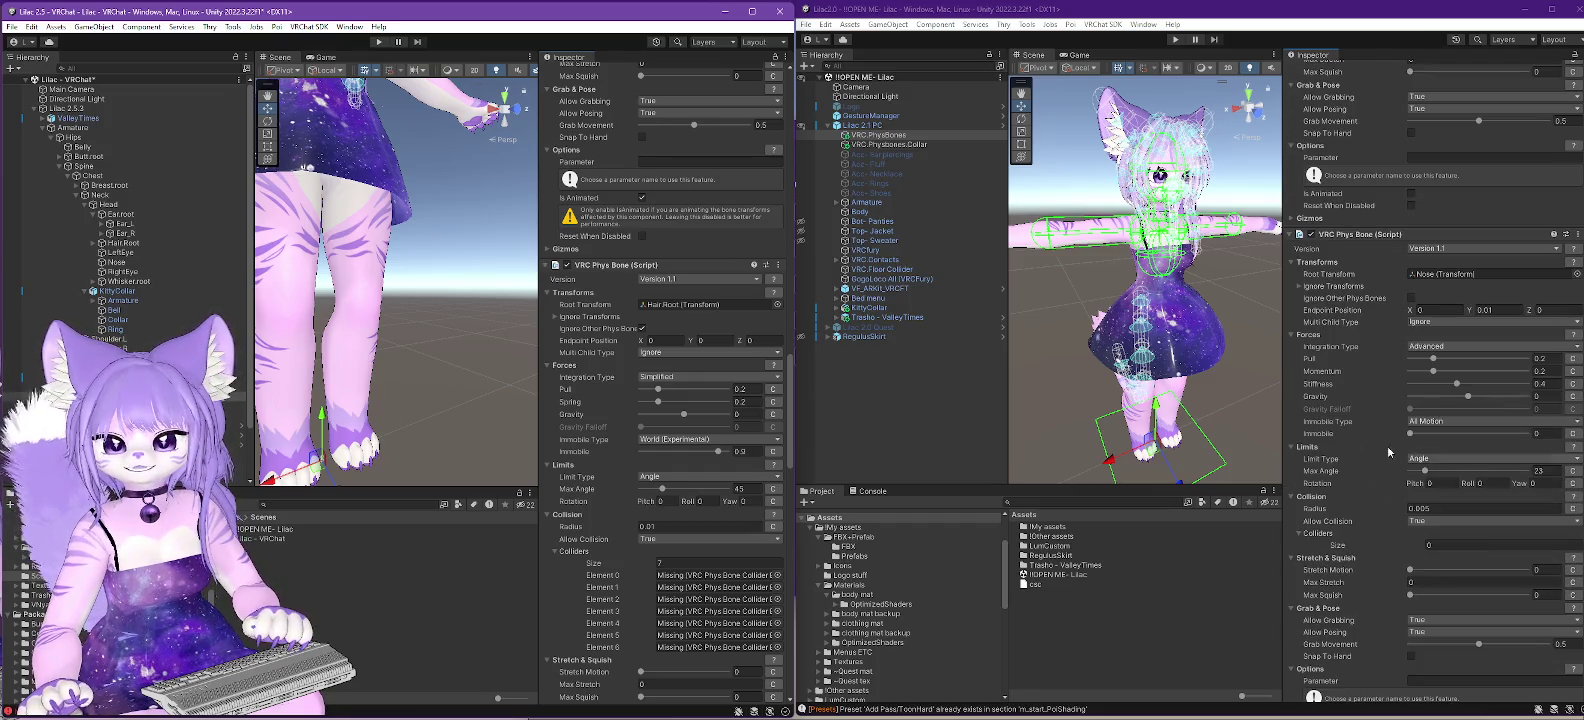
{"action": "scroll", "coordinate": [717, 408], "scroll_direction": "down", "scroll_amount": 6}
{"action": "scroll", "coordinate": [717, 408], "scroll_direction": "down", "scroll_amount": 3}
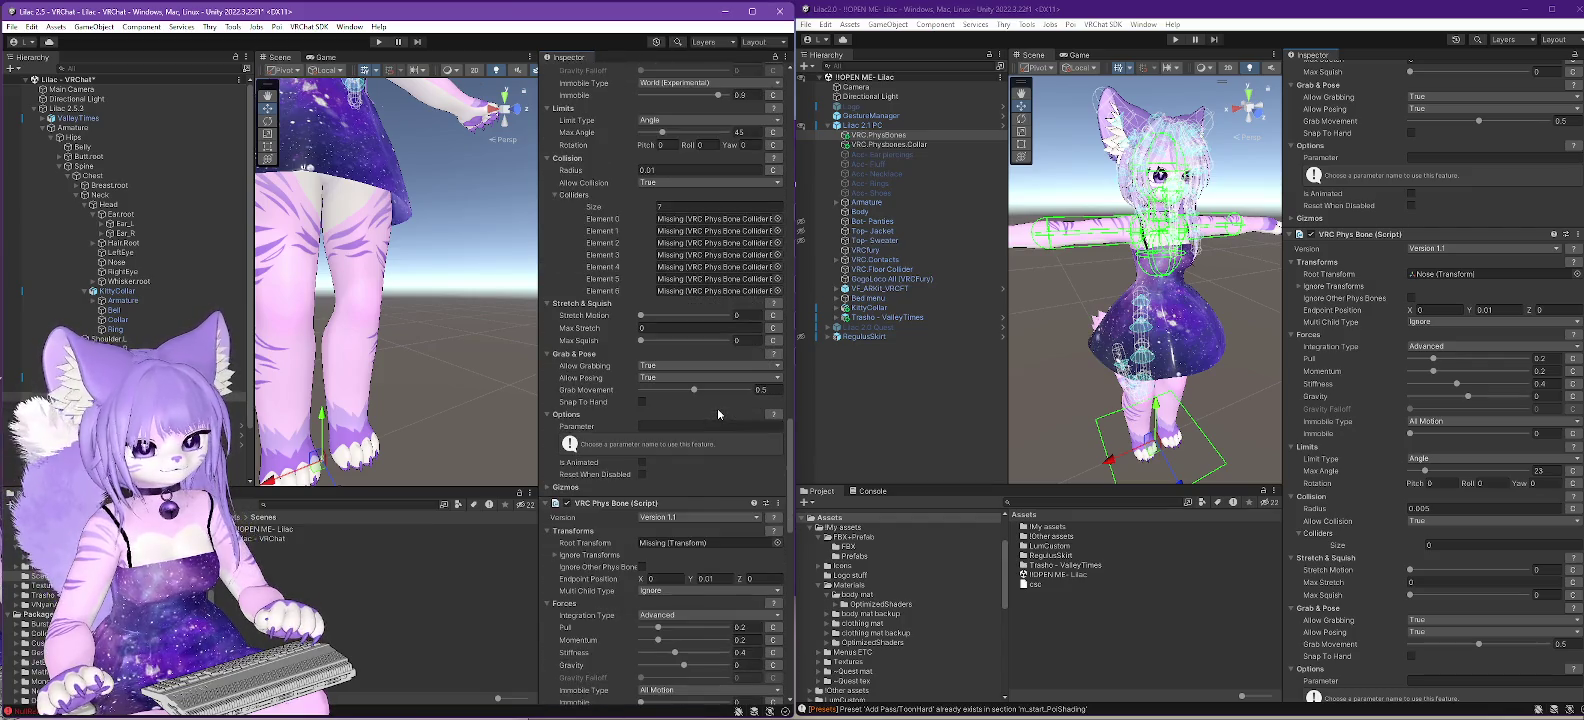
{"action": "mouse_move", "coordinate": [186, 262]}
{"action": "left_mouse_down"}
{"action": "mouse_move", "coordinate": [480, 430]}
{"action": "mouse_move", "coordinate": [688, 515]}
{"action": "left_mouse_up"}
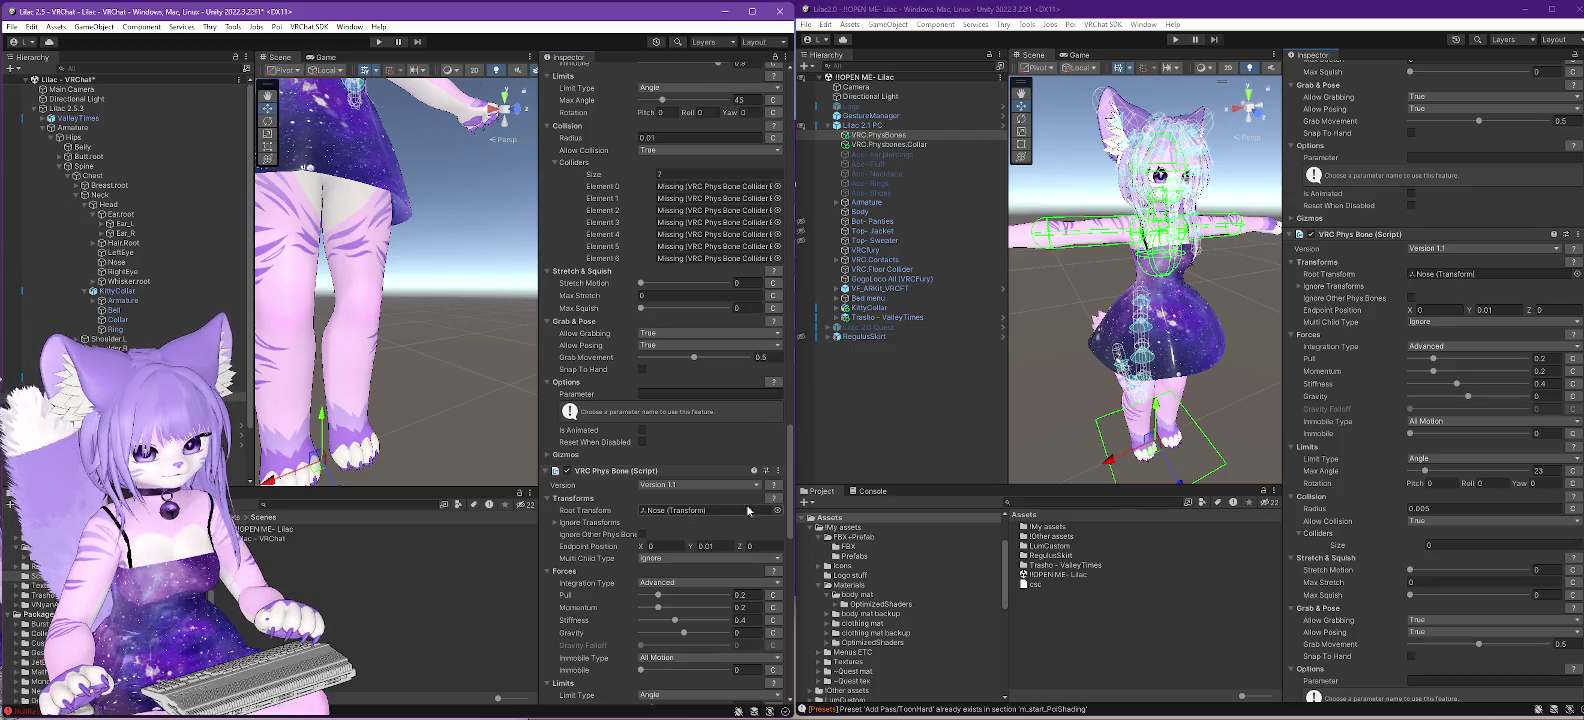
- Bring up the source's tail PhysBone rooted at Z.tail.002 beside the Lilac 2.5 HSTail bones
{"action": "scroll", "coordinate": [1459, 419], "scroll_direction": "down", "scroll_amount": 6}
{"action": "scroll", "coordinate": [1459, 419], "scroll_direction": "down", "scroll_amount": 3}
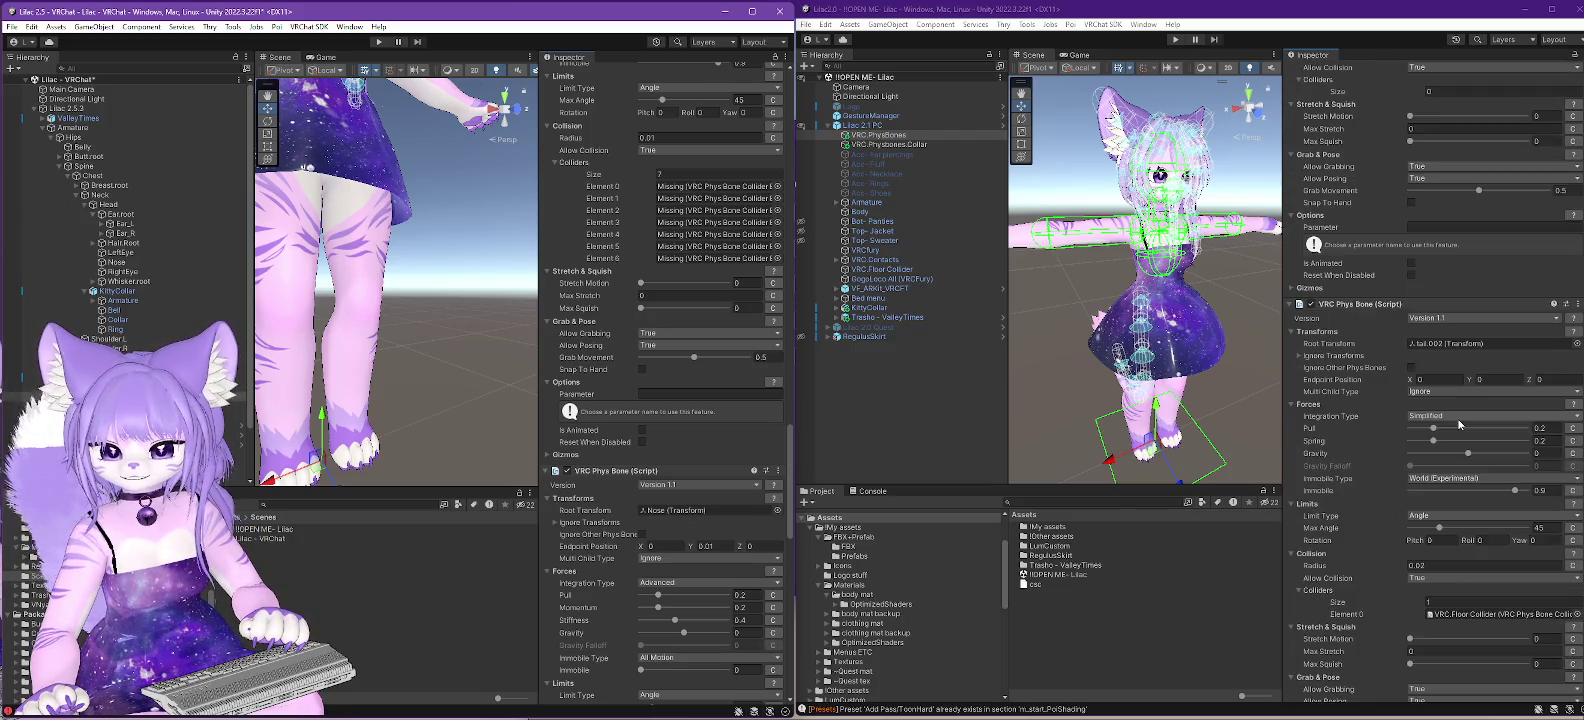
{"action": "scroll", "coordinate": [1459, 424], "scroll_direction": "down", "scroll_amount": 2}
{"action": "scroll", "coordinate": [1459, 424], "scroll_direction": "down", "scroll_amount": 1}
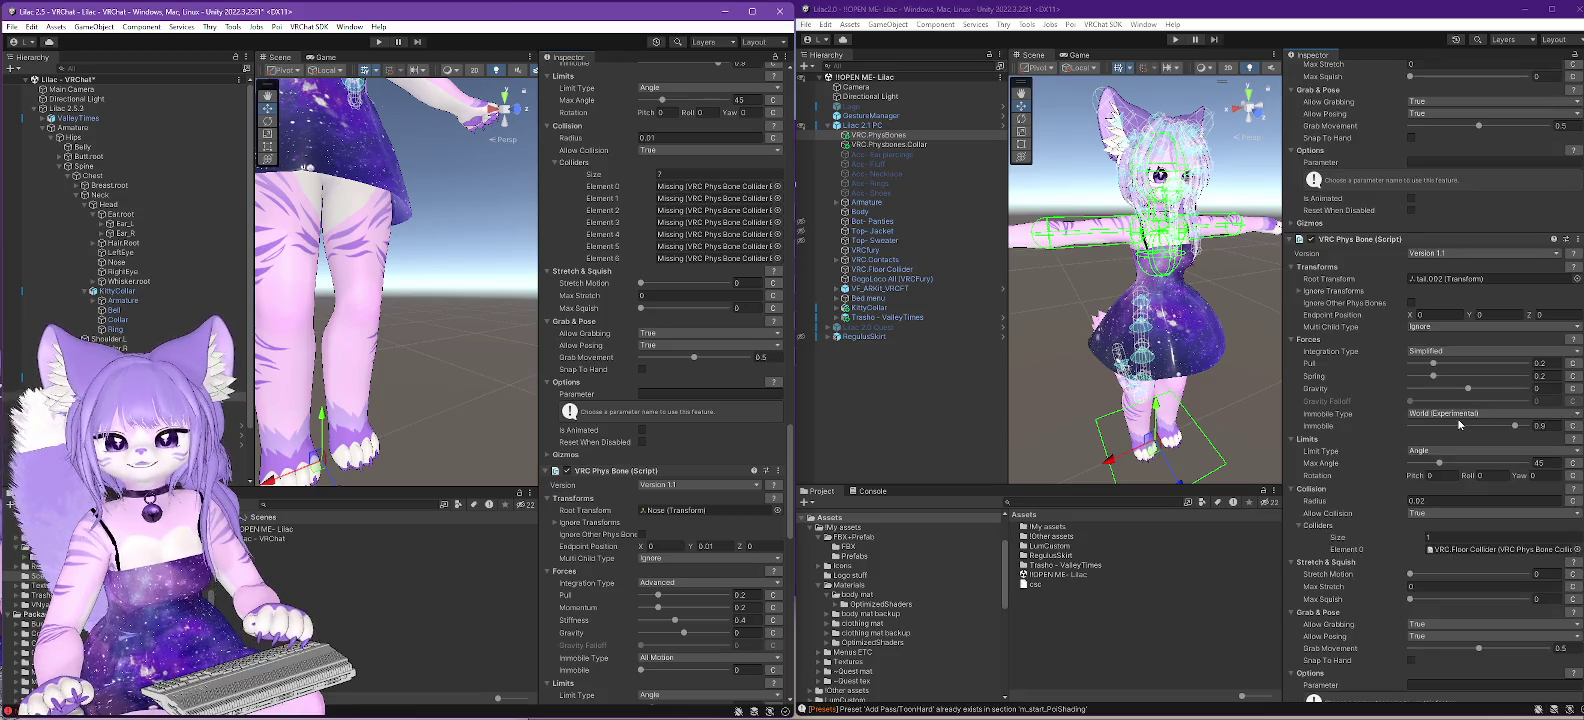
{"action": "scroll", "coordinate": [651, 435], "scroll_direction": "down", "scroll_amount": 10}
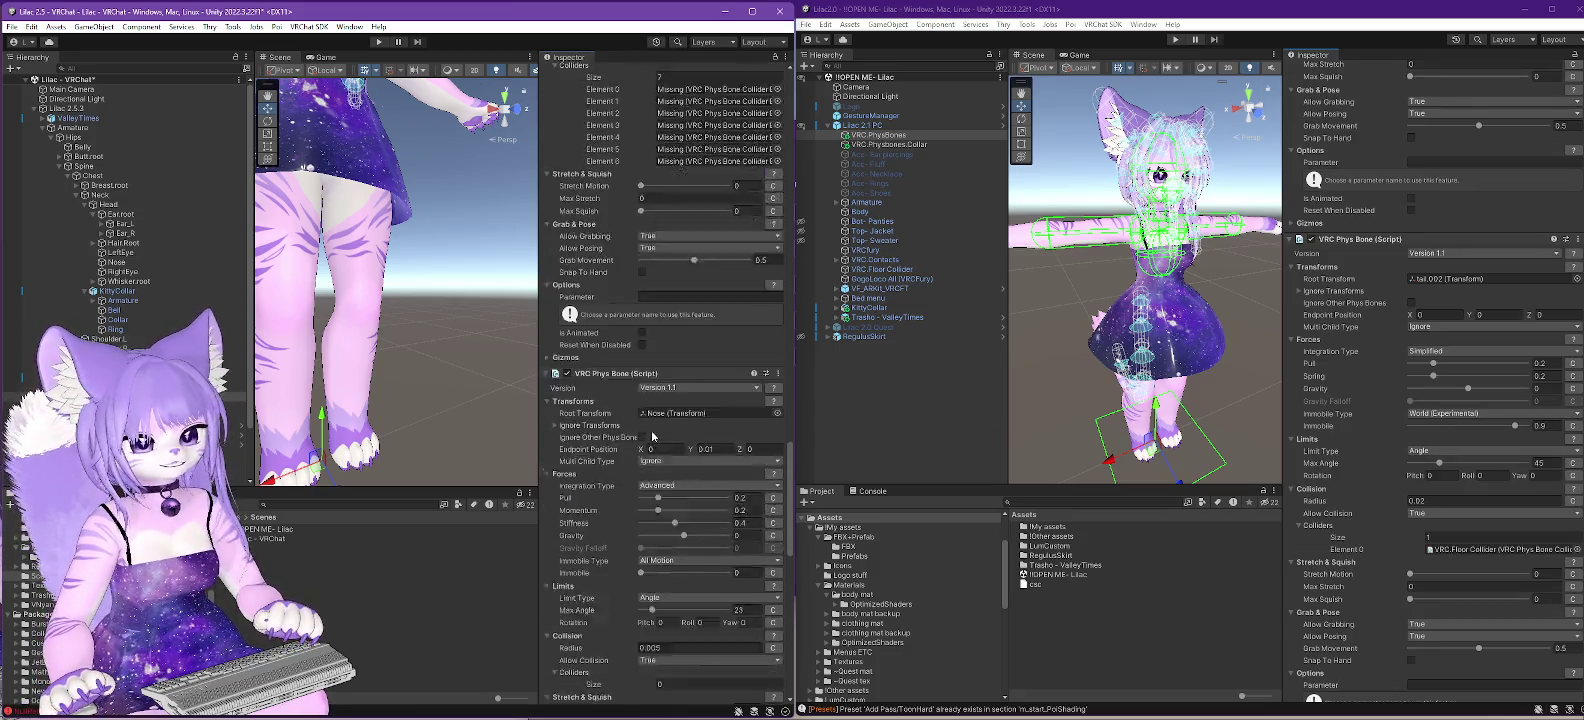
{"action": "scroll", "coordinate": [655, 445], "scroll_direction": "down", "scroll_amount": 3}
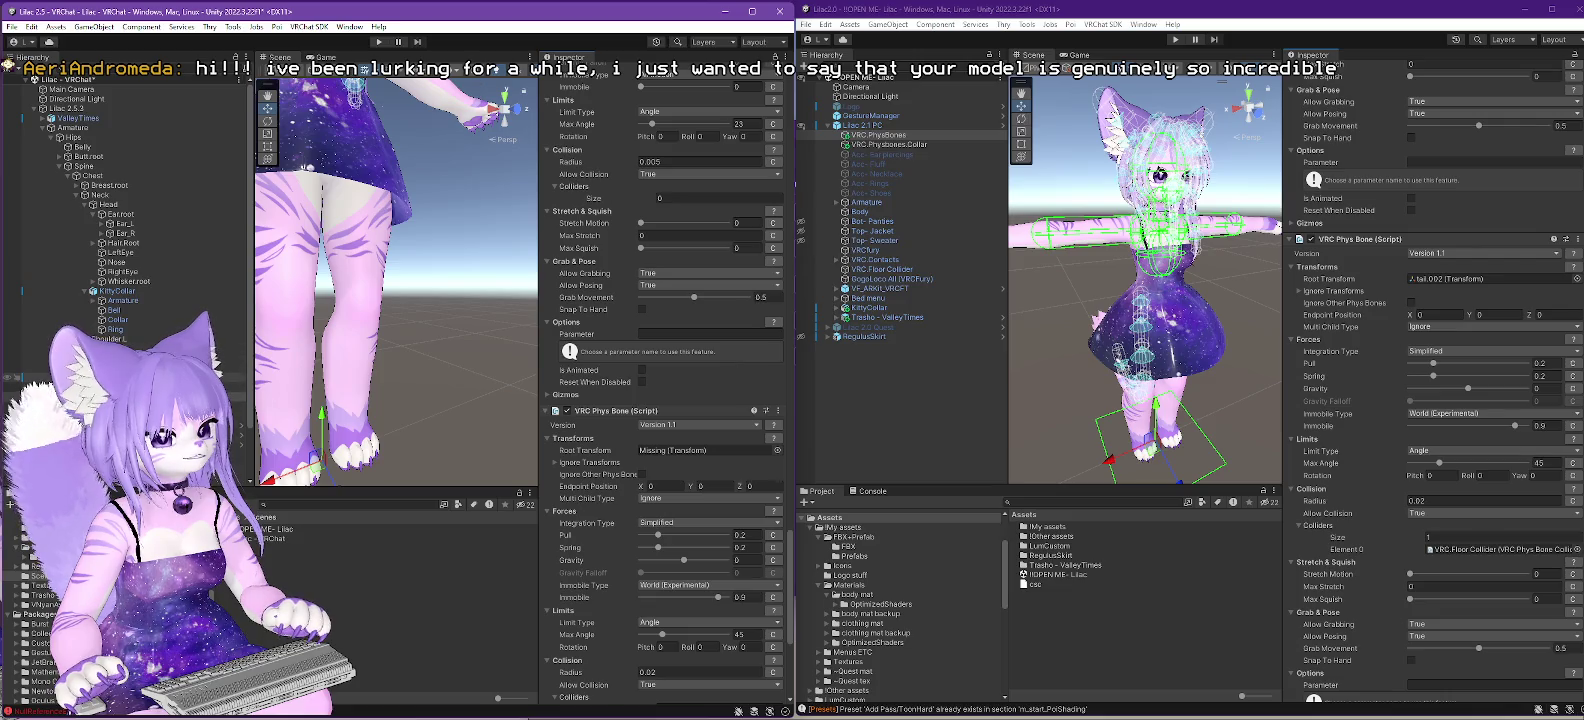
{"action": "left_click", "coordinate": [232, 386]}
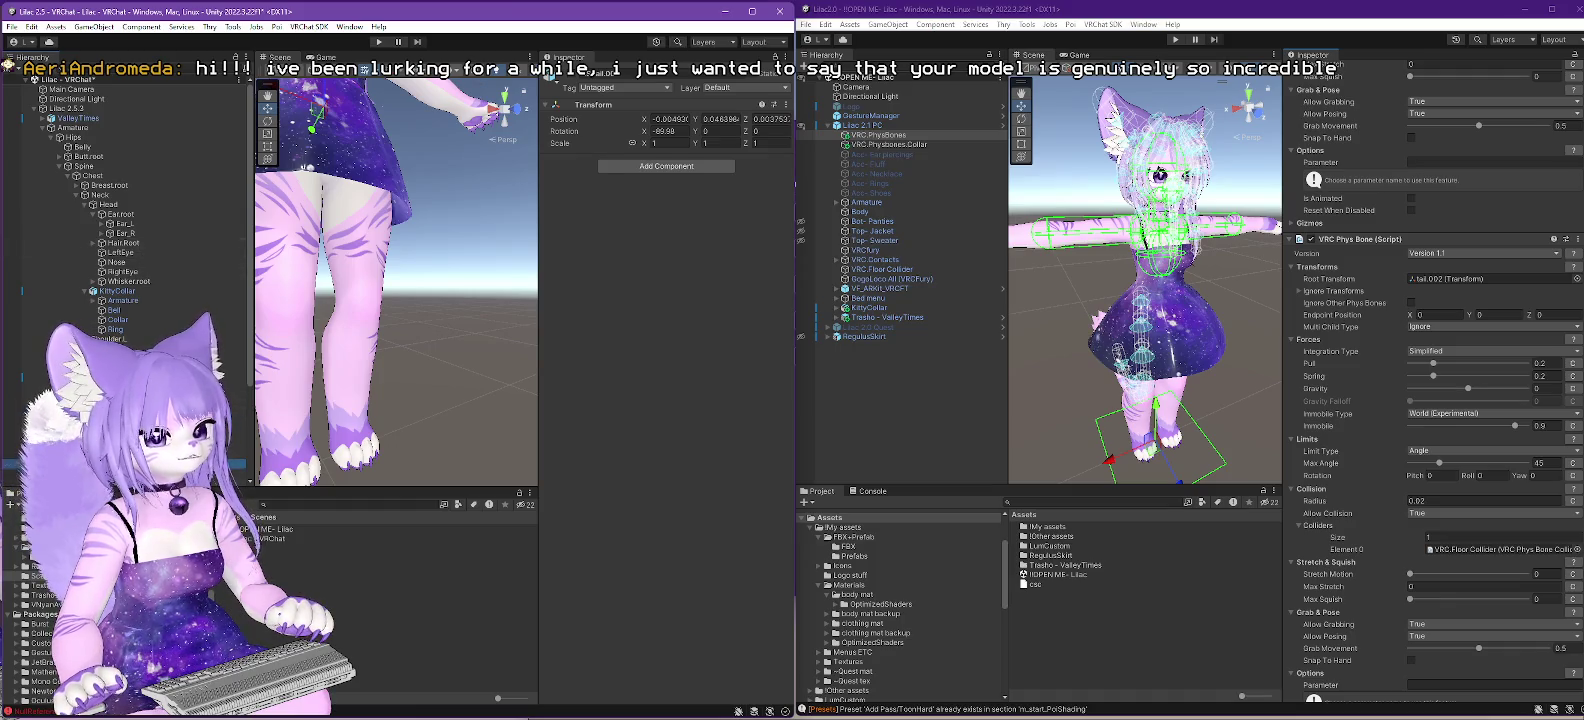
- Reselect the Lilac 2.5 PhysBones and drag HSTail.002 into a PhysBone's Root Transform
{"action": "left_click", "coordinate": [85, 463]}
{"action": "scroll", "coordinate": [633, 567], "scroll_direction": "down", "scroll_amount": 10}
{"action": "scroll", "coordinate": [633, 567], "scroll_direction": "down", "scroll_amount": 10}
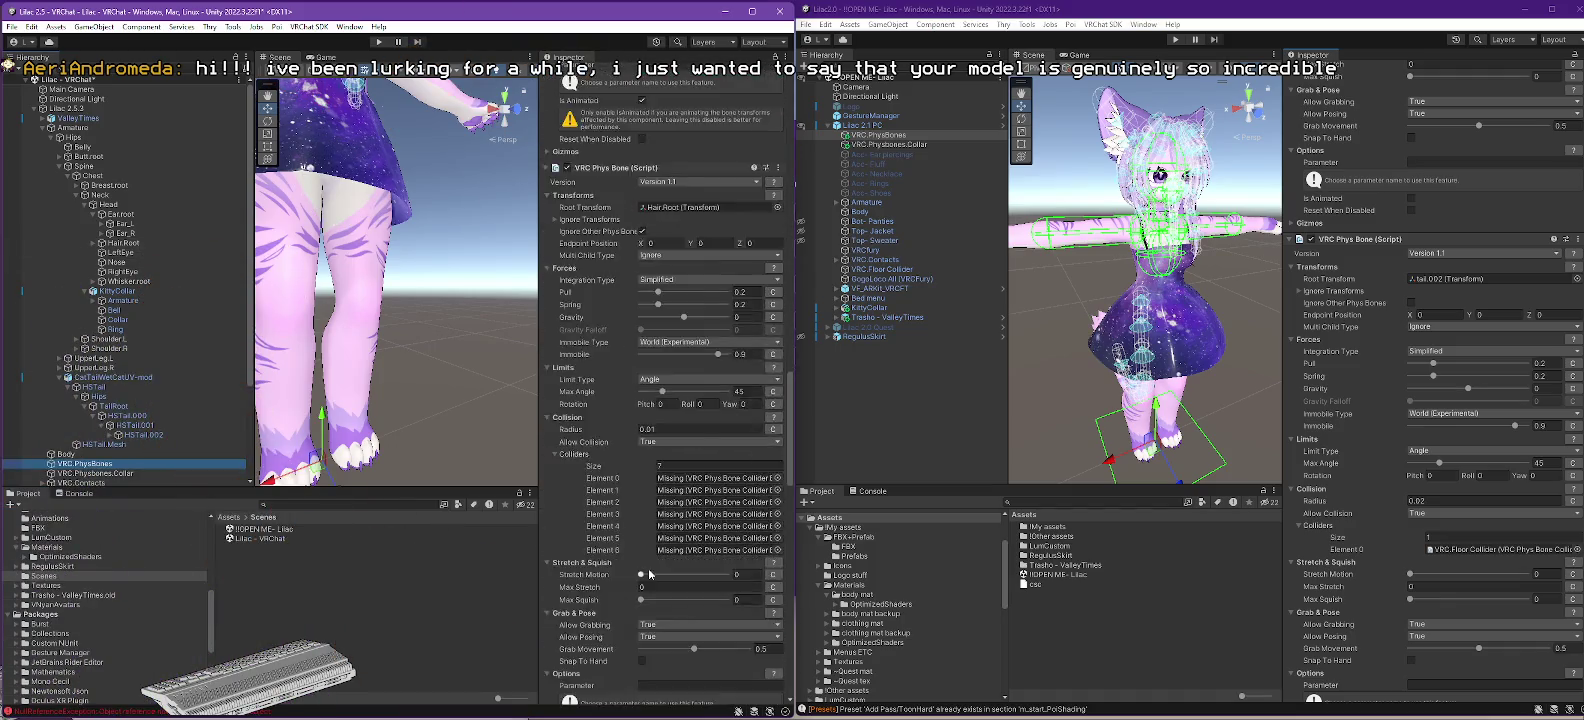
{"action": "scroll", "coordinate": [641, 587], "scroll_direction": "down", "scroll_amount": 10}
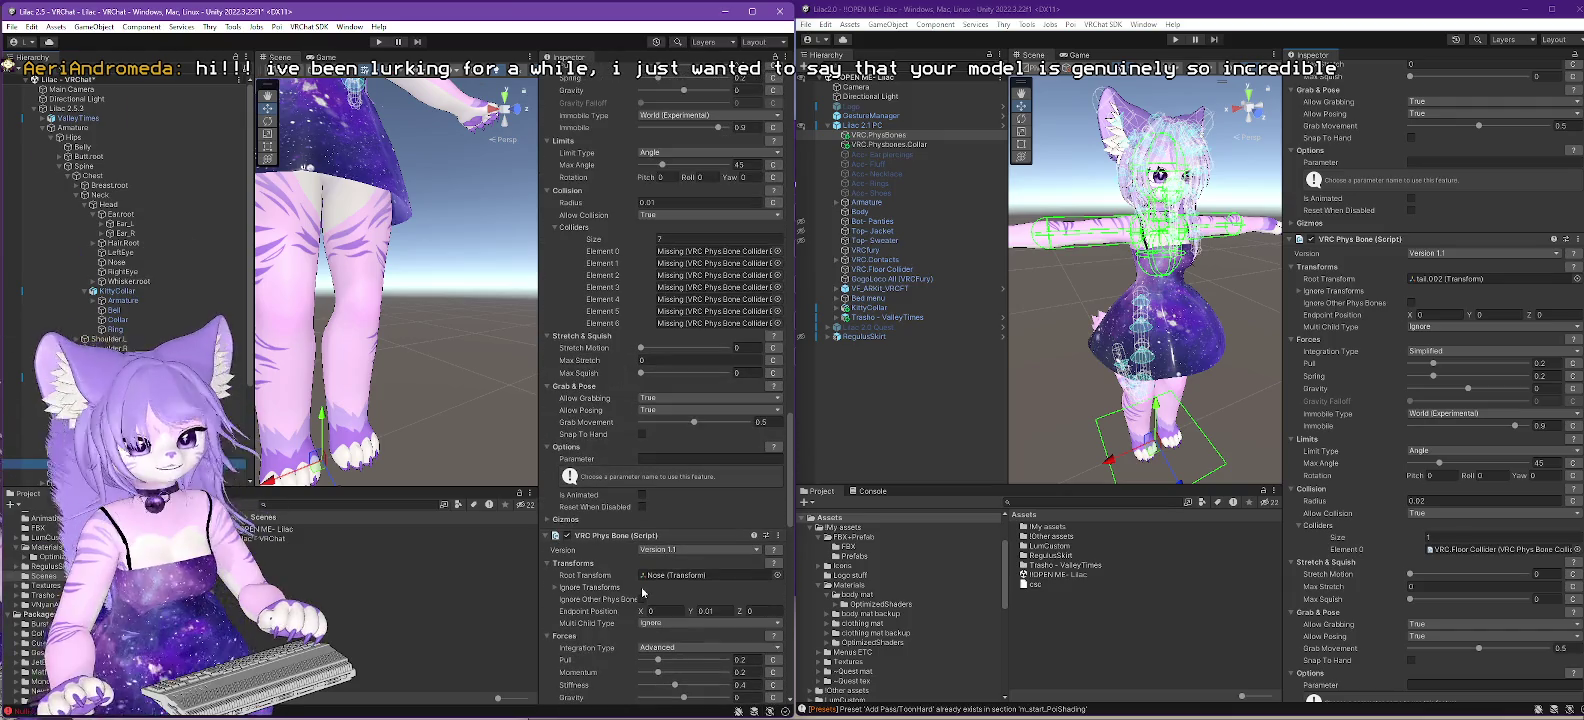
{"action": "scroll", "coordinate": [643, 524], "scroll_direction": "down", "scroll_amount": 10}
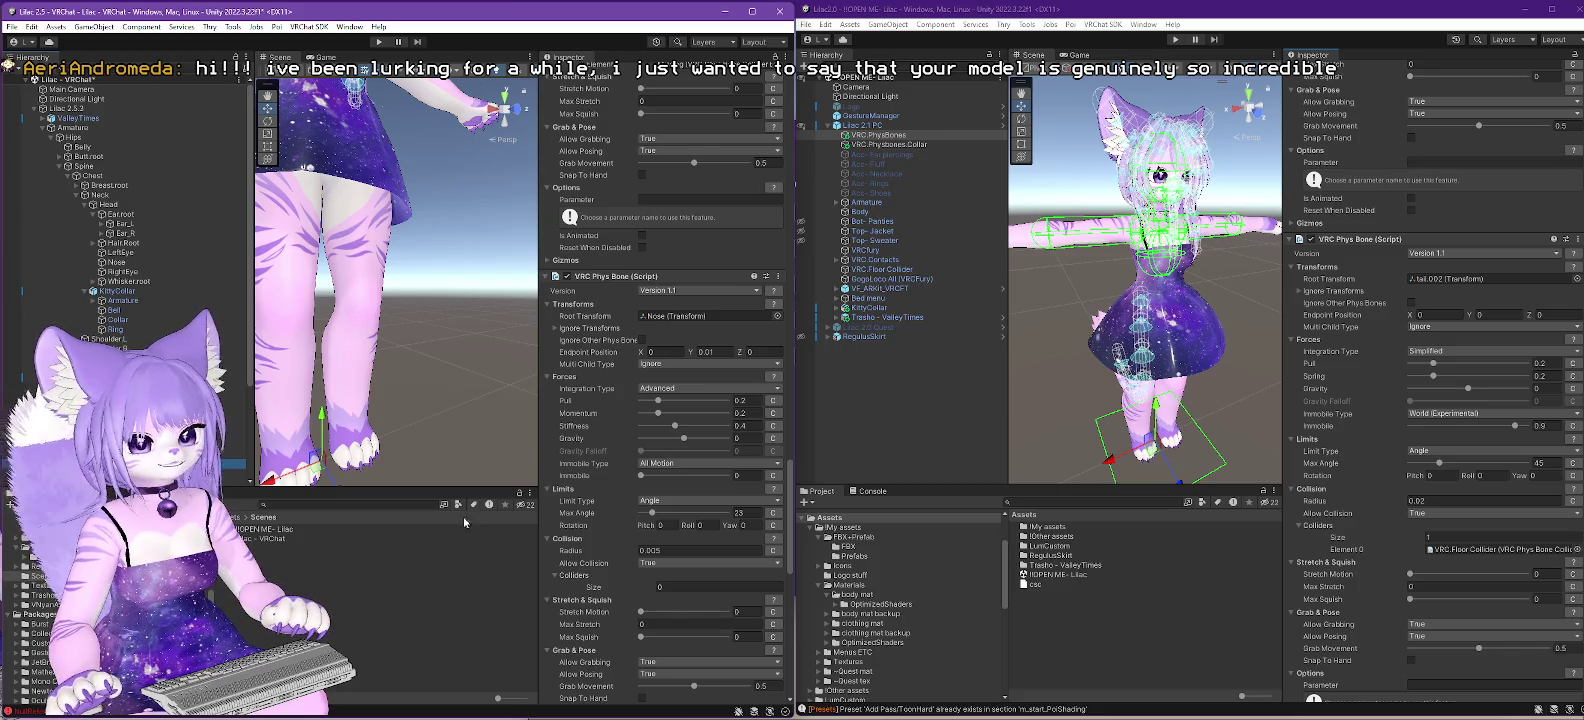
{"action": "left_click_drag", "start_coordinate": [240, 435], "coordinate": [700, 316]}
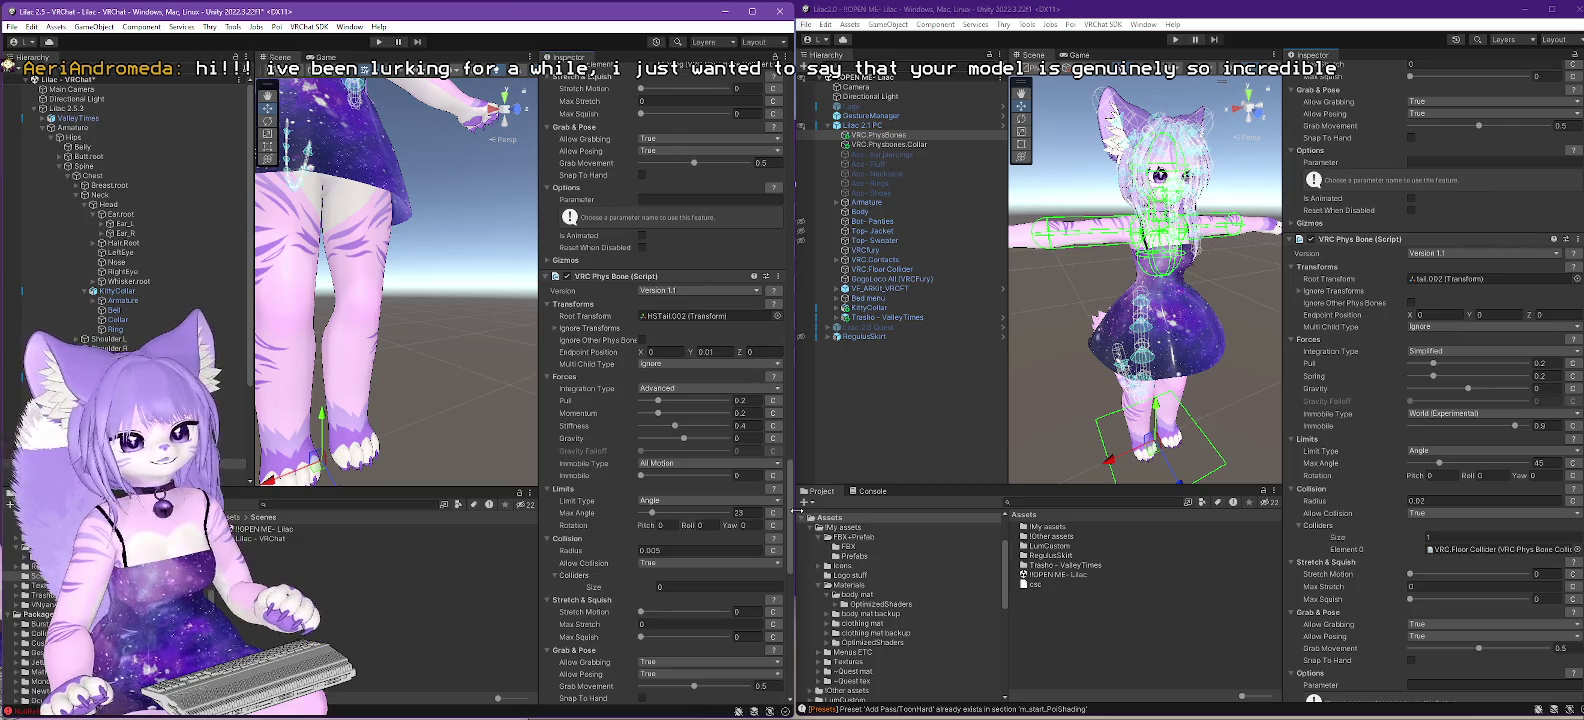
{"action": "mouse_move", "coordinate": [794, 513]}
{"action": "left_mouse_down"}
{"action": "mouse_move", "coordinate": [793, 585]}
{"action": "mouse_move", "coordinate": [797, 525]}
{"action": "mouse_move", "coordinate": [793, 556]}
{"action": "left_mouse_up"}
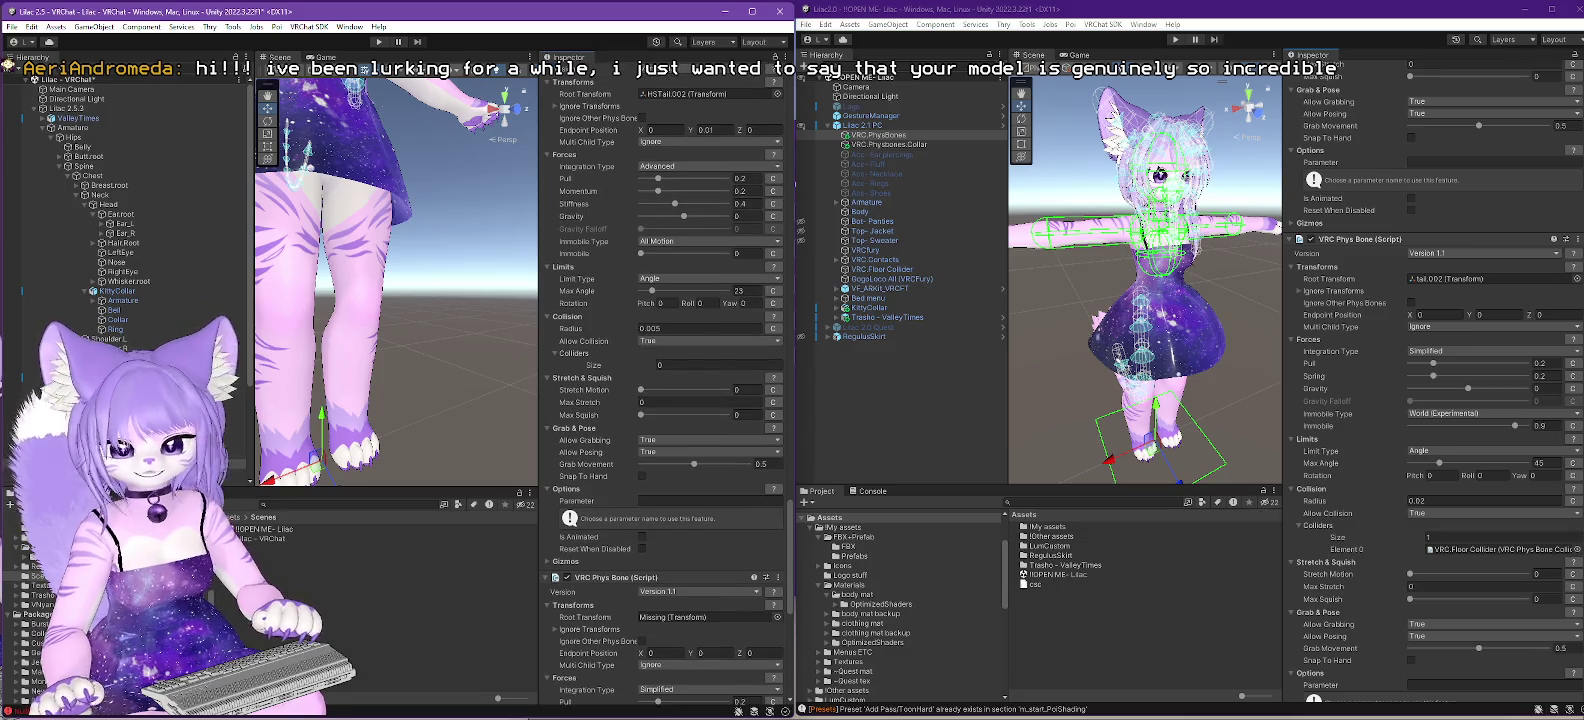
- Compare with the source PhysBones and assign HSTail.002 as the tail PhysBone's root
{"action": "scroll", "coordinate": [1511, 424], "scroll_direction": "down", "scroll_amount": 3}
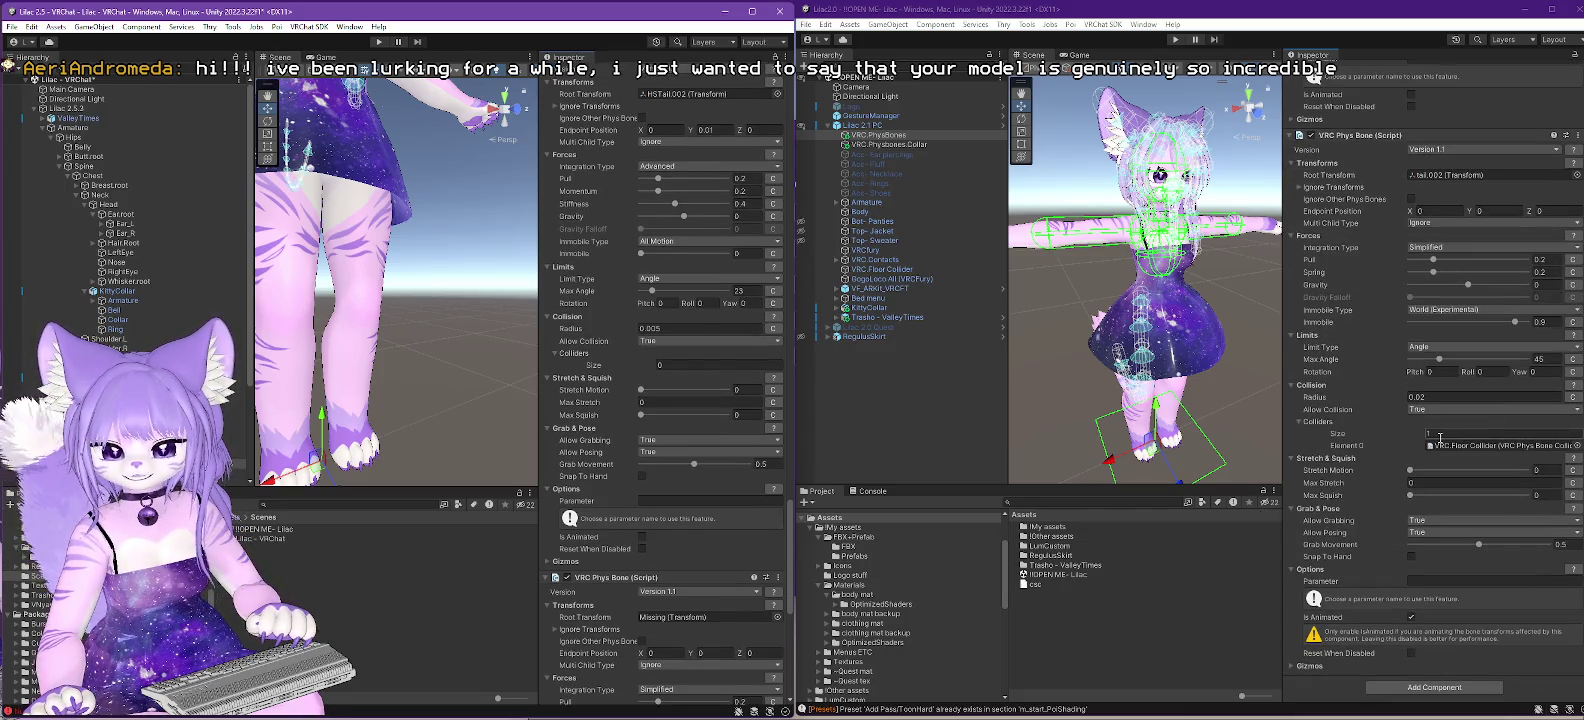
{"action": "scroll", "coordinate": [648, 455], "scroll_direction": "down", "scroll_amount": 2}
{"action": "scroll", "coordinate": [648, 455], "scroll_direction": "down", "scroll_amount": 8}
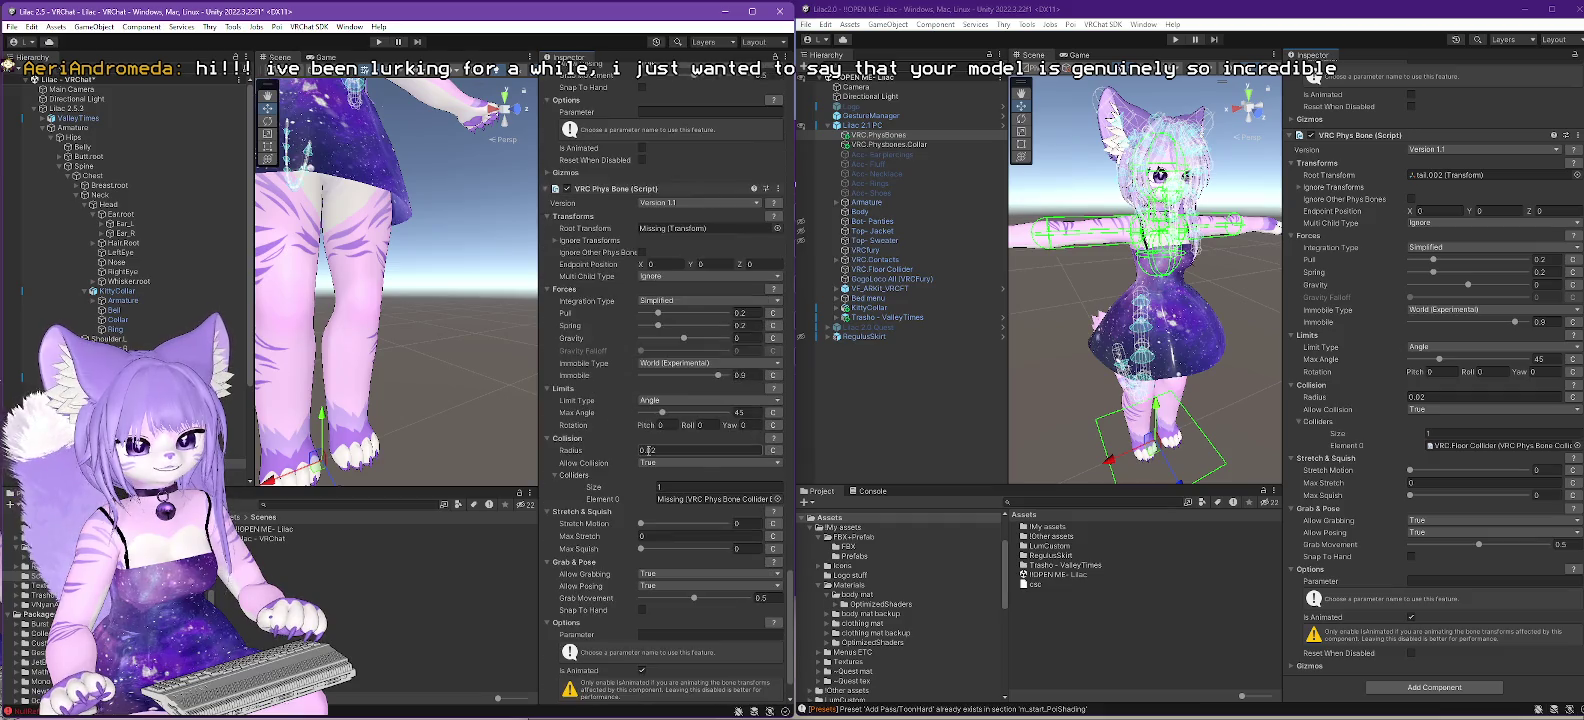
{"action": "scroll", "coordinate": [648, 455], "scroll_direction": "down", "scroll_amount": 2}
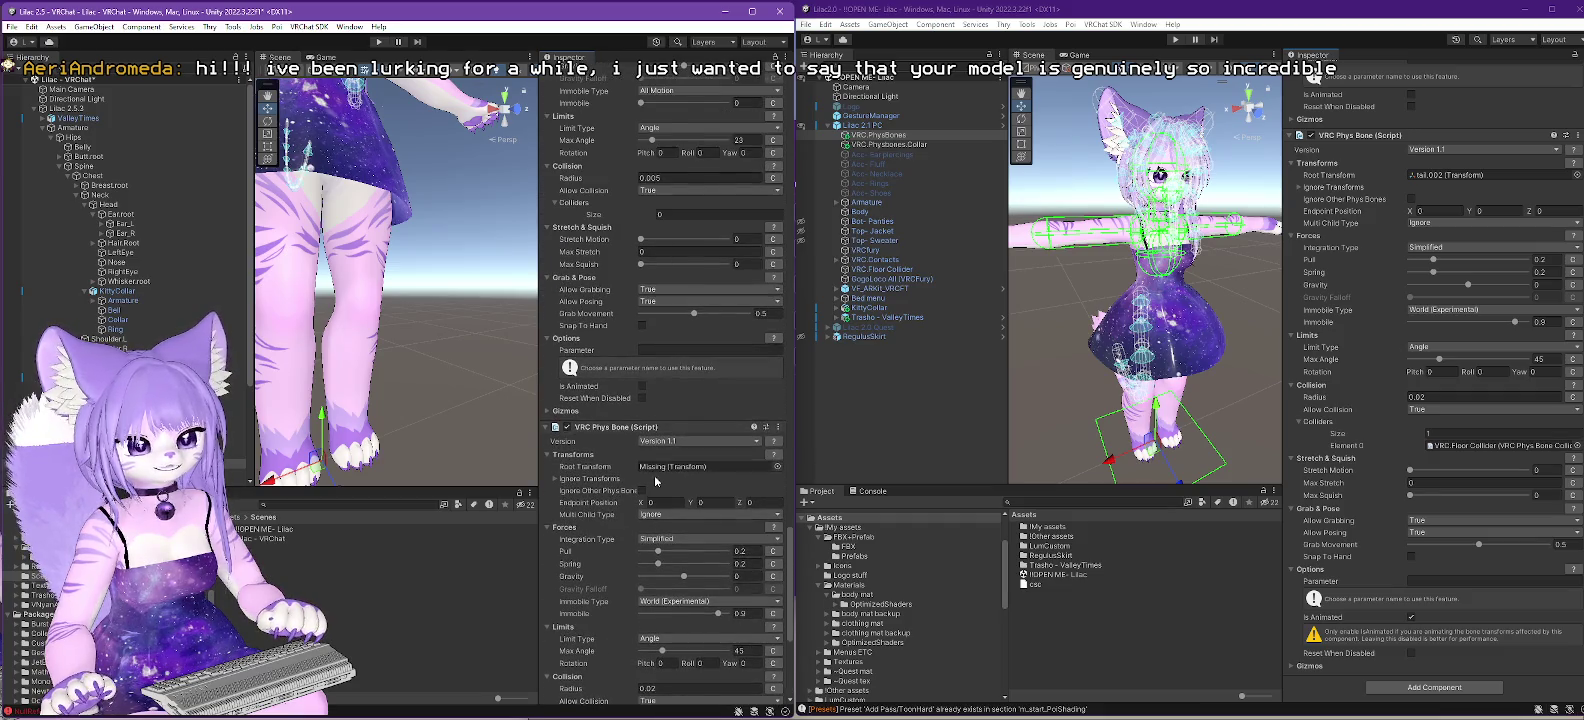
{"action": "scroll", "coordinate": [655, 482], "scroll_direction": "down", "scroll_amount": 3}
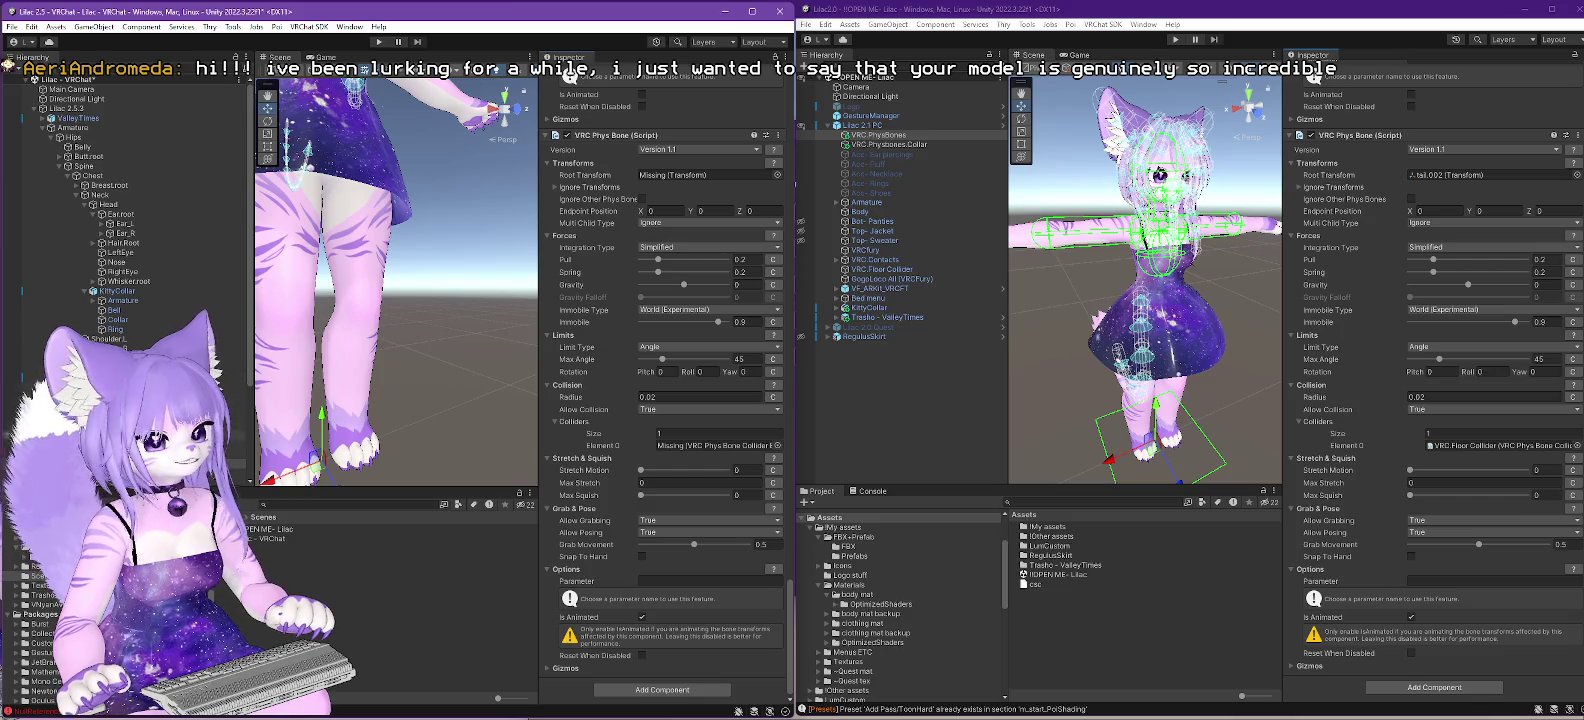
{"action": "left_click", "coordinate": [880, 460]}
{"action": "mouse_move", "coordinate": [712, 342]}
{"action": "left_mouse_down"}
{"action": "mouse_move", "coordinate": [690, 185]}
{"action": "mouse_move", "coordinate": [691, 297]}
{"action": "left_mouse_up"}
{"action": "scroll", "coordinate": [700, 320], "scroll_direction": "up", "scroll_amount": 10}
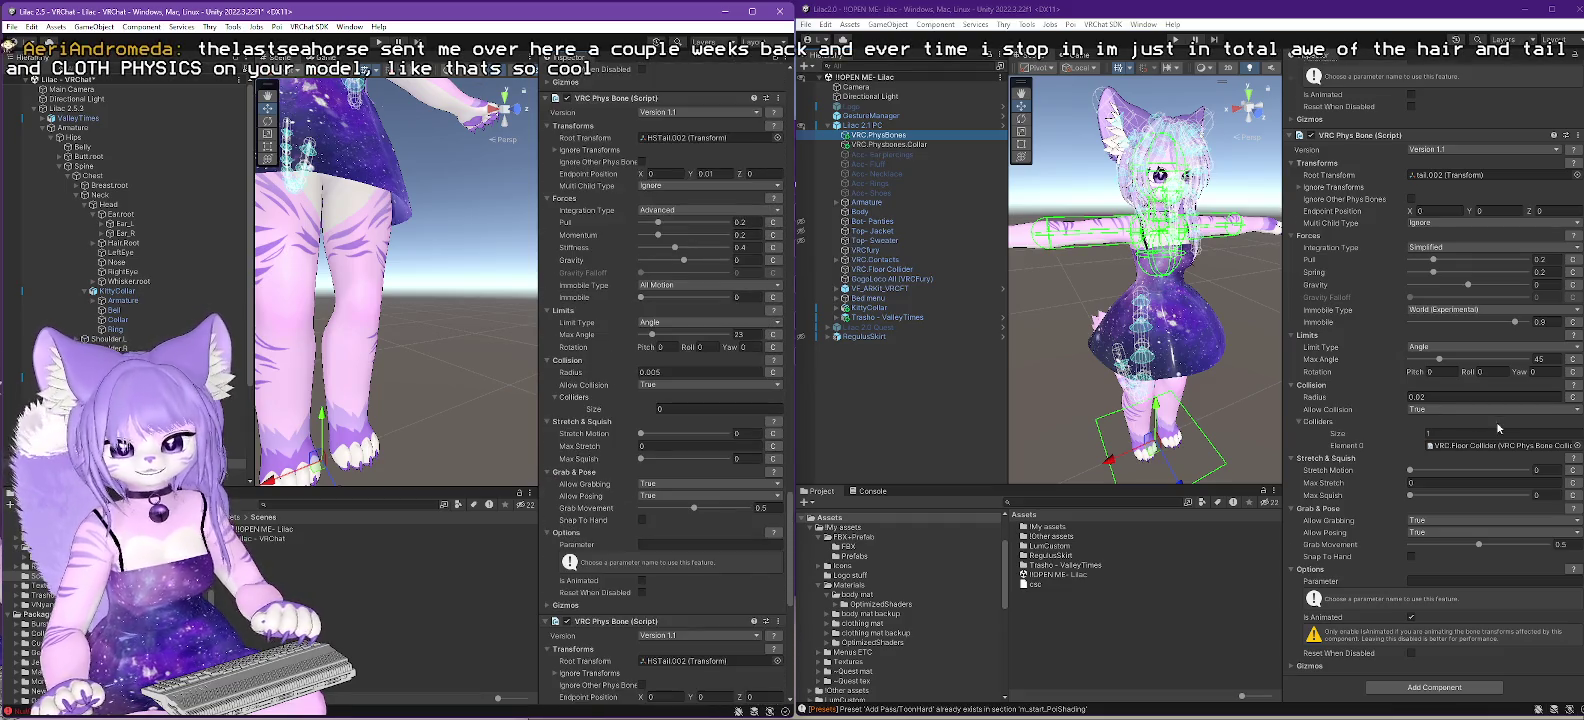
- Restore Nose as the Nose PhysBone's Root Transform
{"action": "scroll", "coordinate": [1498, 428], "scroll_direction": "up", "scroll_amount": 10}
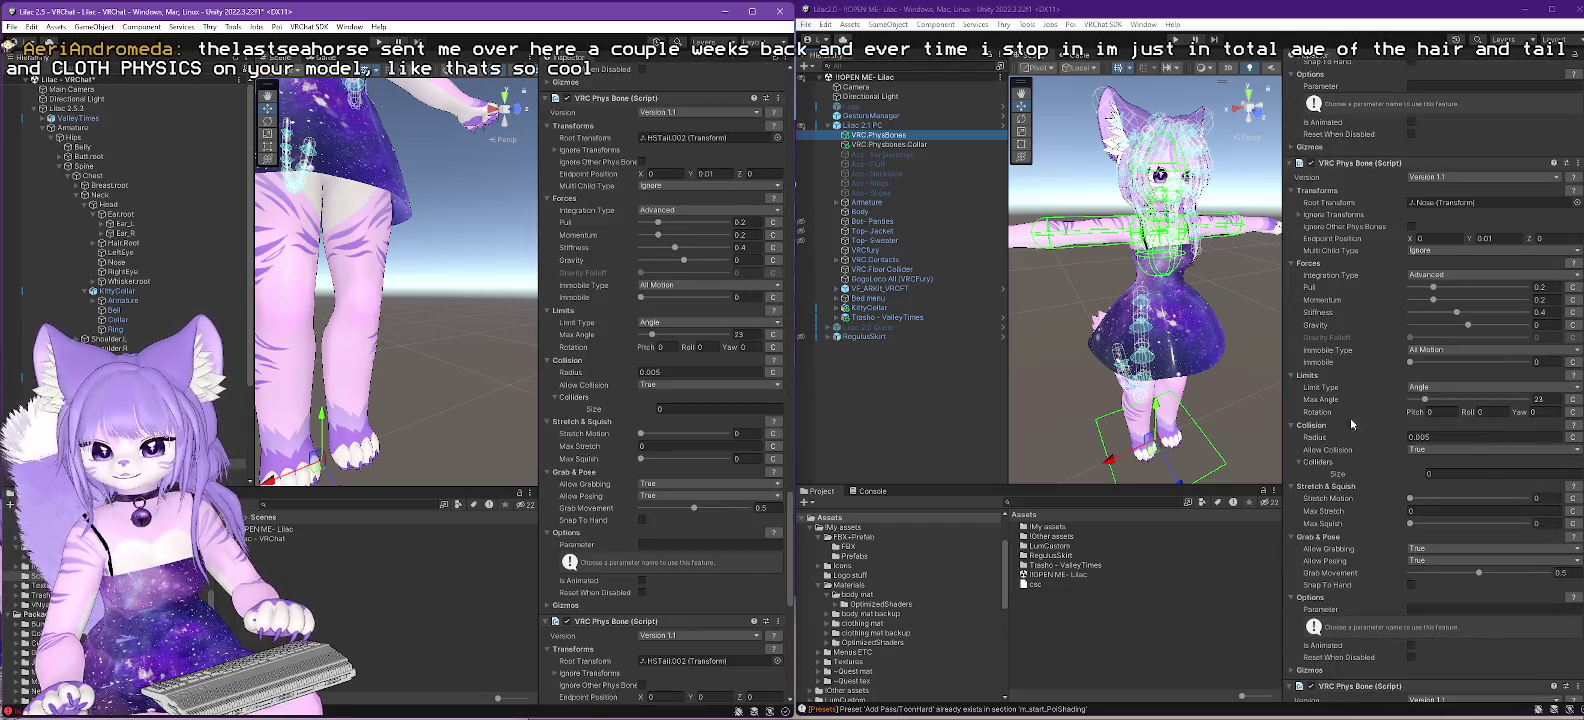
{"action": "left_click_drag", "start_coordinate": [120, 263], "coordinate": [690, 138]}
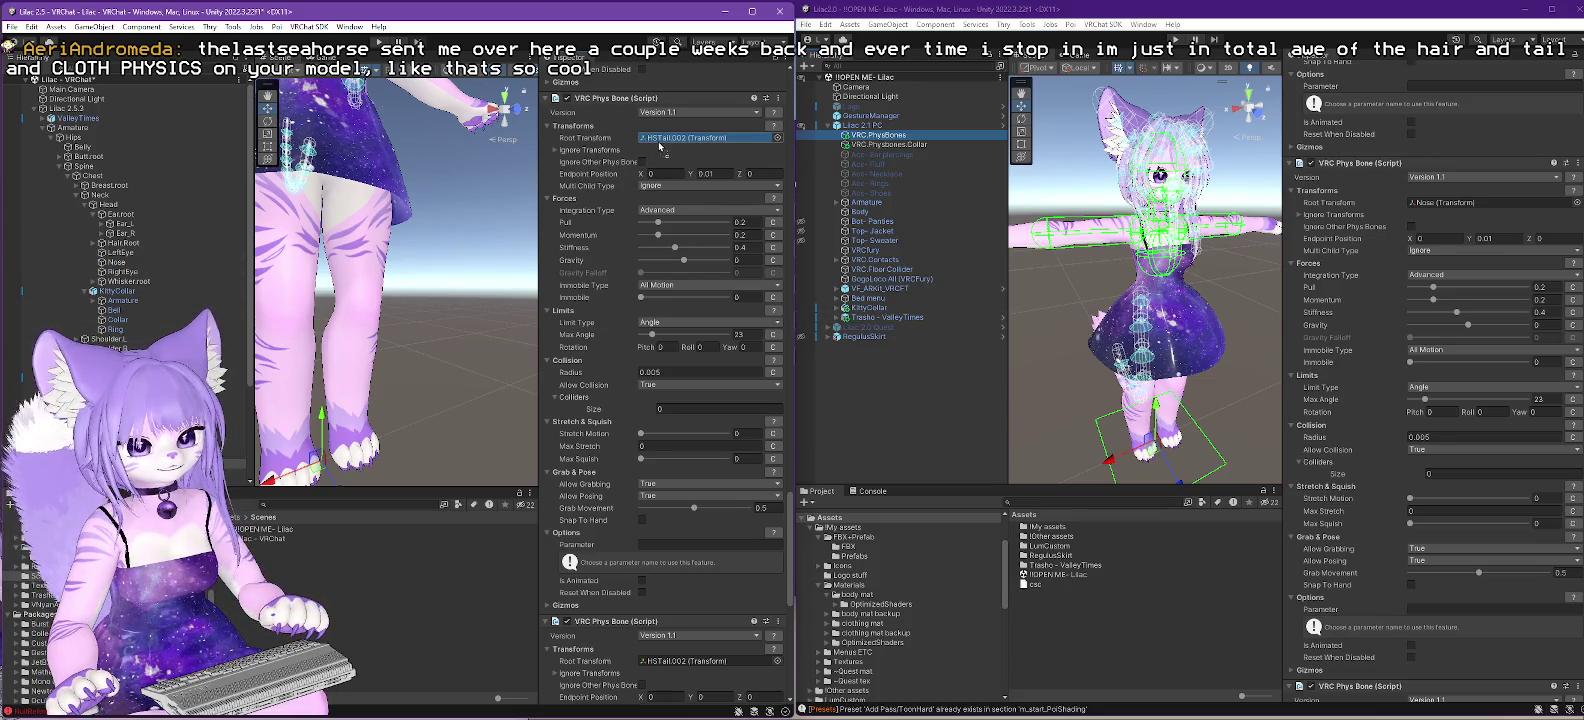
{"action": "scroll", "coordinate": [750, 250], "scroll_direction": "up", "scroll_amount": 5}
{"action": "scroll", "coordinate": [694, 249], "scroll_direction": "up", "scroll_amount": 5}
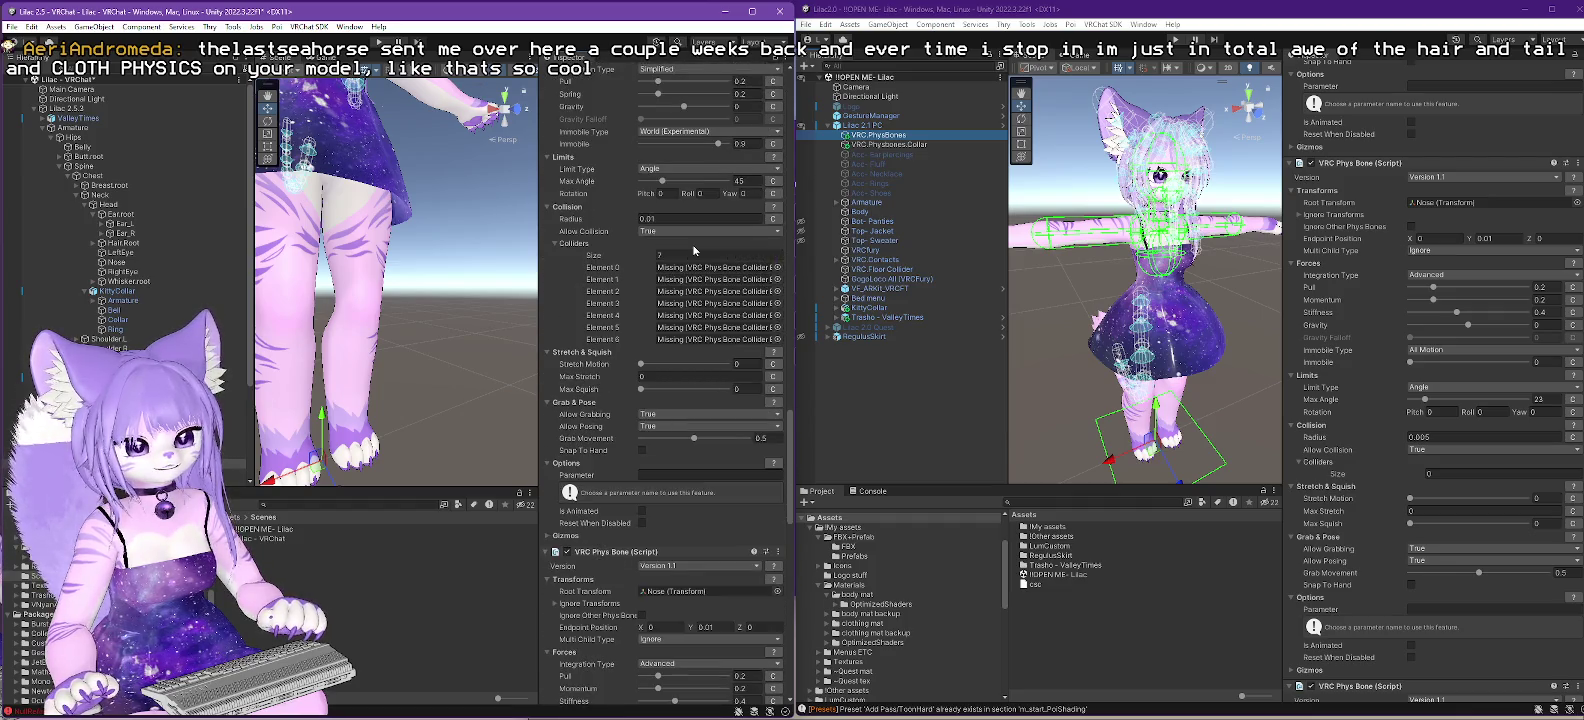
- Set the tail PhysBone's Colliders size to 0, removing the missing collider slot
{"action": "scroll", "coordinate": [694, 249], "scroll_direction": "down", "scroll_amount": 2}
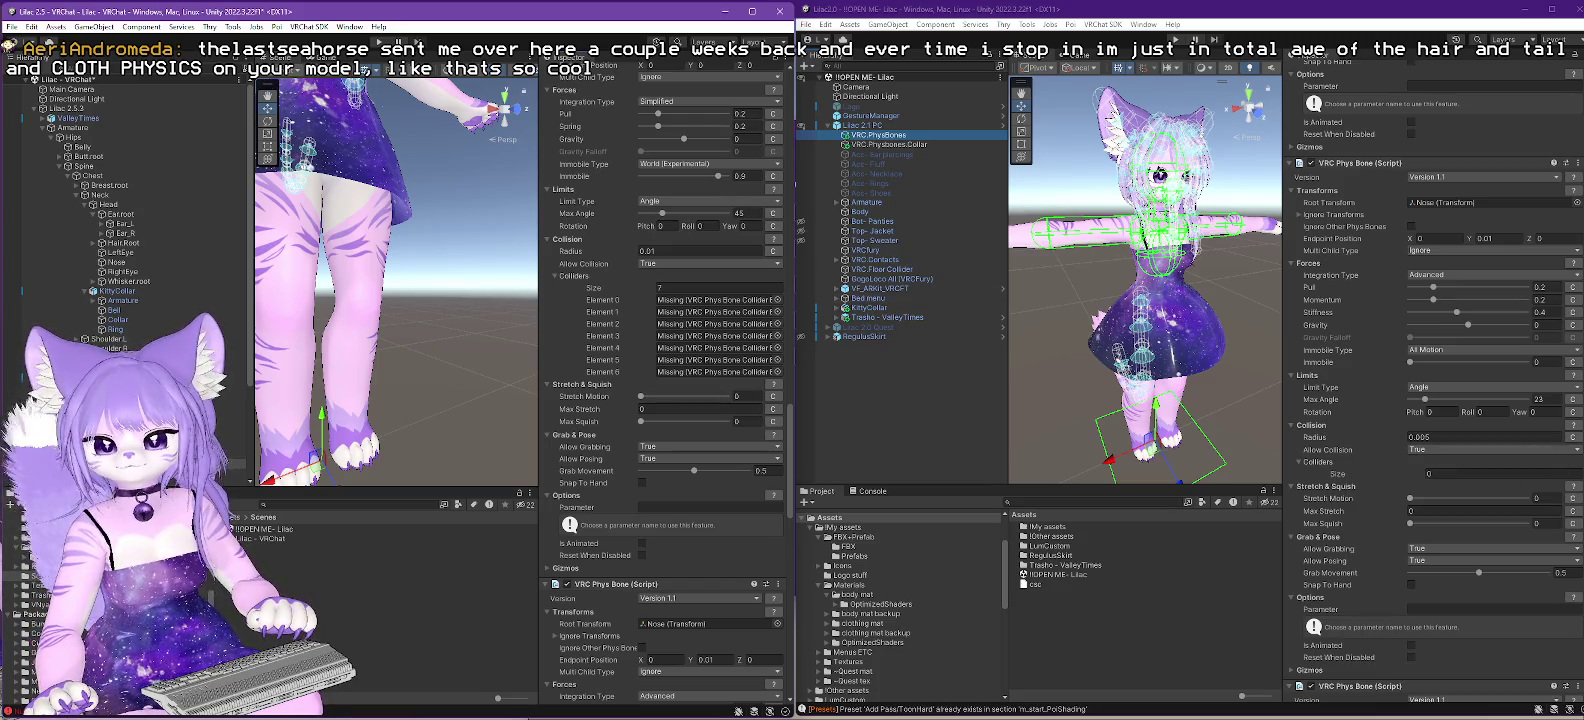
{"action": "scroll", "coordinate": [1435, 380], "scroll_direction": "down", "scroll_amount": 10}
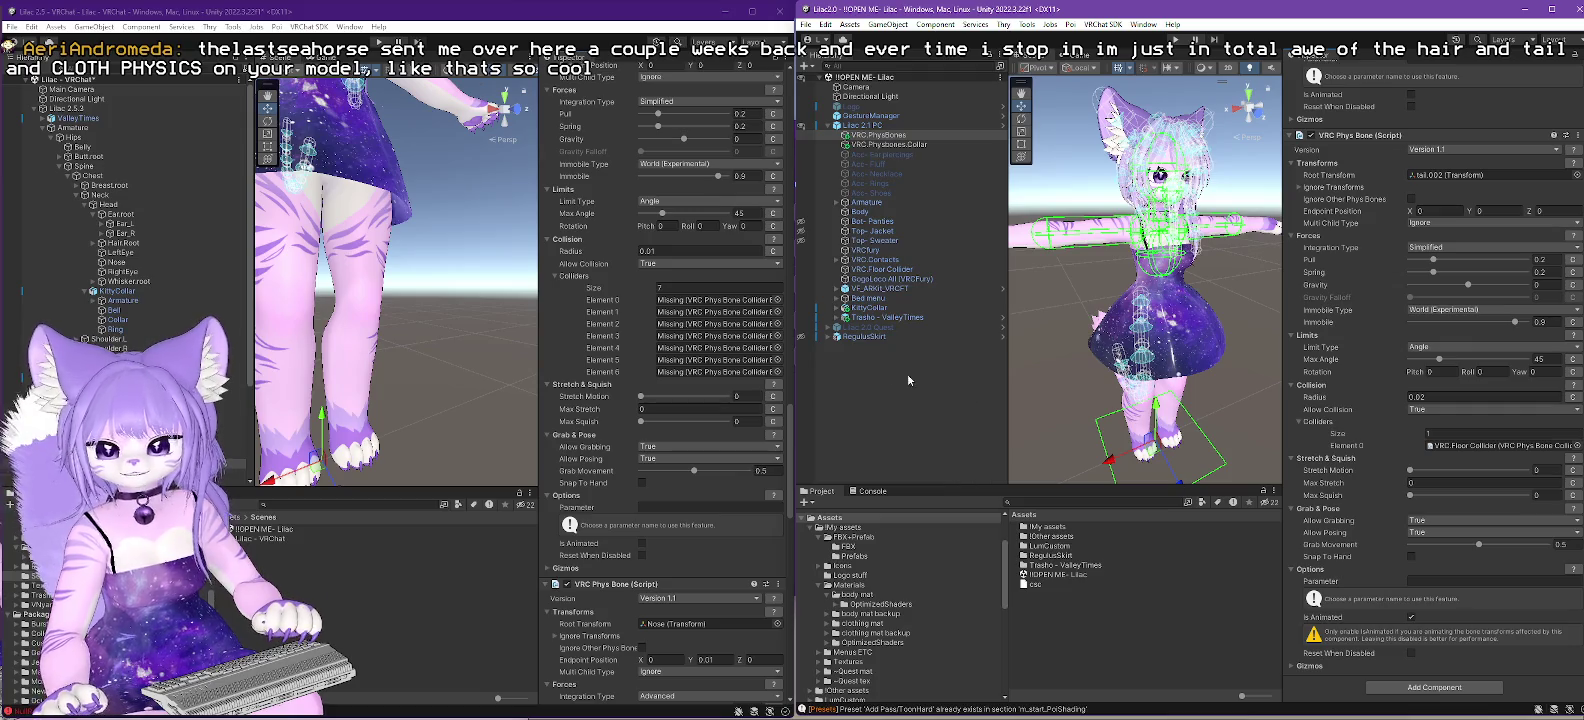
{"action": "scroll", "coordinate": [620, 381], "scroll_direction": "down", "scroll_amount": 5}
{"action": "scroll", "coordinate": [620, 381], "scroll_direction": "down", "scroll_amount": 10}
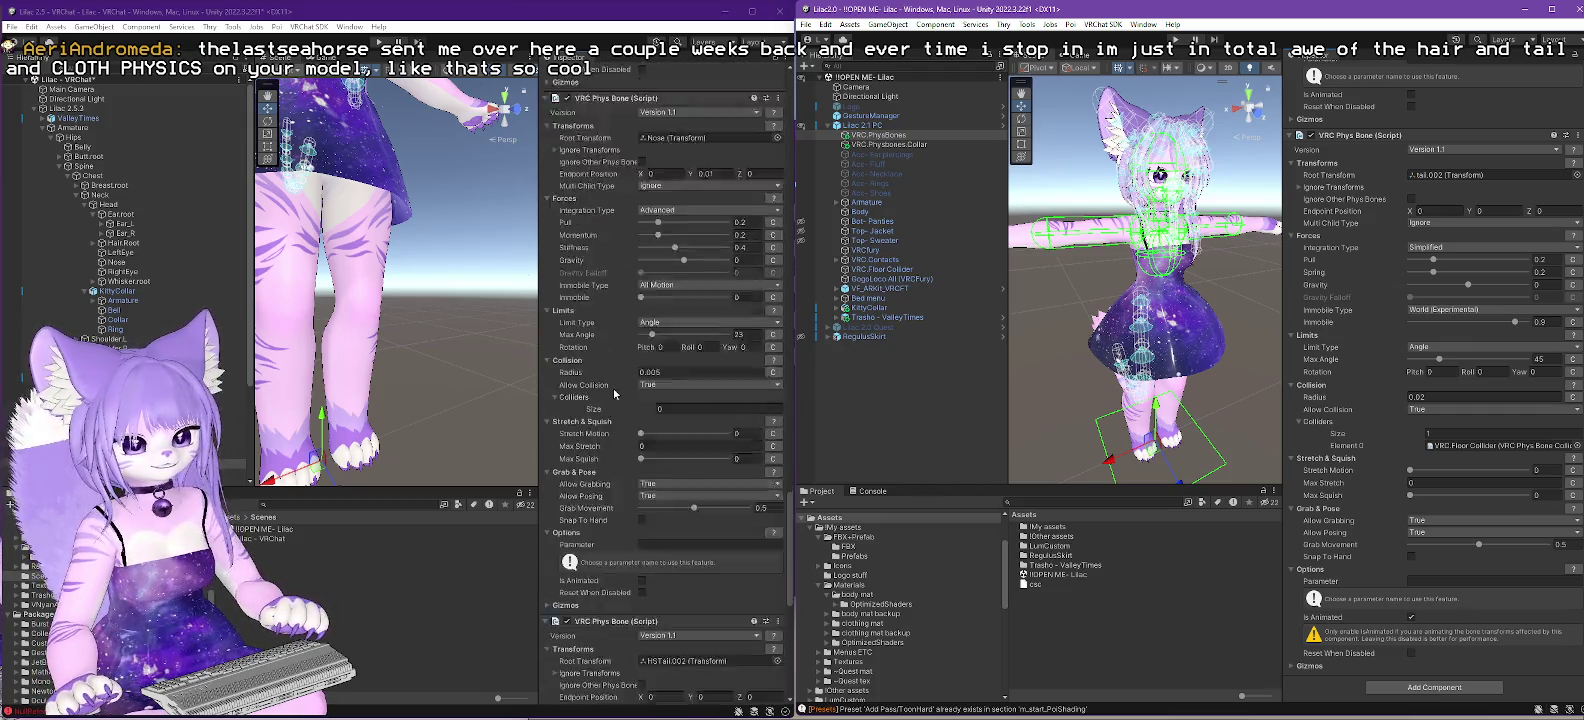
{"action": "scroll", "coordinate": [612, 394], "scroll_direction": "down", "scroll_amount": 3}
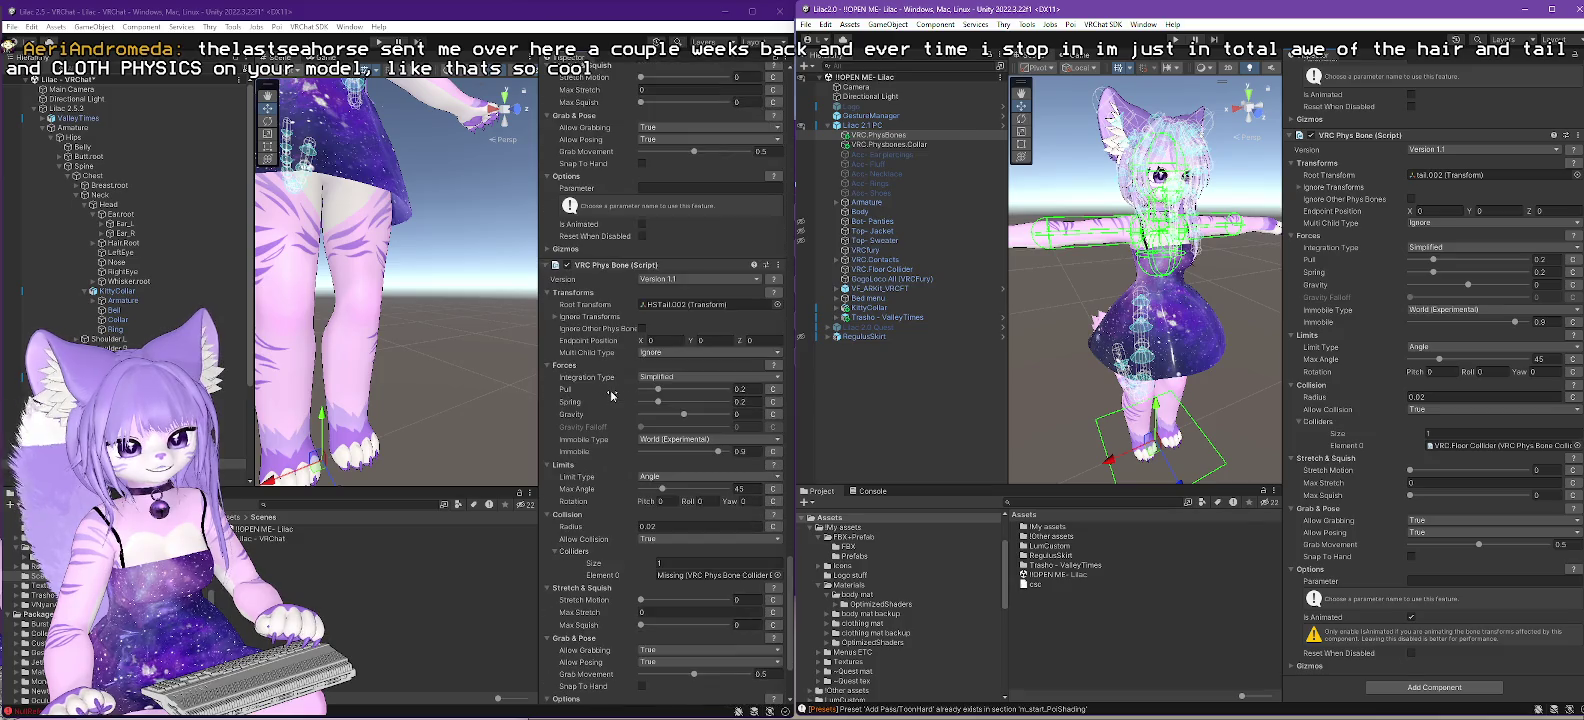
{"action": "scroll", "coordinate": [612, 396], "scroll_direction": "down", "scroll_amount": 3}
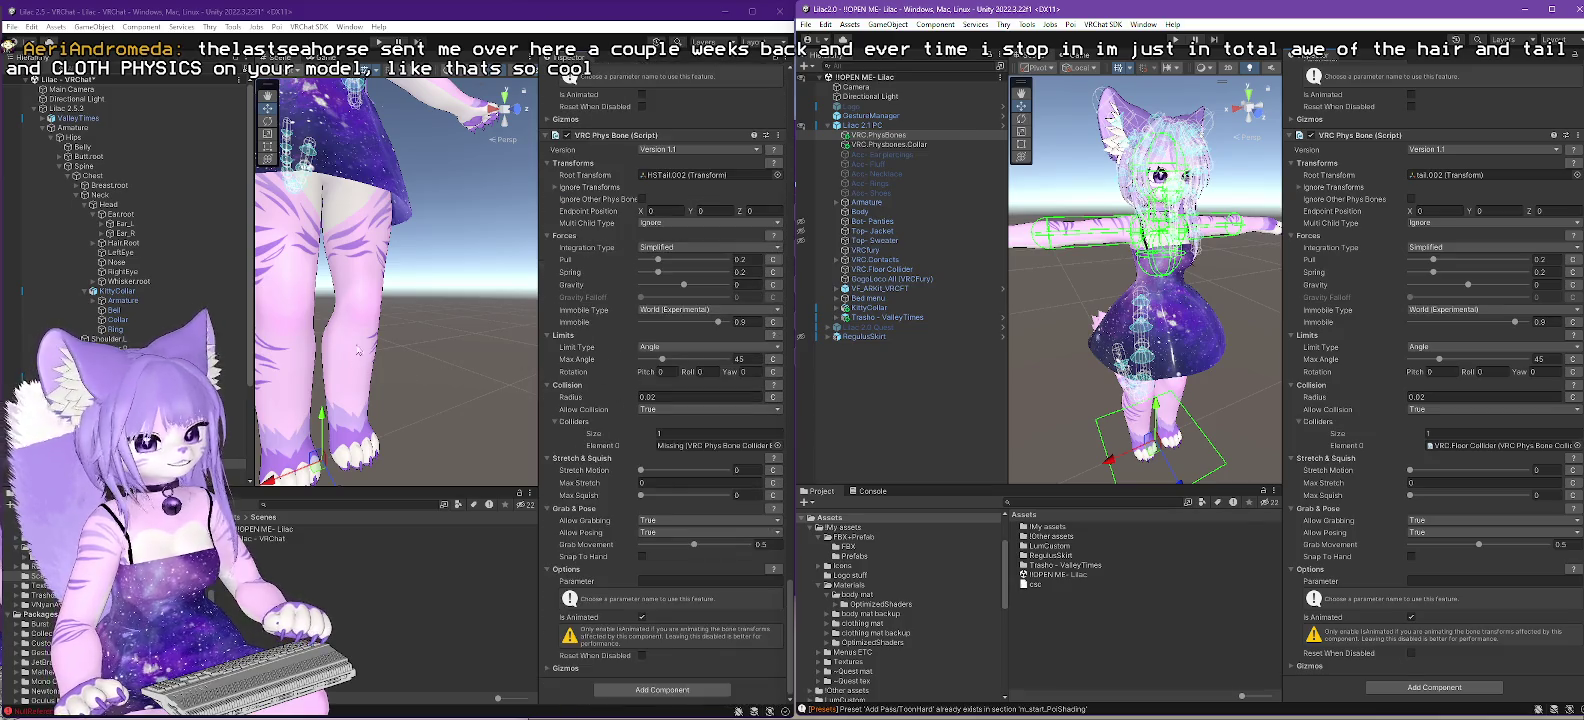
{"action": "scroll", "coordinate": [135, 342], "scroll_direction": "down", "scroll_amount": 3}
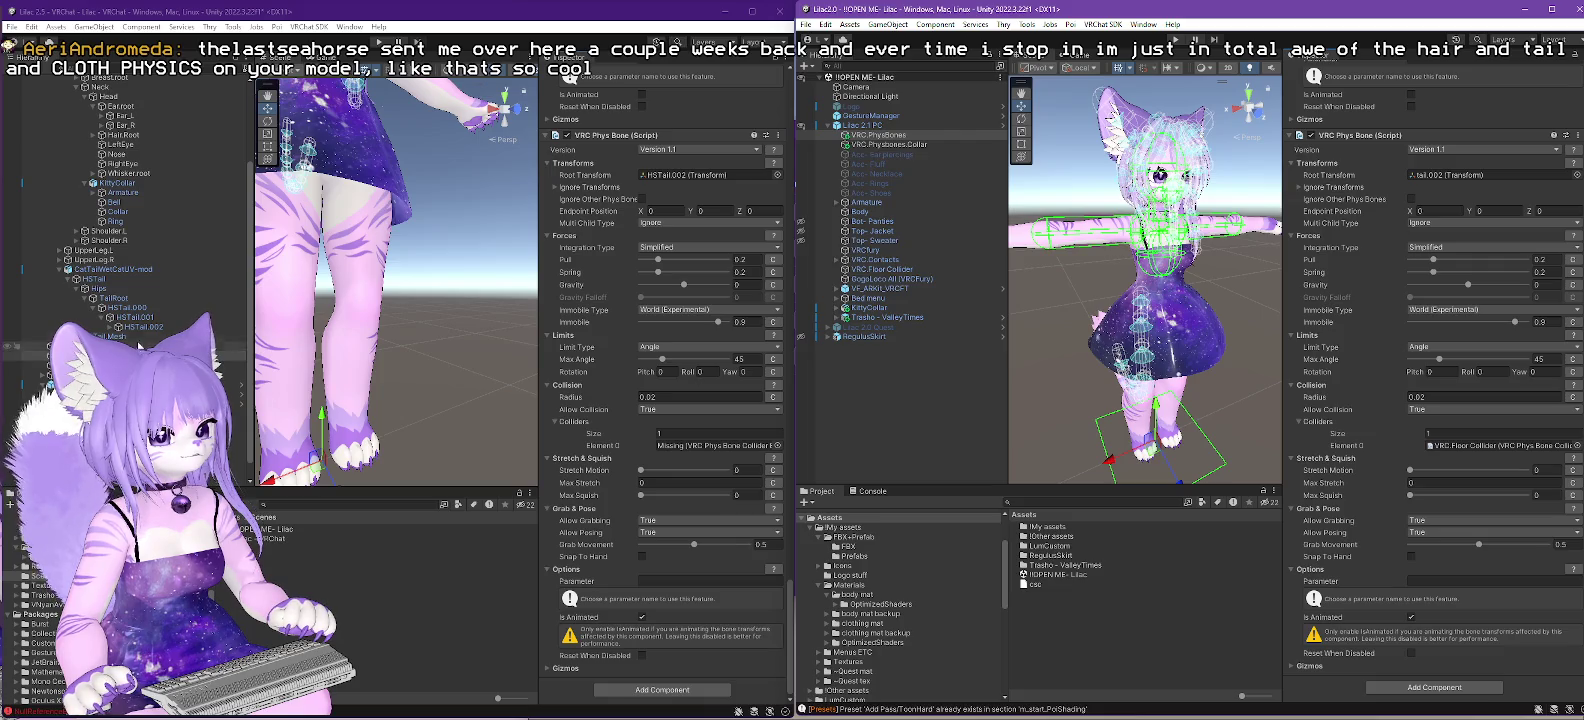
{"action": "scroll", "coordinate": [152, 341], "scroll_direction": "up", "scroll_amount": 3}
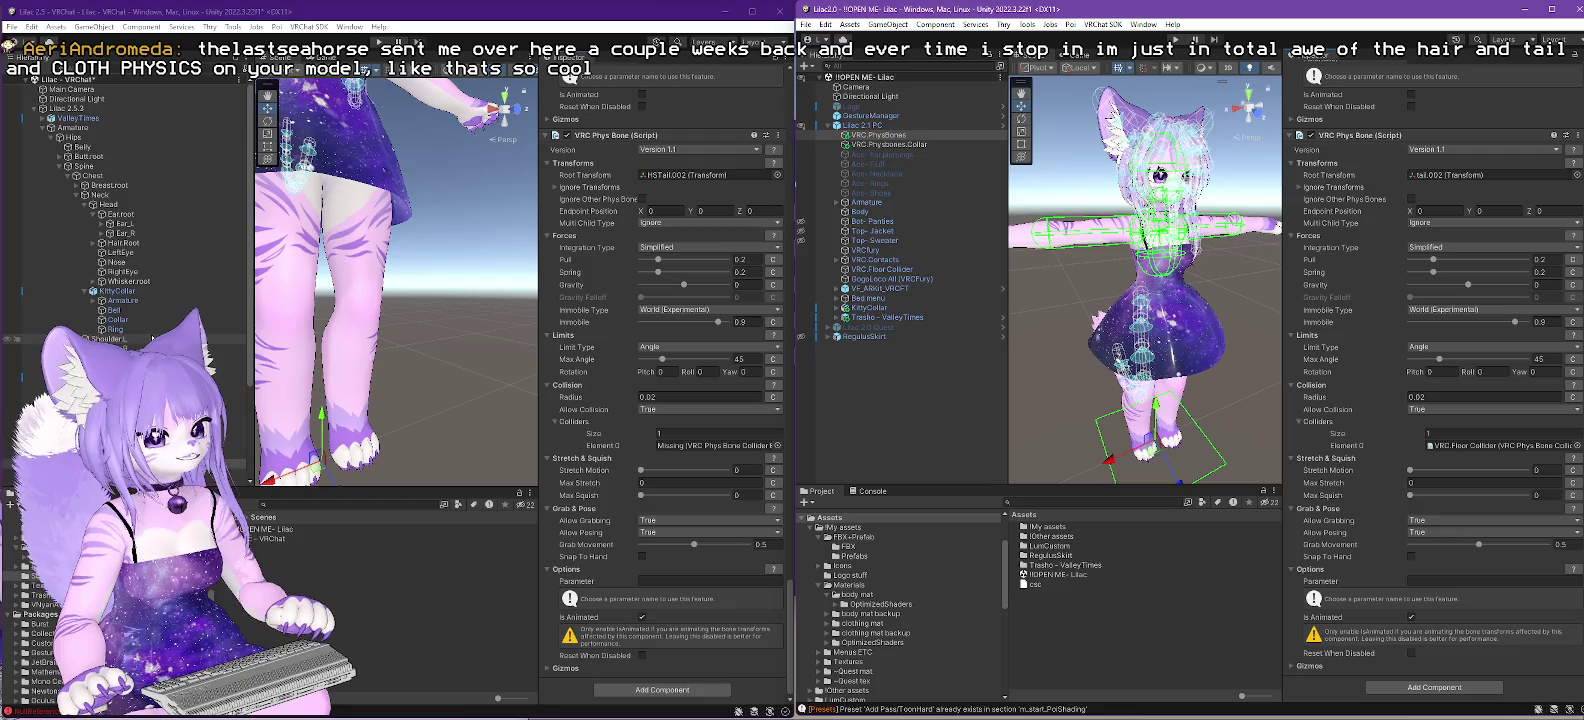
{"action": "left_click", "coordinate": [675, 434]}
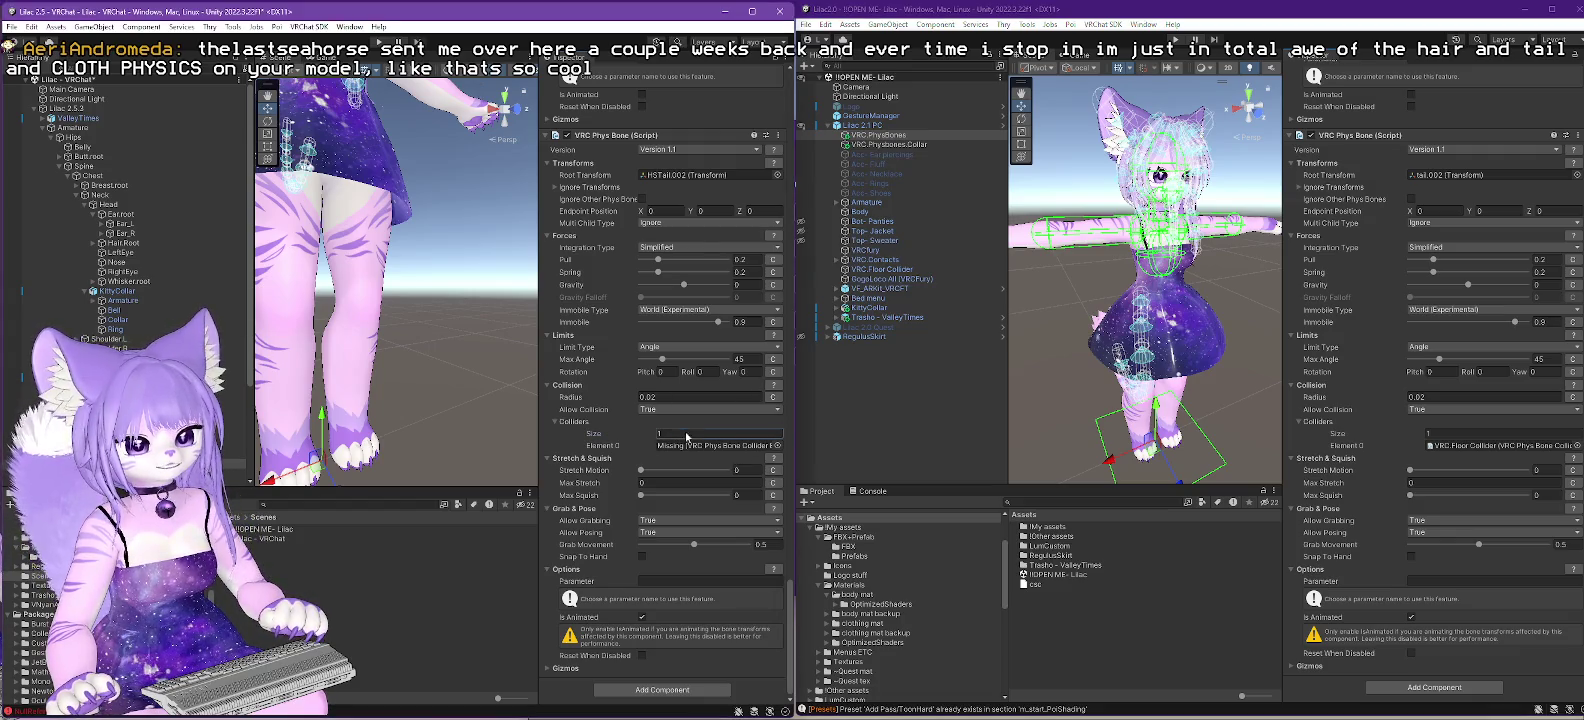
{"action": "key", "text": "BackSpace"}
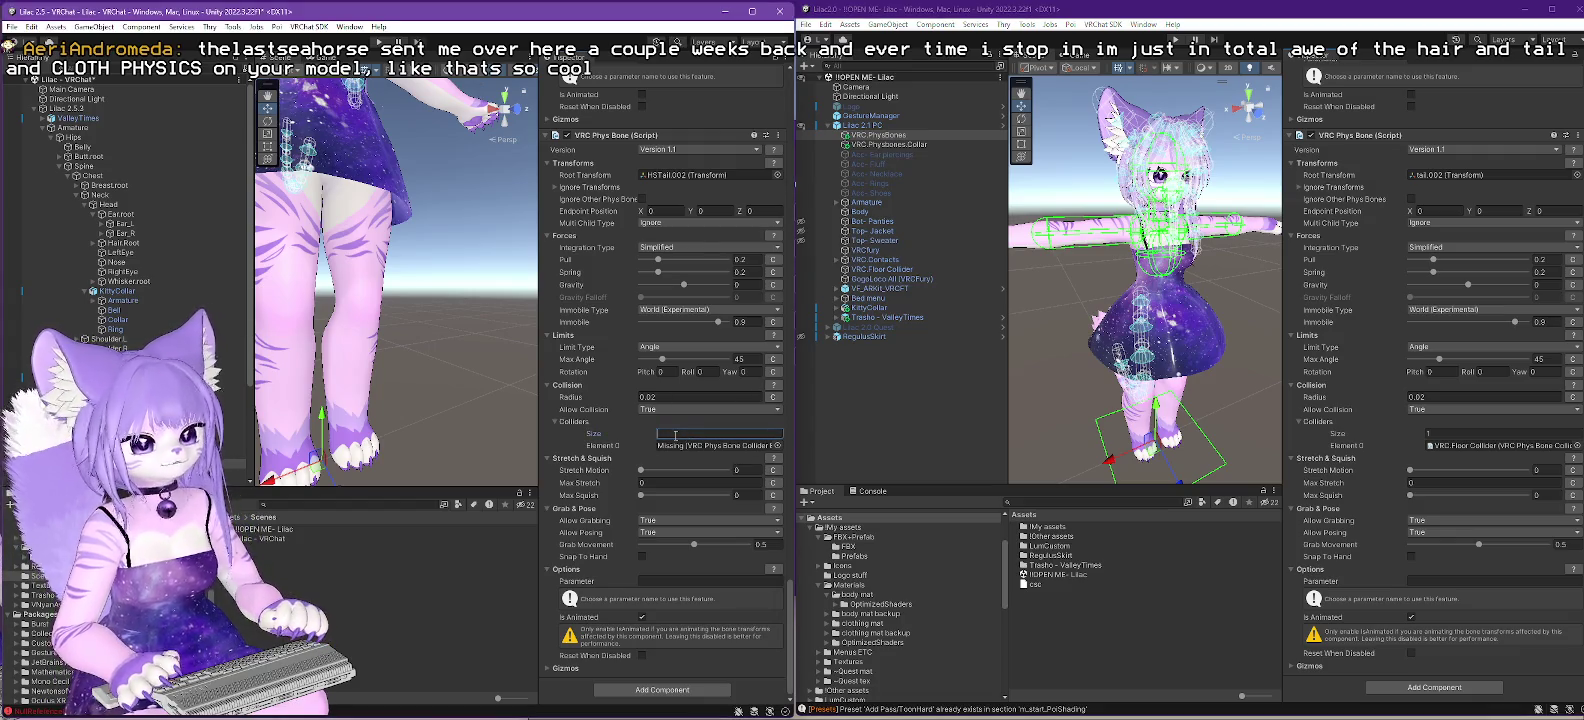
{"action": "scroll", "coordinate": [150, 250], "scroll_direction": "down", "scroll_amount": 2}
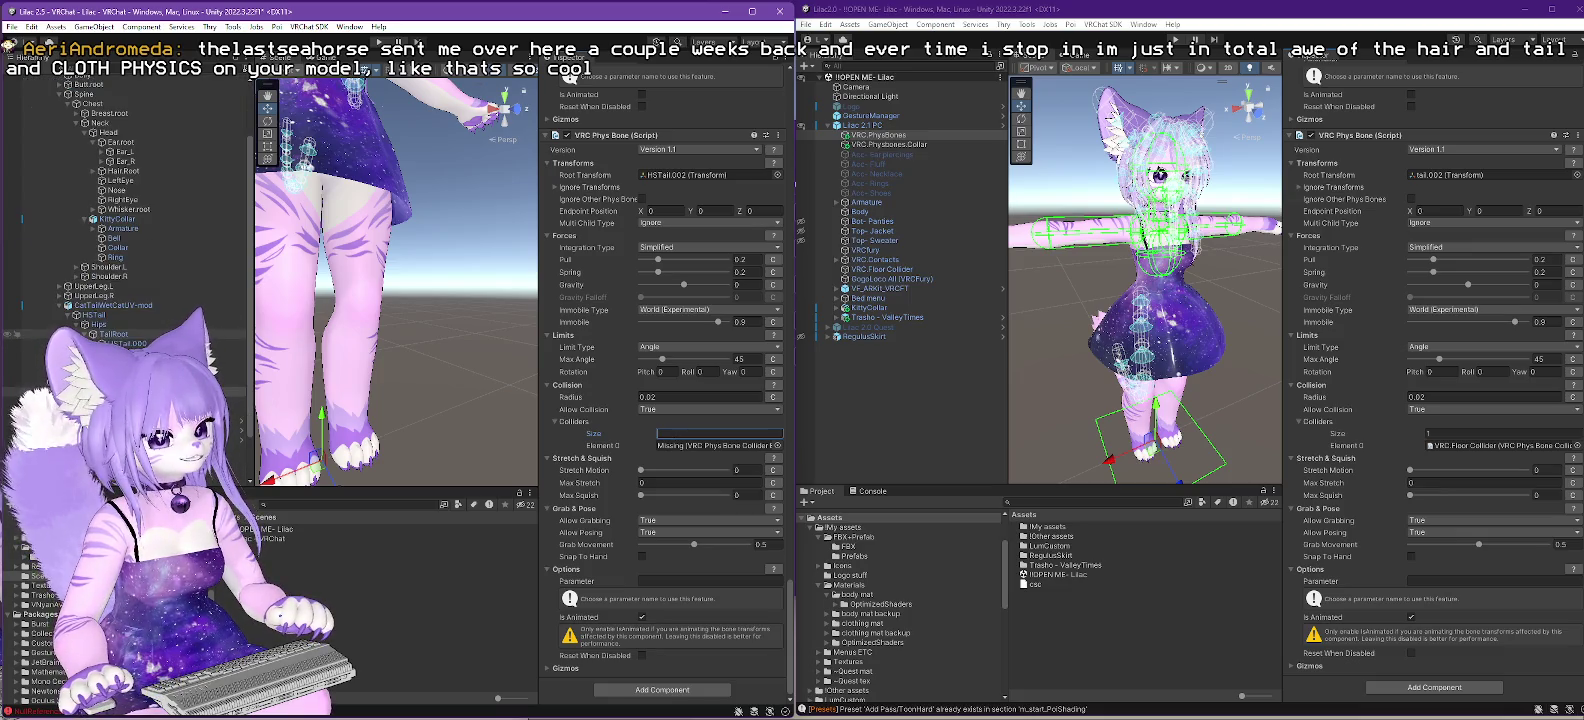
{"action": "type", "text": "0"}
{"action": "key", "text": "Return"}
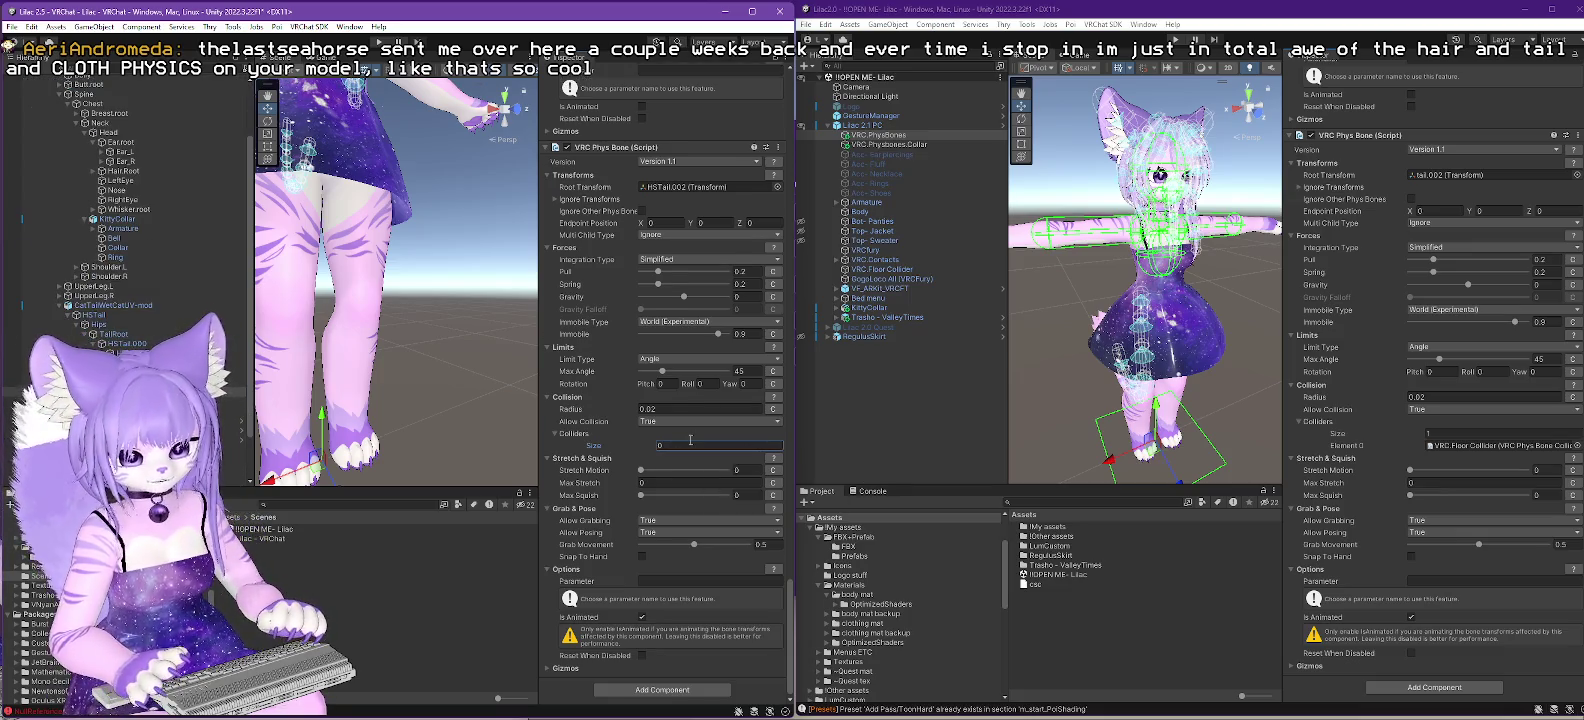
- Reveal the Col.VRC.Head.Main collider in the source scene
{"action": "scroll", "coordinate": [690, 441], "scroll_direction": "up", "scroll_amount": 10}
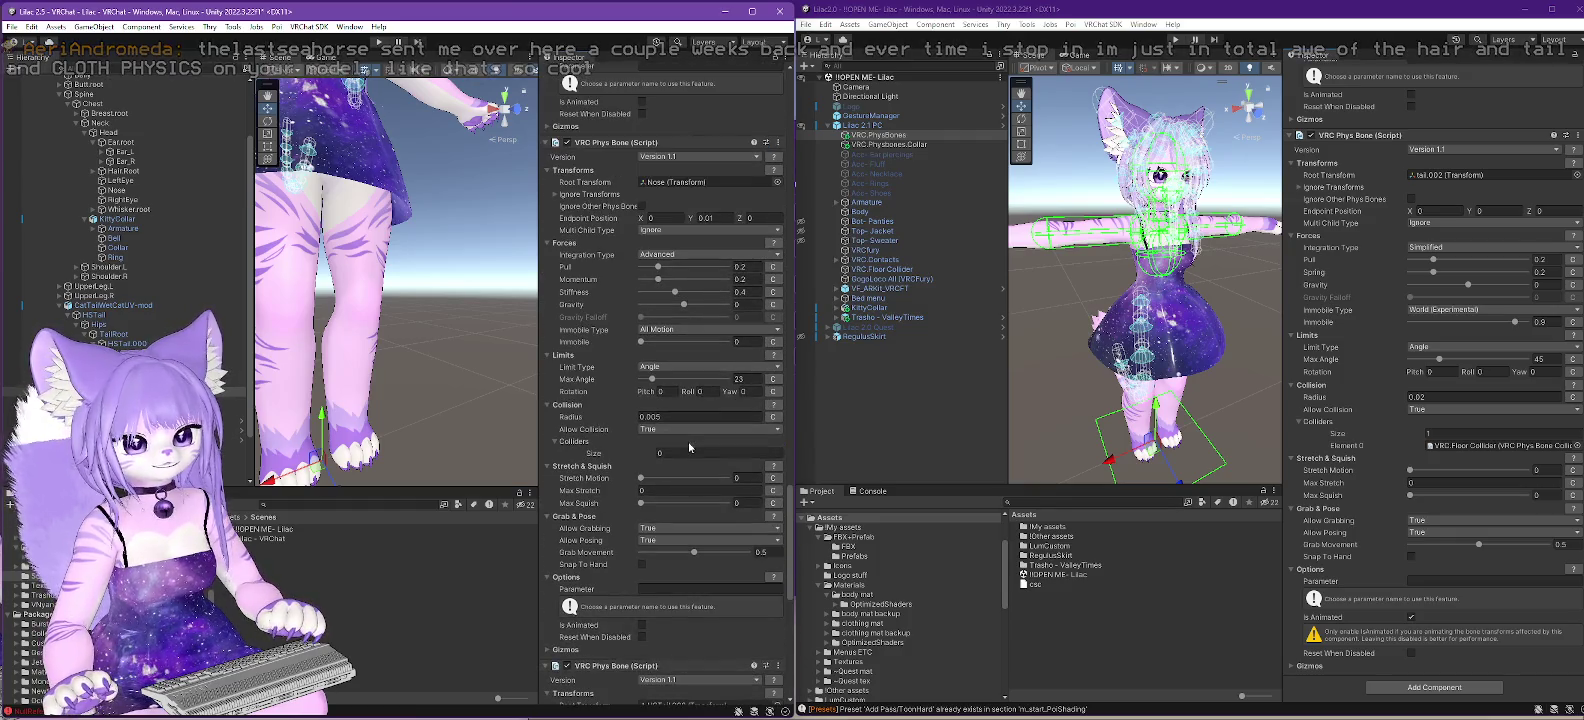
{"action": "scroll", "coordinate": [704, 346], "scroll_direction": "up", "scroll_amount": 10}
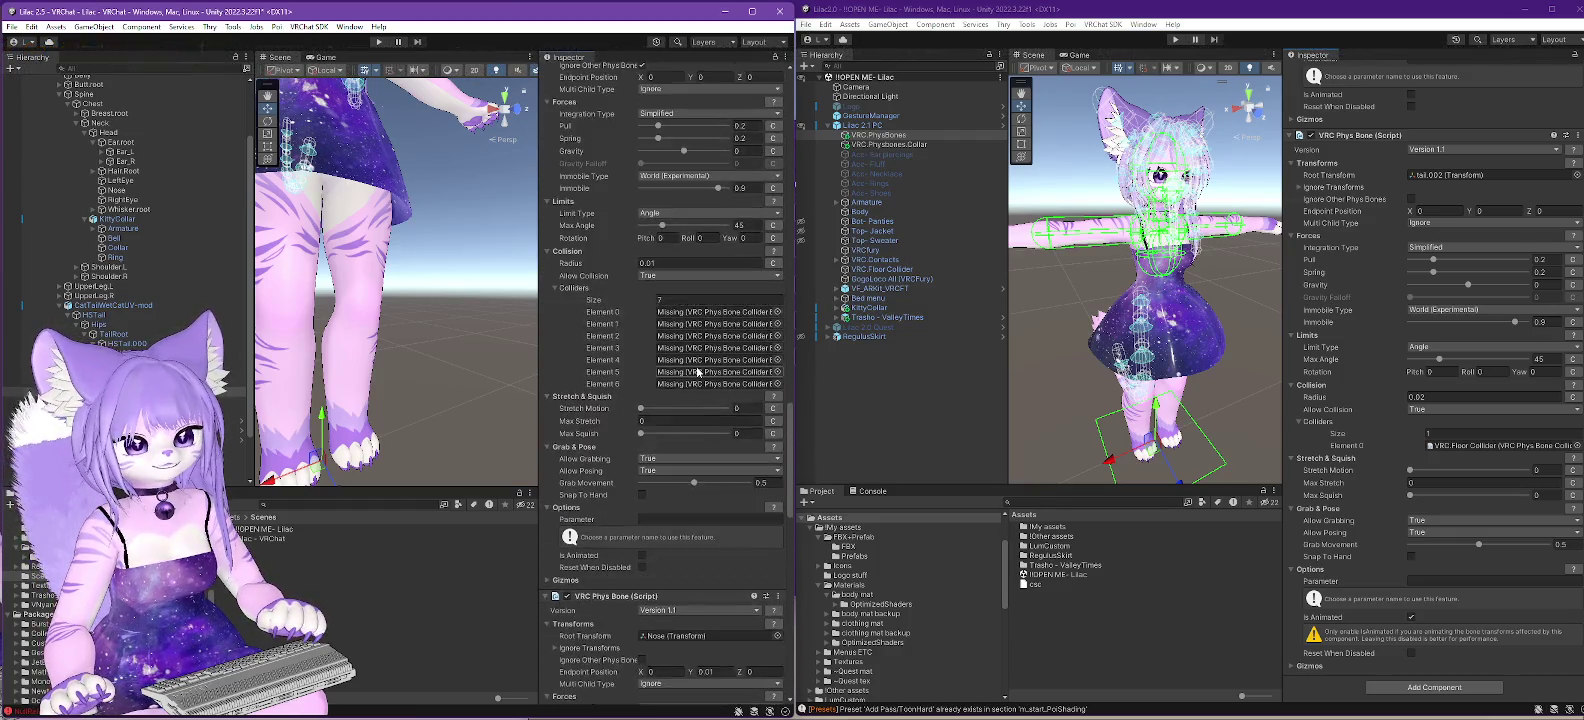
{"action": "scroll", "coordinate": [1443, 456], "scroll_direction": "up", "scroll_amount": 10}
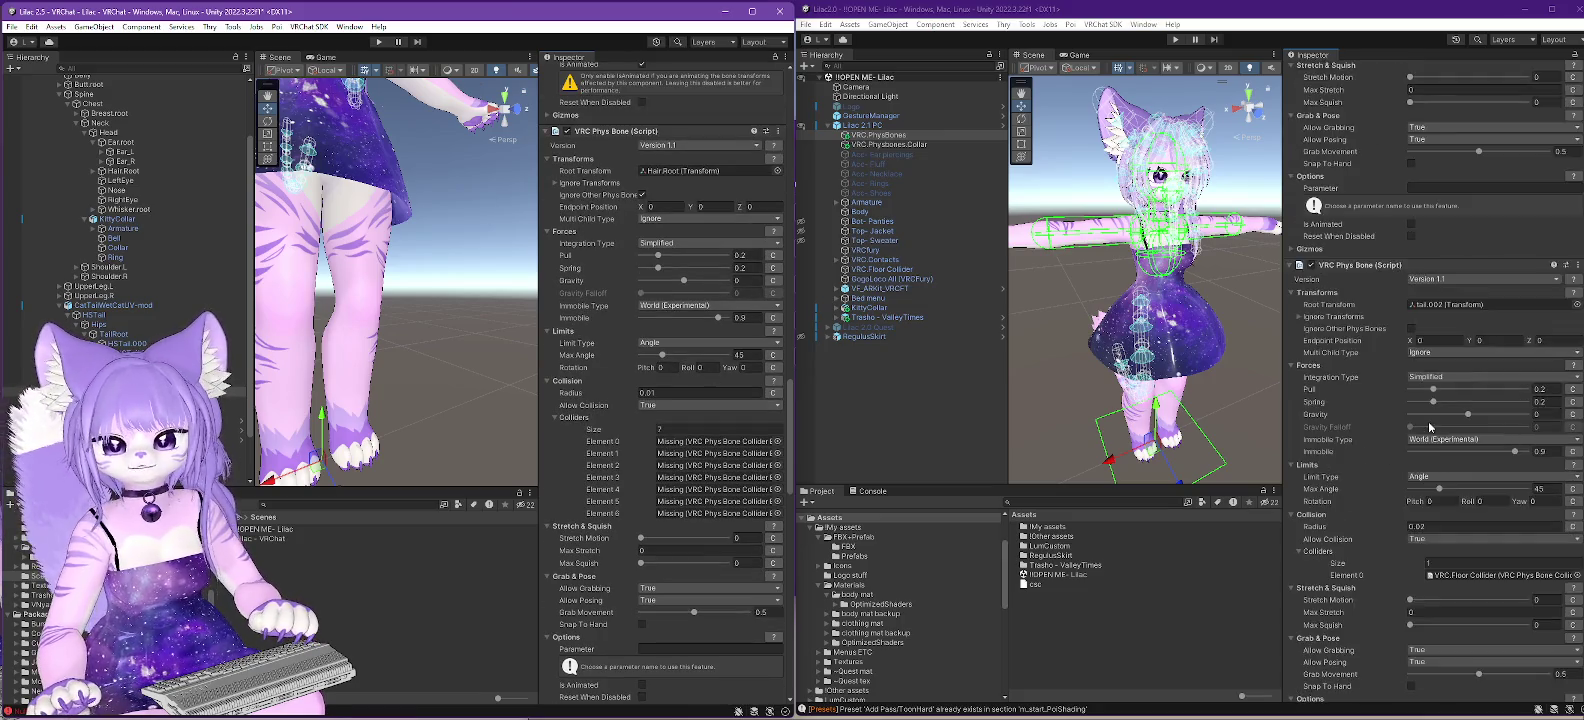
{"action": "scroll", "coordinate": [1443, 456], "scroll_direction": "up", "scroll_amount": 10}
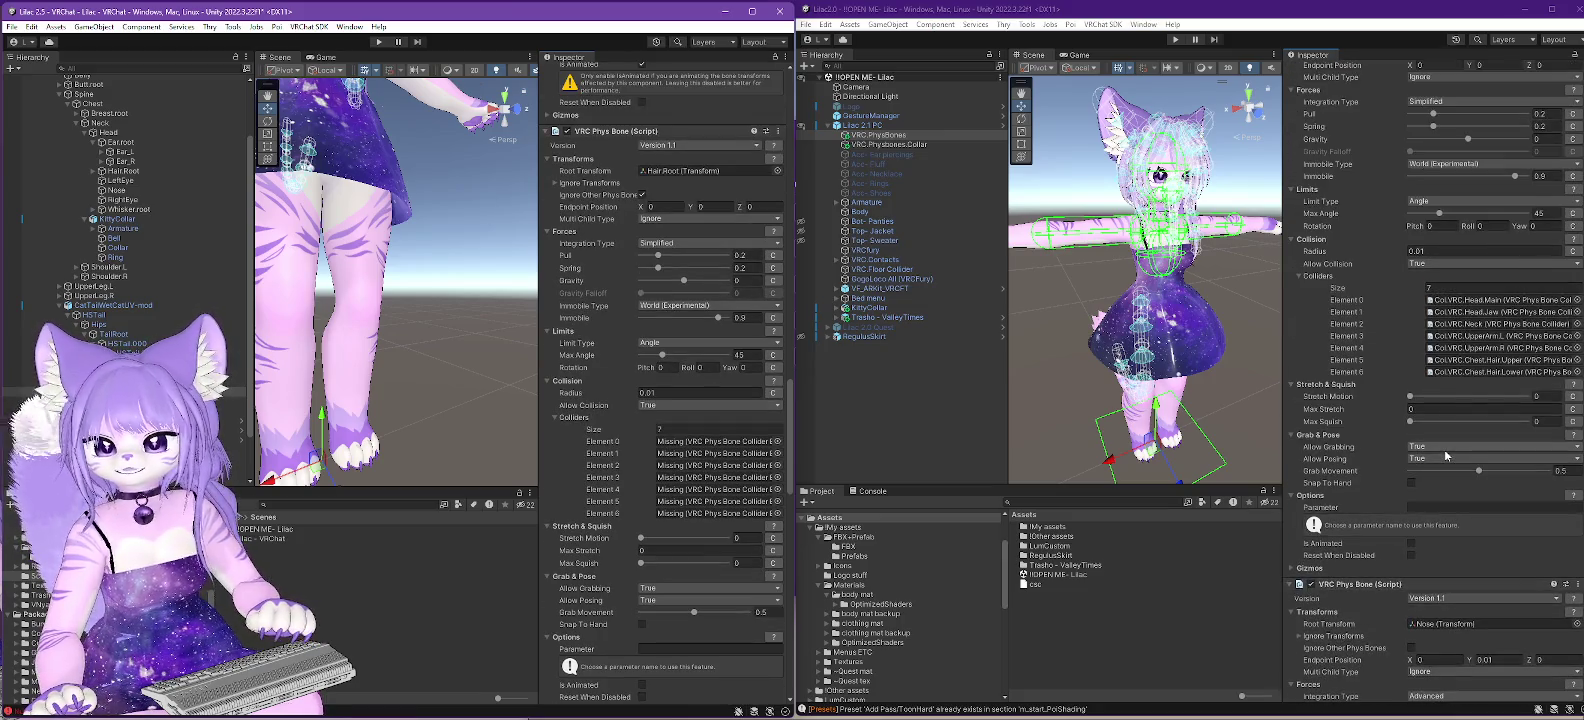
{"action": "scroll", "coordinate": [1444, 449], "scroll_direction": "up", "scroll_amount": 1}
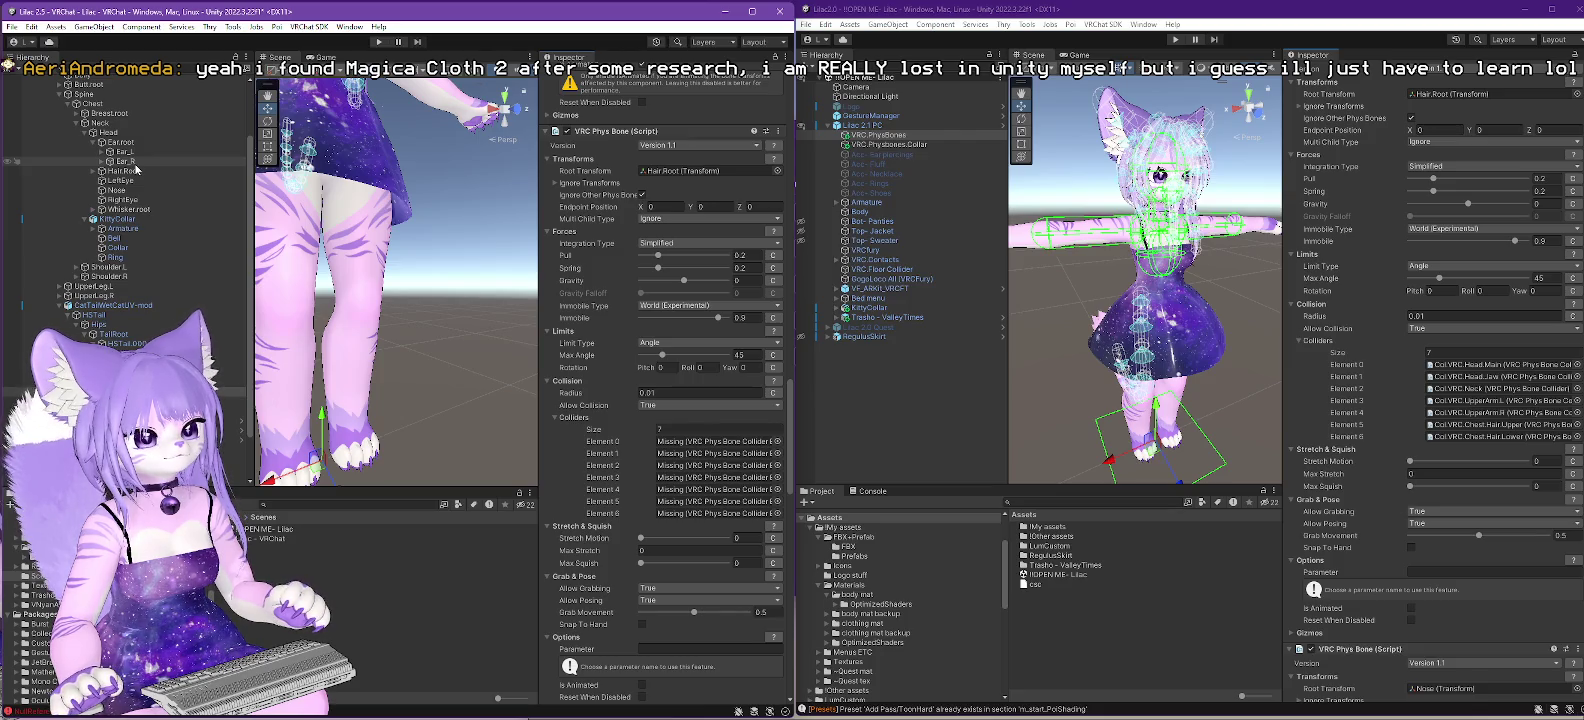
{"action": "left_click", "coordinate": [1483, 366]}
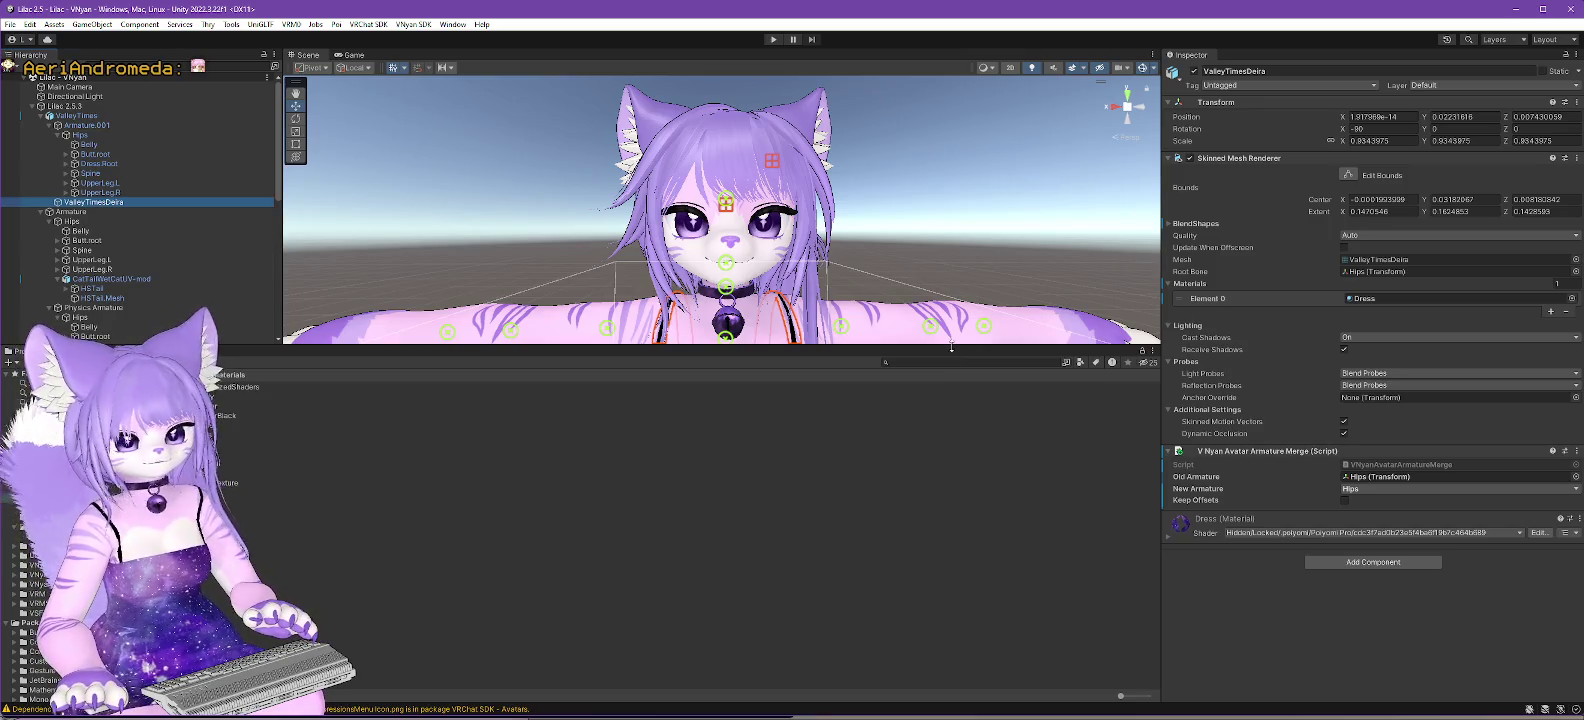
- Frame the dress in a larger Scene view and briefly test the avatar in Play mode
{"action": "left_click_drag", "start_coordinate": [952, 355], "coordinate": [948, 601]}
{"action": "key", "text": "f"}
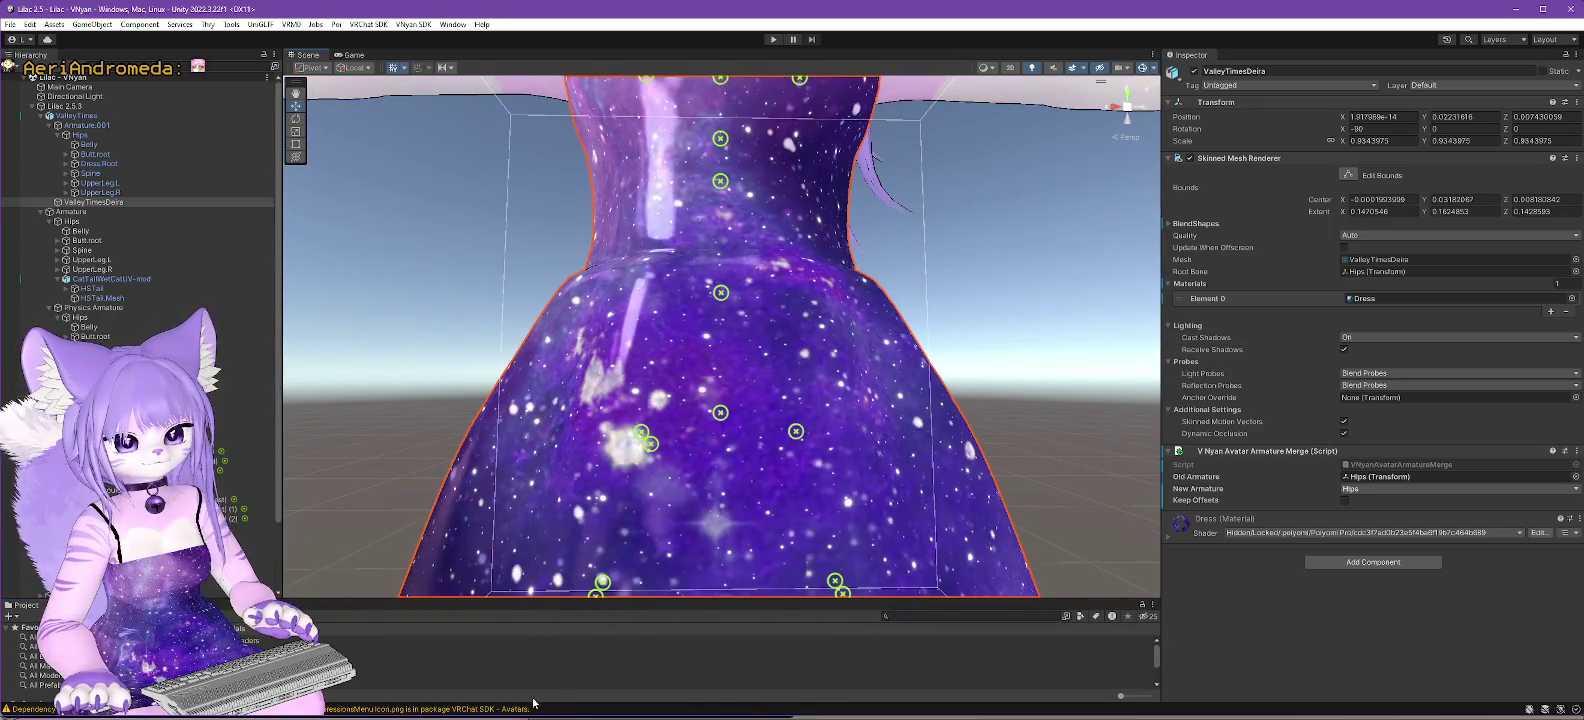
{"action": "scroll", "coordinate": [681, 424], "scroll_direction": "down", "scroll_amount": 5}
{"action": "mouse_move", "coordinate": [681, 424]}
{"action": "left_mouse_down"}
{"action": "mouse_move", "coordinate": [639, 448]}
{"action": "mouse_move", "coordinate": [600, 440]}
{"action": "left_mouse_up"}
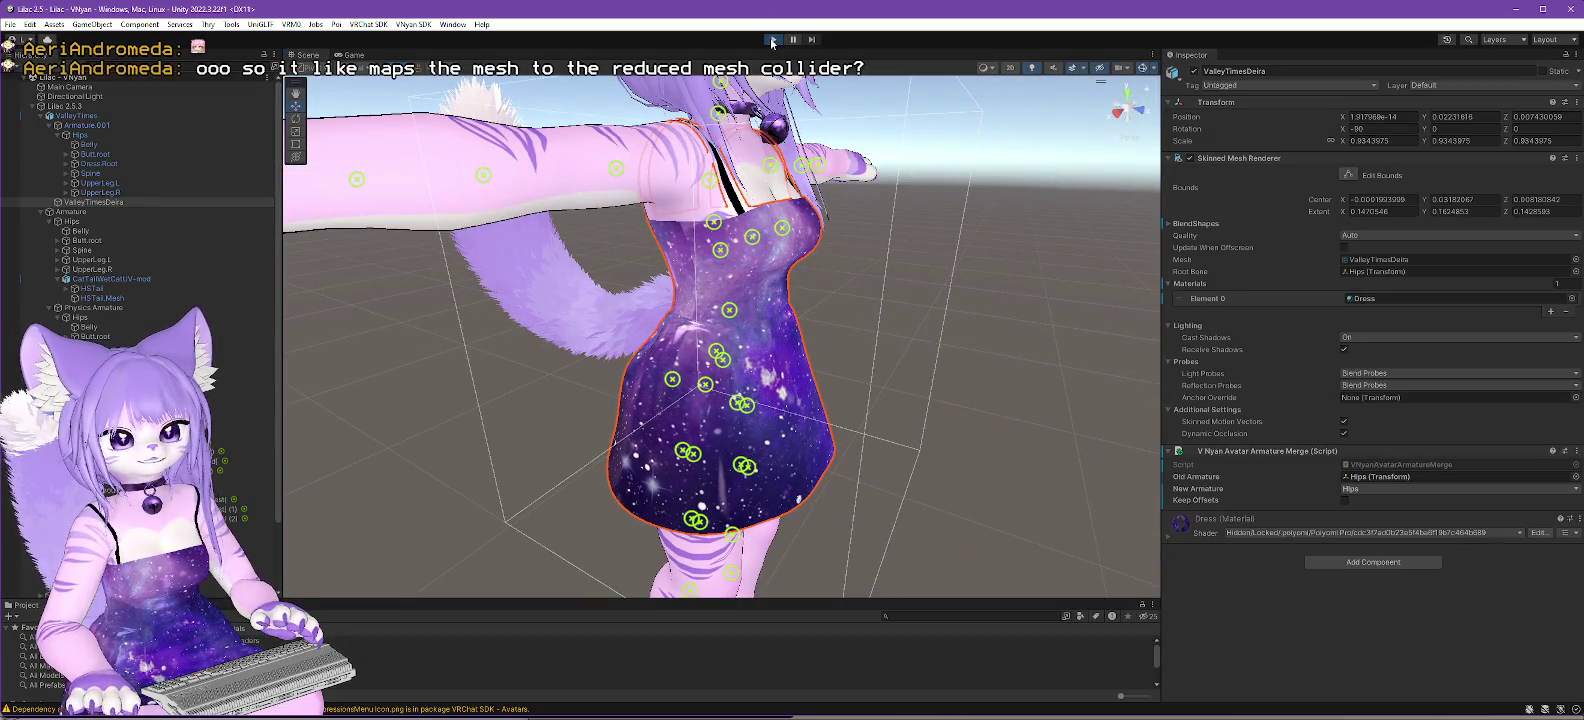
{"action": "left_click", "coordinate": [772, 40]}
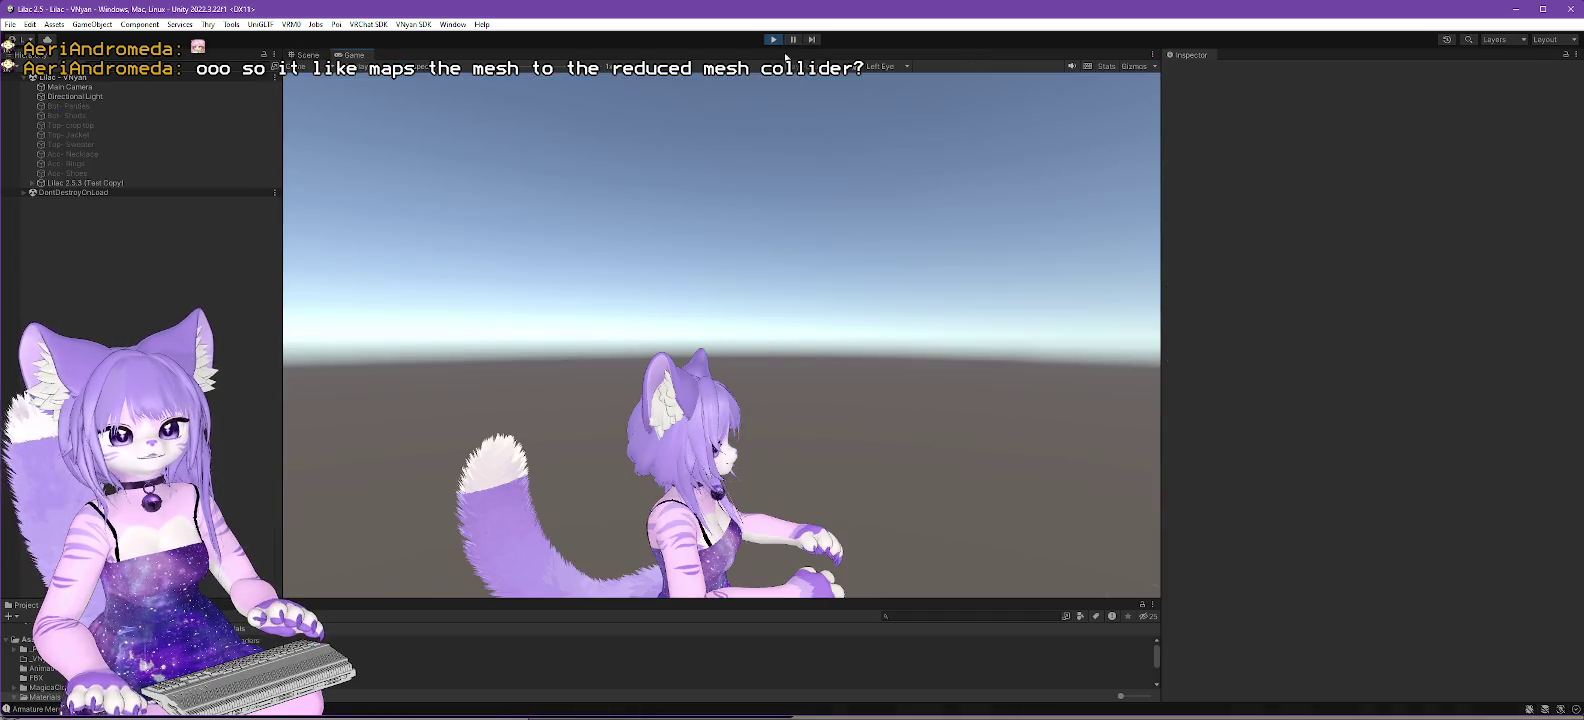
{"action": "left_click", "coordinate": [773, 40]}
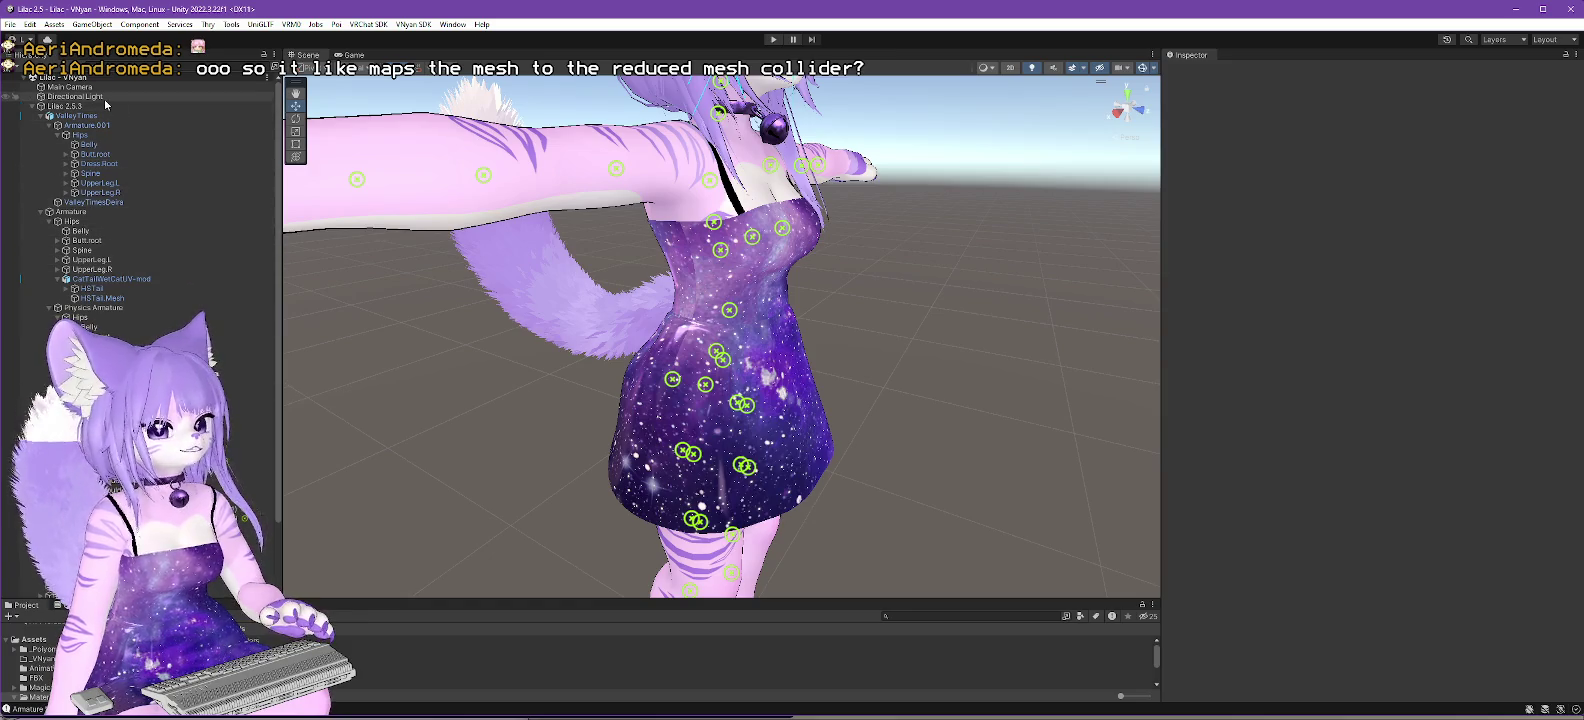
- Select Magica Cloth - Dress and enable its particle attribute painting
{"action": "left_click", "coordinate": [84, 202]}
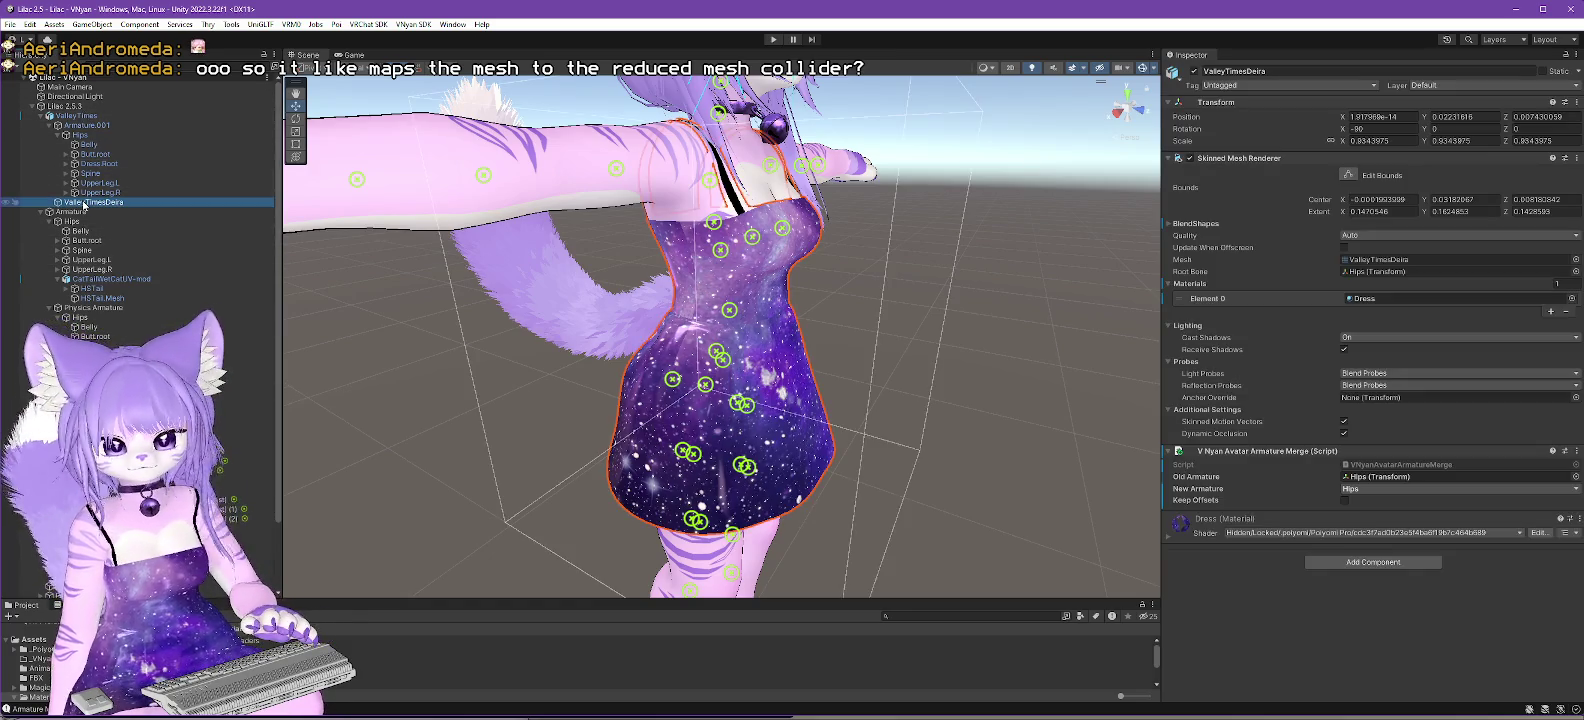
{"action": "scroll", "coordinate": [84, 204], "scroll_direction": "down", "scroll_amount": 3}
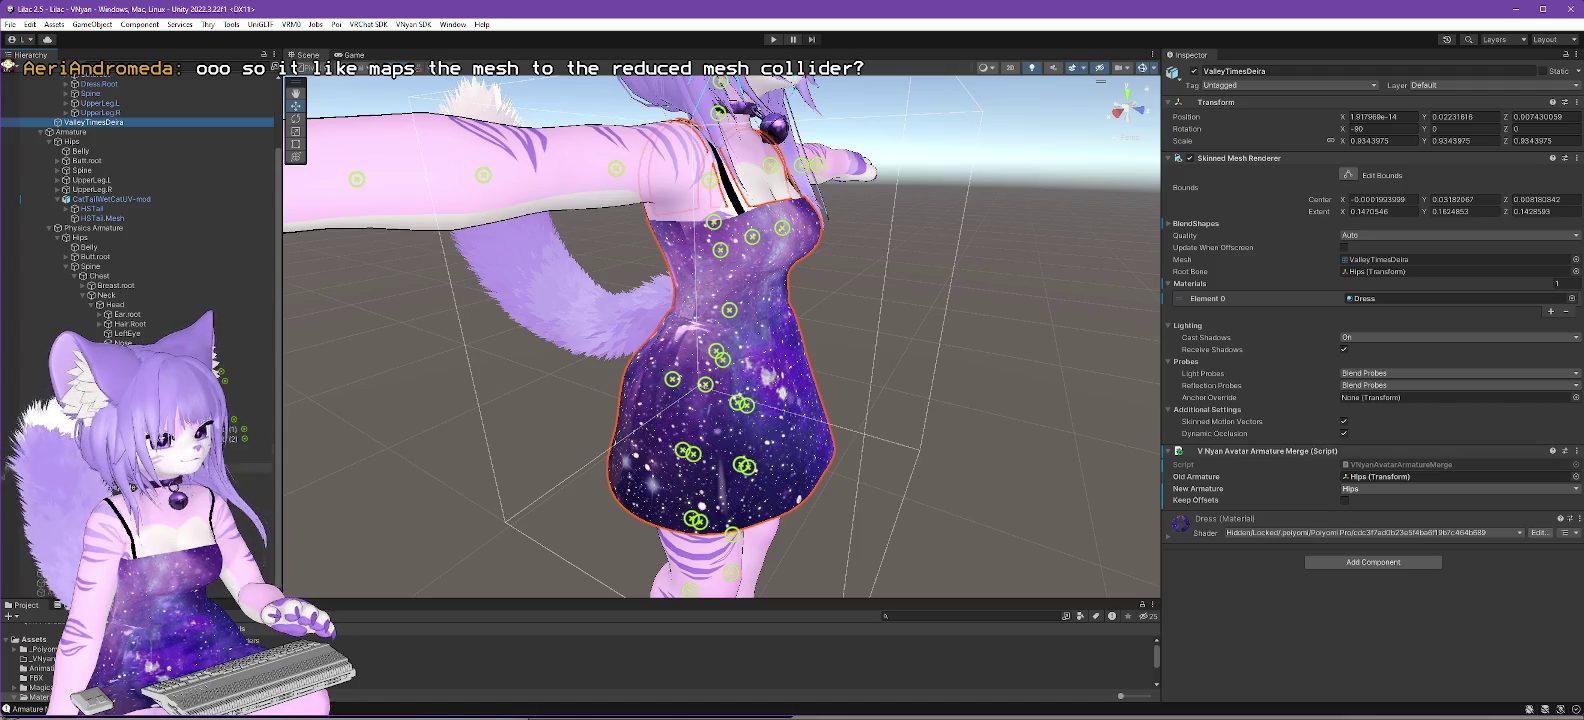
{"action": "scroll", "coordinate": [140, 400], "scroll_direction": "down", "scroll_amount": 3}
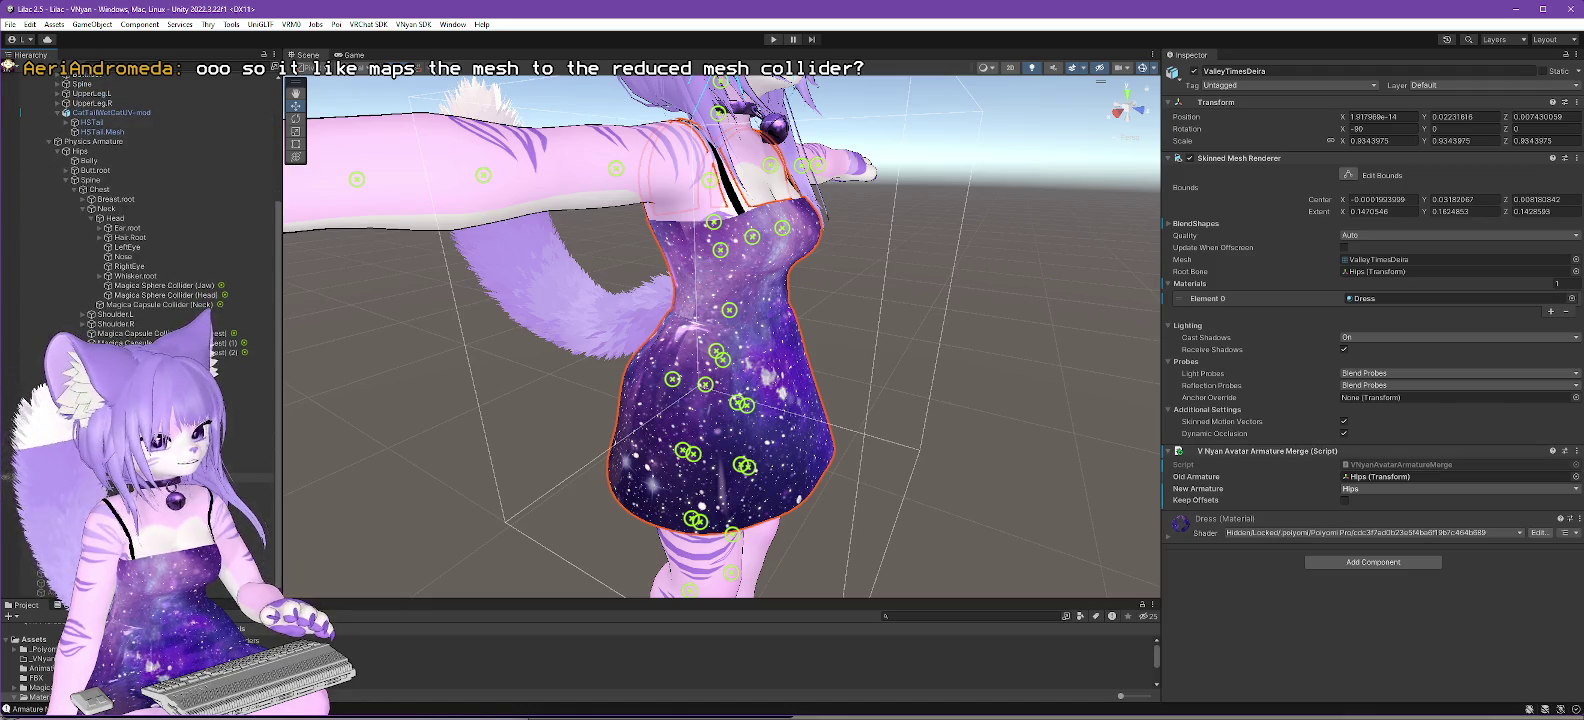
{"action": "left_click", "coordinate": [150, 477]}
{"action": "left_click", "coordinate": [1373, 455]}
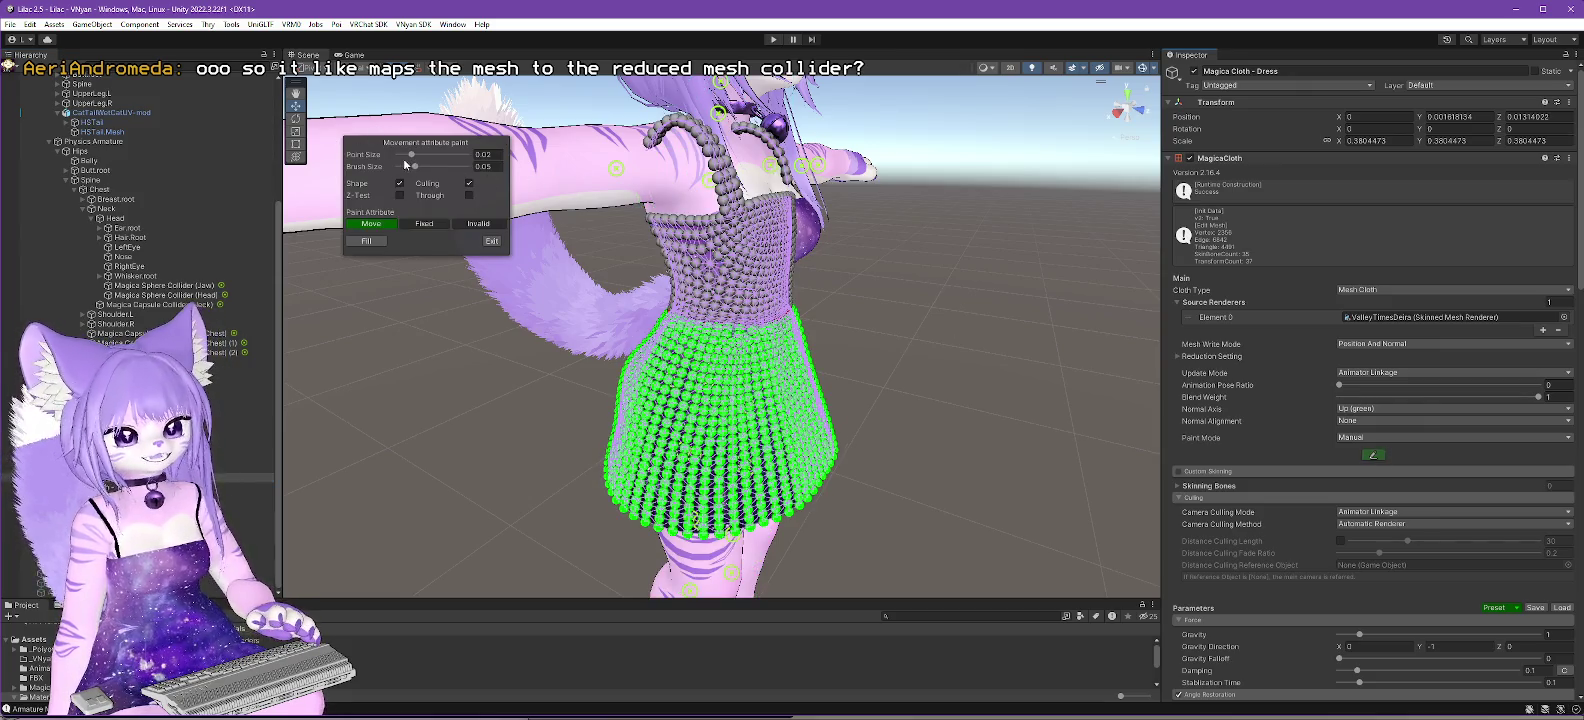
- Shrink the cloth Point Size, paint Move onto skirt particles, and set Brush Size to 0.001
{"action": "left_click_drag", "start_coordinate": [411, 155], "coordinate": [402, 155]}
{"action": "scroll", "coordinate": [1002, 349], "scroll_direction": "up", "scroll_amount": 5}
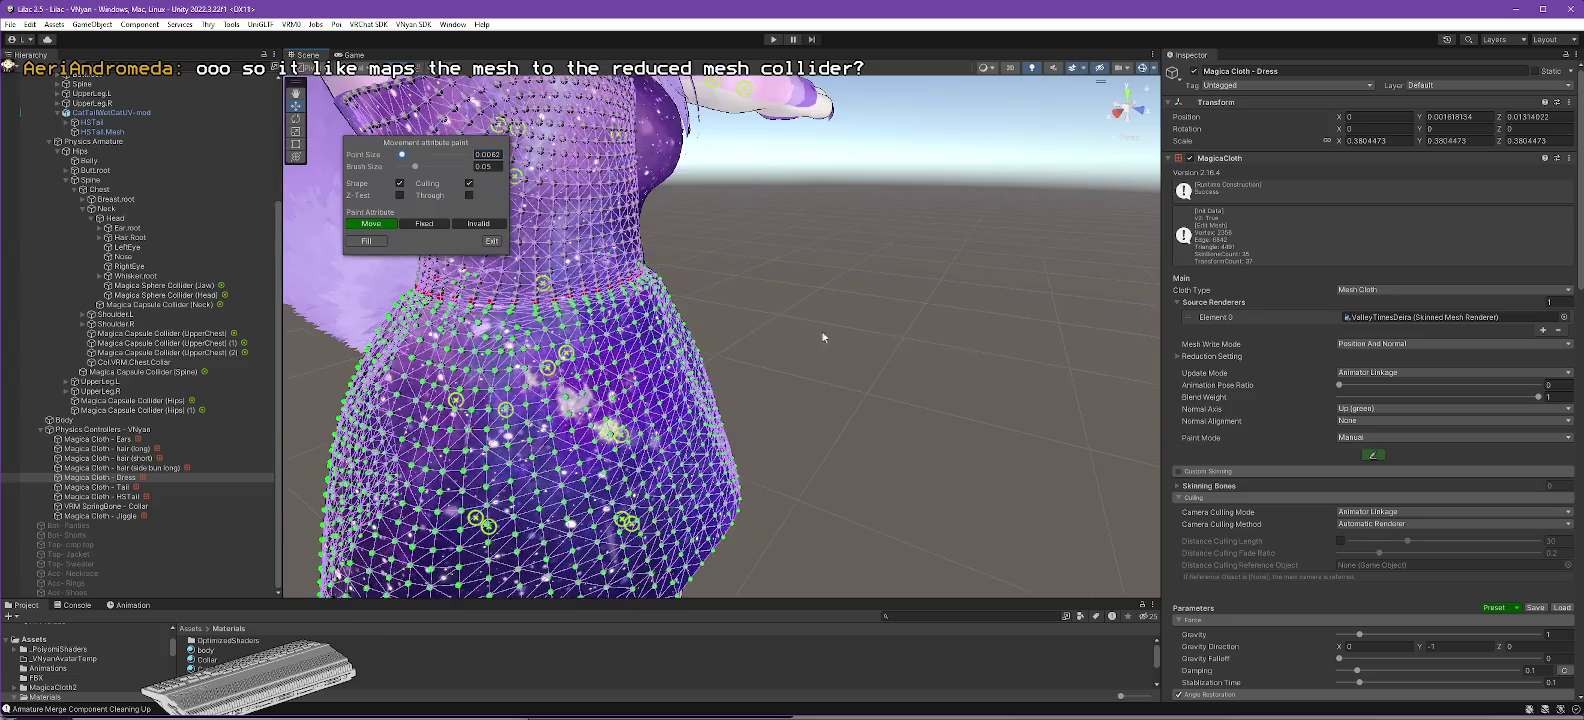
{"action": "mouse_move", "coordinate": [768, 246]}
{"action": "left_mouse_down"}
{"action": "mouse_move", "coordinate": [971, 245]}
{"action": "mouse_move", "coordinate": [962, 222]}
{"action": "mouse_move", "coordinate": [995, 244]}
{"action": "left_mouse_up"}
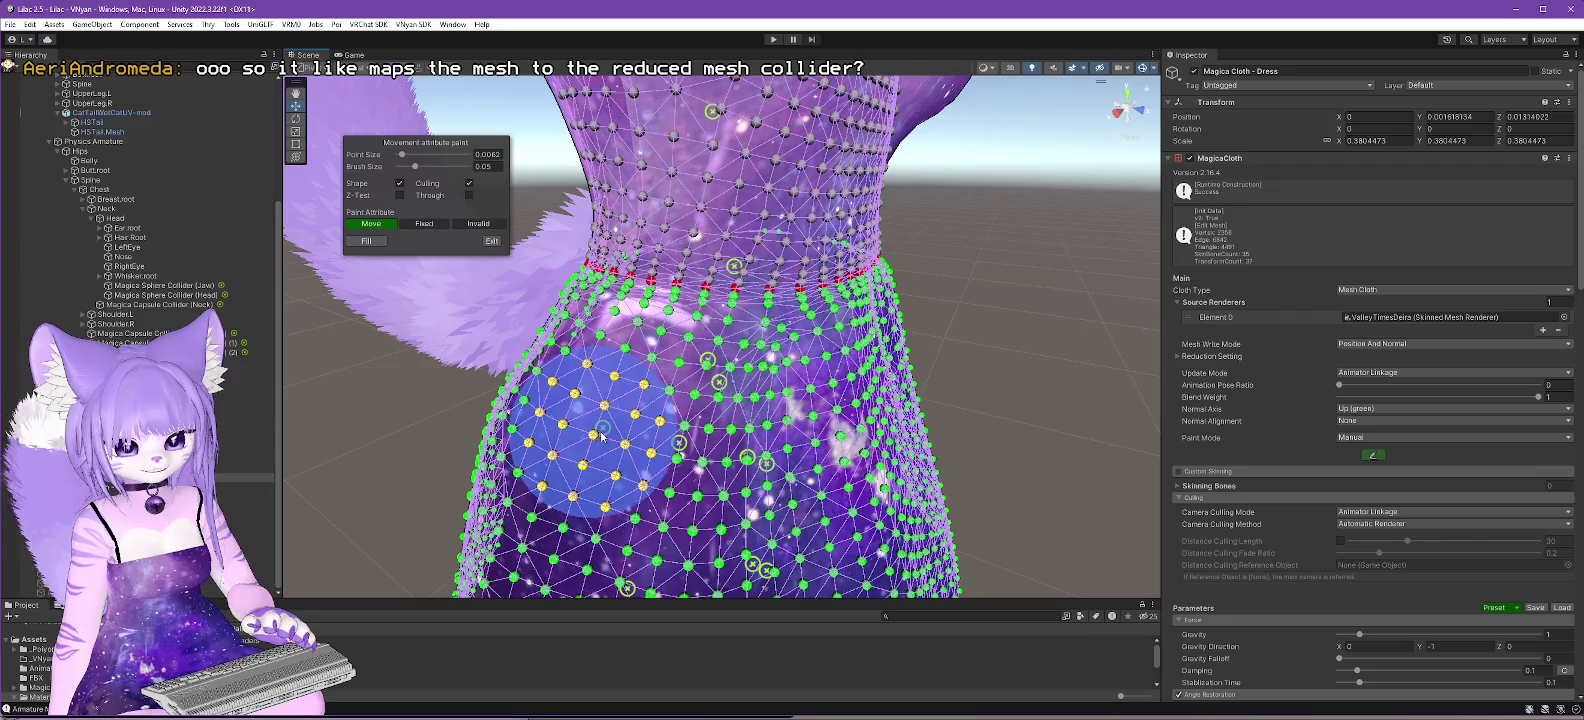
{"action": "left_click_drag", "start_coordinate": [755, 440], "coordinate": [810, 398]}
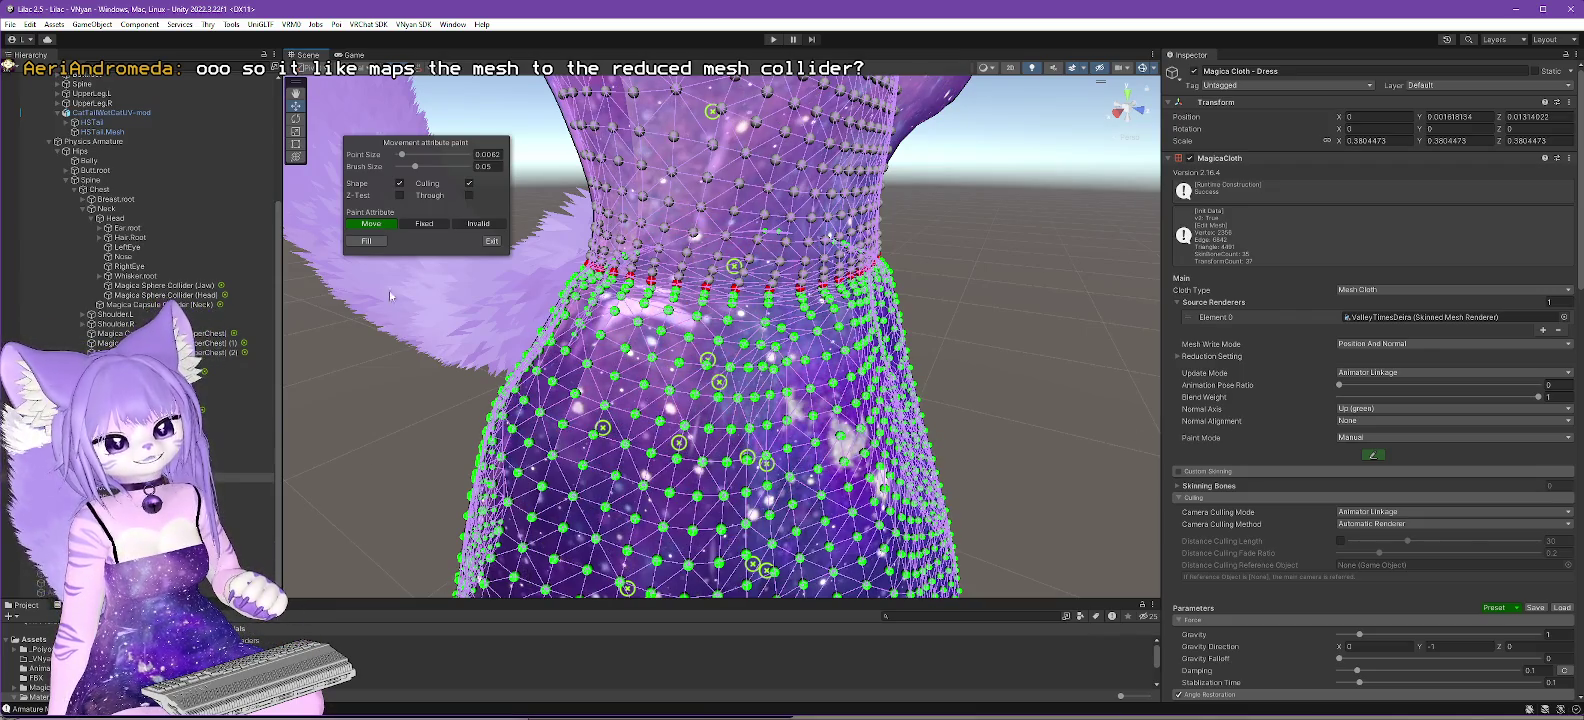
{"action": "left_click_drag", "start_coordinate": [414, 166], "coordinate": [398, 166]}
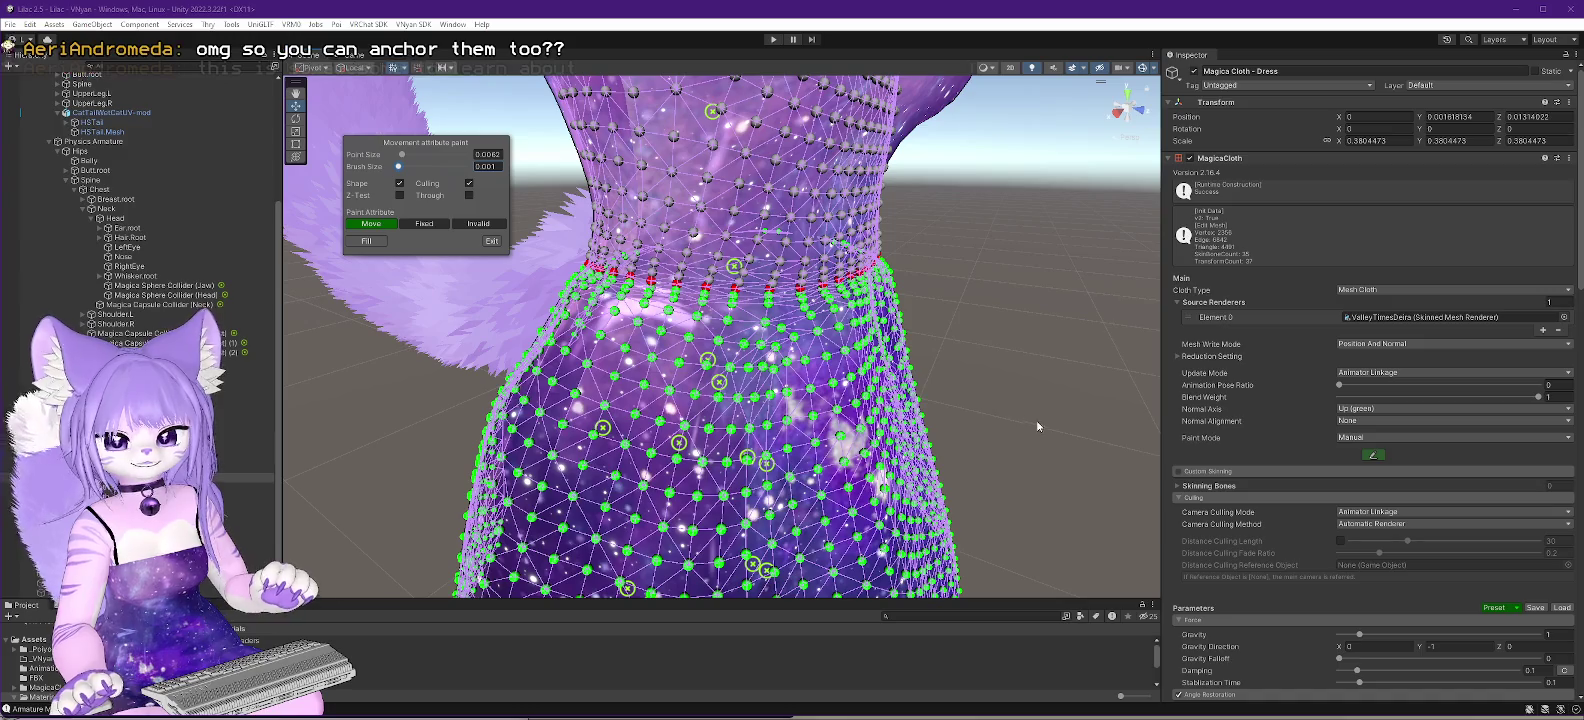
- Review the cloth Preset list, then open the Dress material's Poiyomi 9.3.63 settings
{"action": "scroll", "coordinate": [1262, 479], "scroll_direction": "down", "scroll_amount": 3}
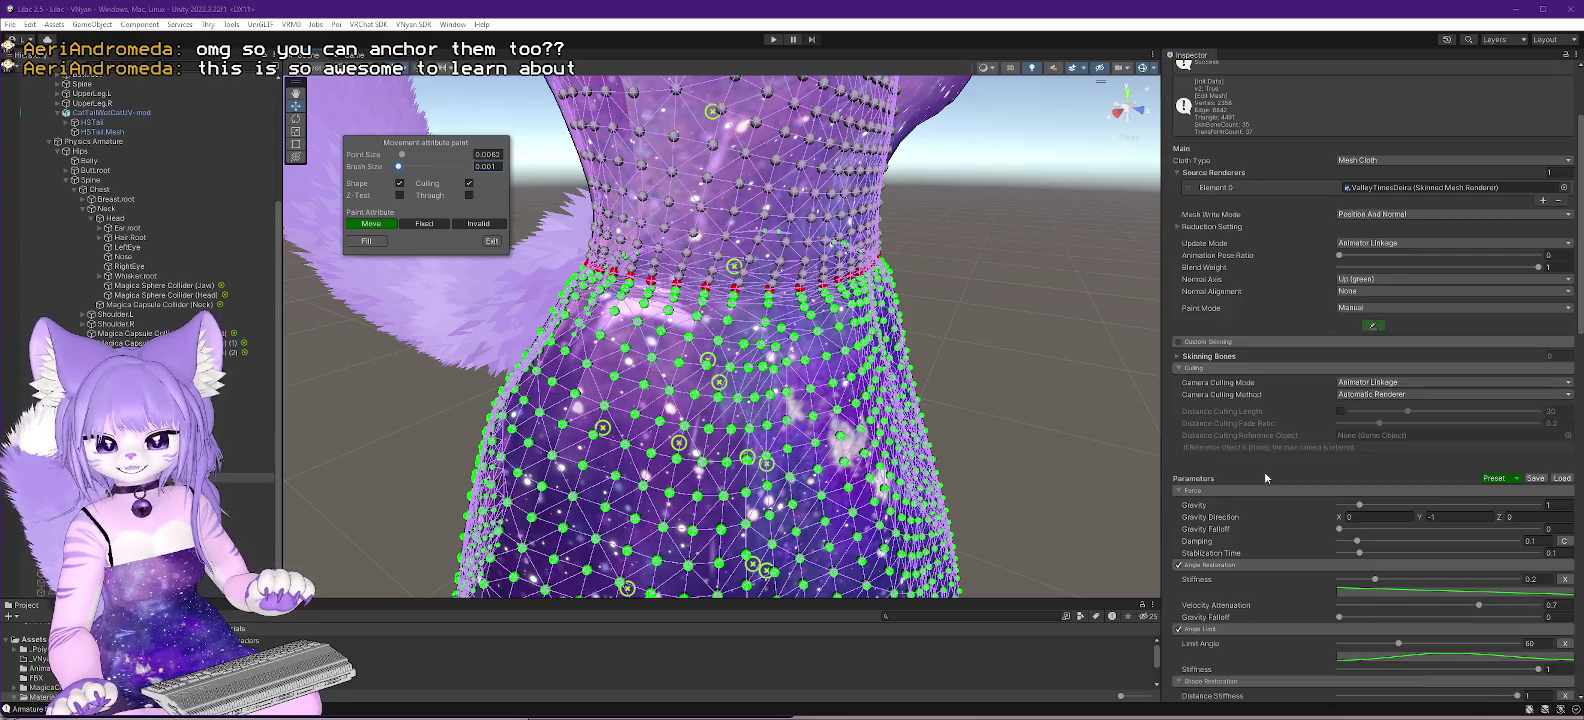
{"action": "left_click", "coordinate": [1517, 481]}
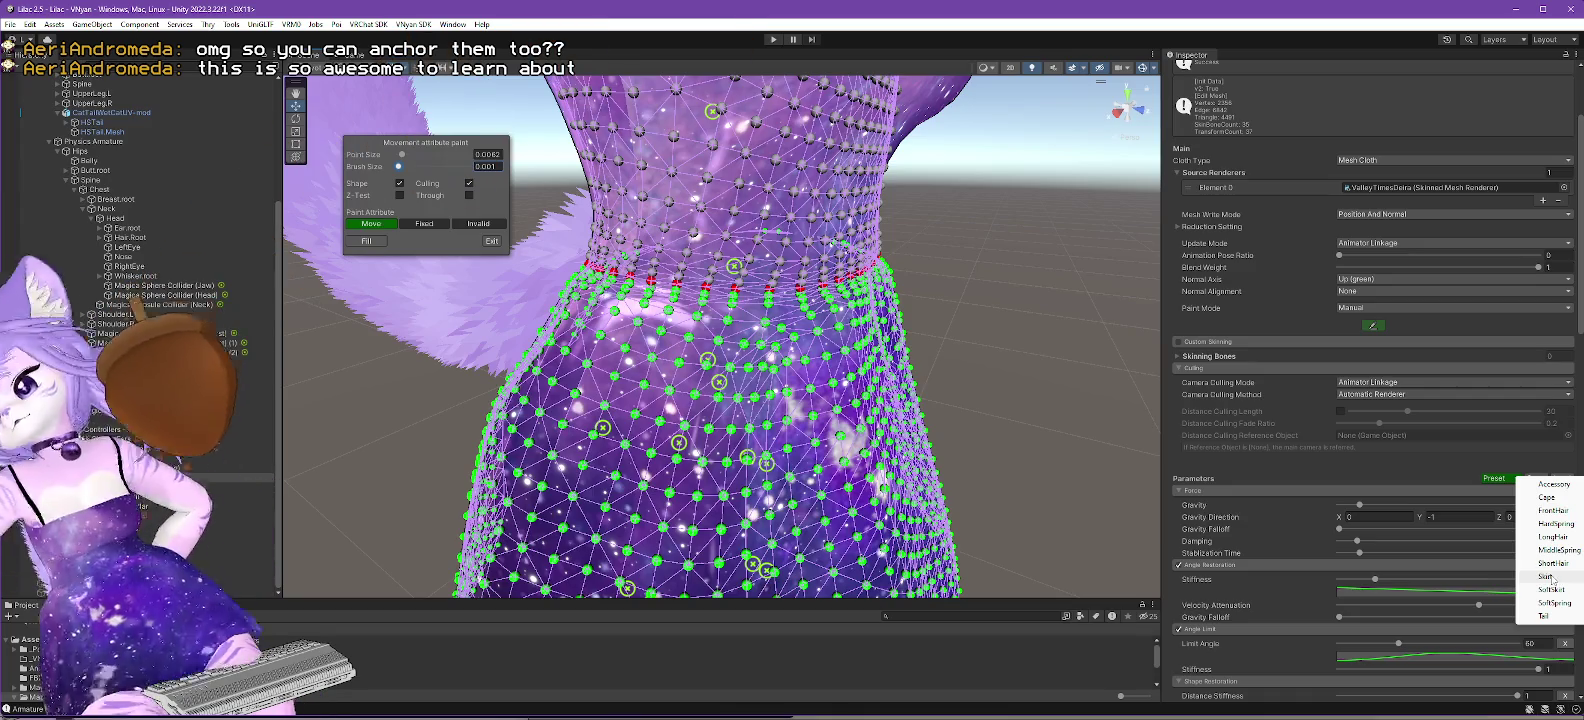
{"action": "left_click", "coordinate": [1431, 463]}
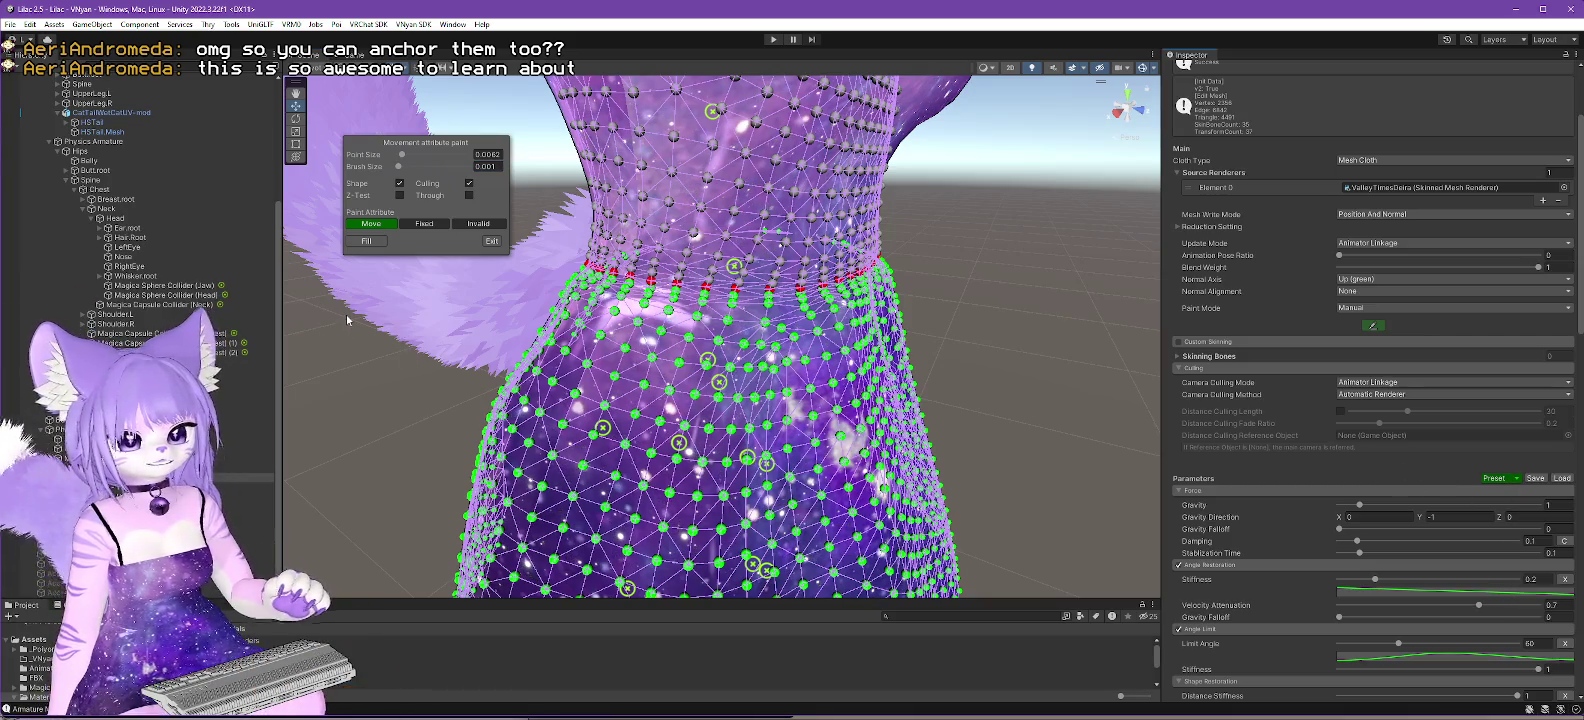
{"action": "scroll", "coordinate": [1433, 443], "scroll_direction": "down", "scroll_amount": 15}
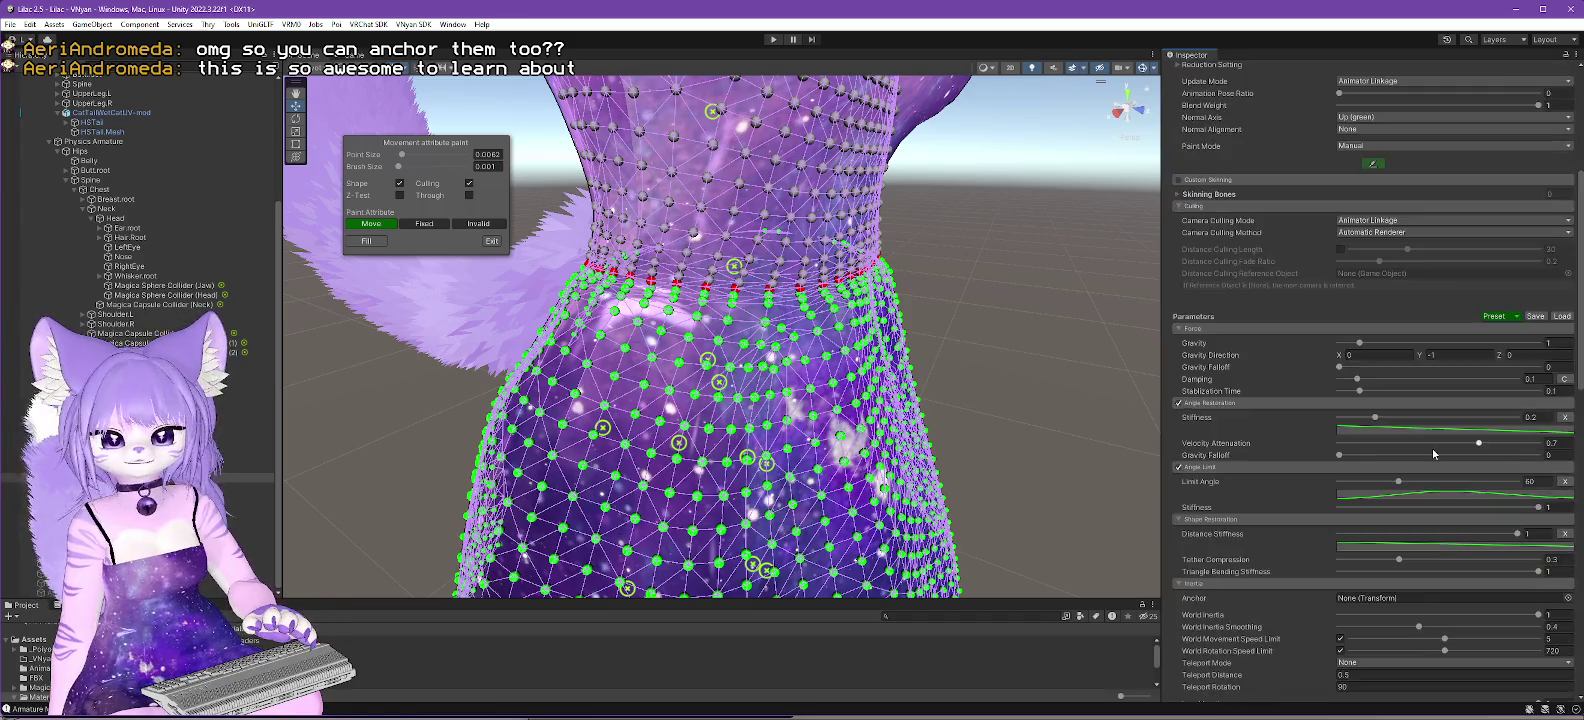
{"action": "scroll", "coordinate": [1420, 472], "scroll_direction": "down", "scroll_amount": 3}
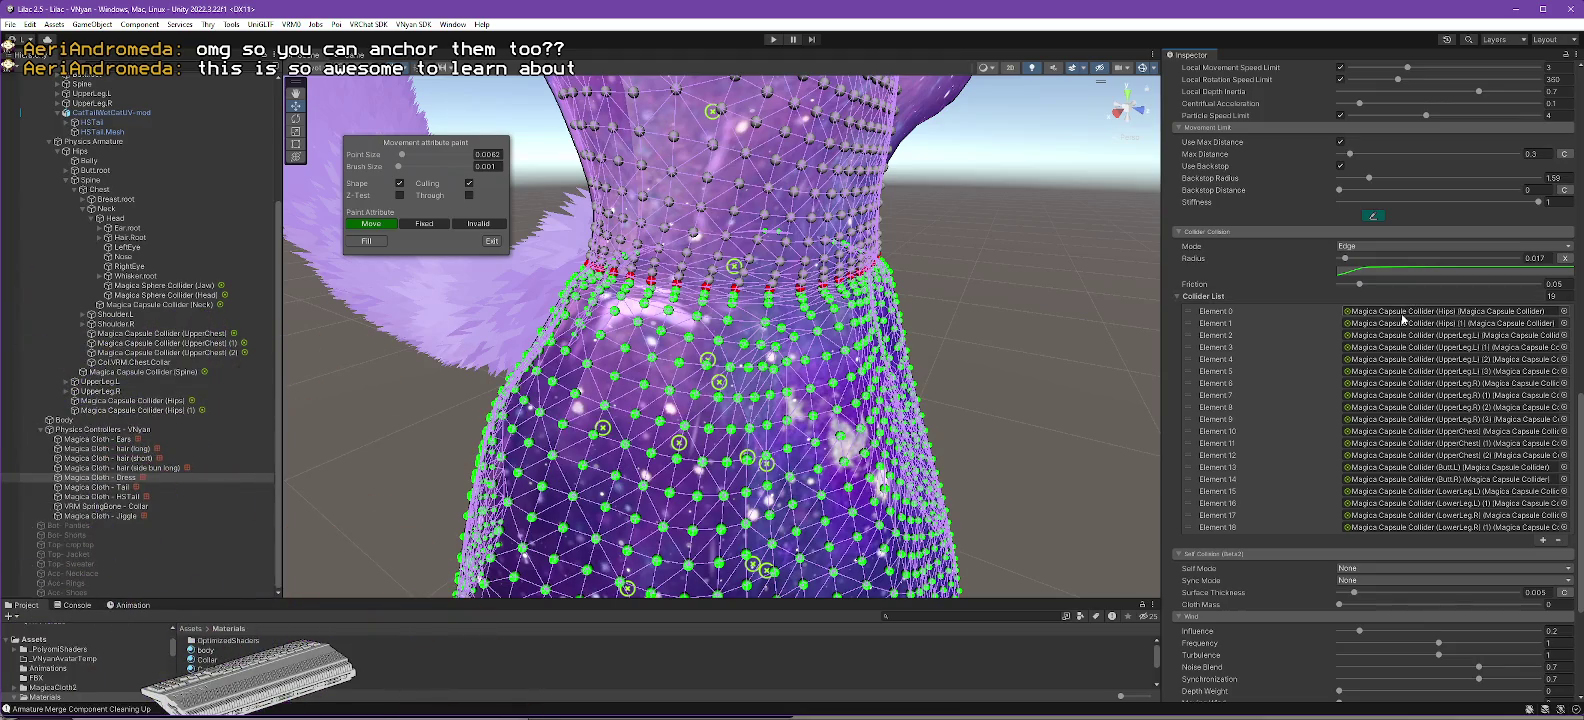
{"action": "left_click_drag", "start_coordinate": [382, 598], "coordinate": [378, 332]}
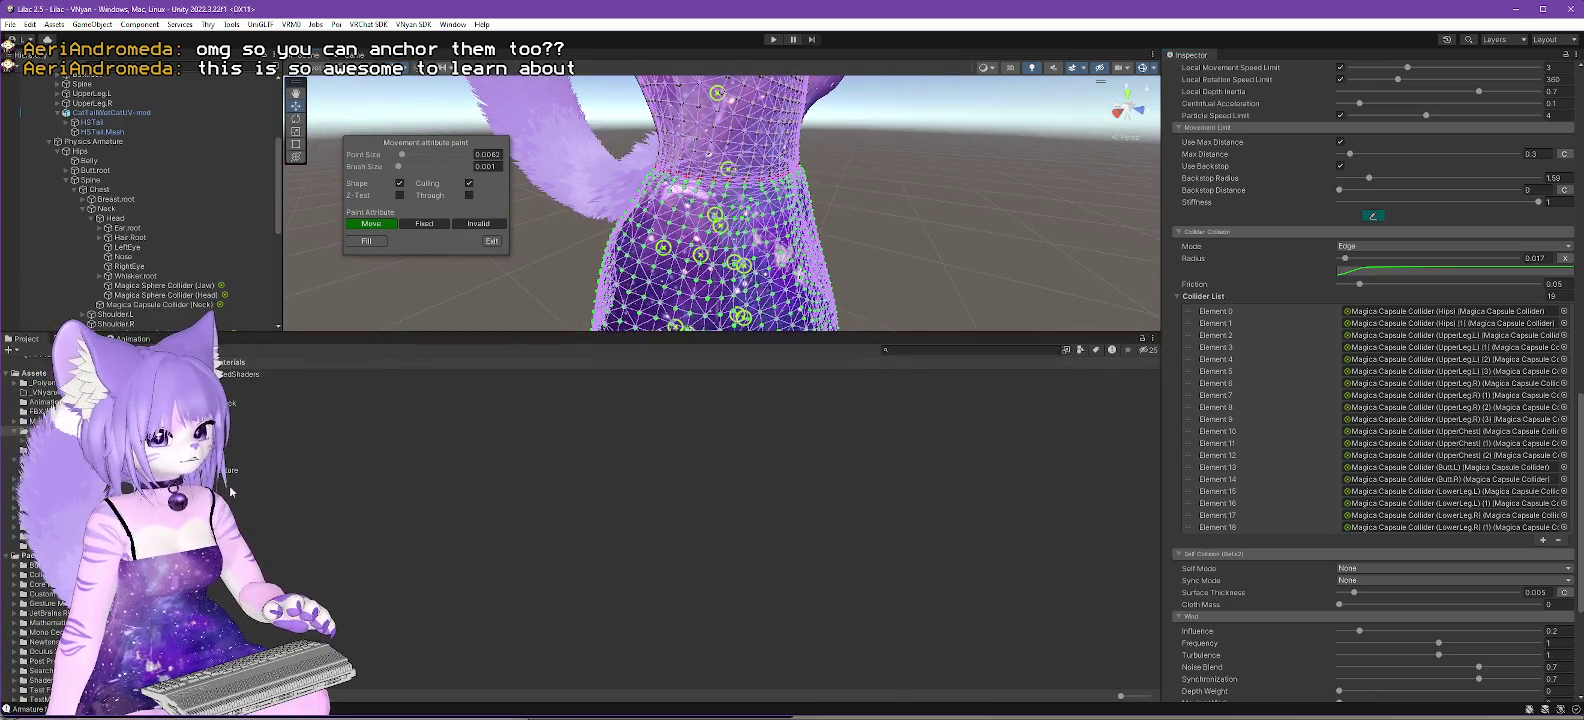
{"action": "left_click", "coordinate": [236, 410]}
- Unlock the Dress material's shader and raise Alpha Cutoff to 1.001, hiding the dress
{"action": "scroll", "coordinate": [1447, 255], "scroll_direction": "up", "scroll_amount": 10}
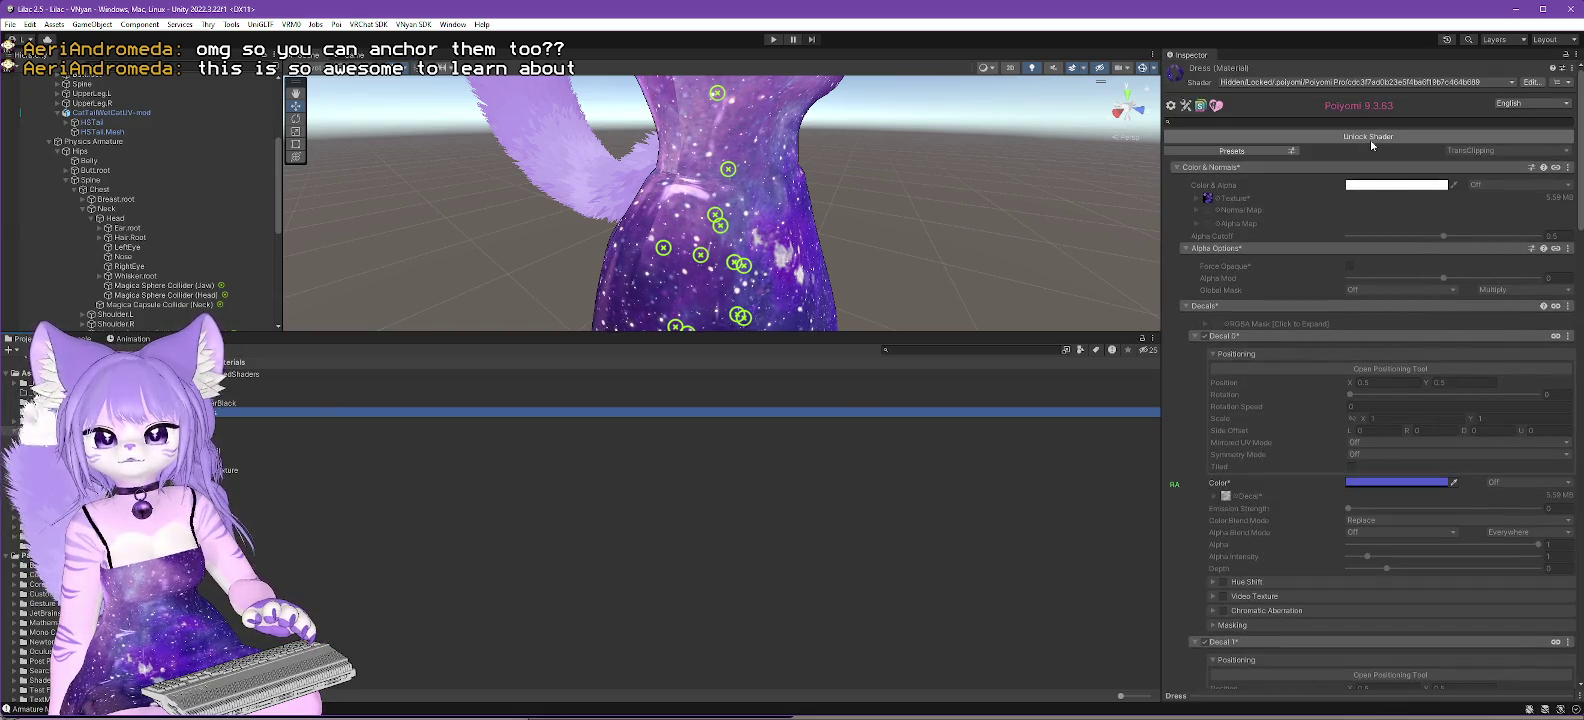
{"action": "left_click", "coordinate": [1370, 139]}
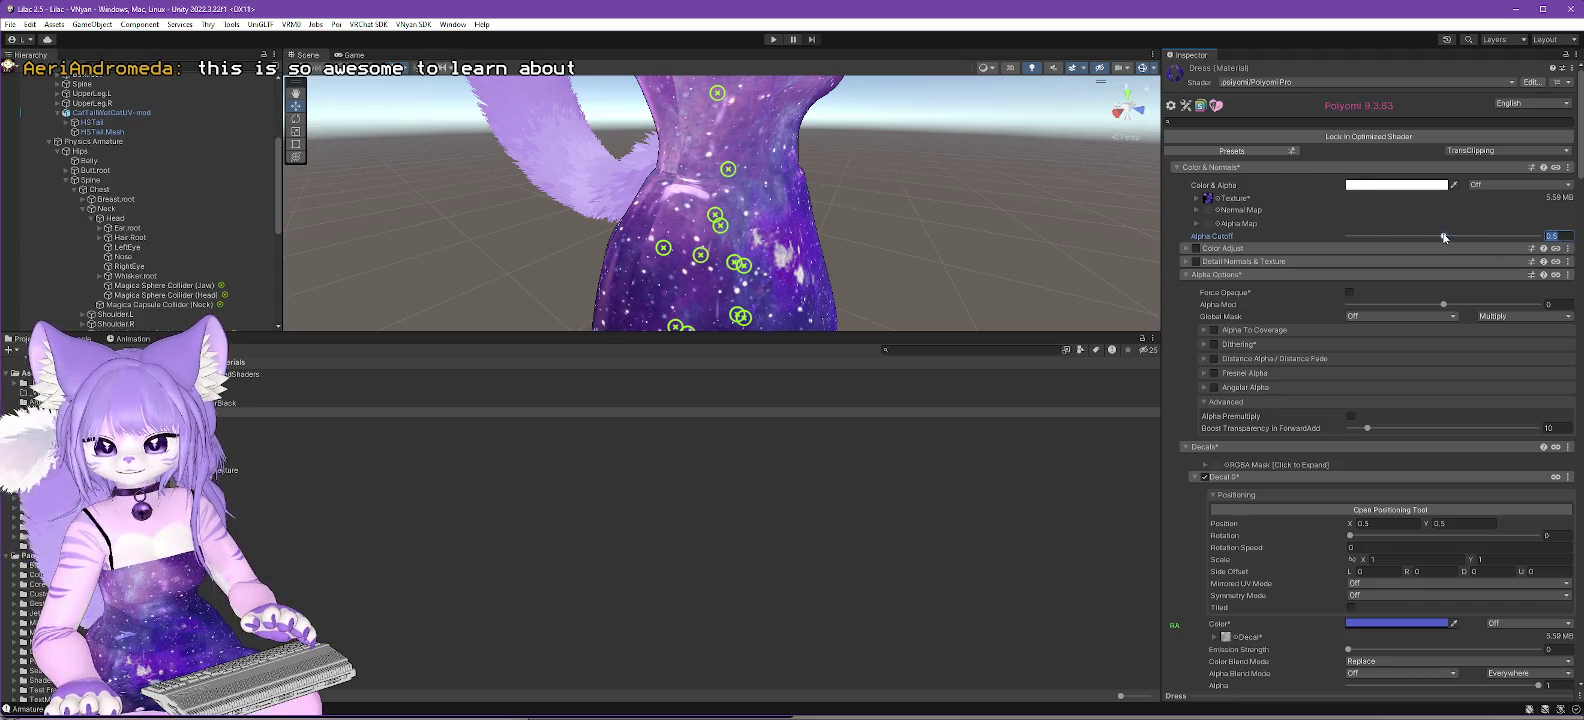
{"action": "left_click_drag", "start_coordinate": [1443, 237], "coordinate": [1518, 236]}
{"action": "mouse_move", "coordinate": [887, 183]}
{"action": "left_mouse_down"}
{"action": "mouse_move", "coordinate": [884, 167]}
{"action": "mouse_move", "coordinate": [640, 230]}
{"action": "left_mouse_up"}
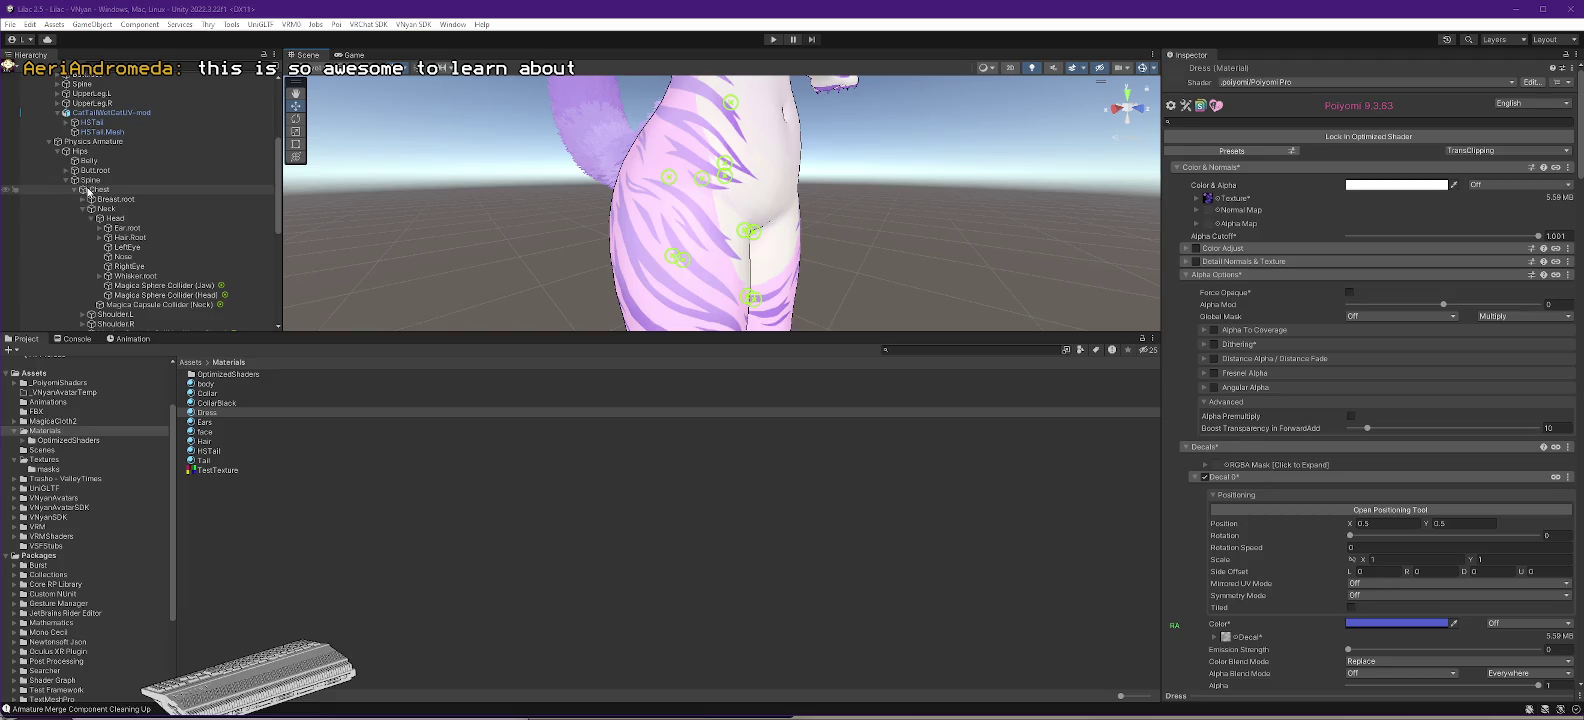
- Select the four UpperLeg.L Magica capsule colliders
{"action": "left_click", "coordinate": [90, 180]}
{"action": "scroll", "coordinate": [113, 254], "scroll_direction": "down", "scroll_amount": 2}
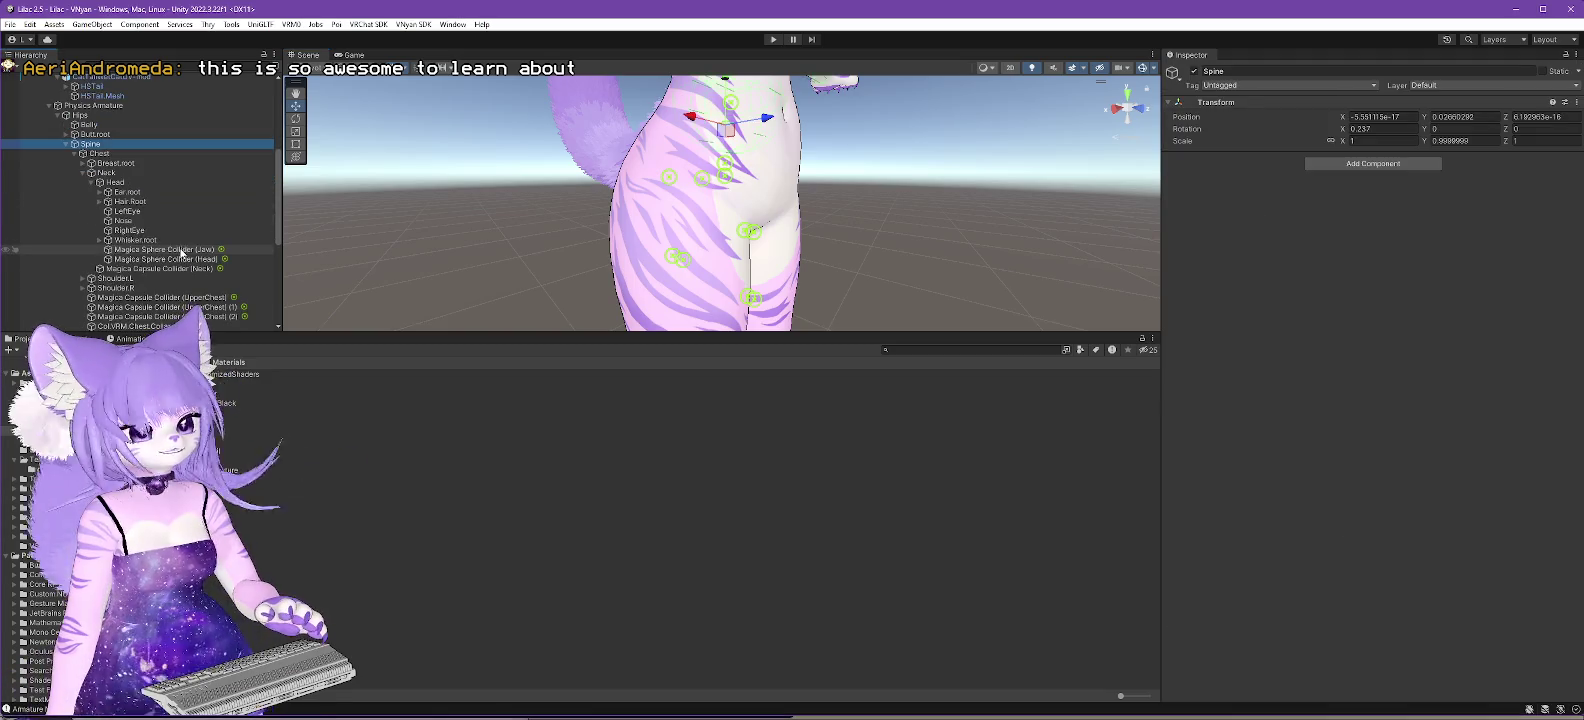
{"action": "scroll", "coordinate": [182, 254], "scroll_direction": "down", "scroll_amount": 4}
{"action": "left_click", "coordinate": [67, 274]}
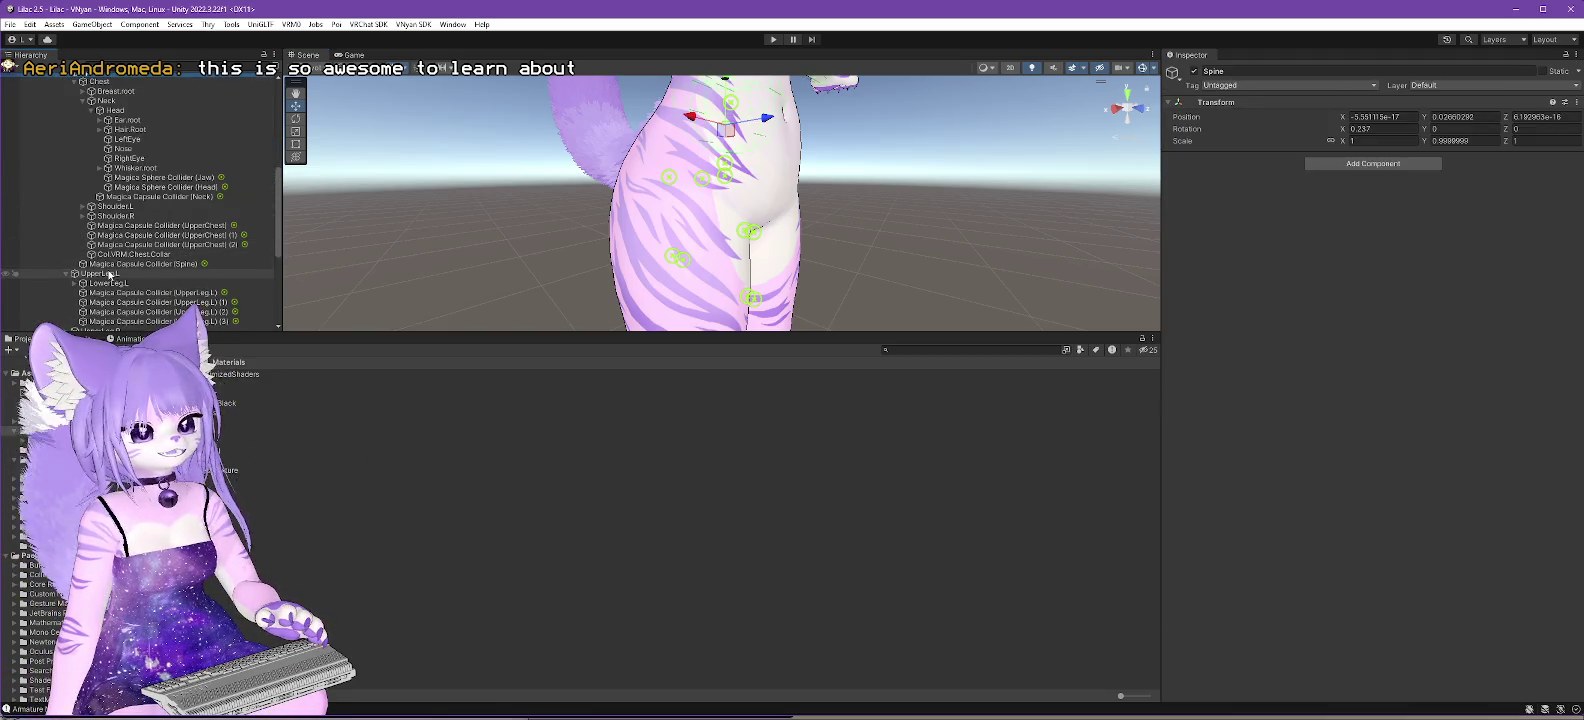
{"action": "left_click", "coordinate": [155, 292]}
{"action": "mouse_move", "coordinate": [997, 289]}
{"action": "left_mouse_down"}
{"action": "mouse_move", "coordinate": [859, 296]}
{"action": "mouse_move", "coordinate": [912, 237]}
{"action": "mouse_move", "coordinate": [730, 250]}
{"action": "mouse_move", "coordinate": [770, 245]}
{"action": "left_mouse_up"}
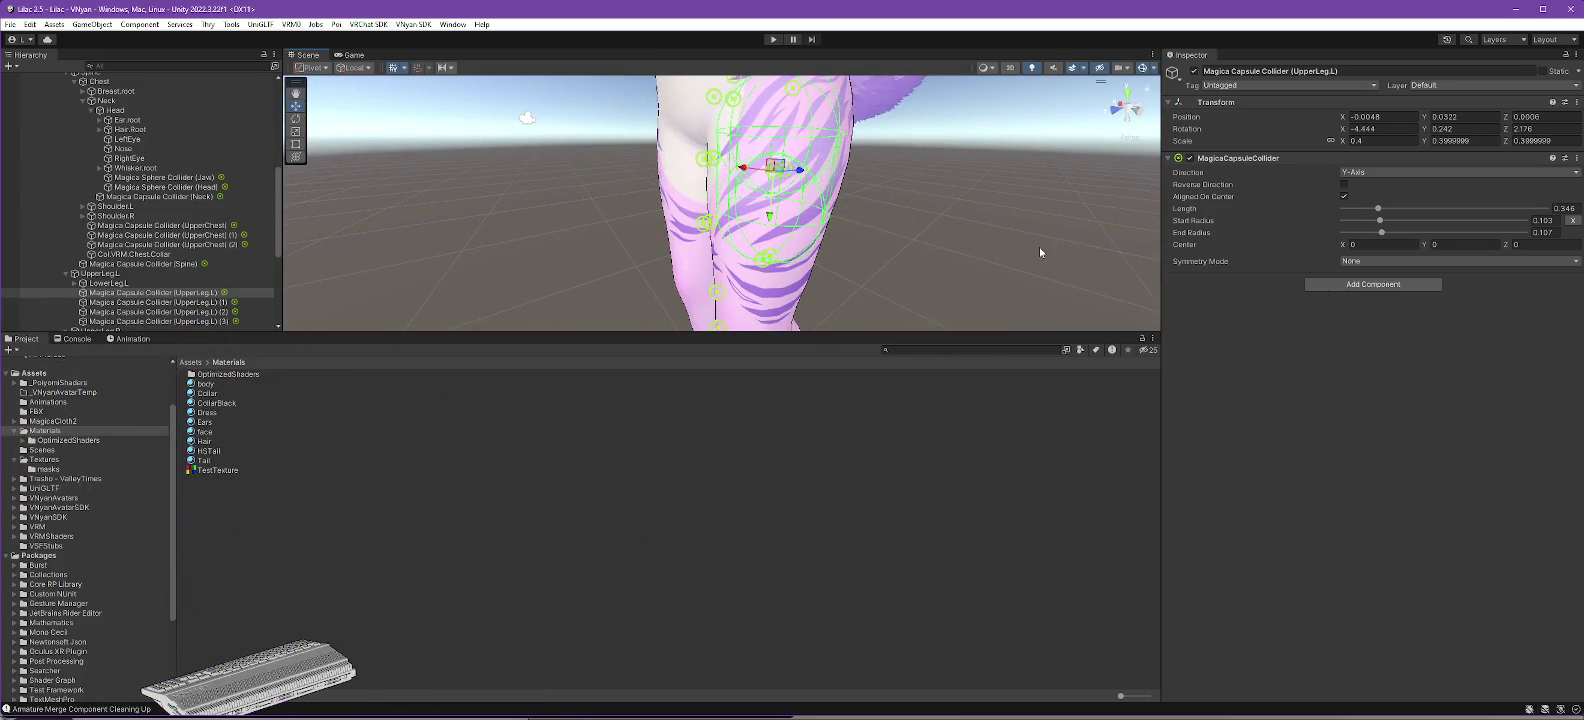
{"action": "left_click", "coordinate": [197, 302], "text": "ctrl"}
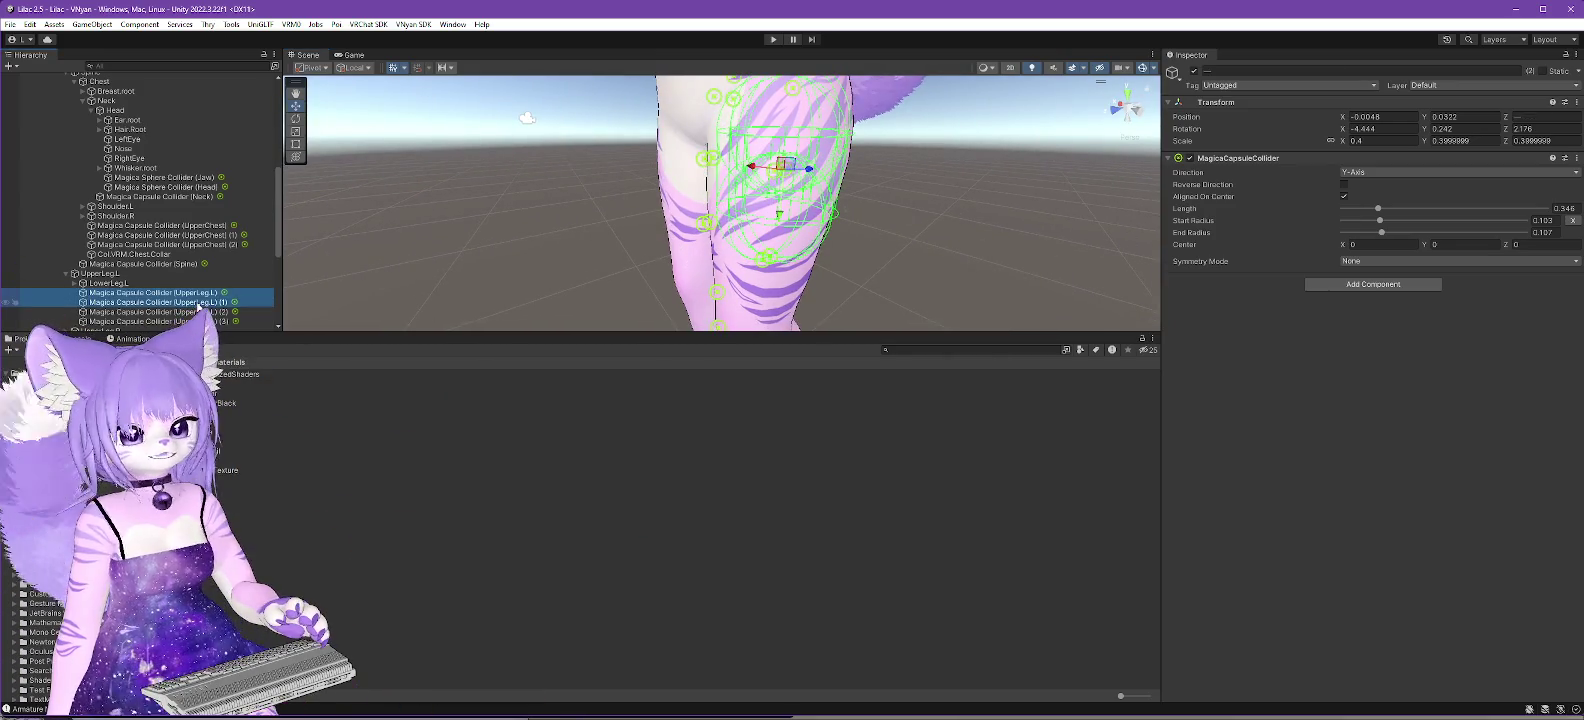
{"action": "left_click", "coordinate": [197, 312], "text": "ctrl"}
{"action": "left_click", "coordinate": [197, 321], "text": "ctrl"}
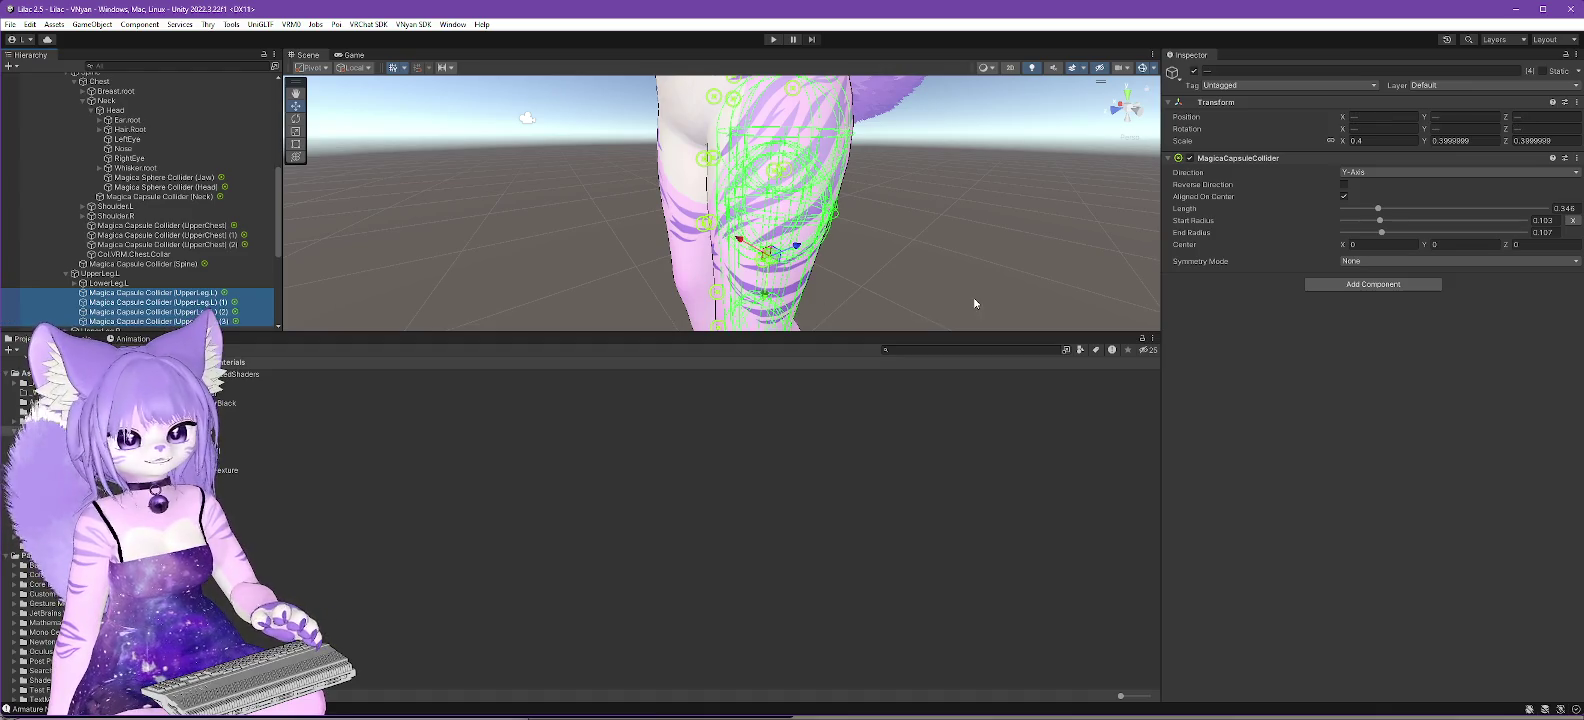
{"action": "scroll", "coordinate": [975, 303], "scroll_direction": "down", "scroll_amount": 5}
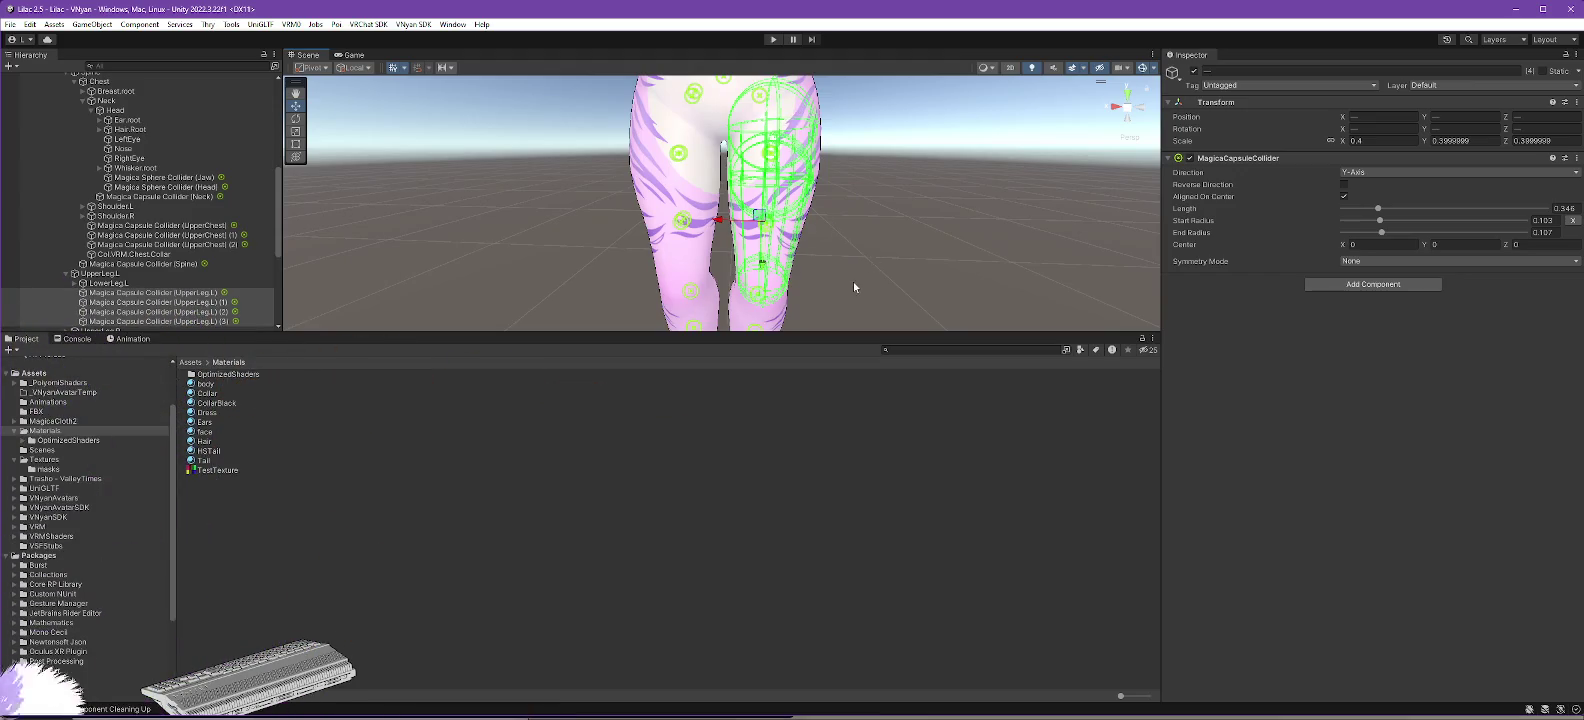
{"action": "scroll", "coordinate": [140, 200], "scroll_direction": "down", "scroll_amount": 2}
- Add the LowerLeg.L capsule colliders to the selection and view the legs
{"action": "left_click", "coordinate": [76, 213]}
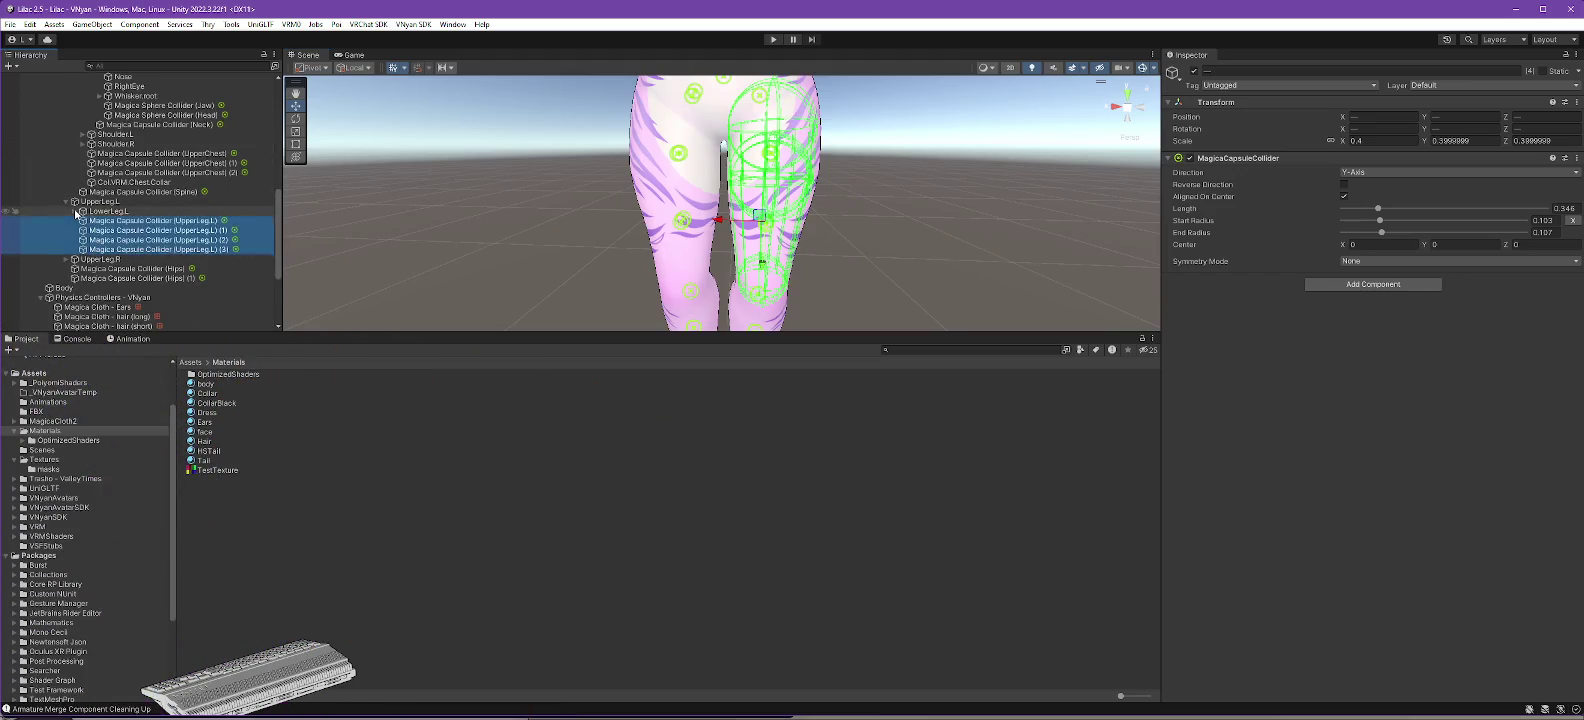
{"action": "left_click", "coordinate": [75, 211]}
{"action": "left_click", "coordinate": [160, 230], "text": "ctrl"}
{"action": "left_click", "coordinate": [186, 240], "text": "ctrl"}
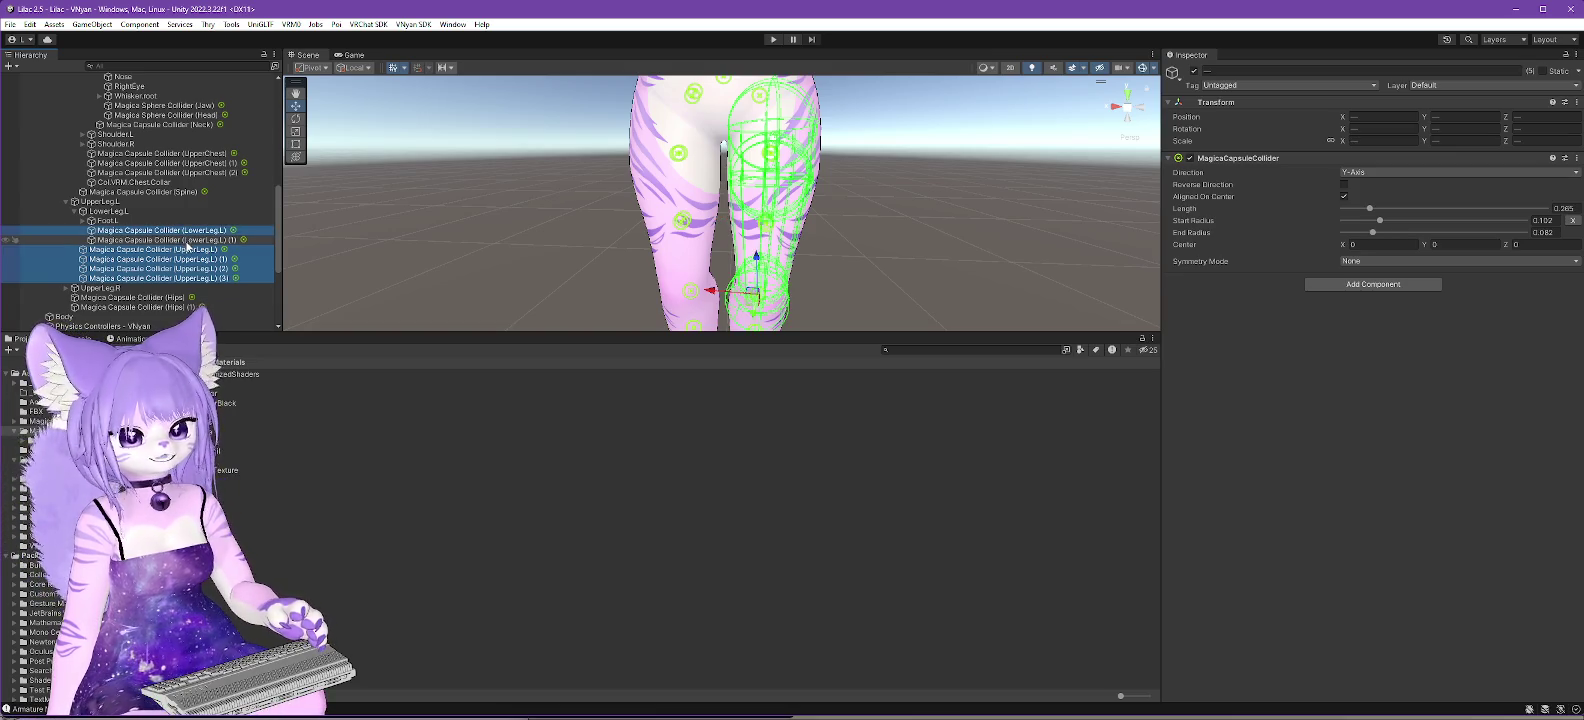
{"action": "mouse_move", "coordinate": [940, 140]}
{"action": "left_mouse_down"}
{"action": "mouse_move", "coordinate": [933, 254]}
{"action": "mouse_move", "coordinate": [679, 230]}
{"action": "mouse_move", "coordinate": [740, 290]}
{"action": "mouse_move", "coordinate": [707, 300]}
{"action": "mouse_move", "coordinate": [757, 234]}
{"action": "mouse_move", "coordinate": [720, 236]}
{"action": "left_mouse_up"}
{"action": "scroll", "coordinate": [222, 184], "scroll_direction": "up", "scroll_amount": 8}
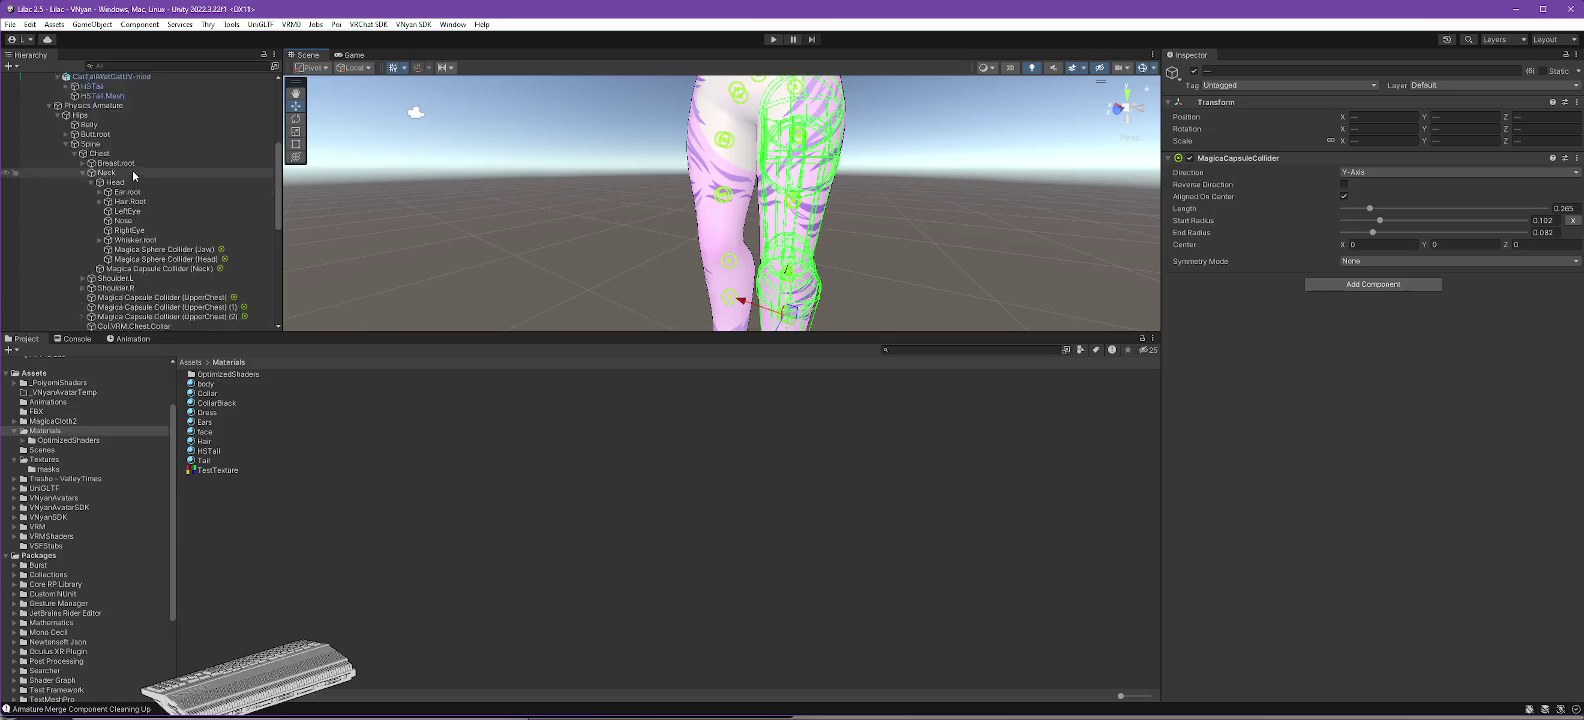
{"action": "scroll", "coordinate": [132, 172], "scroll_direction": "down", "scroll_amount": 5}
- Add the two Hips and the Spine capsule colliders, frame them, and return to the Dress material
{"action": "left_click", "coordinate": [176, 262], "text": "ctrl"}
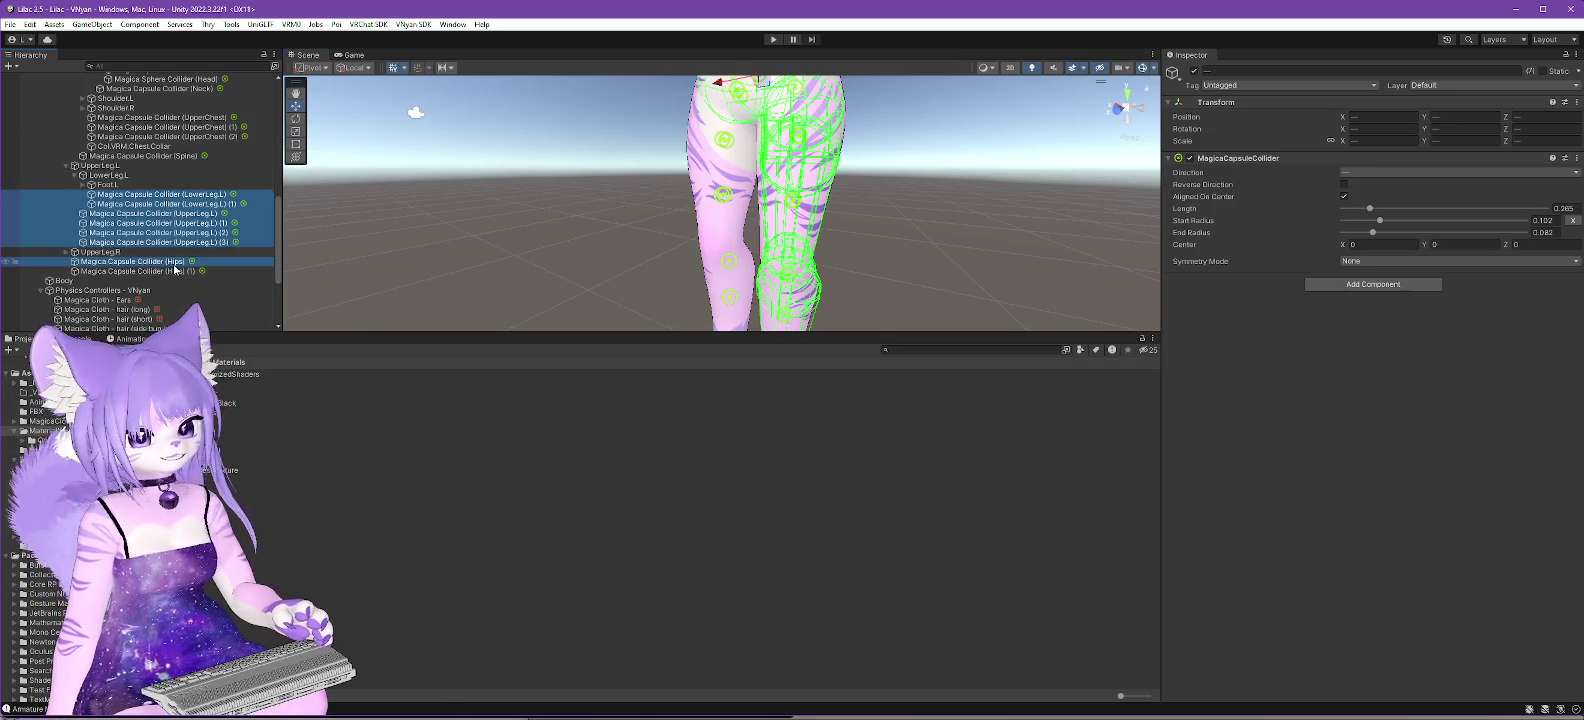
{"action": "left_click", "coordinate": [176, 271], "text": "ctrl"}
{"action": "key", "text": "f"}
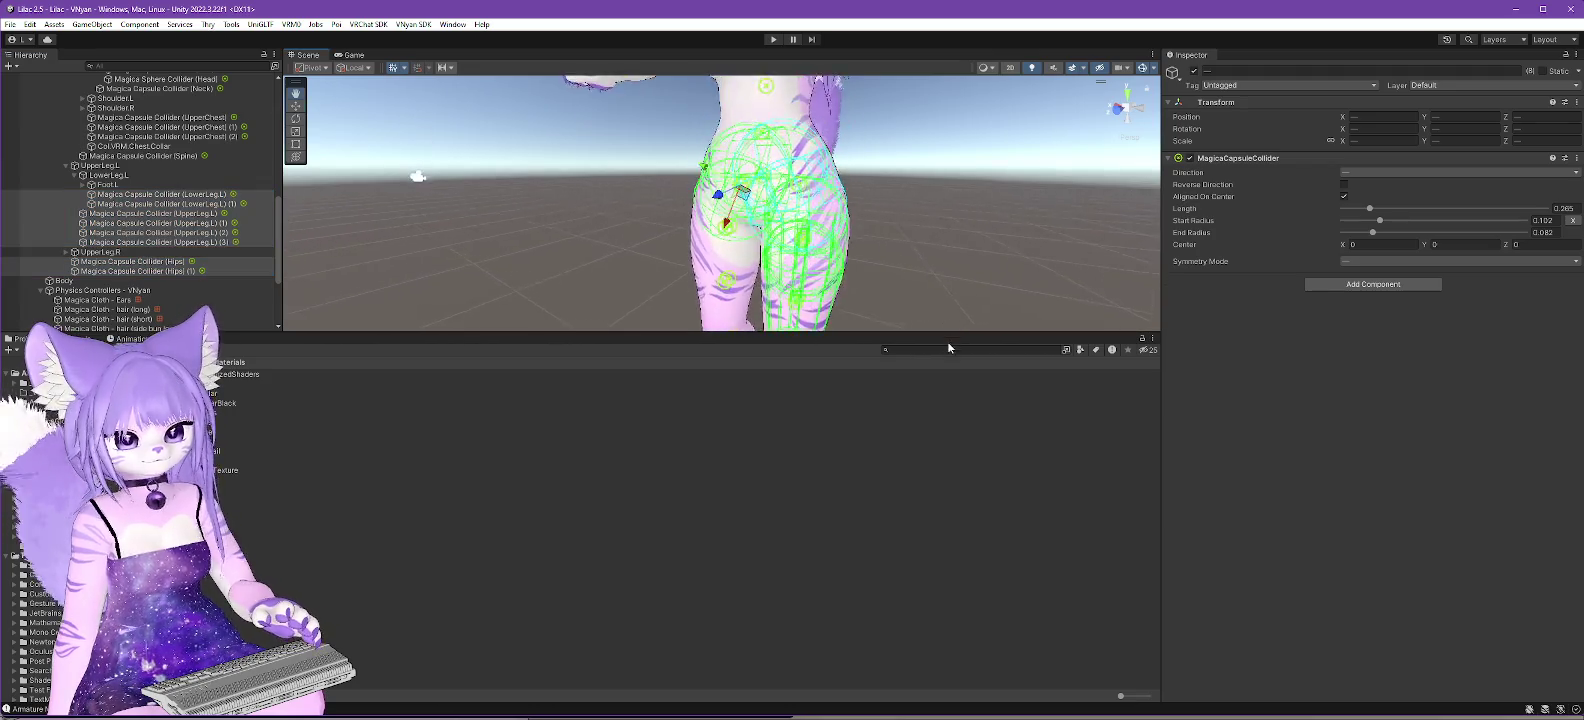
{"action": "scroll", "coordinate": [191, 174], "scroll_direction": "up", "scroll_amount": 2}
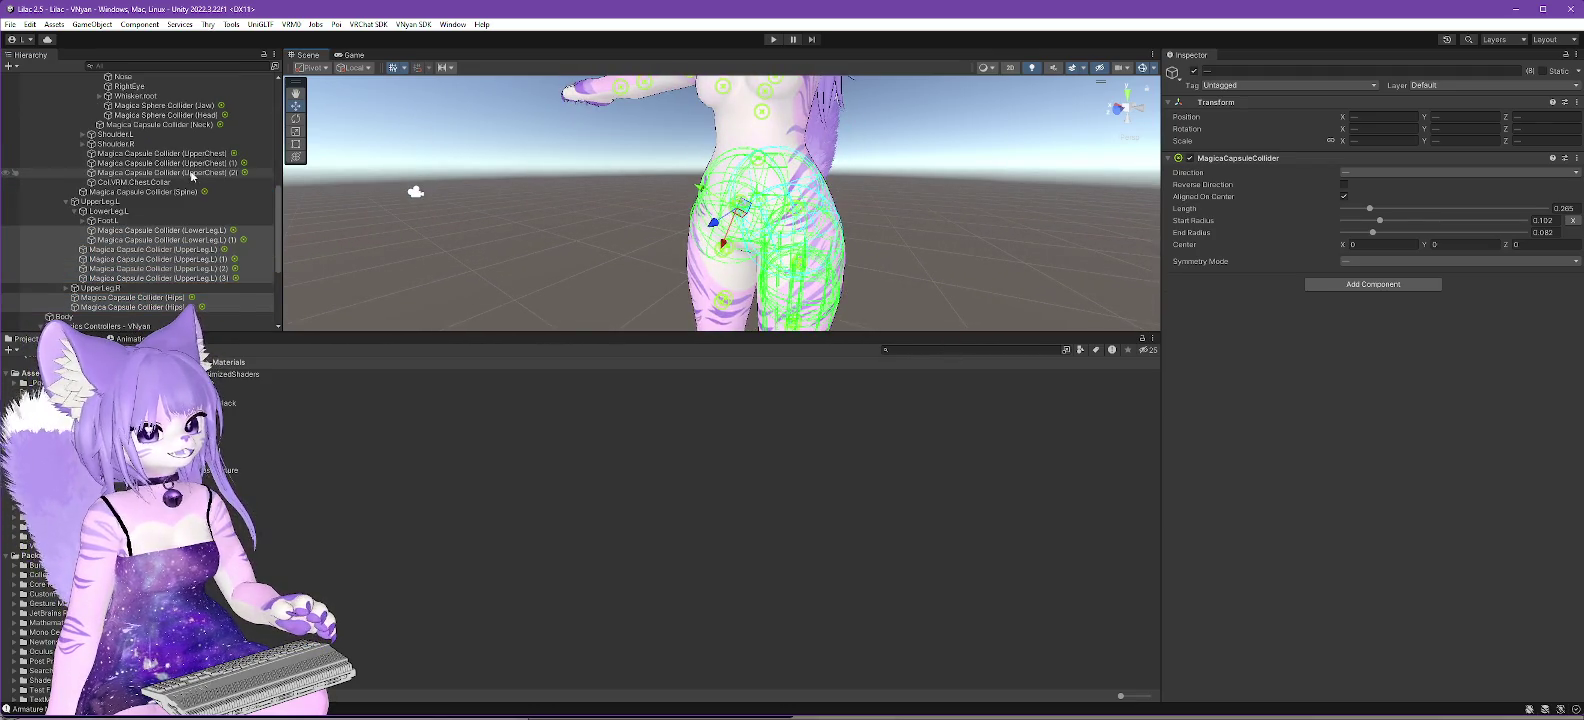
{"action": "scroll", "coordinate": [191, 174], "scroll_direction": "up", "scroll_amount": 5}
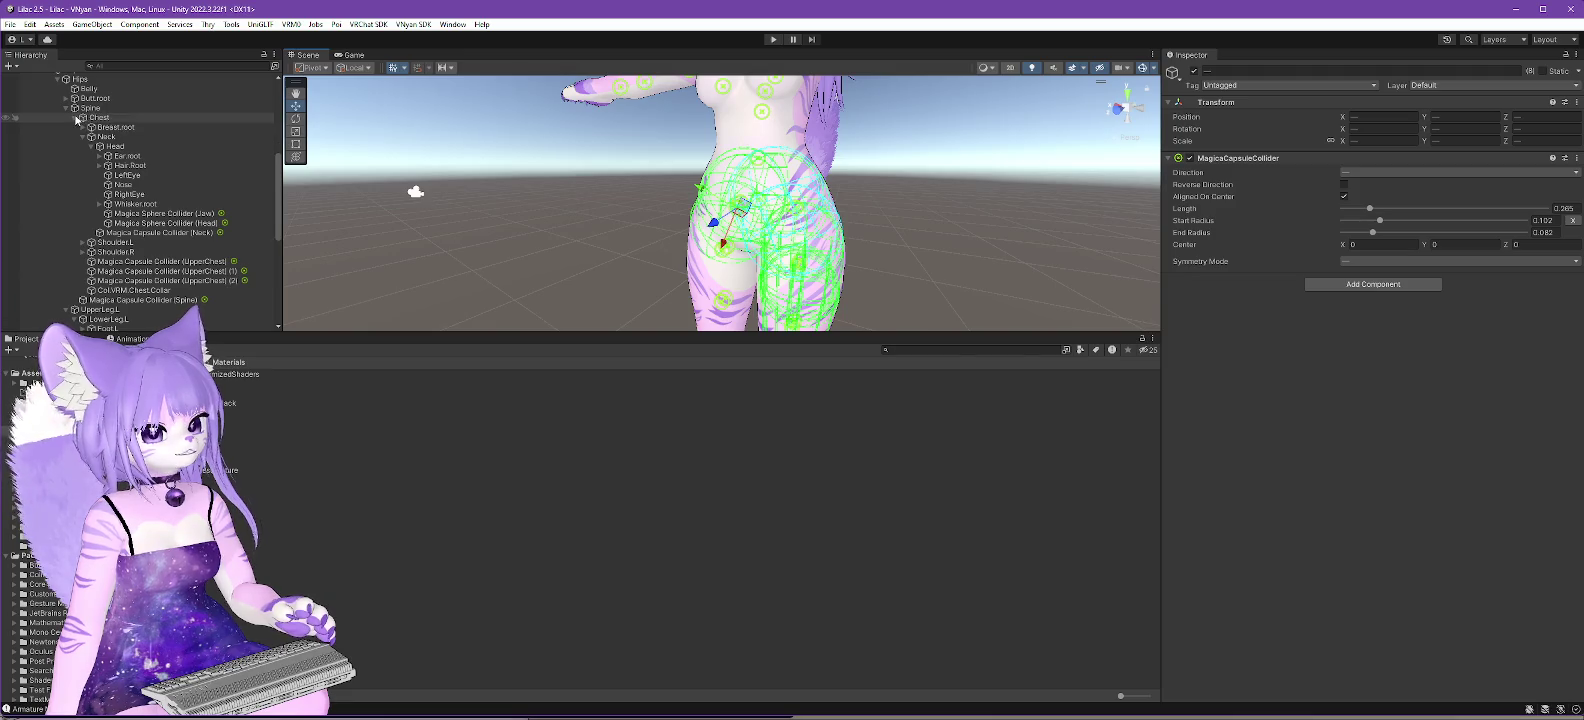
{"action": "left_click", "coordinate": [76, 118]}
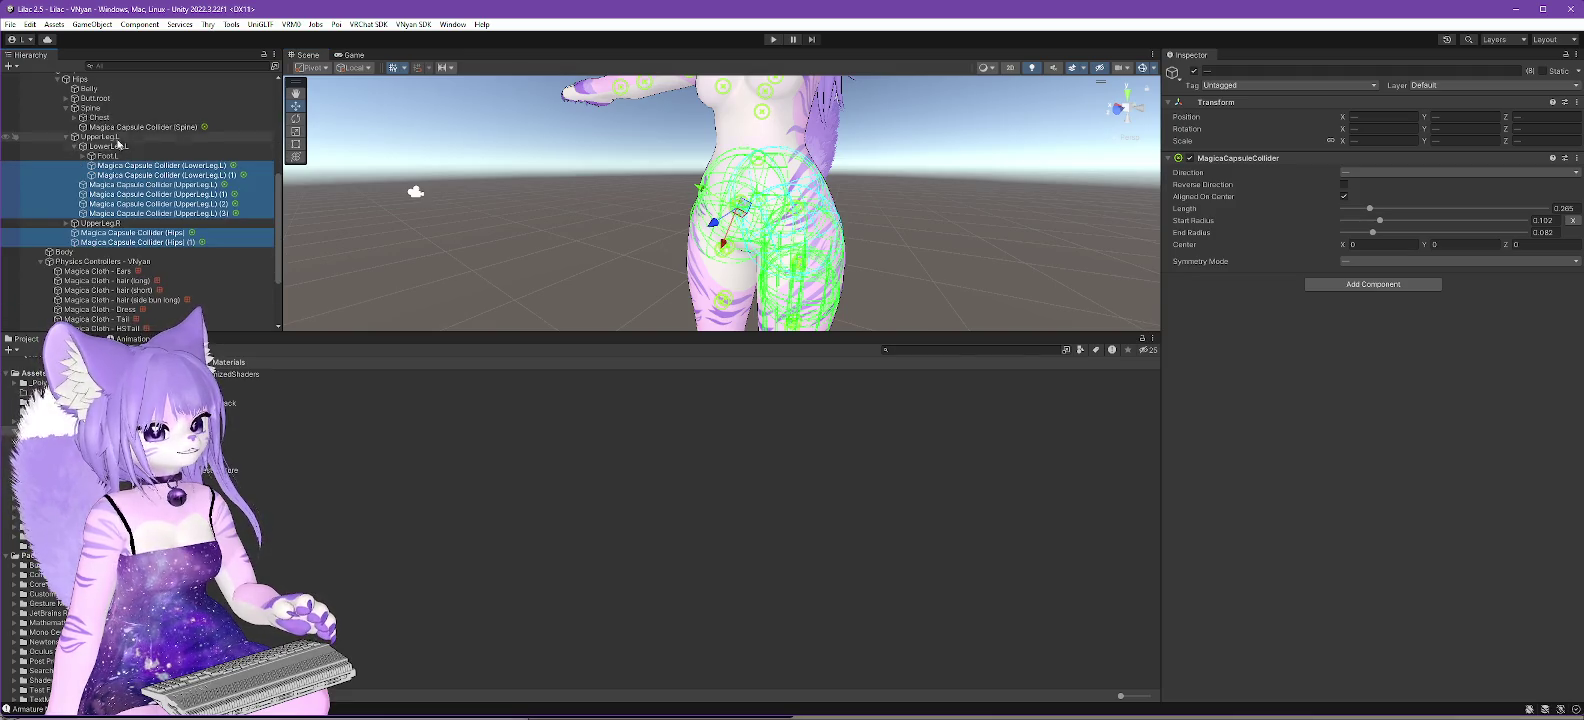
{"action": "left_click", "coordinate": [126, 128], "text": "ctrl"}
{"action": "left_click_drag", "start_coordinate": [960, 245], "coordinate": [986, 254]}
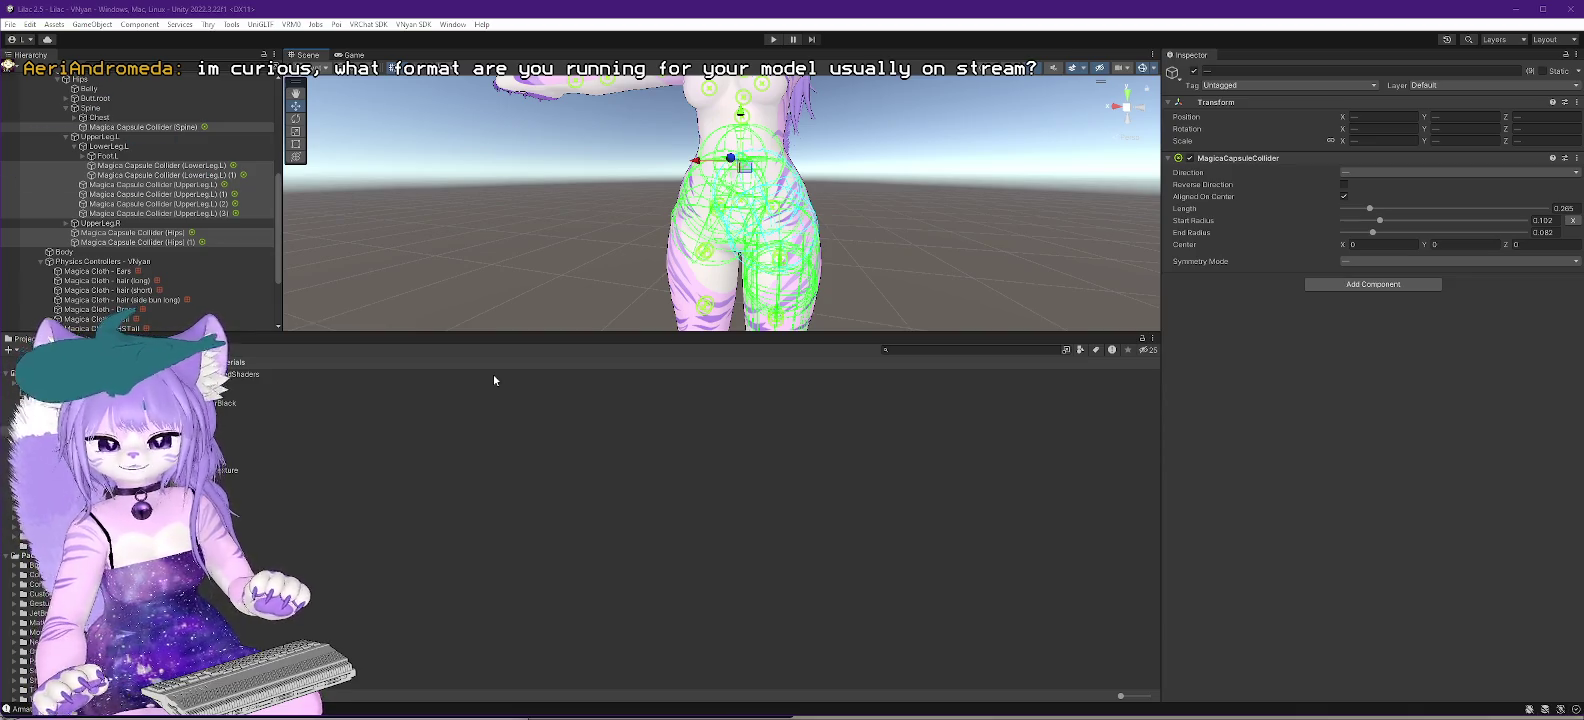
{"action": "scroll", "coordinate": [145, 169], "scroll_direction": "down", "scroll_amount": 3}
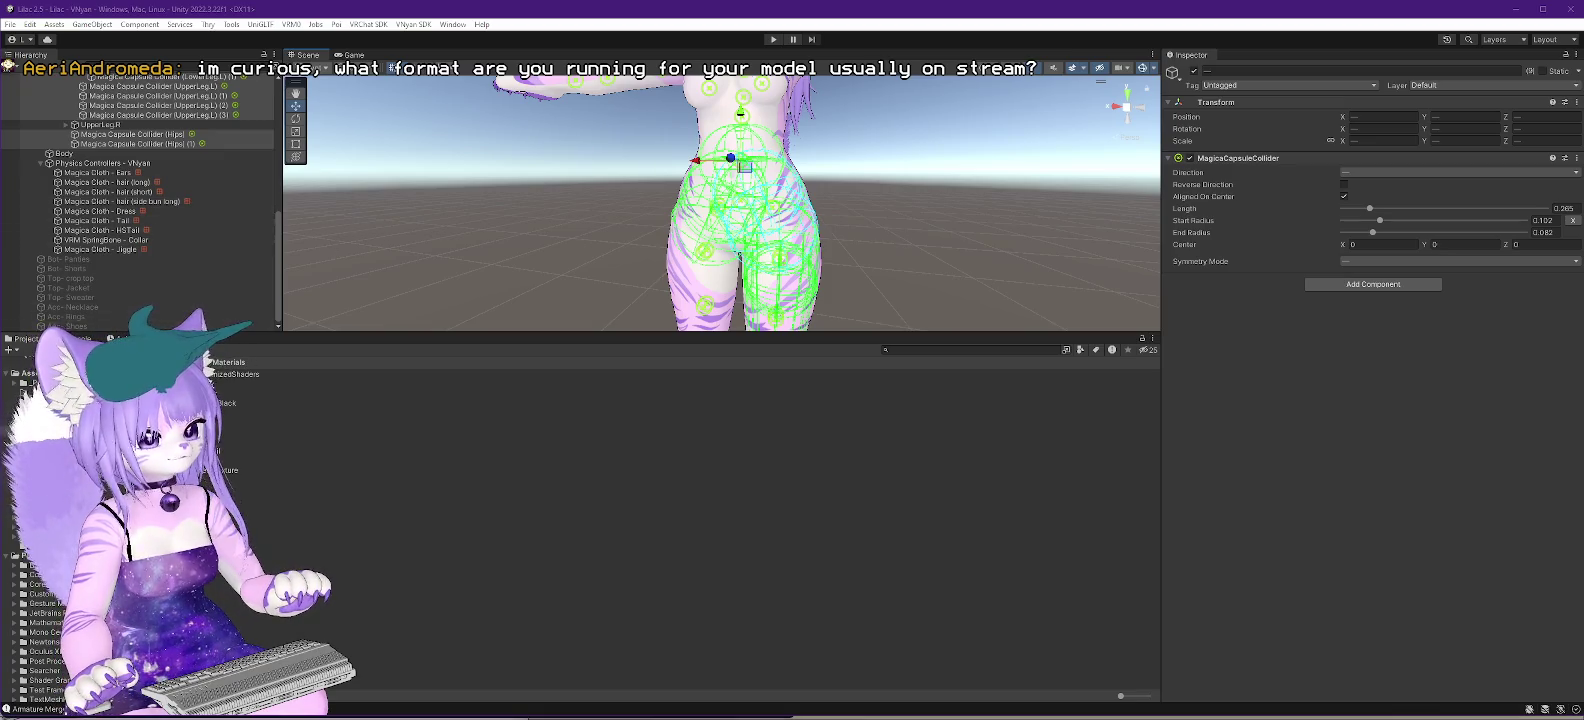
{"action": "left_click", "coordinate": [300, 408]}
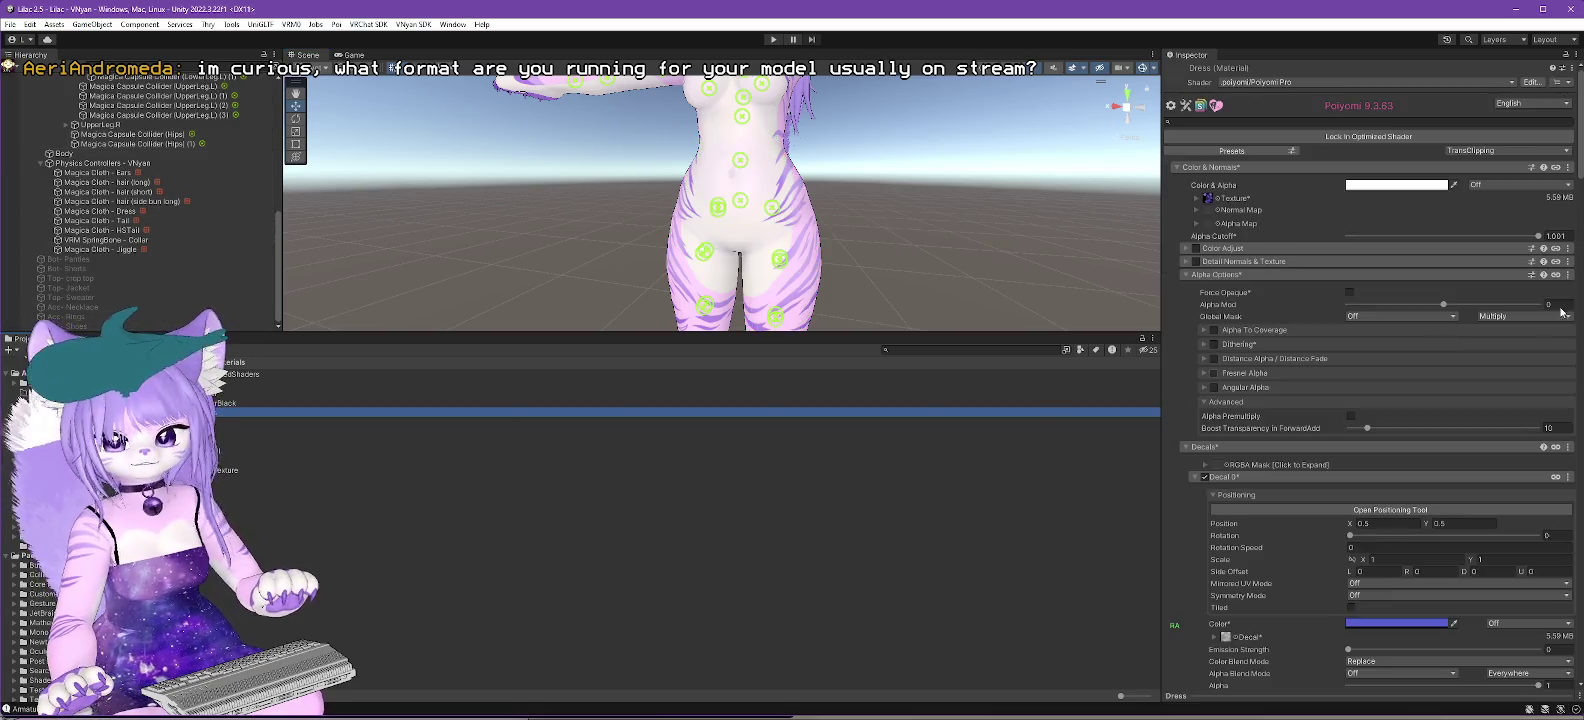
- Set the Dress material's Alpha Cutoff to 0.5 and lock in its optimized Poiyomi shader
{"action": "left_click", "coordinate": [1558, 236]}
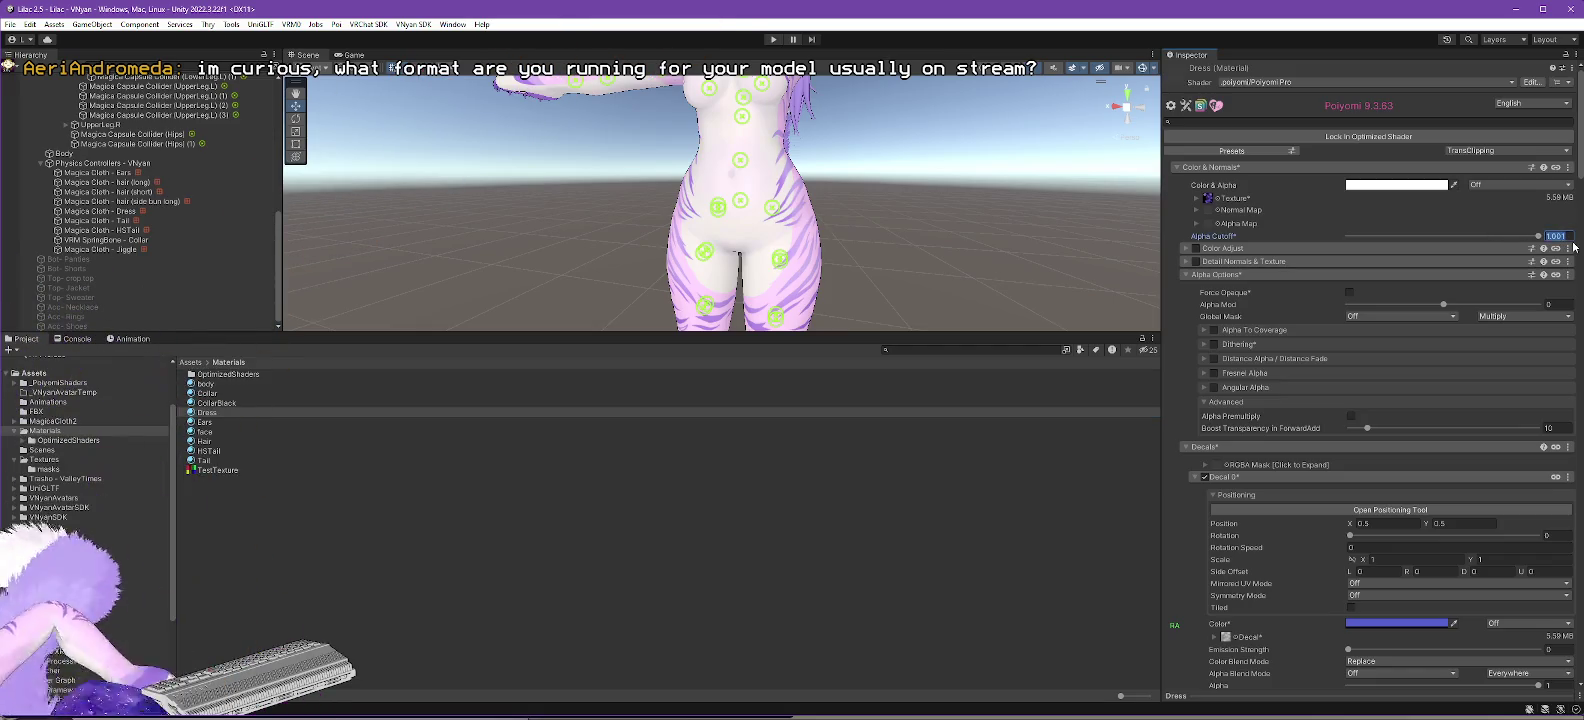
{"action": "type", "text": ".5"}
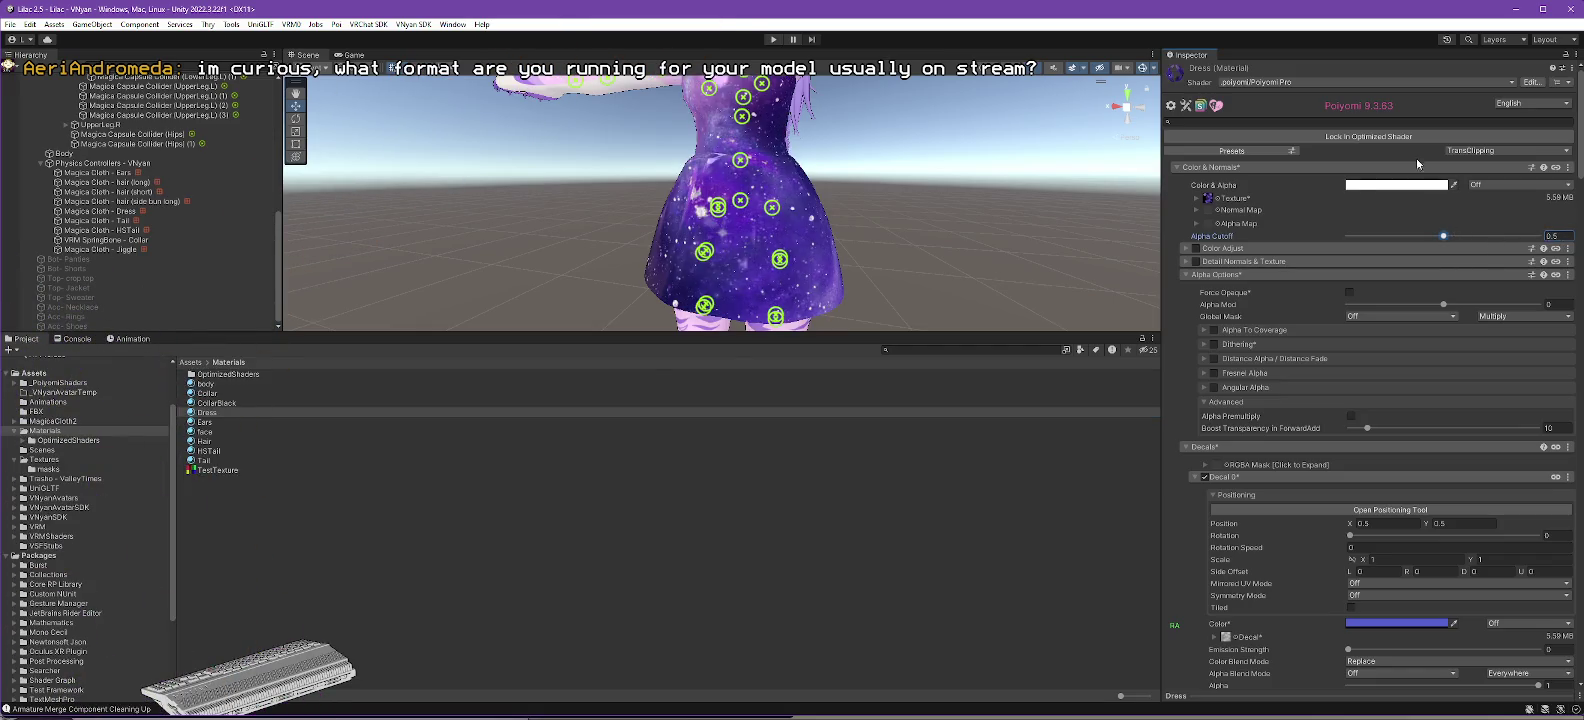
{"action": "left_click", "coordinate": [1380, 137]}
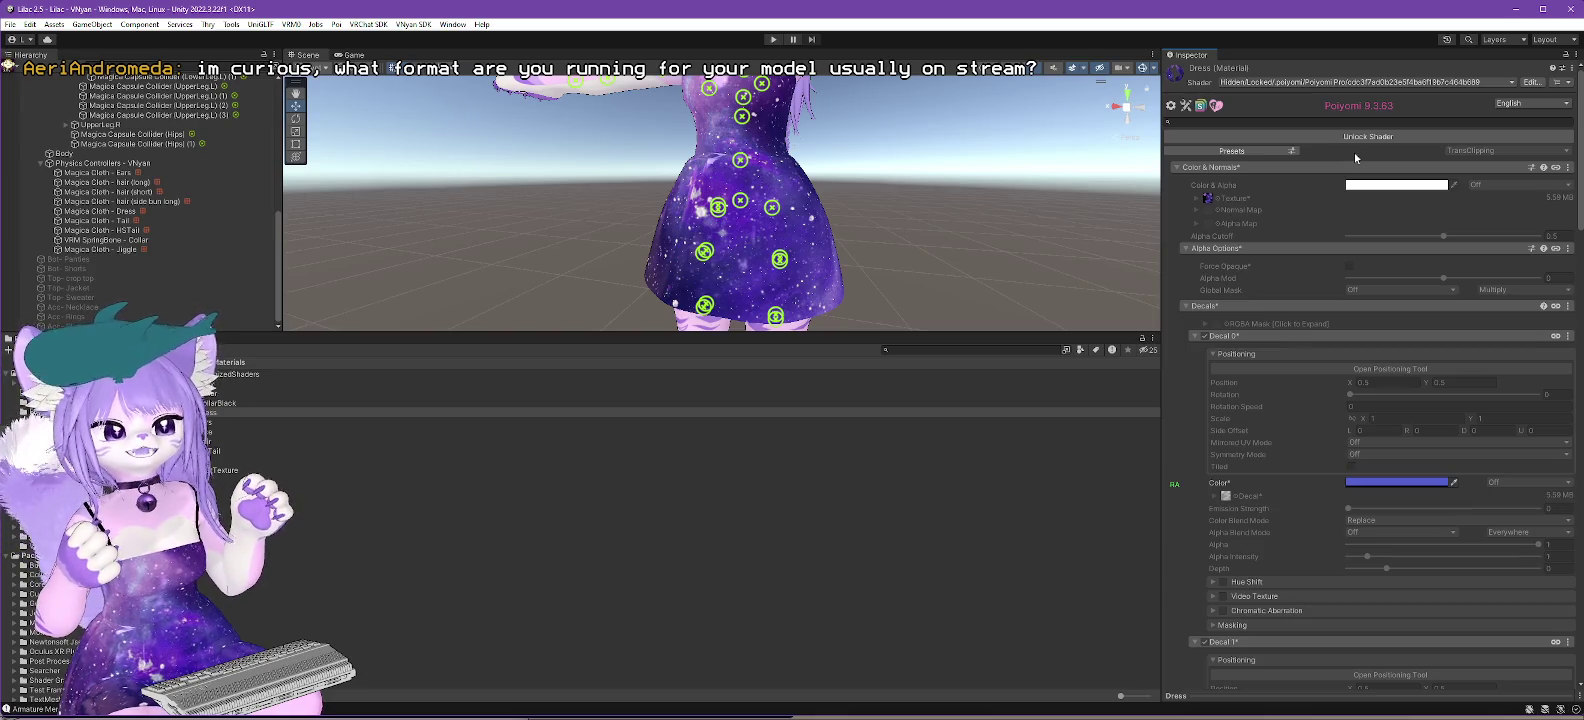
{"action": "left_click", "coordinate": [407, 24]}
{"action": "mouse_move", "coordinate": [421, 52]}
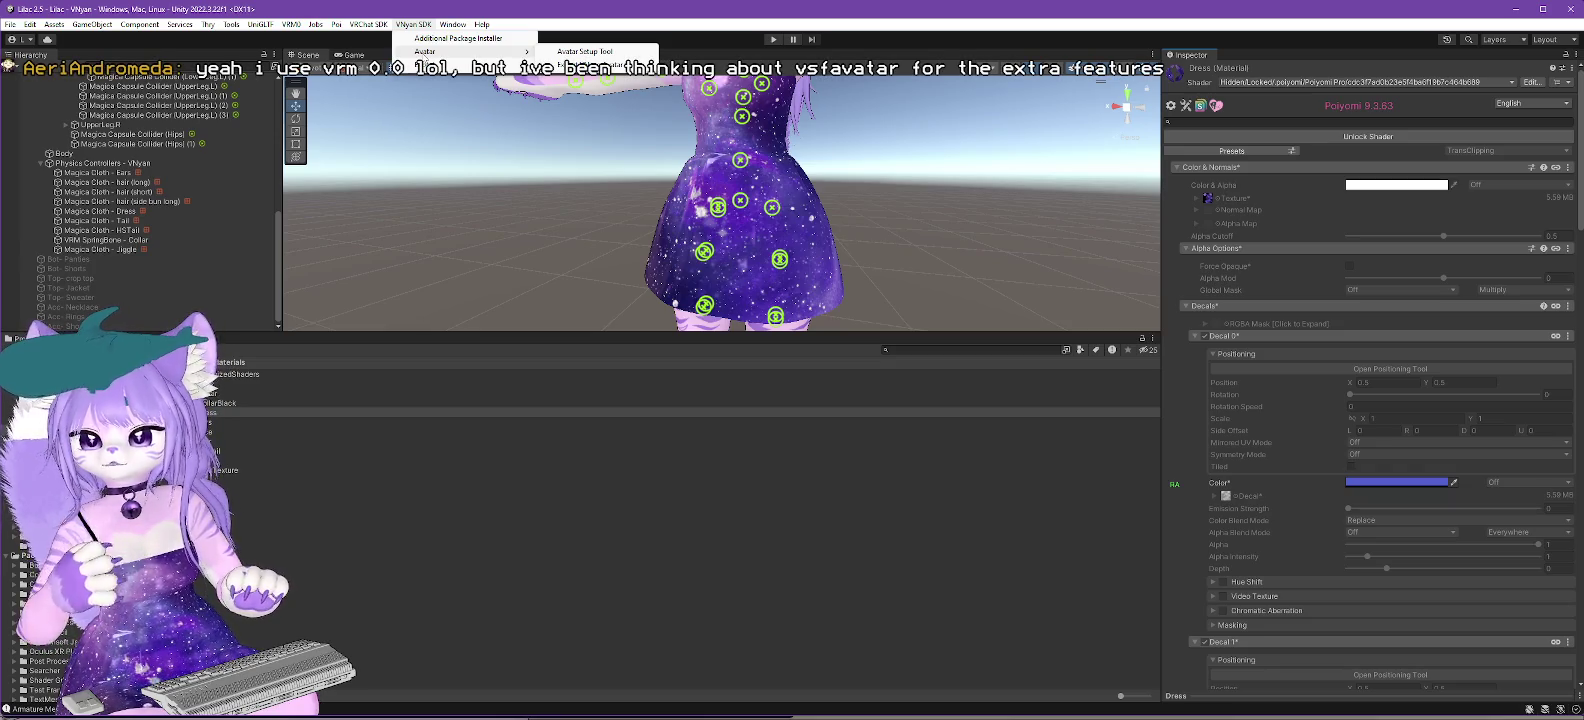
{"action": "mouse_move", "coordinate": [452, 24]}
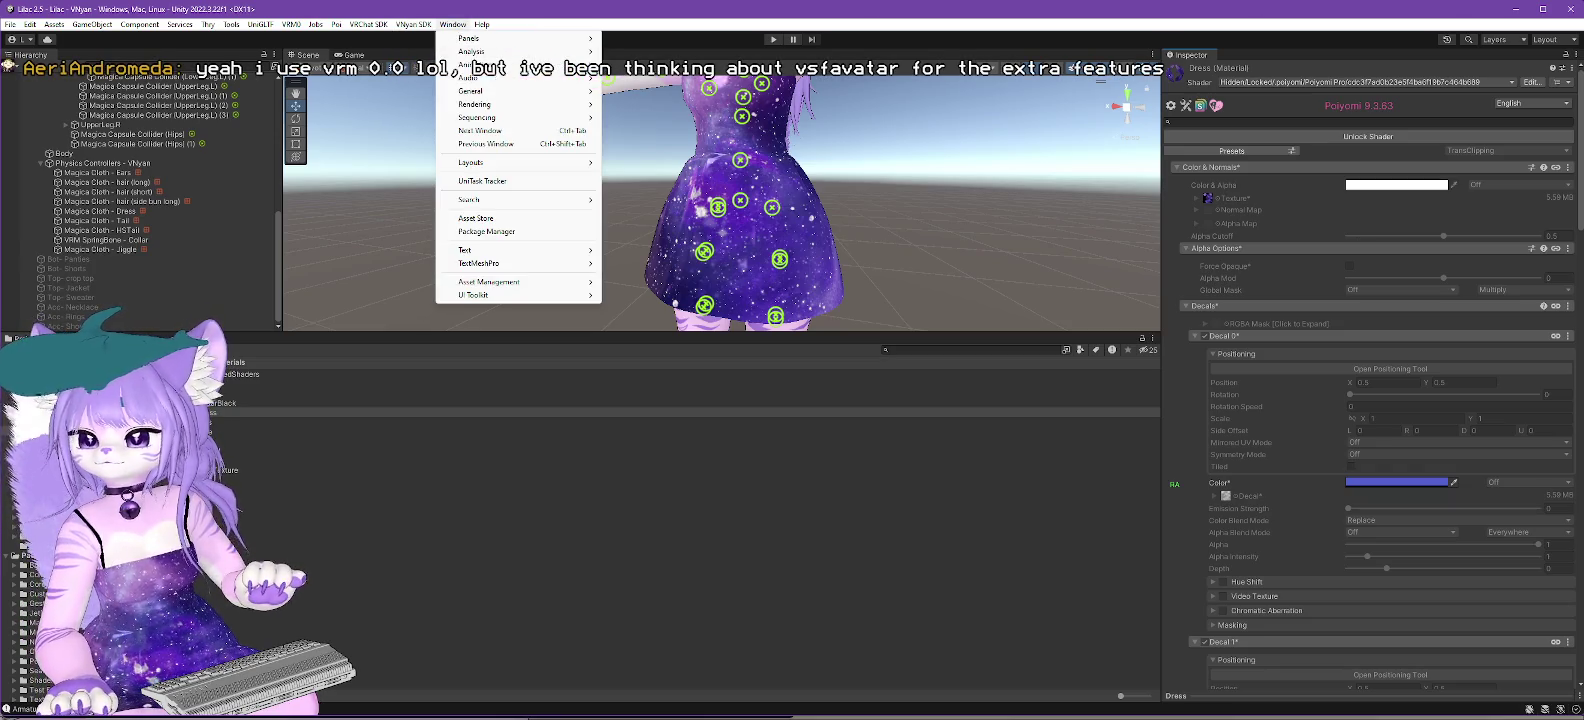
{"action": "key", "text": "Escape"}
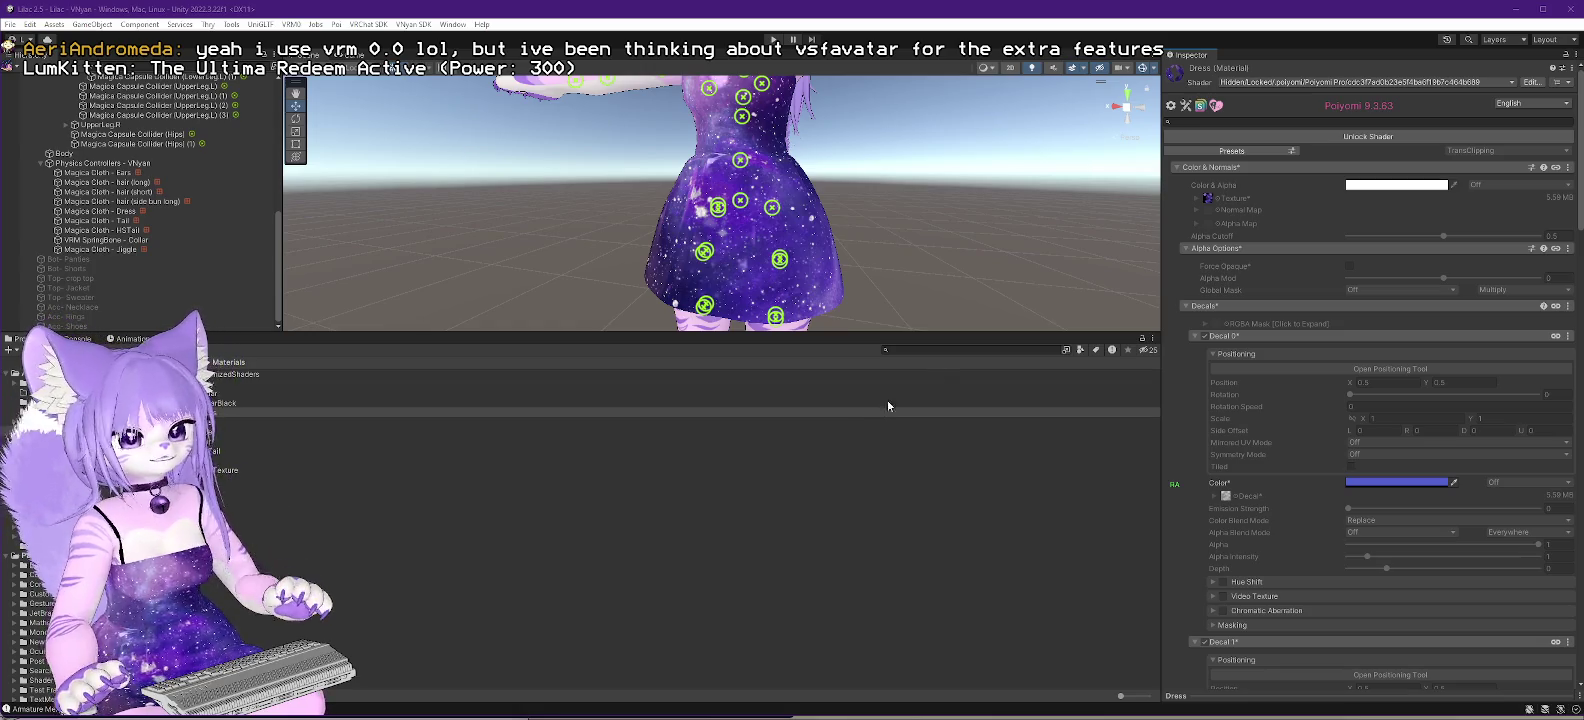
- Minimize the Lilac editor, enlarge the other Unity window, and open the !!OPEN ME - Lilac scene
{"action": "left_click", "coordinate": [1514, 10]}
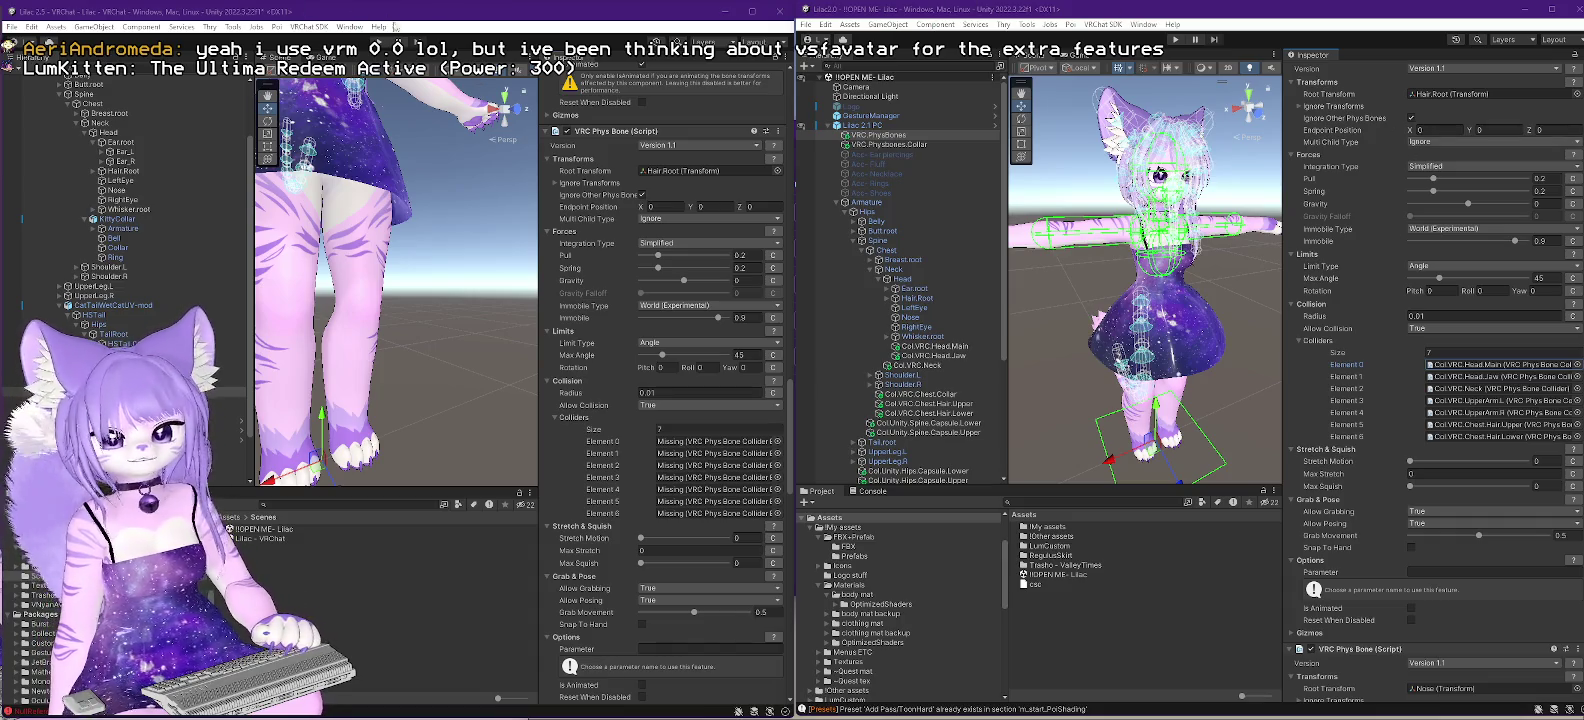
{"action": "left_click", "coordinate": [565, 18]}
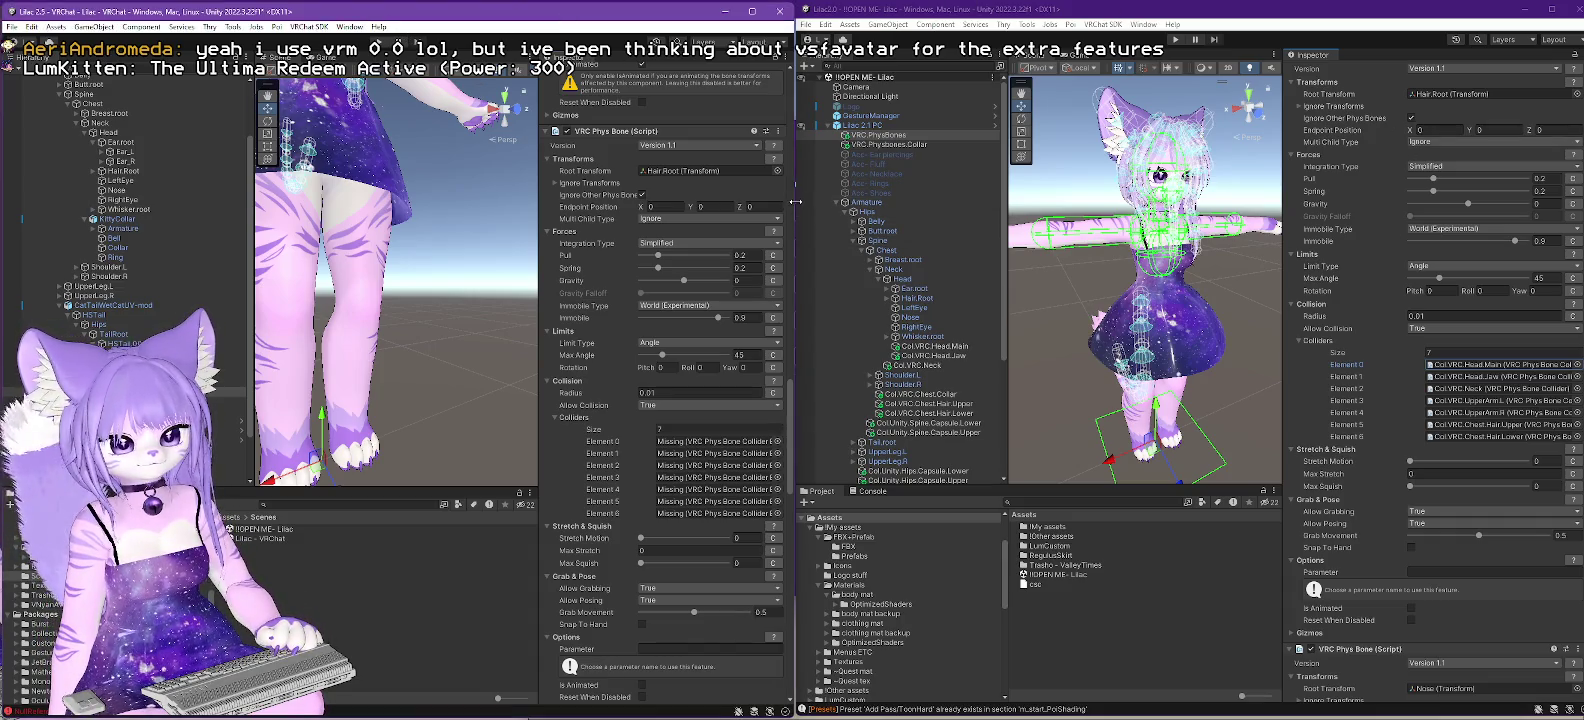
{"action": "mouse_move", "coordinate": [796, 650]}
{"action": "left_mouse_down"}
{"action": "mouse_move", "coordinate": [1105, 198]}
{"action": "mouse_move", "coordinate": [1550, 198]}
{"action": "left_mouse_up"}
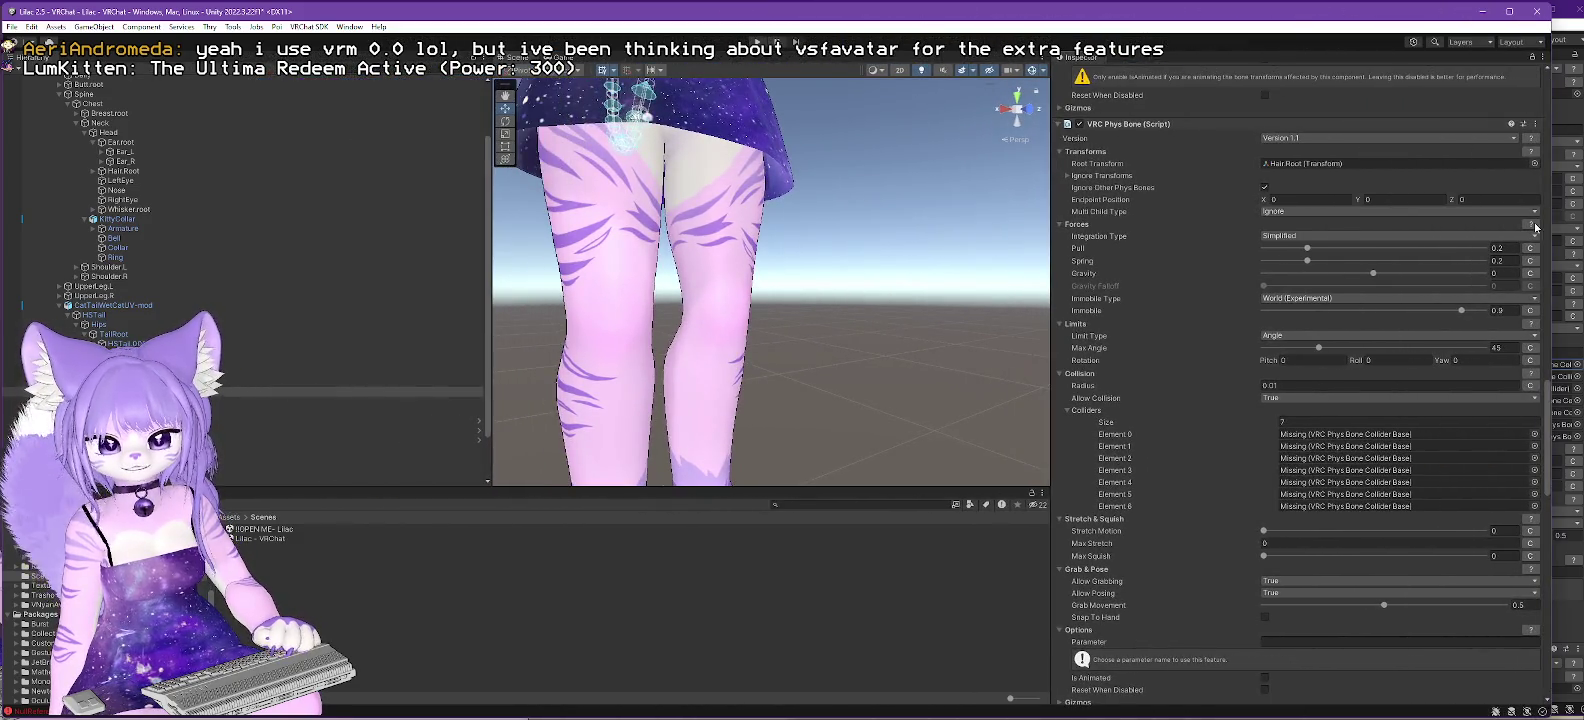
{"action": "double_click", "coordinate": [268, 530]}
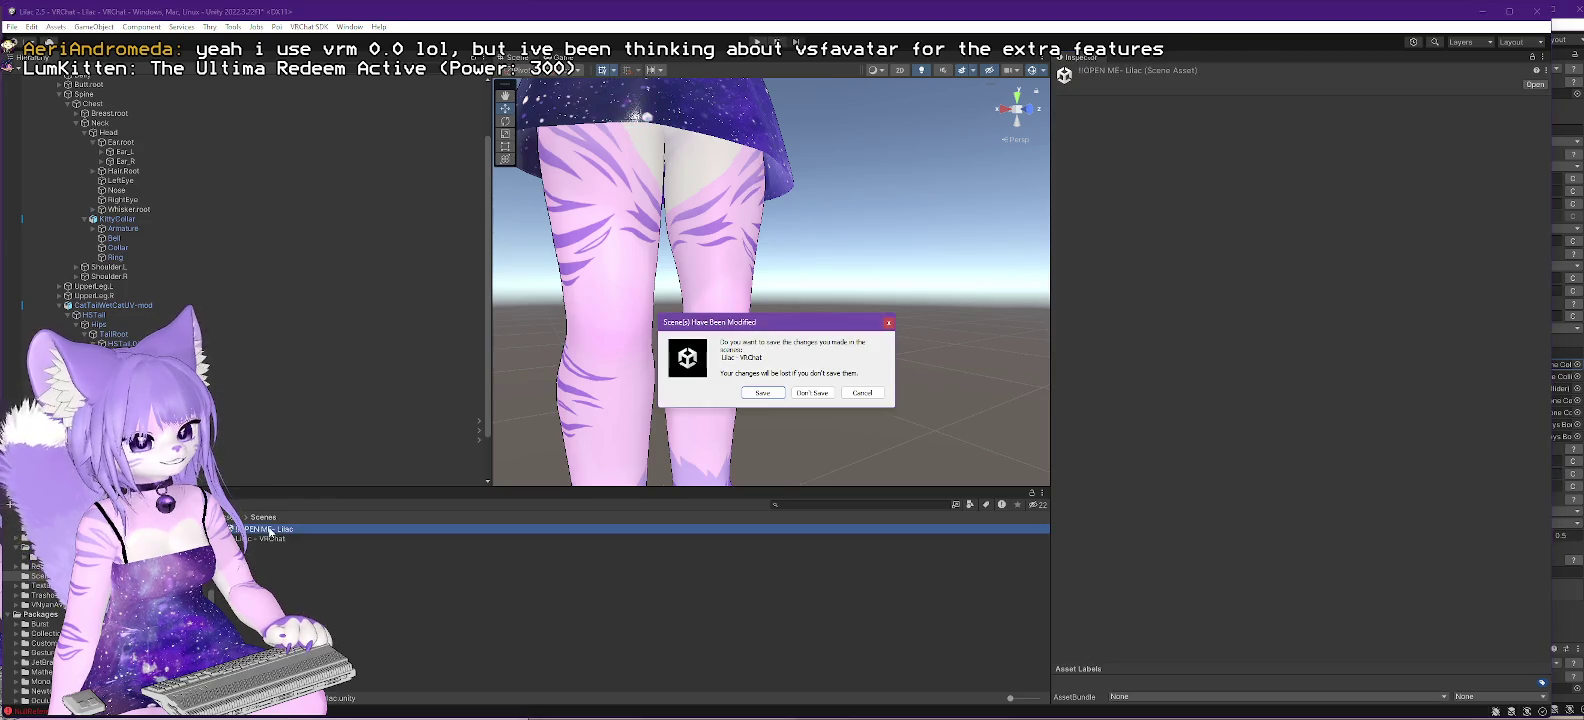
- Save the current scene and expand Lilac 2.1 PC's hierarchy down to the Chest bone
{"action": "left_click", "coordinate": [776, 393]}
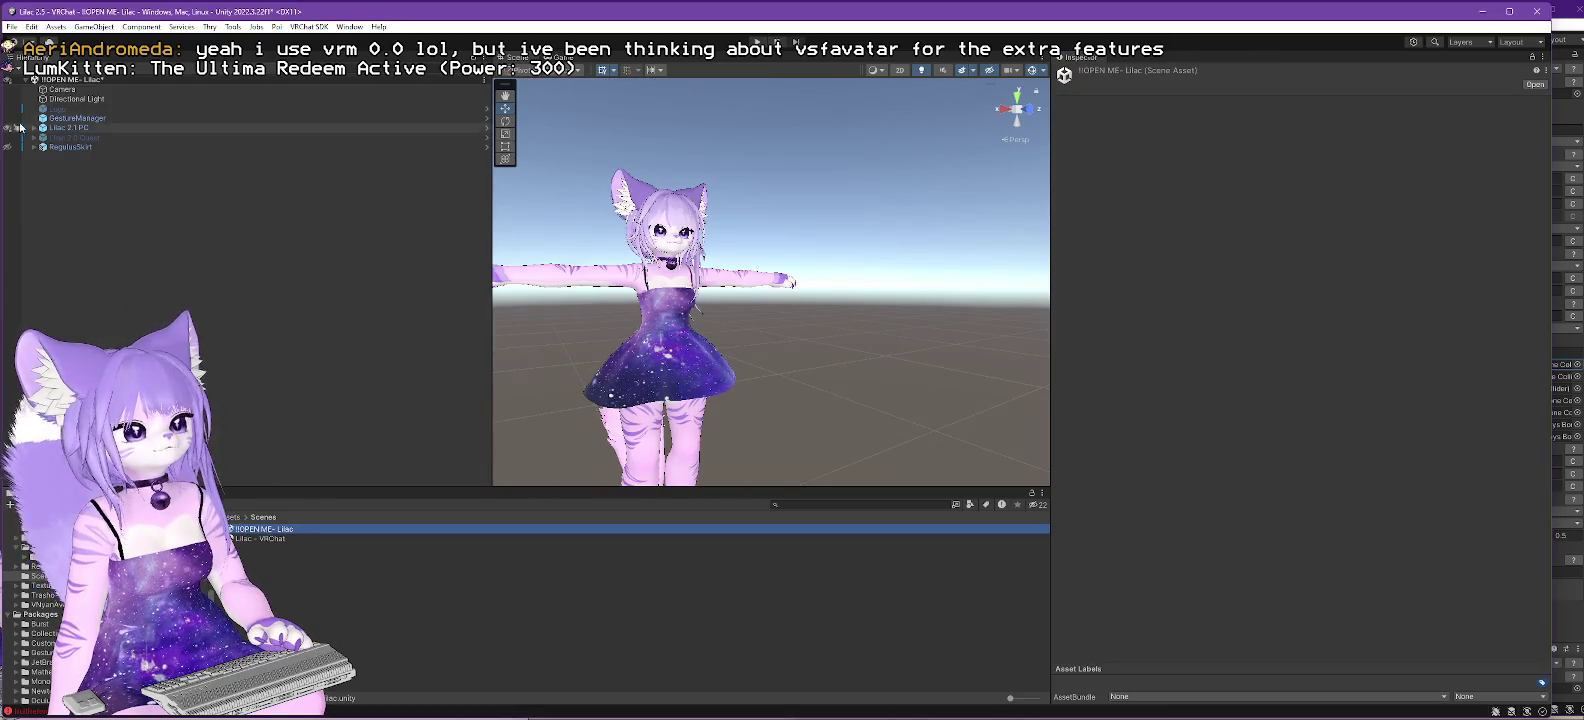
{"action": "left_click", "coordinate": [34, 128]}
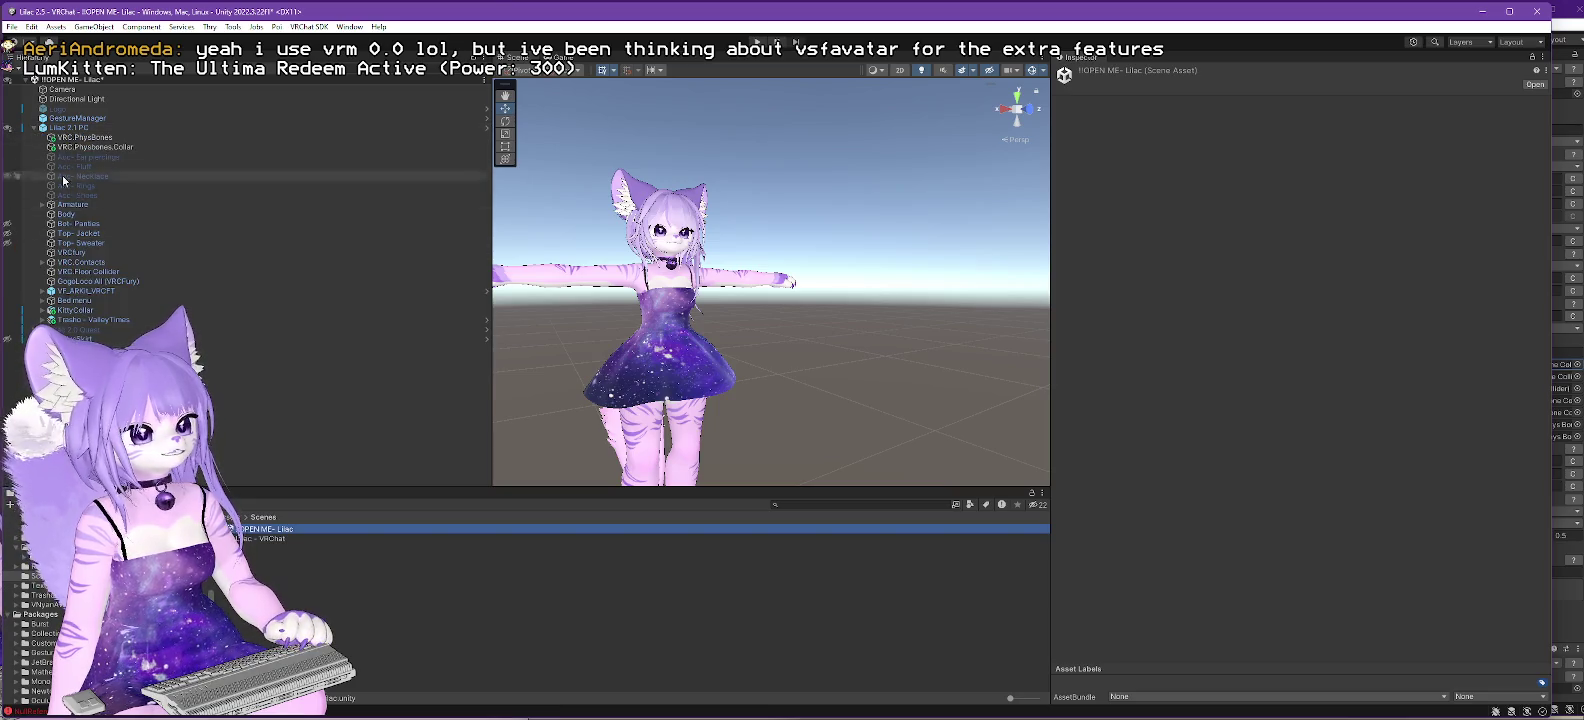
{"action": "left_click", "coordinate": [52, 214]}
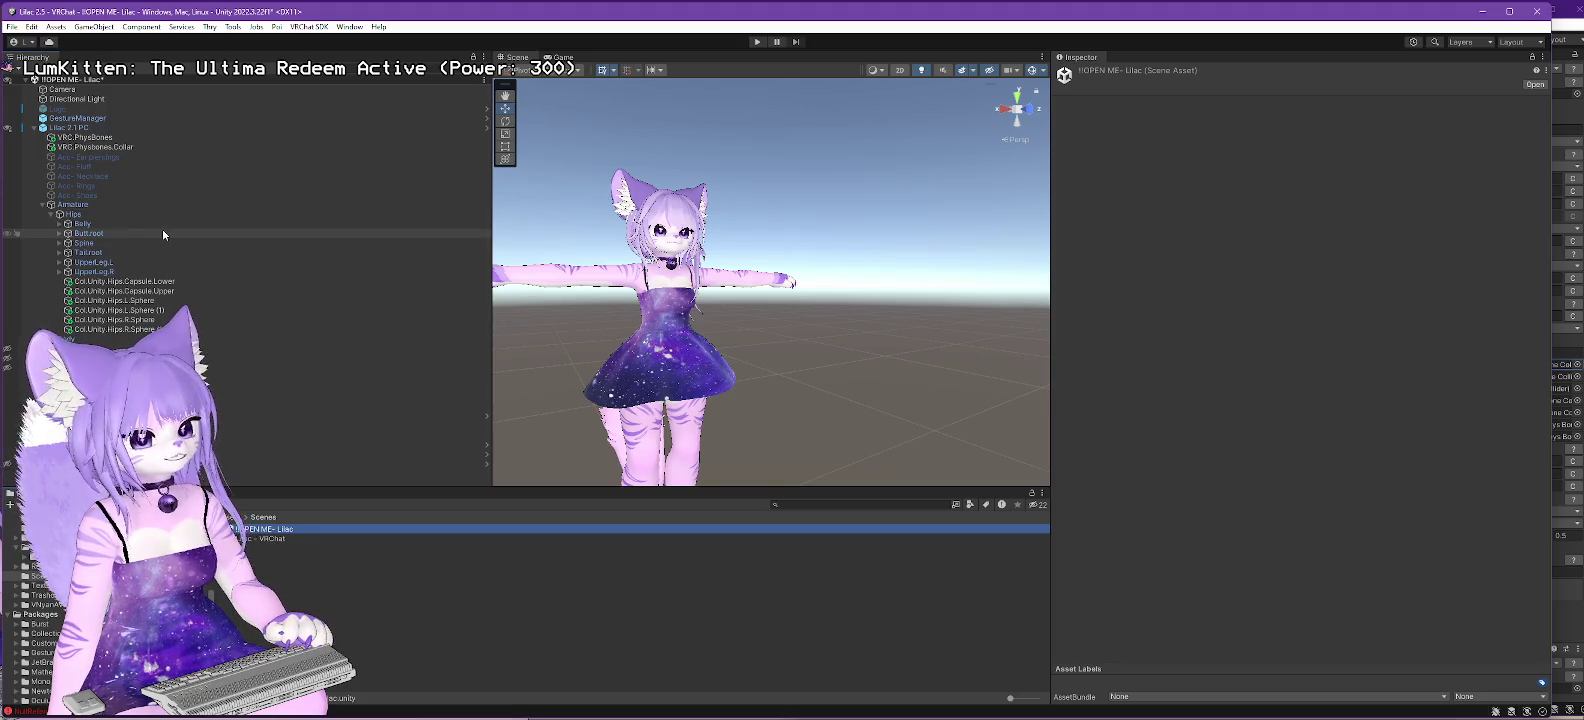
{"action": "left_click", "coordinate": [60, 243]}
{"action": "left_click", "coordinate": [67, 252]}
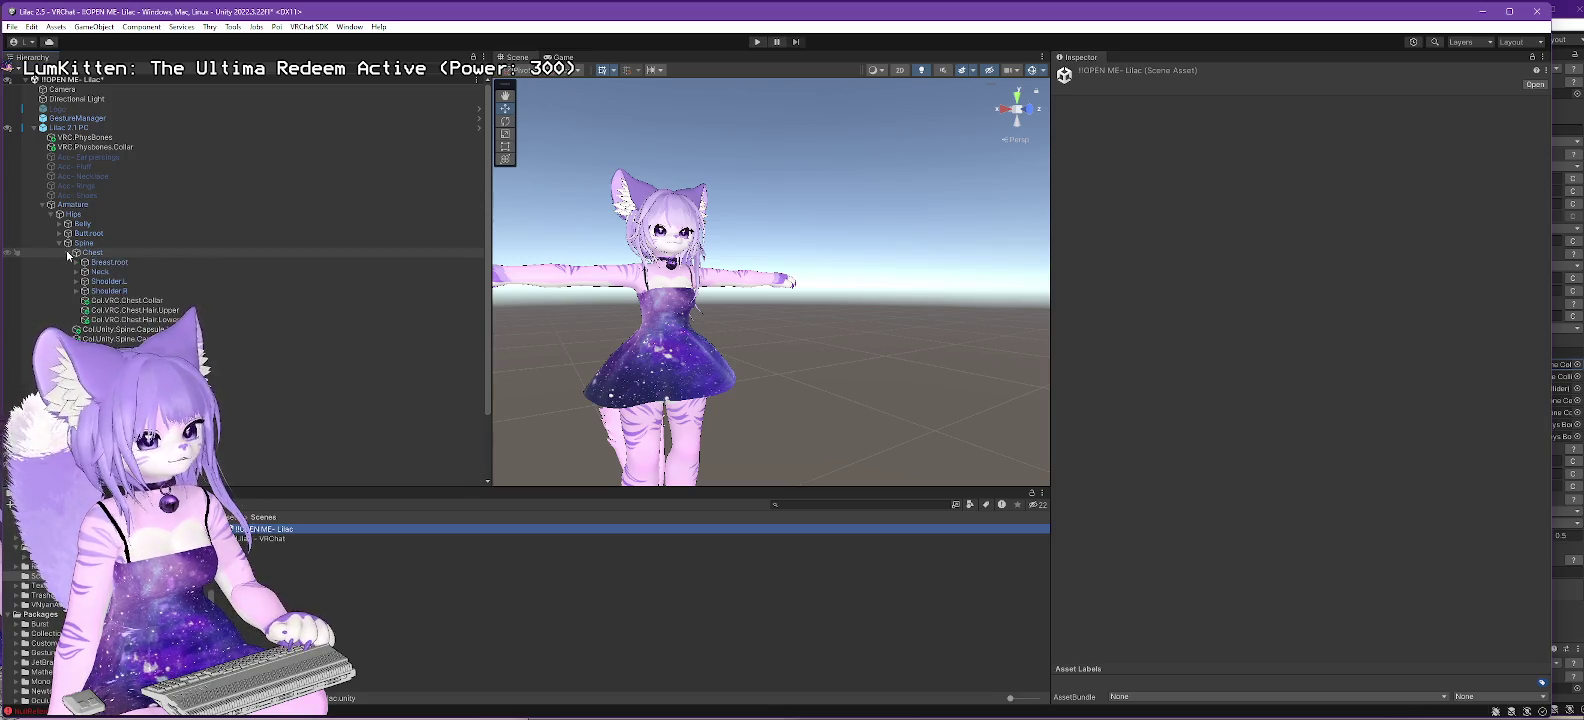
- Copy the three Col.VRC.Chest colliders and head back to the Lilac - VRChat scene
{"action": "left_click", "coordinate": [125, 301]}
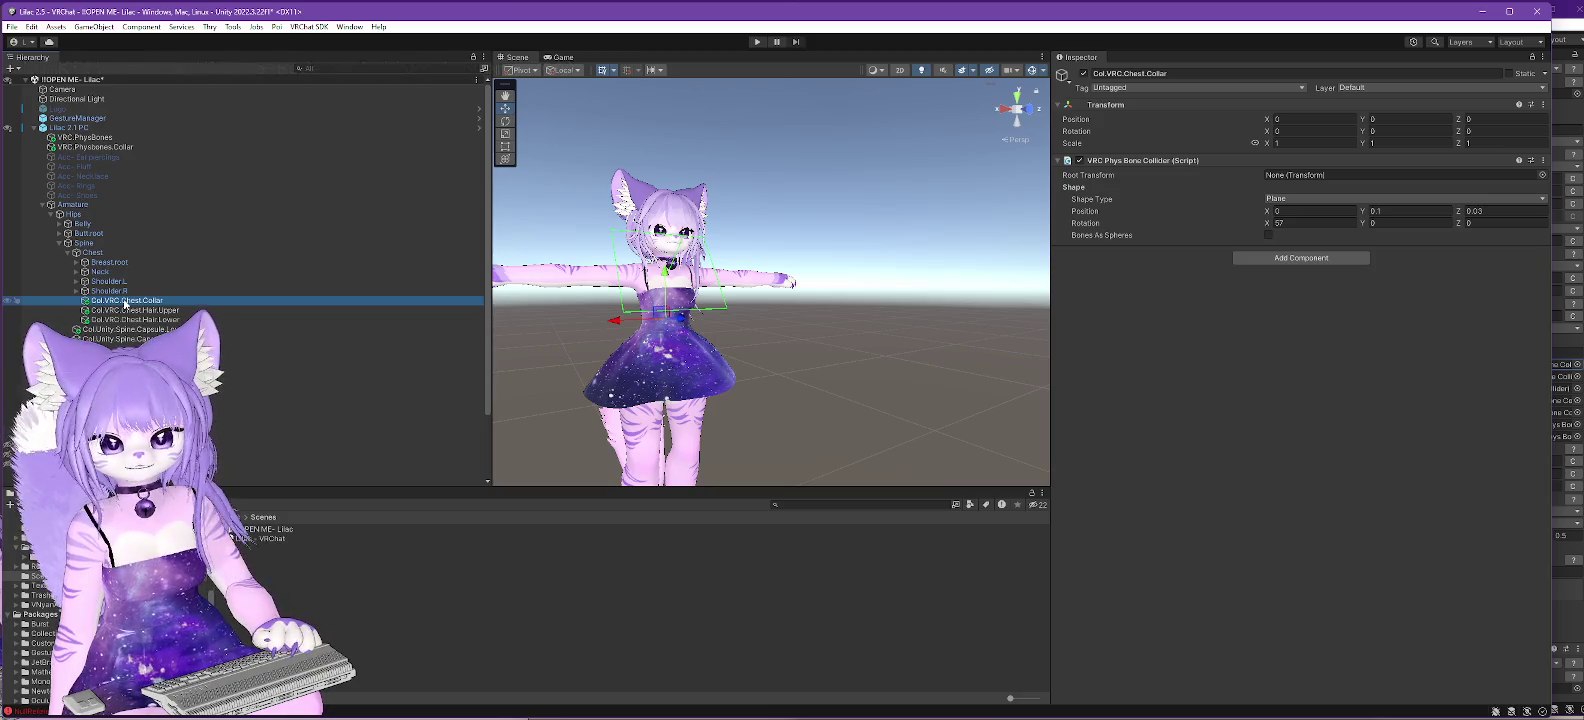
{"action": "key", "text": "shift+Down"}
{"action": "key", "text": "shift+Down"}
{"action": "right_click", "coordinate": [150, 304]}
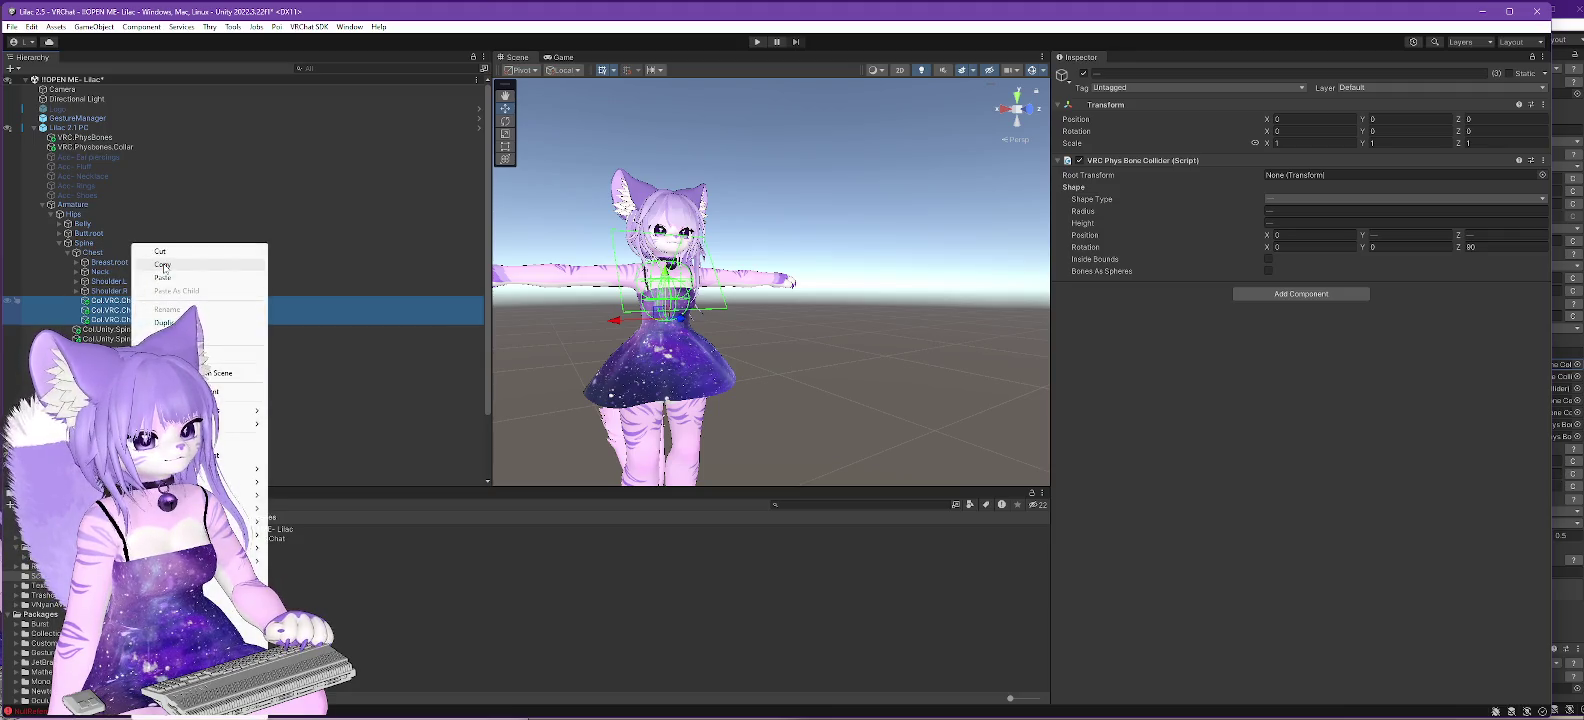
{"action": "left_click", "coordinate": [164, 266]}
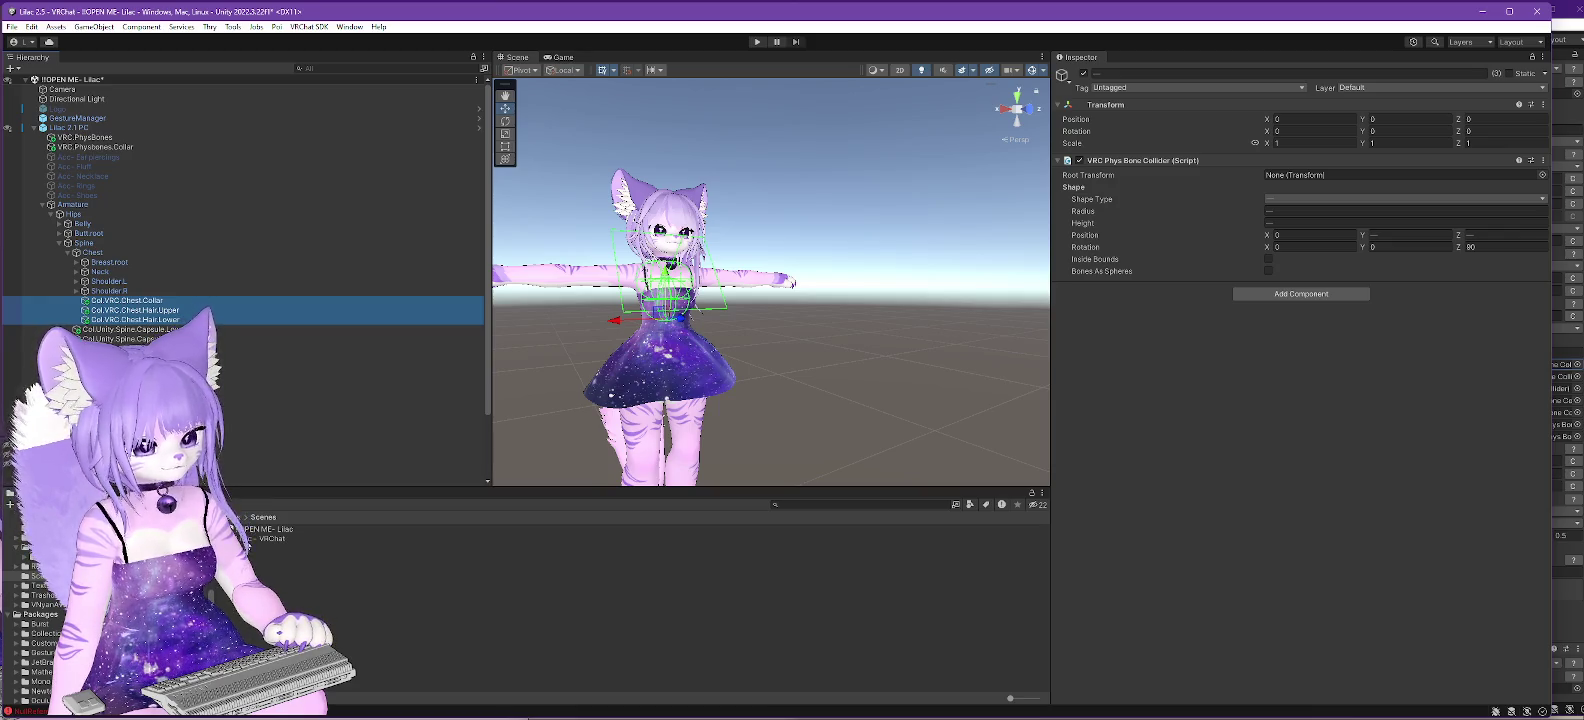
{"action": "double_click", "coordinate": [245, 539]}
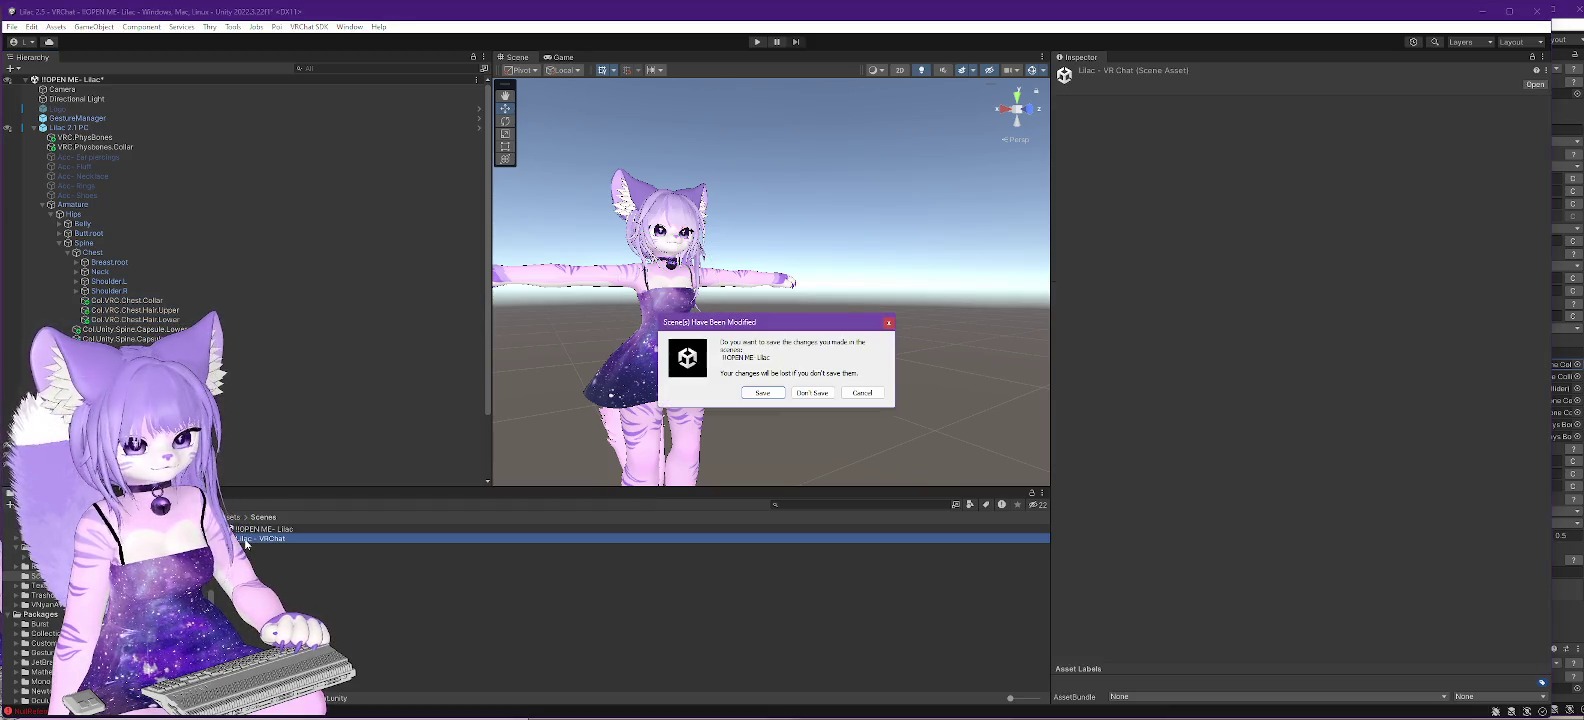
- Save the scene and expand the Lilac 2.5.3 avatar's Armature down to Chest
{"action": "left_click", "coordinate": [759, 396]}
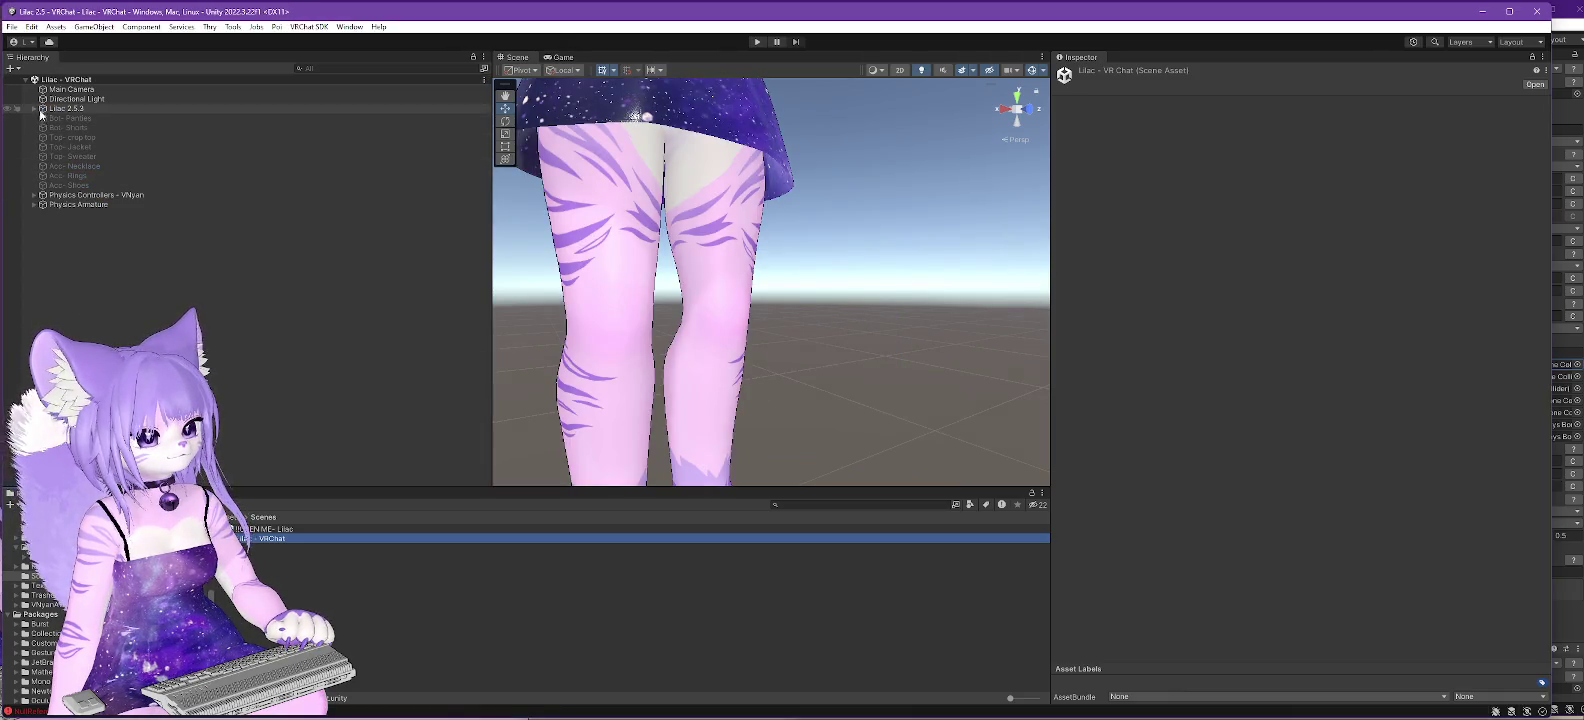
{"action": "left_click", "coordinate": [34, 108]}
{"action": "left_click", "coordinate": [44, 128]}
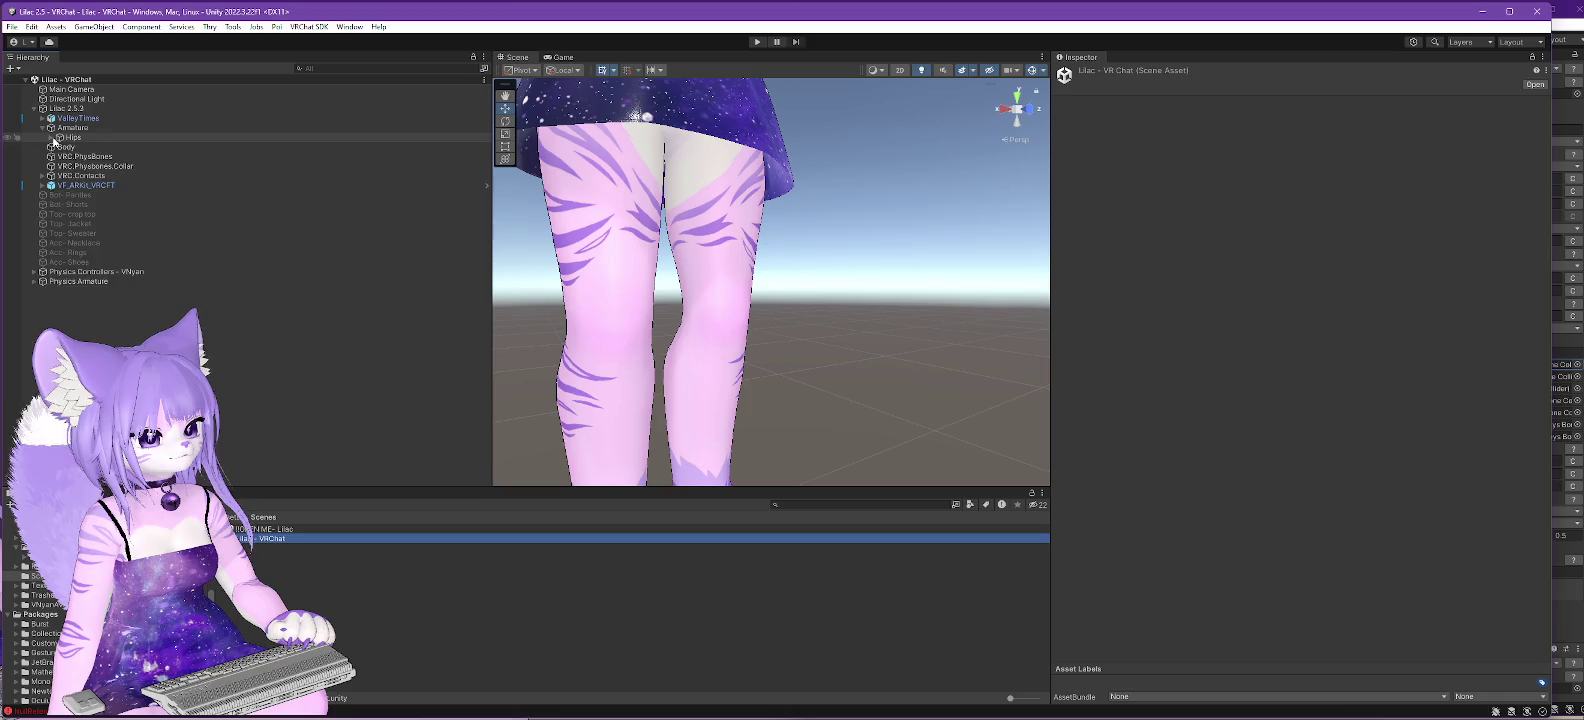
{"action": "left_click", "coordinate": [52, 138]}
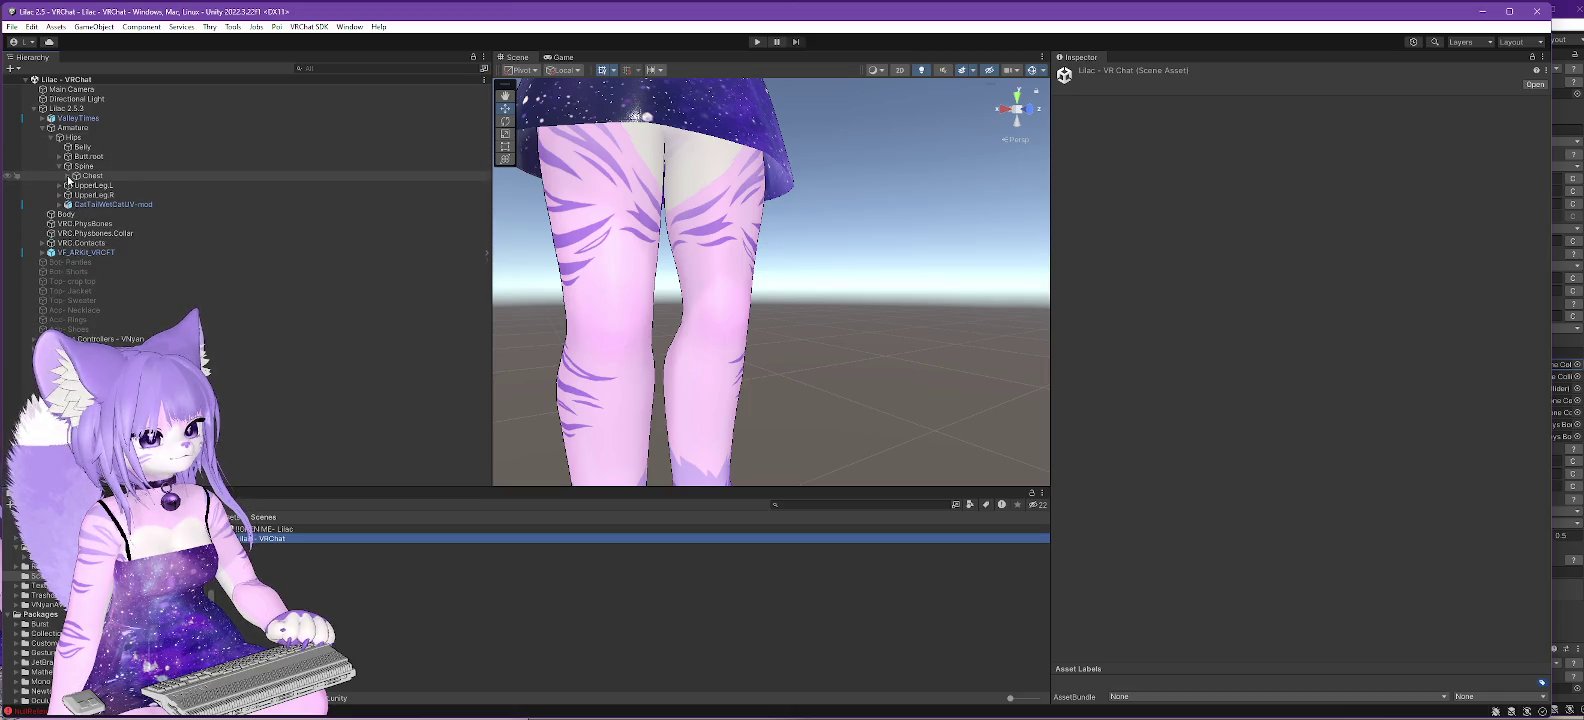
{"action": "left_click", "coordinate": [68, 175]}
- Paste the three chest colliders under Chest, frame them, and reopen the source scene
{"action": "left_click", "coordinate": [92, 175]}
{"action": "right_click", "coordinate": [107, 177]}
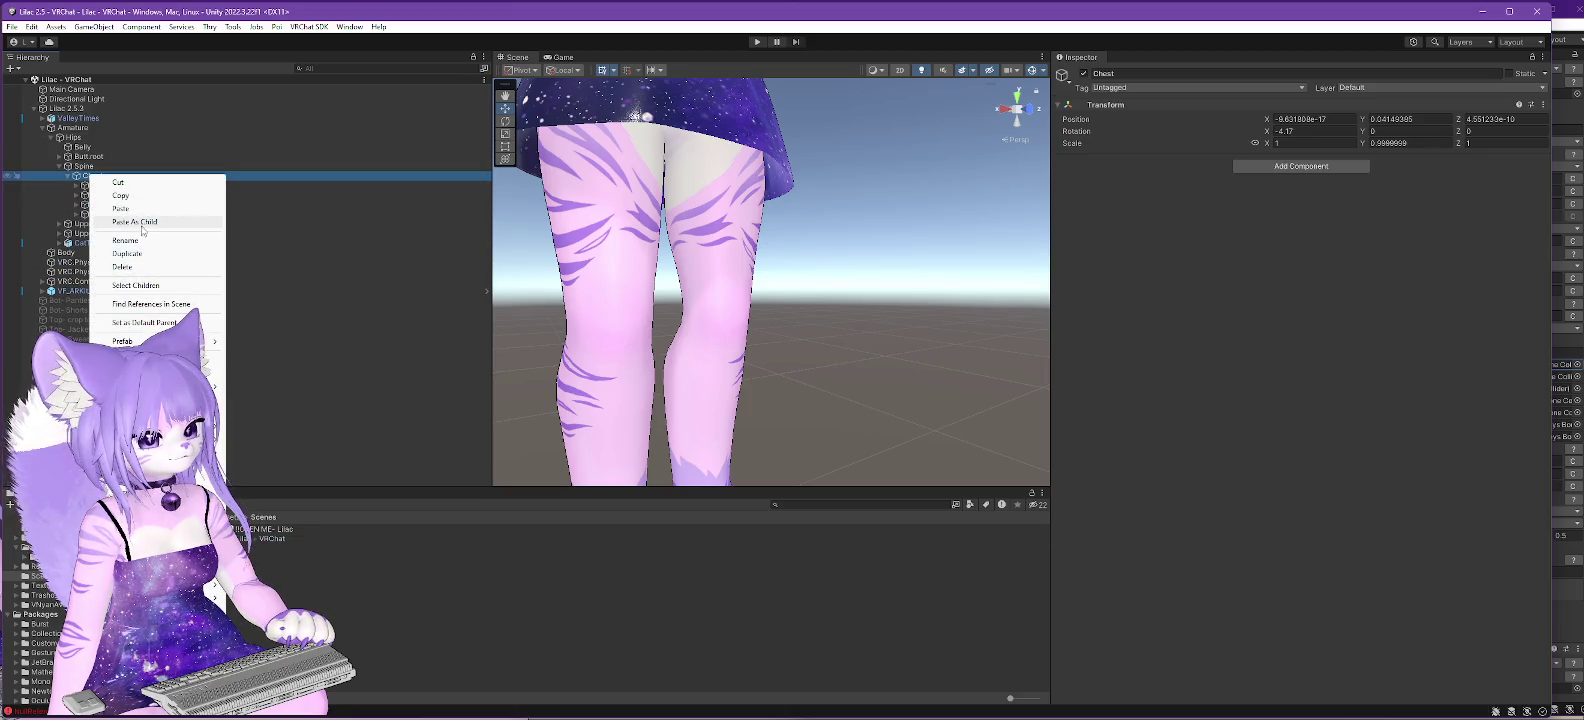
{"action": "left_click", "coordinate": [141, 228]}
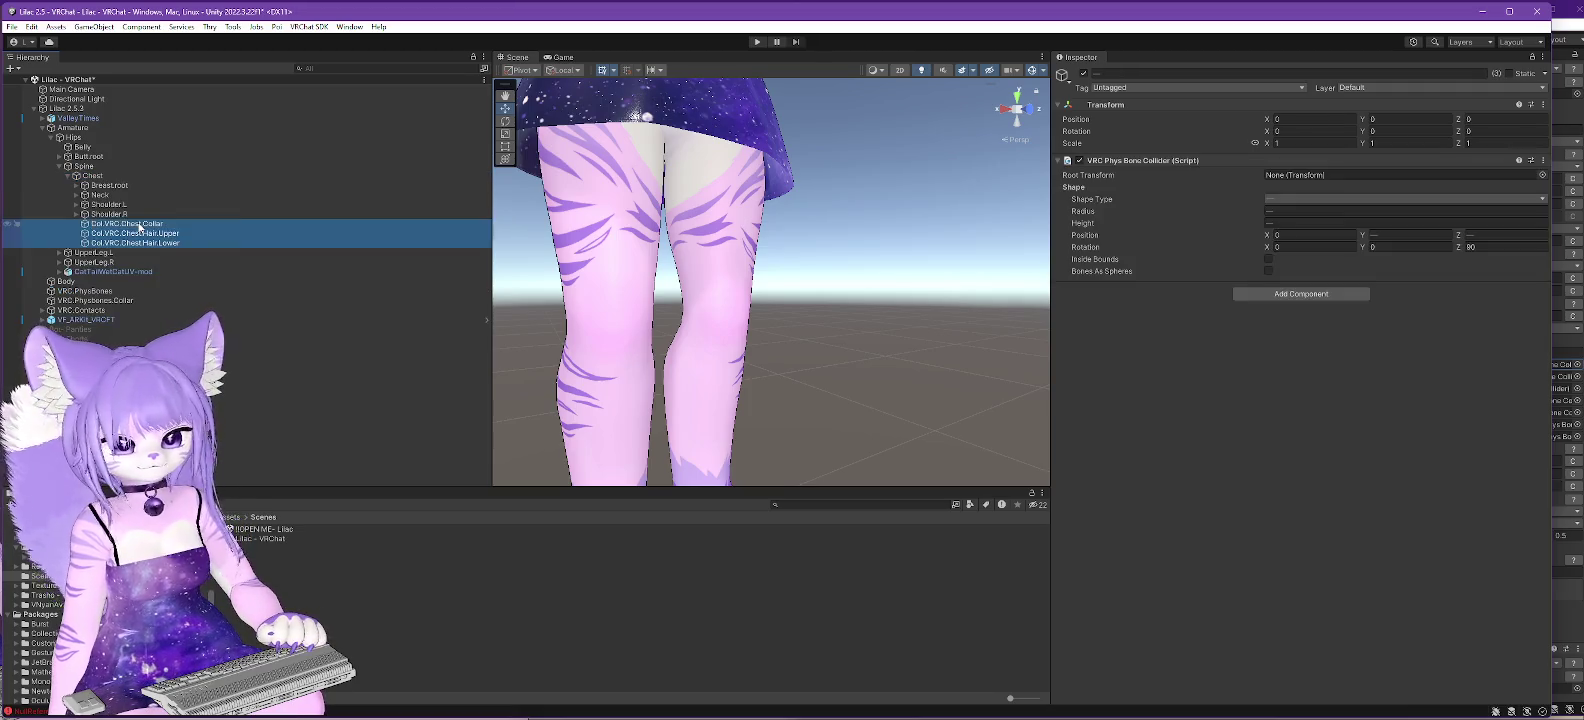
{"action": "key", "text": "f"}
{"action": "left_click_drag", "start_coordinate": [705, 426], "coordinate": [530, 380]}
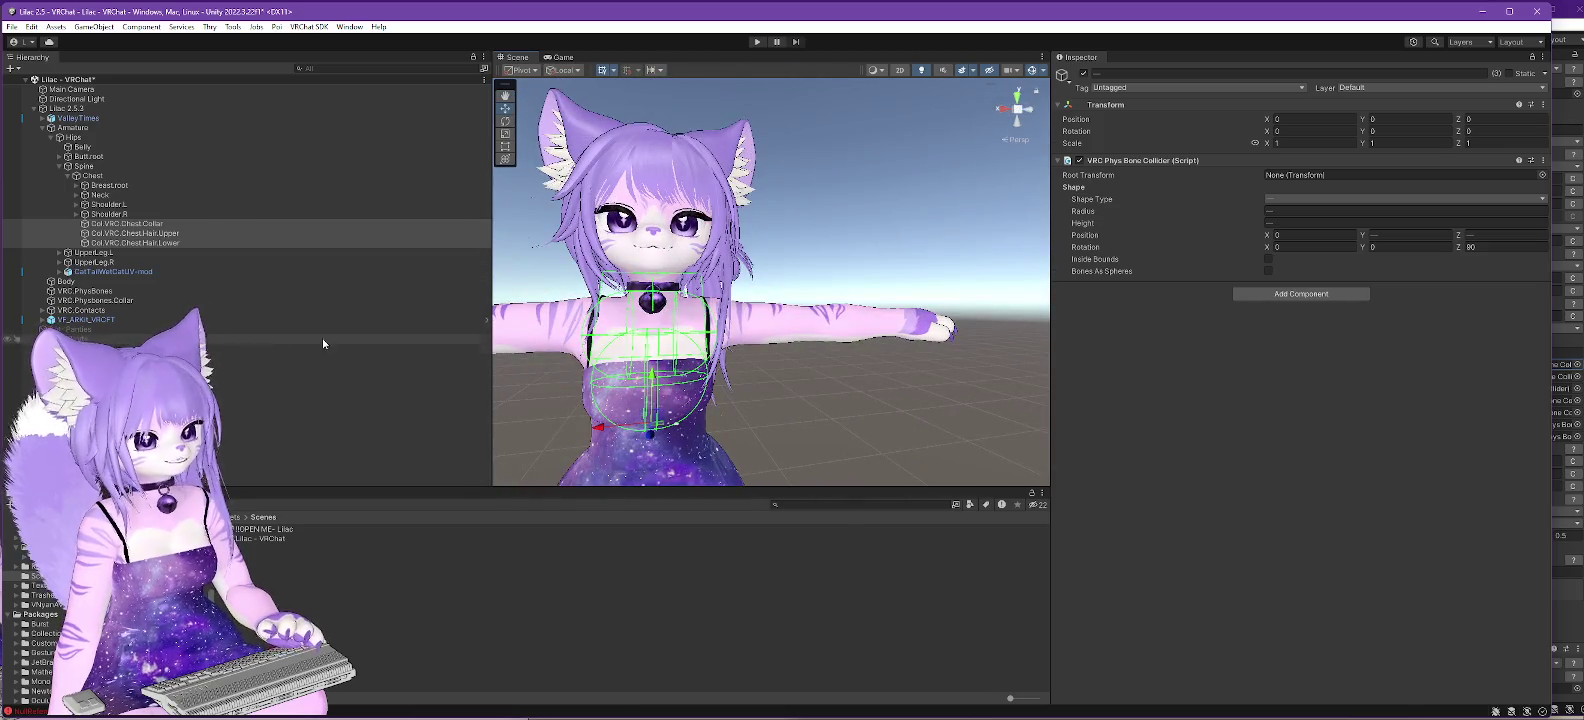
{"action": "double_click", "coordinate": [259, 531]}
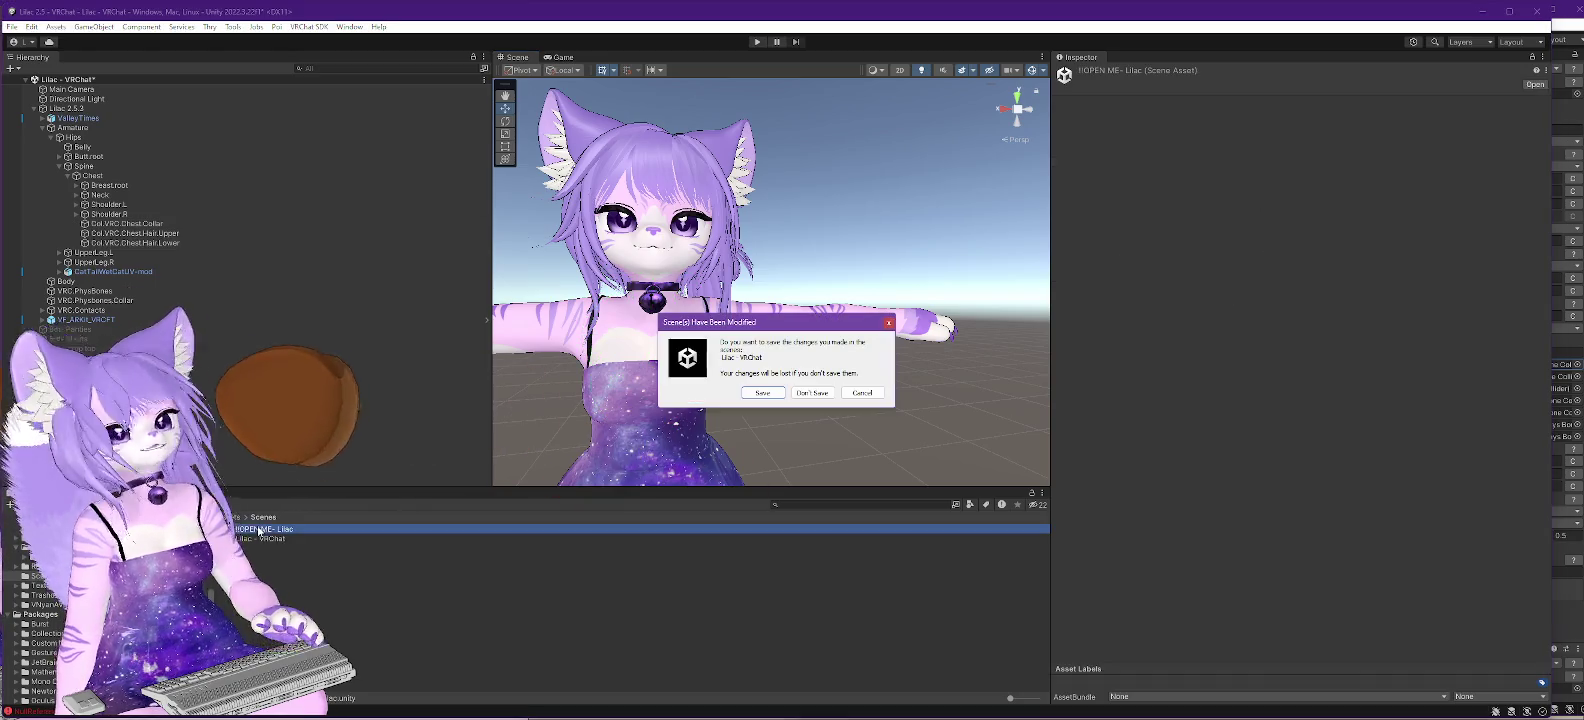
- Save and expand Lilac 2.1 PC's Armature down through Breast.root to Breast.L
{"action": "left_click", "coordinate": [762, 393]}
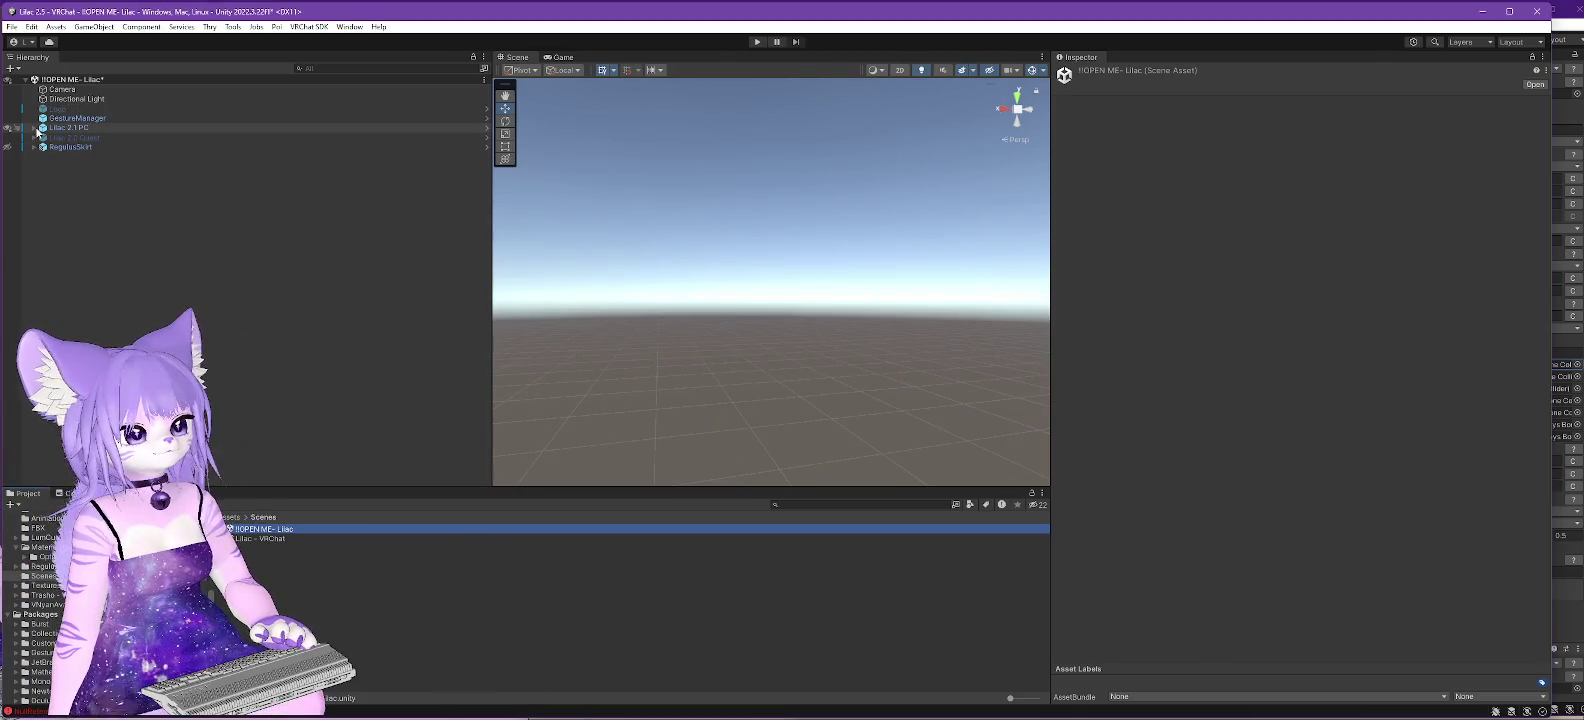
{"action": "left_click", "coordinate": [34, 128]}
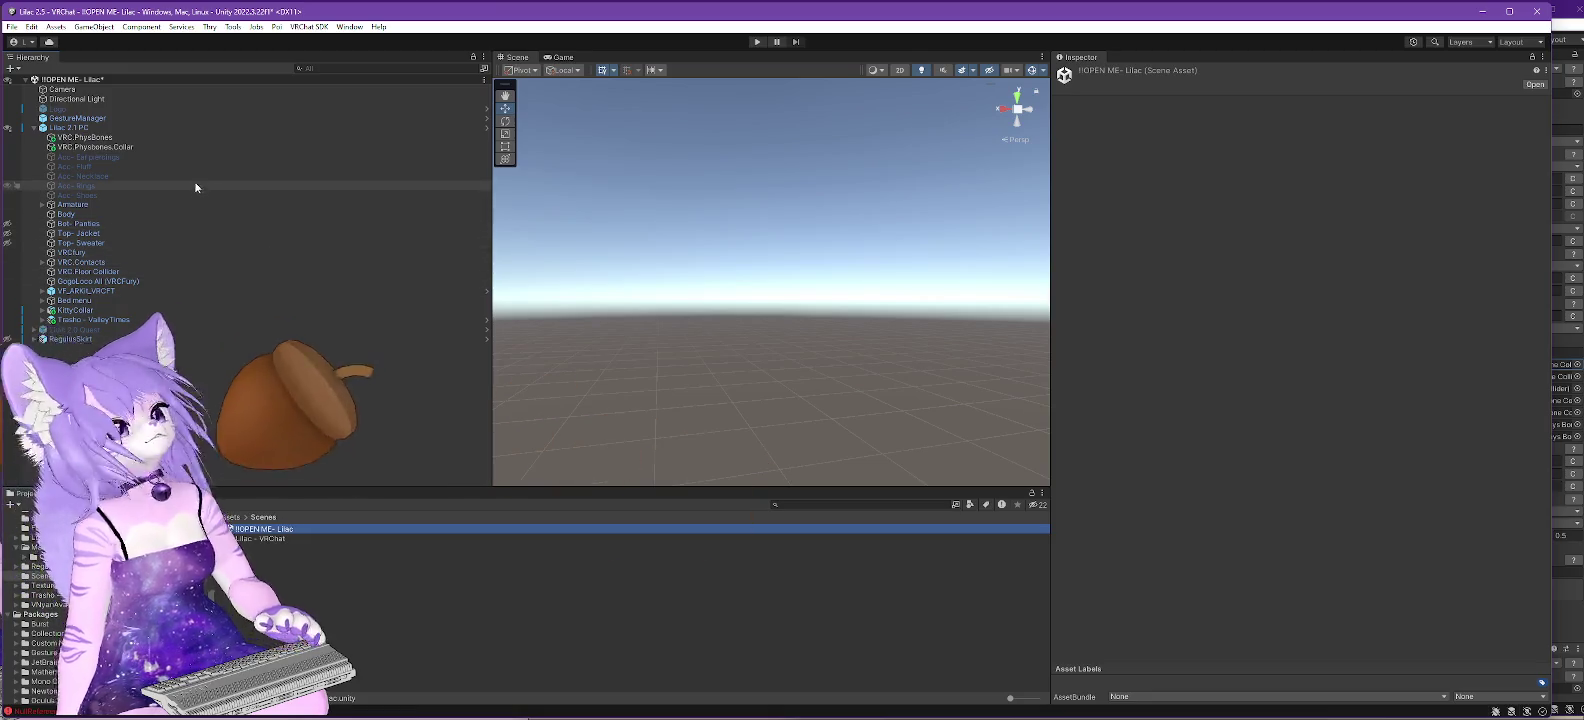
{"action": "left_click", "coordinate": [42, 204]}
{"action": "left_click", "coordinate": [50, 214]}
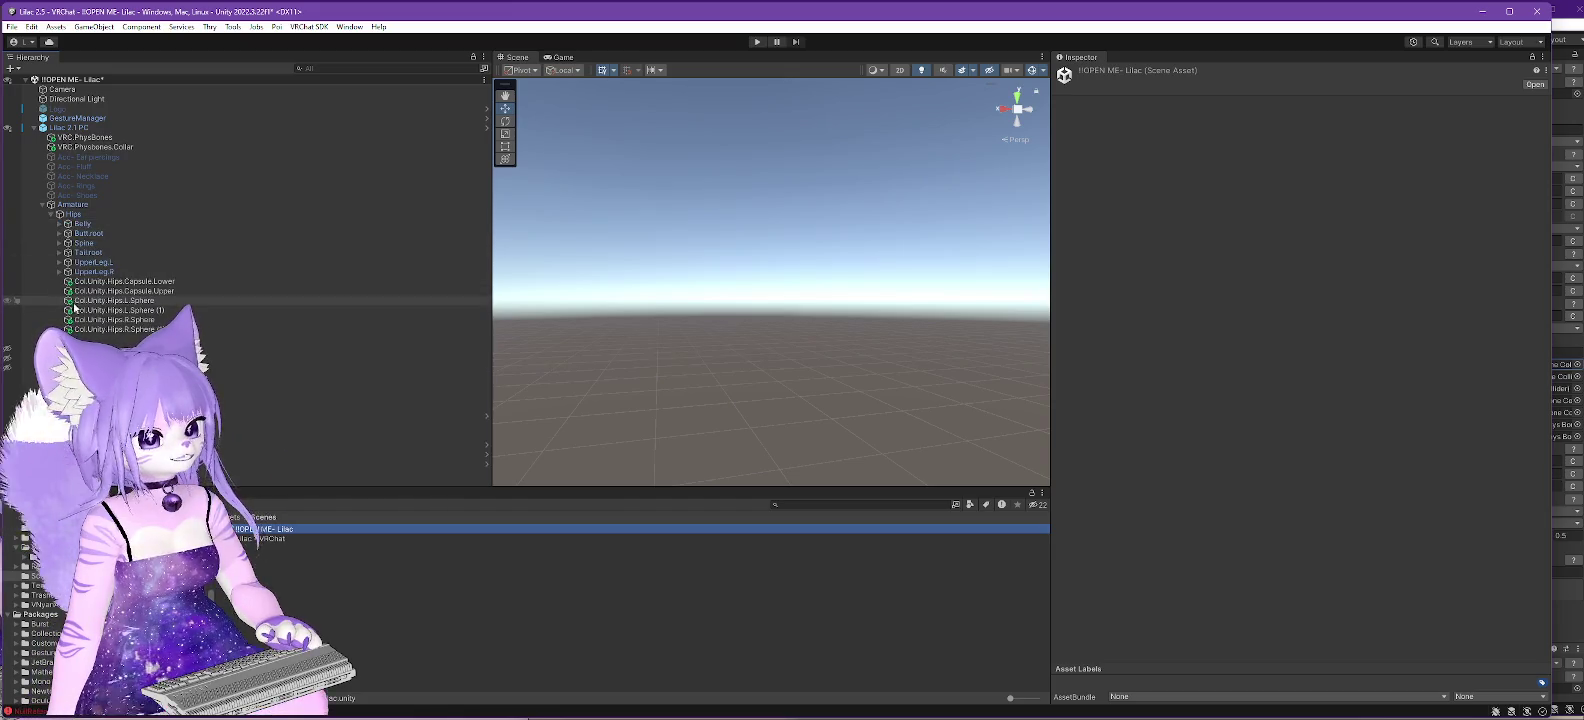
{"action": "left_click", "coordinate": [59, 243]}
{"action": "left_click", "coordinate": [68, 252]}
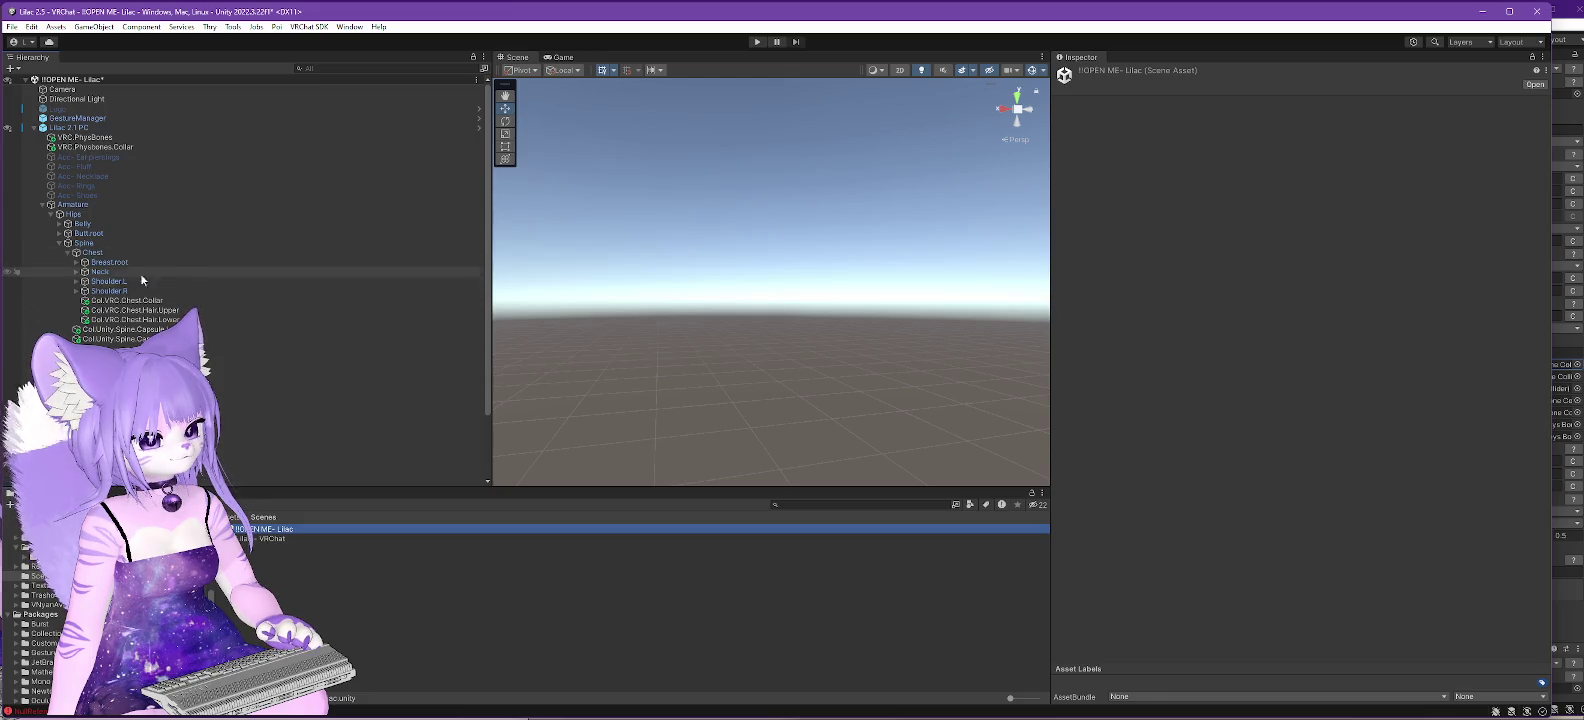
{"action": "left_click", "coordinate": [77, 262]}
{"action": "left_click", "coordinate": [85, 272]}
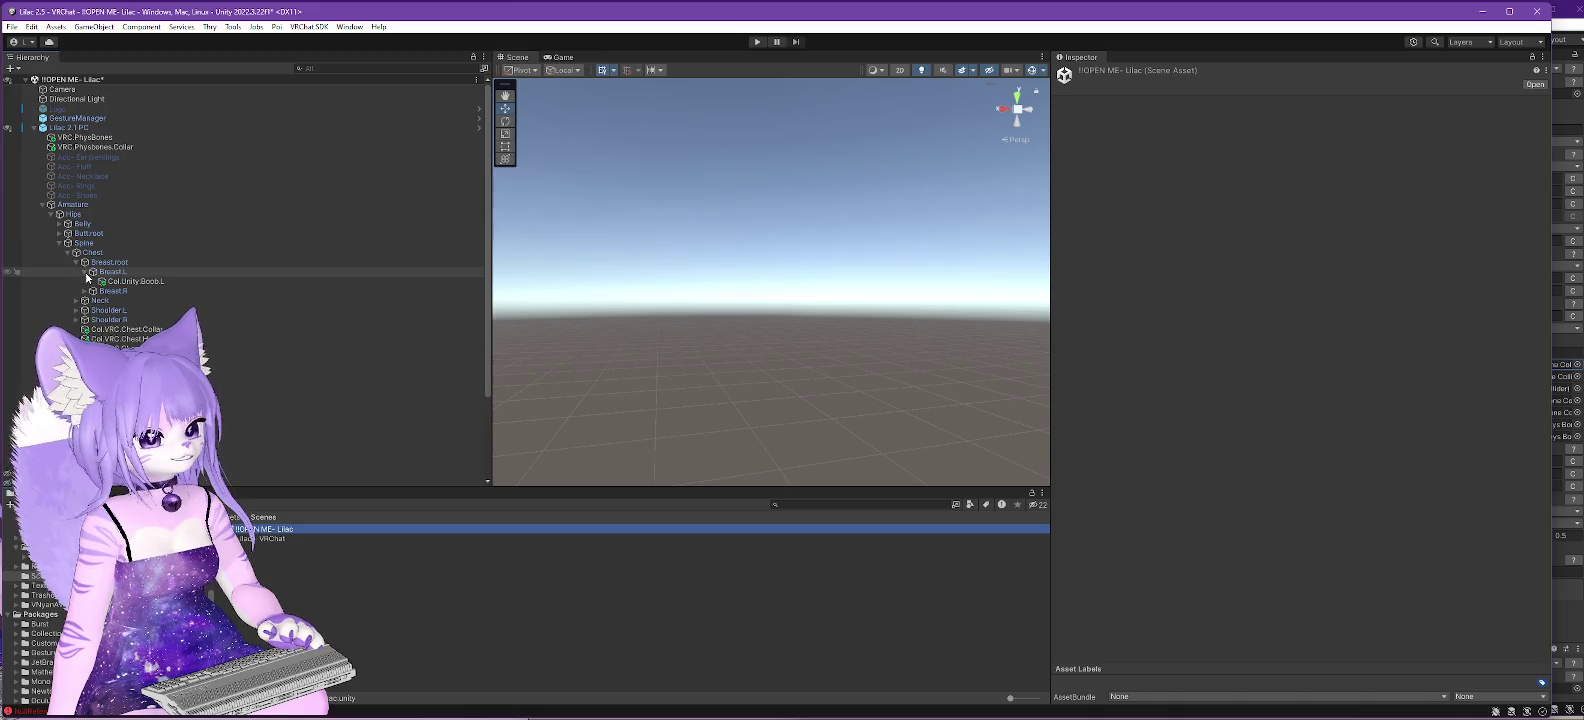
- Compare the Col.Unity.Boob.L and Boob.R colliders, then copy Col.Unity.Boob.L
{"action": "left_click", "coordinate": [77, 262]}
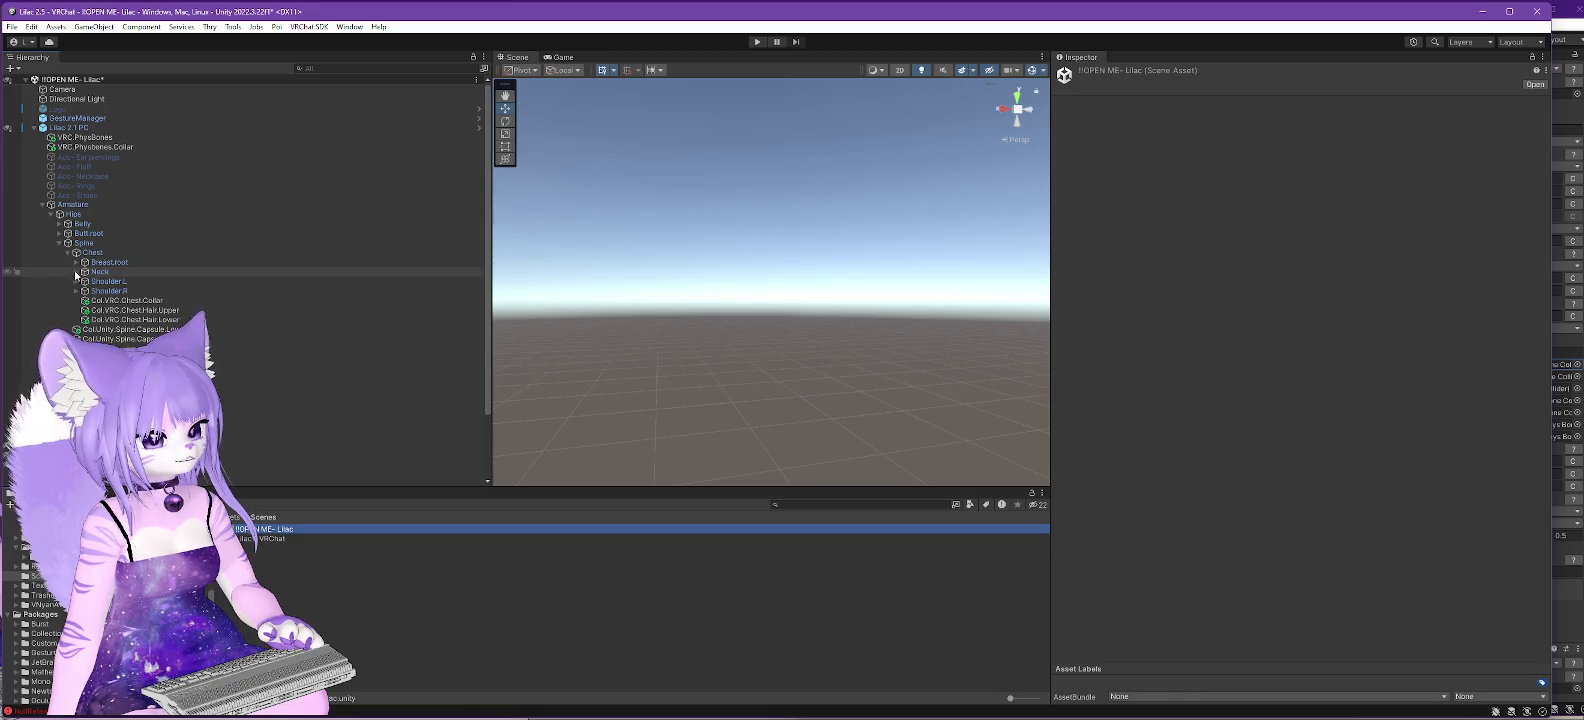
{"action": "left_click", "coordinate": [76, 271]}
{"action": "left_click", "coordinate": [107, 291]}
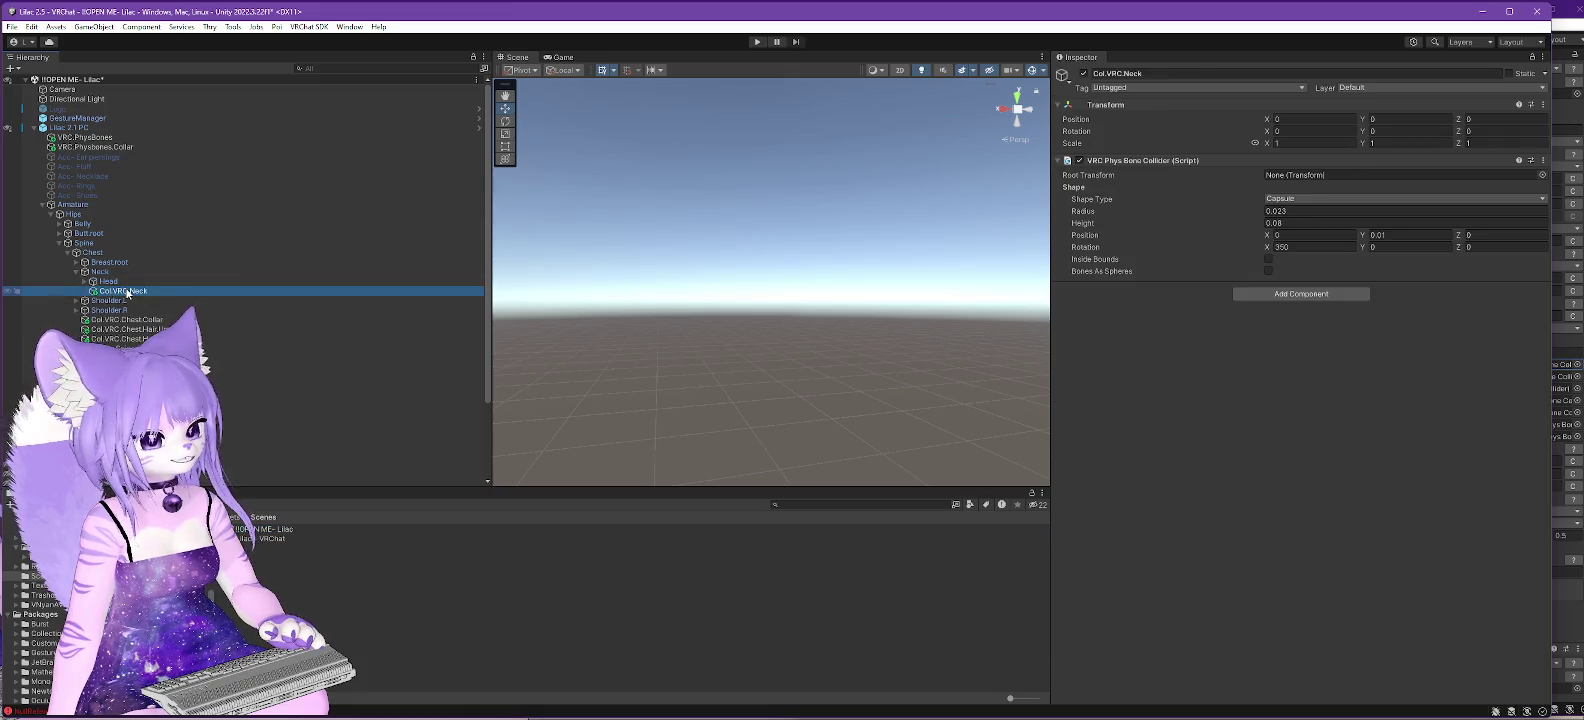
{"action": "right_click", "coordinate": [125, 292]}
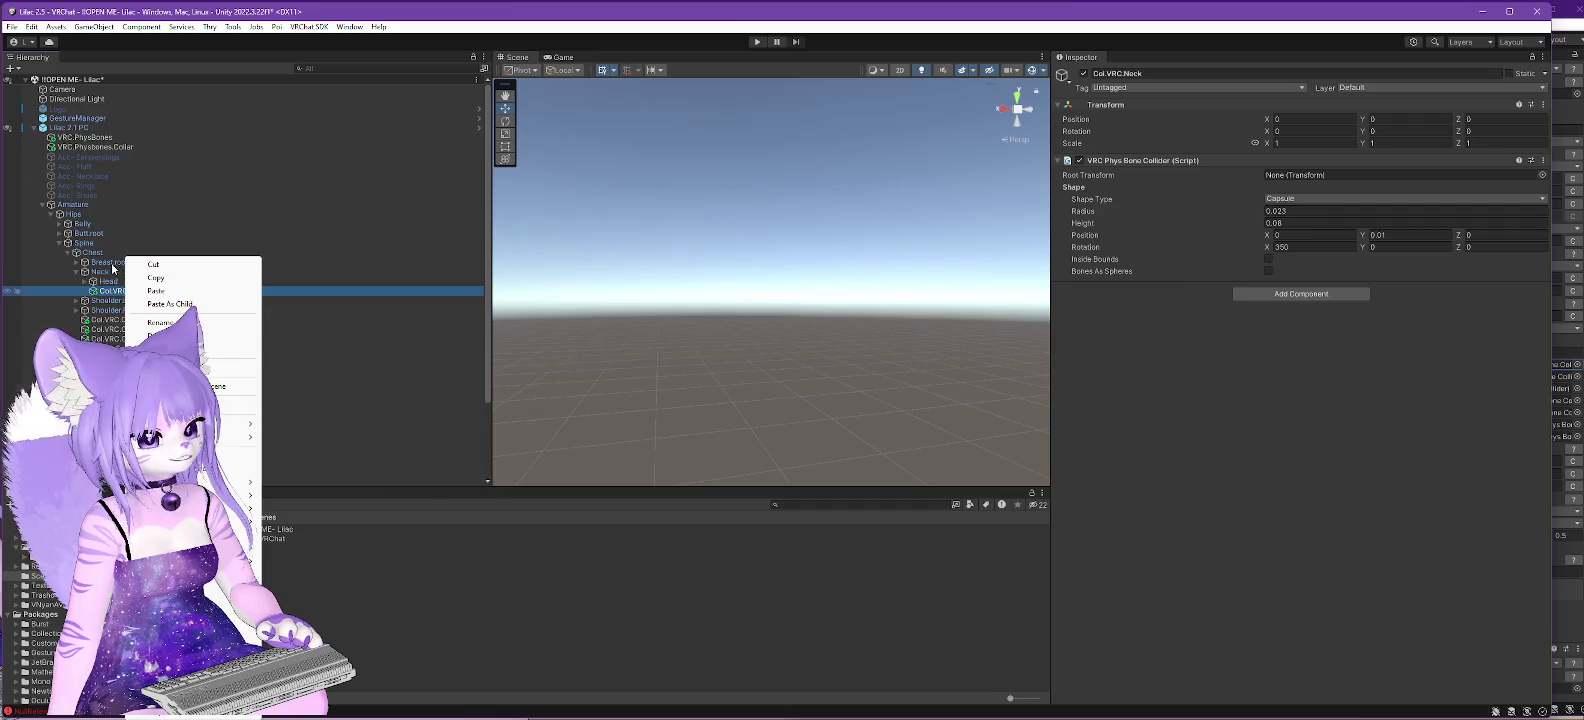
{"action": "left_click", "coordinate": [71, 264]}
{"action": "left_click", "coordinate": [118, 281]}
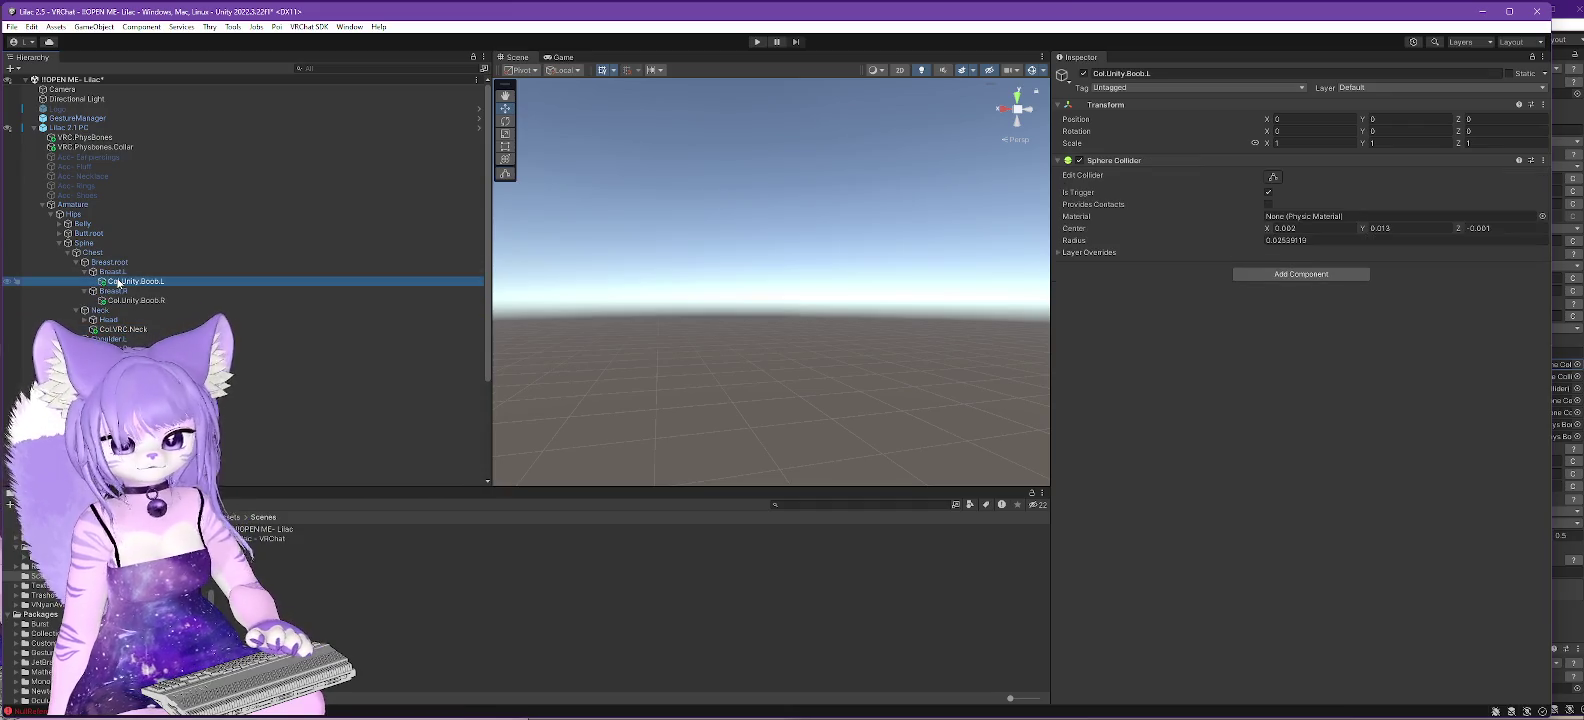
{"action": "left_click", "coordinate": [156, 303]}
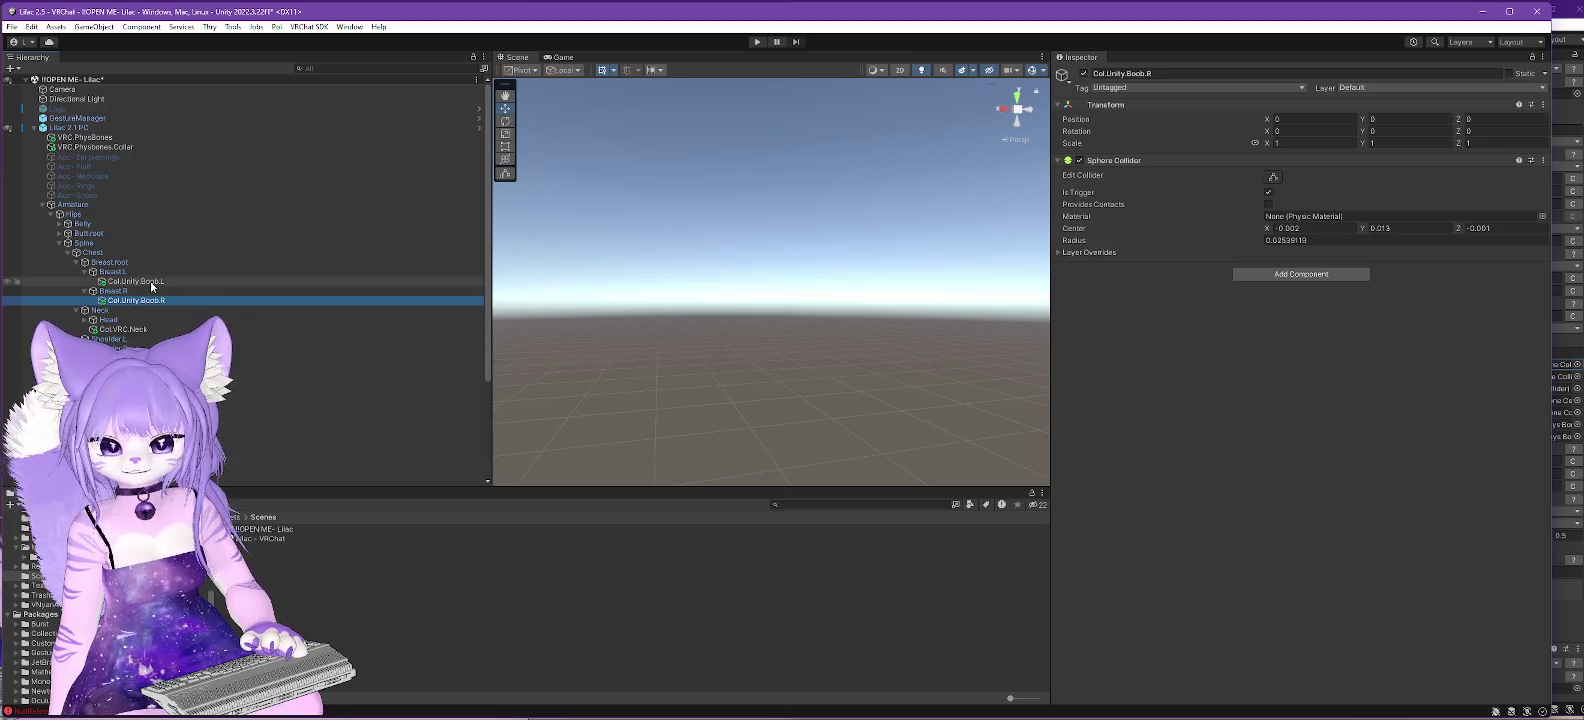
{"action": "left_click", "coordinate": [151, 283]}
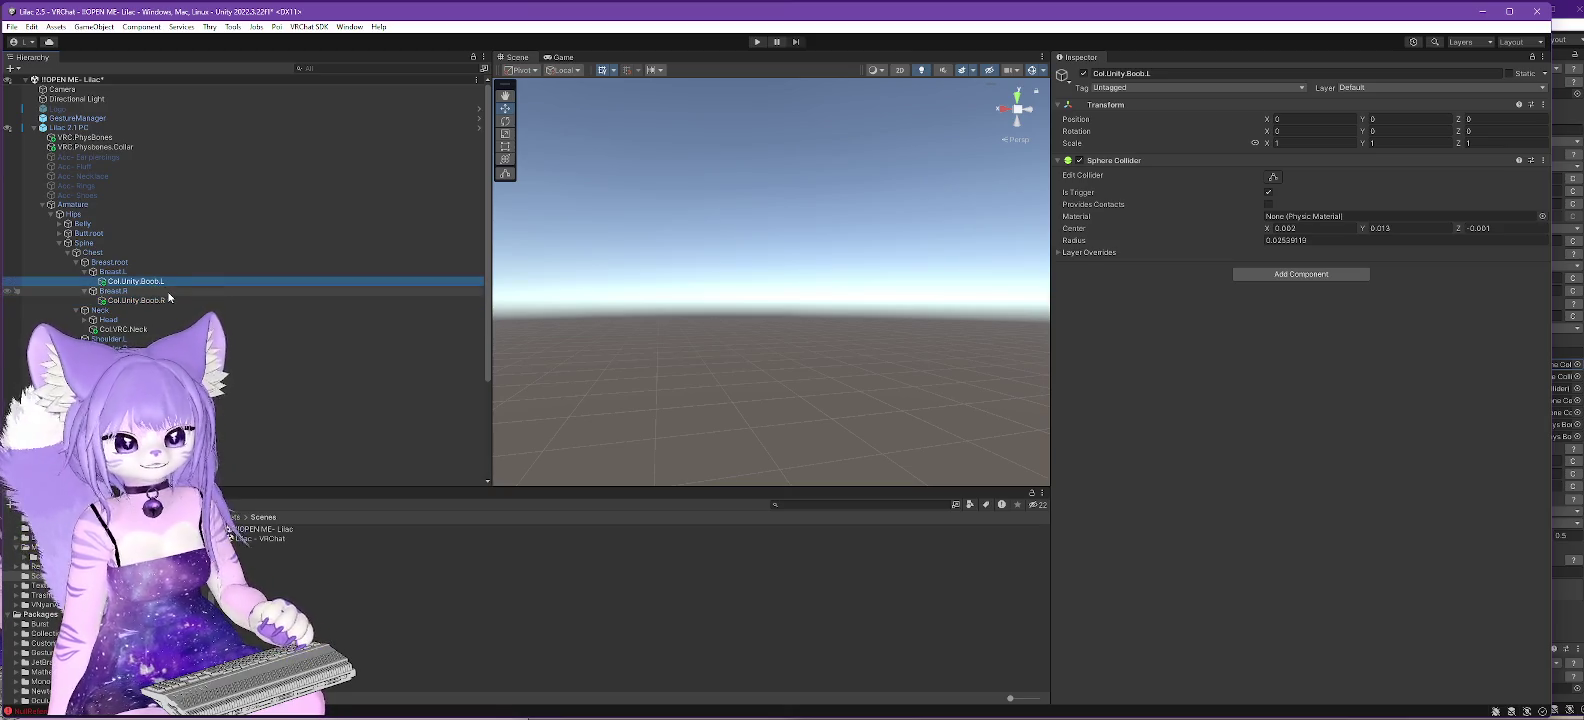
{"action": "left_click", "coordinate": [164, 300]}
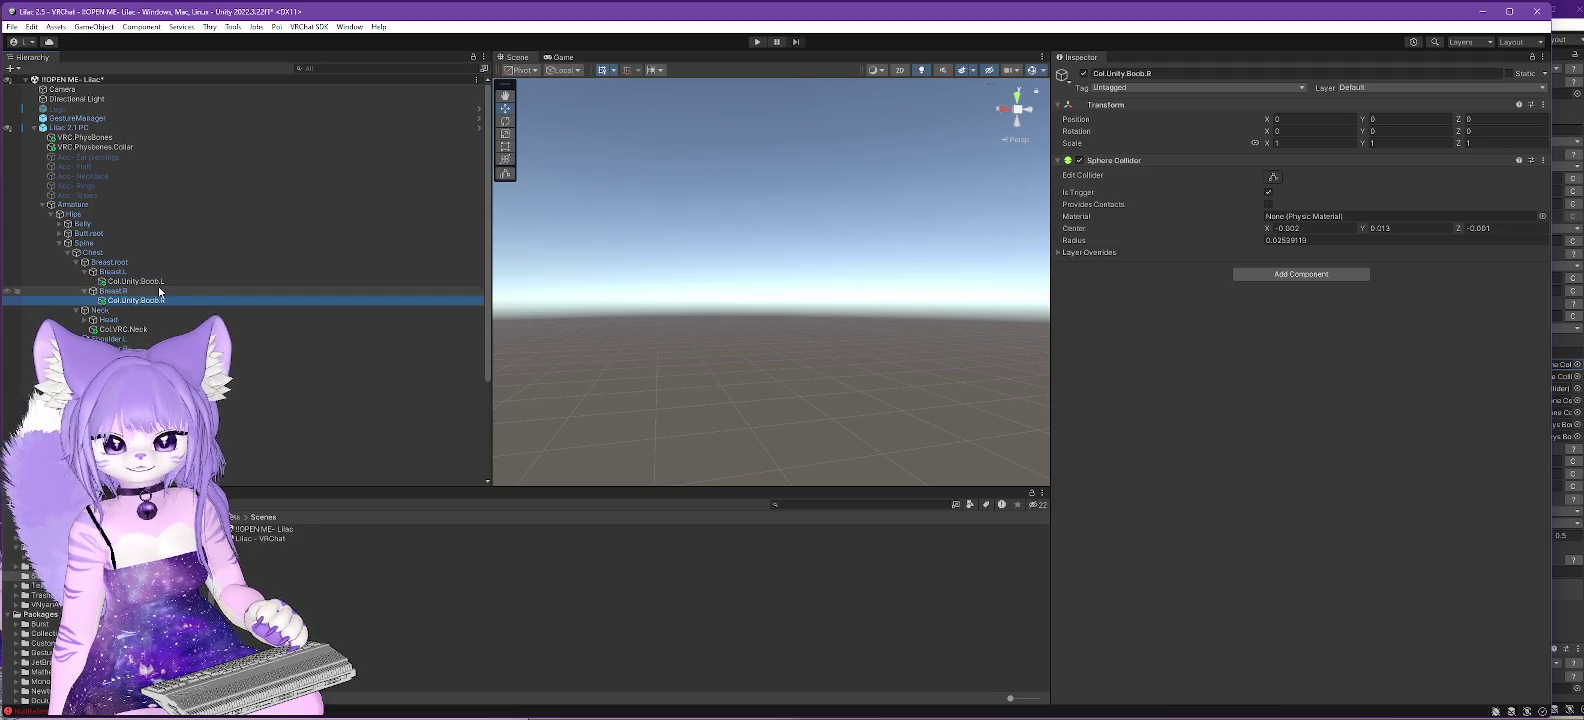
{"action": "right_click", "coordinate": [153, 282]}
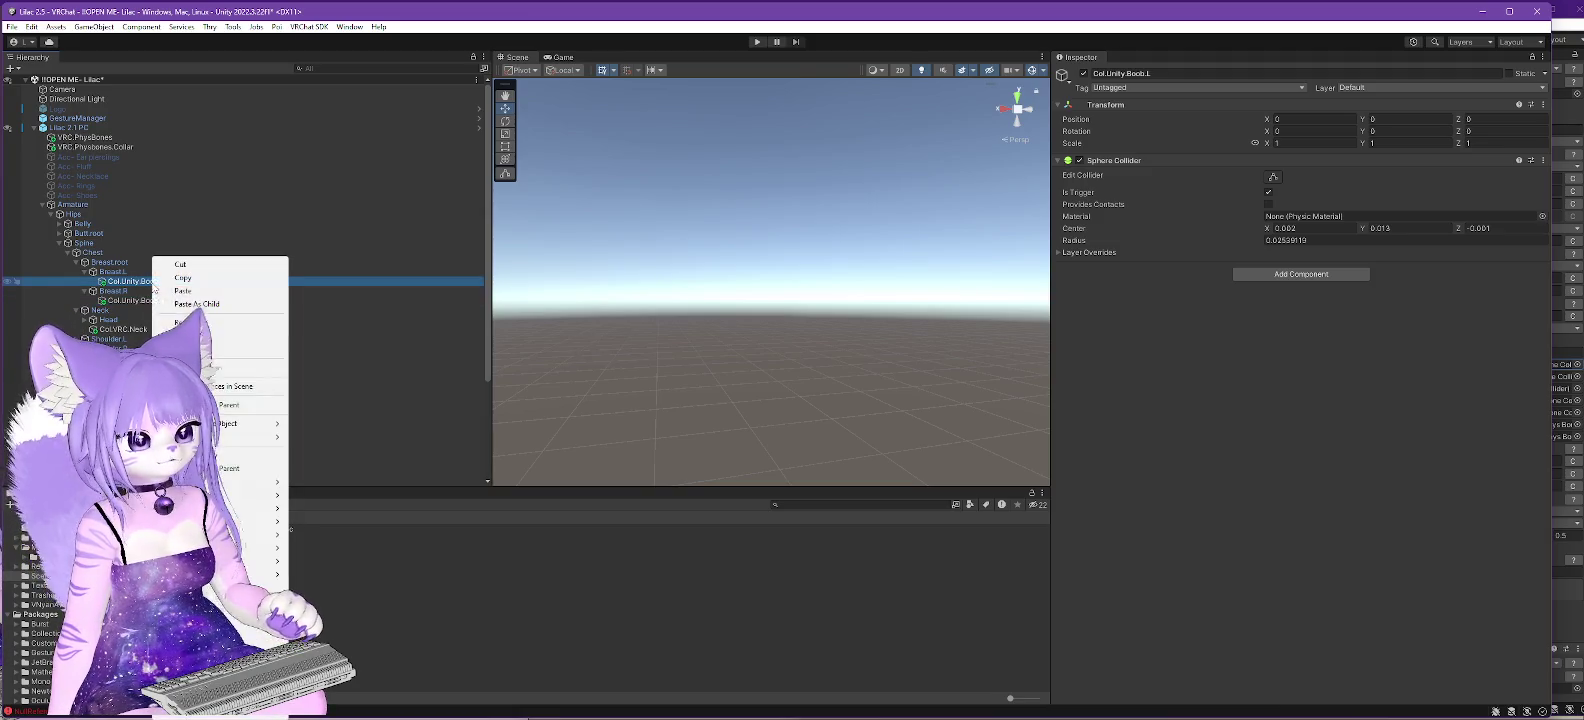
{"action": "left_click", "coordinate": [182, 277]}
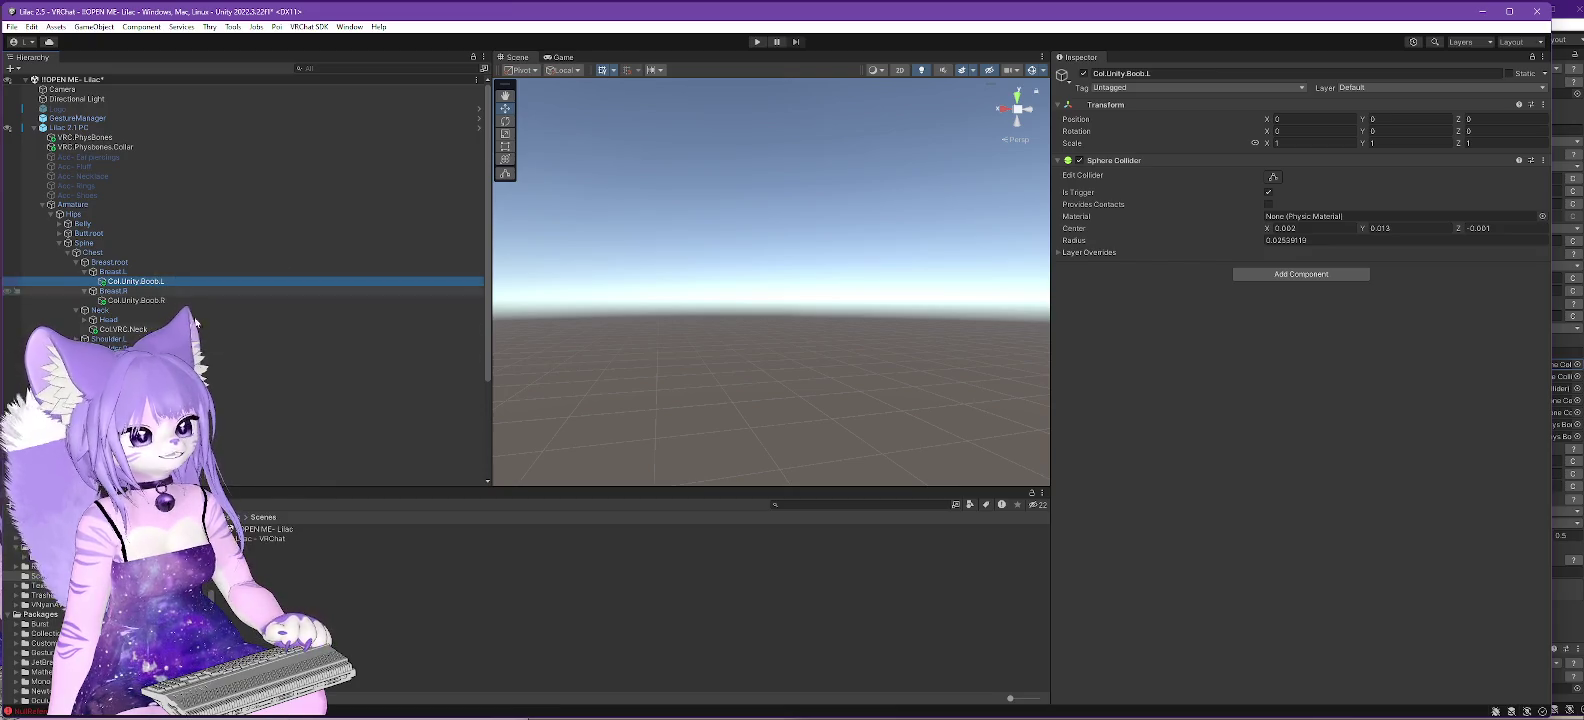
- Switch to the Lilac - VRChat scene and expand its Armature down to Hips
{"action": "double_click", "coordinate": [256, 539]}
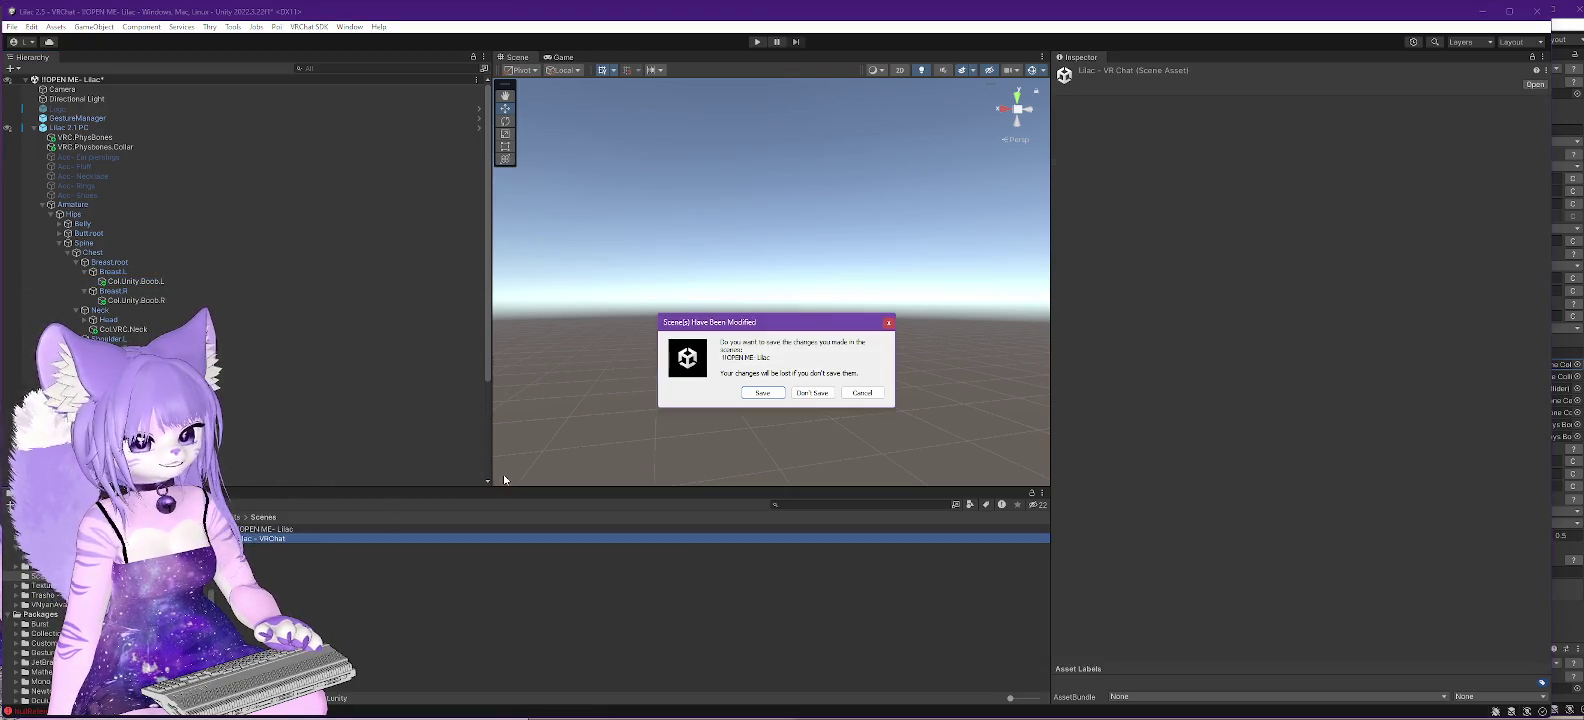
{"action": "left_click", "coordinate": [812, 392]}
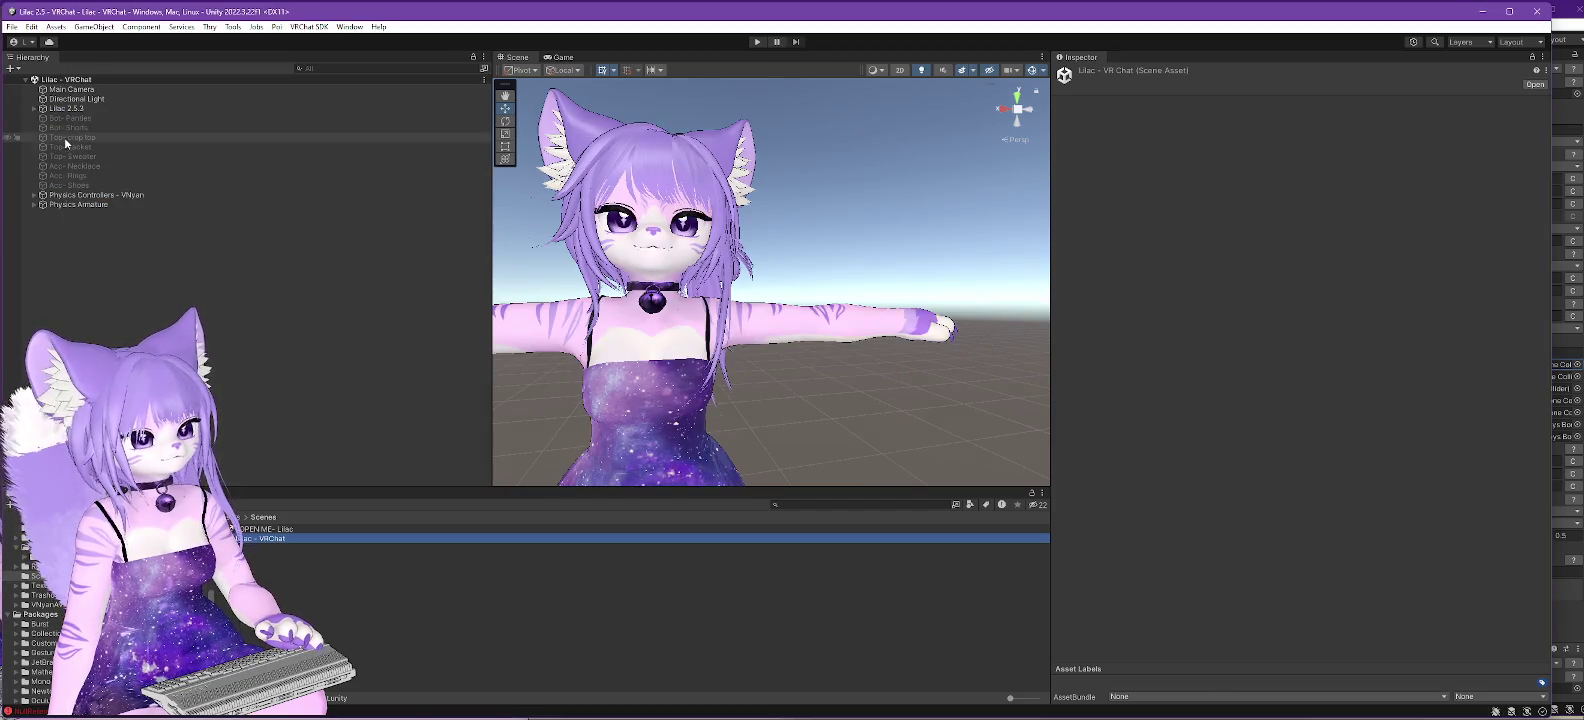
{"action": "left_click", "coordinate": [34, 108]}
{"action": "left_click", "coordinate": [42, 128]}
{"action": "left_click", "coordinate": [52, 138]}
{"action": "left_click", "coordinate": [59, 166]}
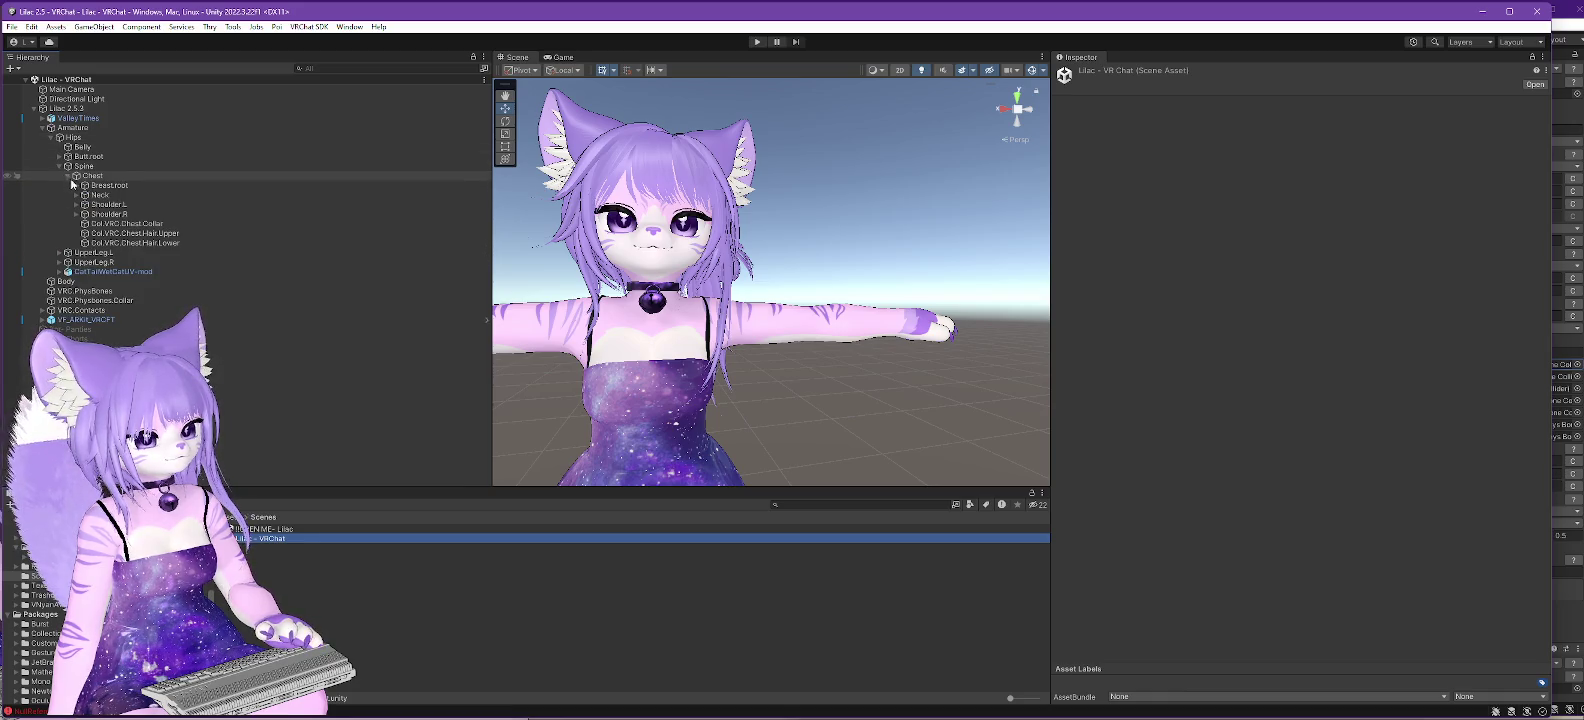
{"action": "left_click", "coordinate": [75, 185]}
{"action": "left_click", "coordinate": [98, 196]}
{"action": "right_click", "coordinate": [105, 195]}
{"action": "left_click", "coordinate": [190, 232]}
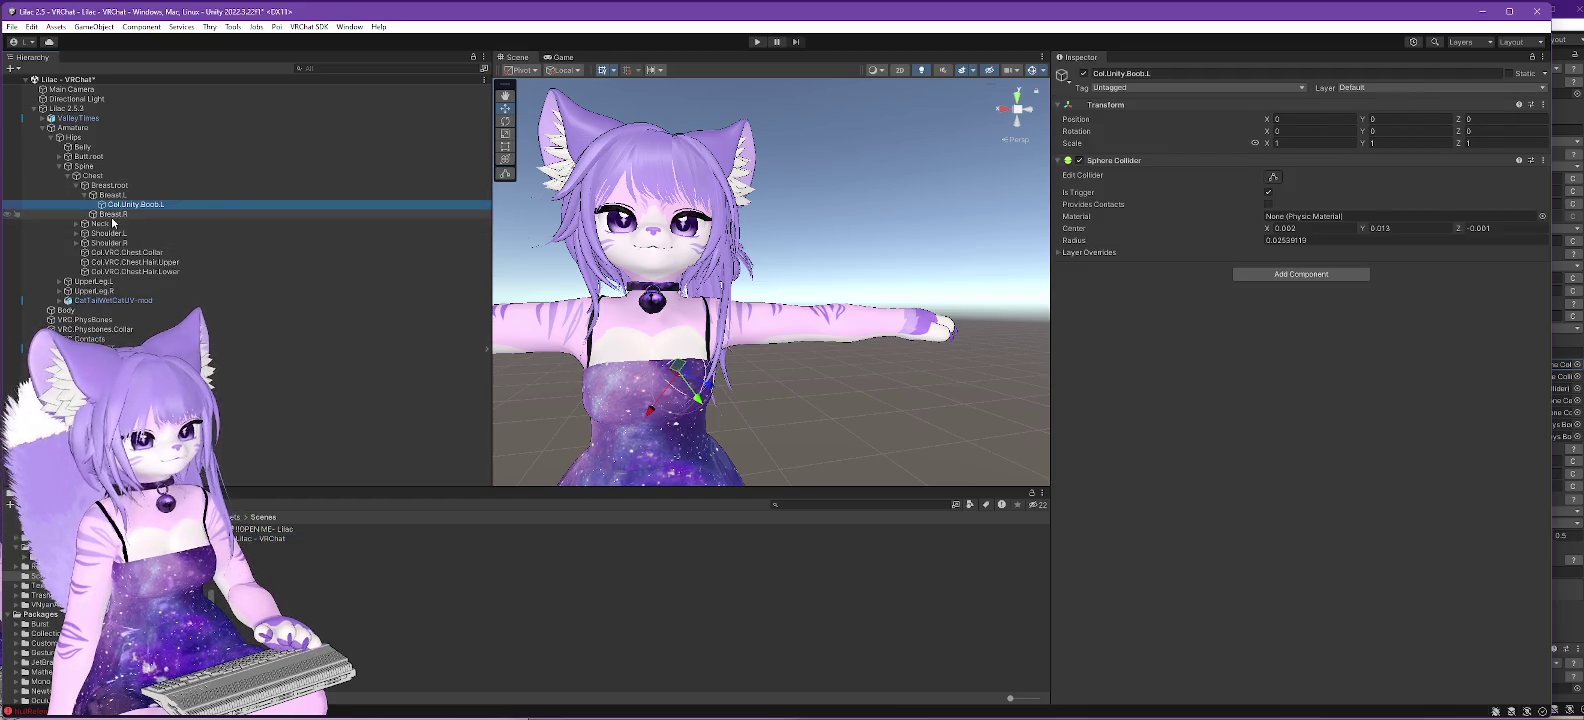
{"action": "left_click", "coordinate": [112, 214]}
{"action": "right_click", "coordinate": [110, 214]}
{"action": "left_click", "coordinate": [144, 245]}
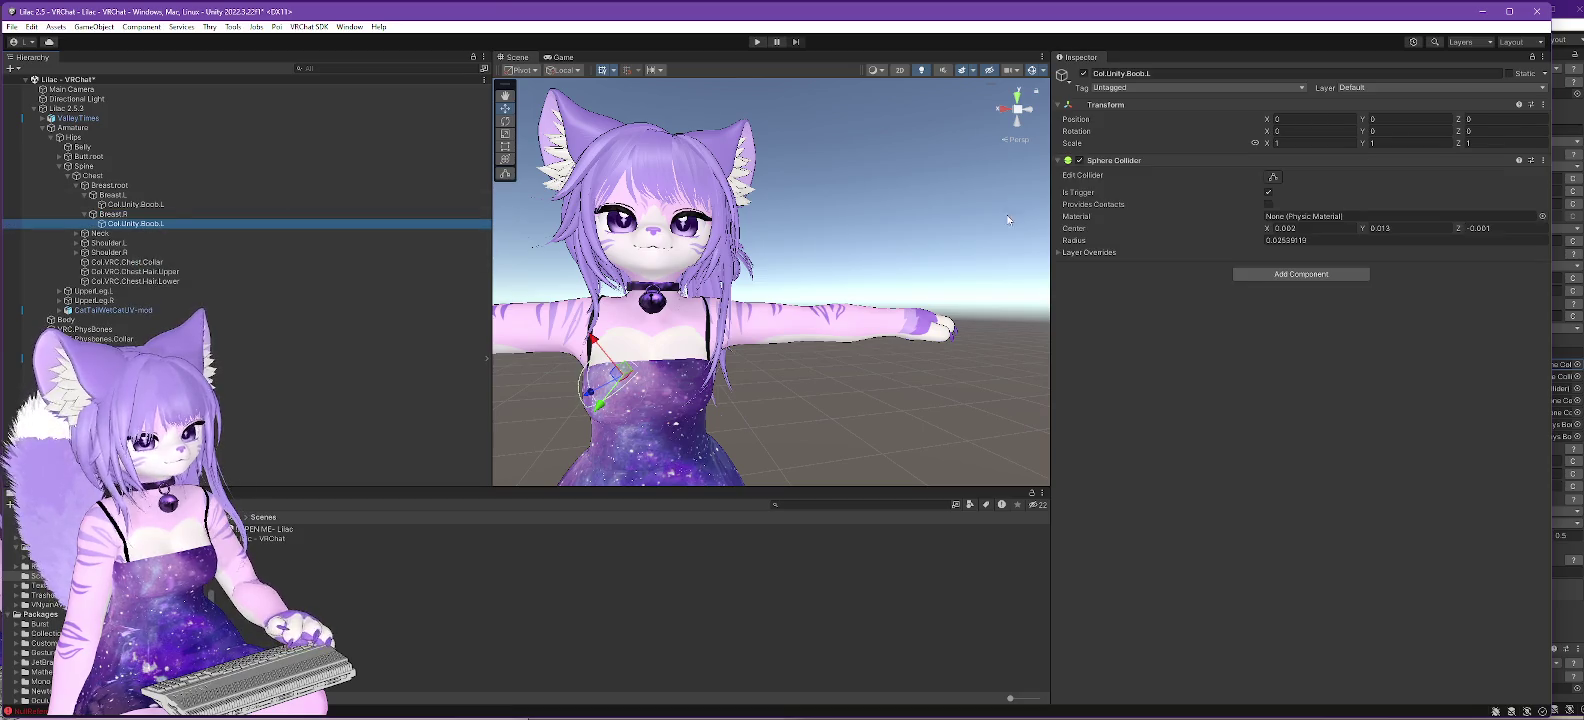
{"action": "left_click", "coordinate": [1304, 229]}
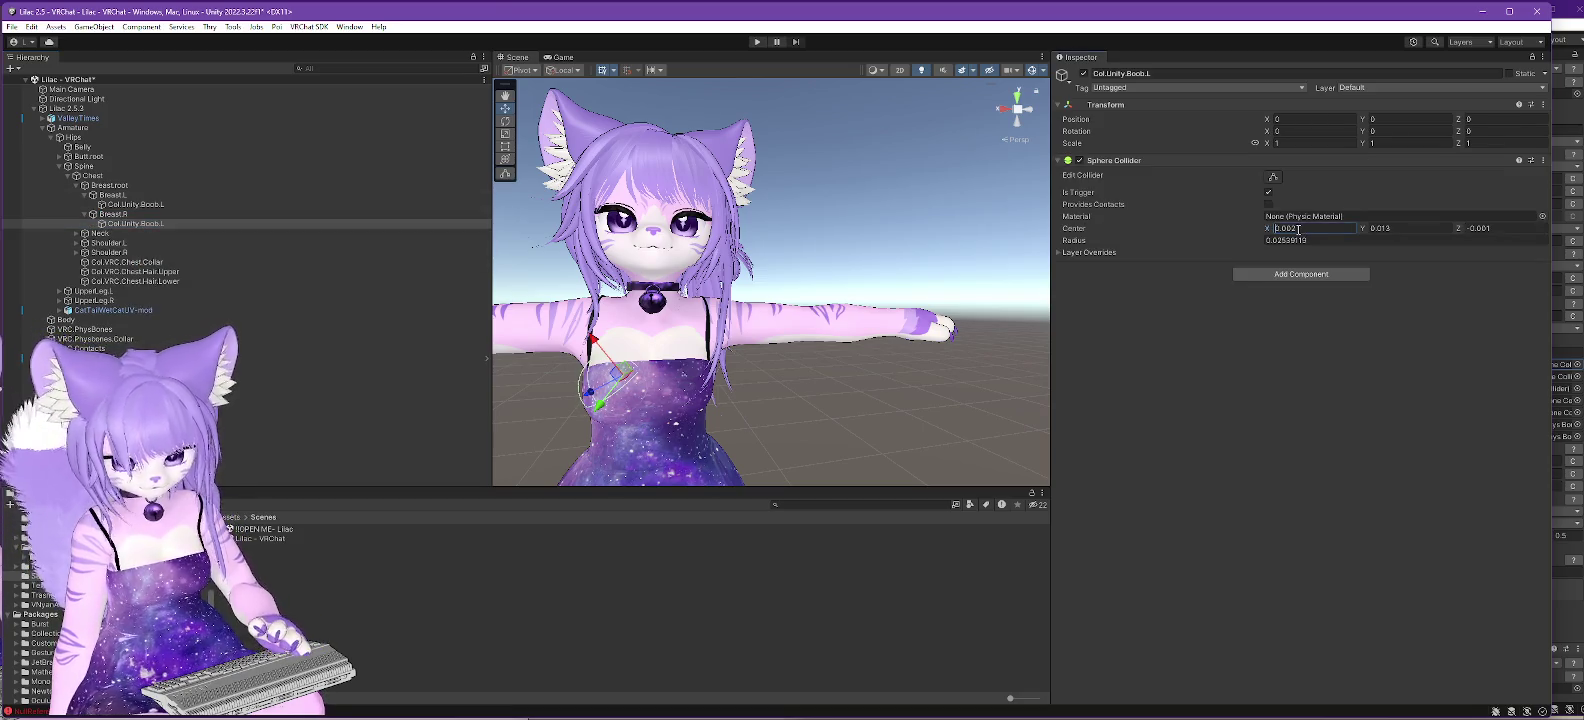
{"action": "type", "text": "-0.002"}
{"action": "left_click", "coordinate": [163, 251]}
{"action": "left_click", "coordinate": [147, 224]}
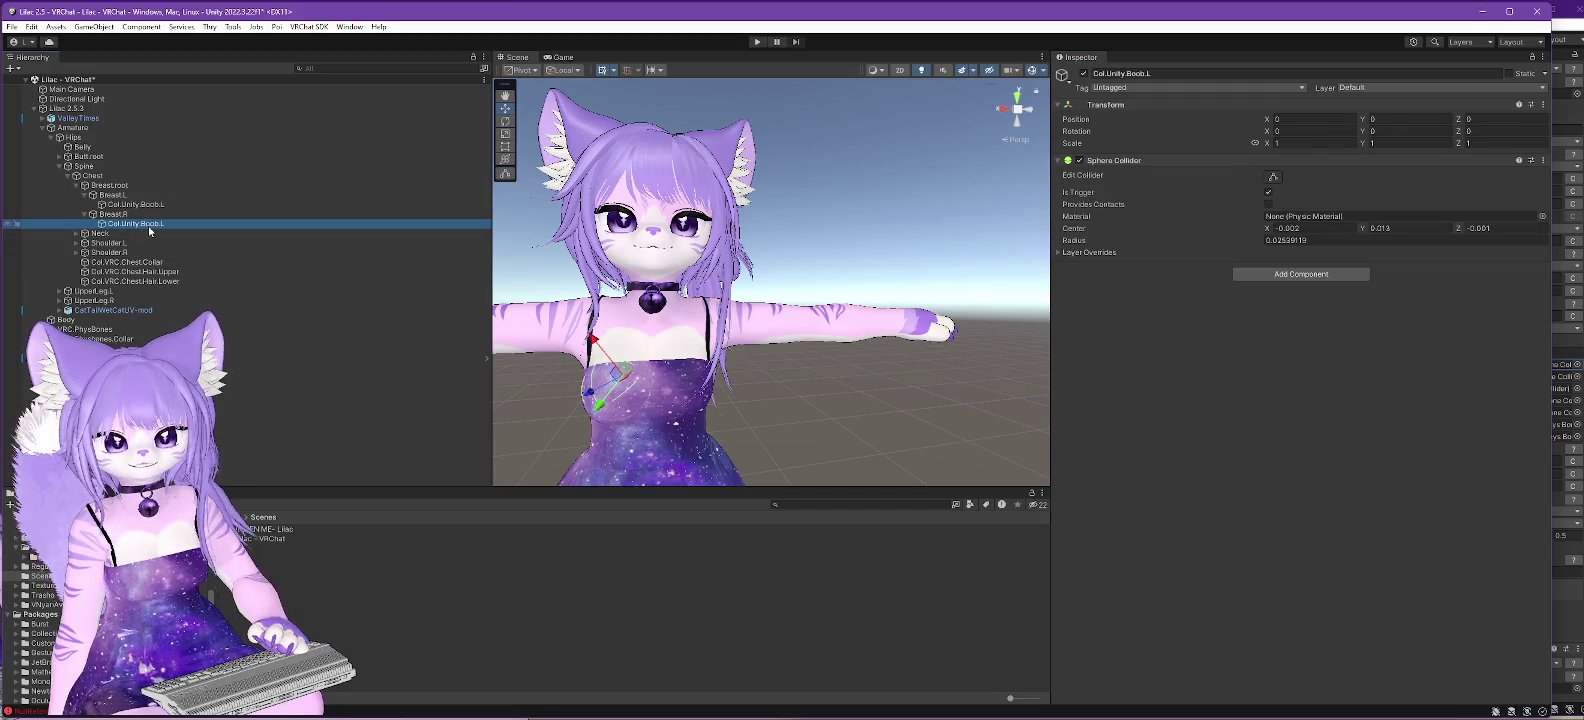
{"action": "key", "text": "ctrl+z"}
{"action": "key", "text": "Delete"}
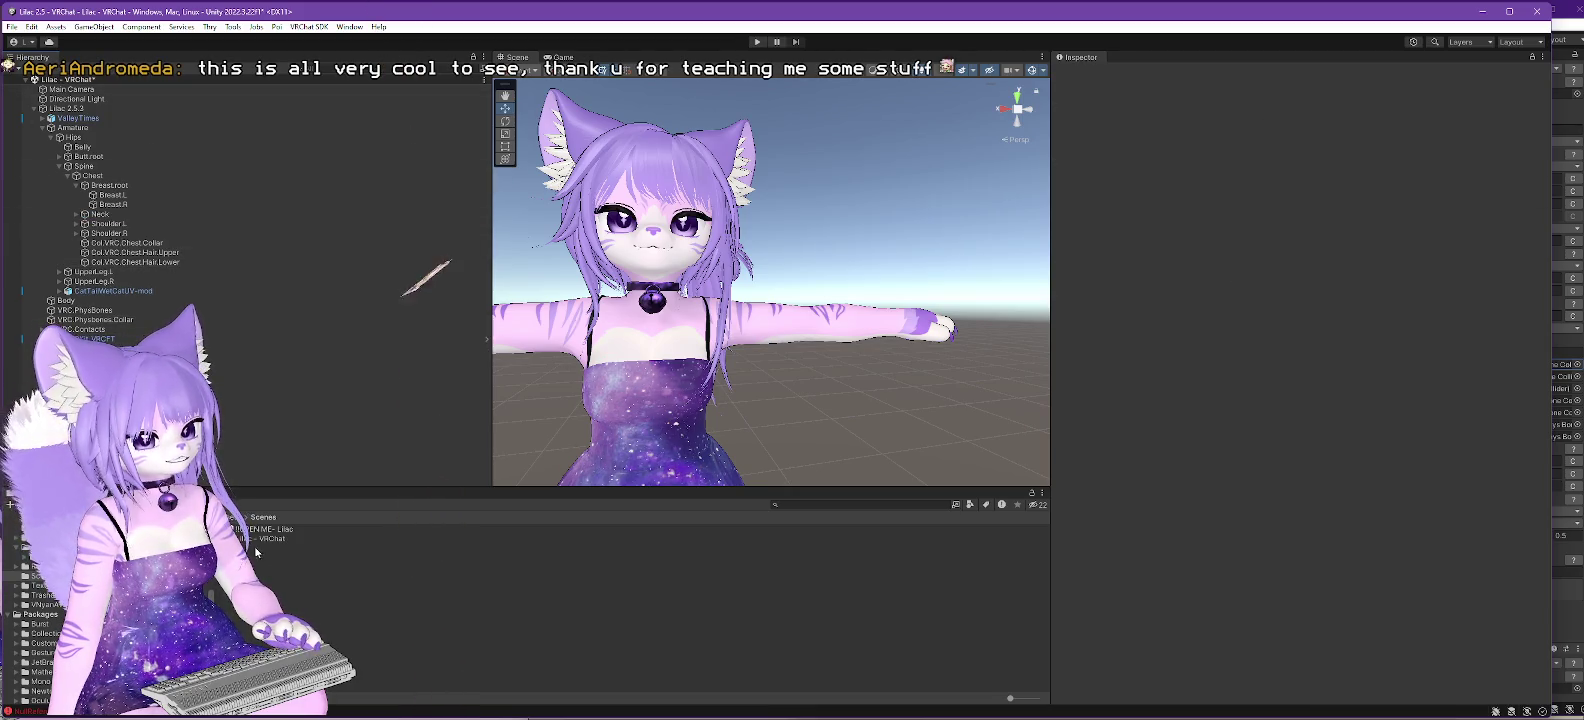
{"action": "double_click", "coordinate": [270, 529]}
- Save, then expand Lilac 2.1 PC's Armature down to the Neck bone
{"action": "left_click", "coordinate": [776, 393]}
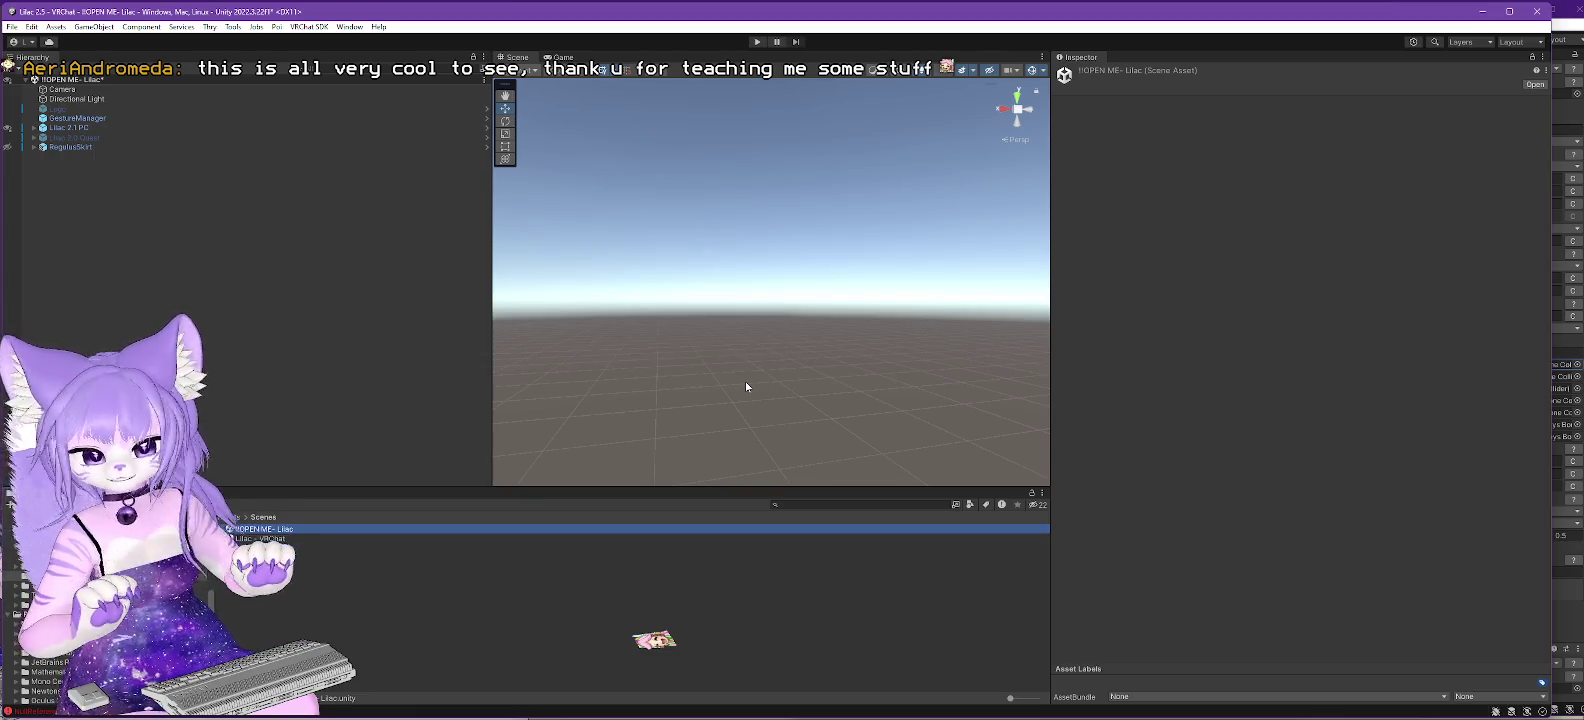
{"action": "left_click", "coordinate": [34, 128]}
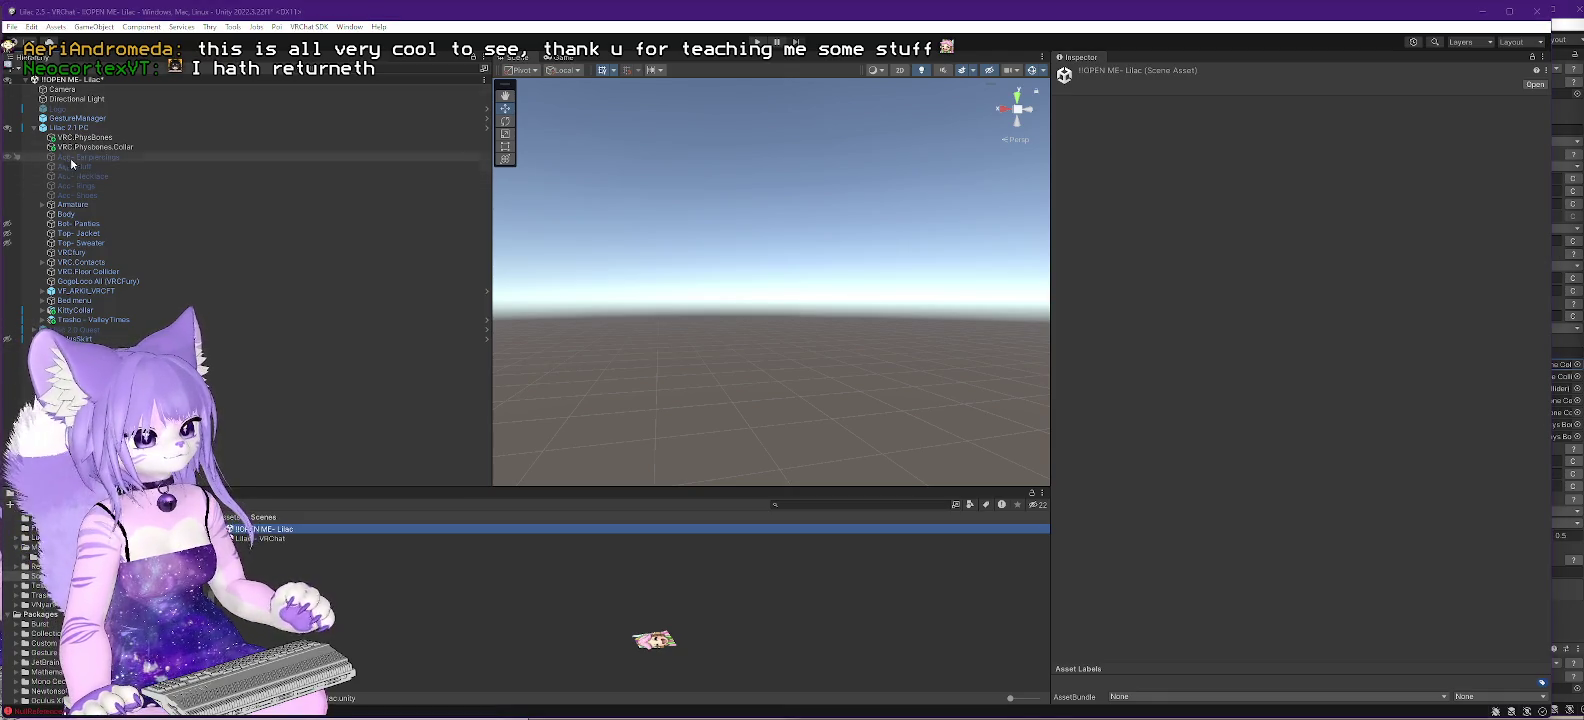
{"action": "left_click", "coordinate": [42, 204]}
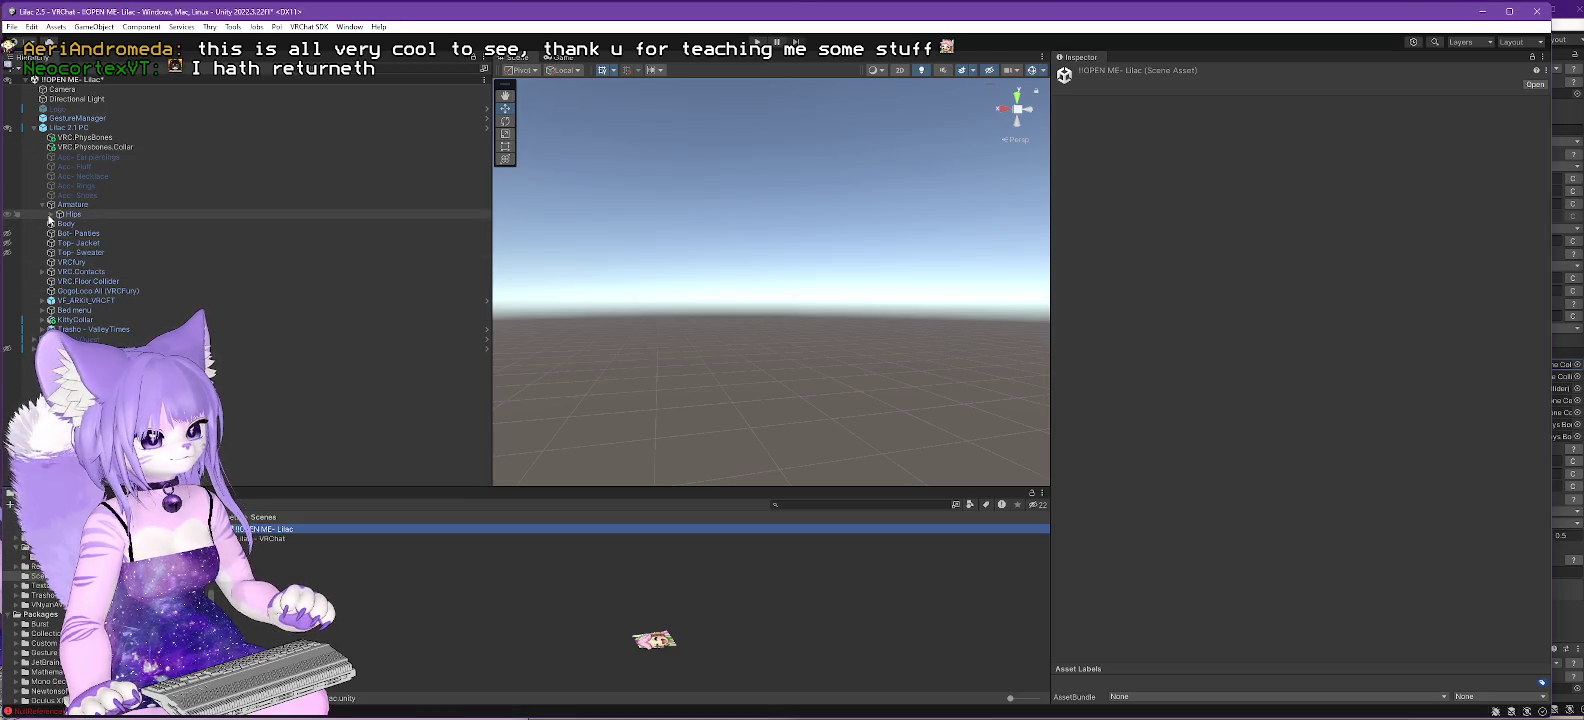
{"action": "left_click", "coordinate": [52, 214]}
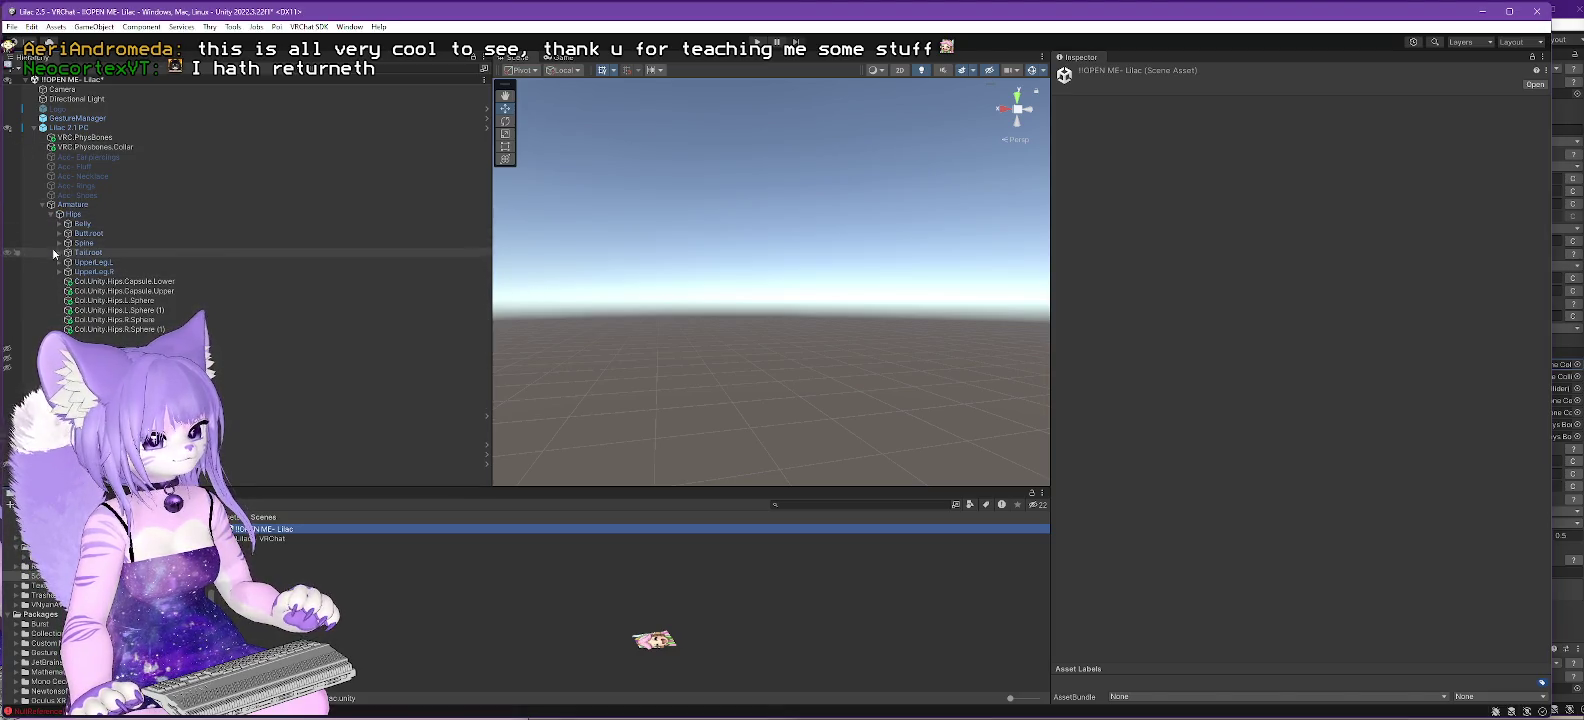
{"action": "left_click", "coordinate": [58, 243]}
{"action": "left_click", "coordinate": [67, 252]}
{"action": "left_click", "coordinate": [77, 271]}
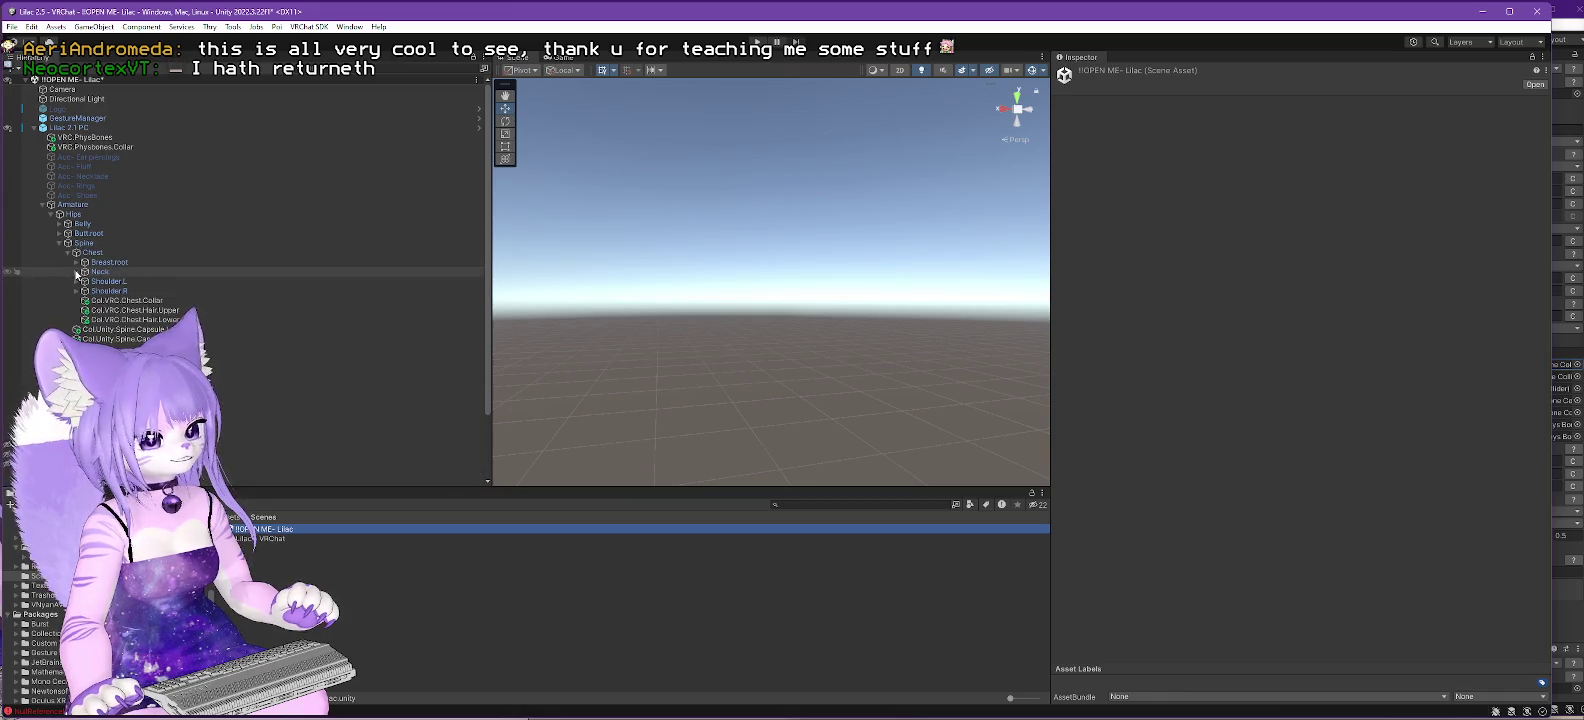
- Copy the Col.VRC.Neck collider and switch to the Lilac - VRChat scene
{"action": "left_click", "coordinate": [116, 292]}
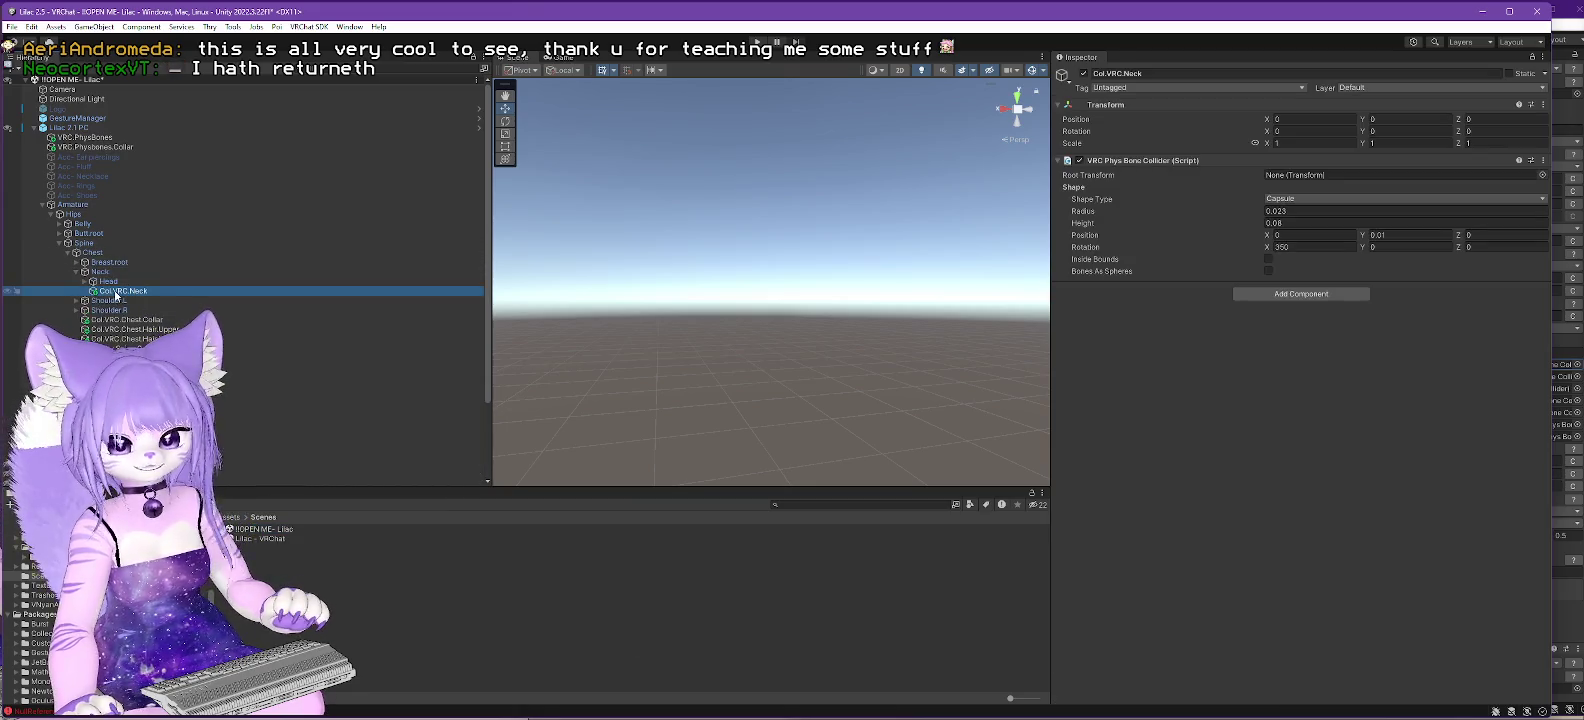
{"action": "right_click", "coordinate": [116, 292]}
{"action": "key", "text": "f"}
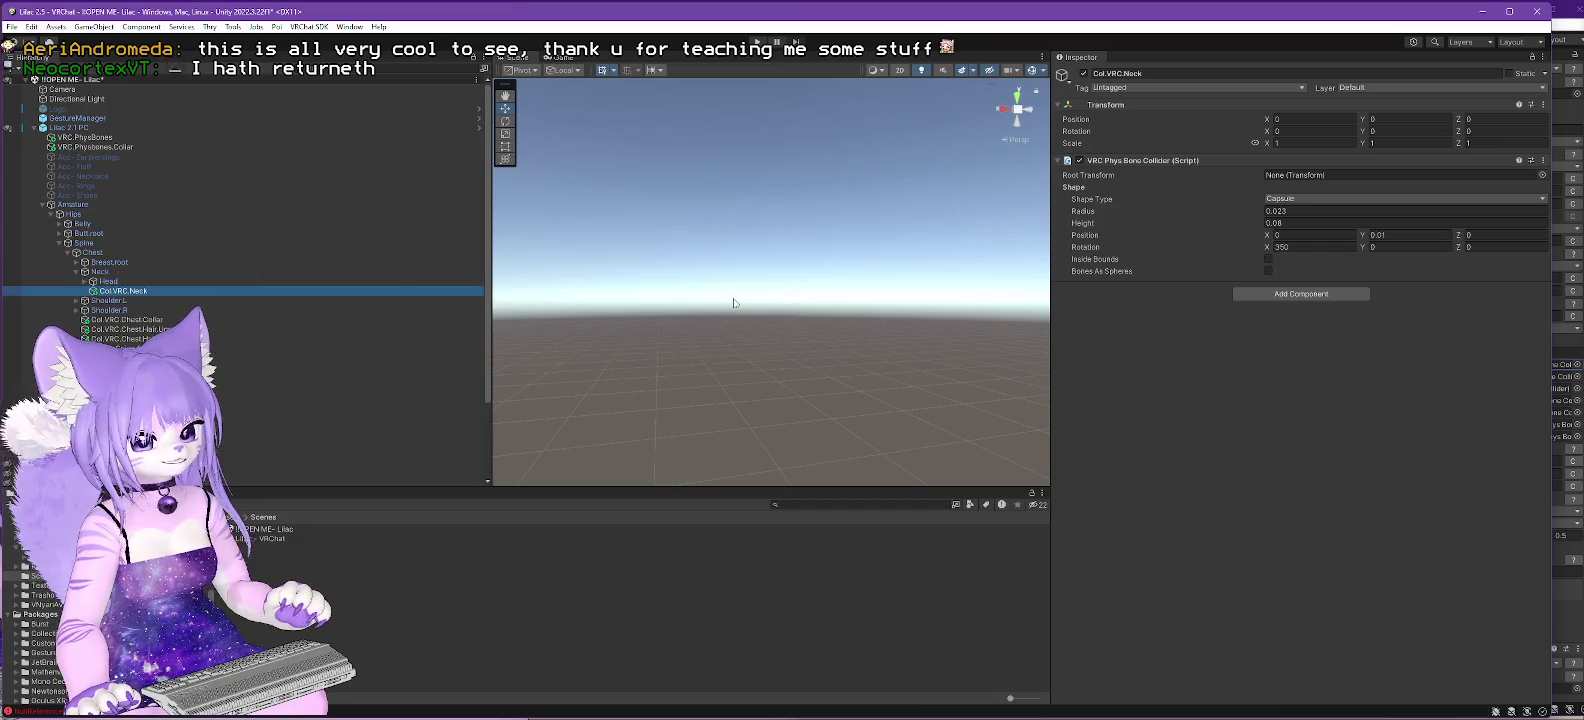
{"action": "scroll", "coordinate": [770, 340], "scroll_direction": "down", "scroll_amount": 5}
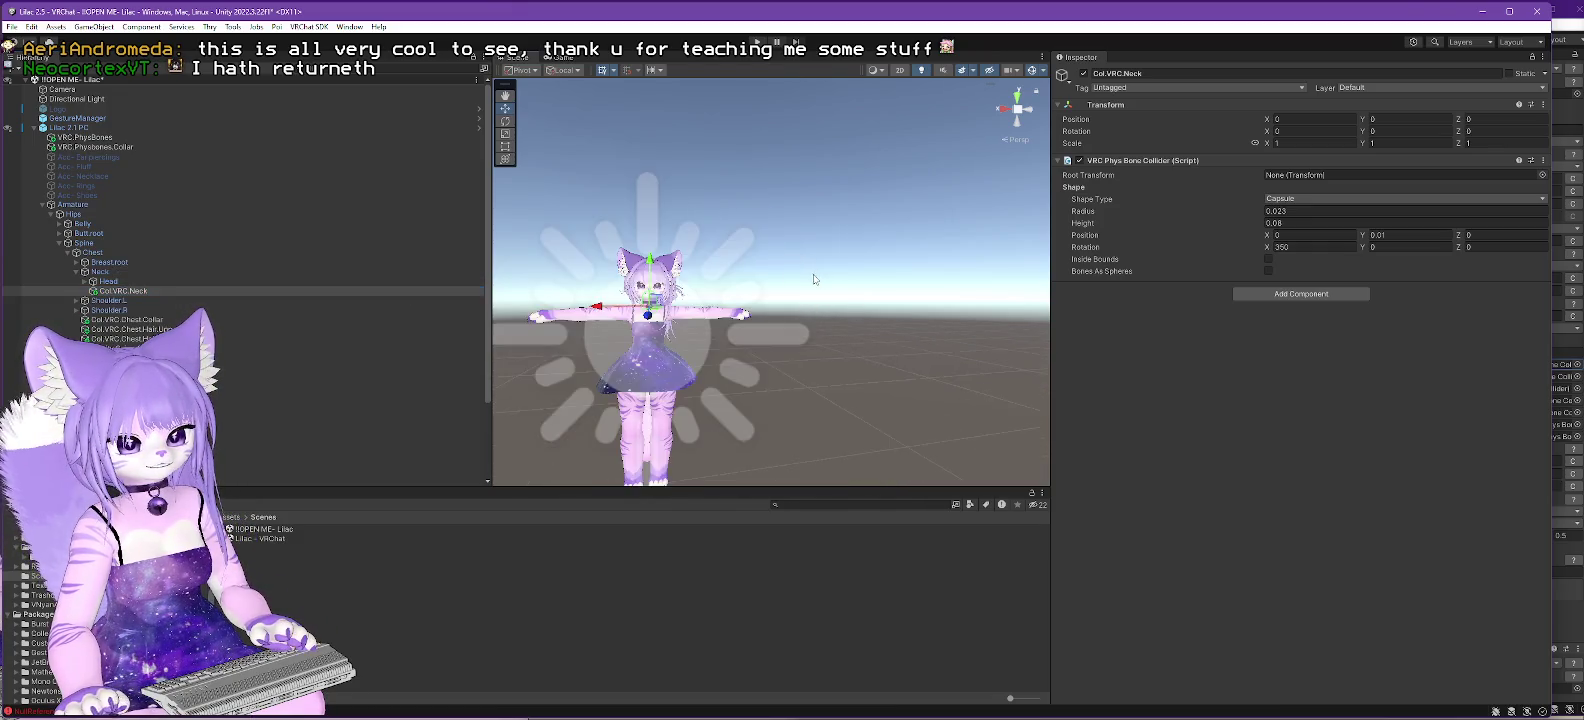
{"action": "left_click_drag", "start_coordinate": [788, 249], "coordinate": [879, 243]}
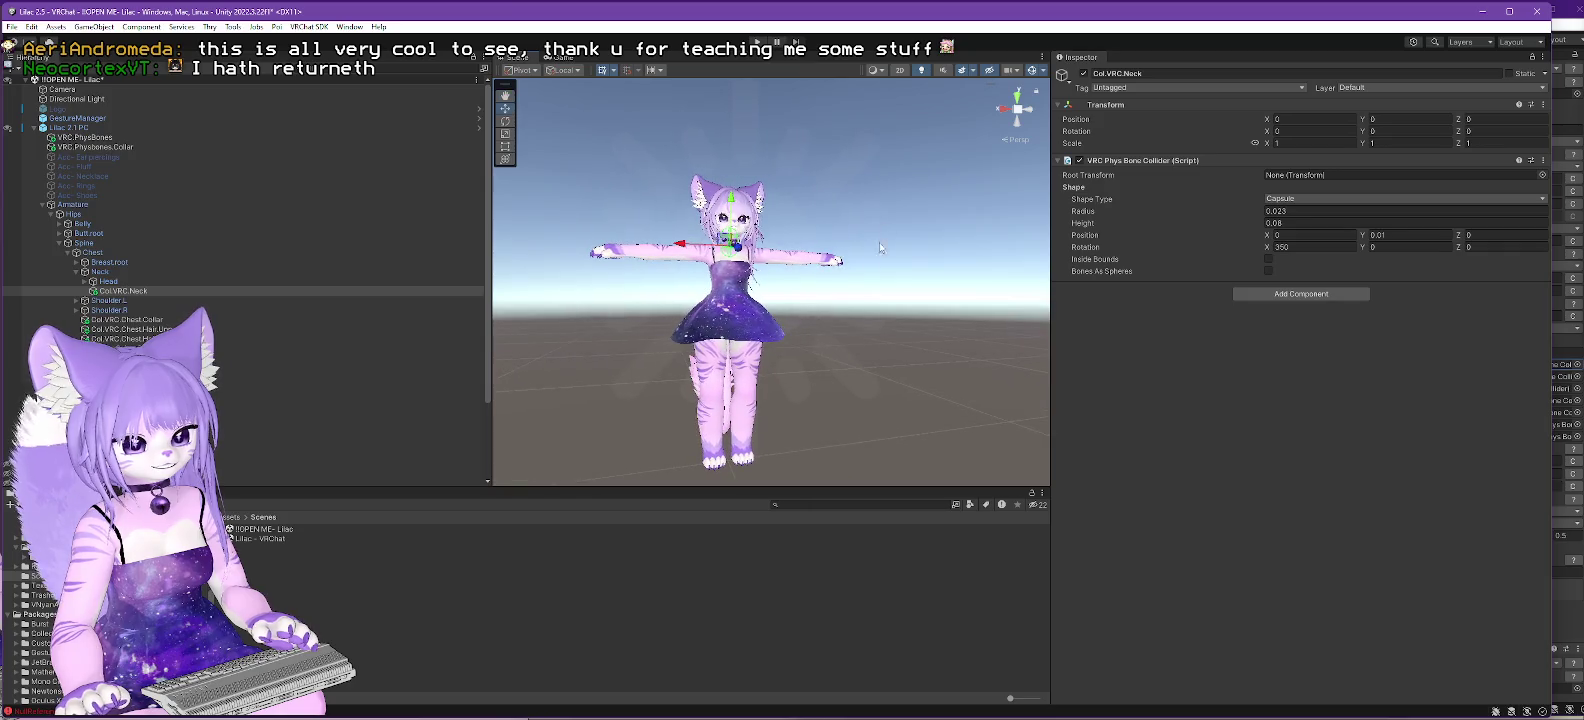
{"action": "double_click", "coordinate": [251, 540]}
{"action": "left_click", "coordinate": [776, 394]}
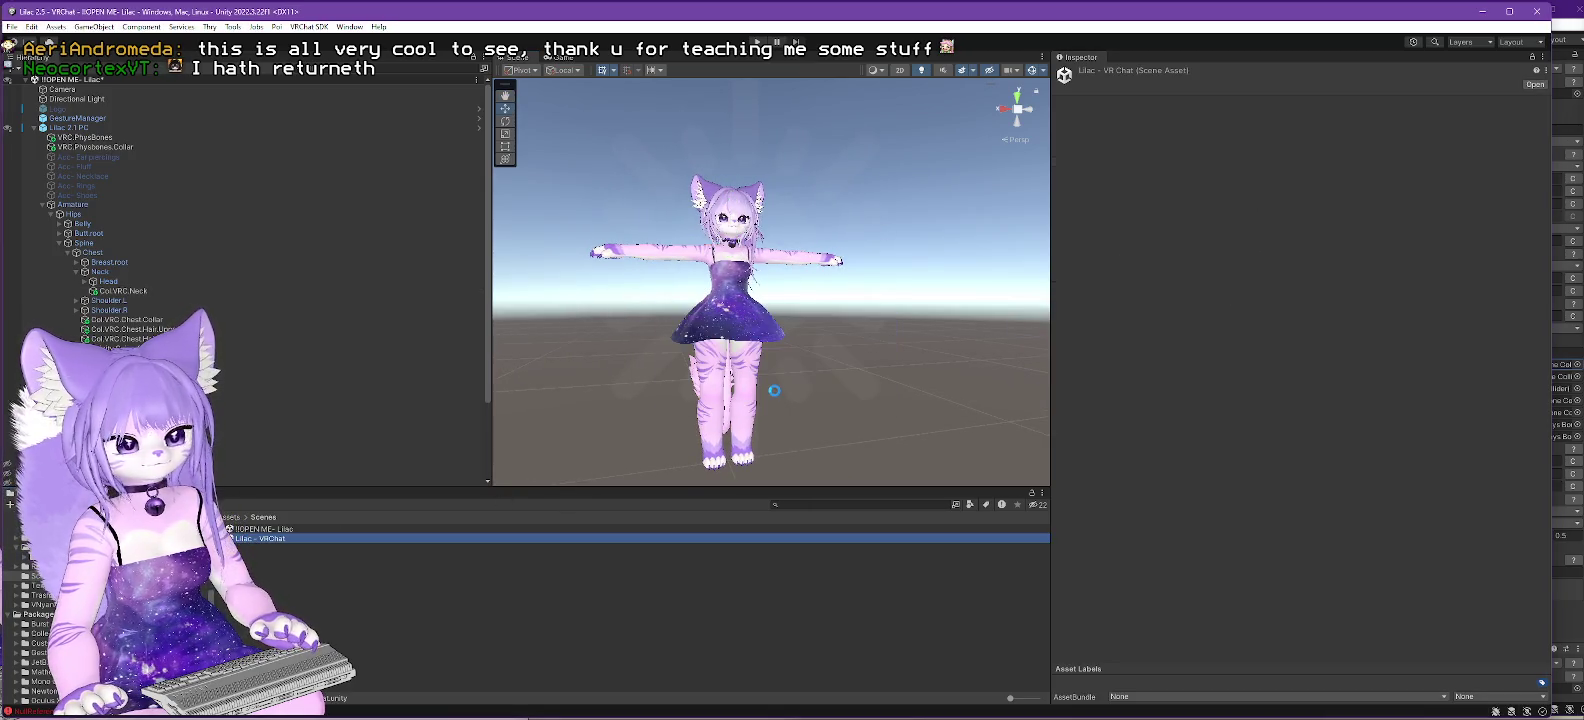
- Expand the Lilac 2.5.3 avatar's Armature down to the Neck bone
{"action": "left_click", "coordinate": [34, 108]}
{"action": "left_click", "coordinate": [70, 128]}
{"action": "left_click", "coordinate": [42, 128]}
{"action": "left_click", "coordinate": [62, 138]}
{"action": "left_click", "coordinate": [52, 137]}
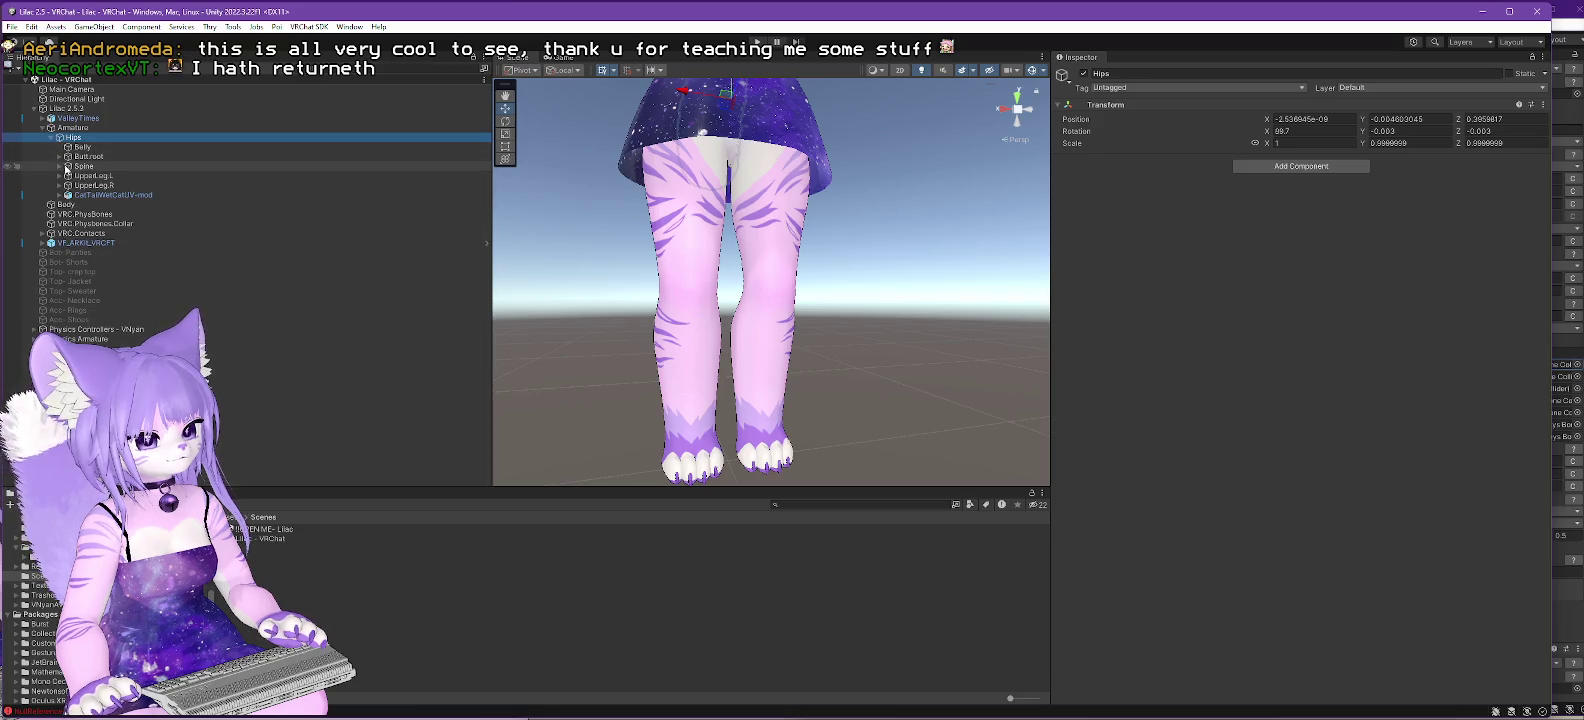
{"action": "left_click", "coordinate": [59, 166]}
{"action": "left_click", "coordinate": [68, 175]}
{"action": "left_click", "coordinate": [77, 195]}
- Paste Col.VRC.Neck as a child of Neck, then save and reopen the source scene
{"action": "right_click", "coordinate": [102, 198]}
{"action": "left_click", "coordinate": [120, 228]}
{"action": "key", "text": "f"}
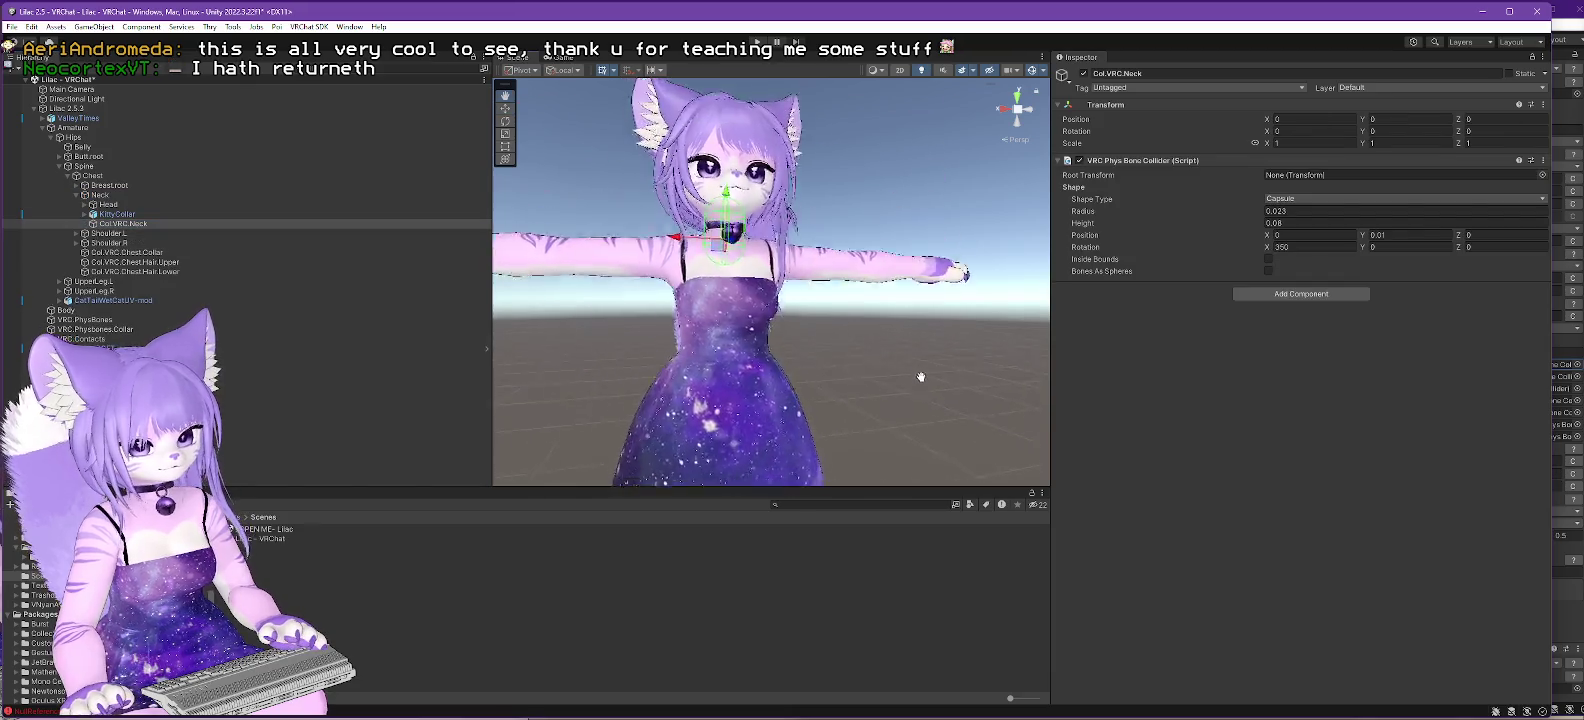
{"action": "double_click", "coordinate": [266, 530]}
{"action": "left_click", "coordinate": [762, 392]}
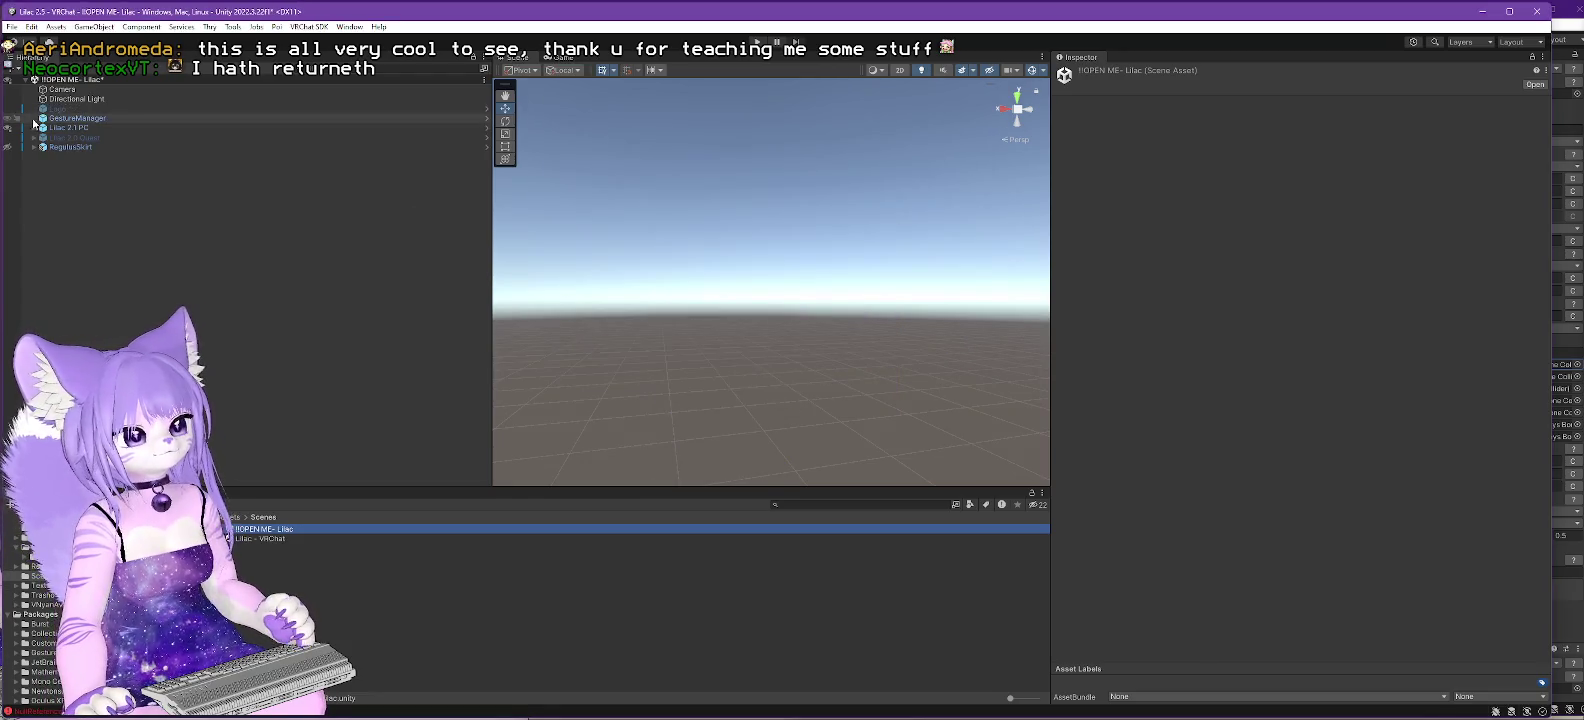
- Expand the Lilac 2.1 PC avatar's Armature down to the Head bone
{"action": "left_click", "coordinate": [35, 129]}
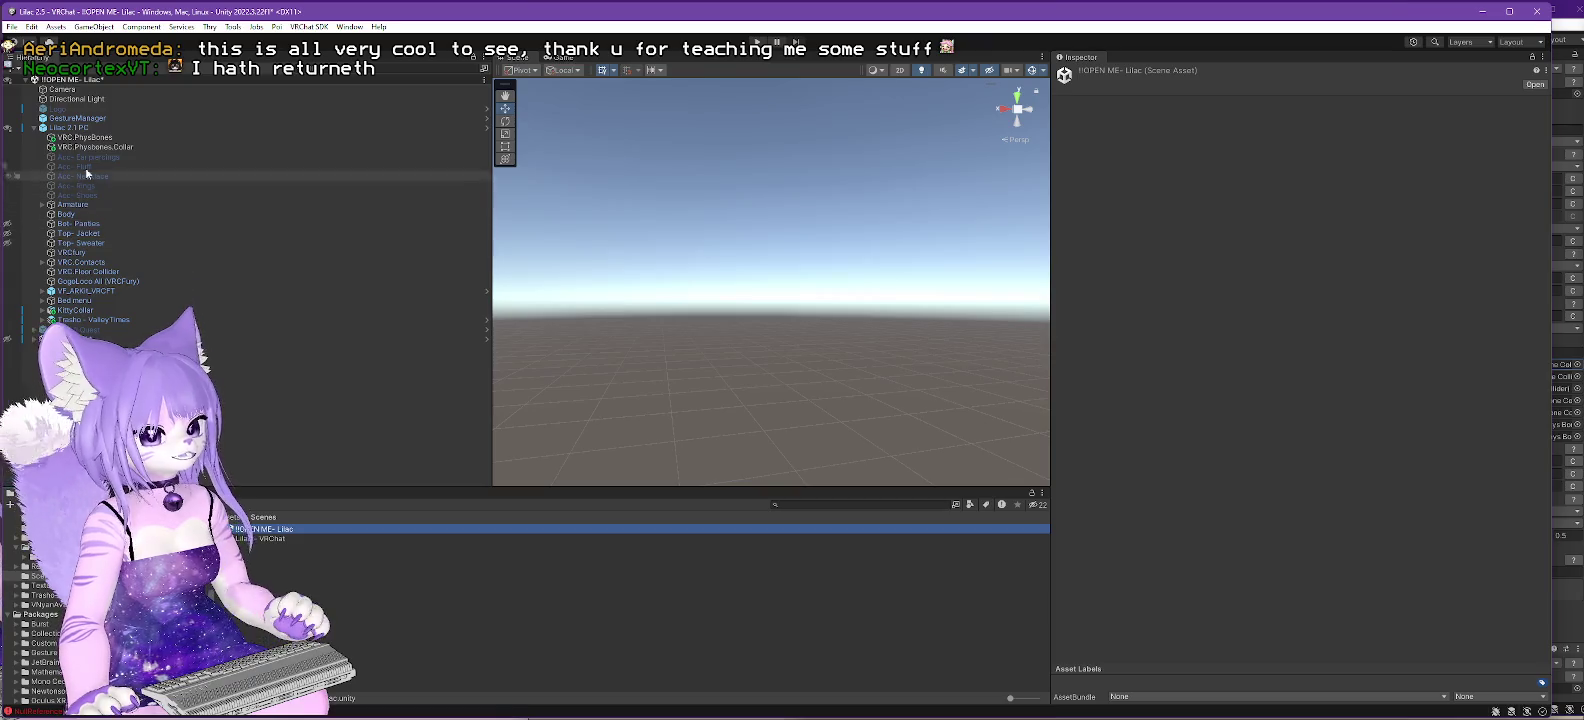
{"action": "left_click", "coordinate": [42, 205]}
{"action": "left_click", "coordinate": [51, 214]}
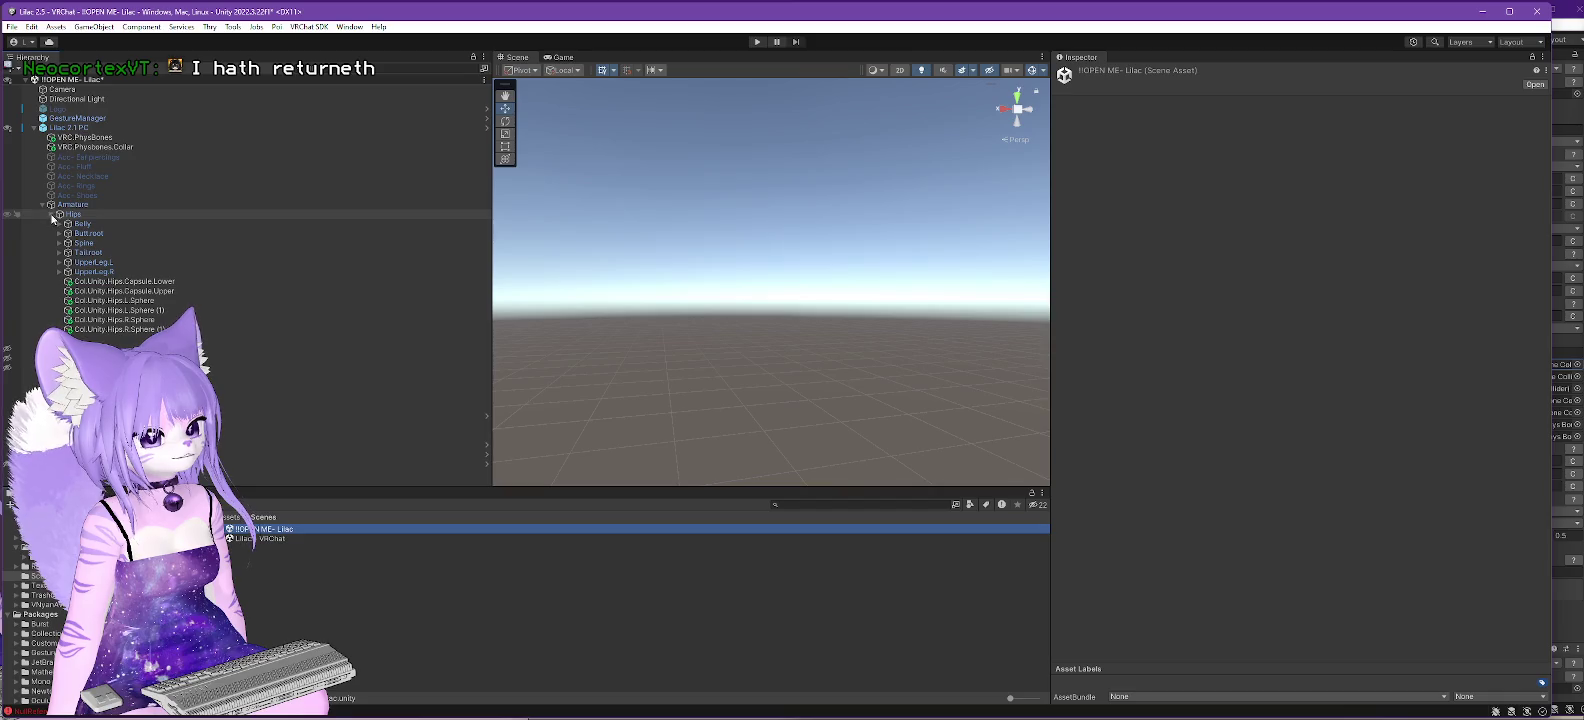
{"action": "left_click", "coordinate": [59, 243]}
{"action": "left_click", "coordinate": [67, 253]}
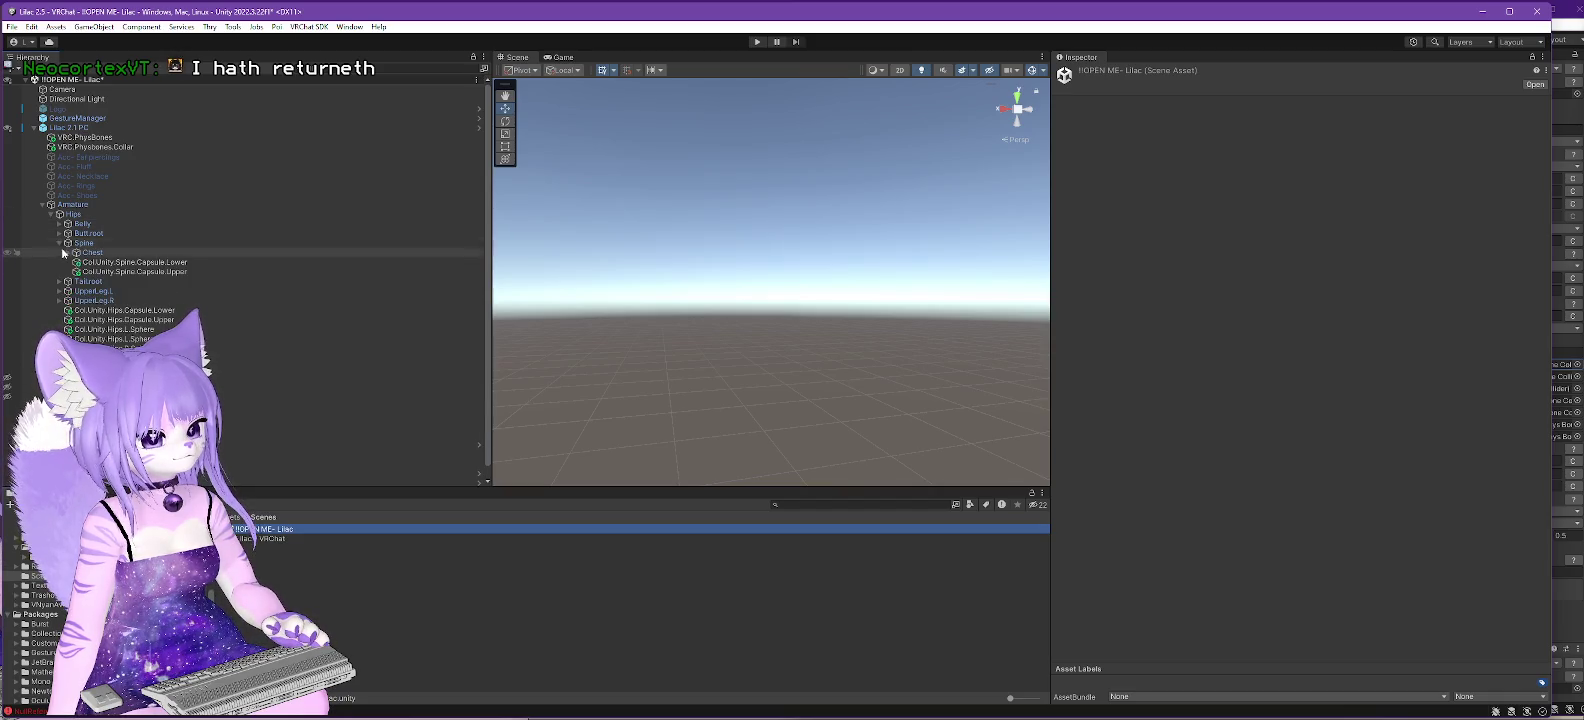
{"action": "left_click", "coordinate": [76, 271]}
{"action": "left_click", "coordinate": [85, 281]}
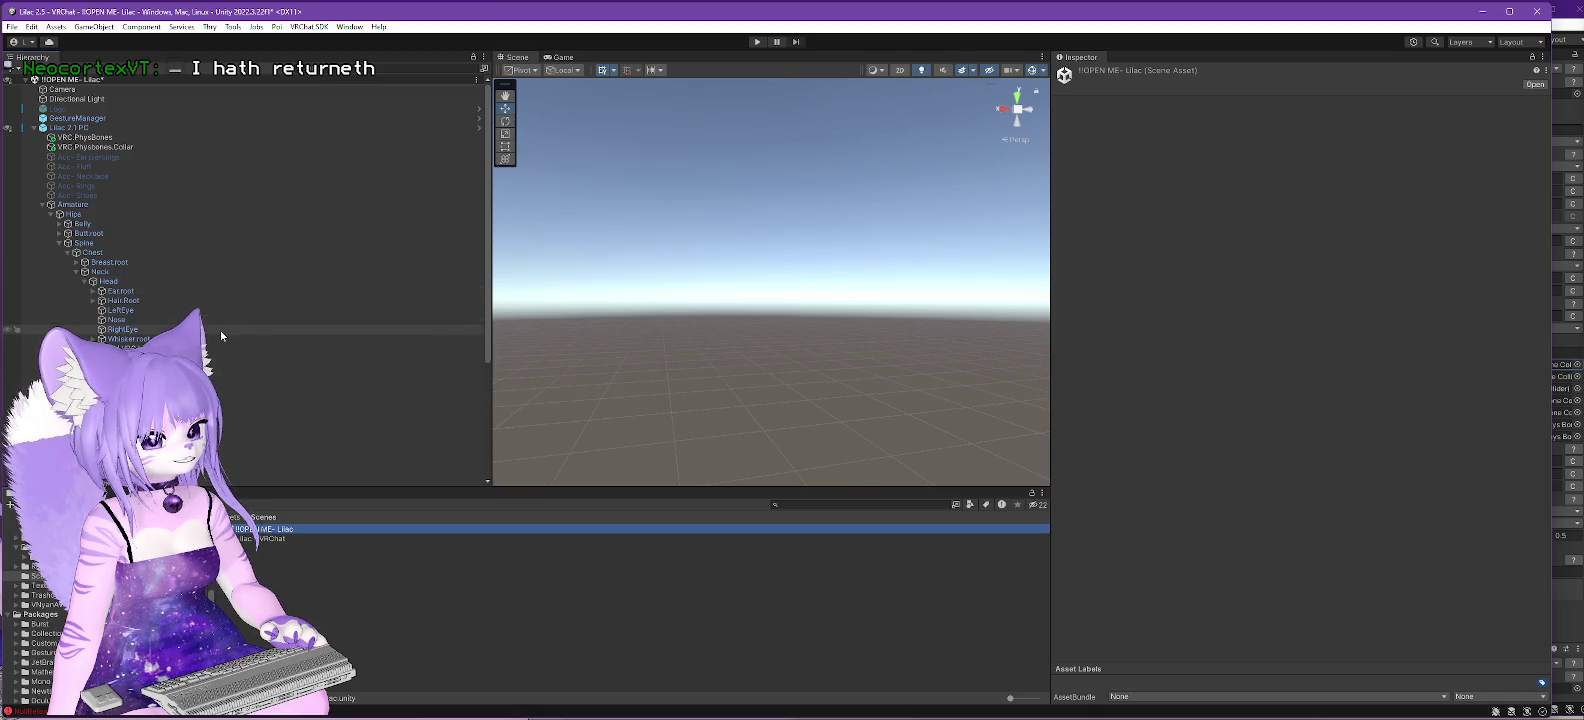
- Check the PhysBones collider list, copy Col.VRC.Head.Main and Head.Jaw, and open Lilac - VRChat
{"action": "left_click", "coordinate": [78, 139]}
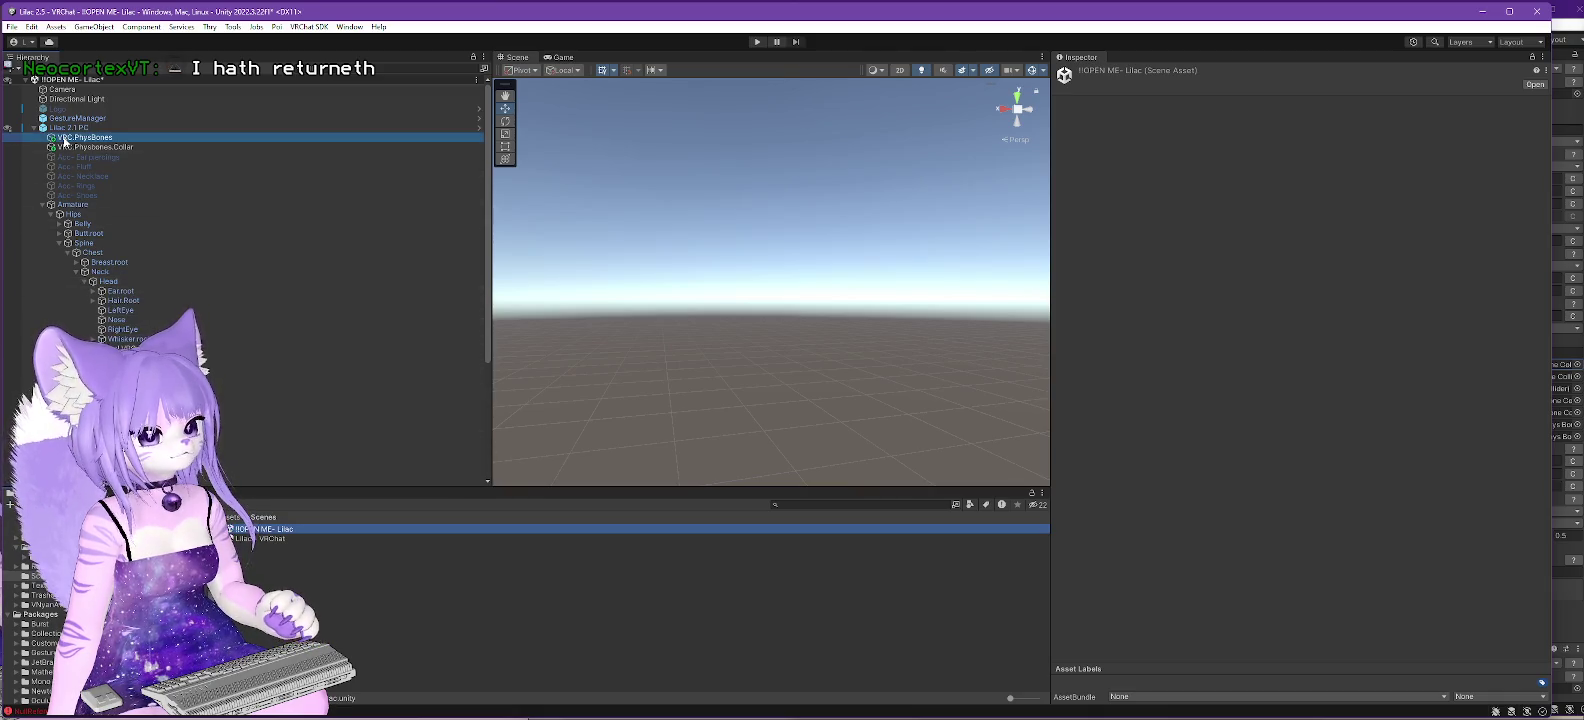
{"action": "scroll", "coordinate": [1142, 442], "scroll_direction": "down", "scroll_amount": 10}
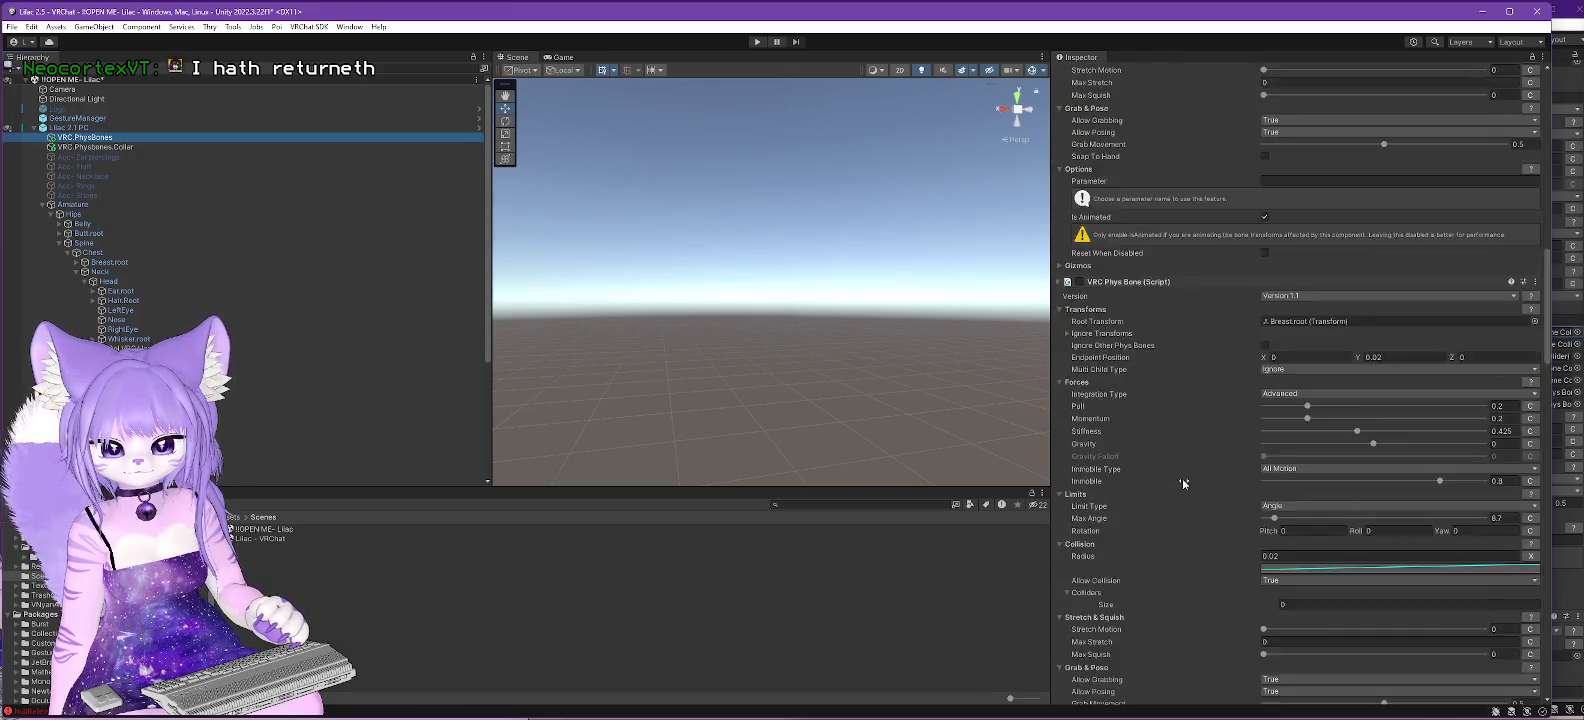
{"action": "scroll", "coordinate": [1202, 517], "scroll_direction": "down", "scroll_amount": 5}
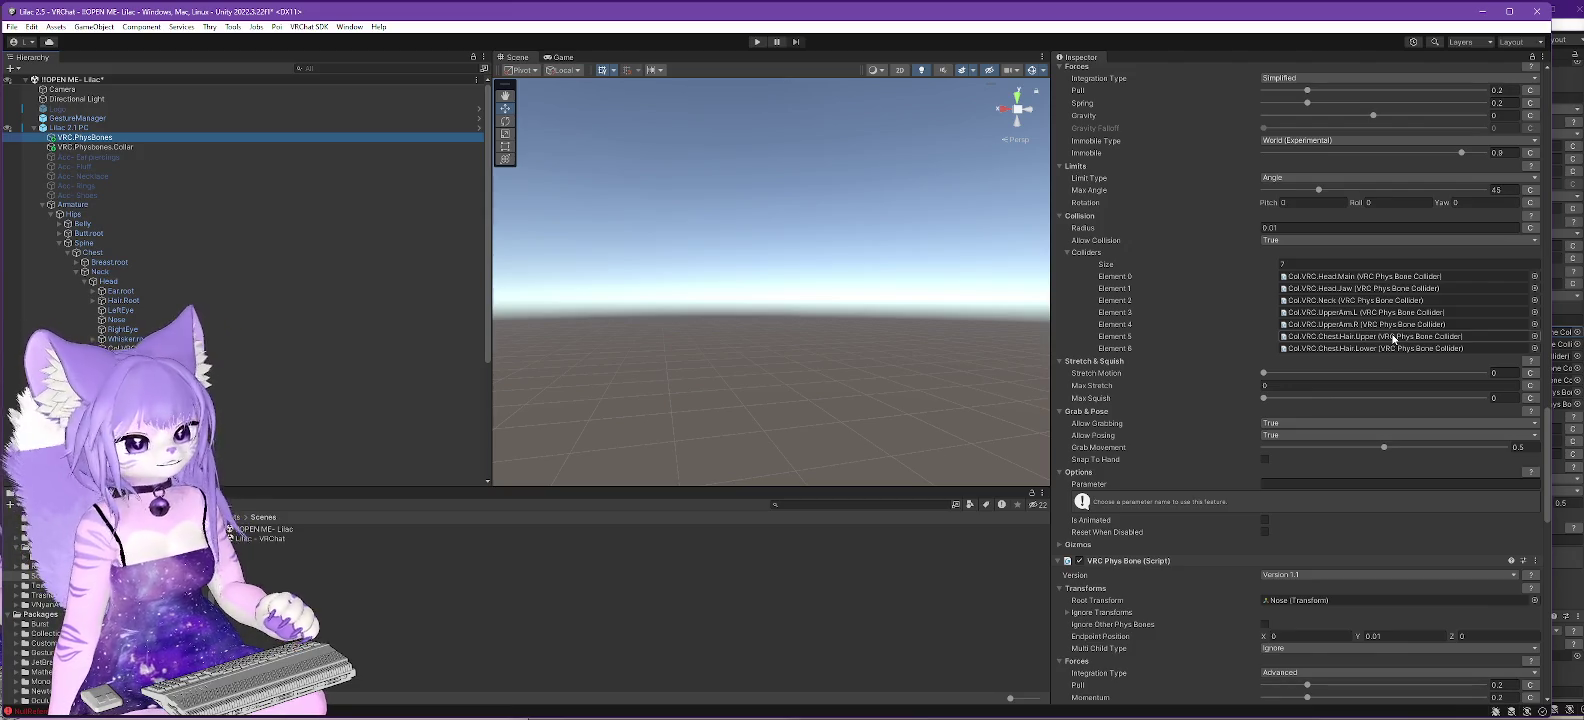
{"action": "double_click", "coordinate": [1388, 343]}
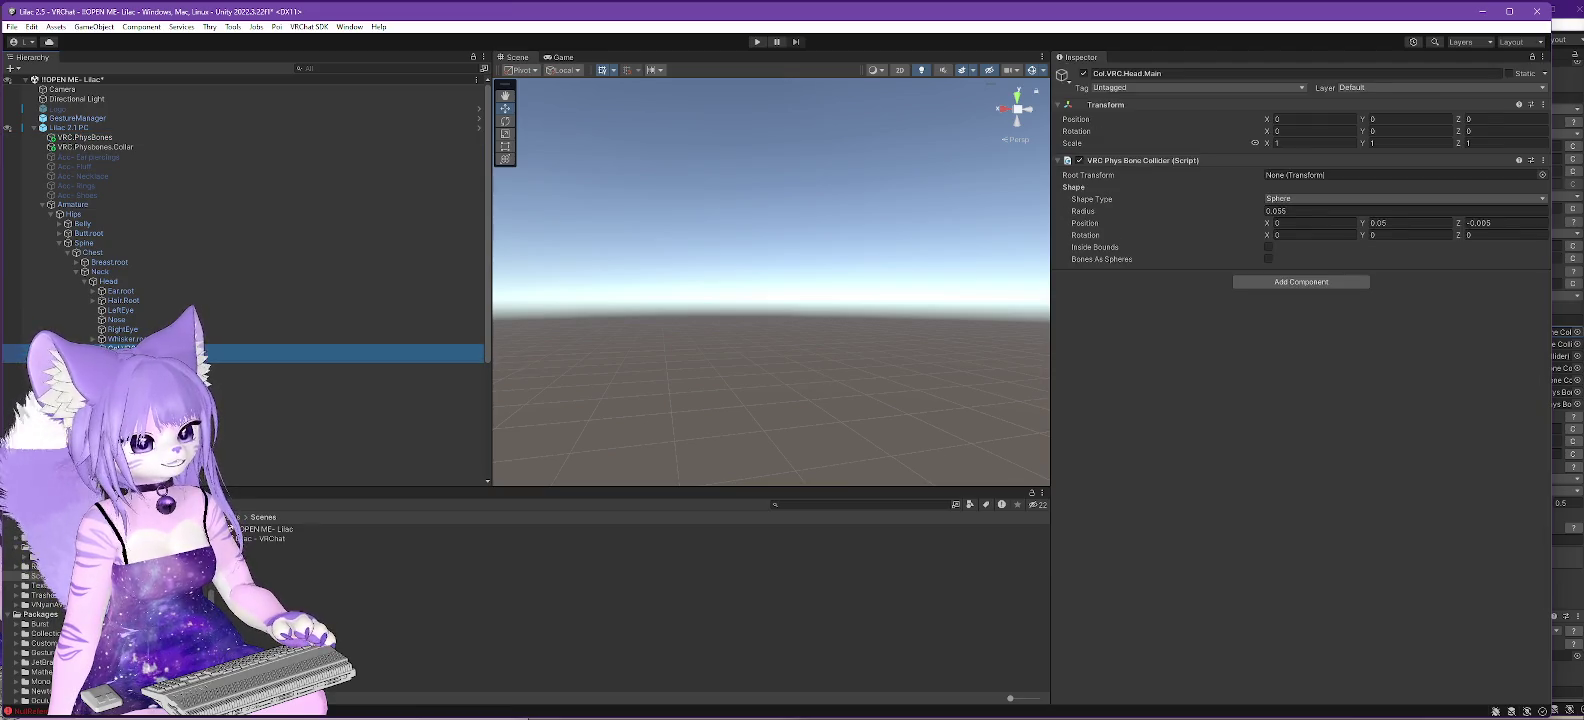
{"action": "right_click", "coordinate": [165, 350]}
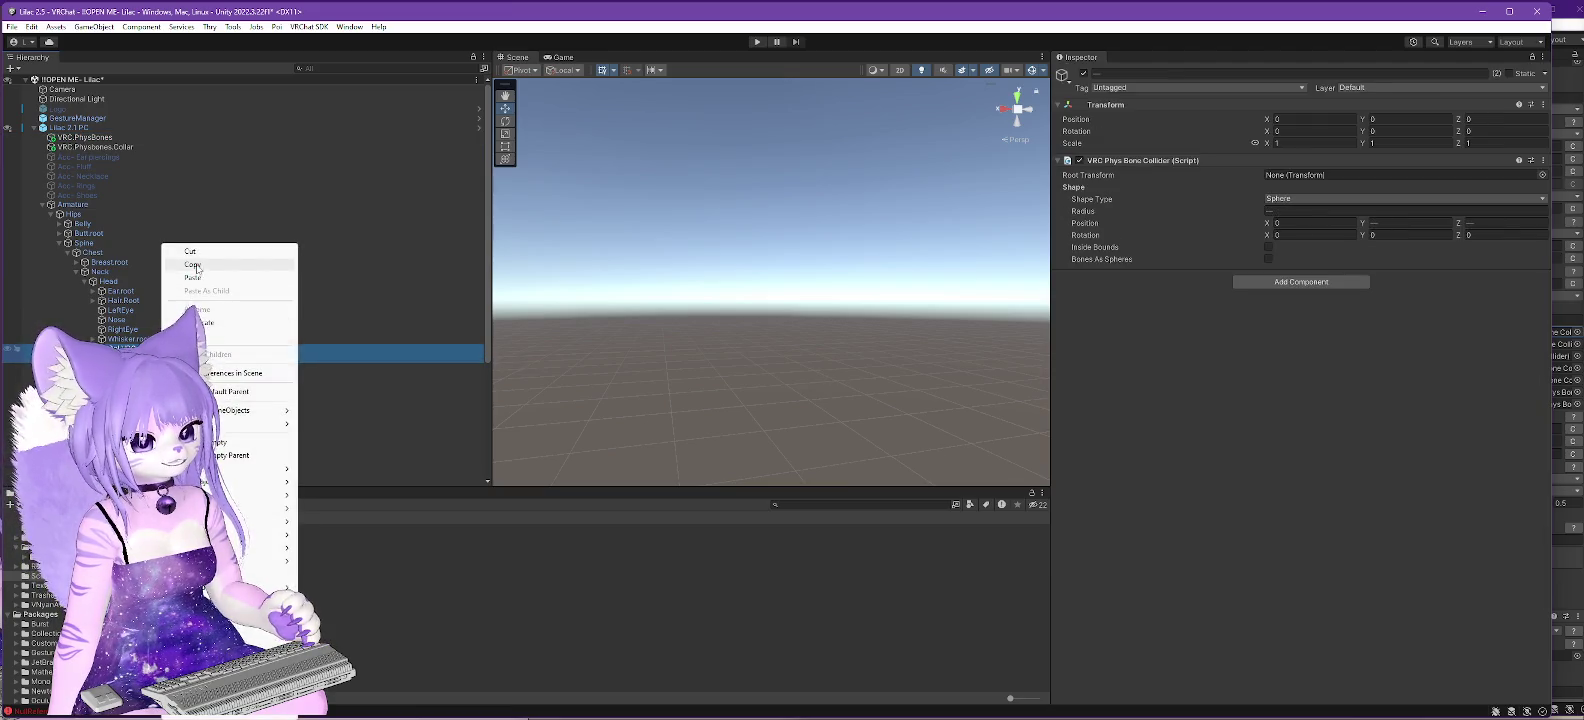
{"action": "left_click", "coordinate": [278, 507]}
{"action": "double_click", "coordinate": [262, 538]}
{"action": "left_click", "coordinate": [760, 395]}
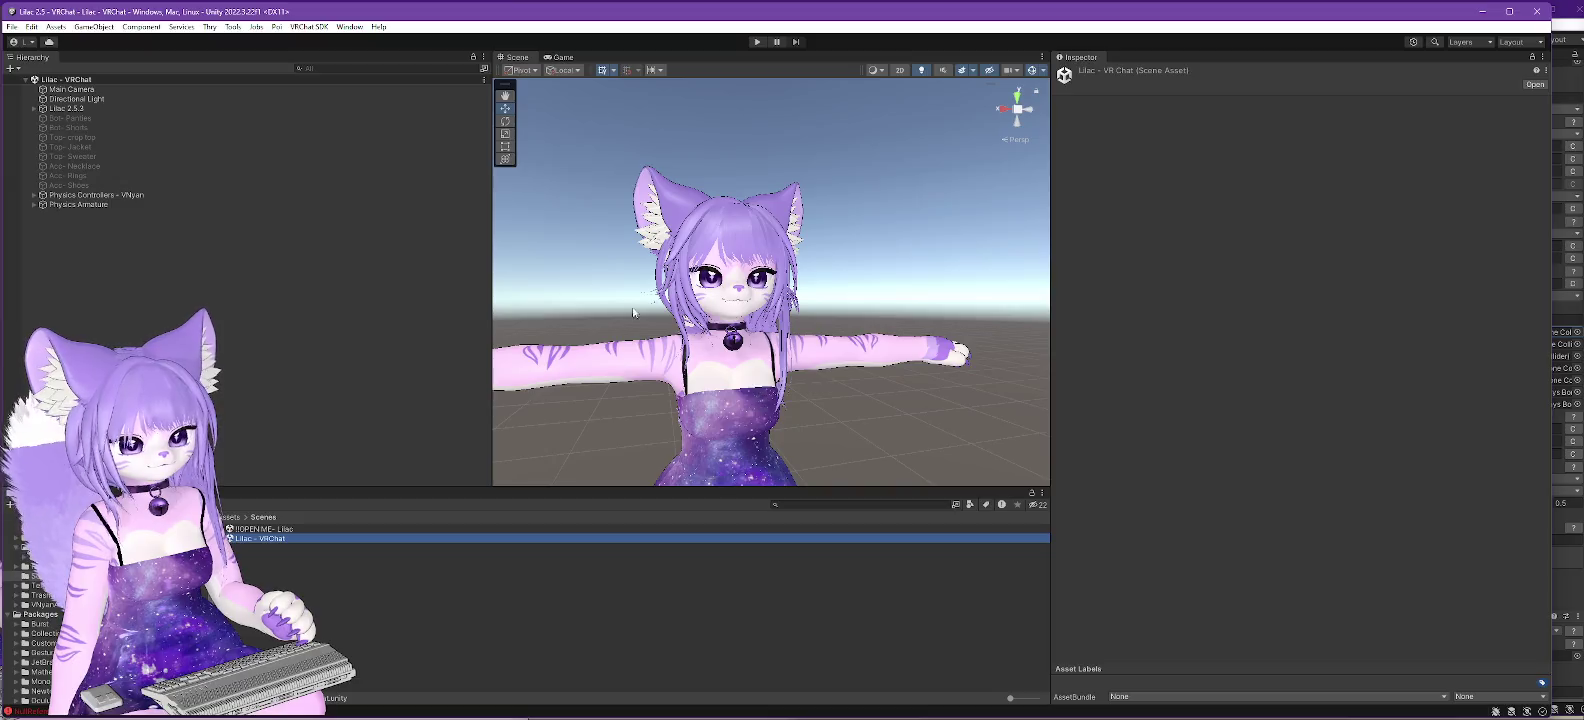
- Expand the Lilac 2.5.3 avatar's Armature down to the Head bone
{"action": "left_click", "coordinate": [34, 108]}
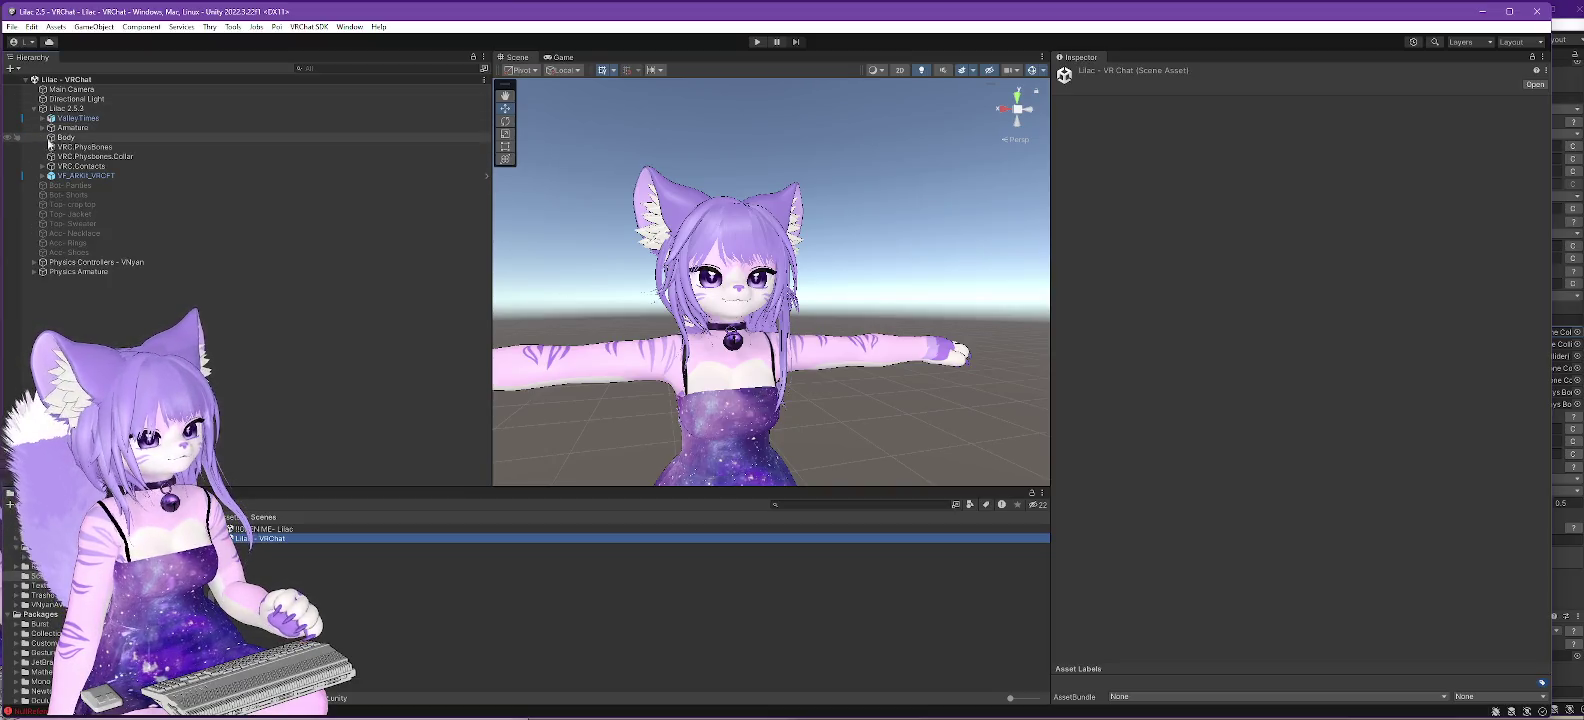
{"action": "left_click", "coordinate": [42, 128]}
{"action": "left_click", "coordinate": [51, 137]}
{"action": "left_click", "coordinate": [60, 166]}
{"action": "left_click", "coordinate": [68, 175]}
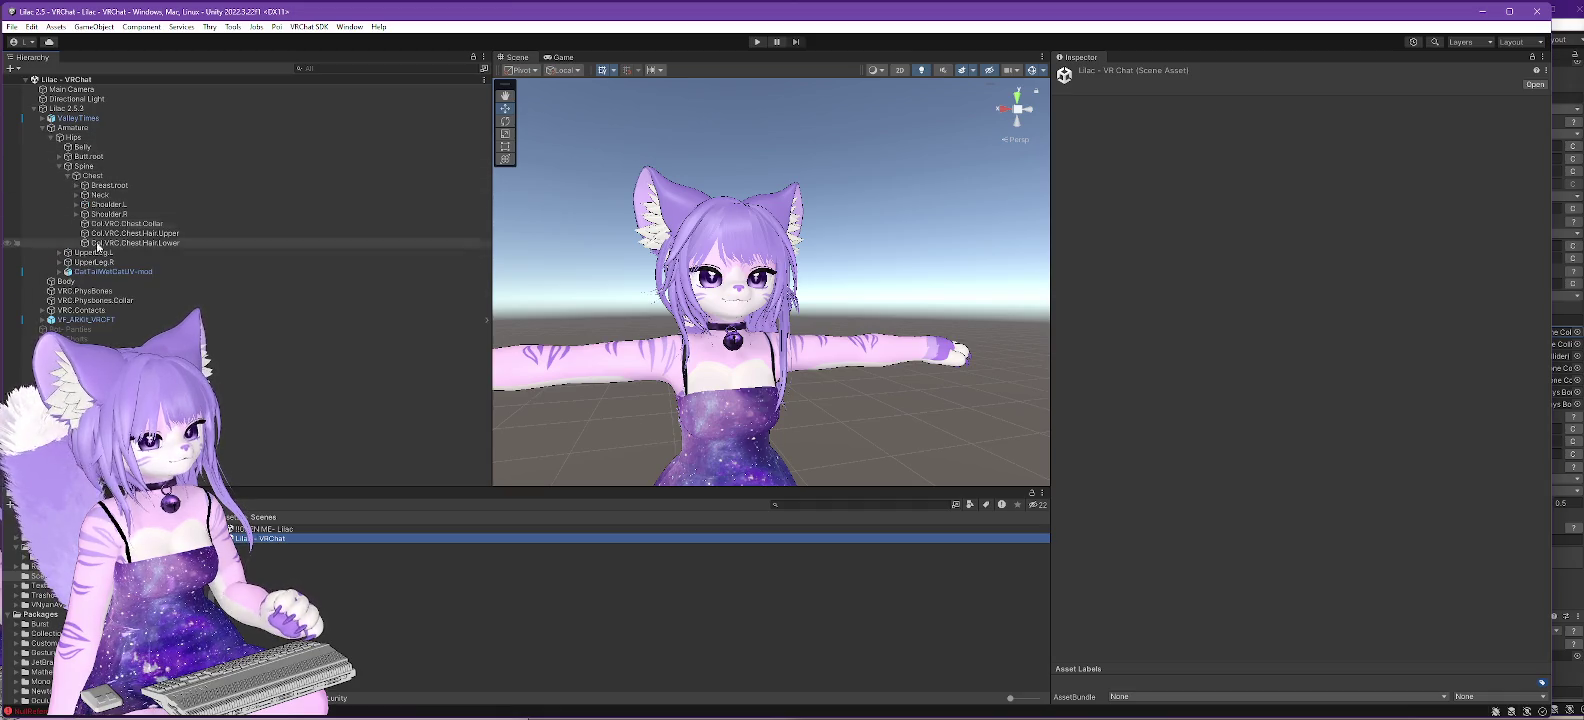
{"action": "left_click", "coordinate": [76, 195]}
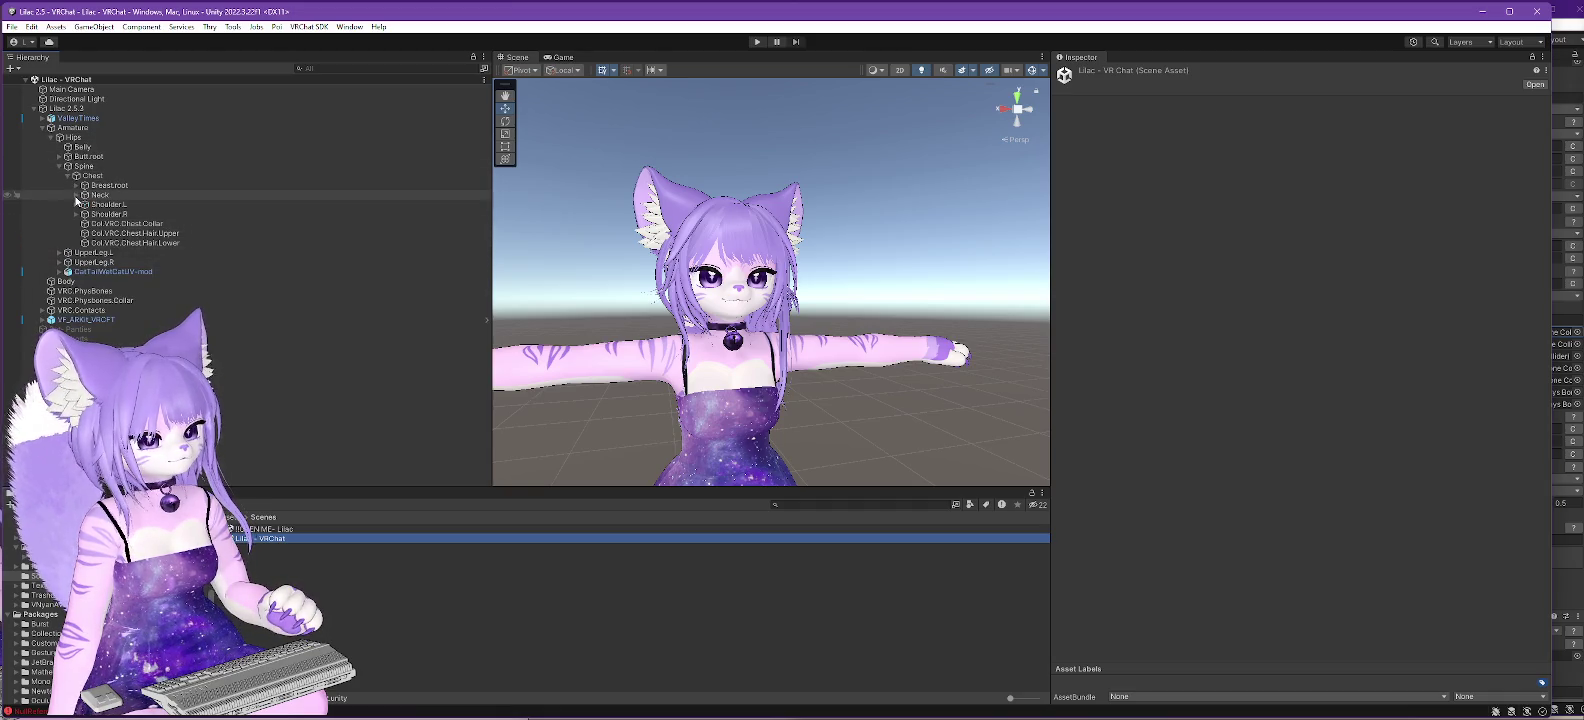
{"action": "left_click", "coordinate": [84, 204]}
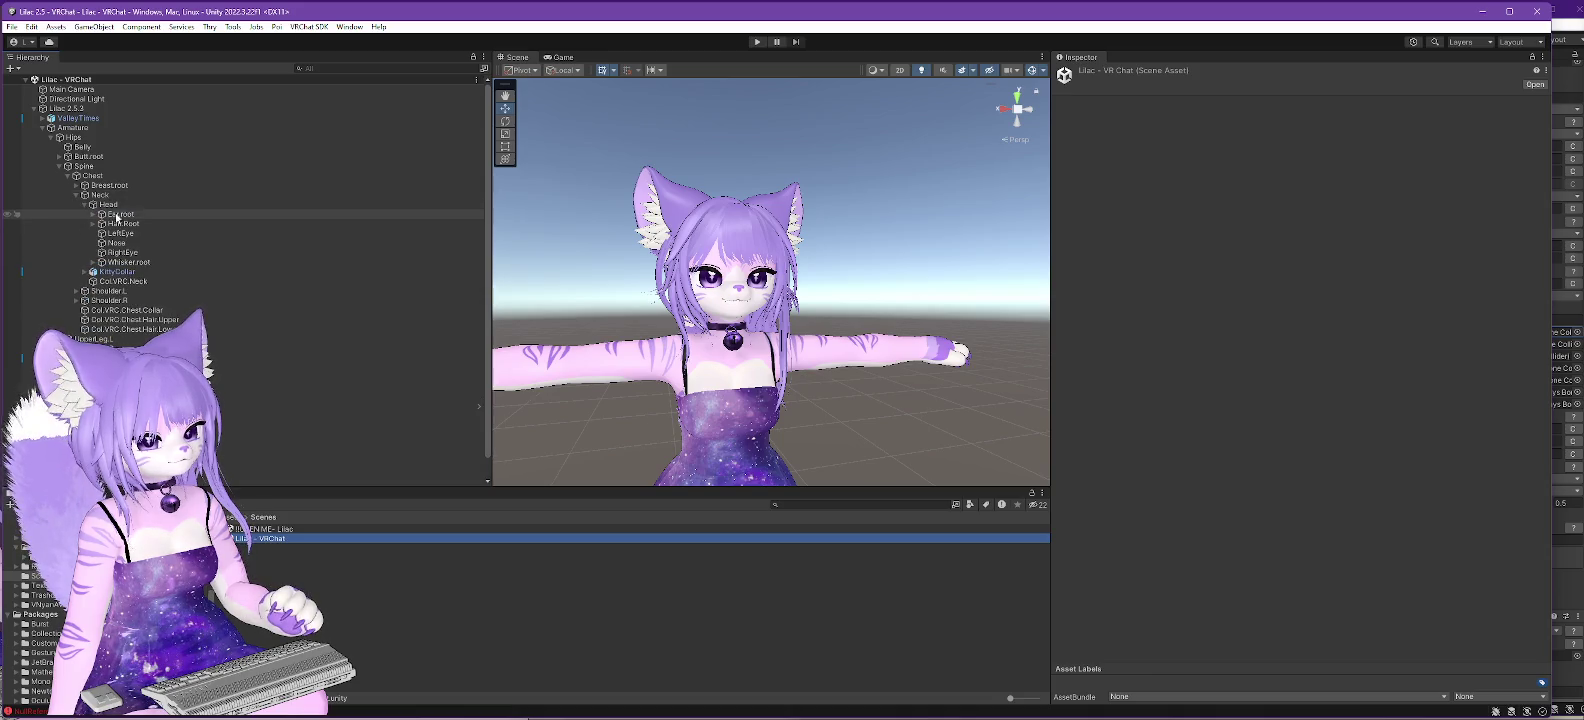
- Paste the two head colliders under Head, then save and reopen the source scene
{"action": "left_click", "coordinate": [105, 204]}
{"action": "right_click", "coordinate": [110, 208]}
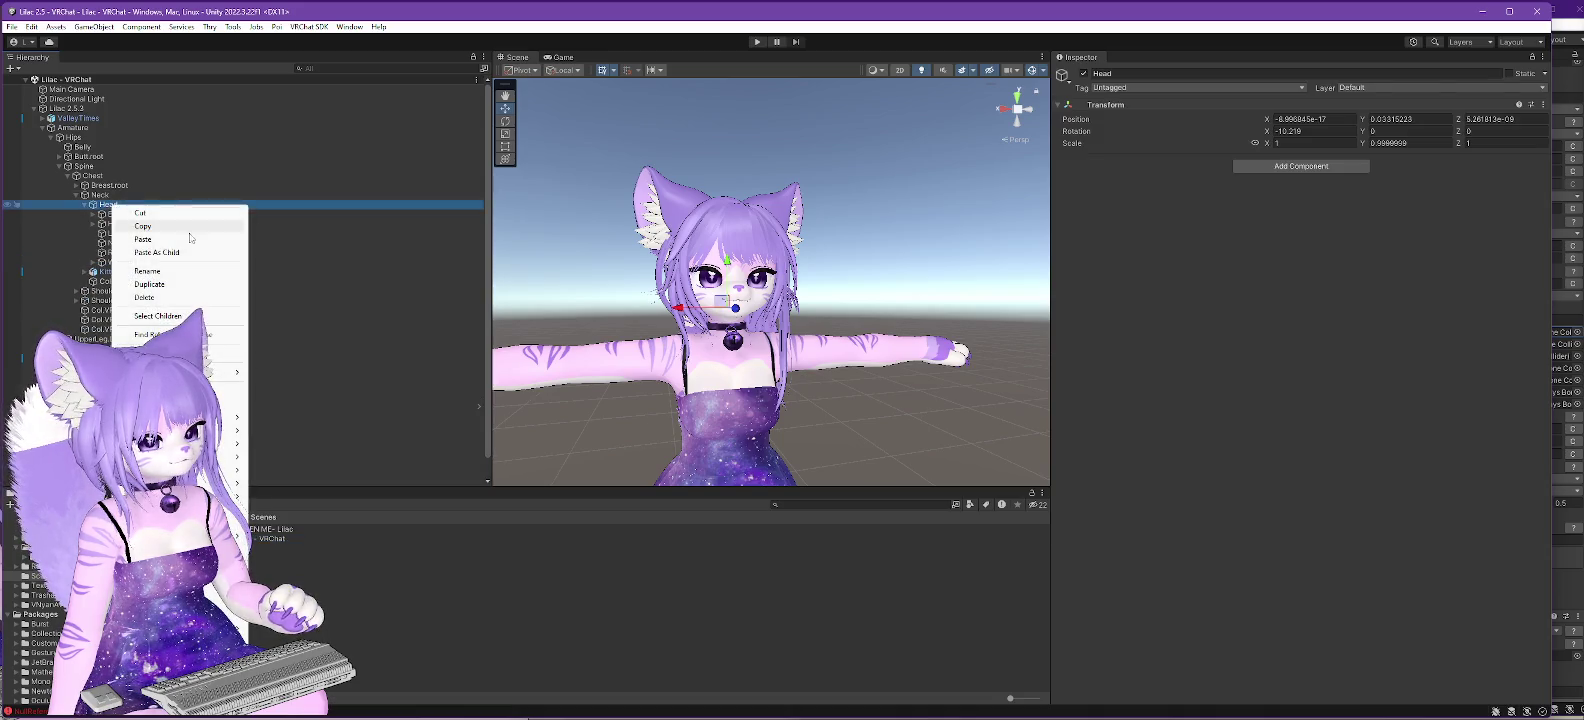
{"action": "left_click", "coordinate": [180, 254]}
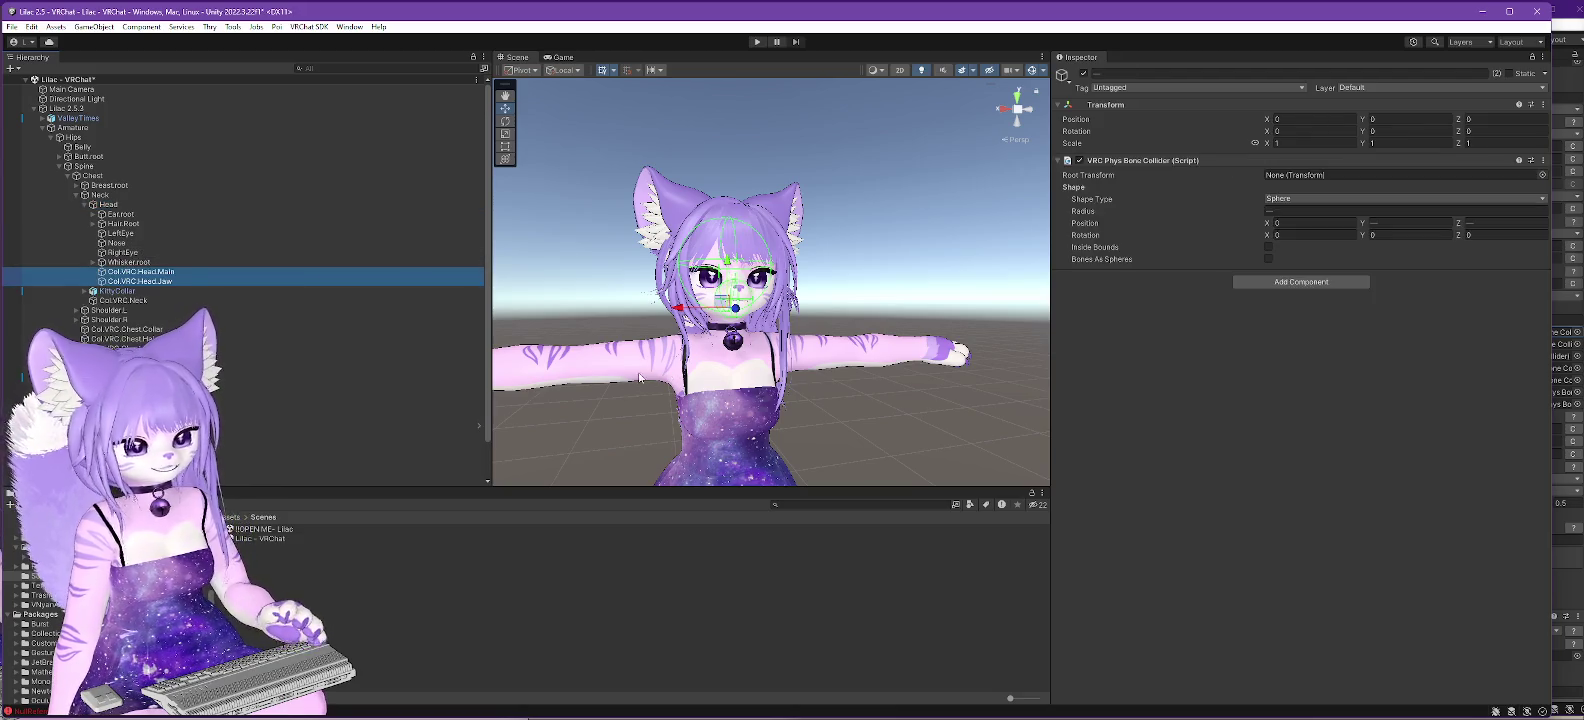
{"action": "double_click", "coordinate": [265, 529]}
{"action": "left_click", "coordinate": [757, 392]}
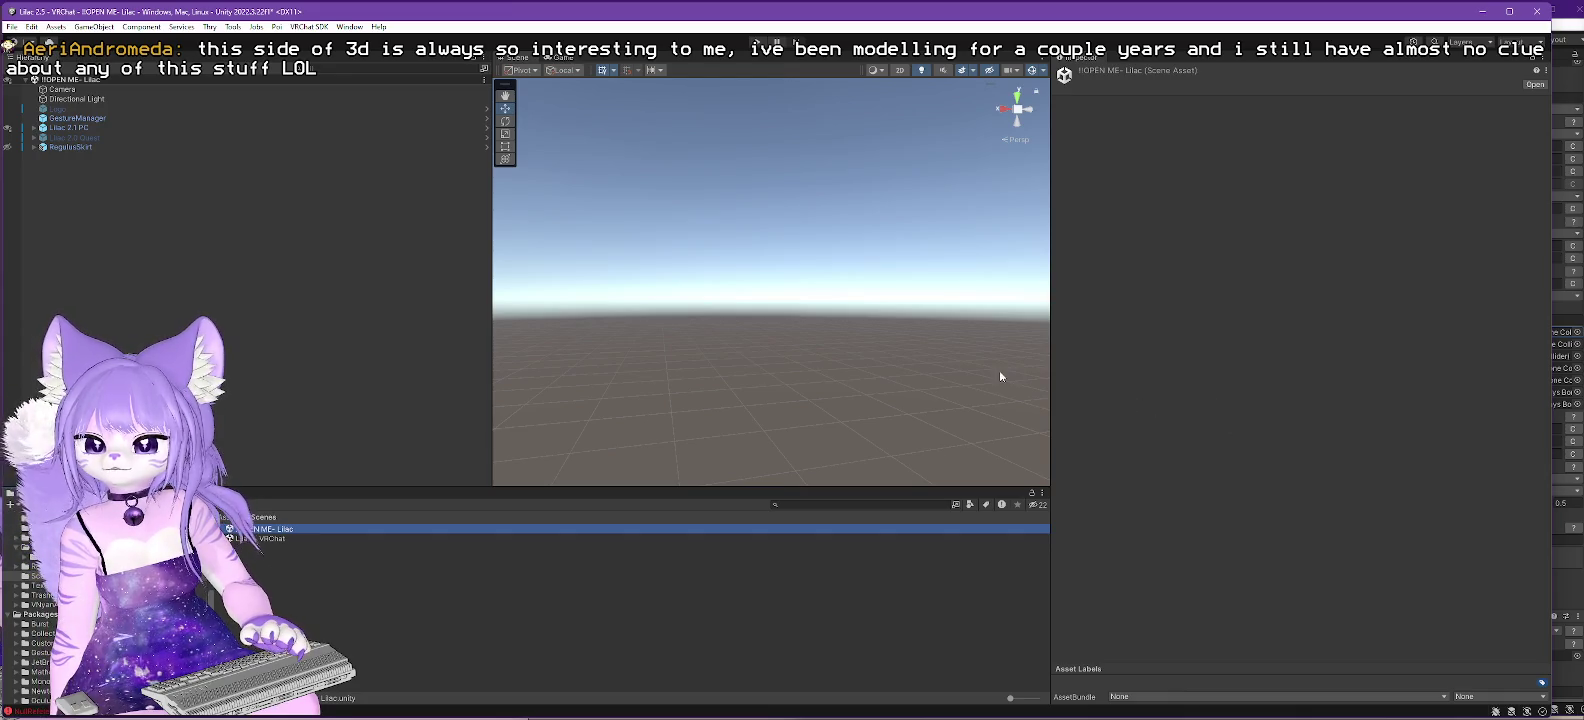
- Zoom and orbit around the avatar, then expand the Lilac 2.1 PC avatar's children
{"action": "scroll", "coordinate": [764, 365], "scroll_direction": "up", "scroll_amount": 10}
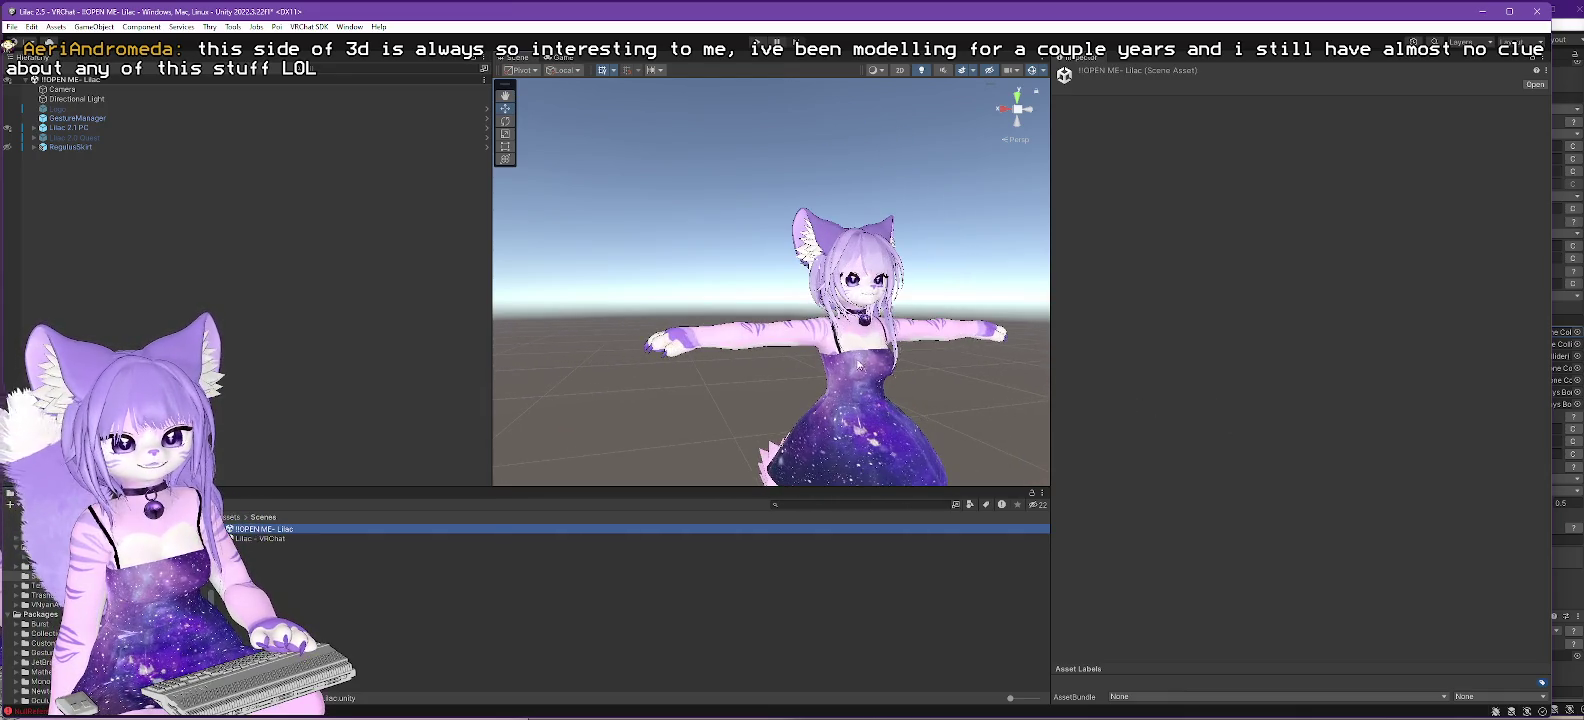
{"action": "scroll", "coordinate": [862, 338], "scroll_direction": "up", "scroll_amount": 5}
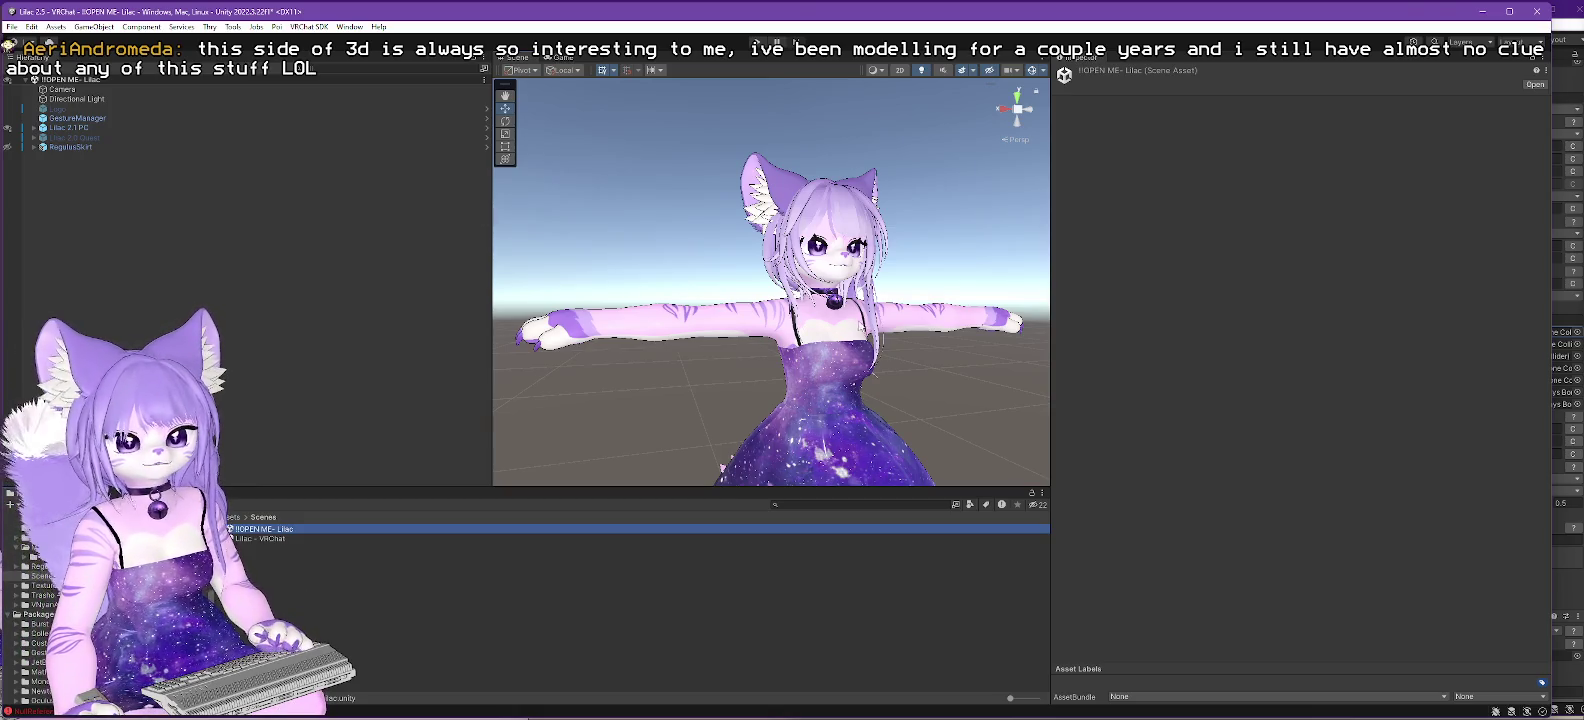
{"action": "left_click_drag", "start_coordinate": [764, 390], "coordinate": [835, 410]}
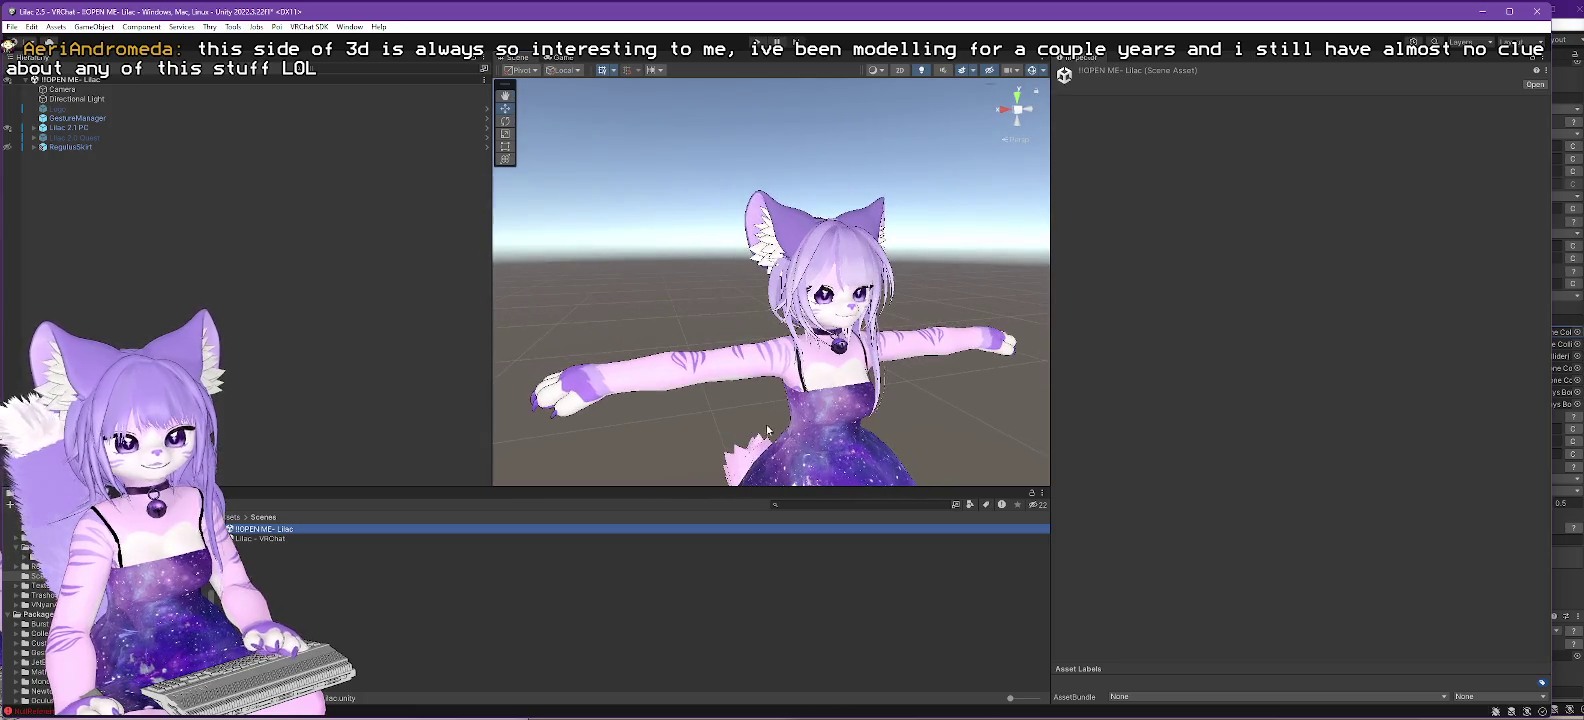
{"action": "left_click", "coordinate": [33, 129]}
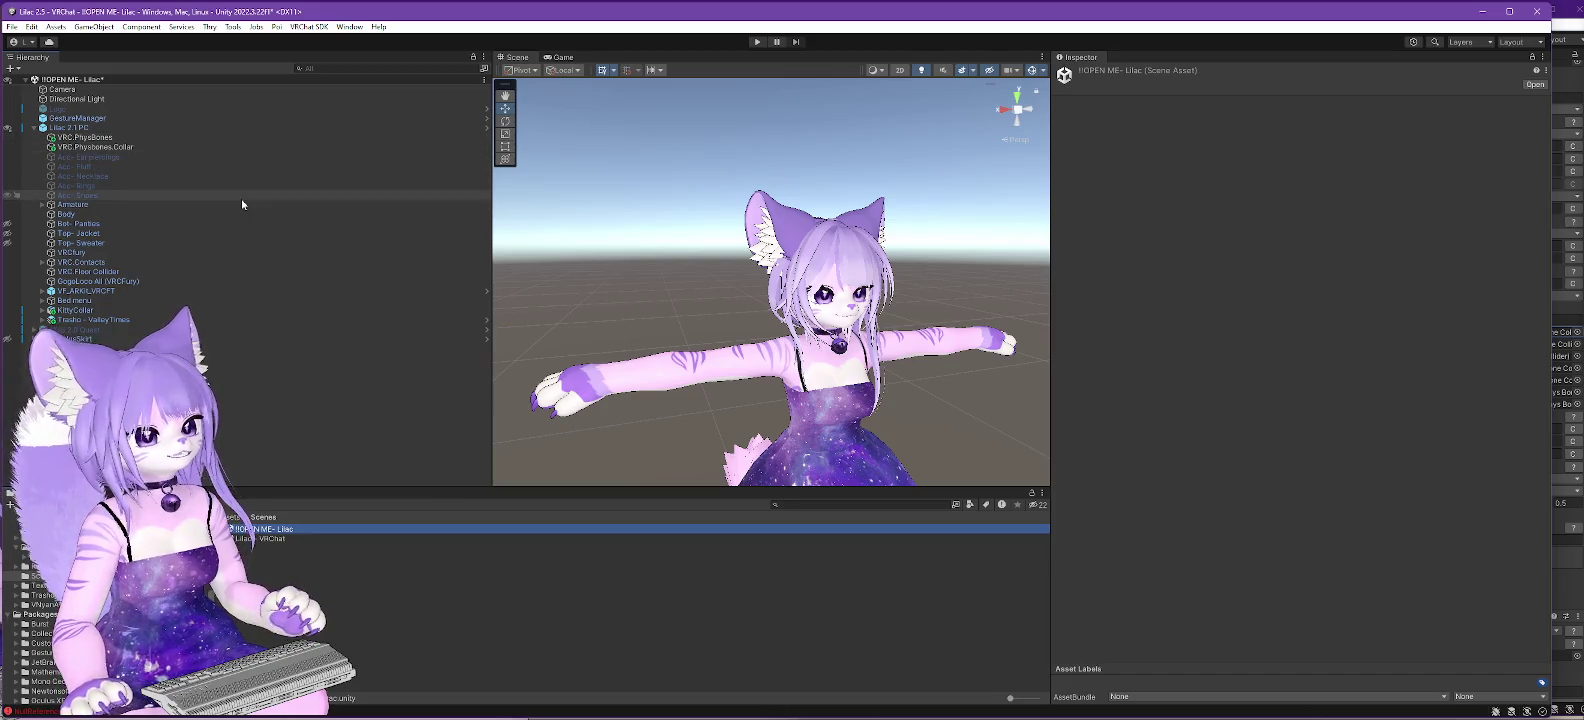
- Expand the source Armature through Spine and Chest down to Shoulder.L
{"action": "left_click", "coordinate": [42, 204]}
{"action": "left_click", "coordinate": [59, 243]}
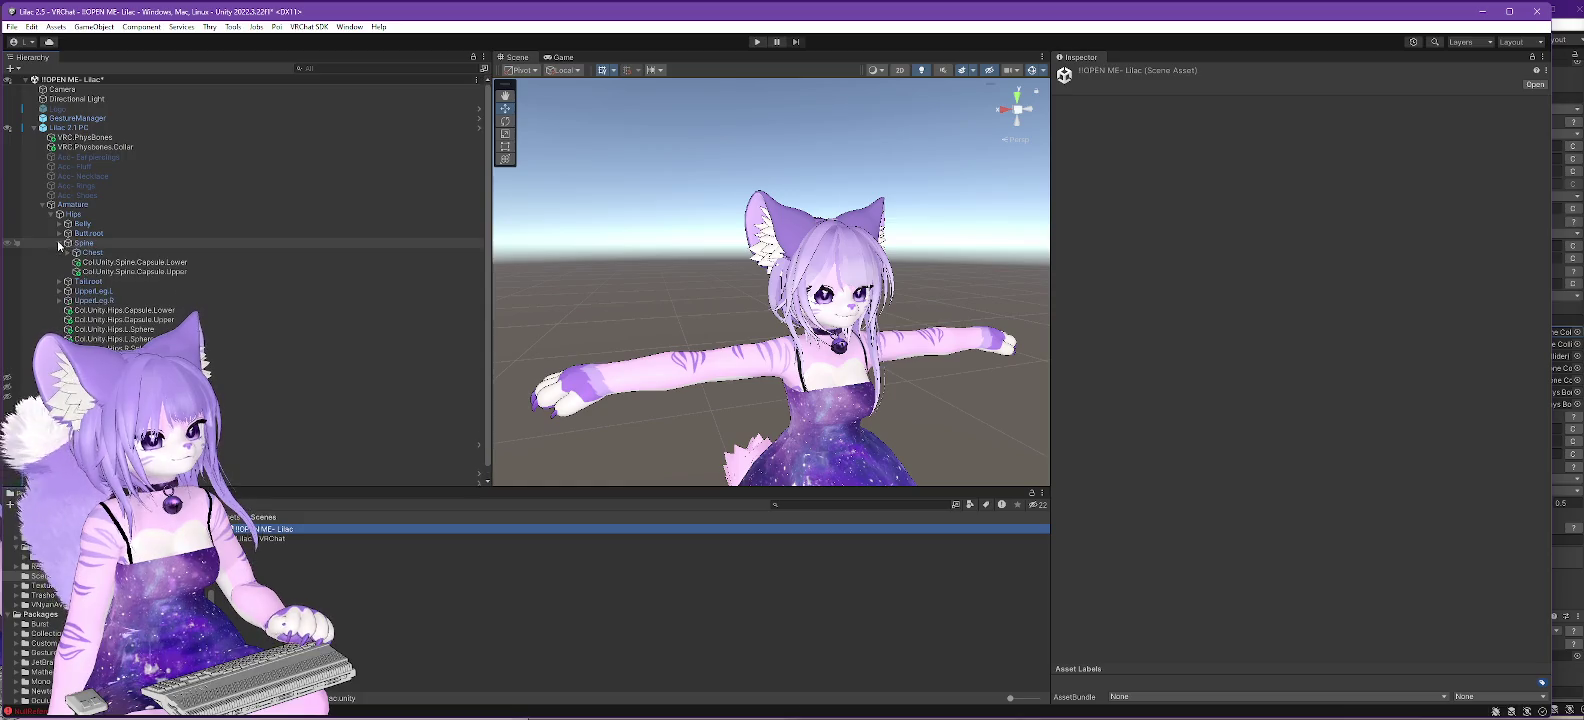
{"action": "left_click", "coordinate": [67, 253]}
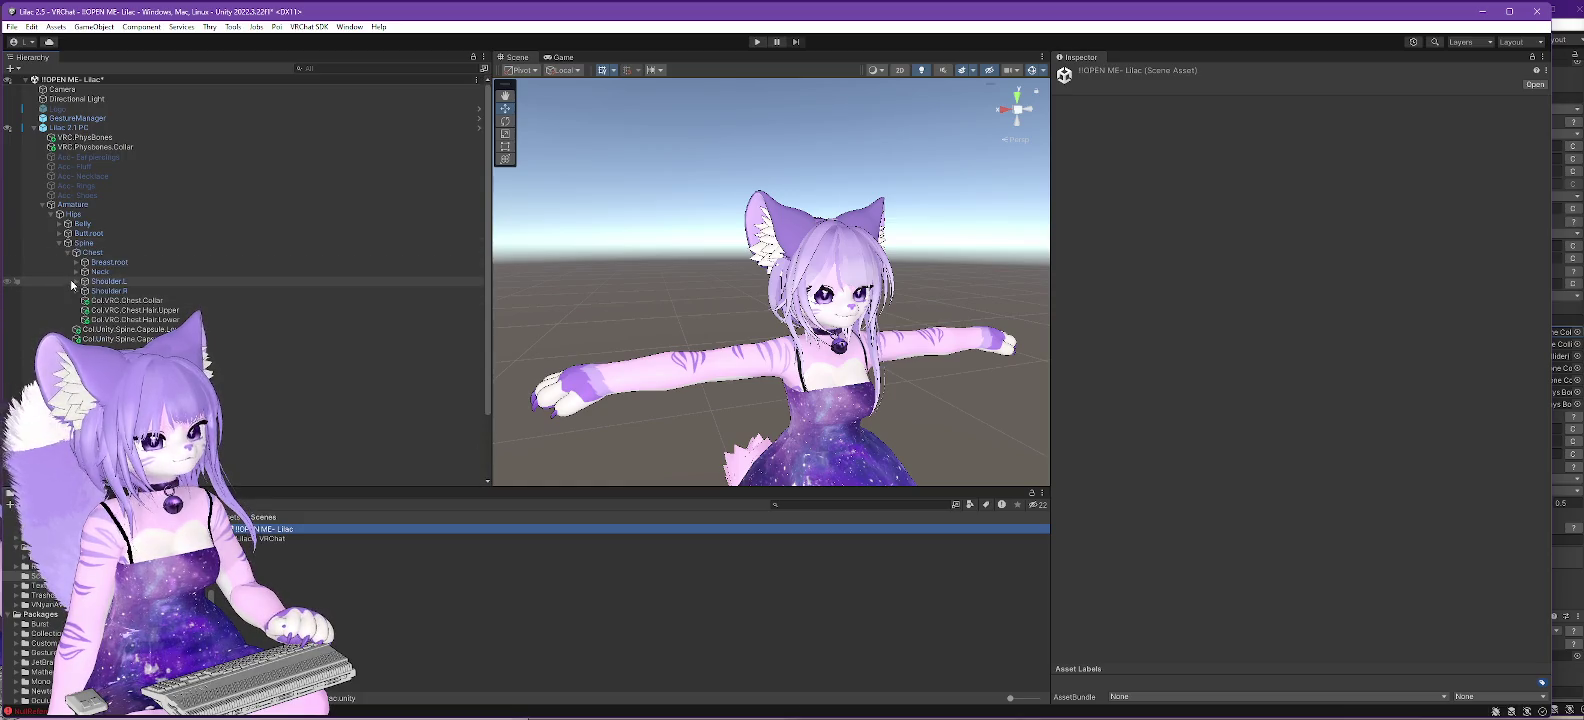
{"action": "left_click", "coordinate": [71, 285]}
{"action": "left_click", "coordinate": [76, 281]}
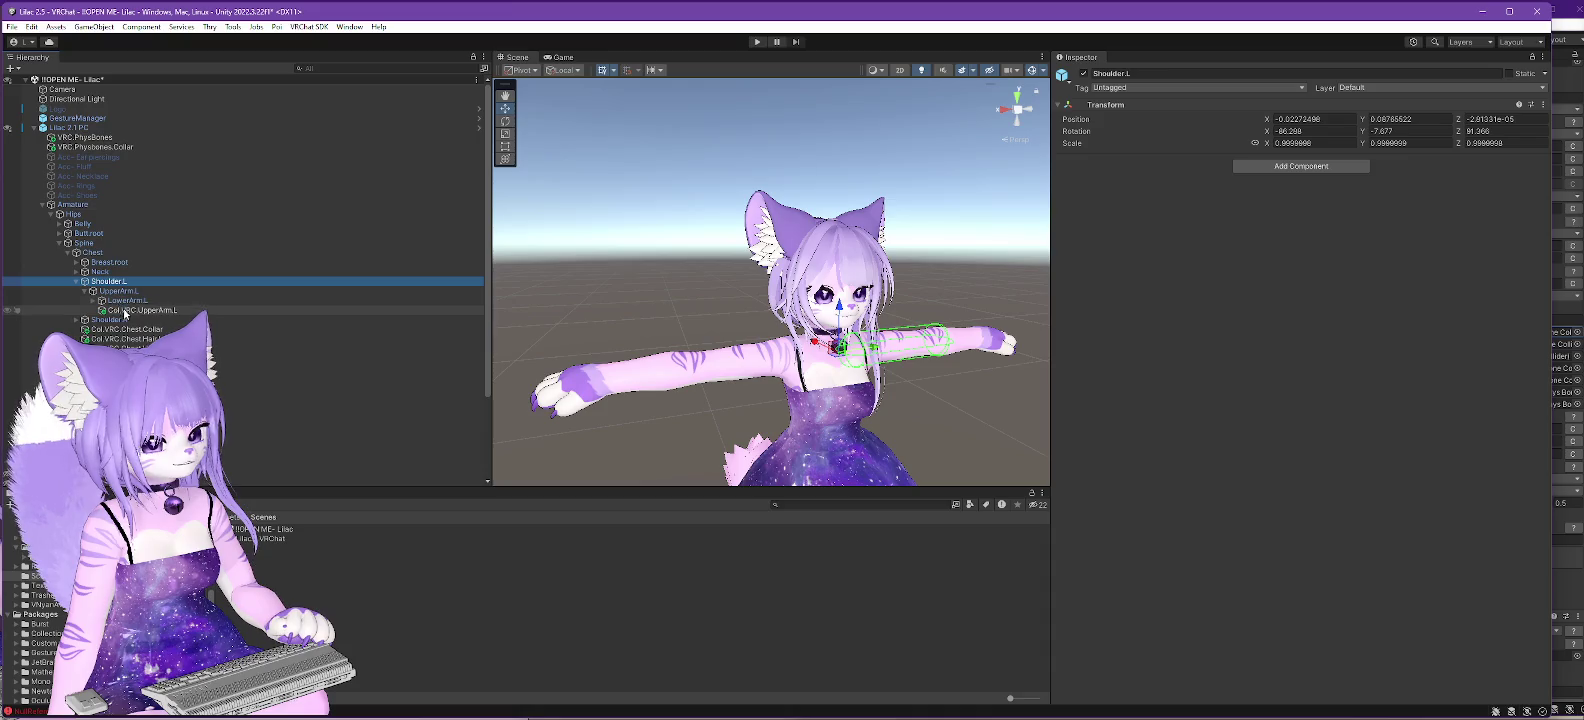
- Compare the Col.VRC.UpperArm.L collider settings with the right upper-arm collider
{"action": "left_click", "coordinate": [124, 311]}
{"action": "left_click", "coordinate": [86, 329]}
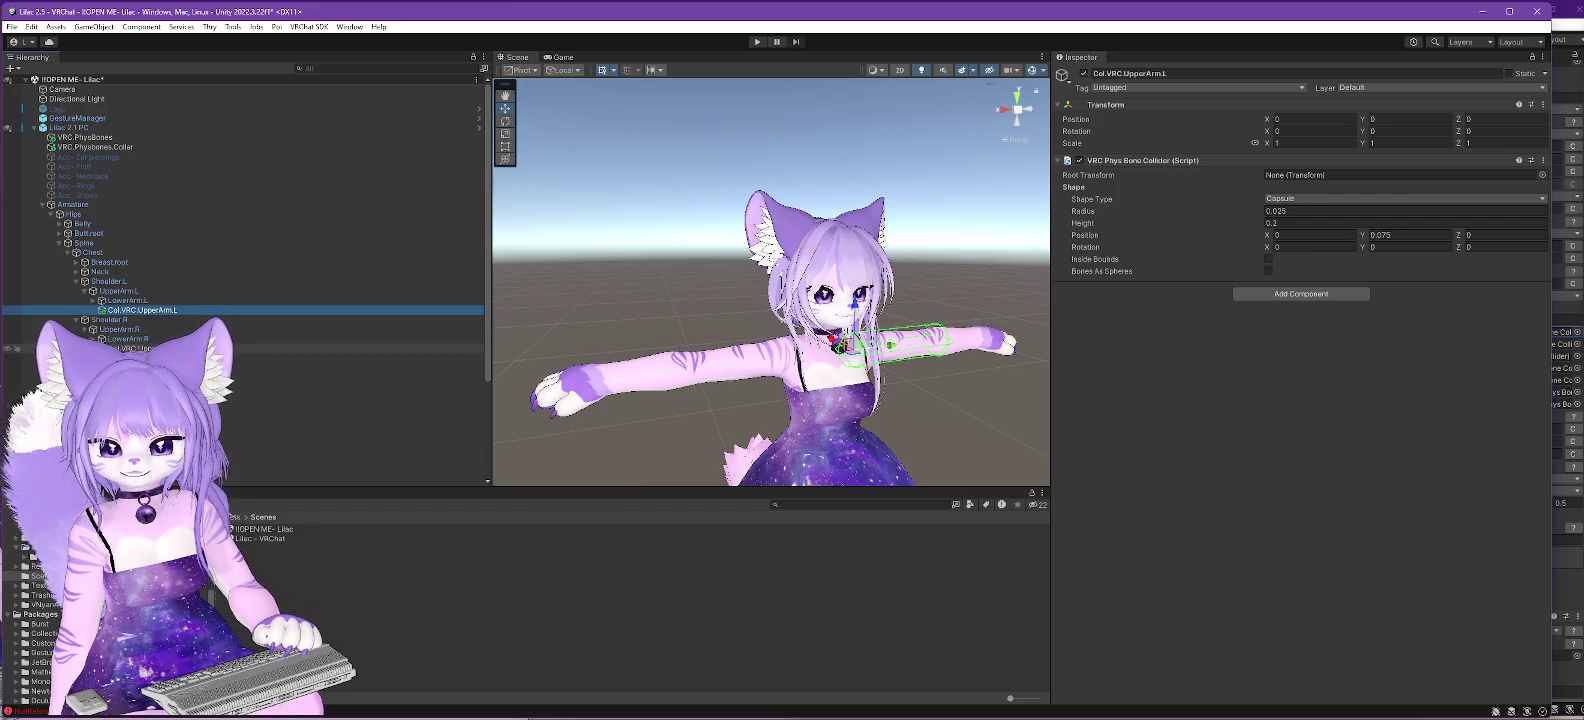
{"action": "left_click", "coordinate": [135, 348]}
{"action": "left_click", "coordinate": [150, 310]}
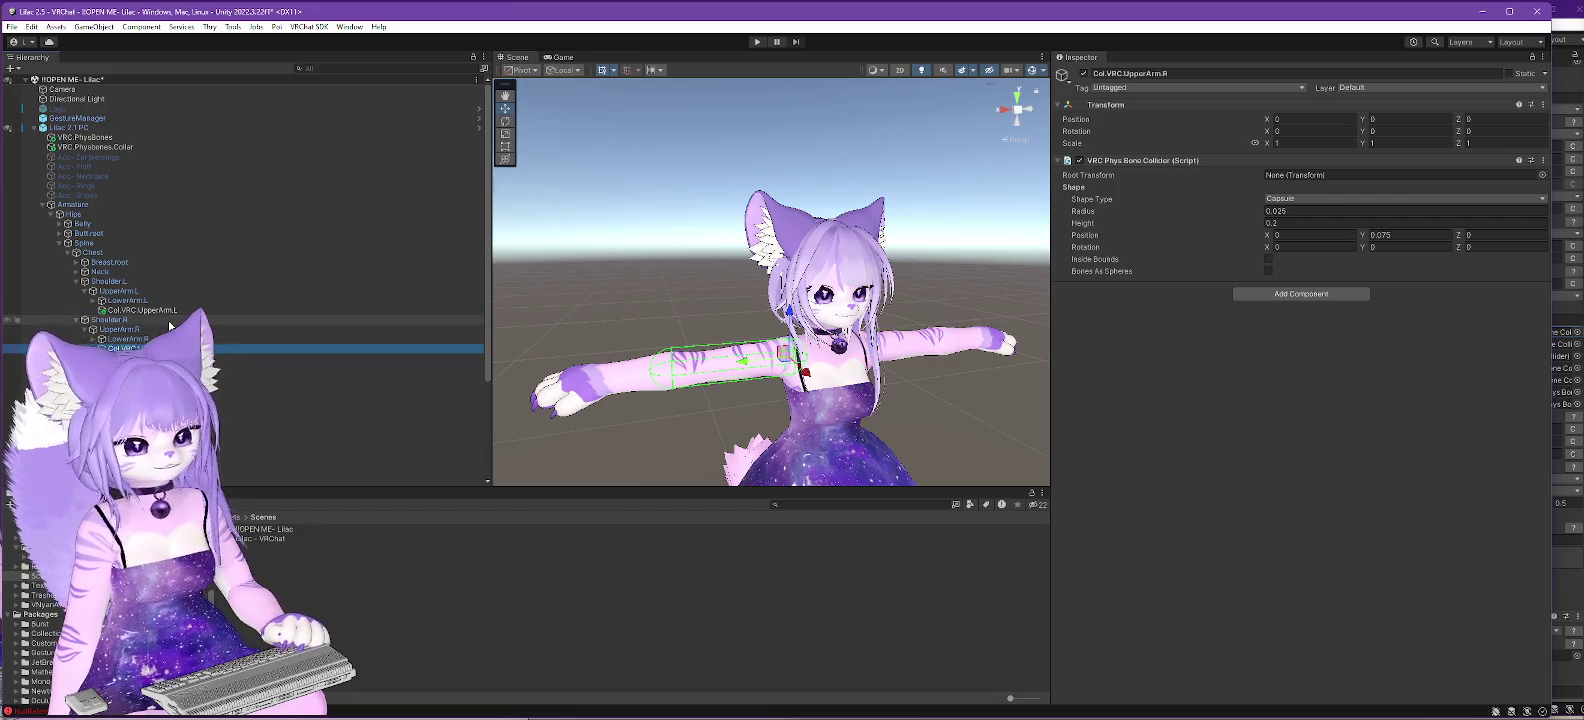
{"action": "left_click", "coordinate": [135, 348]}
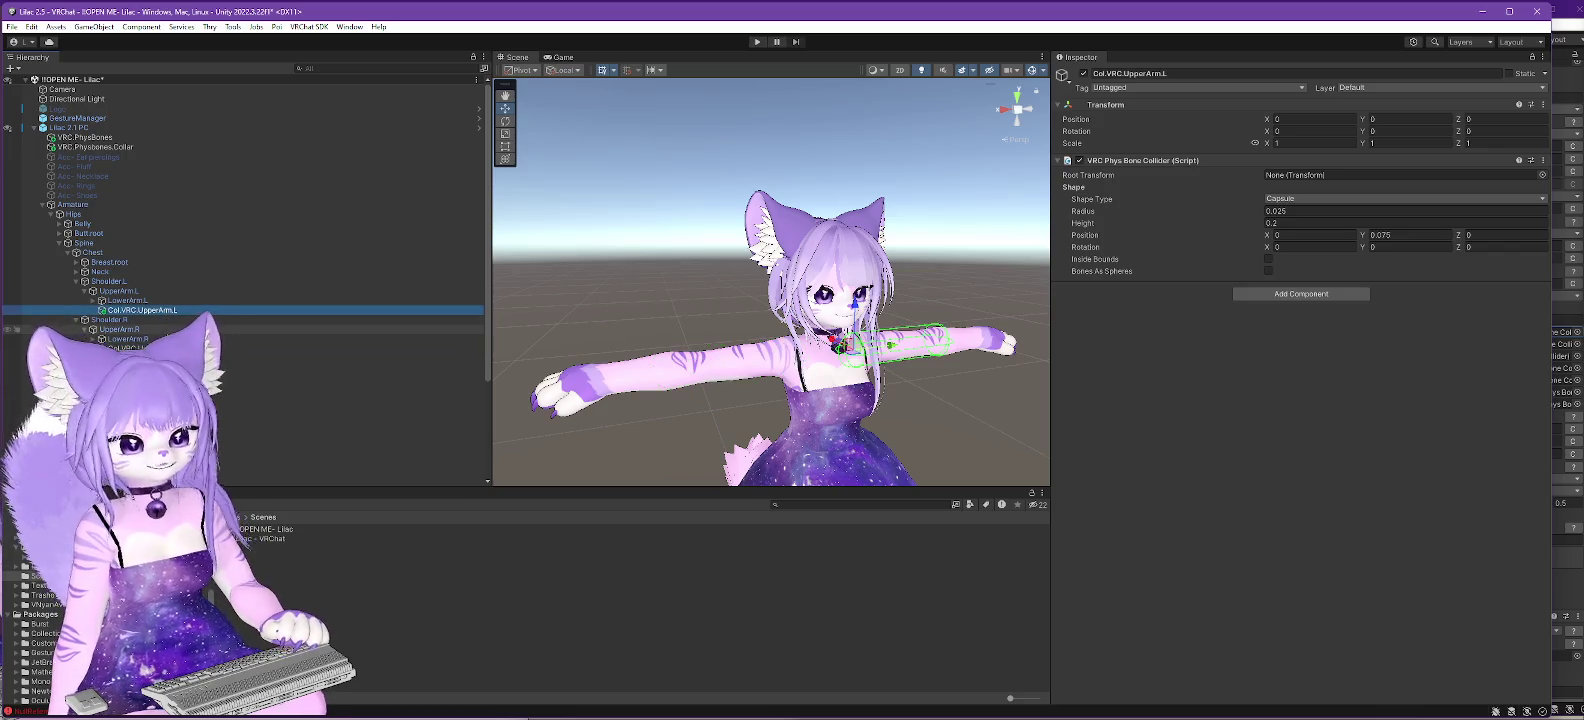
{"action": "left_click", "coordinate": [148, 310]}
- Copy Col.VRC.UpperArm.L and switch to the Lilac - VRChat scene
{"action": "right_click", "coordinate": [148, 310]}
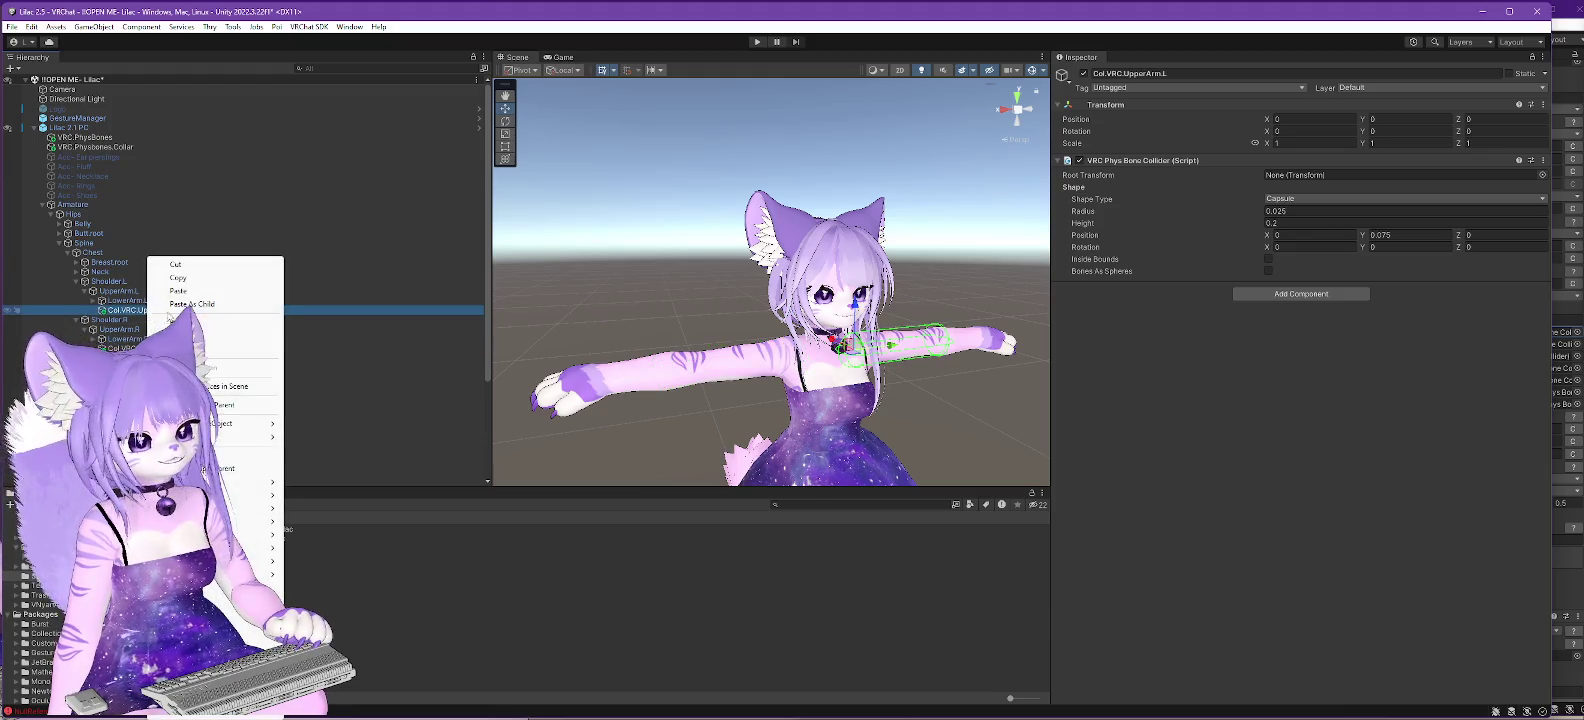
{"action": "left_click", "coordinate": [181, 279]}
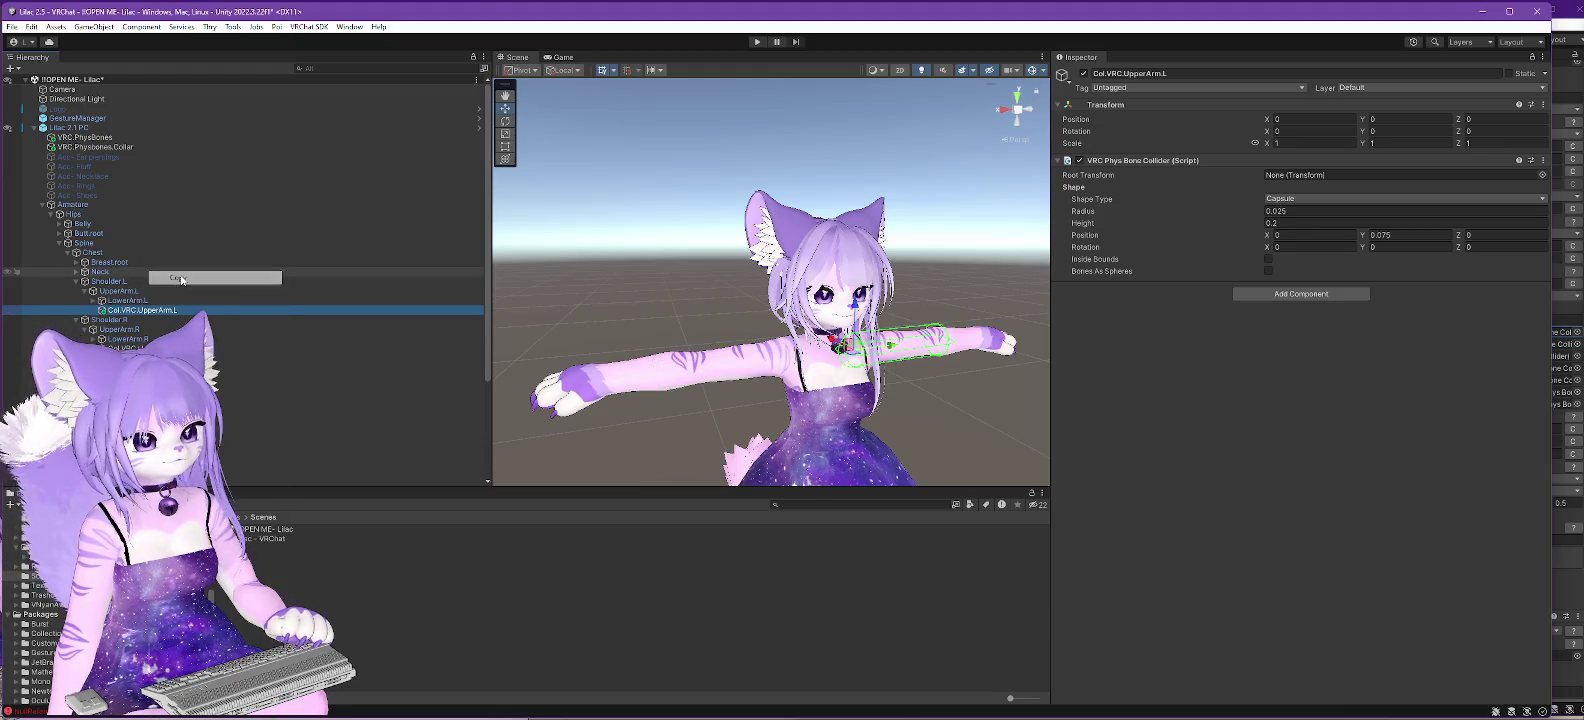
{"action": "double_click", "coordinate": [265, 538]}
{"action": "key", "text": "Return"}
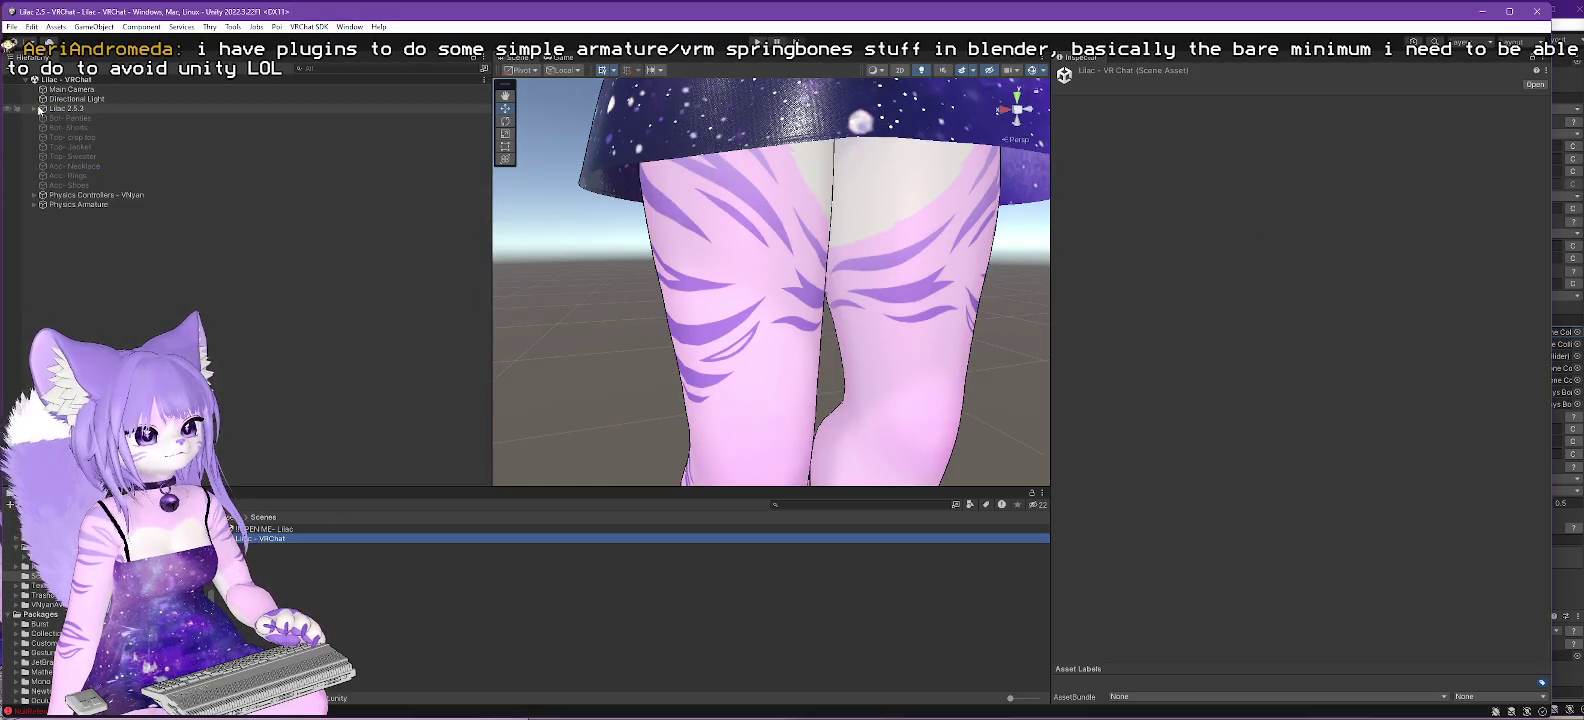
- Expand the armature down to UpperArm.L and paste the copied collider under it as Col.VRC.UpperArm.L
{"action": "left_click", "coordinate": [34, 109]}
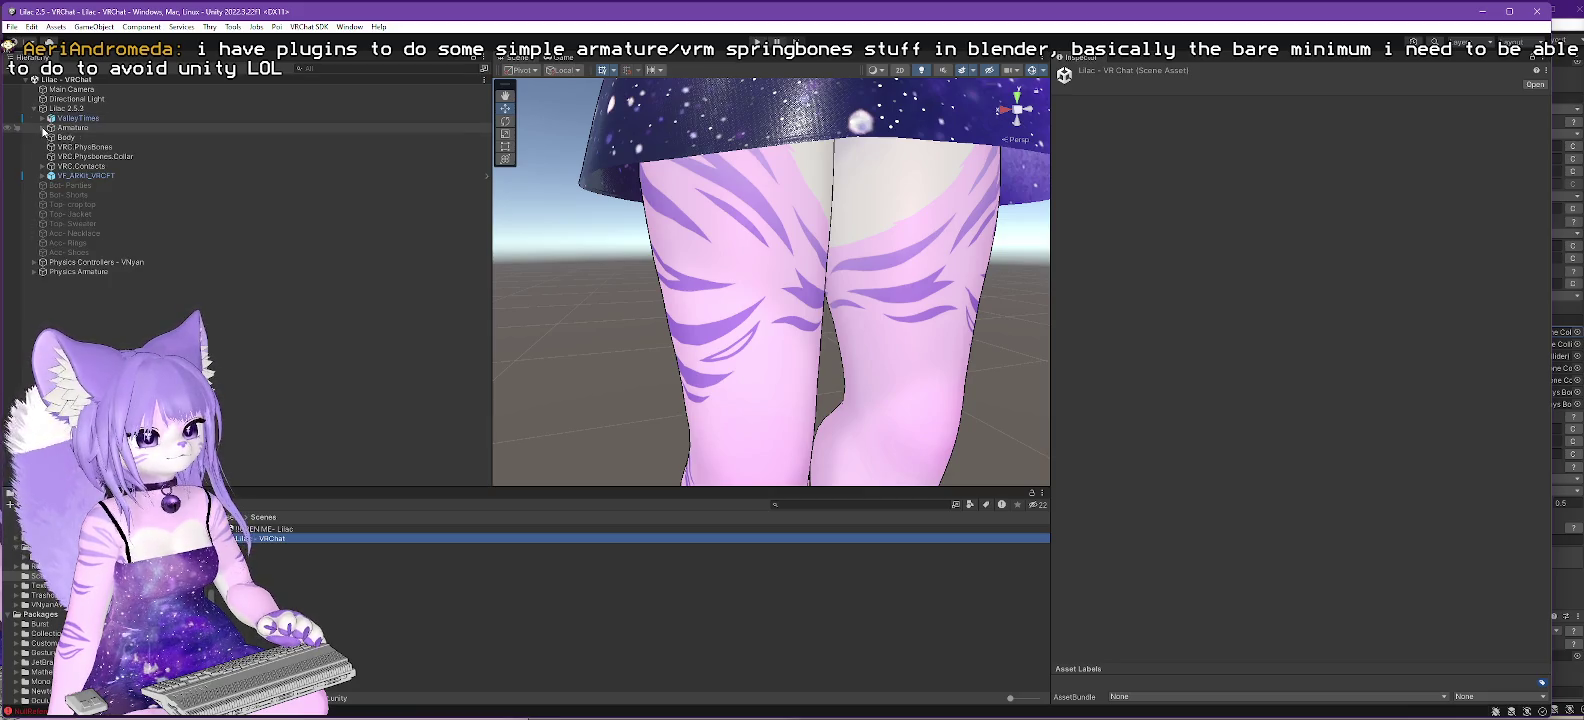
{"action": "left_click", "coordinate": [49, 138]}
{"action": "left_click", "coordinate": [59, 166]}
{"action": "left_click", "coordinate": [66, 176]}
{"action": "left_click", "coordinate": [67, 176]}
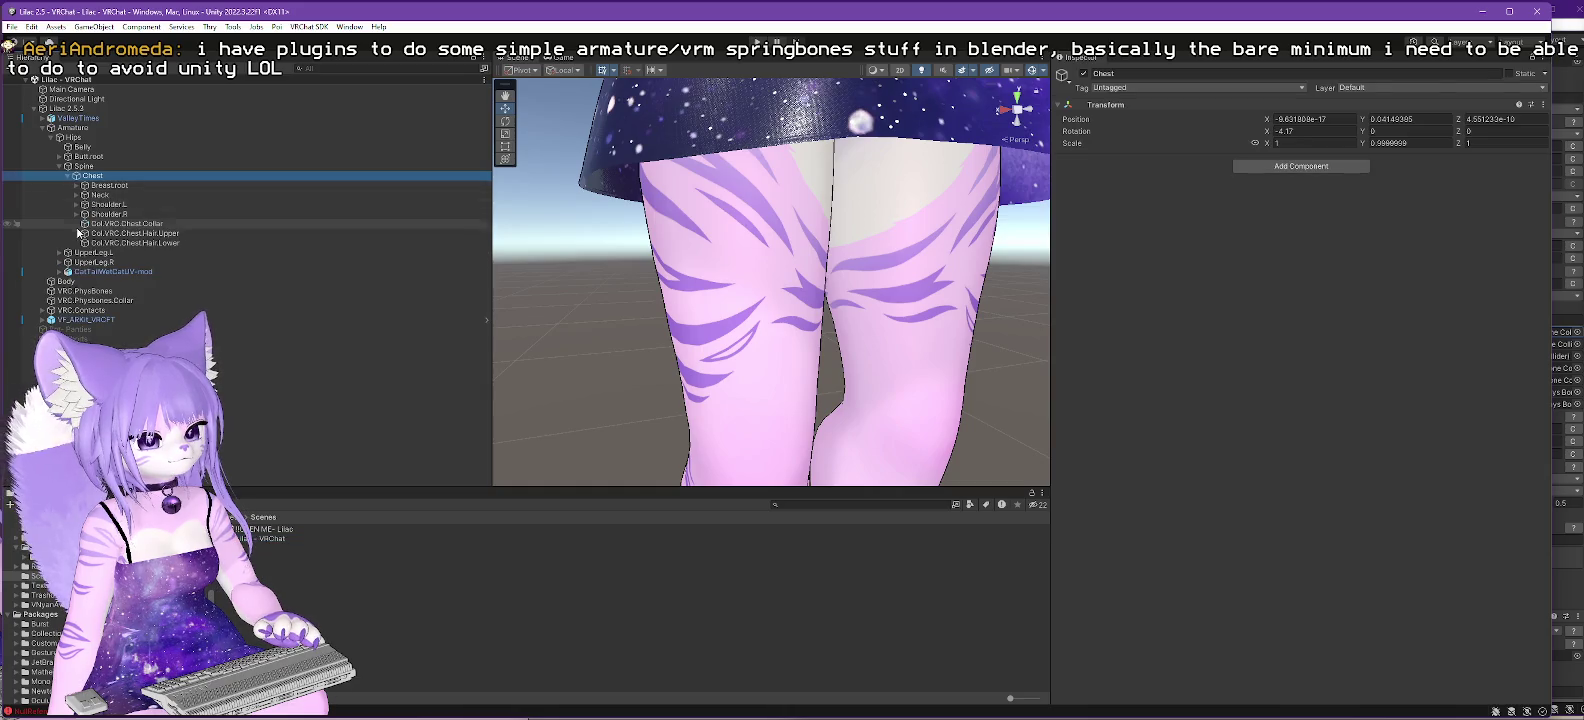
{"action": "left_click", "coordinate": [76, 204]}
{"action": "left_click", "coordinate": [84, 214]}
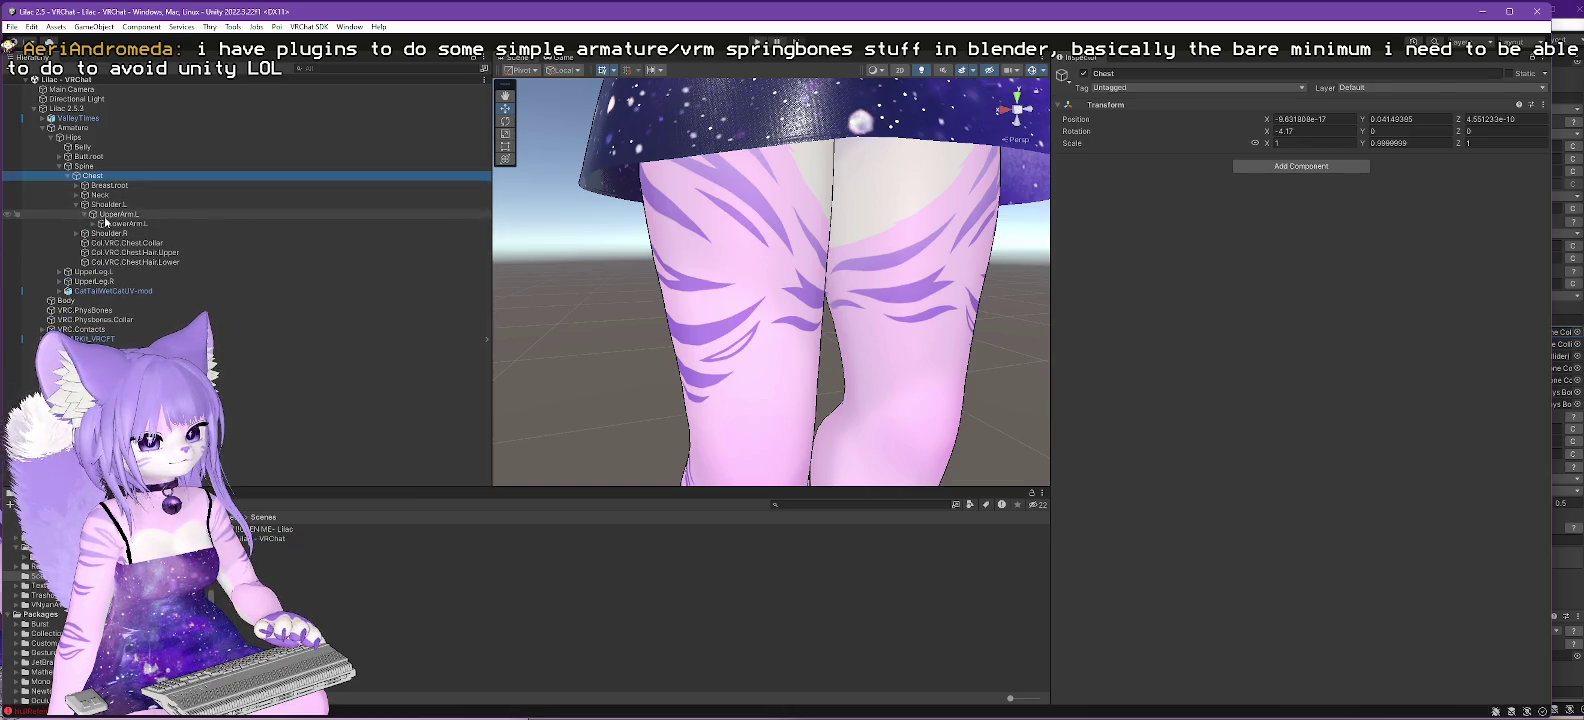
{"action": "left_click", "coordinate": [115, 215]}
{"action": "right_click", "coordinate": [115, 216]}
{"action": "left_click", "coordinate": [150, 254]}
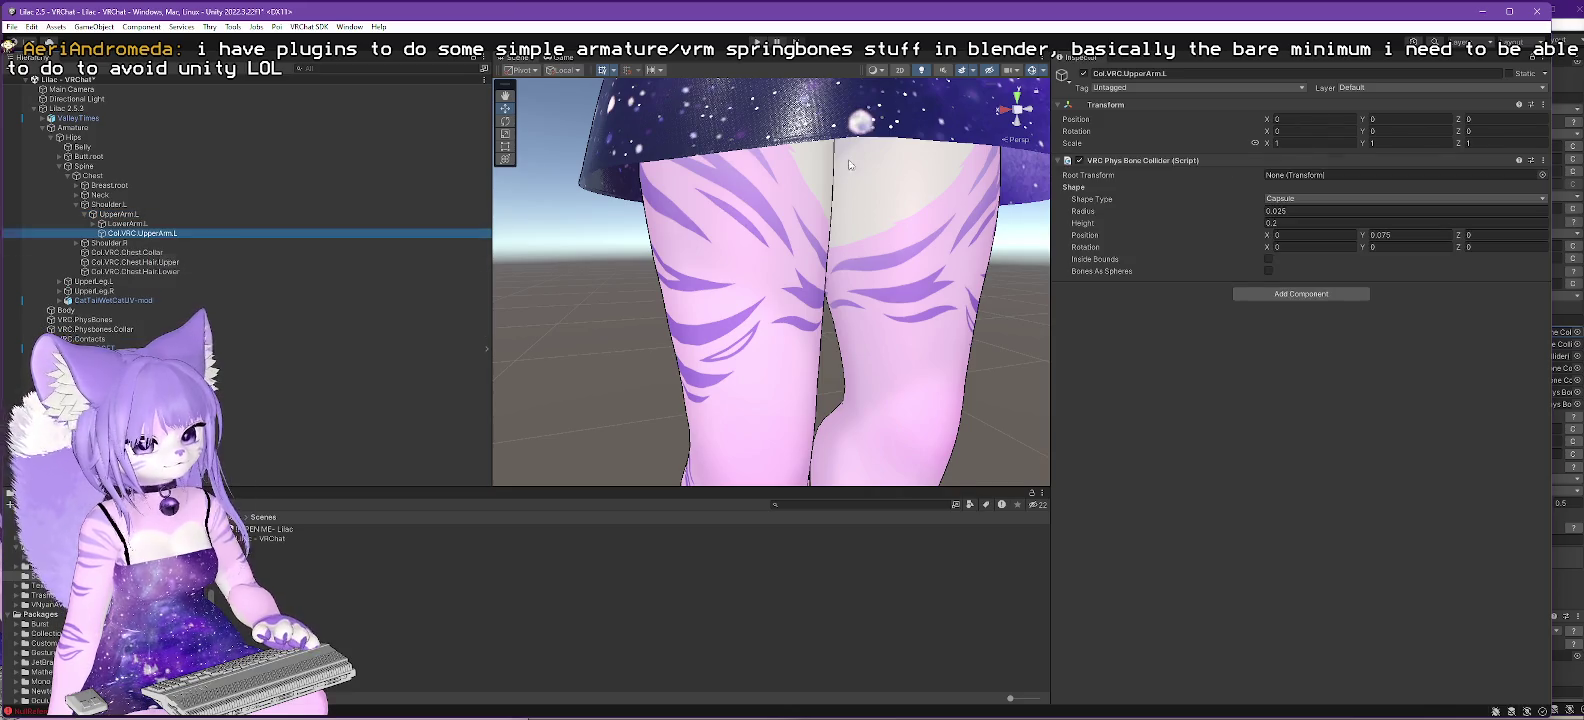
{"action": "key", "text": "f"}
{"action": "mouse_move", "coordinate": [862, 292]}
{"action": "left_mouse_down"}
{"action": "mouse_move", "coordinate": [753, 367]}
{"action": "mouse_move", "coordinate": [700, 380]}
{"action": "left_mouse_up"}
- Paste a collider copy under UpperArm.R and rename it Col.VRC.UpperArm.R
{"action": "left_click", "coordinate": [78, 244]}
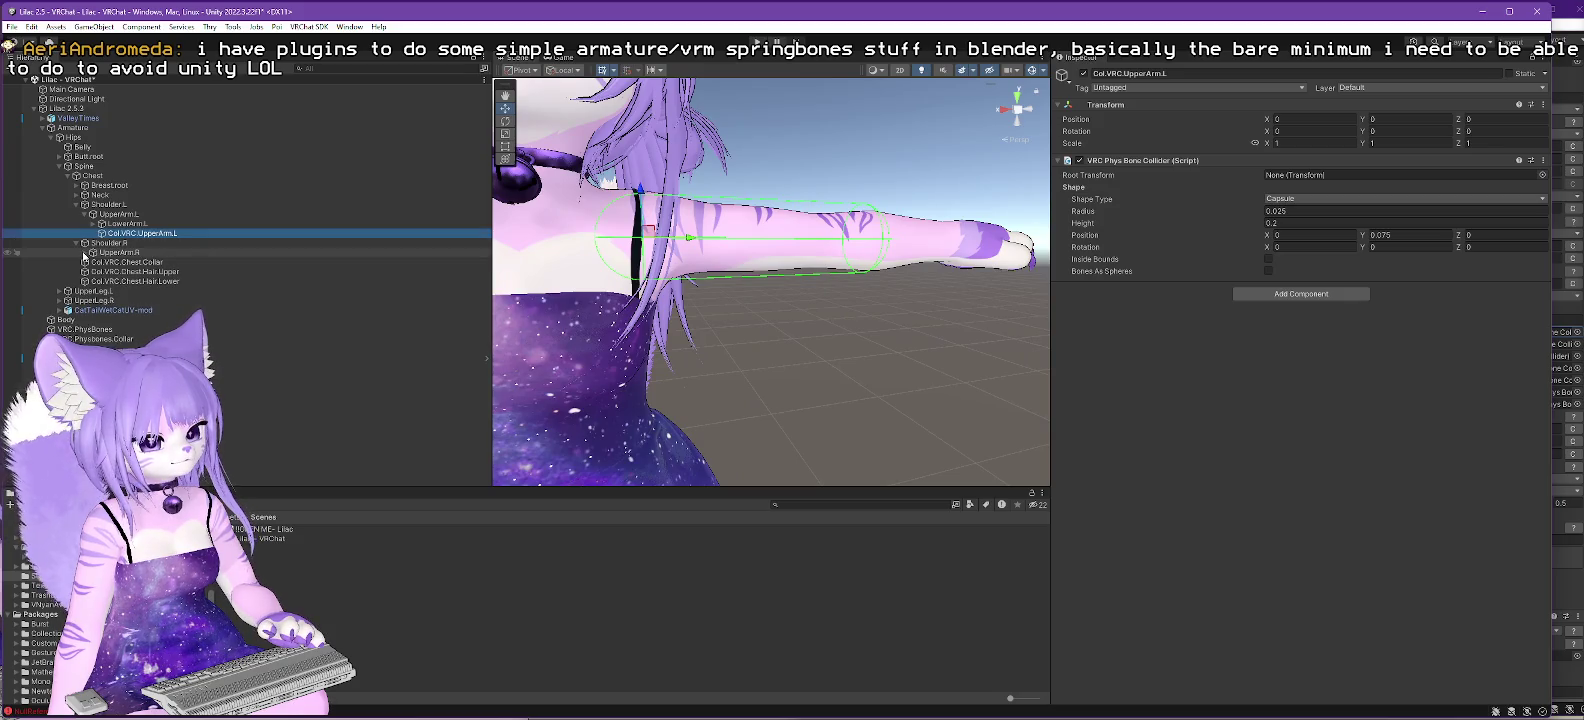
{"action": "right_click", "coordinate": [107, 256]}
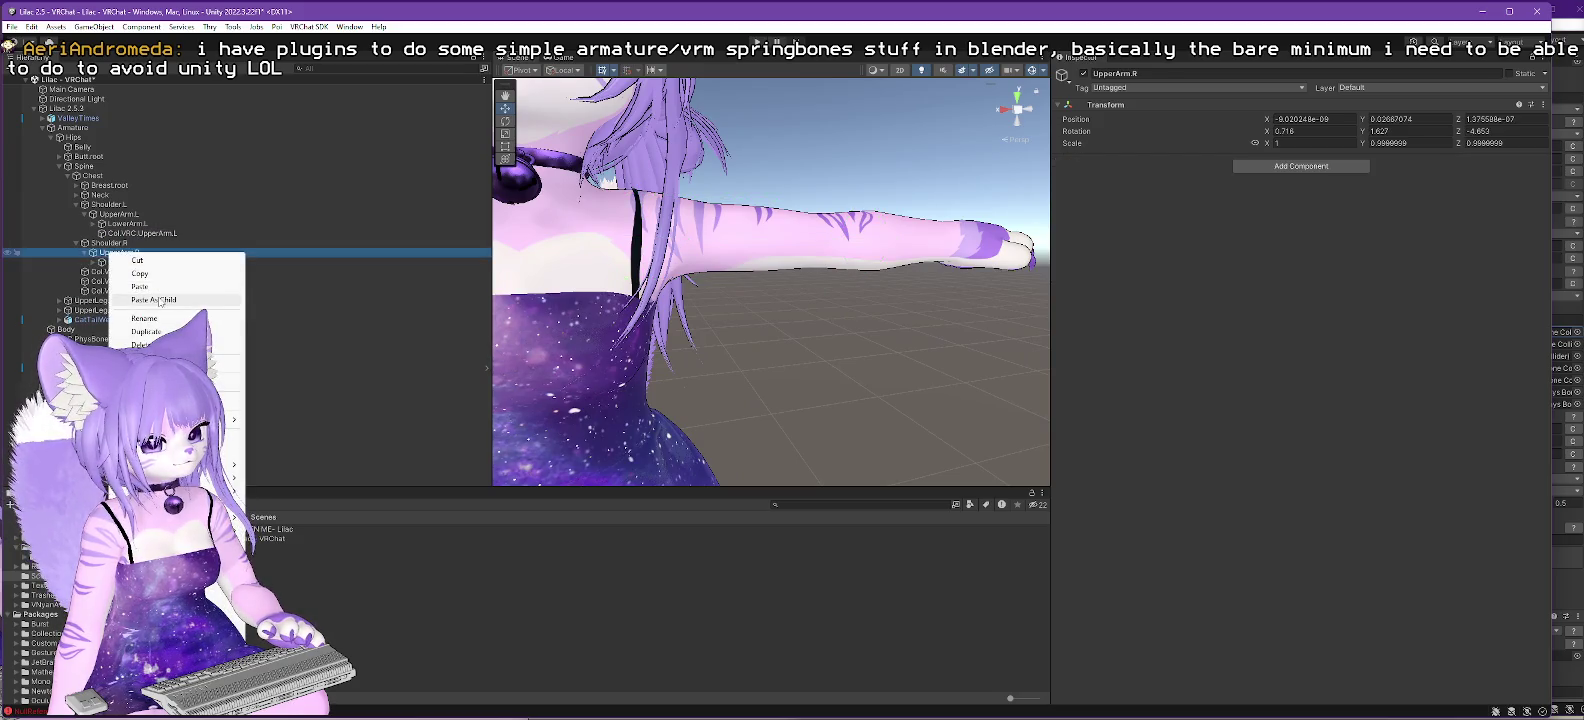
{"action": "left_click", "coordinate": [200, 320]}
{"action": "key", "text": "f"}
{"action": "key", "text": "f"}
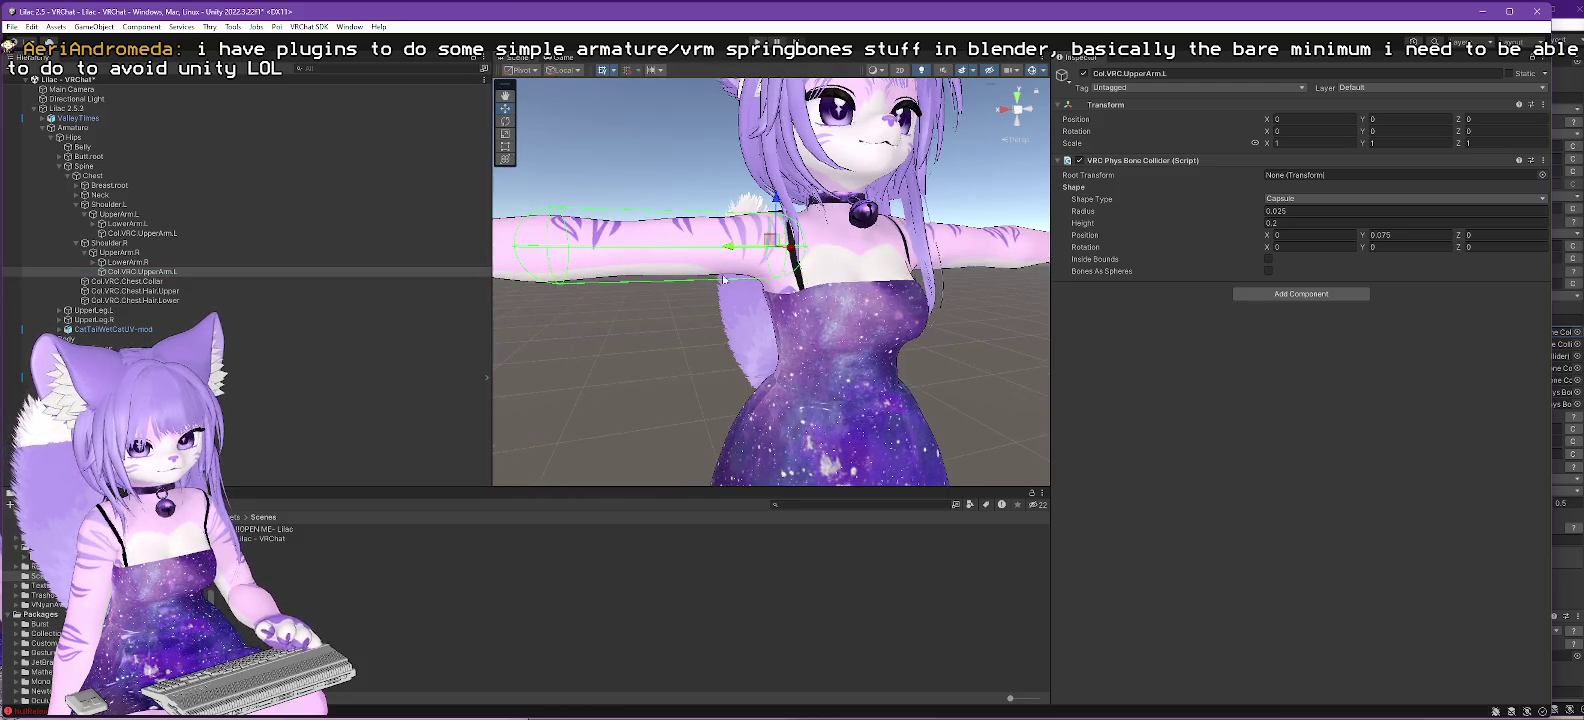
{"action": "key", "text": "F2"}
{"action": "key", "text": "BackSpace"}
{"action": "type", "text": "R"}
{"action": "key", "text": "Return"}
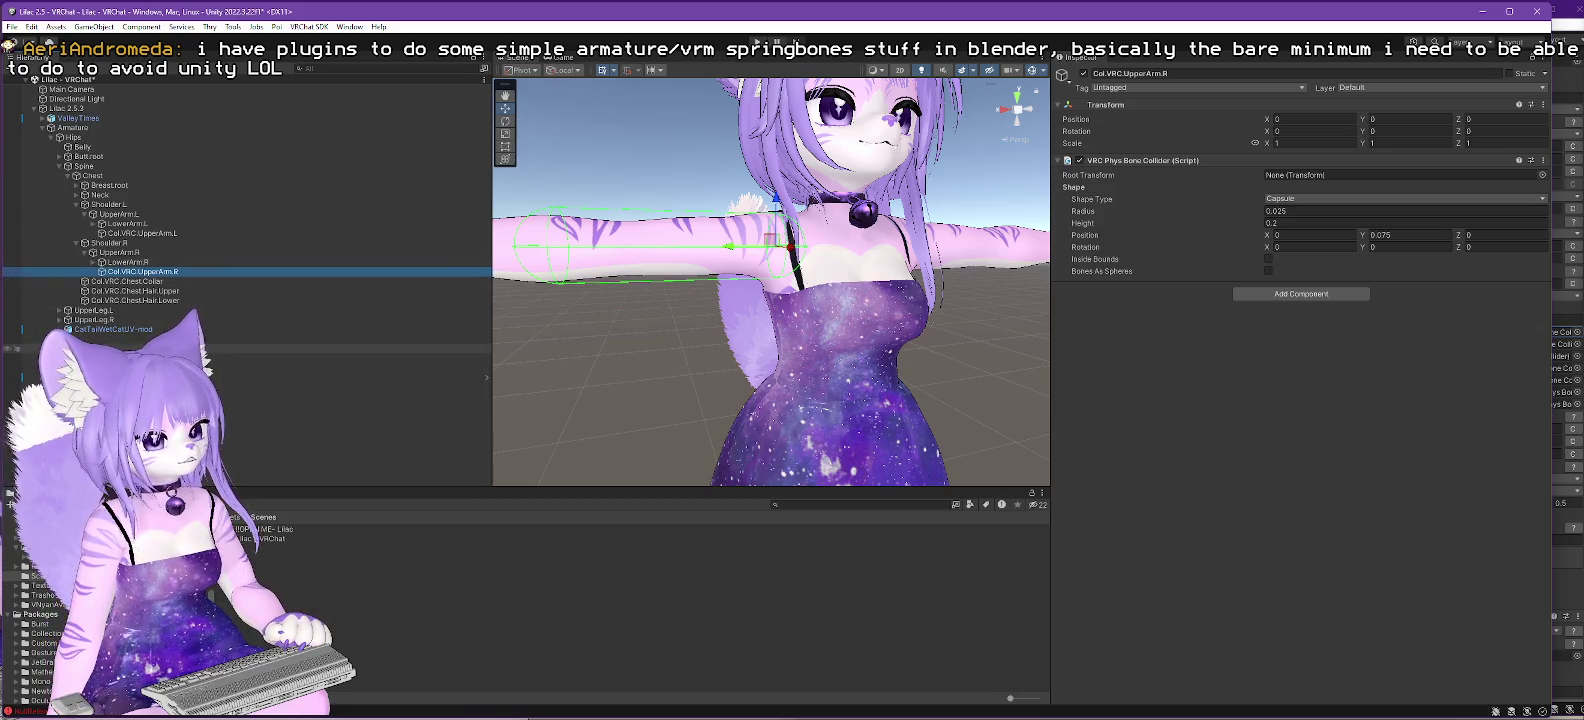
- Bring up the Hair.Root Phys Bone and assign Col.VRC.Head.Main to collider Element 0
{"action": "left_click", "coordinate": [150, 348]}
{"action": "scroll", "coordinate": [1397, 543], "scroll_direction": "down", "scroll_amount": 10}
{"action": "scroll", "coordinate": [1397, 543], "scroll_direction": "down", "scroll_amount": 10}
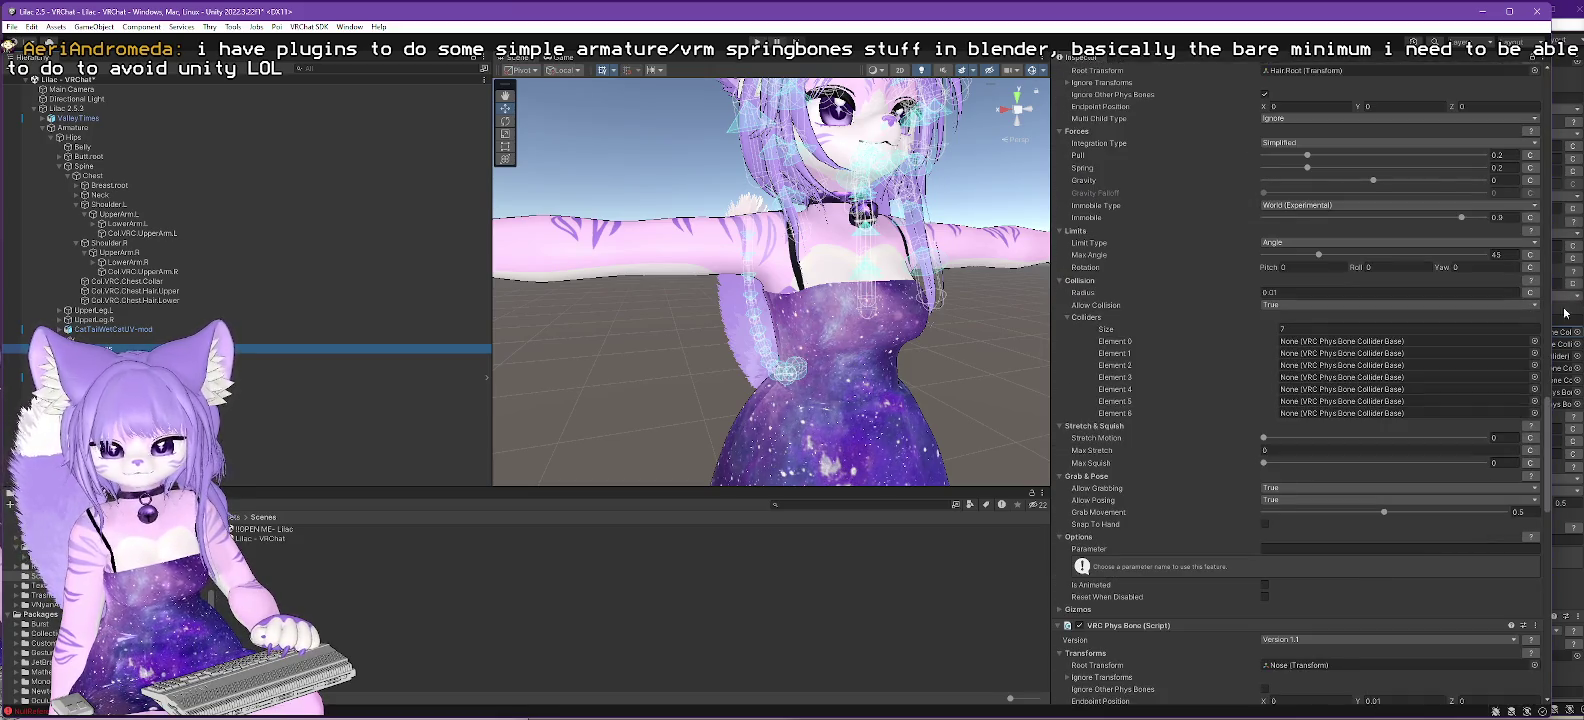
{"action": "mouse_move", "coordinate": [1553, 314]}
{"action": "left_mouse_down"}
{"action": "mouse_move", "coordinate": [1045, 295]}
{"action": "mouse_move", "coordinate": [1264, 280]}
{"action": "left_mouse_up"}
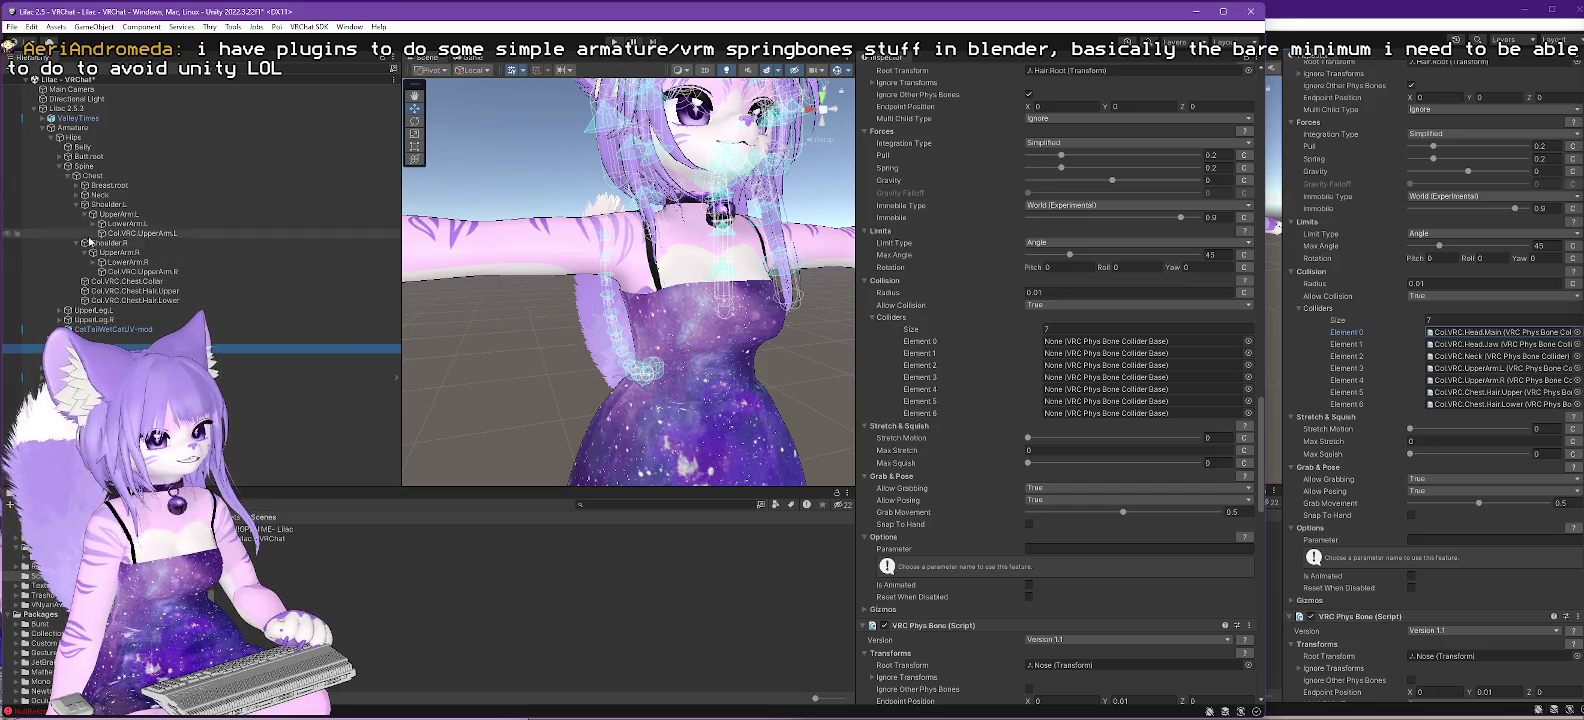
{"action": "left_click", "coordinate": [76, 195]}
{"action": "left_click", "coordinate": [84, 204]}
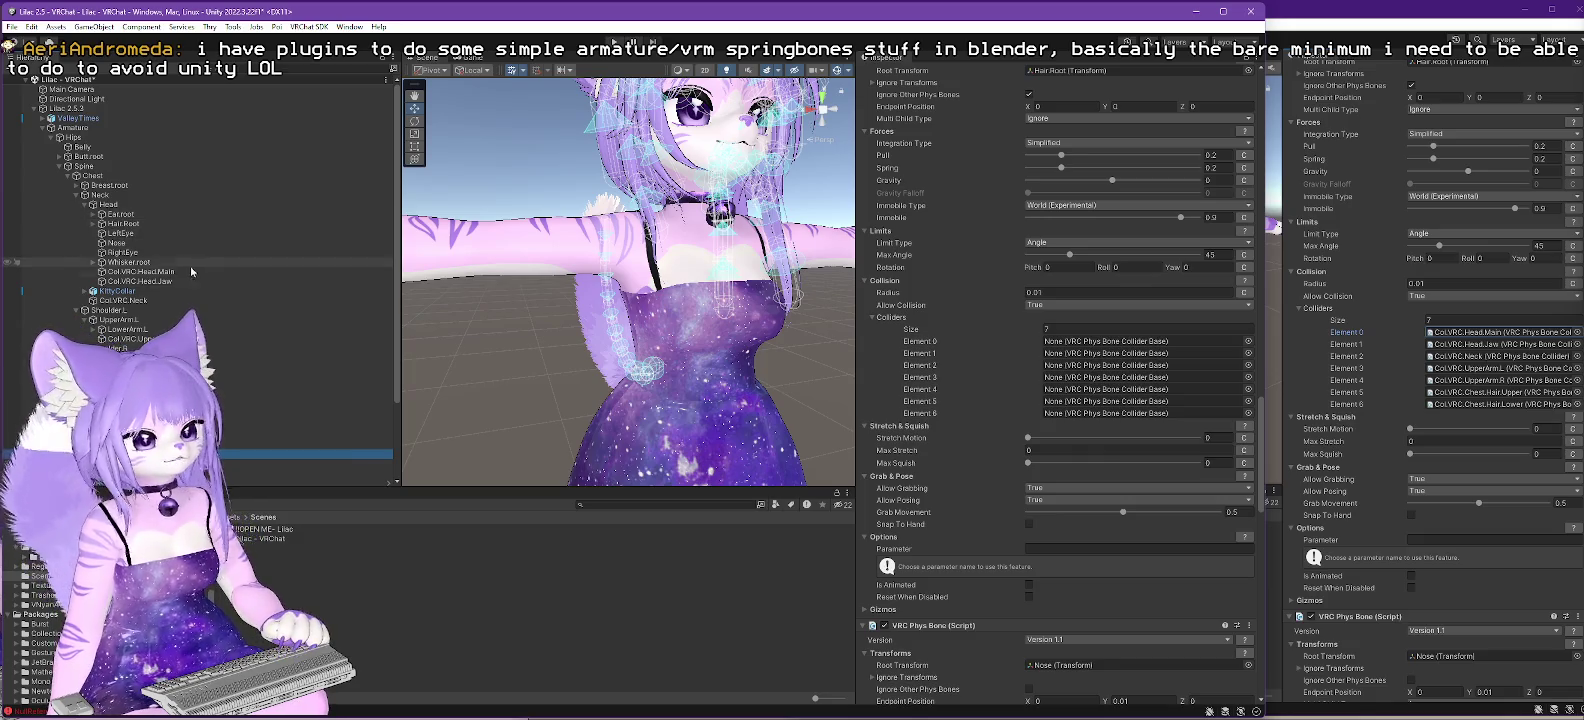
{"action": "left_click", "coordinate": [892, 287]}
{"action": "left_click", "coordinate": [1073, 343]}
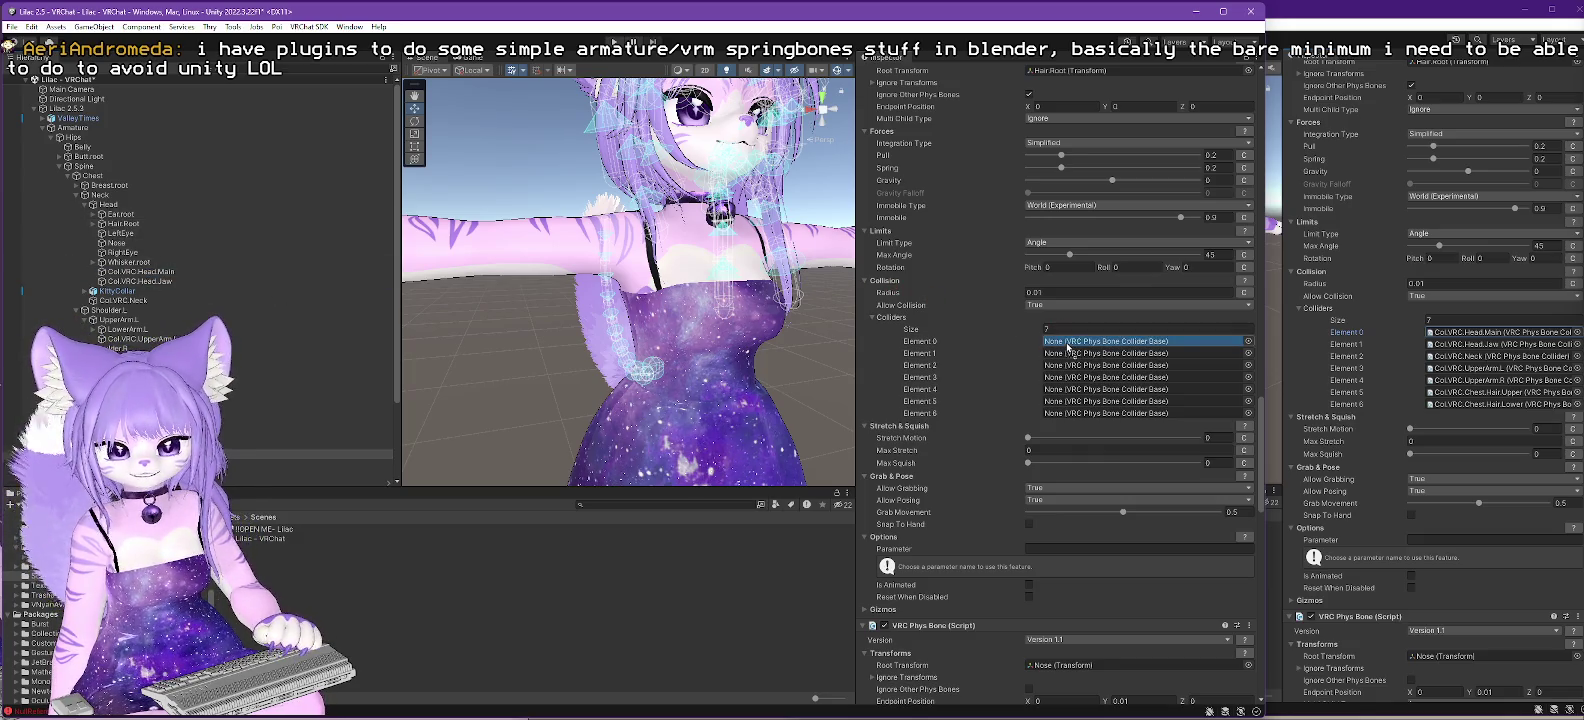
{"action": "left_click_drag", "start_coordinate": [1068, 347], "coordinate": [1070, 344]}
- Assign Head.Jaw, Neck, UpperArm.L, Chest.Hair.Upper and Chest.Hair.Lower colliders to the remaining Hair.Root slots
{"action": "left_click_drag", "start_coordinate": [1014, 265], "coordinate": [1108, 357]}
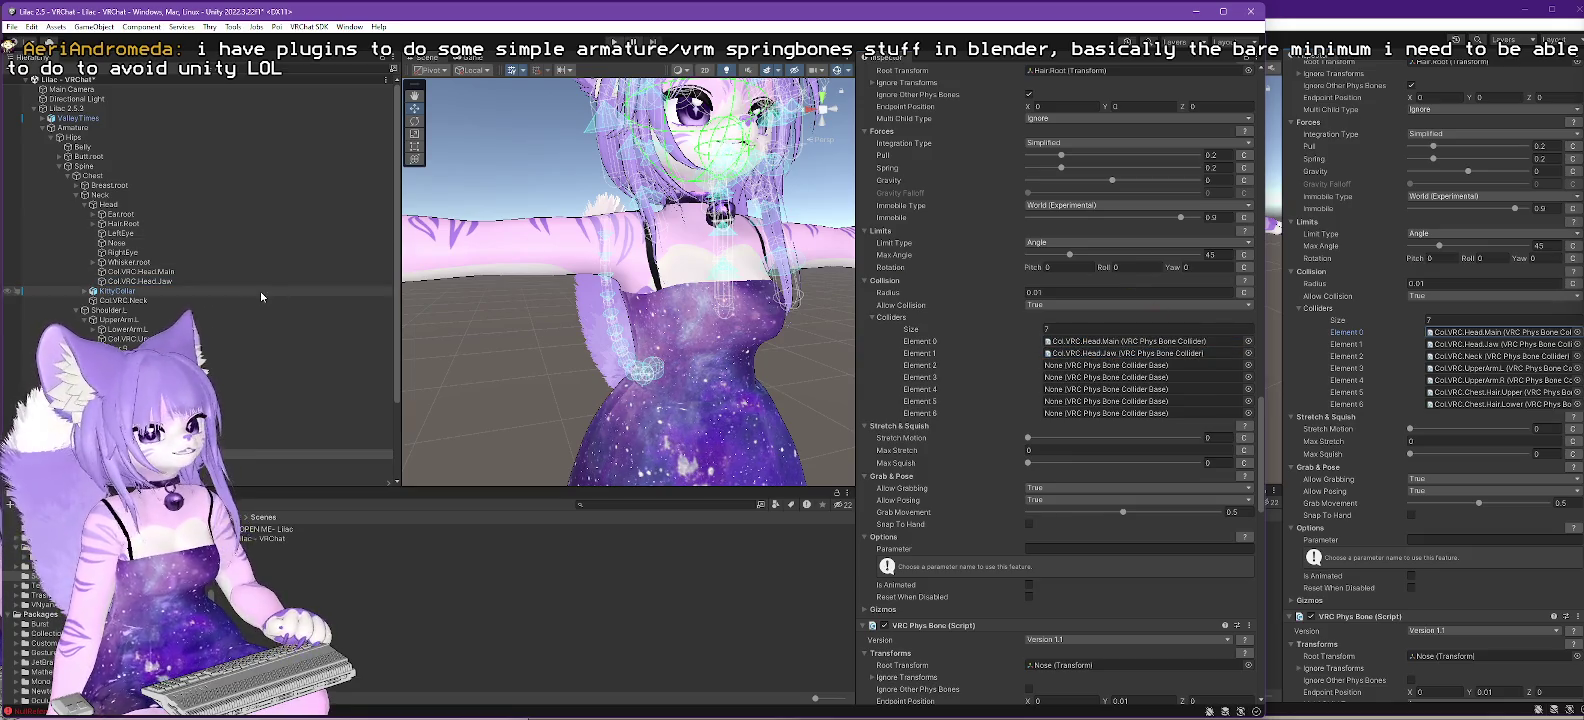
{"action": "left_click_drag", "start_coordinate": [115, 306], "coordinate": [1096, 375]}
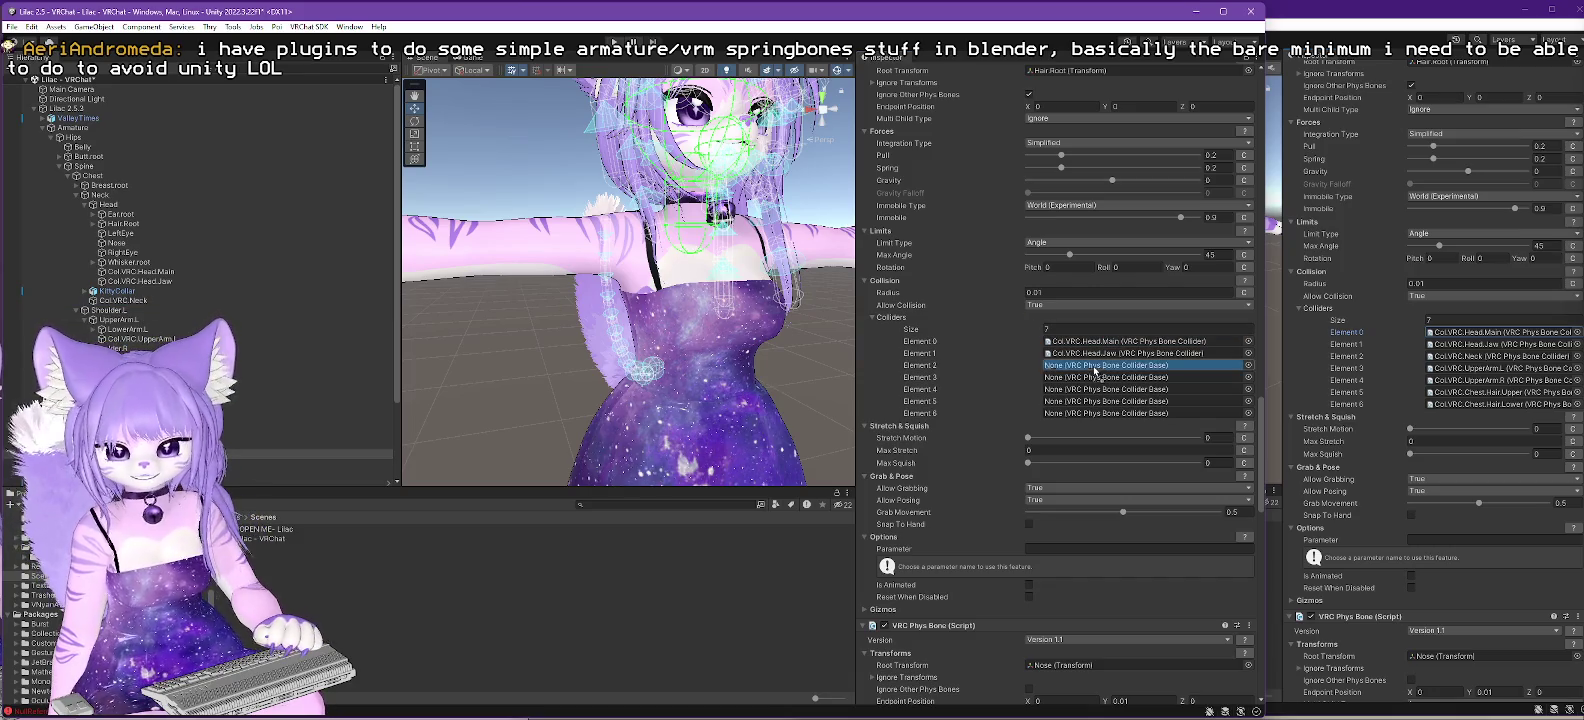
{"action": "left_click_drag", "start_coordinate": [140, 339], "coordinate": [1120, 392]}
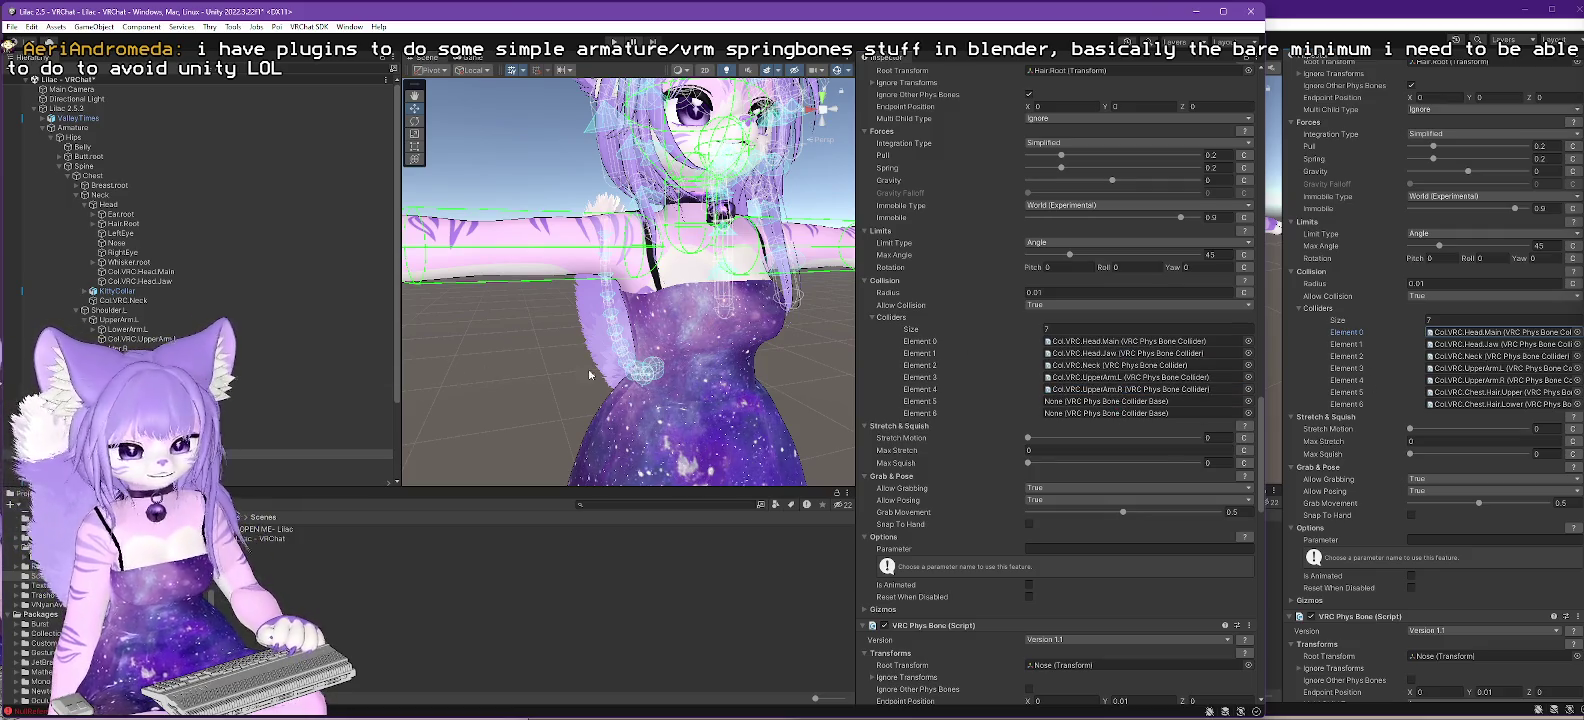
{"action": "left_click_drag", "start_coordinate": [1500, 392], "coordinate": [1112, 404]}
{"action": "left_click", "coordinate": [300, 406]}
{"action": "mouse_move", "coordinate": [947, 377]}
{"action": "left_mouse_down"}
{"action": "mouse_move", "coordinate": [1130, 368]}
{"action": "mouse_move", "coordinate": [1120, 400]}
{"action": "mouse_move", "coordinate": [1140, 413]}
{"action": "left_mouse_up"}
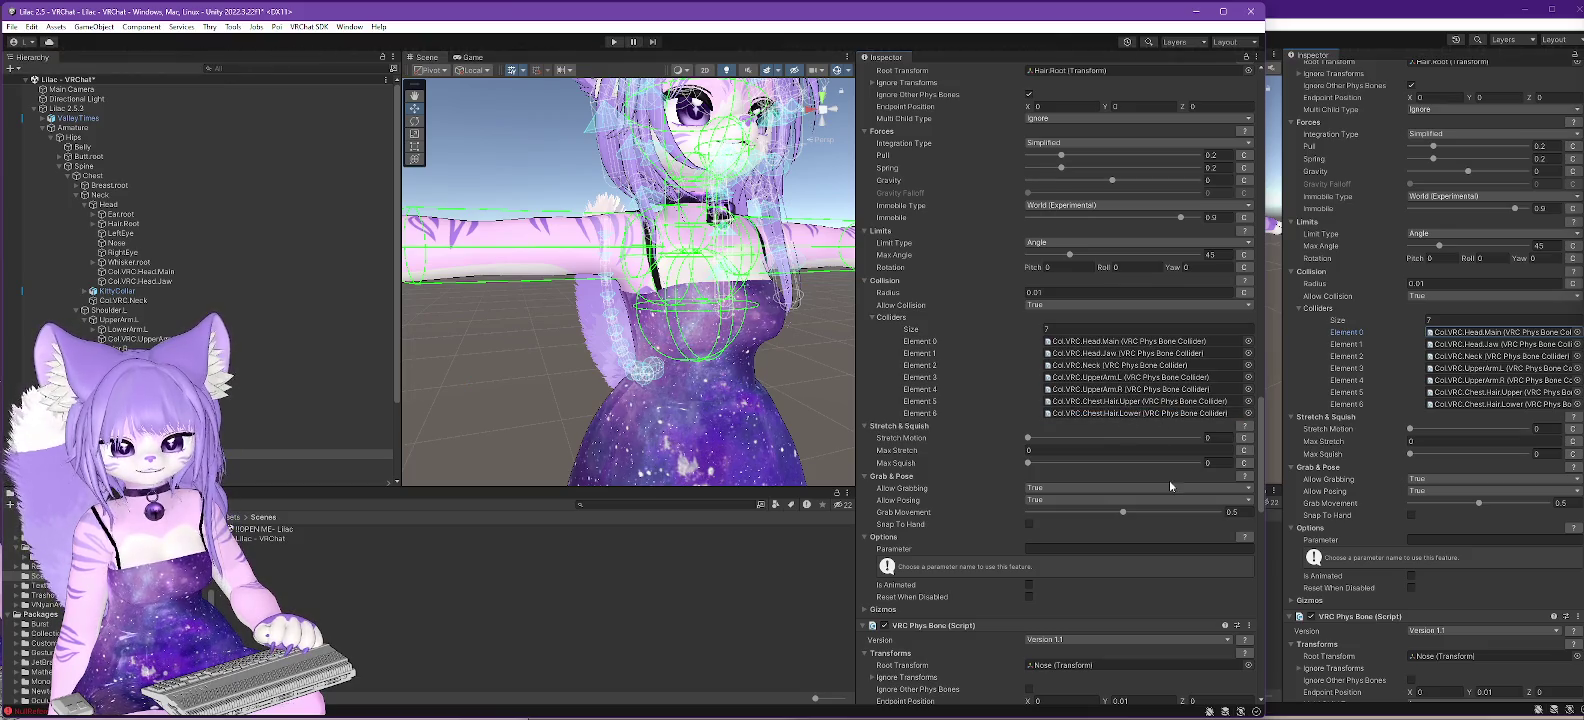
- Select VRC.Physbones.Collar and check the source scene's collar PhysBone collider list for comparison
{"action": "scroll", "coordinate": [1162, 481], "scroll_direction": "down", "scroll_amount": 10}
{"action": "scroll", "coordinate": [1156, 483], "scroll_direction": "down", "scroll_amount": 10}
{"action": "scroll", "coordinate": [1170, 505], "scroll_direction": "down", "scroll_amount": 15}
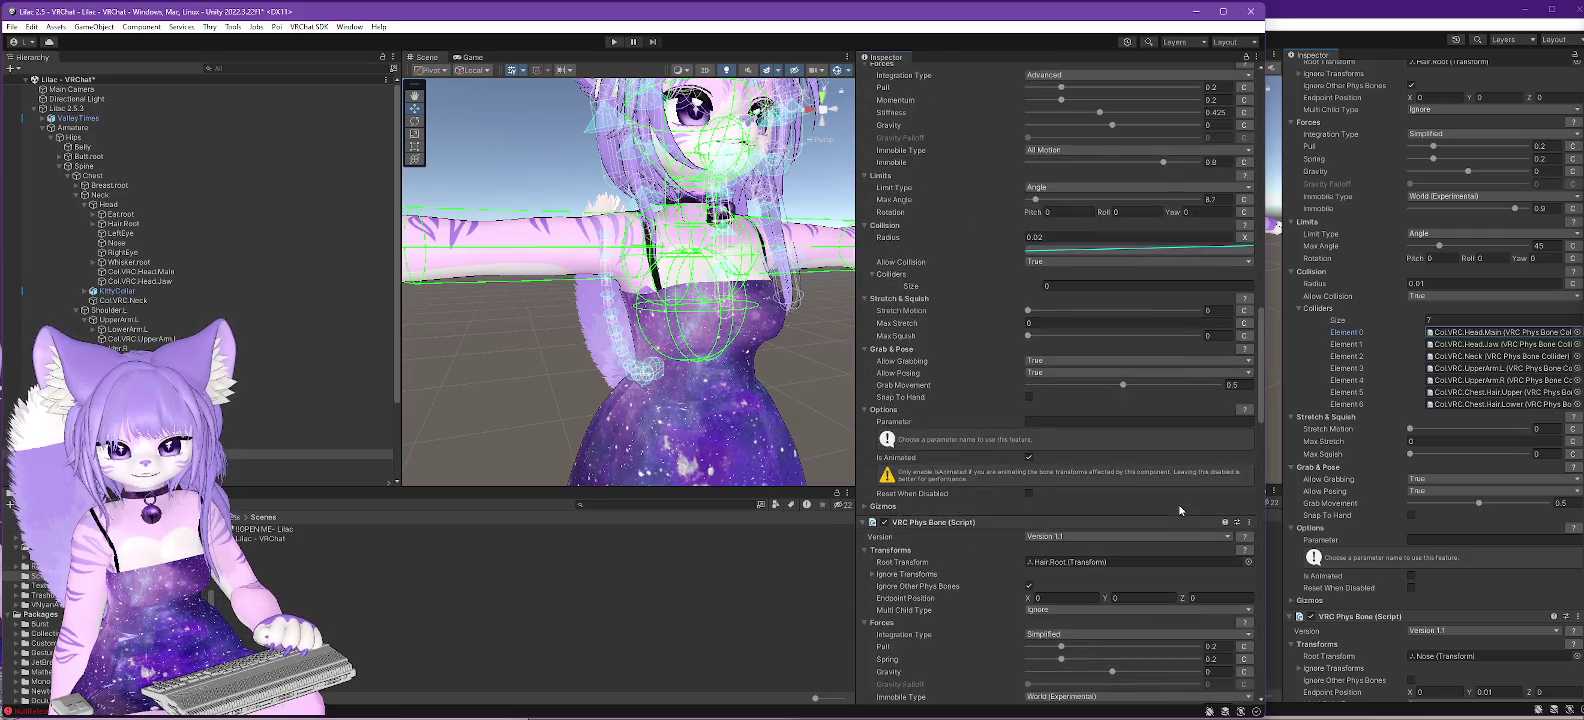
{"action": "scroll", "coordinate": [1179, 510], "scroll_direction": "up", "scroll_amount": 3}
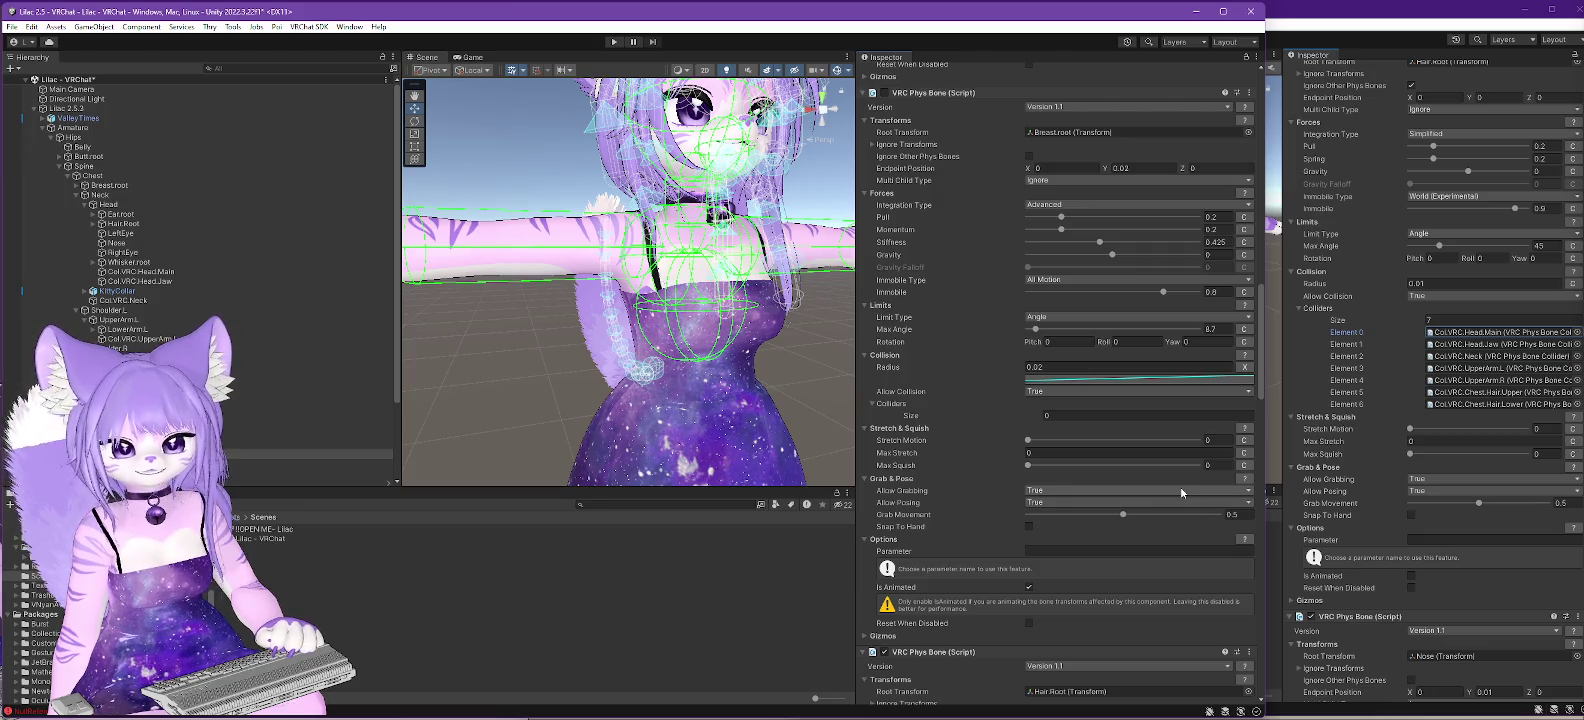
{"action": "scroll", "coordinate": [1153, 481], "scroll_direction": "up", "scroll_amount": 15}
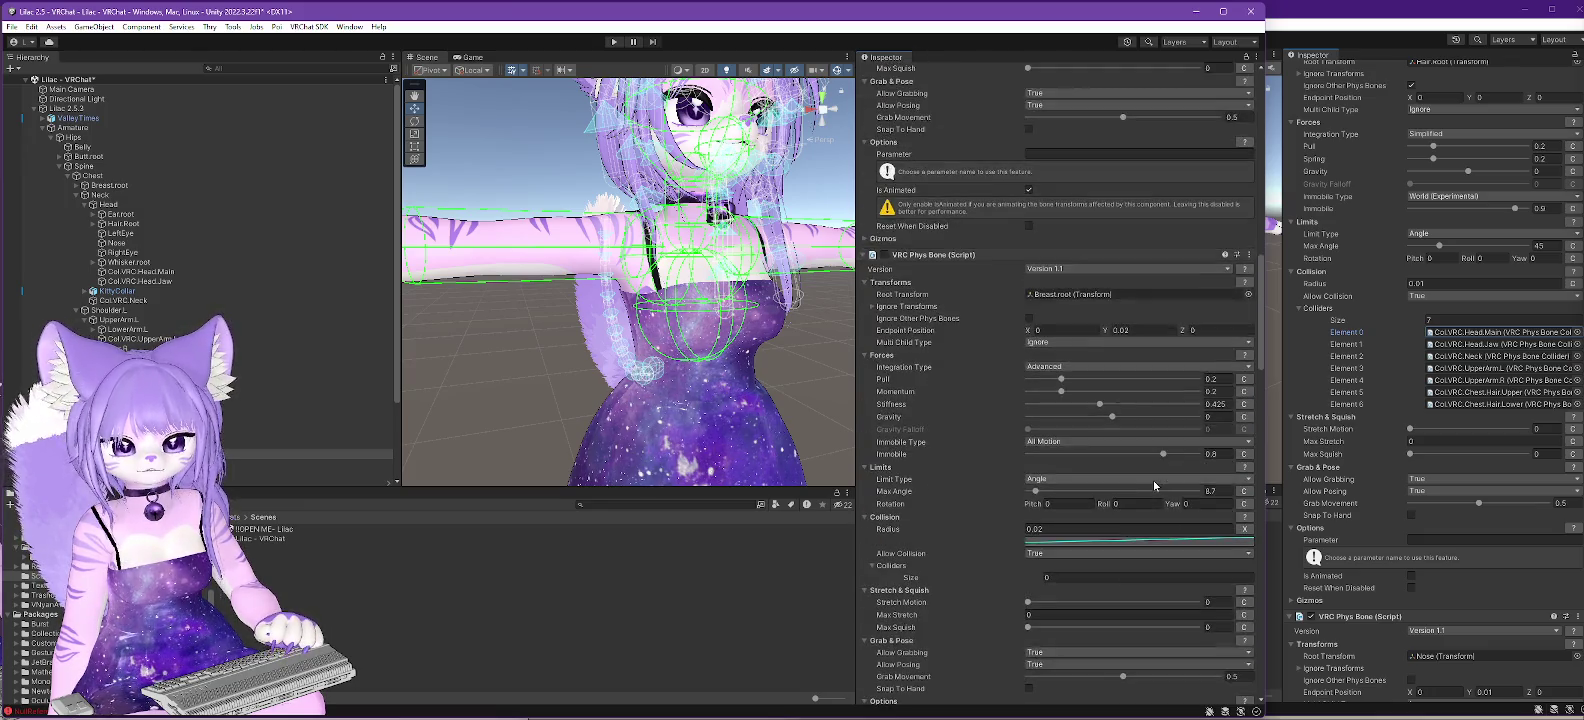
{"action": "scroll", "coordinate": [1155, 494], "scroll_direction": "up", "scroll_amount": 8}
{"action": "scroll", "coordinate": [1157, 486], "scroll_direction": "up", "scroll_amount": 5}
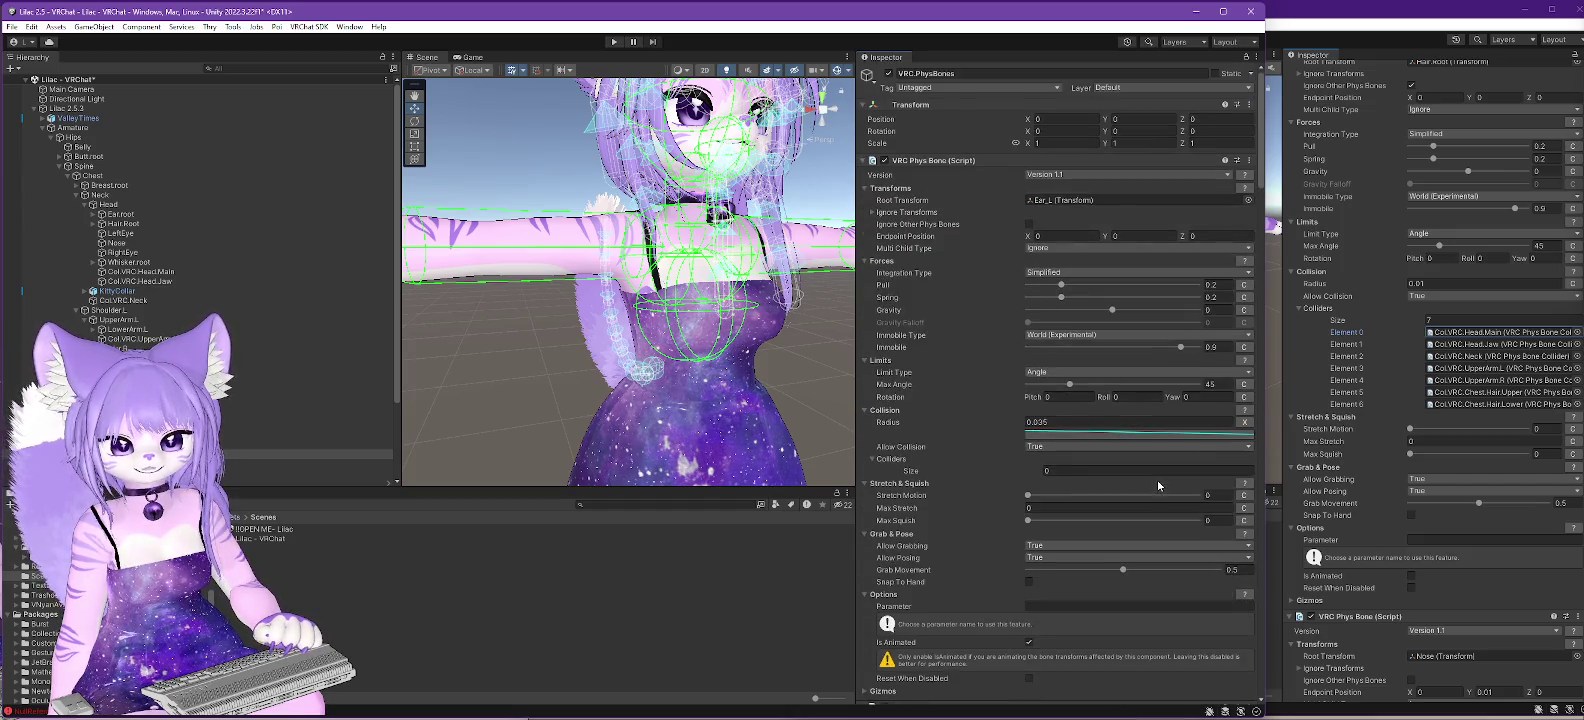
{"action": "left_click", "coordinate": [300, 462]}
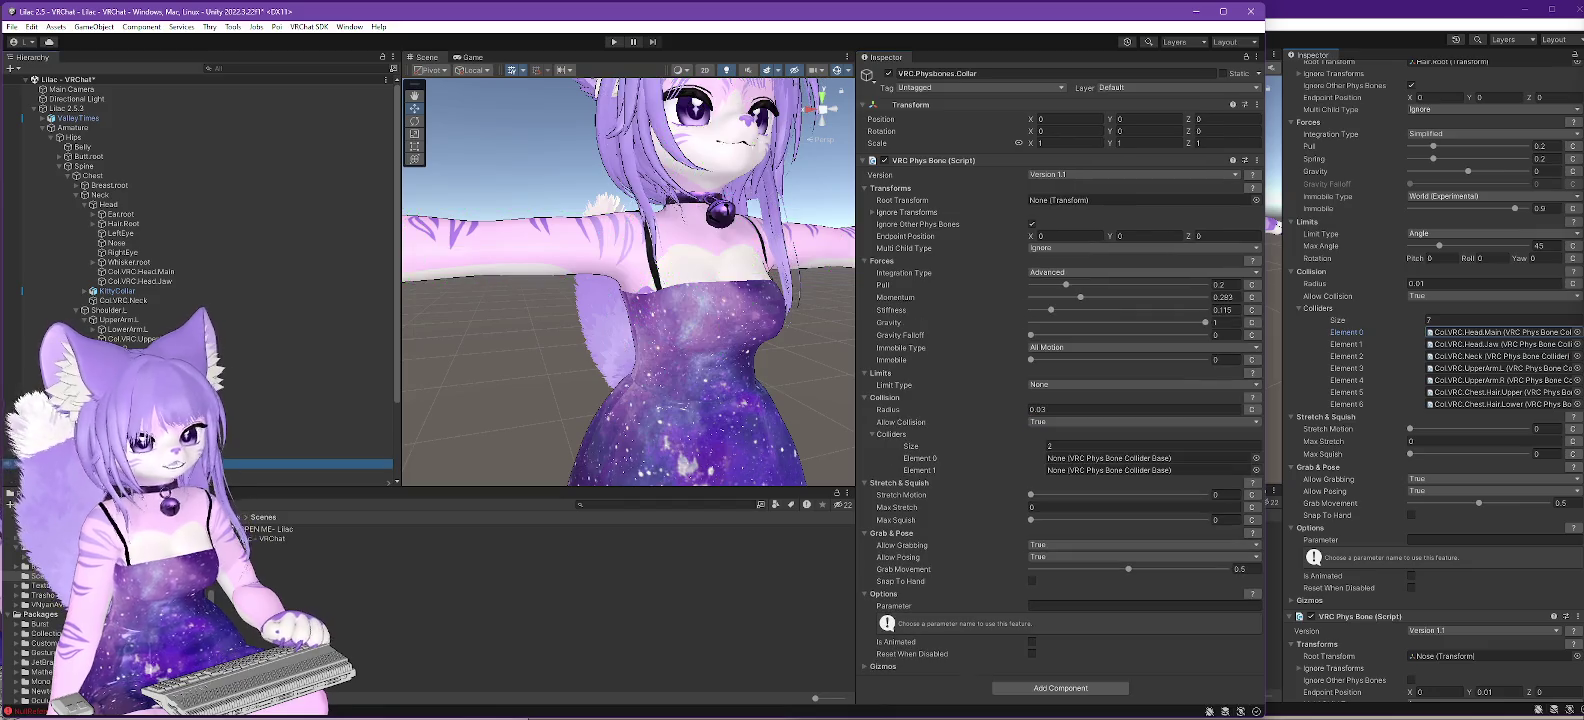
{"action": "left_click", "coordinate": [1400, 14]}
{"action": "left_click", "coordinate": [890, 144]}
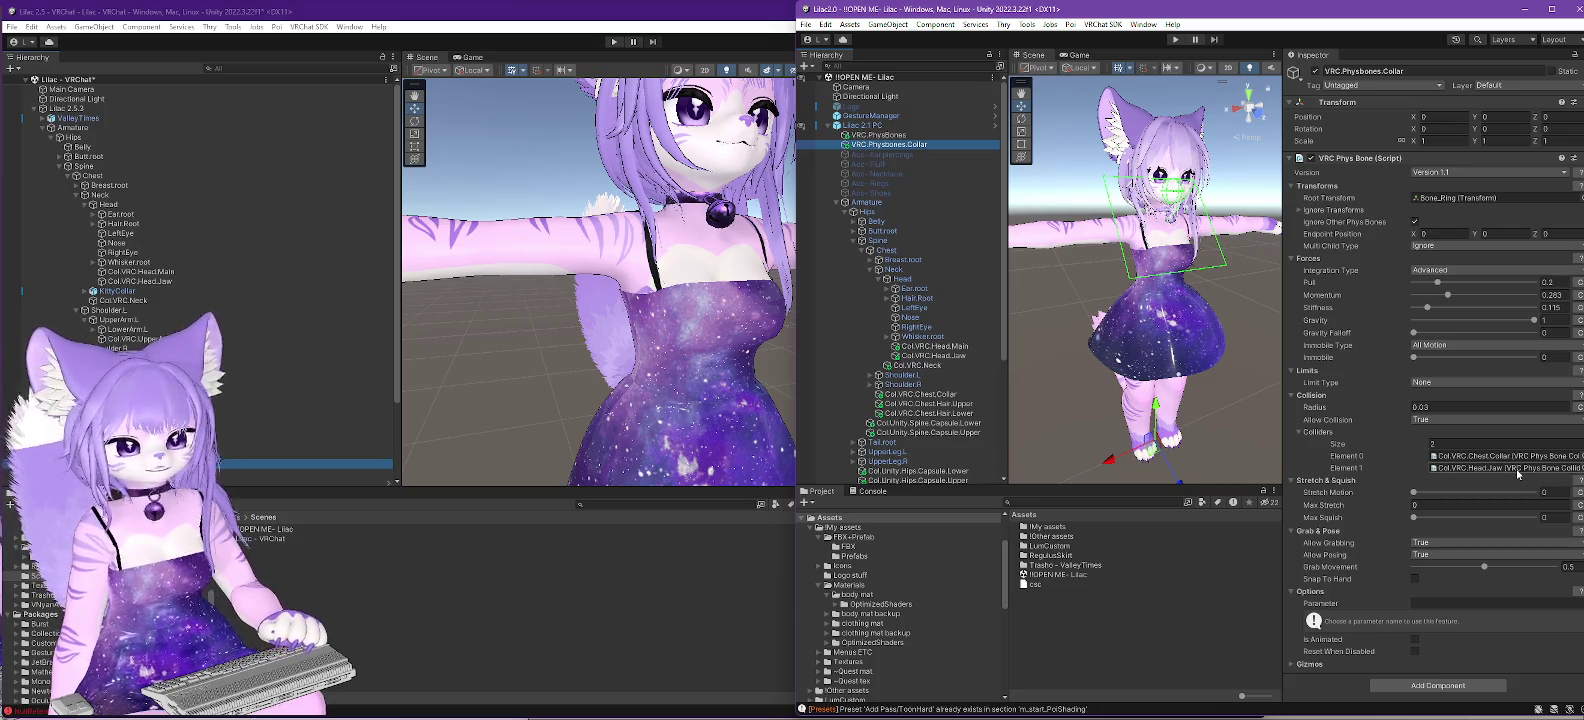
{"action": "left_click", "coordinate": [509, 14]}
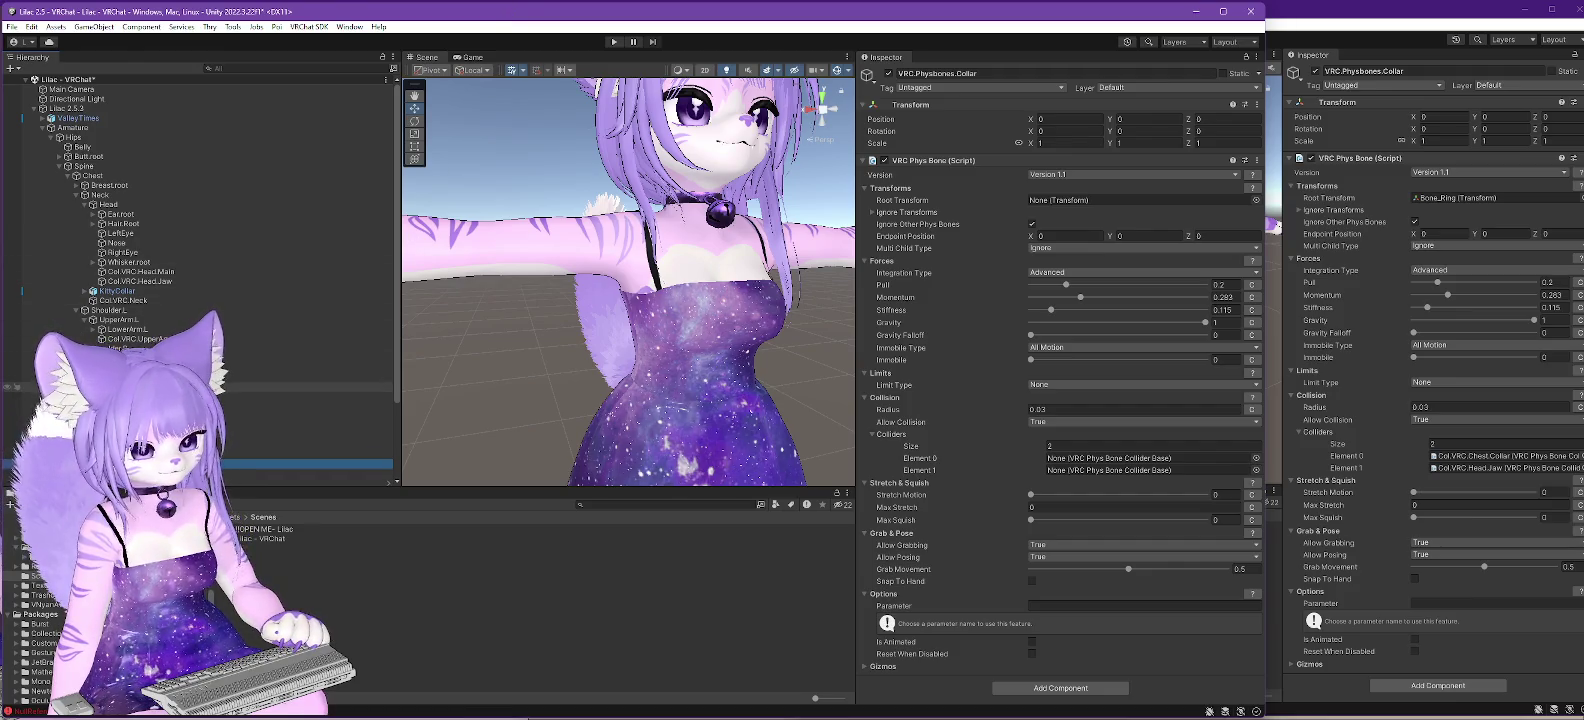
- Assign Col.VRC.Chest.Collar as collar collider Element 0, then add Col.VRC.Head.Jaw as the second
{"action": "left_click", "coordinate": [1093, 479]}
{"action": "left_click_drag", "start_coordinate": [1093, 479], "coordinate": [1120, 458]}
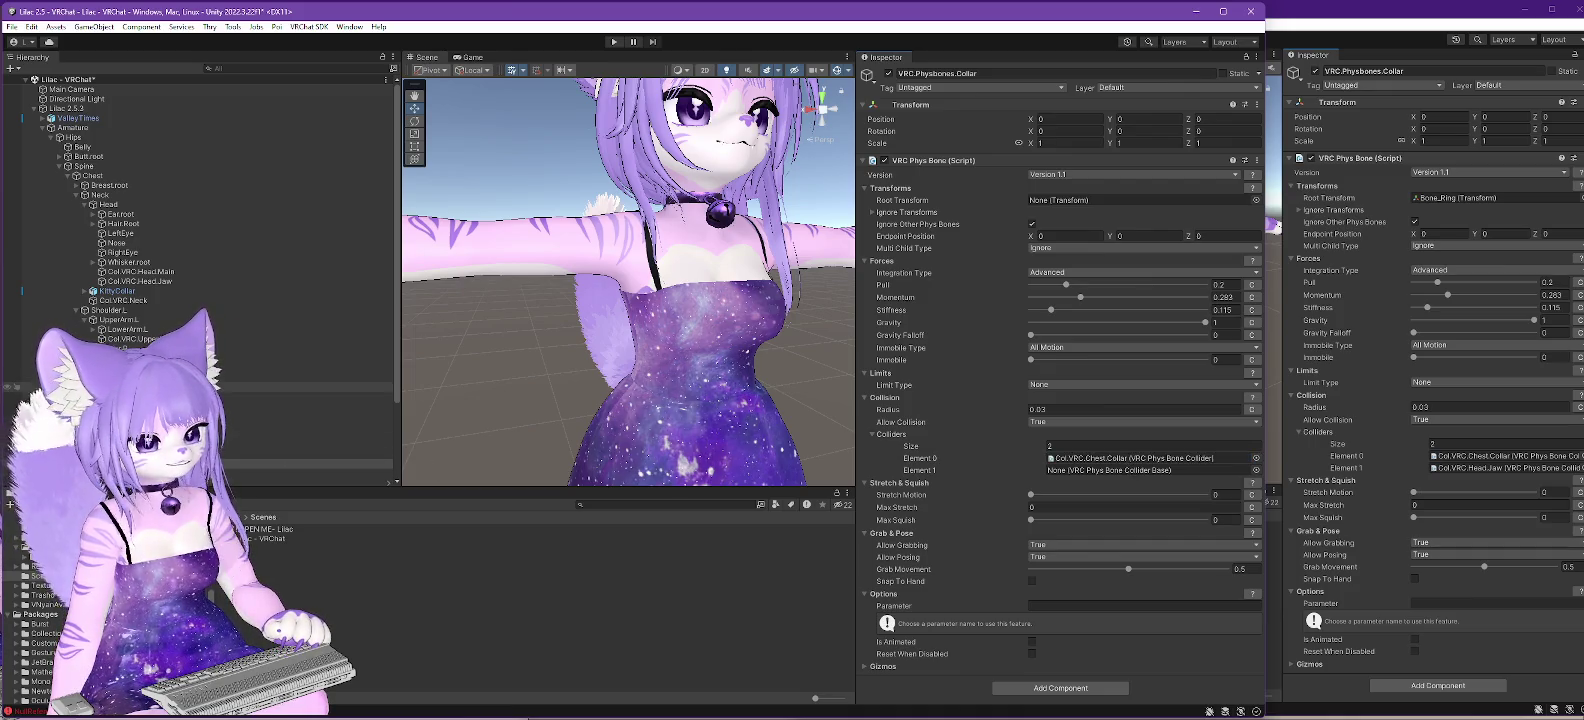
{"action": "double_click", "coordinate": [1130, 458]}
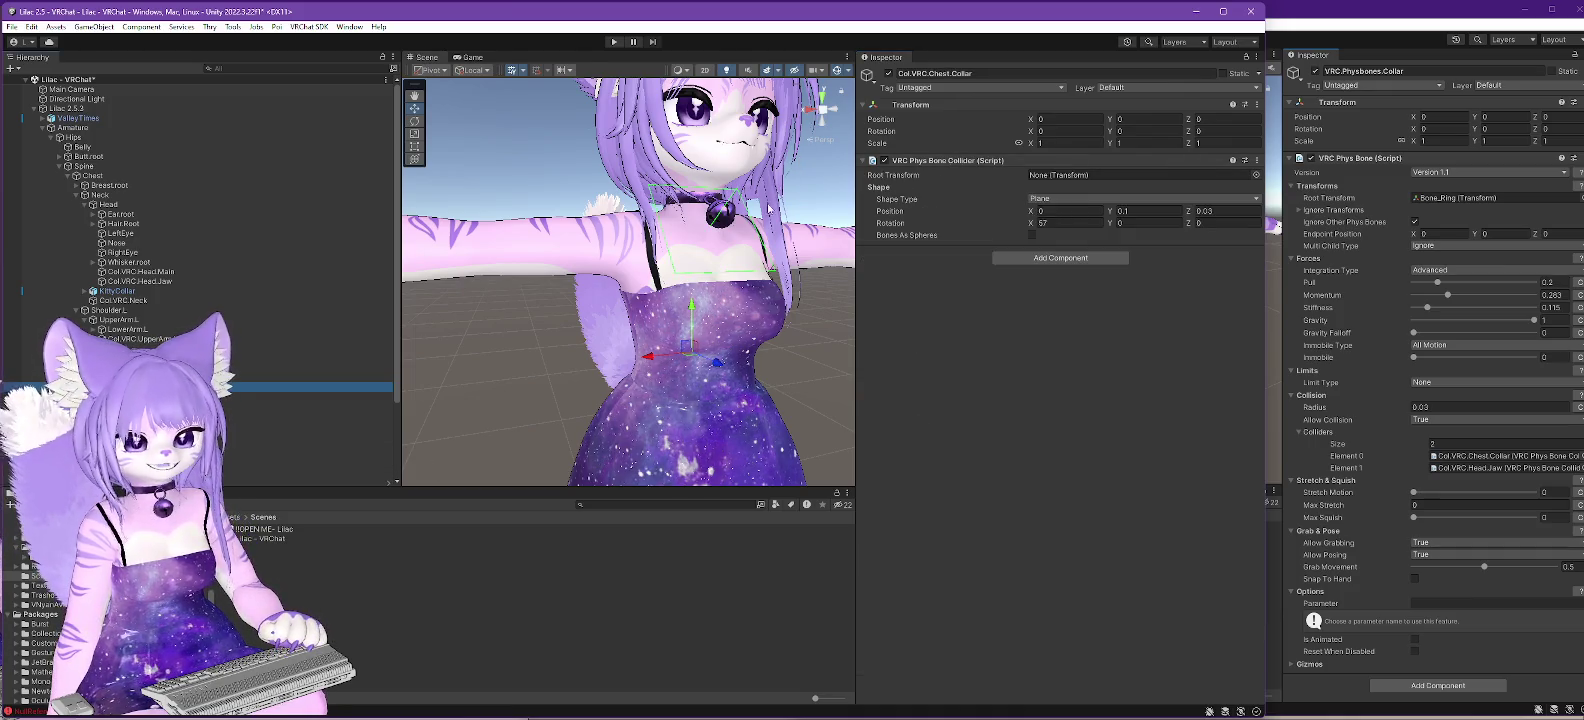
{"action": "mouse_move", "coordinate": [740, 300]}
{"action": "left_mouse_down"}
{"action": "mouse_move", "coordinate": [813, 308]}
{"action": "mouse_move", "coordinate": [690, 305]}
{"action": "left_mouse_up"}
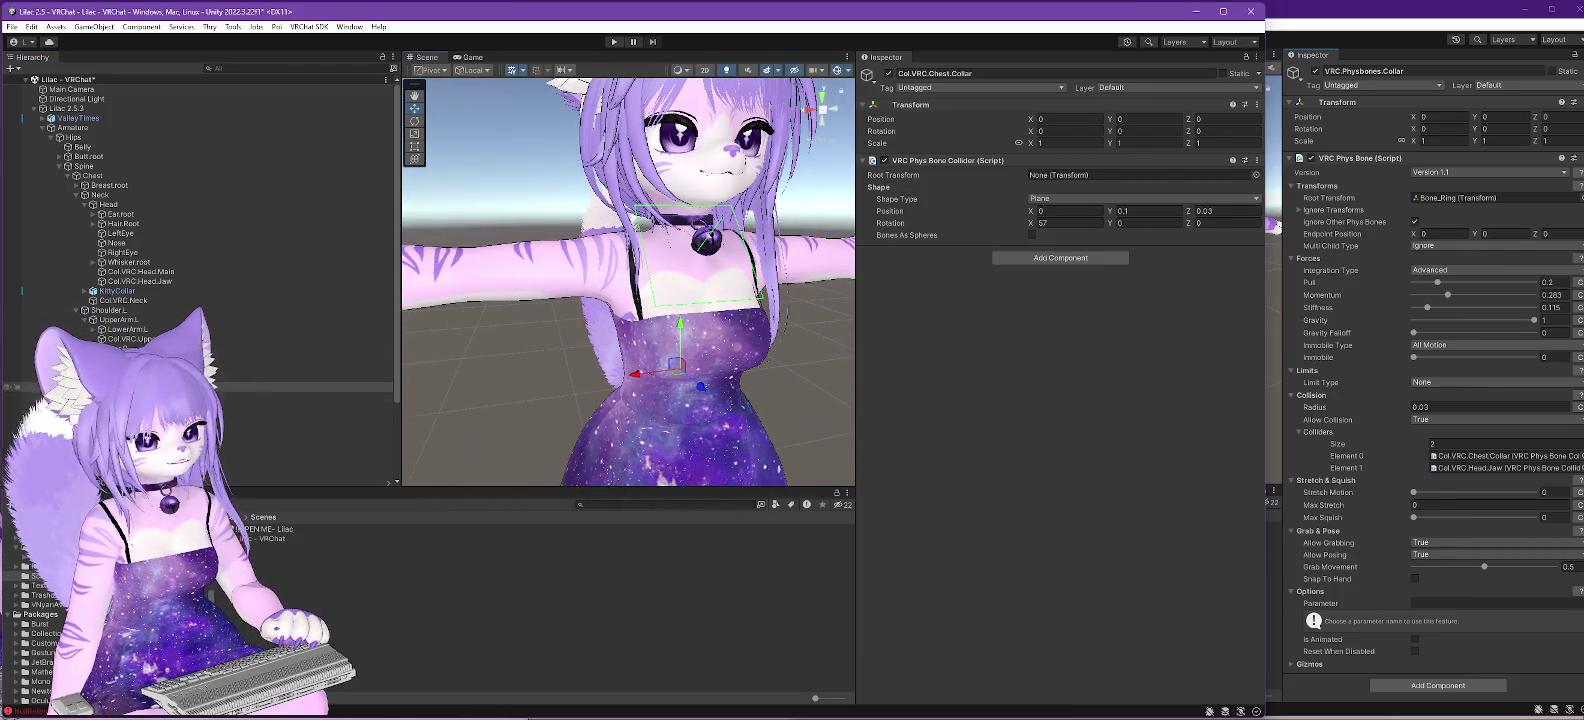
{"action": "scroll", "coordinate": [339, 470], "scroll_direction": "down", "scroll_amount": 5}
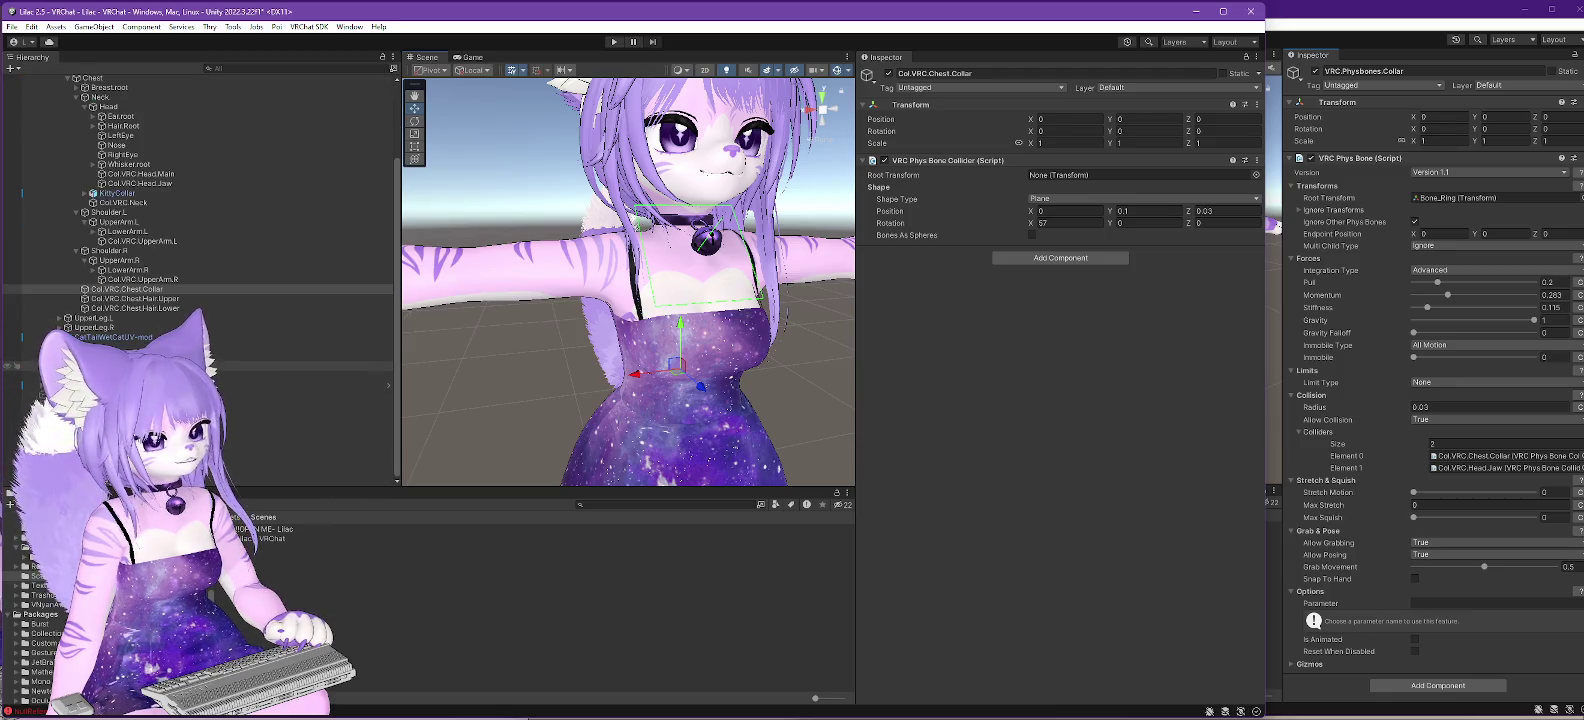
{"action": "left_click", "coordinate": [300, 366]}
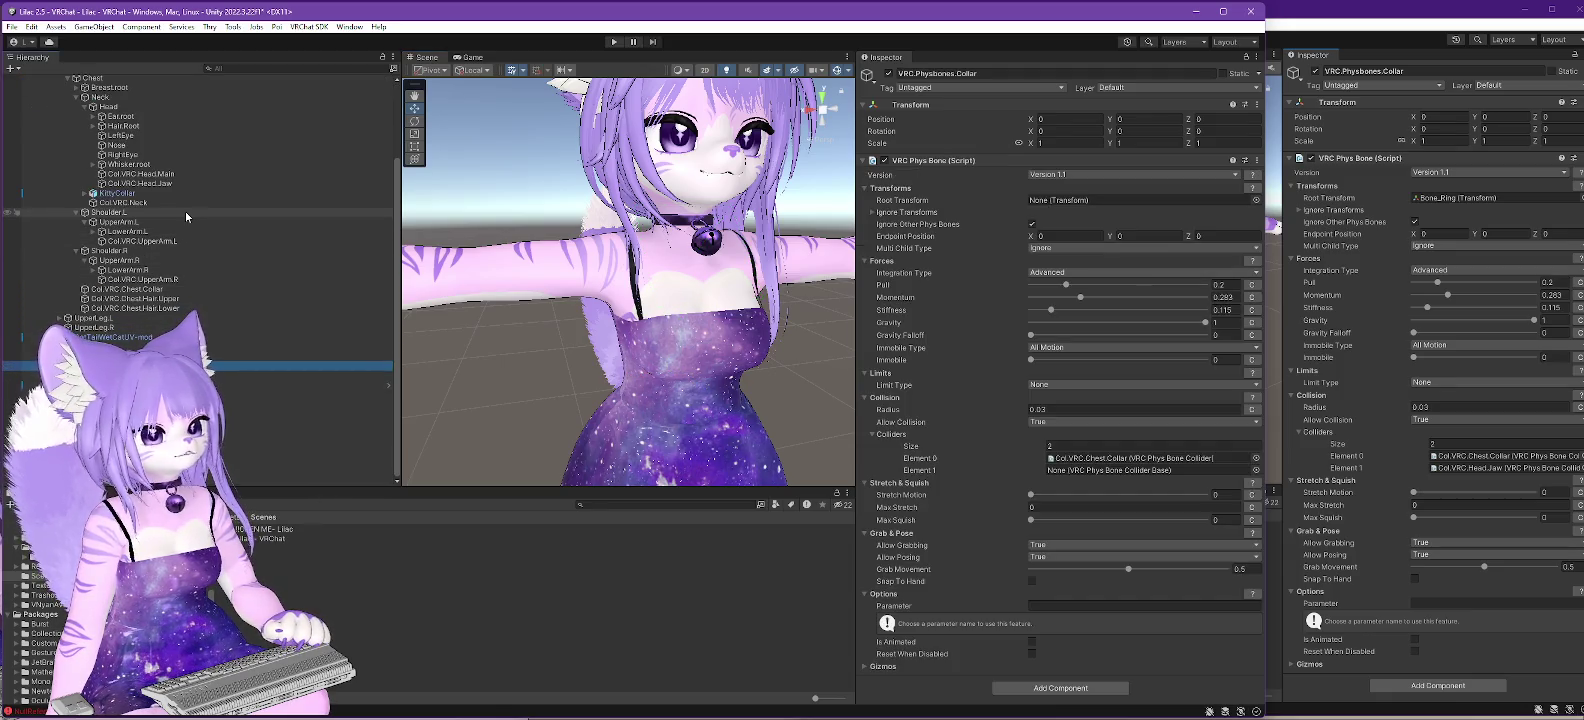
{"action": "mouse_move", "coordinate": [150, 188]}
{"action": "left_mouse_down"}
{"action": "mouse_move", "coordinate": [1008, 353]}
{"action": "mouse_move", "coordinate": [1120, 471]}
{"action": "left_mouse_up"}
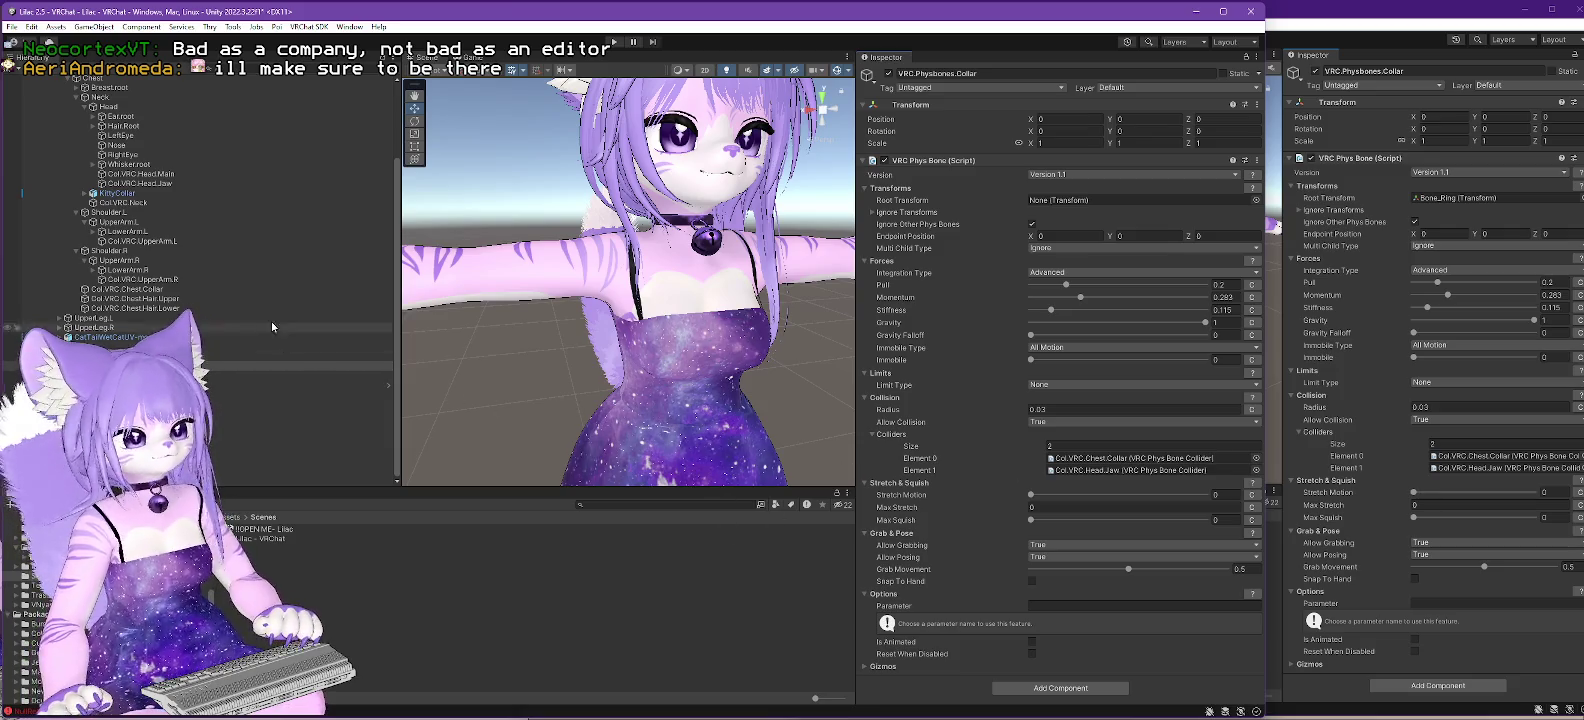
- Scroll up in the VRChat SDK builder to review the successful upload and its 11 alerts
{"action": "scroll", "coordinate": [260, 290], "scroll_direction": "up", "scroll_amount": 3}
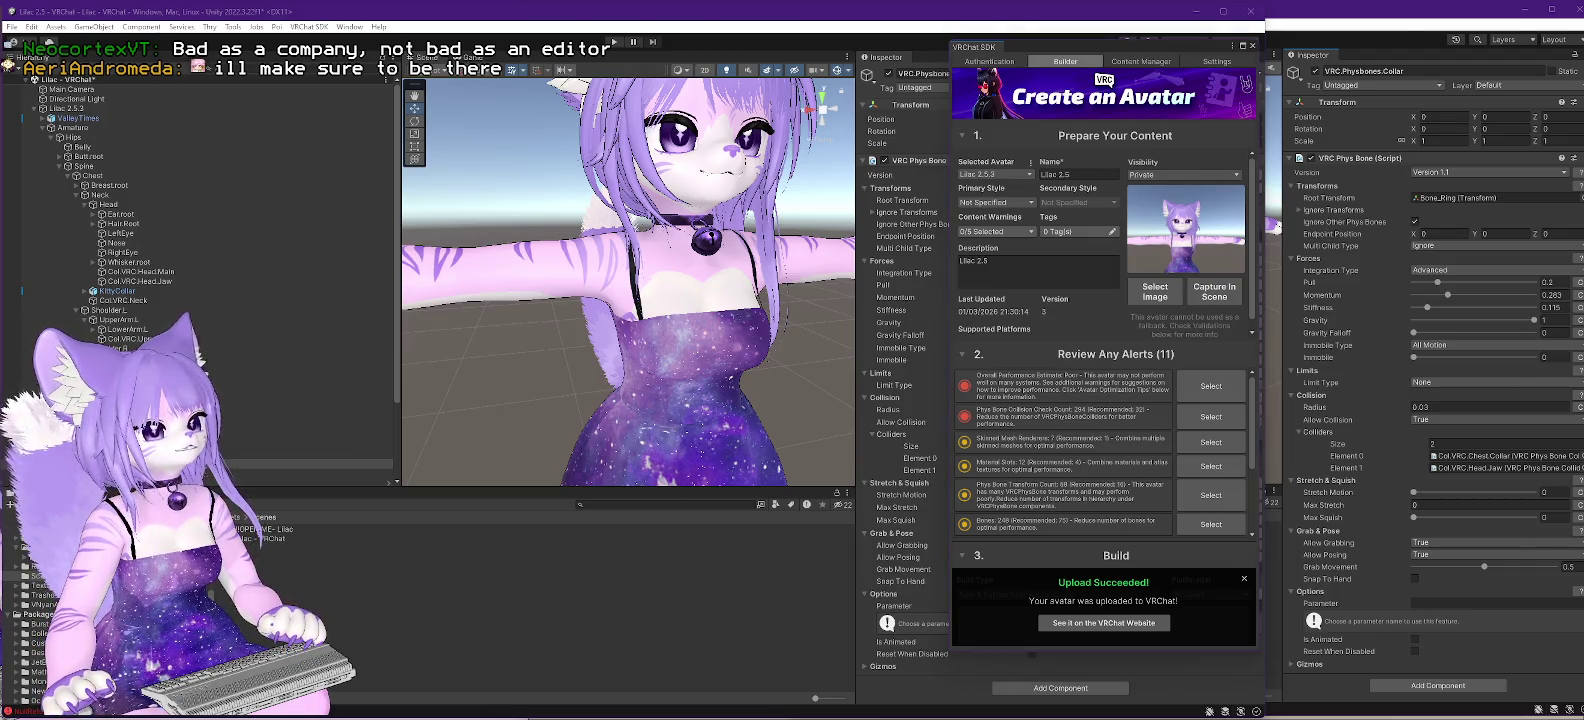
- Switch from Unity to the Firefox window showing the Gumroad Lilac page
{"action": "key", "text": "alt+Tab"}
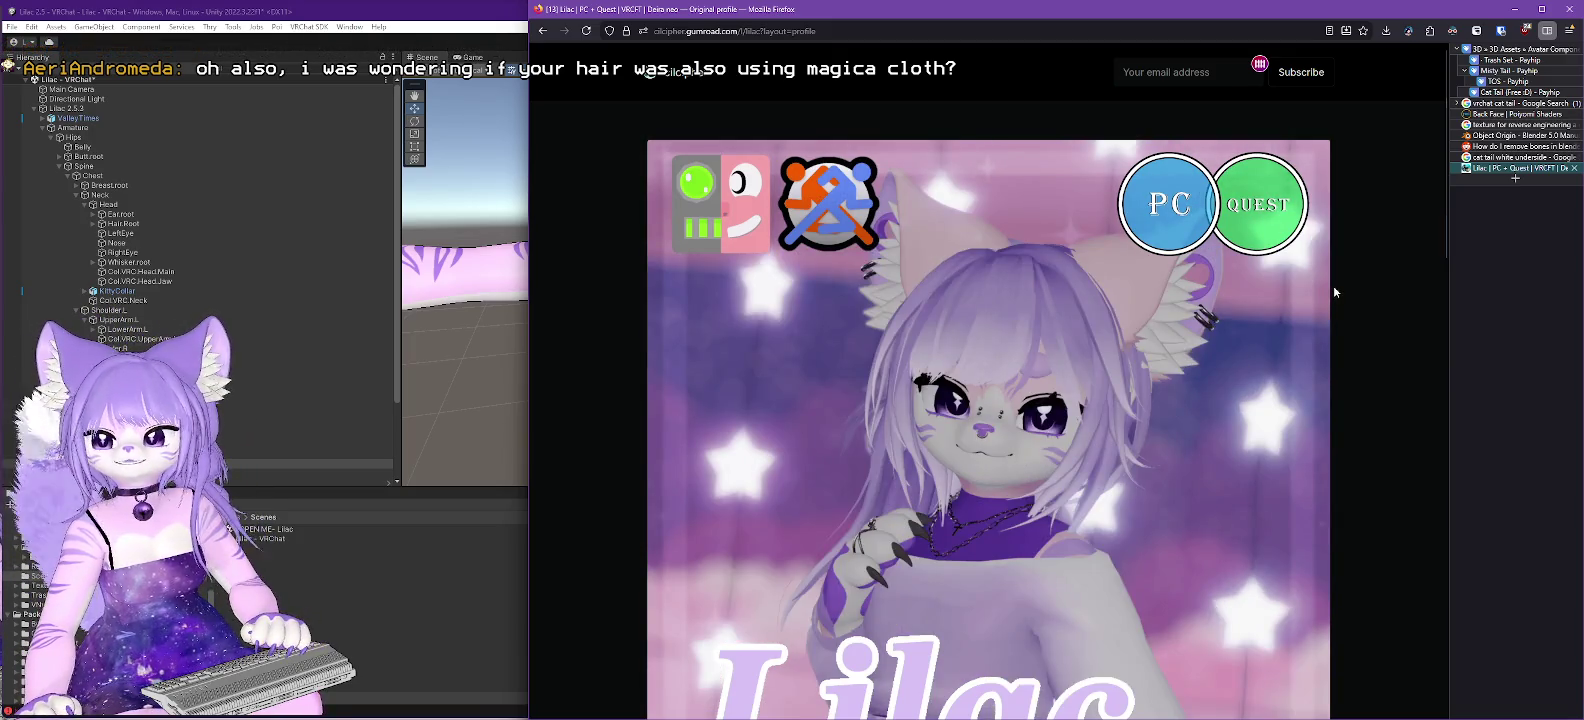
- Search 'vrchat avatar', read the PC Limits on VRChat's Performance Ranks page, then minimize Firefox
{"action": "left_click", "coordinate": [1515, 183]}
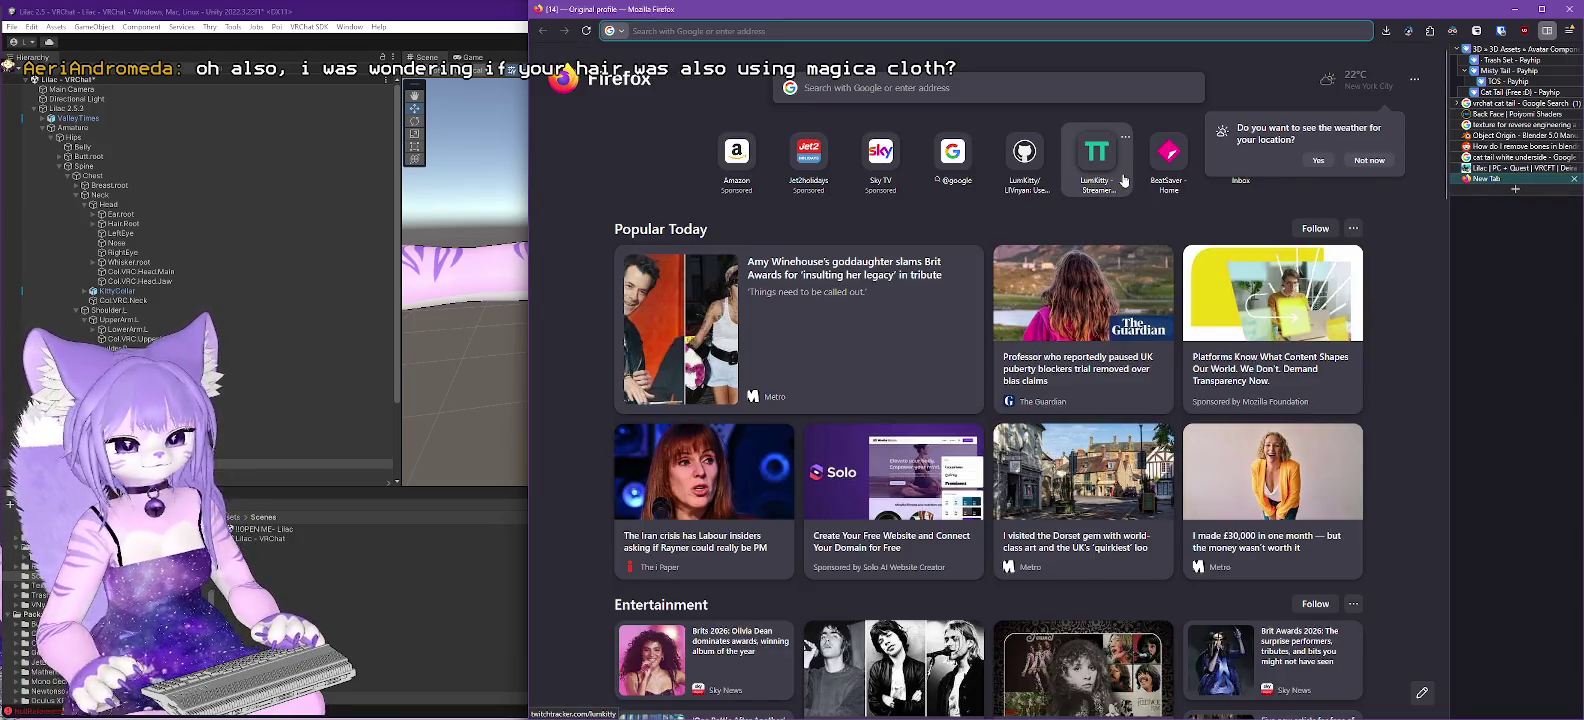
{"action": "type", "text": "vrchat avatar"}
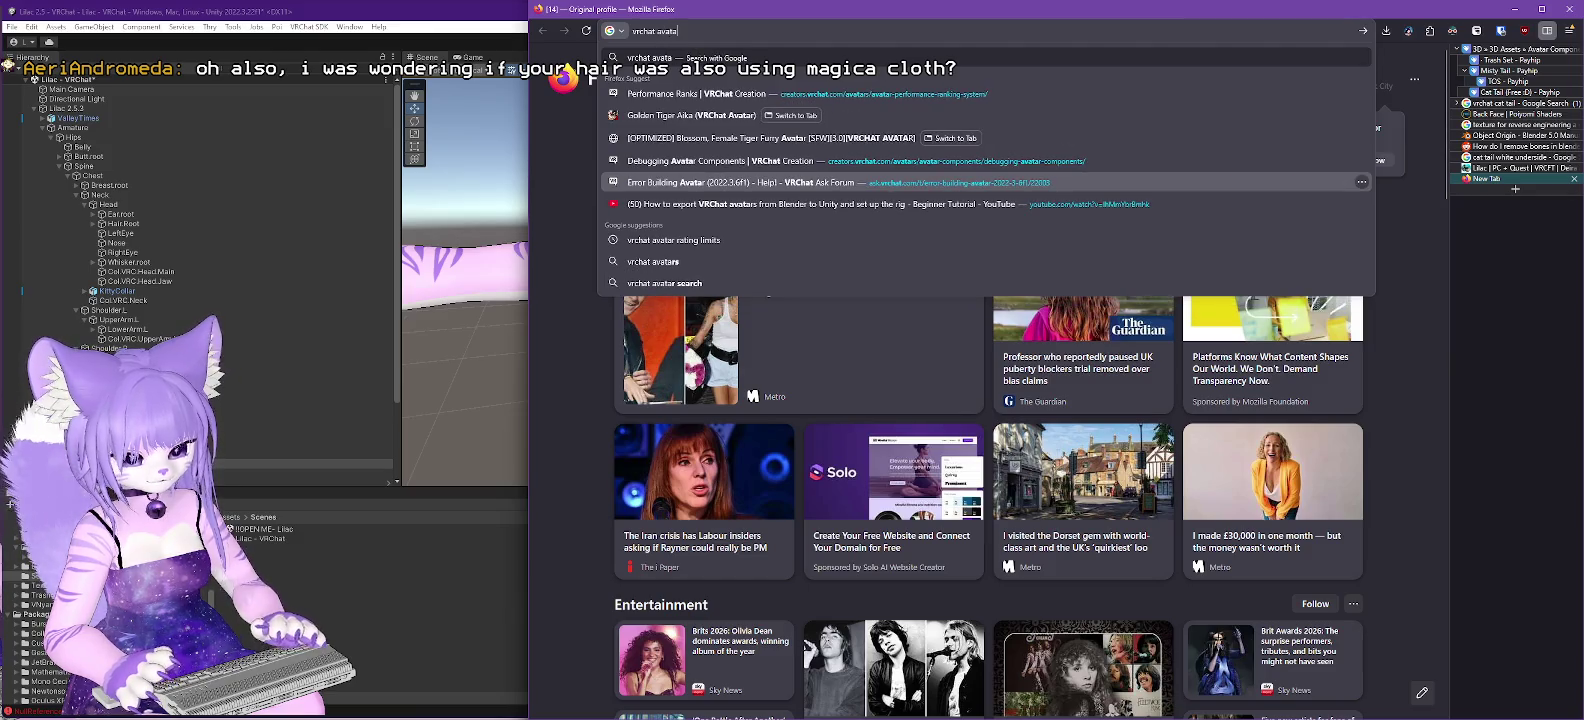
{"action": "key", "text": "Down"}
{"action": "key", "text": "Return"}
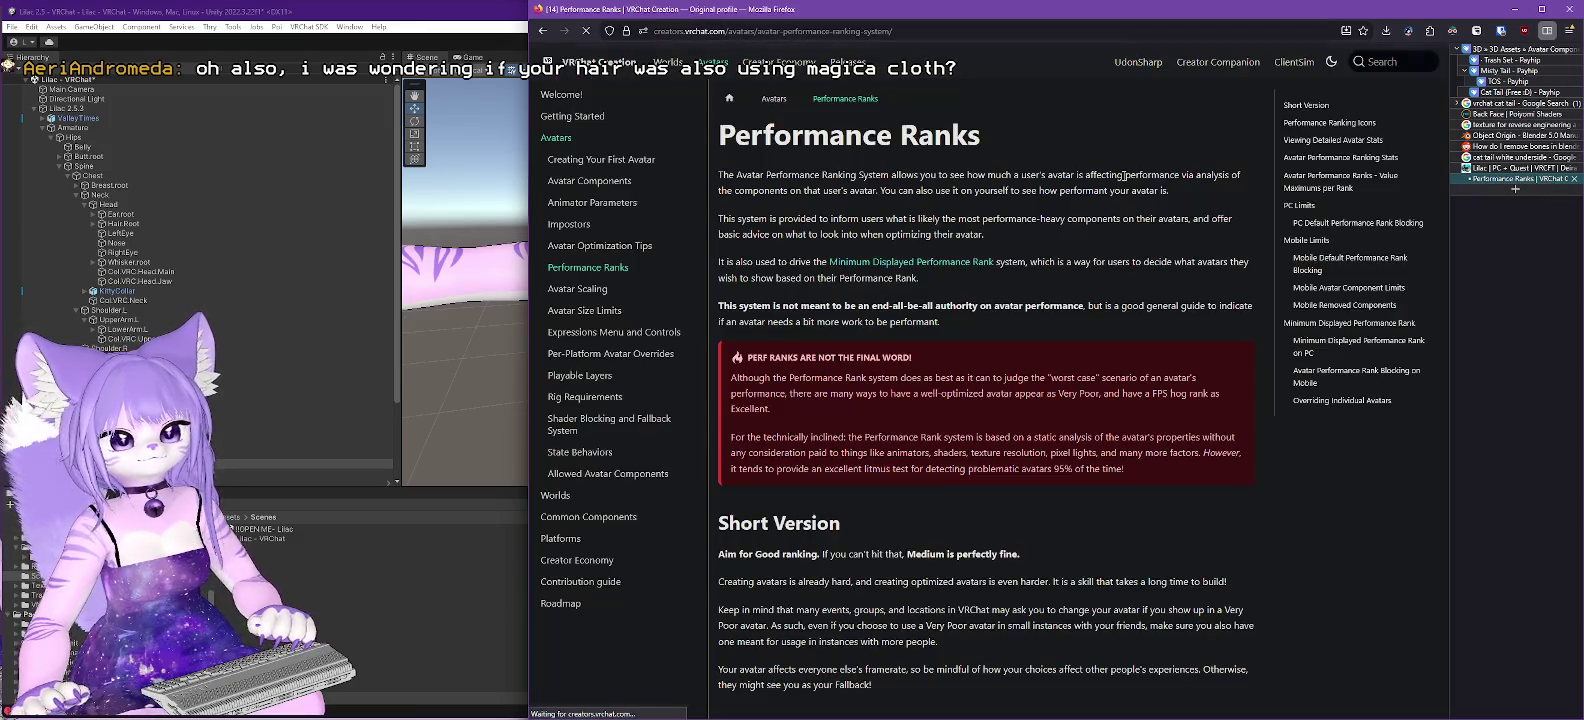
{"action": "scroll", "coordinate": [938, 436], "scroll_direction": "down", "scroll_amount": 15}
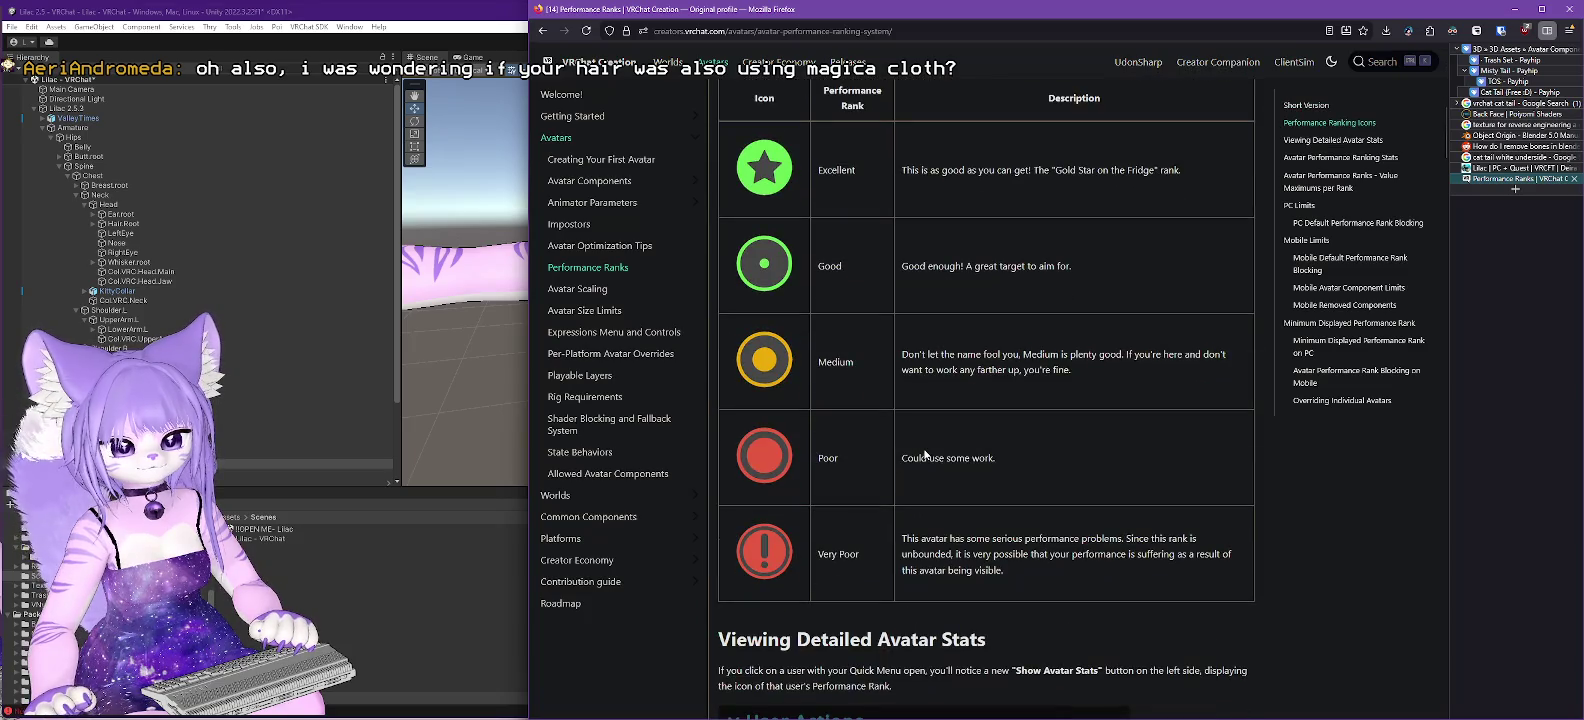
{"action": "scroll", "coordinate": [1055, 428], "scroll_direction": "down", "scroll_amount": 4}
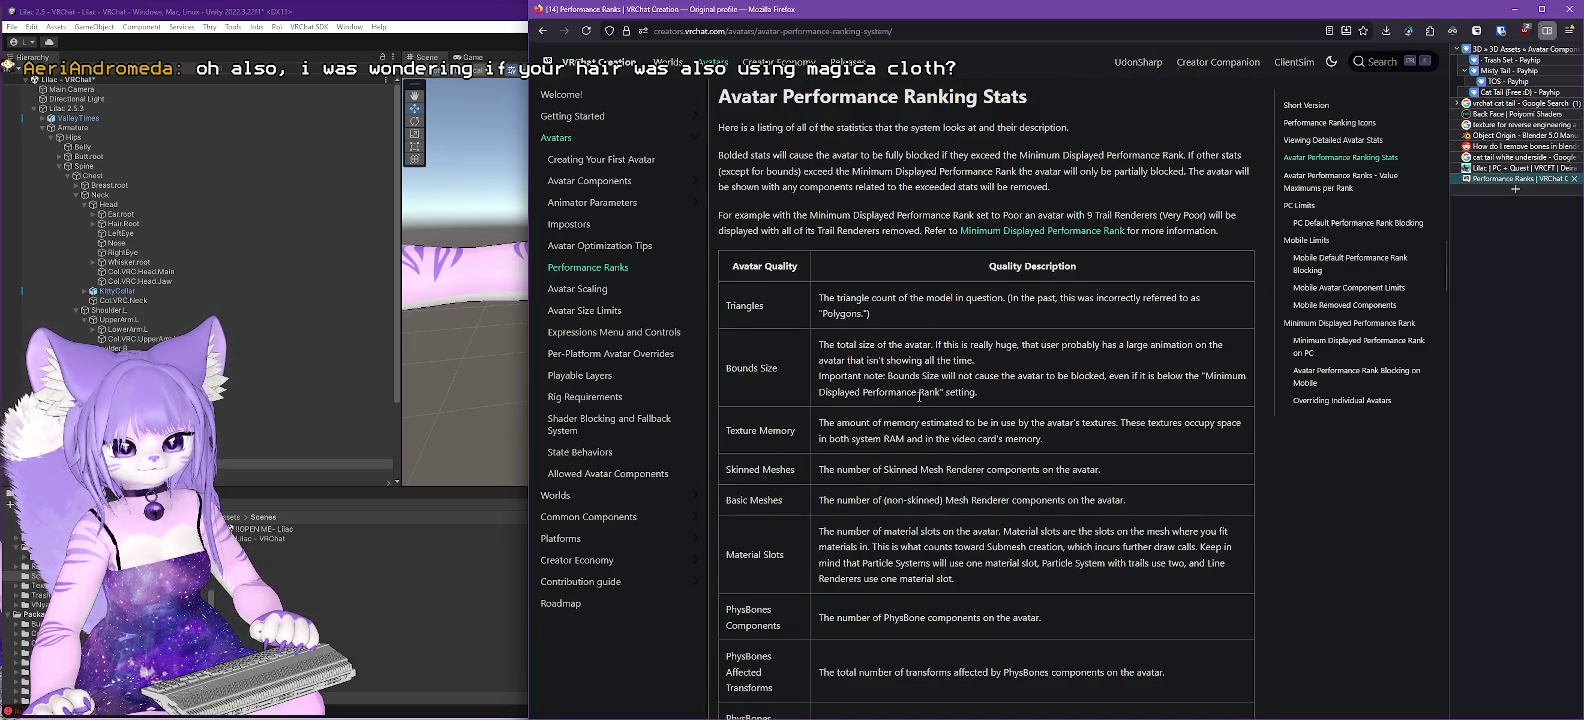
{"action": "scroll", "coordinate": [871, 400], "scroll_direction": "down", "scroll_amount": 2}
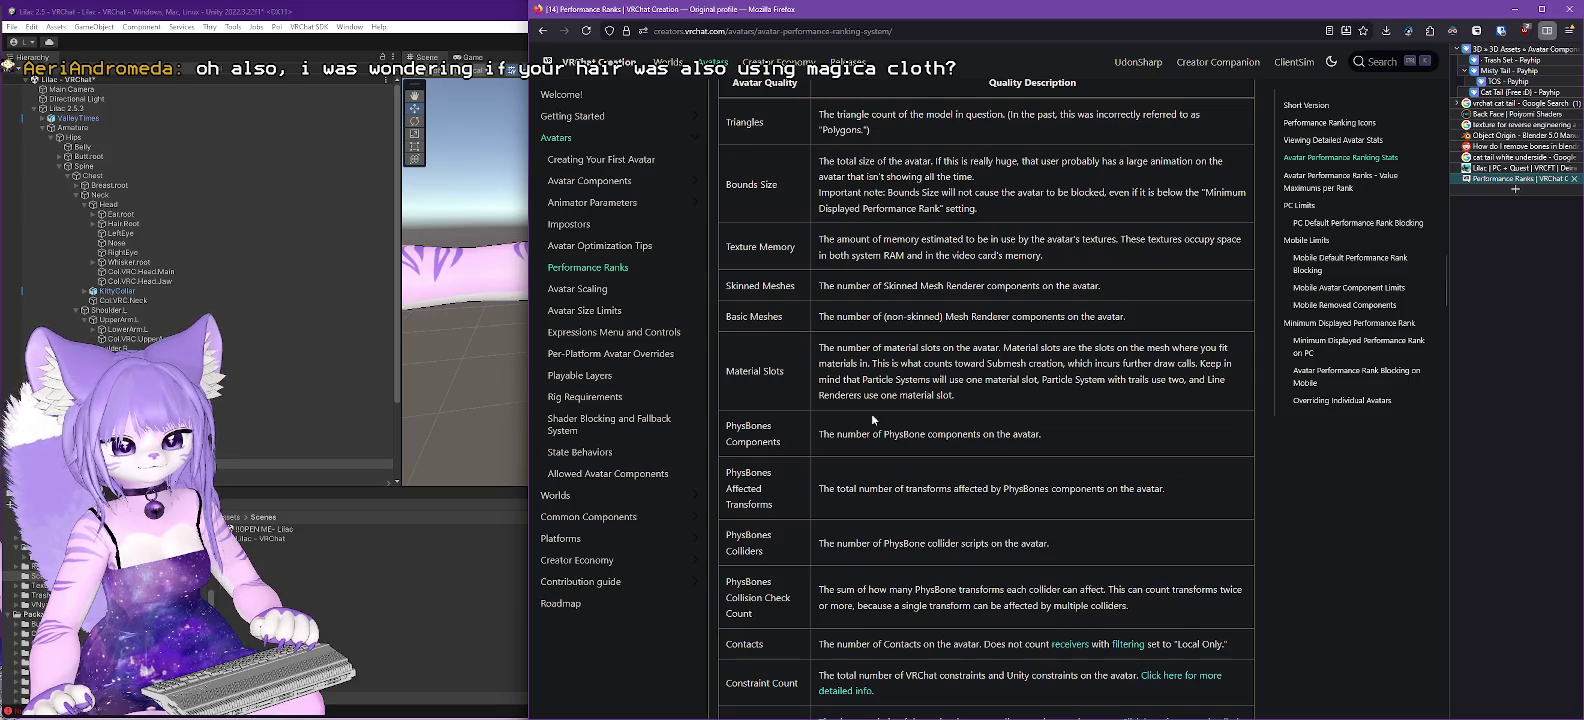
{"action": "scroll", "coordinate": [871, 413], "scroll_direction": "down", "scroll_amount": 12}
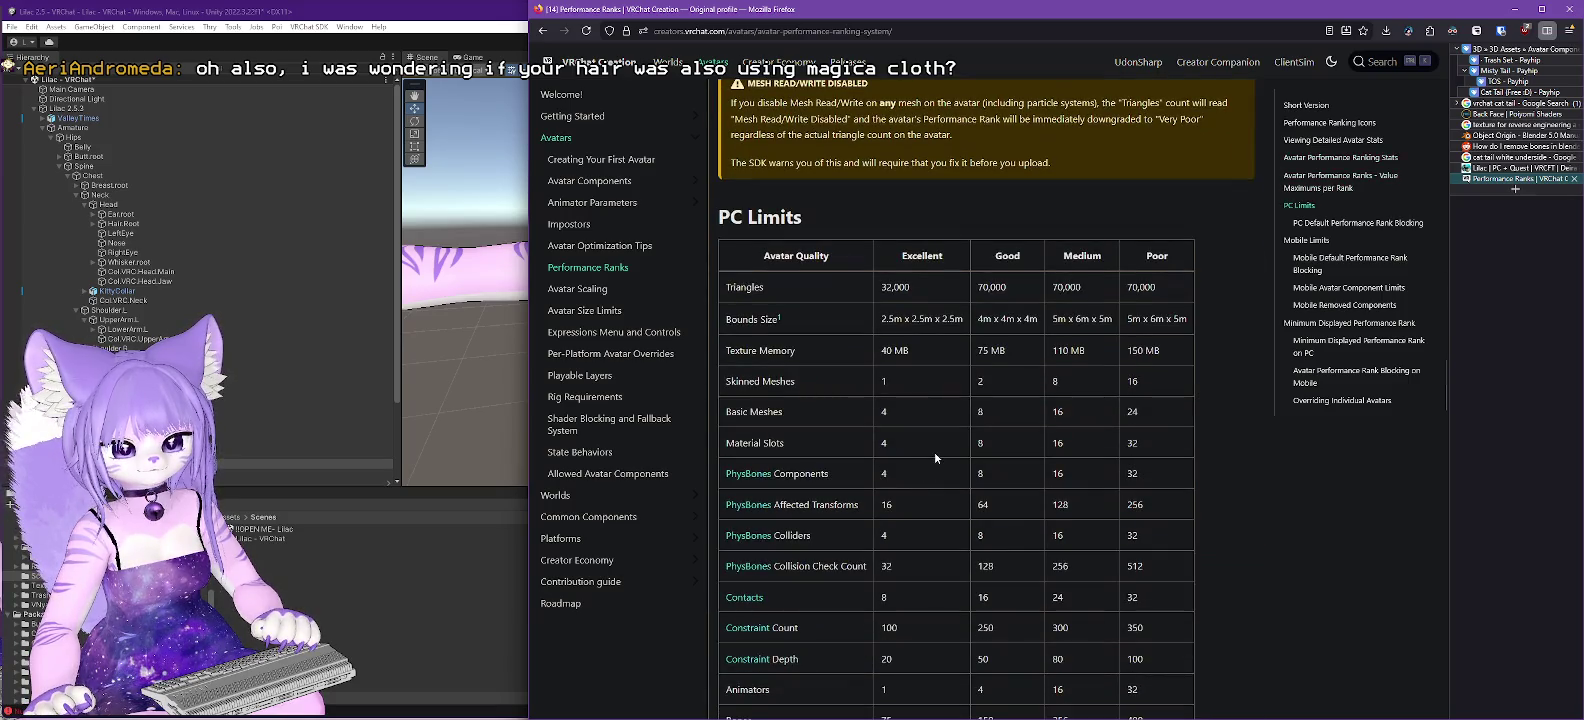
{"action": "scroll", "coordinate": [935, 457], "scroll_direction": "down", "scroll_amount": 1}
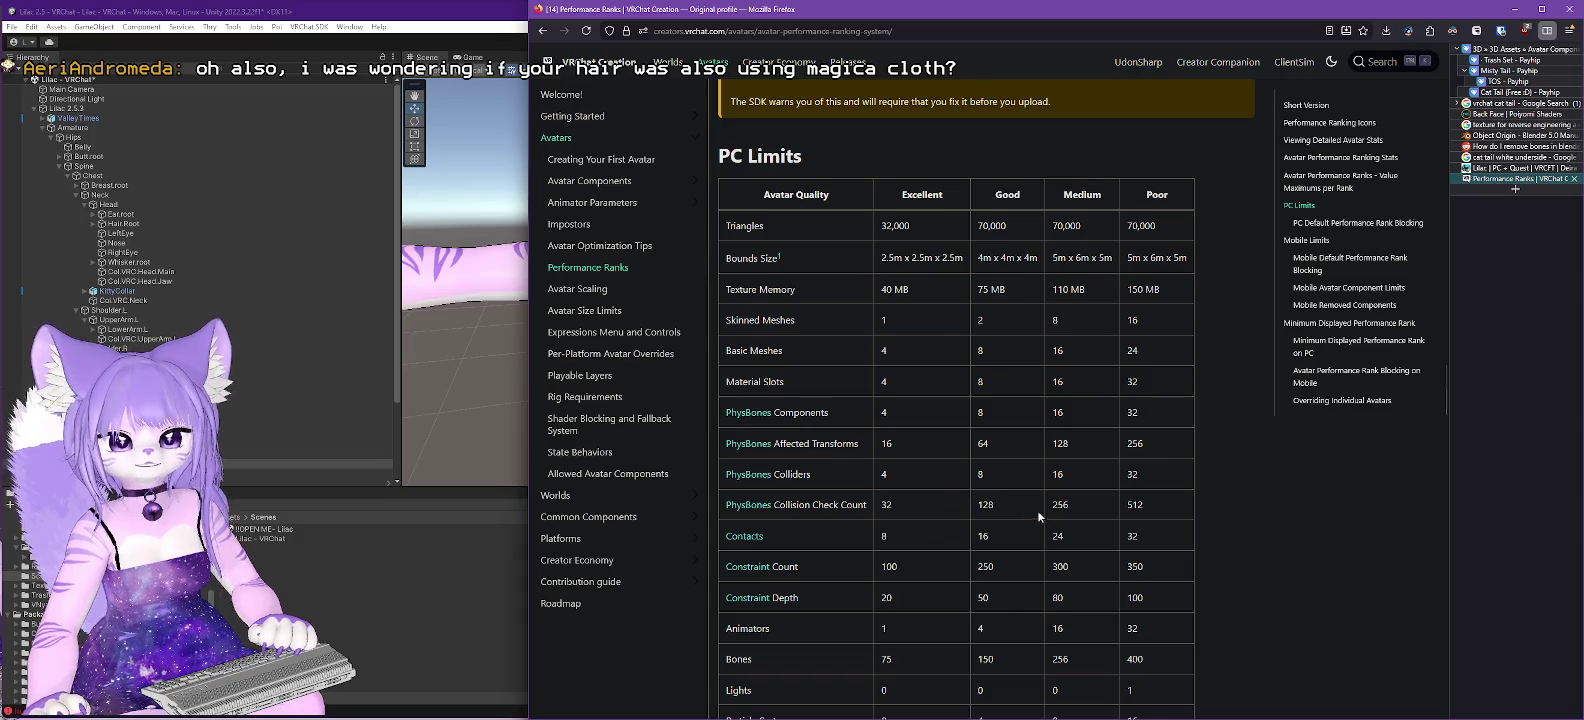
{"action": "left_click", "coordinate": [1511, 9]}
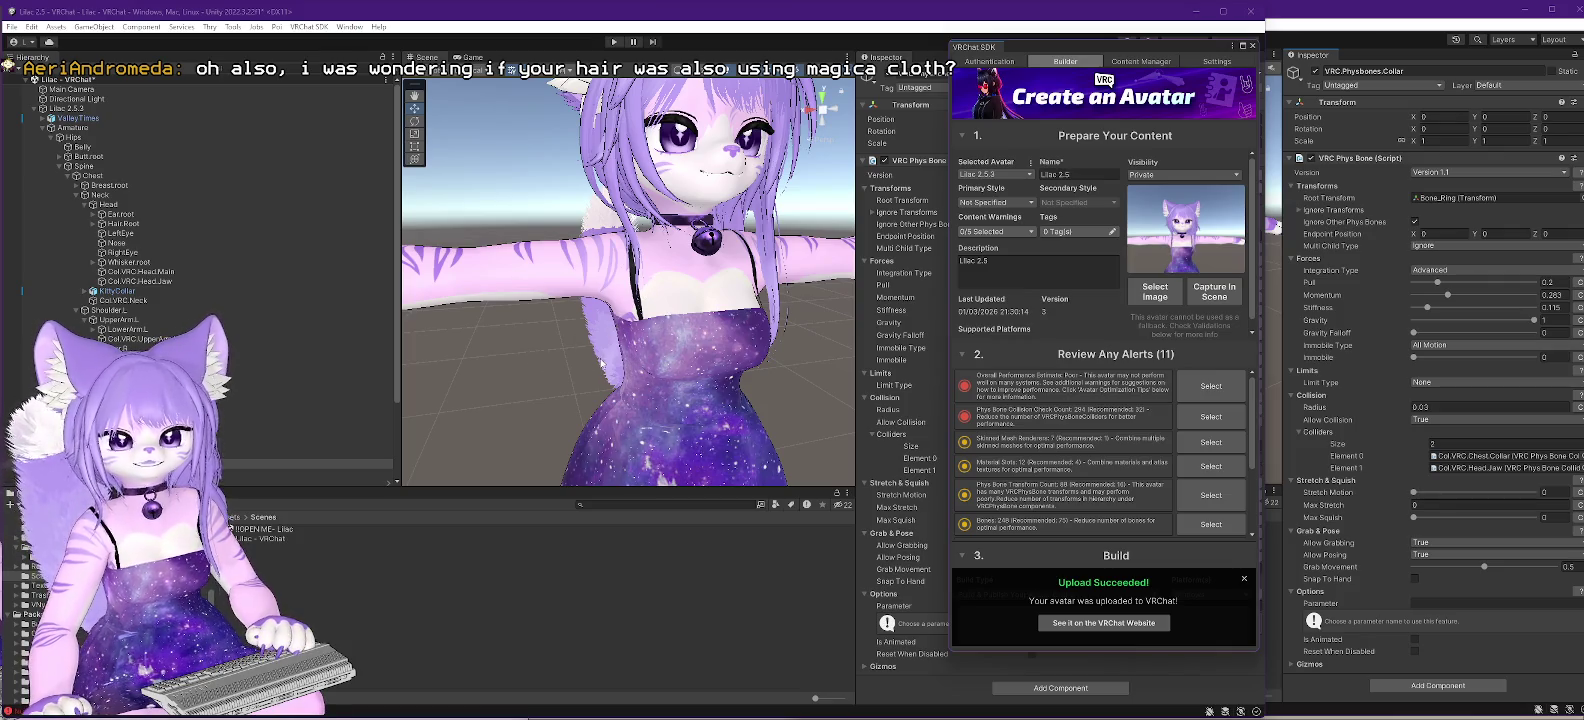
- Zoom out the Scene view, dismiss the upload-success notice, and Build & Publish the avatar again
{"action": "scroll", "coordinate": [605, 360], "scroll_direction": "down", "scroll_amount": 5}
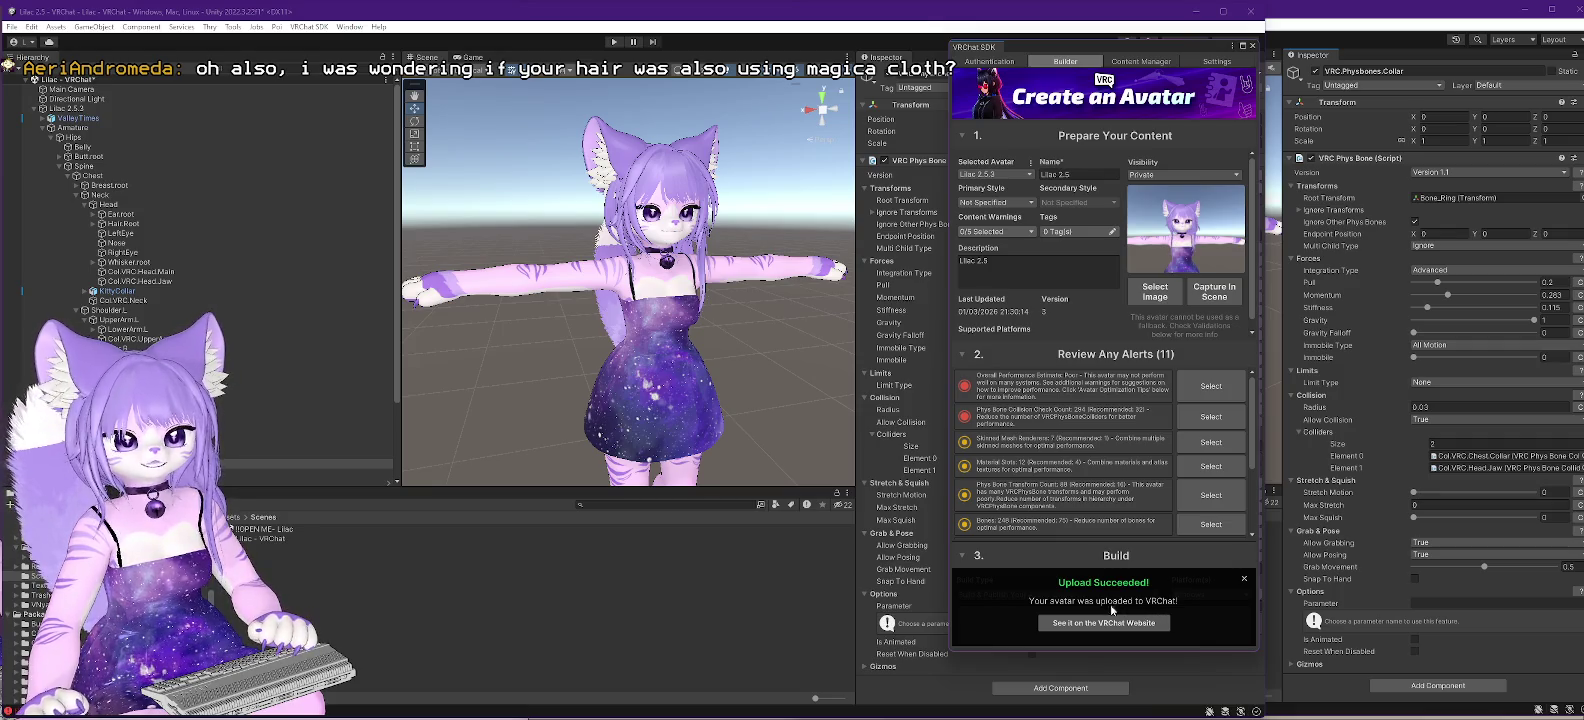
{"action": "left_click", "coordinate": [1244, 578]}
{"action": "left_click", "coordinate": [1092, 624]}
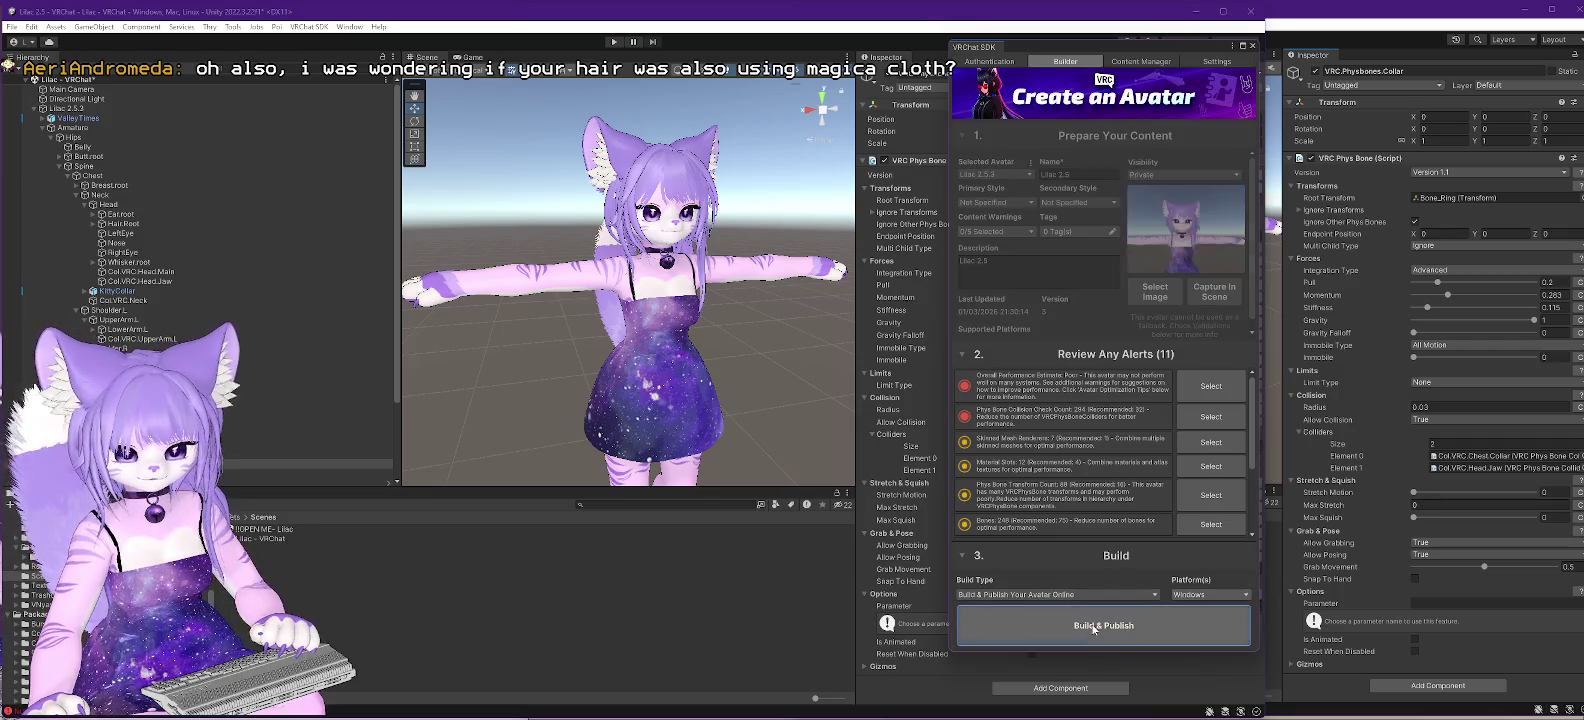
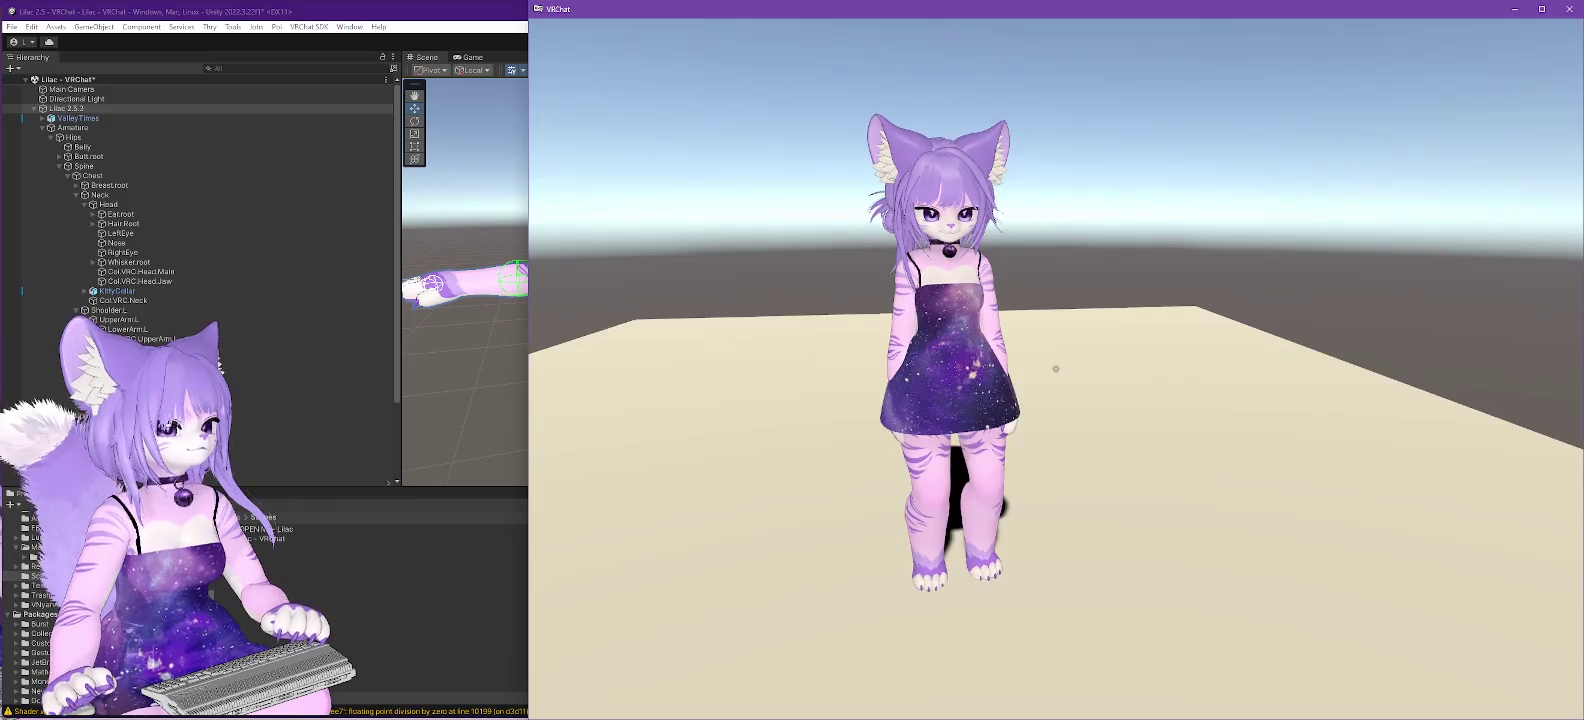
- Switch to the Lilac 2.2 avatar, then back to Lilac 2.5, and close the menu
{"action": "key", "text": "Escape"}
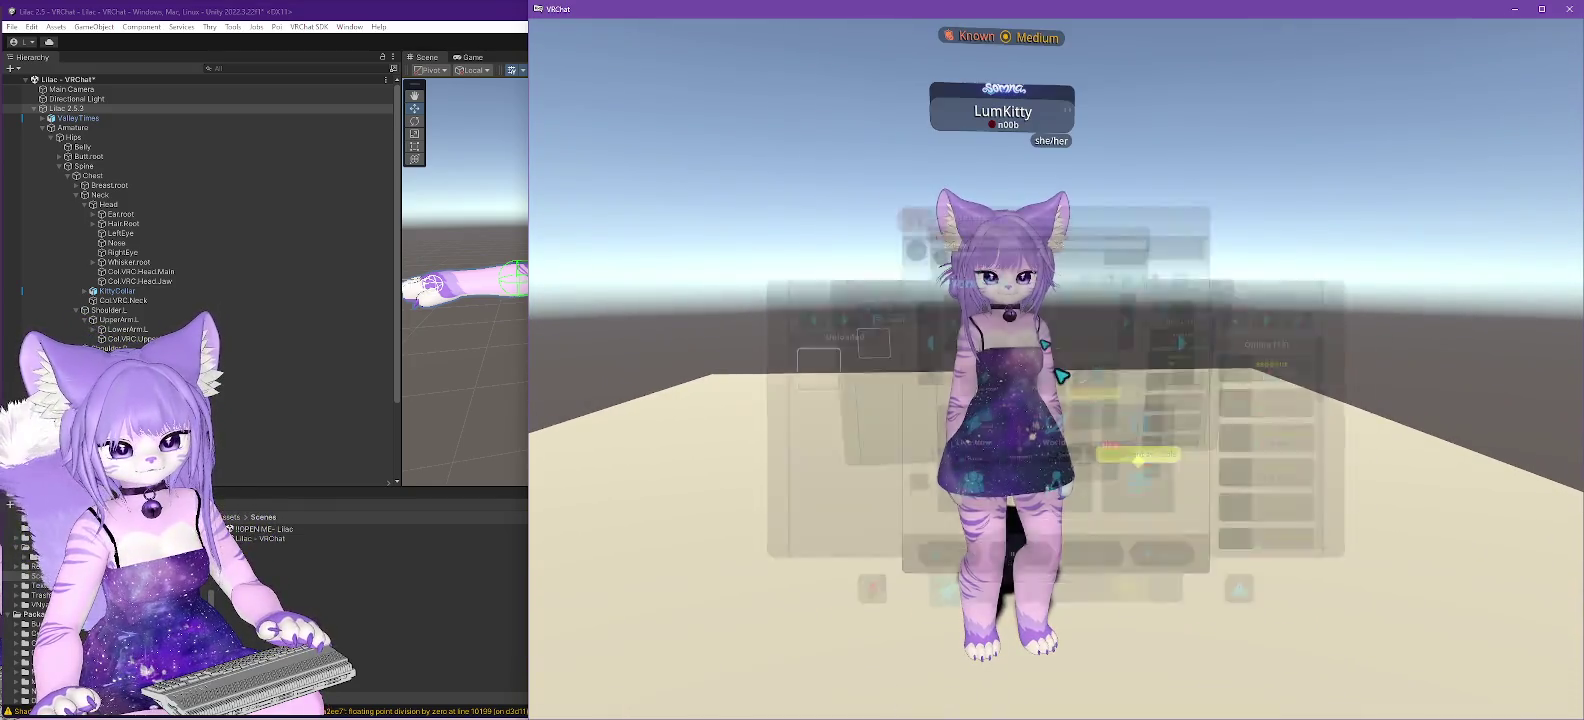
{"action": "left_click", "coordinate": [838, 373]}
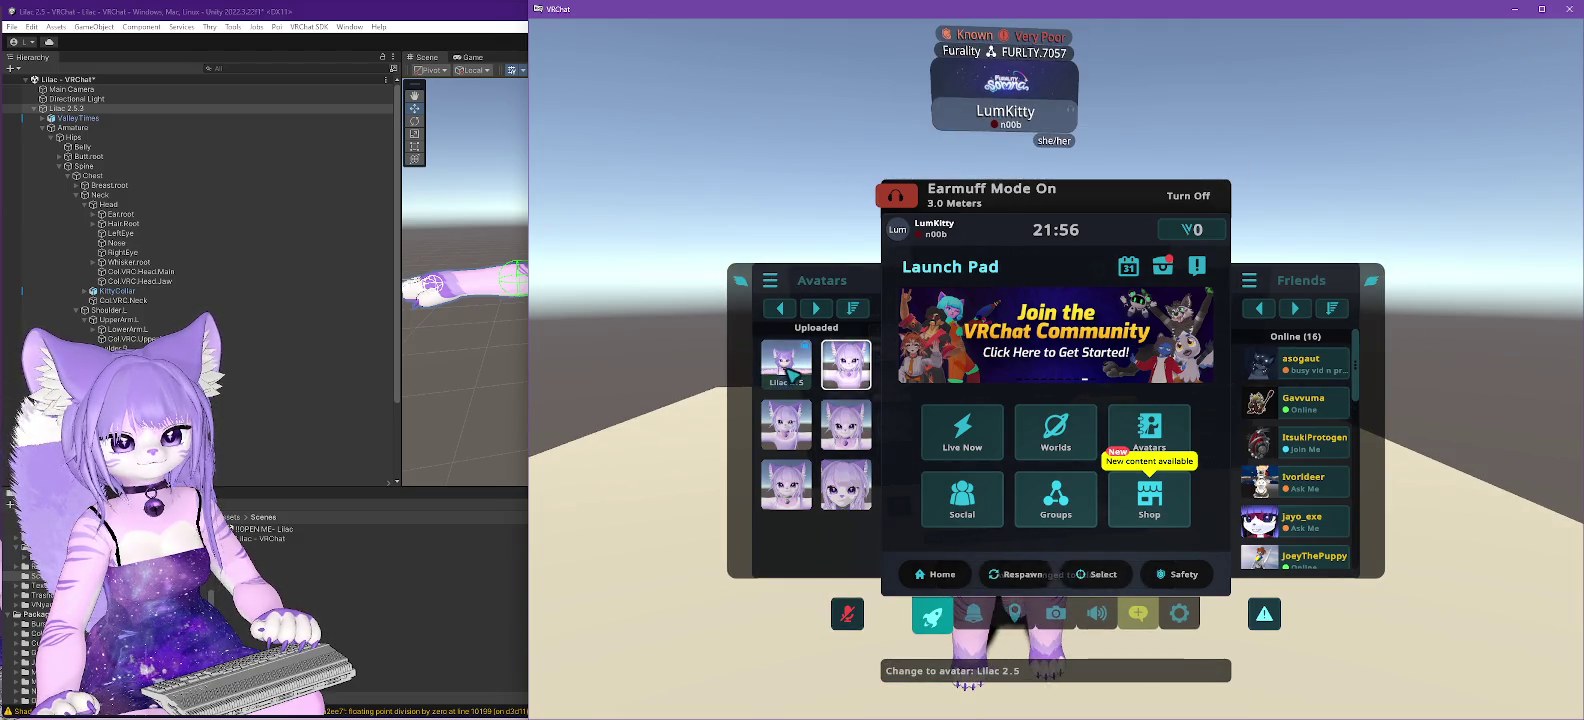
{"action": "left_click", "coordinate": [790, 374]}
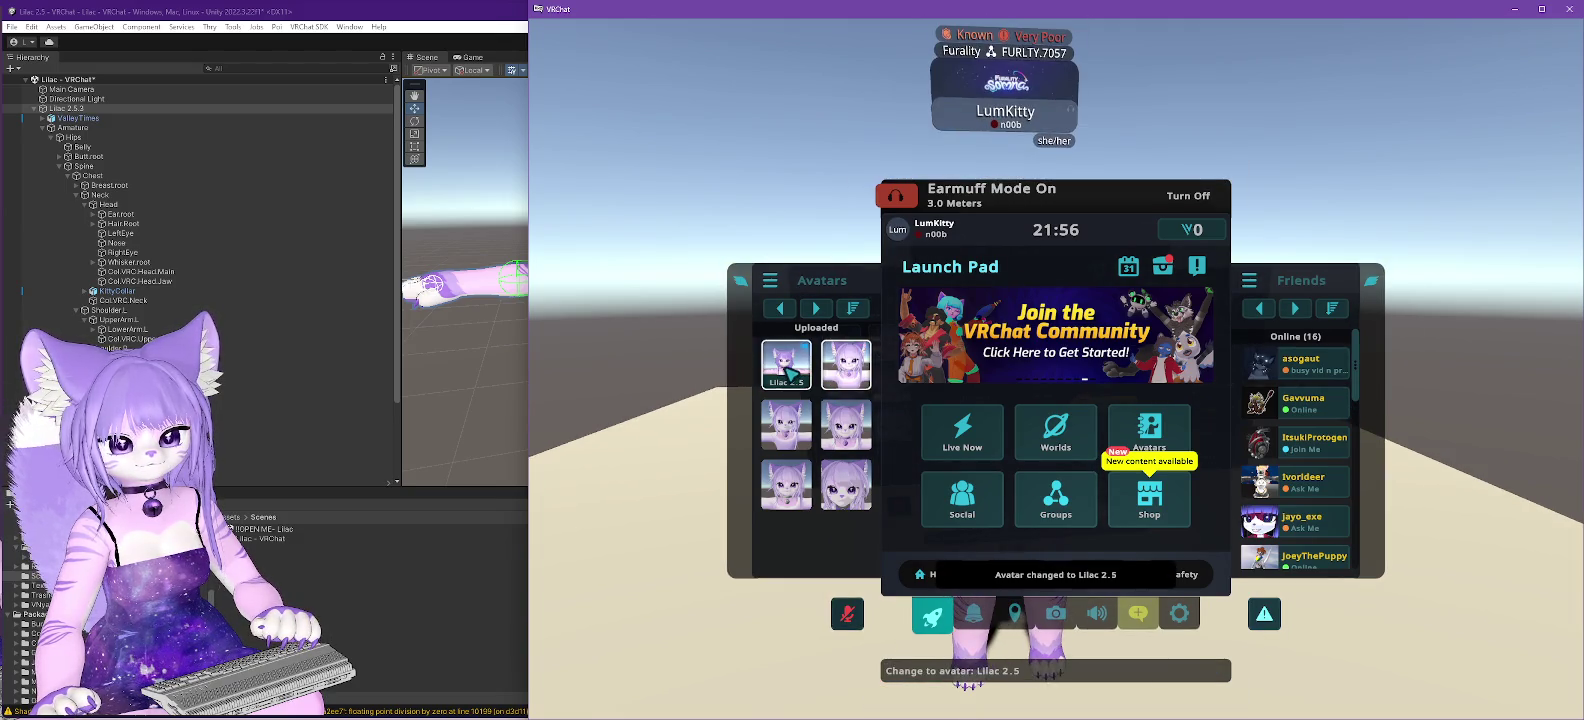
{"action": "key", "text": "Escape"}
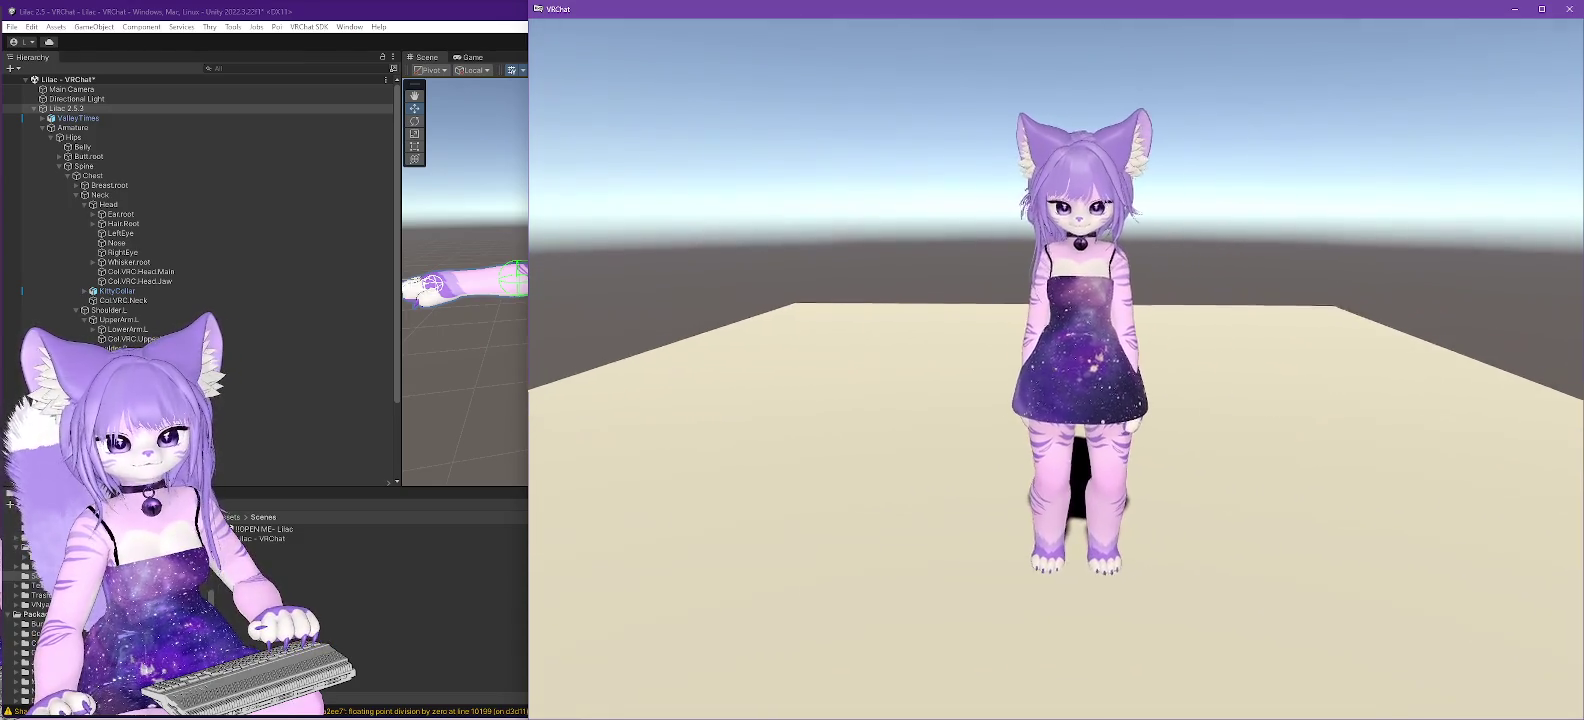
- Walk the avatar back and forth to inspect the galaxy dress, then reopen the Quick Menu
{"action": "key", "text": "w"}
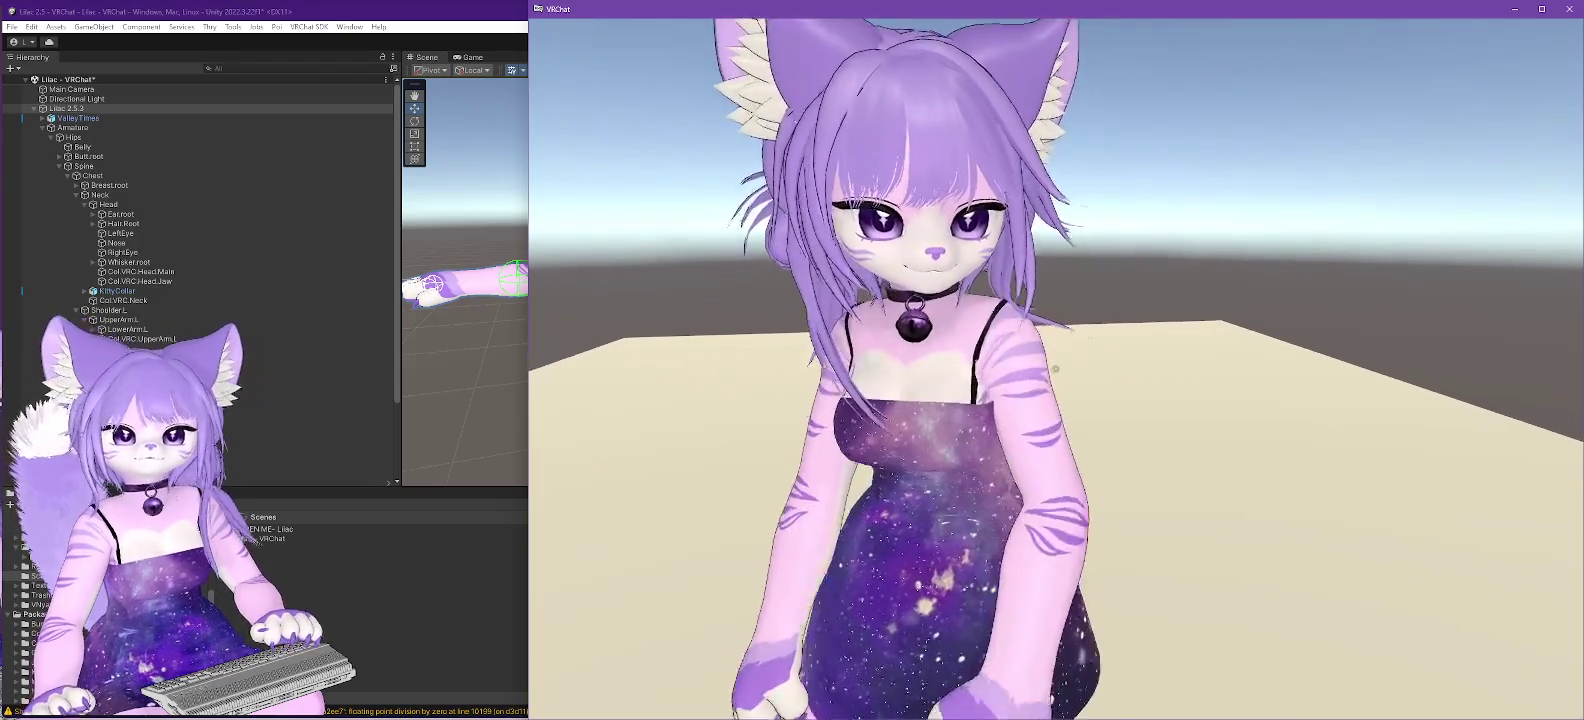
{"action": "key", "text": "s"}
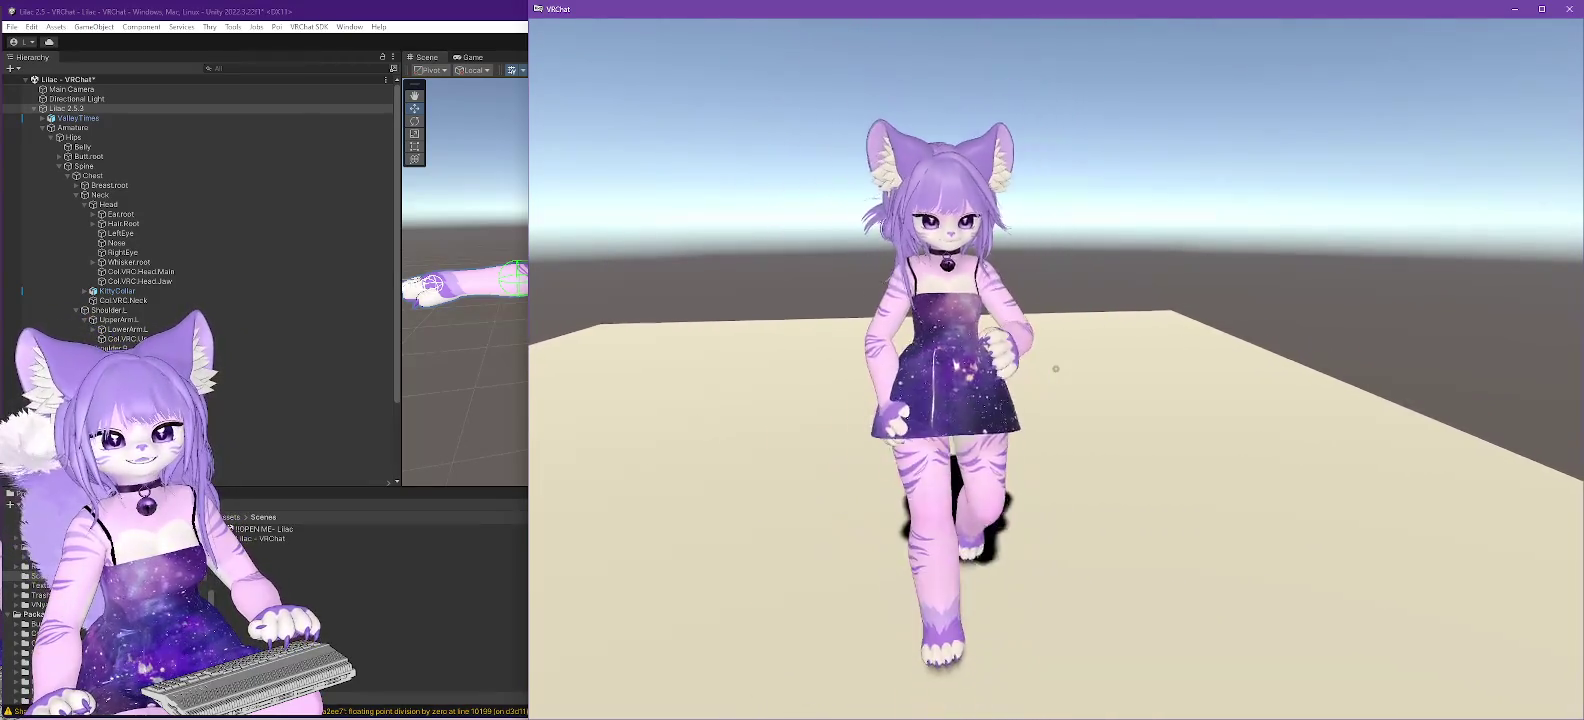
{"action": "key", "text": "s"}
{"action": "key", "text": "w"}
{"action": "key", "text": "s"}
{"action": "key", "text": "w"}
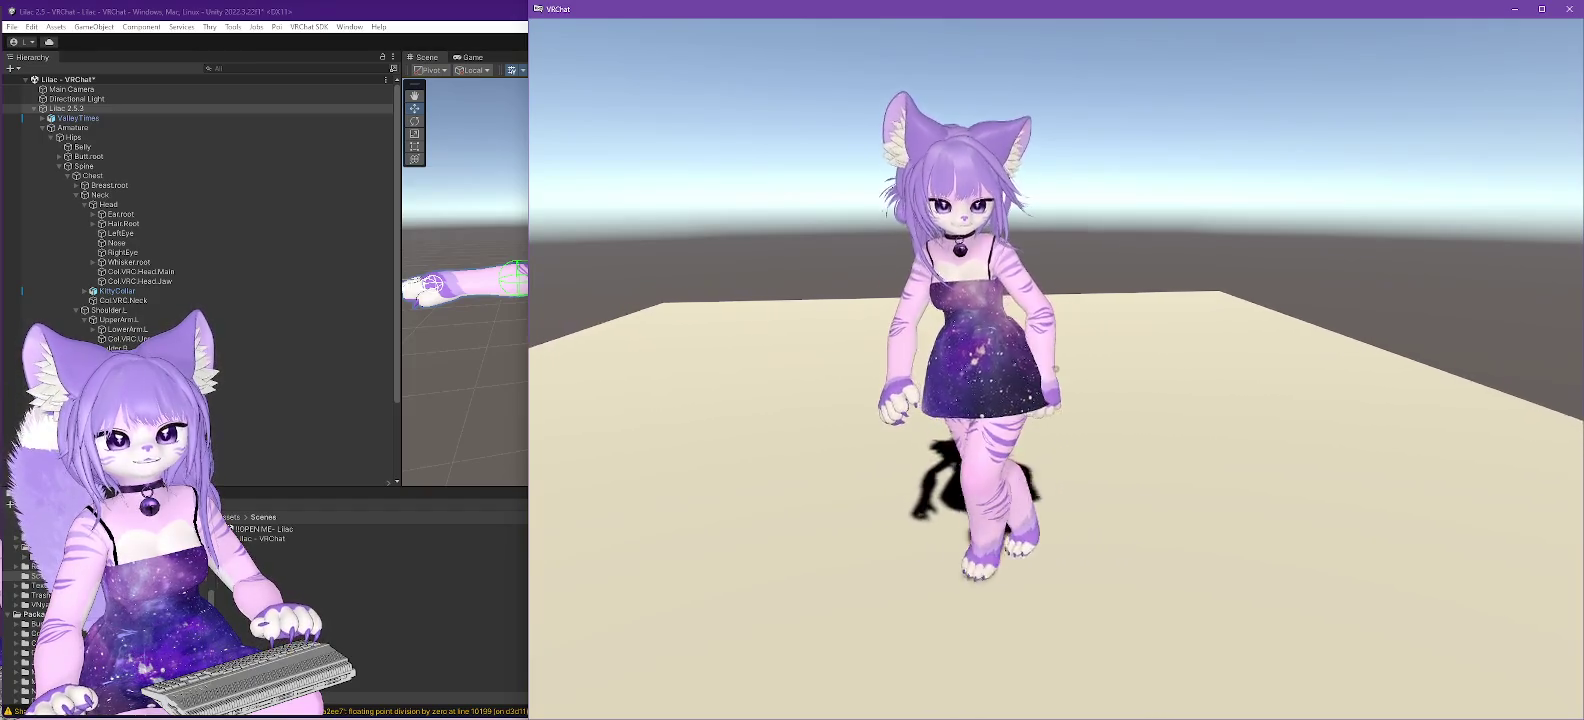
{"action": "key", "text": "s"}
{"action": "key", "text": "w"}
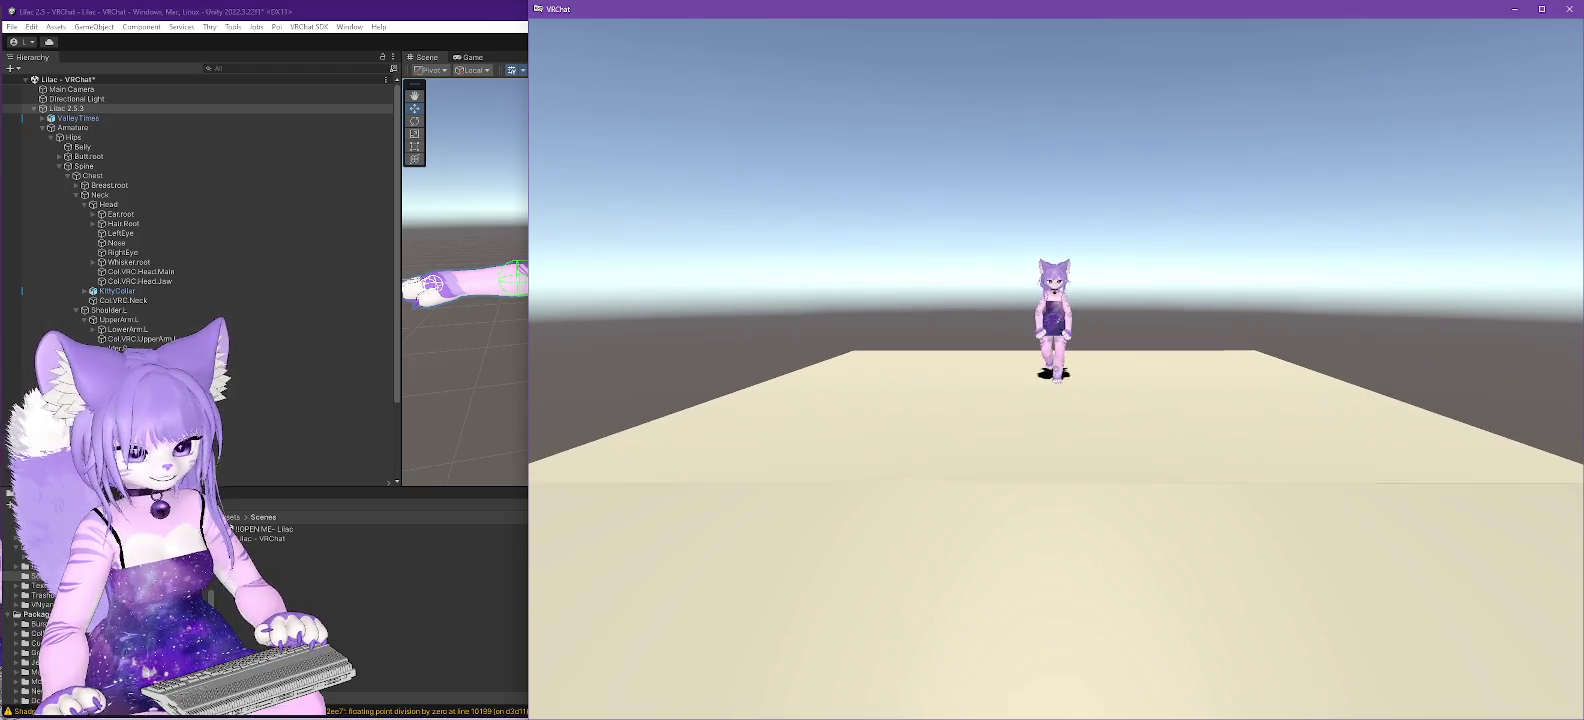
{"action": "key", "text": "w"}
{"action": "key", "text": "Escape"}
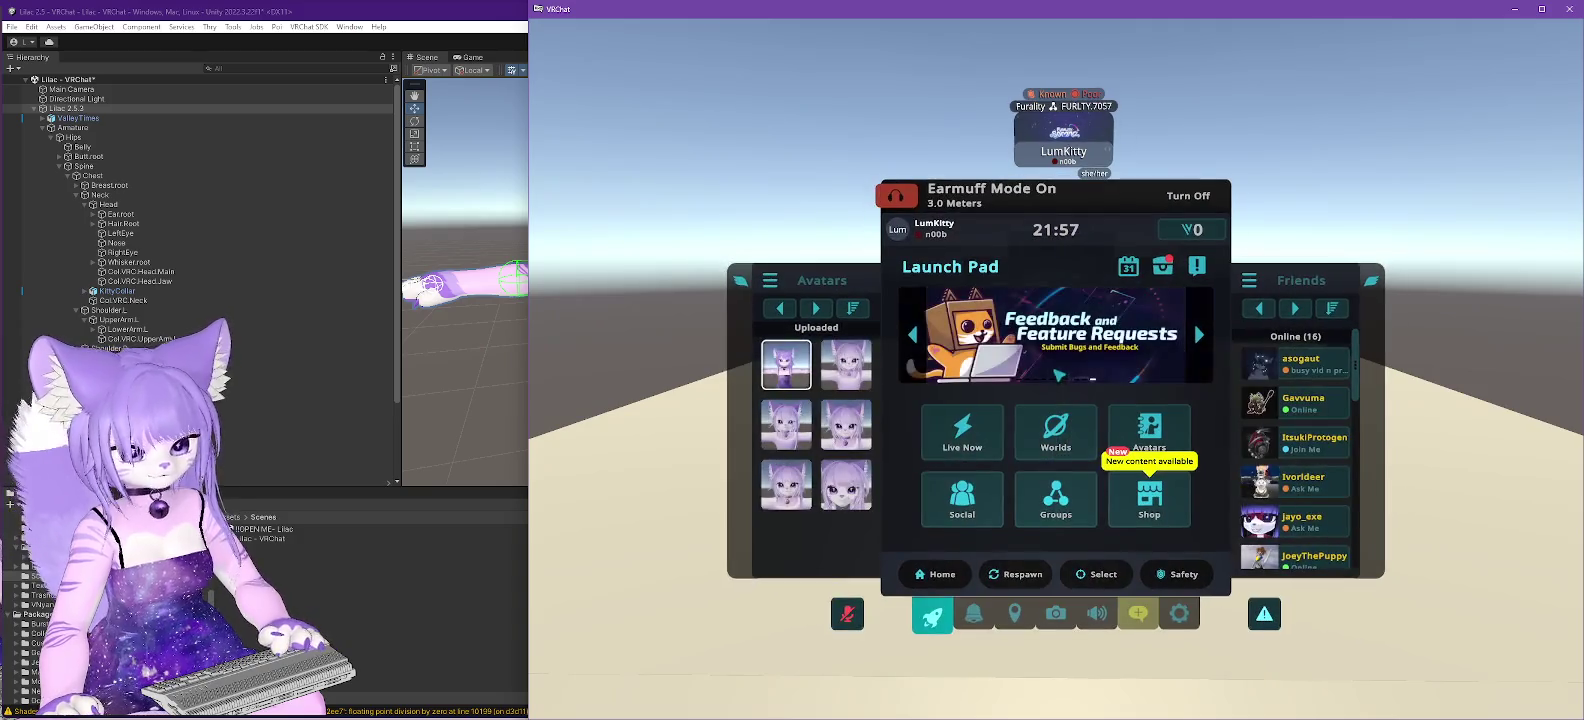
- Equip Lilac 2.5 and walk it toward and away from the camera to view the dress
{"action": "left_click", "coordinate": [853, 370]}
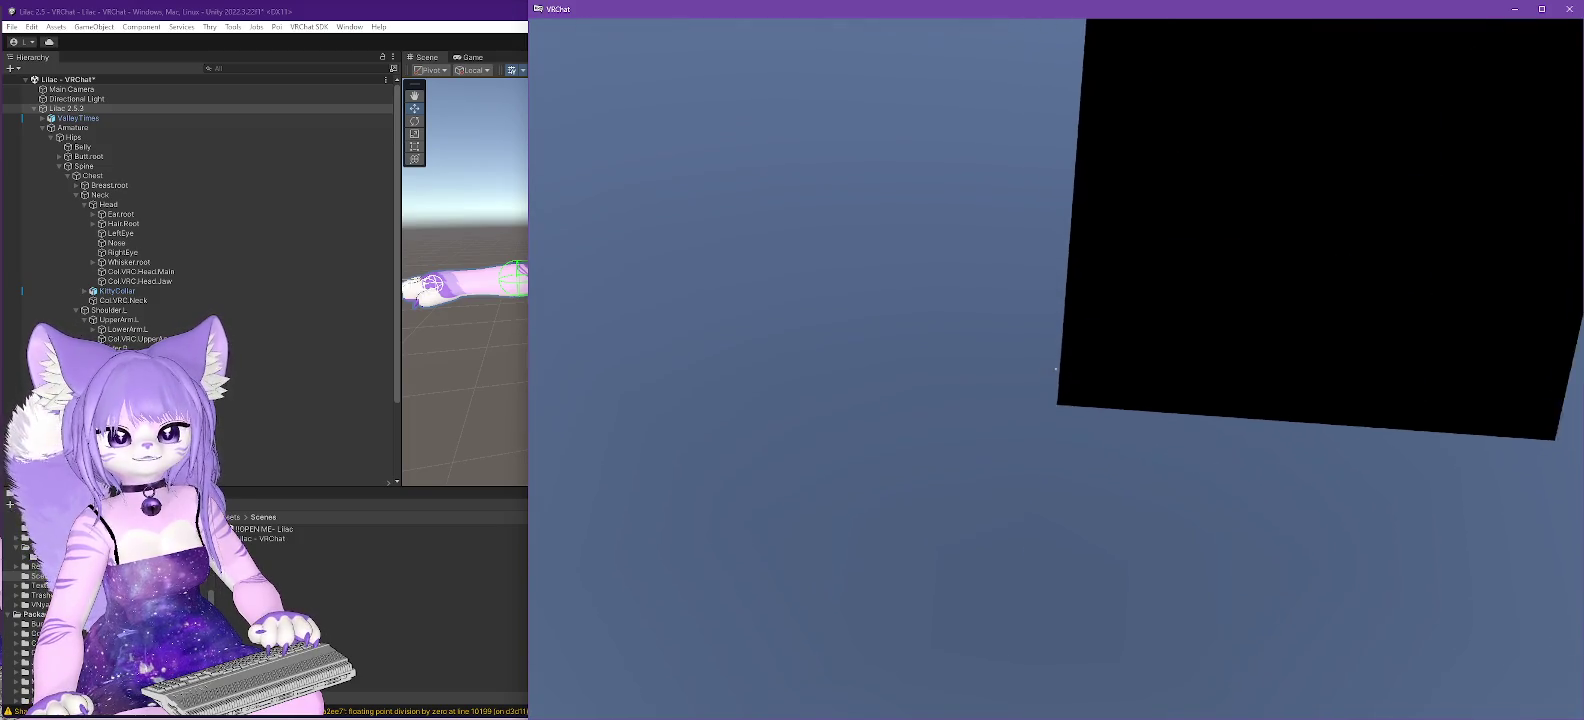
{"action": "key", "text": "Escape"}
{"action": "key", "text": "Escape"}
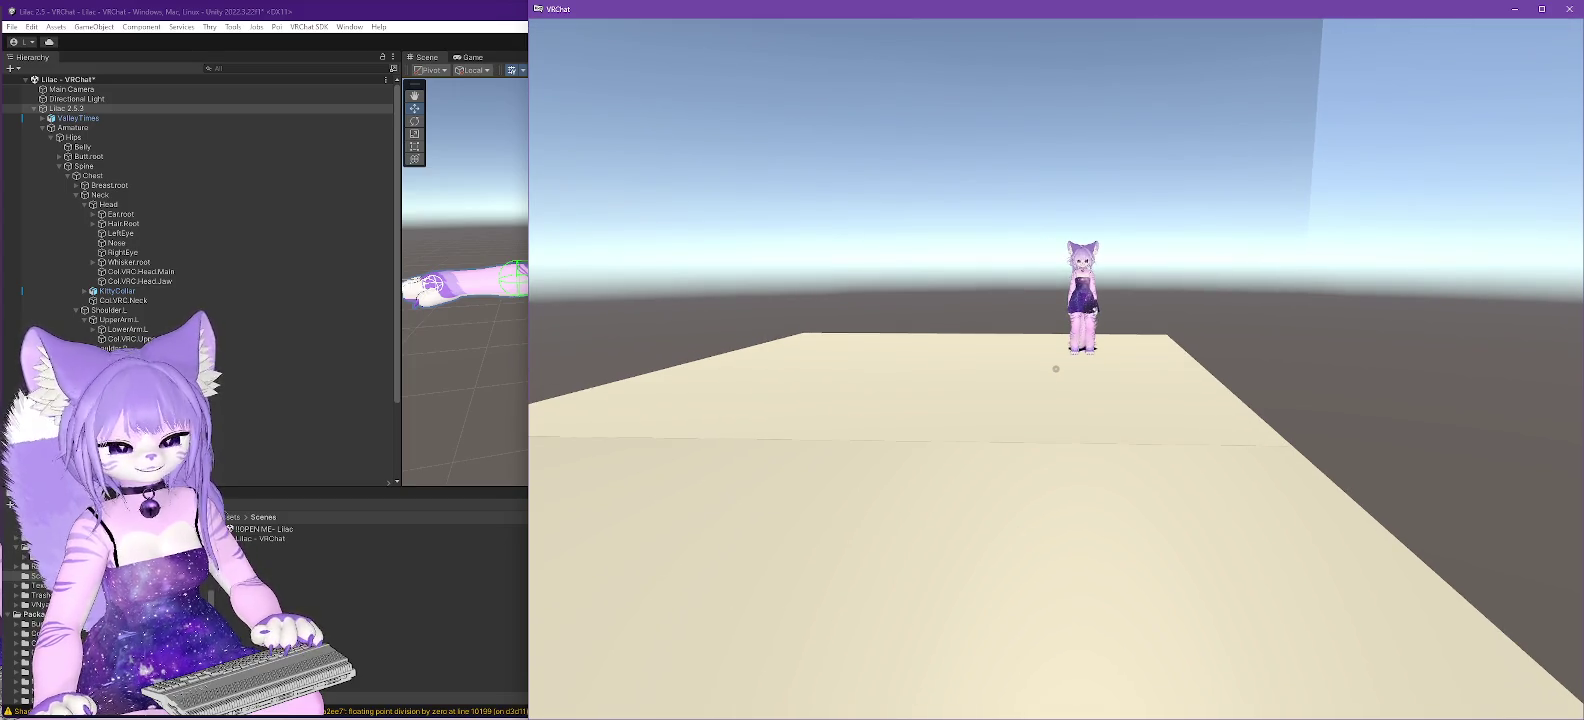
{"action": "key", "text": "w"}
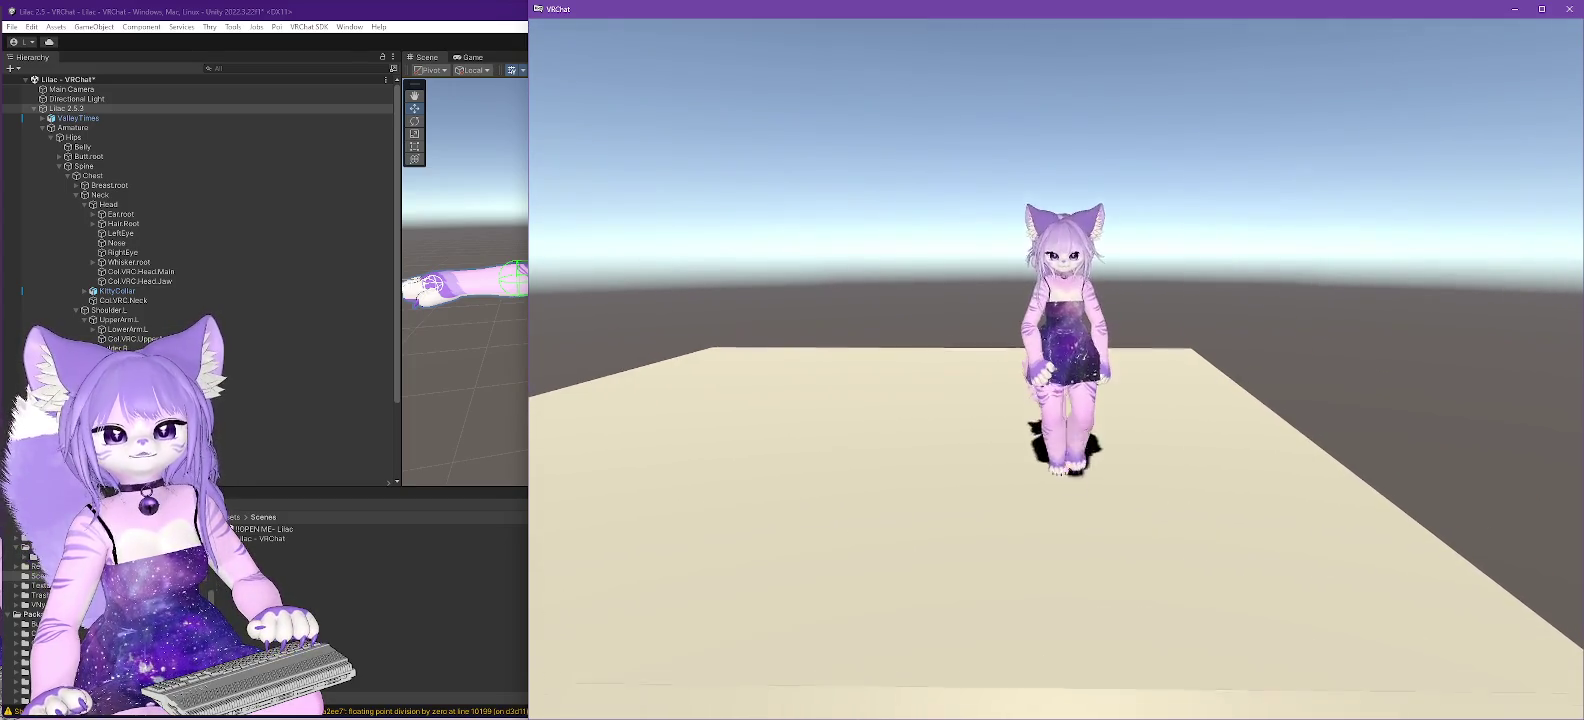
{"action": "key", "text": "w"}
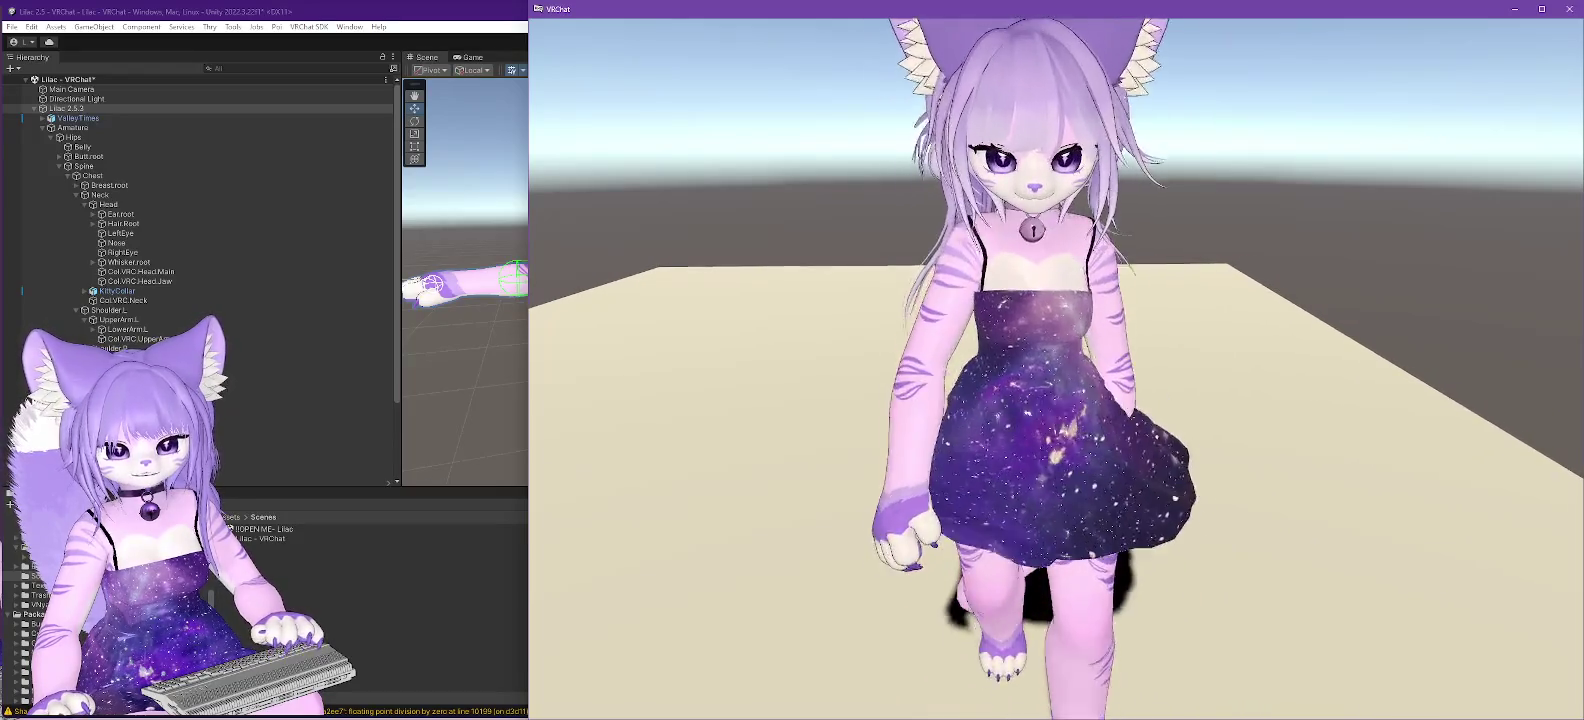
{"action": "key", "text": "s"}
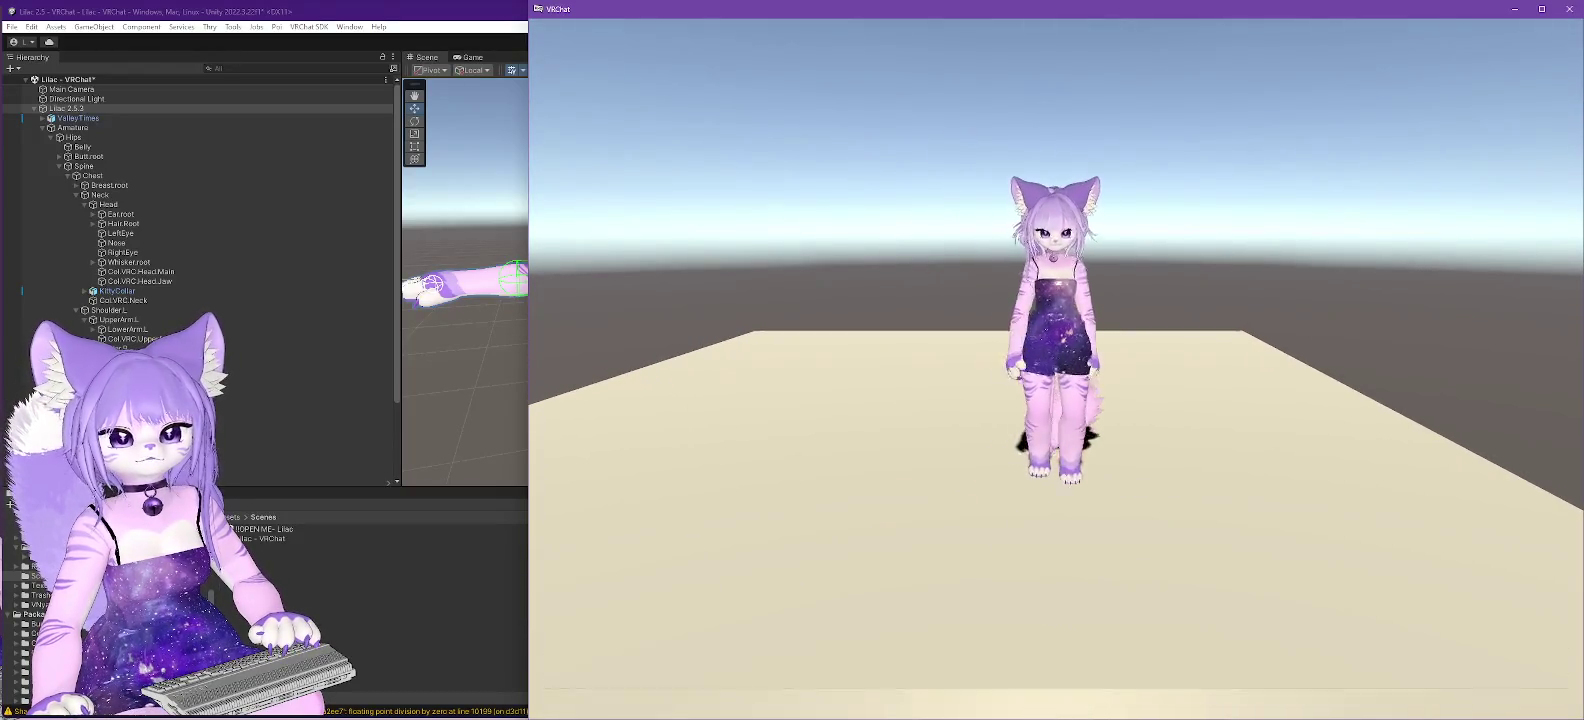
{"action": "key", "text": "w"}
{"action": "key", "text": "s"}
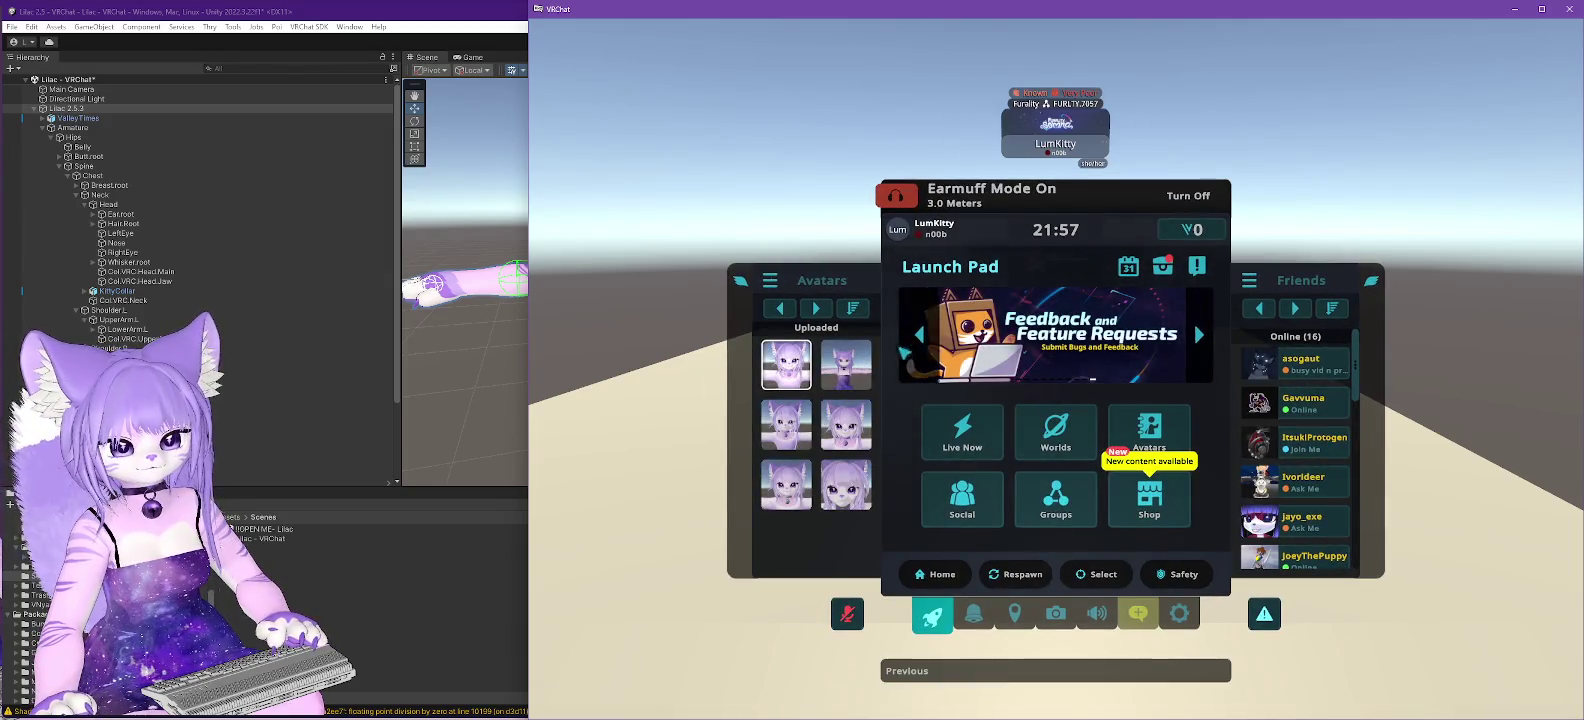
- Reload the Lilac 2.5 avatar, view it up close, then switch to the Unity project
{"action": "left_click", "coordinate": [846, 370]}
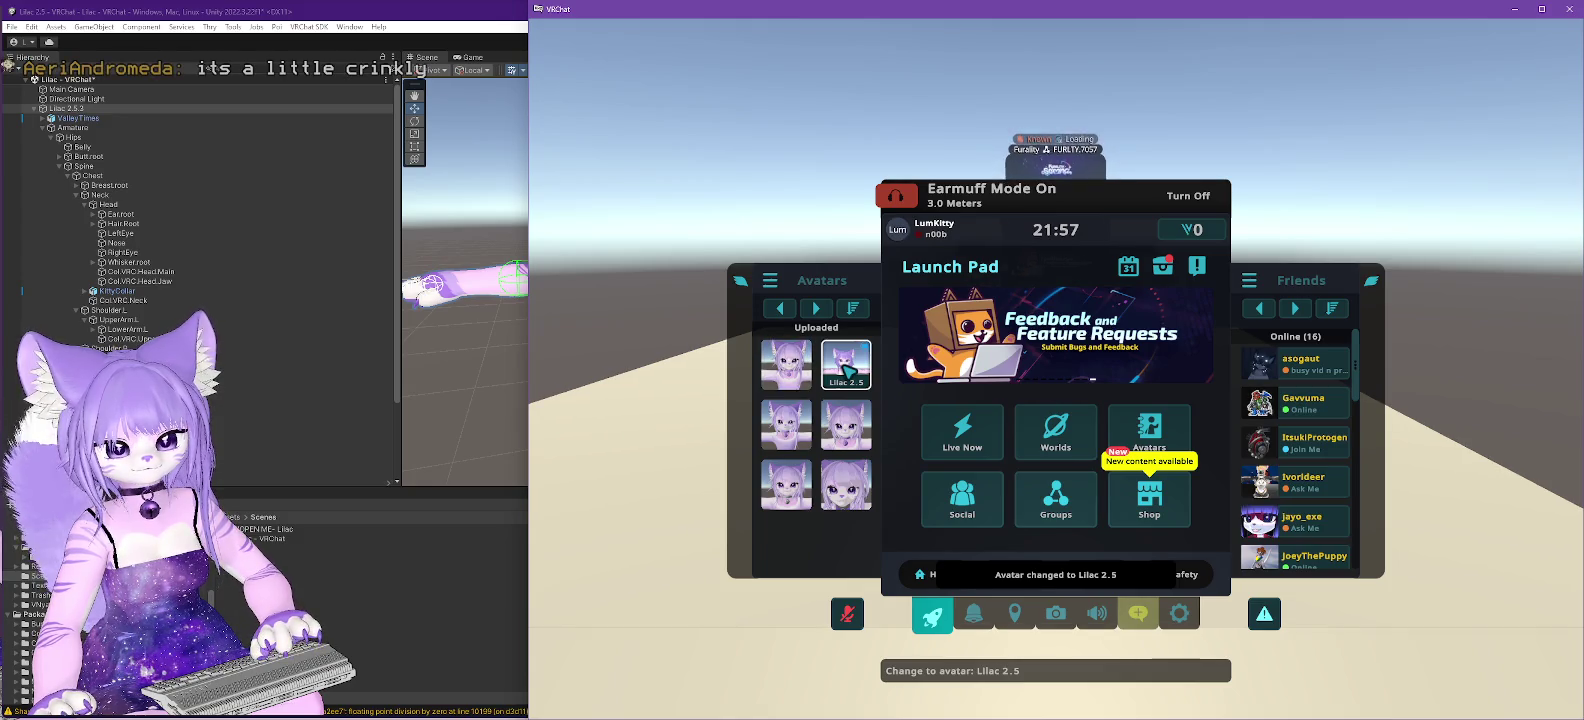
{"action": "key", "text": "Escape"}
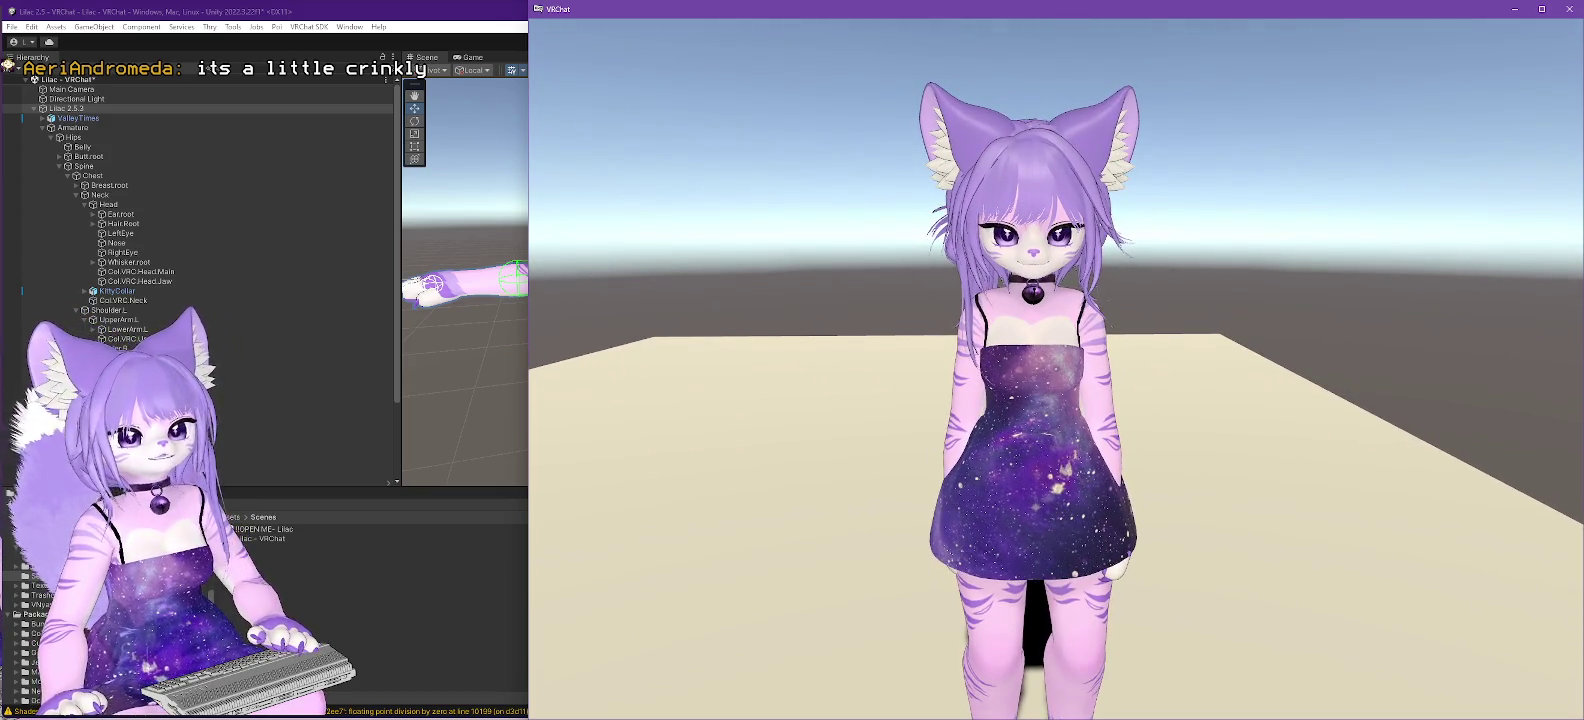
{"action": "key", "text": "alt+Tab"}
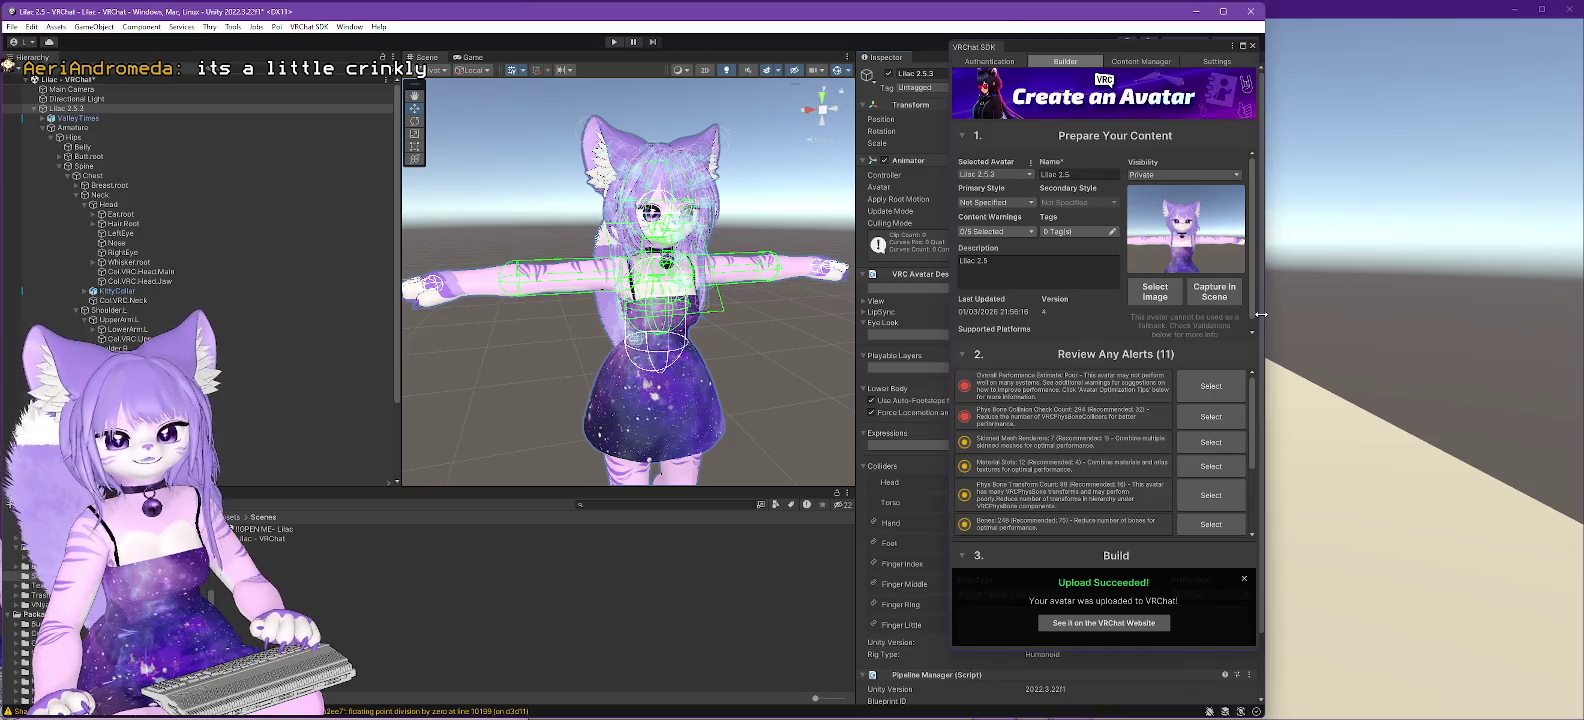
- Rearrange the Unity panels and browse the Trasho folder to find the ValleyTimes prefab
{"action": "left_click_drag", "start_coordinate": [1263, 313], "coordinate": [1525, 330]}
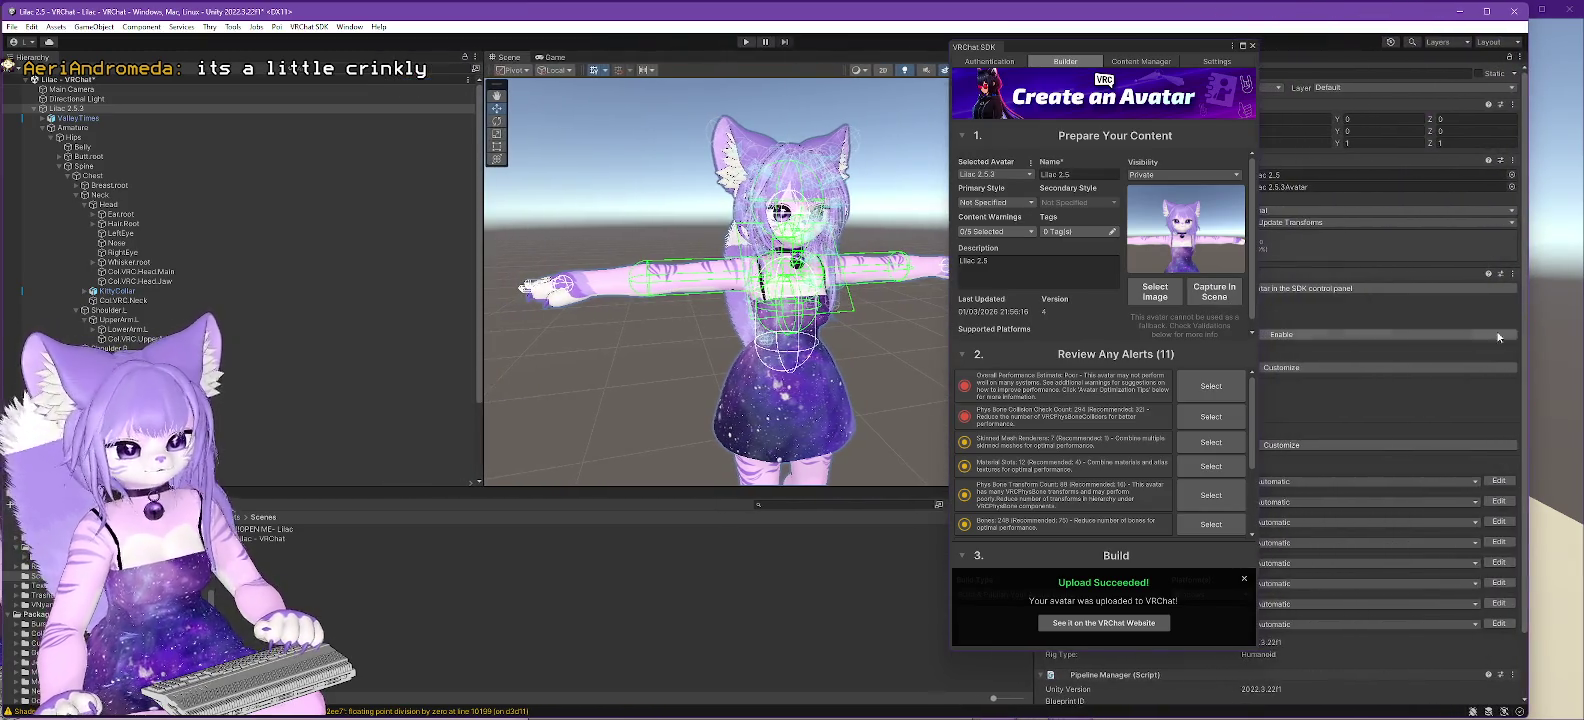
{"action": "left_click_drag", "start_coordinate": [1174, 42], "coordinate": [1368, 132]}
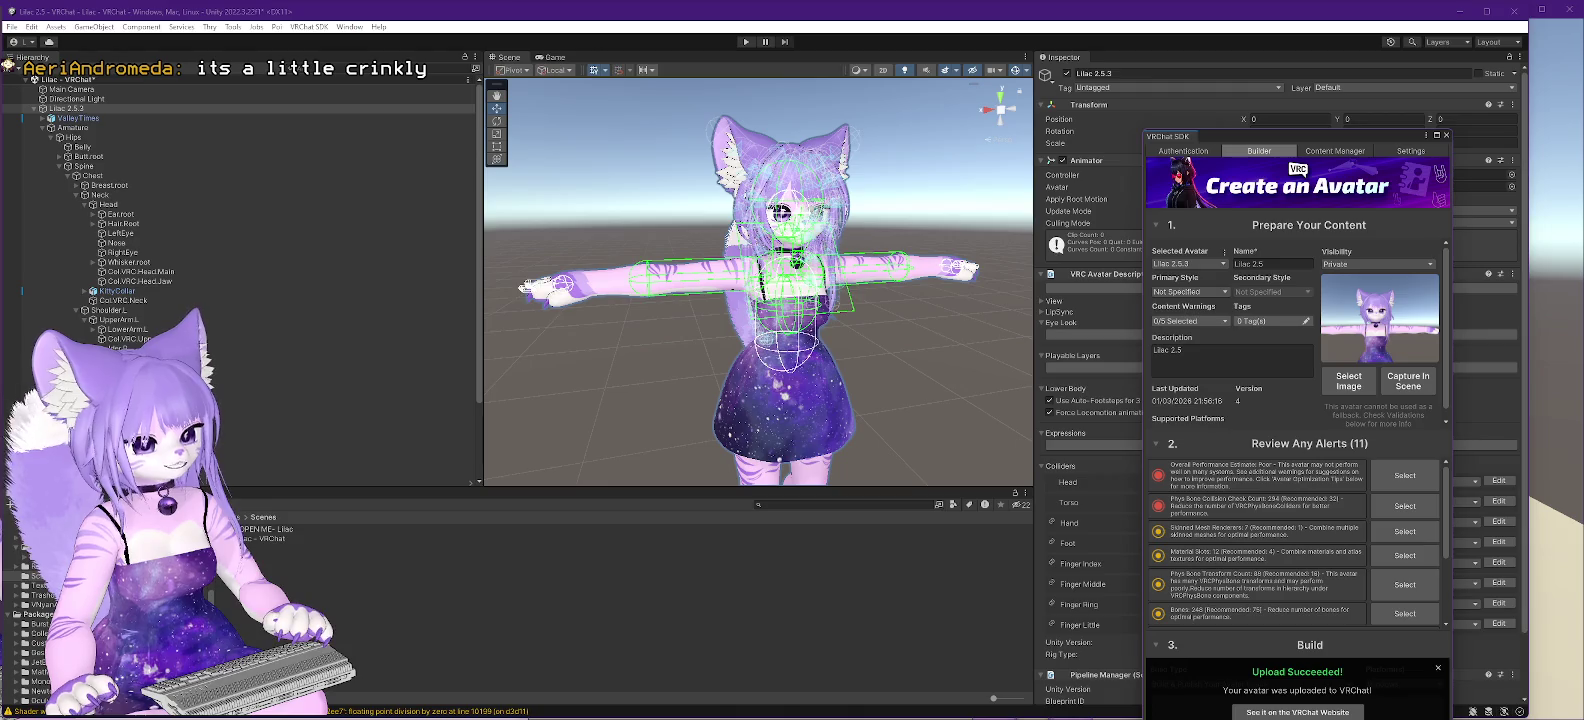
{"action": "left_click", "coordinate": [42, 595]}
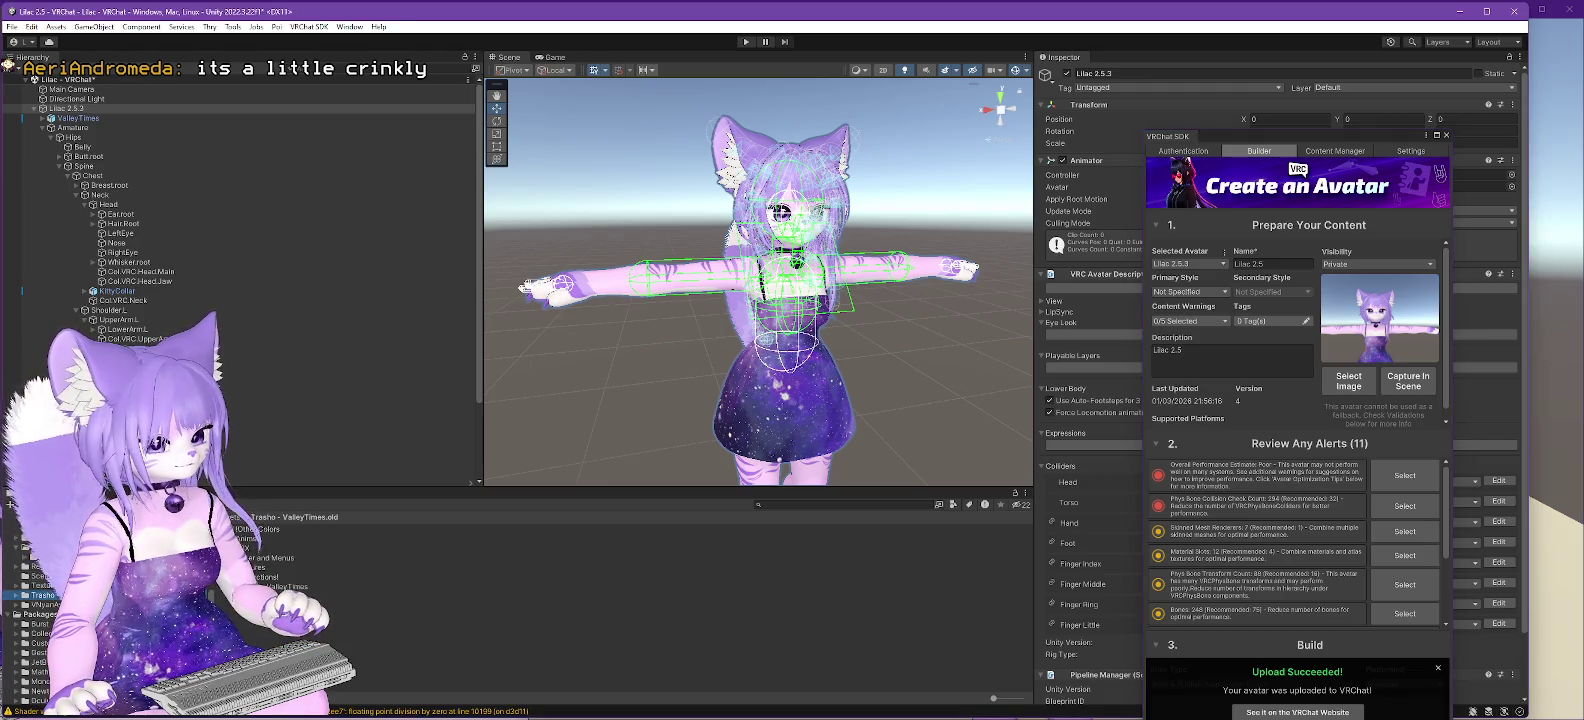
{"action": "mouse_move", "coordinate": [483, 215]}
{"action": "left_mouse_down"}
{"action": "mouse_move", "coordinate": [652, 215]}
{"action": "mouse_move", "coordinate": [320, 215]}
{"action": "left_mouse_up"}
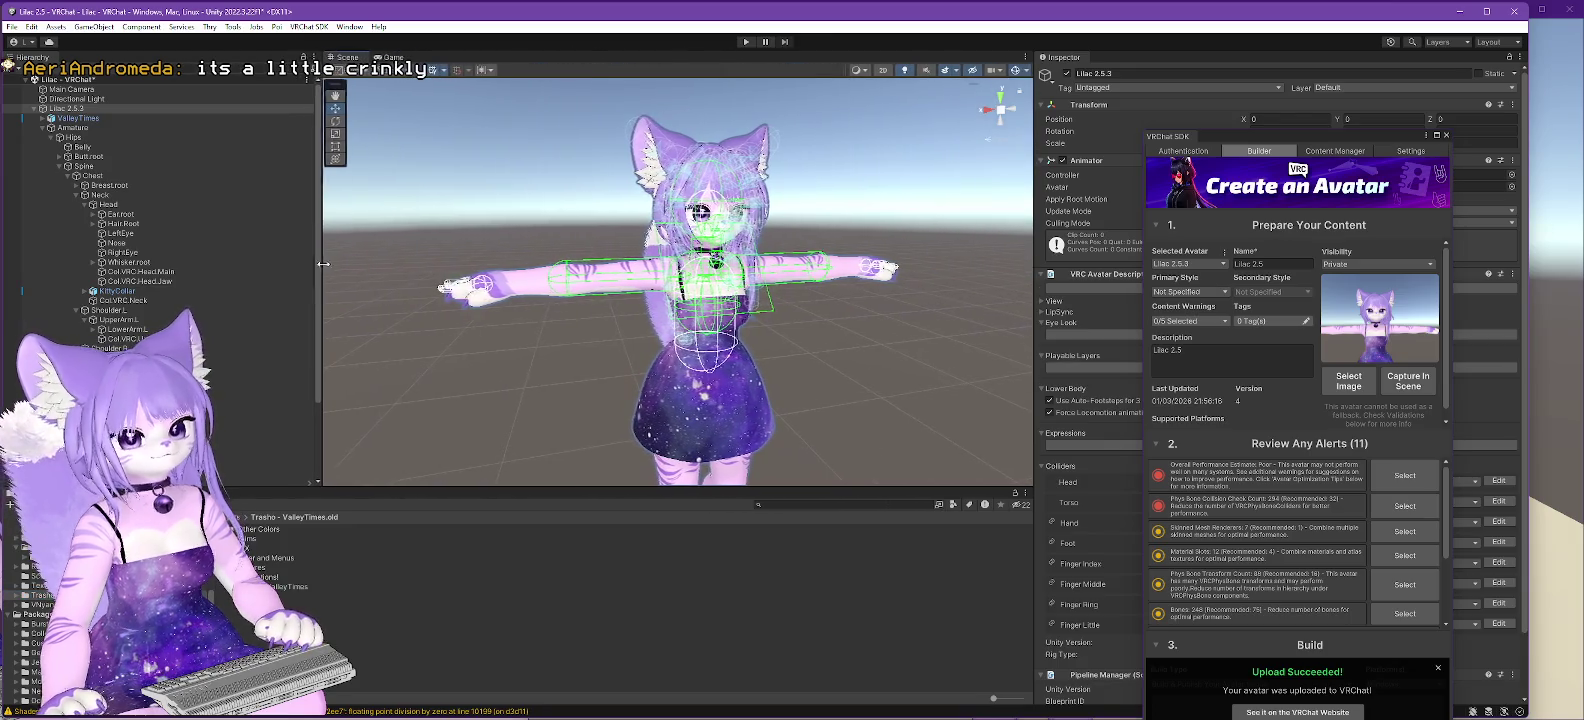
{"action": "left_click", "coordinate": [1568, 190]}
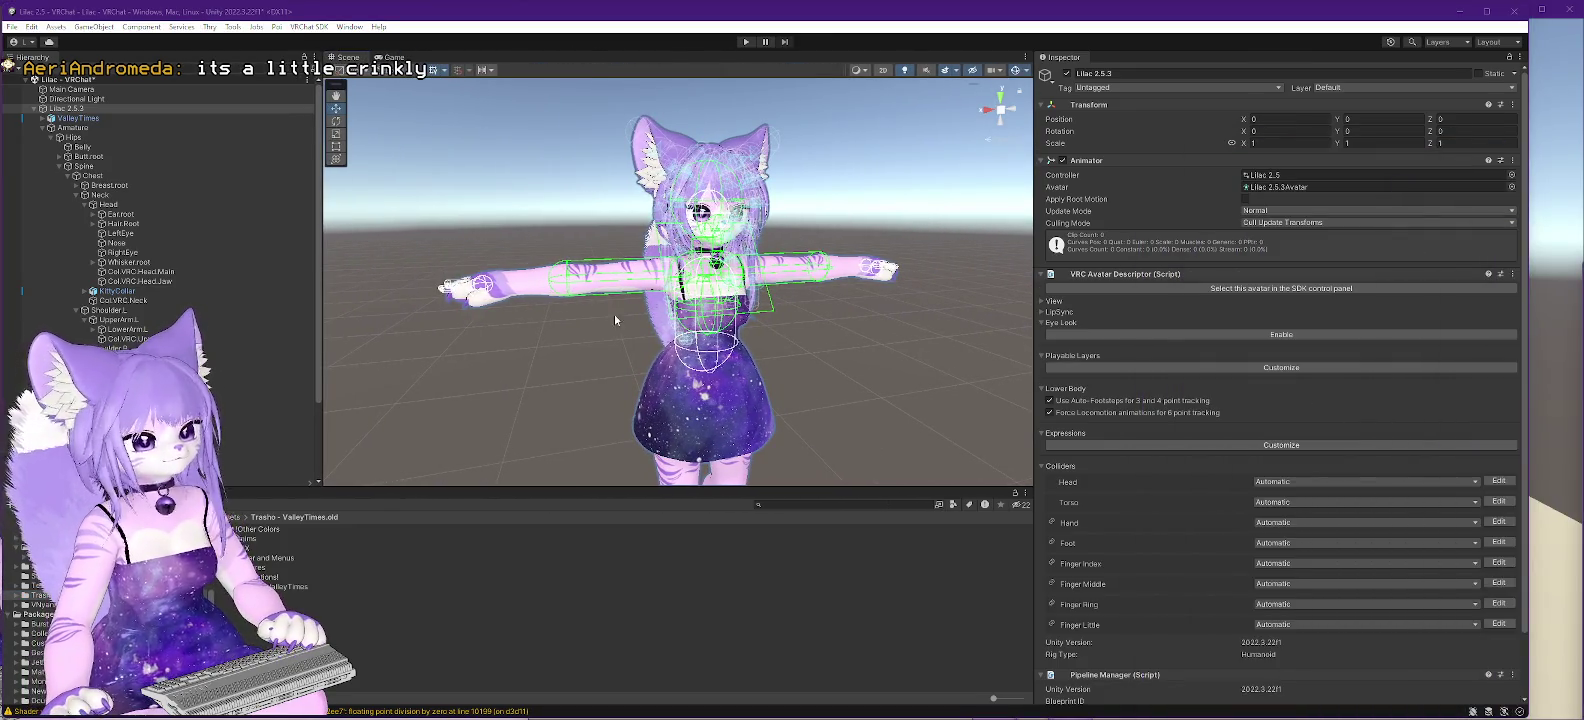
{"action": "left_click_drag", "start_coordinate": [316, 312], "coordinate": [306, 441]}
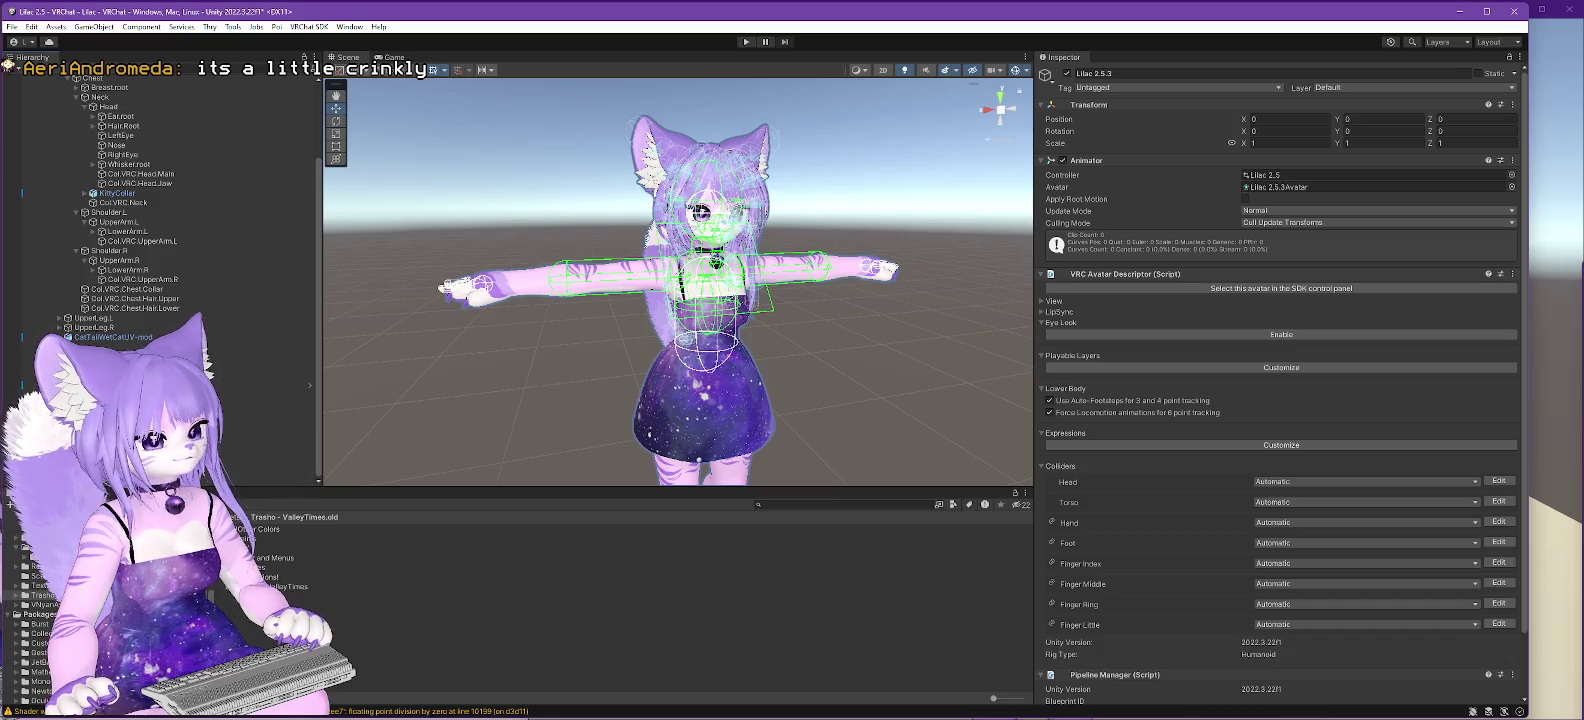
{"action": "left_click", "coordinate": [15, 527]}
{"action": "left_click", "coordinate": [42, 595]}
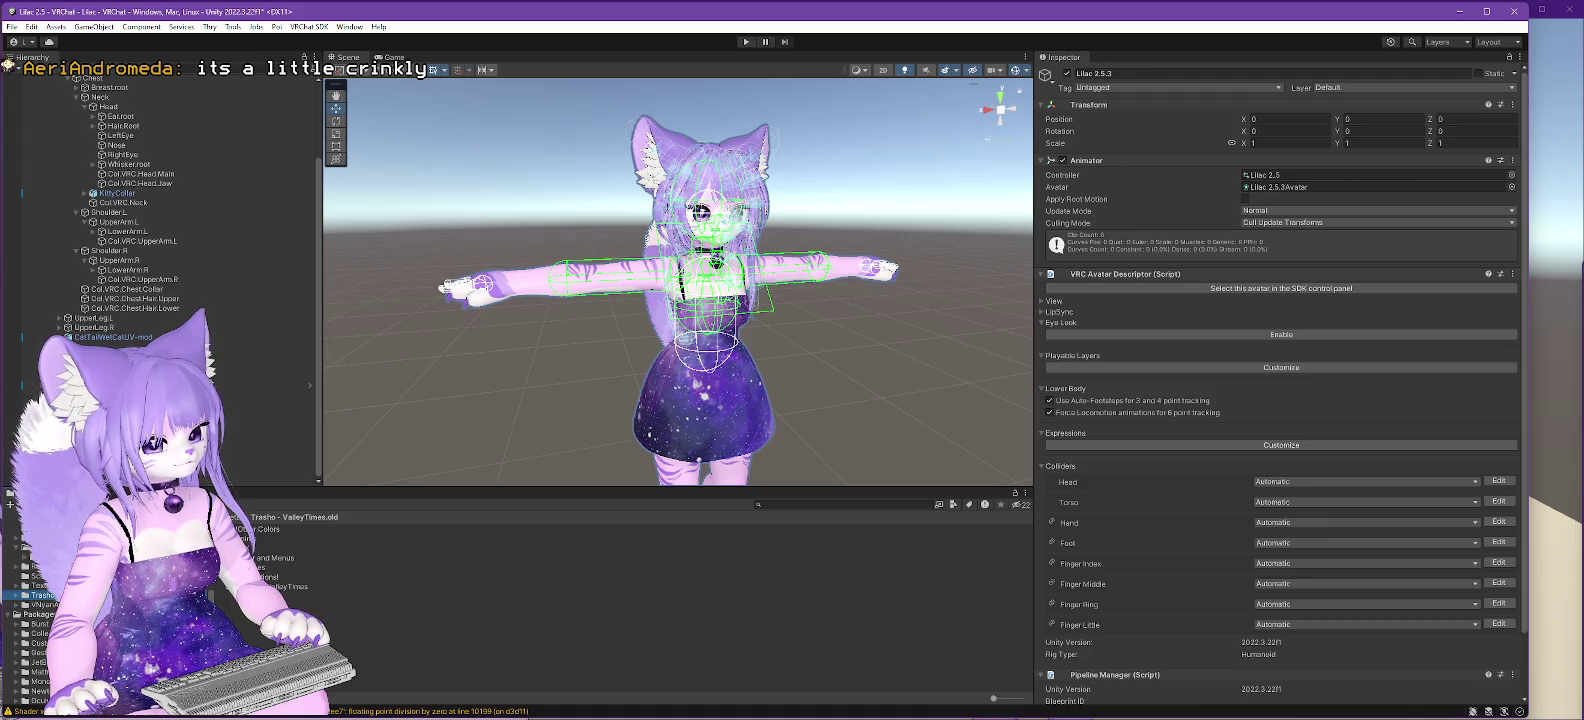
{"action": "scroll", "coordinate": [30, 620], "scroll_direction": "up", "scroll_amount": 5}
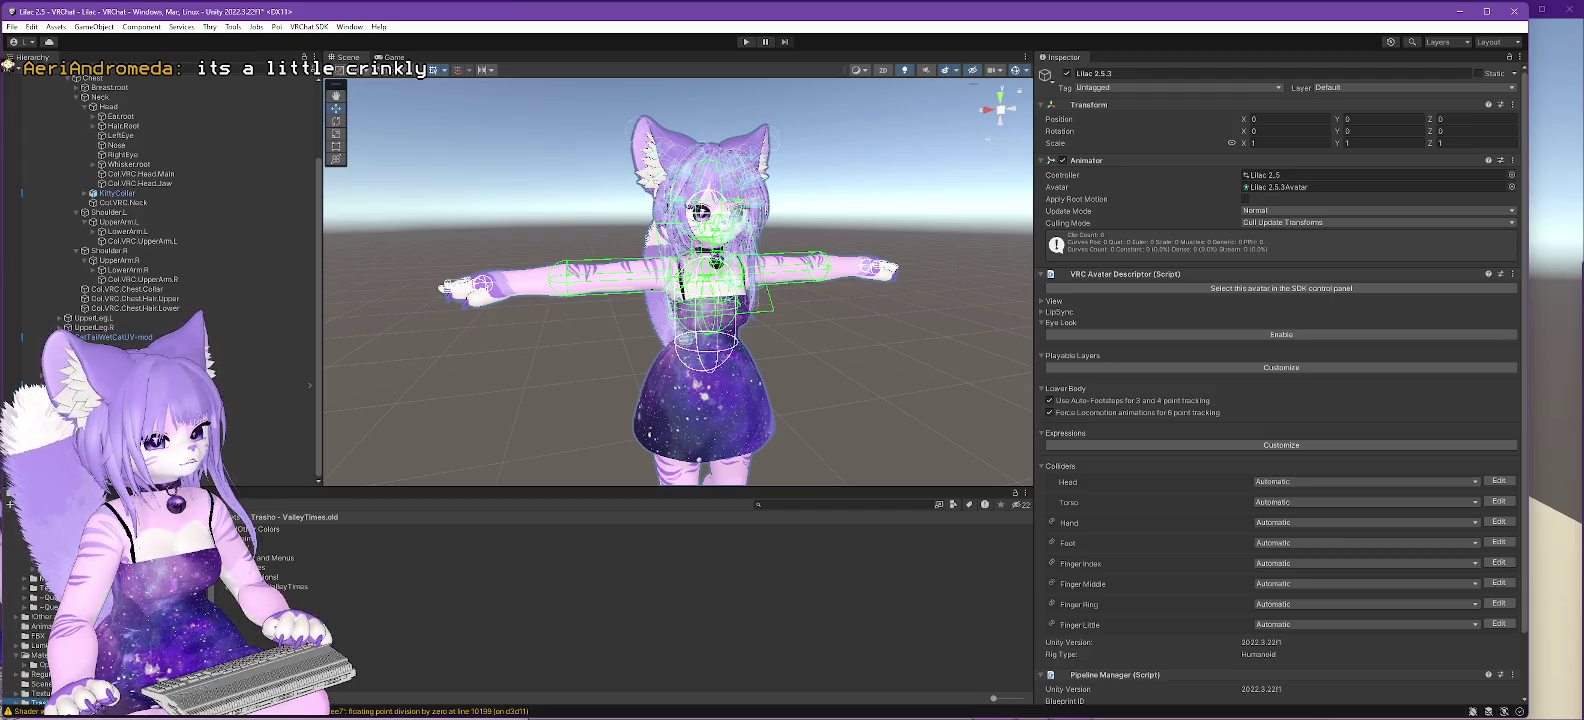
{"action": "left_click", "coordinate": [290, 586]}
{"action": "left_click_drag", "start_coordinate": [38, 645], "coordinate": [37, 641]}
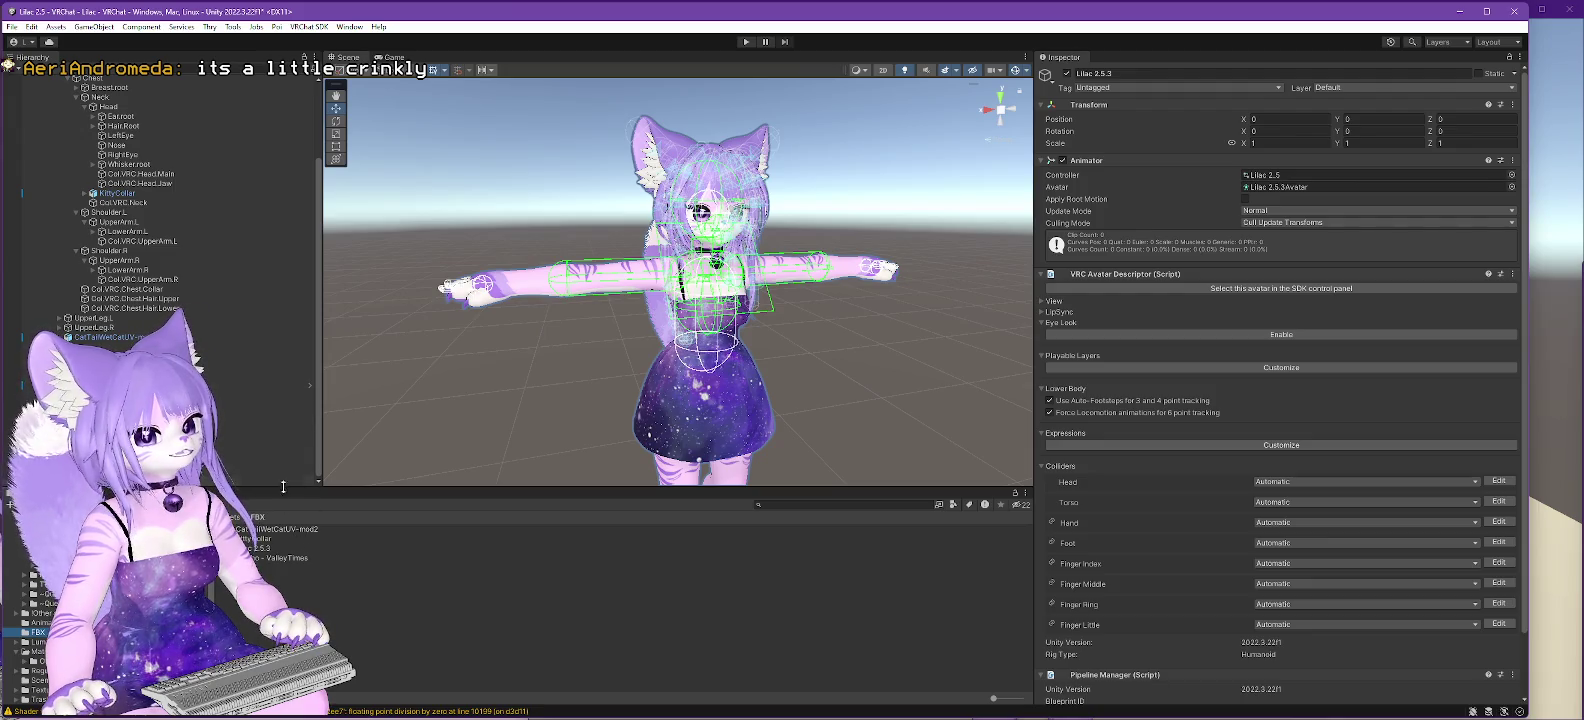
{"action": "left_click_drag", "start_coordinate": [321, 200], "coordinate": [331, 181]}
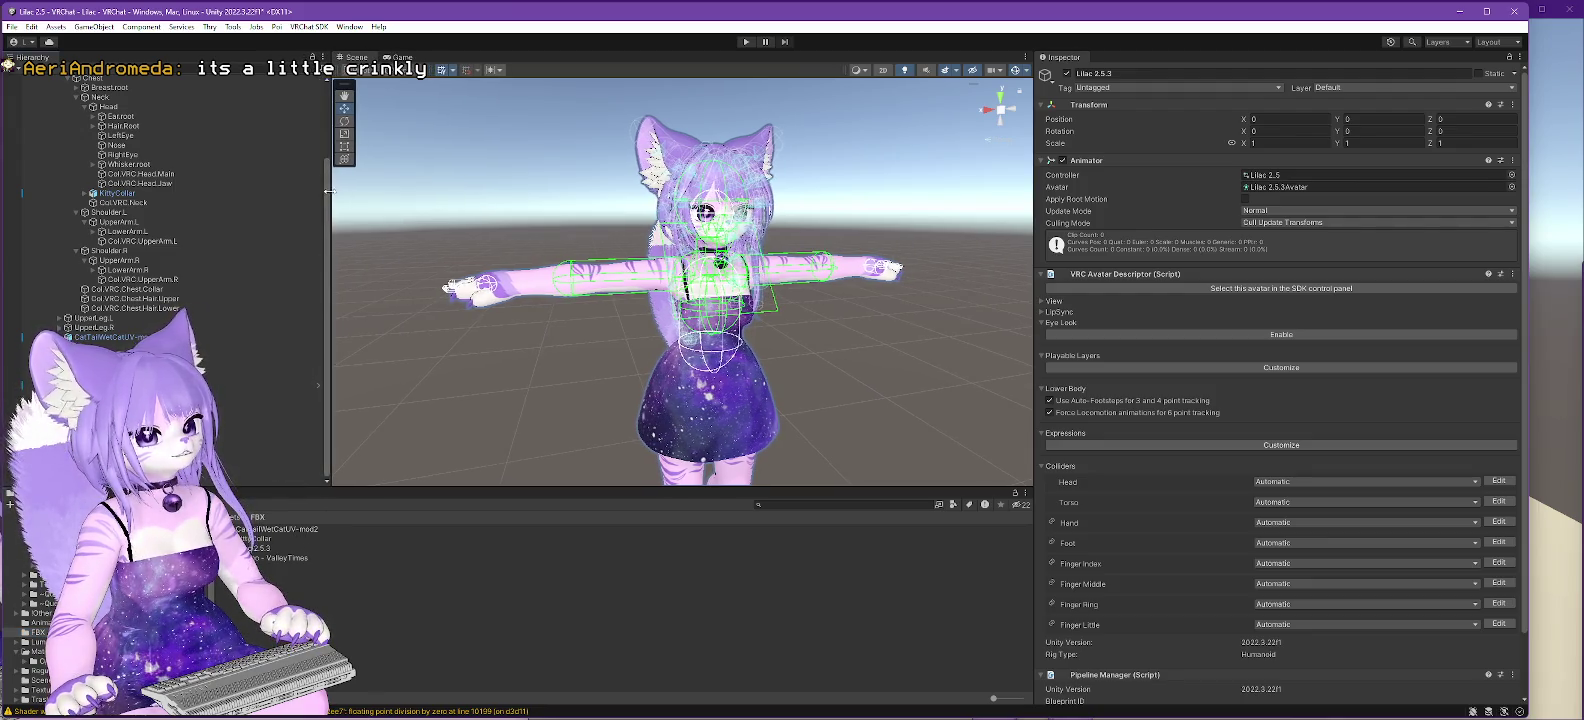
{"action": "scroll", "coordinate": [324, 280], "scroll_direction": "up", "scroll_amount": 5}
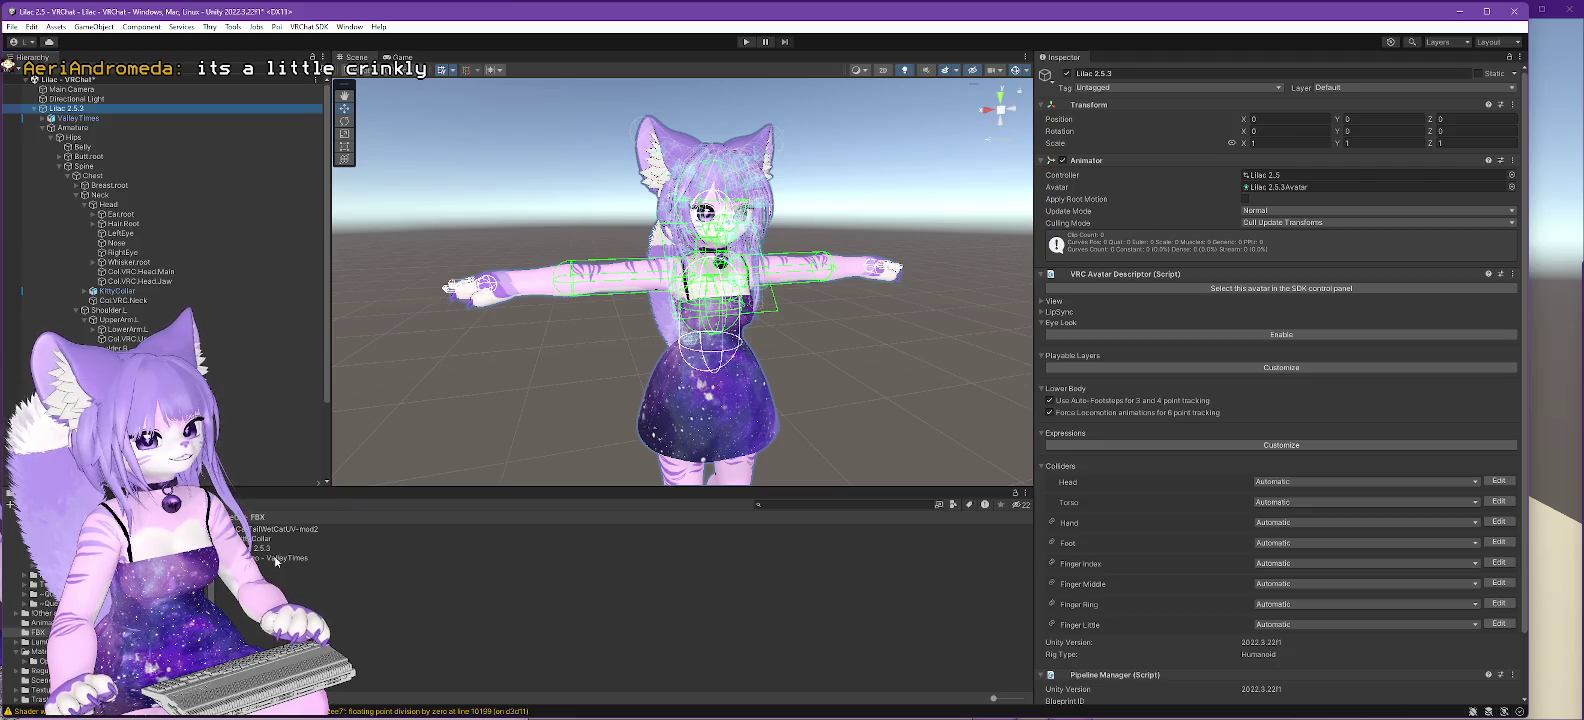
- Drop the Trasho - ValleyTimes prefab into the Hierarchy and expand ValleyTimesPhys and its Colliders
{"action": "left_click_drag", "start_coordinate": [276, 562], "coordinate": [401, 220]}
{"action": "left_click_drag", "start_coordinate": [188, 127], "coordinate": [68, 96]}
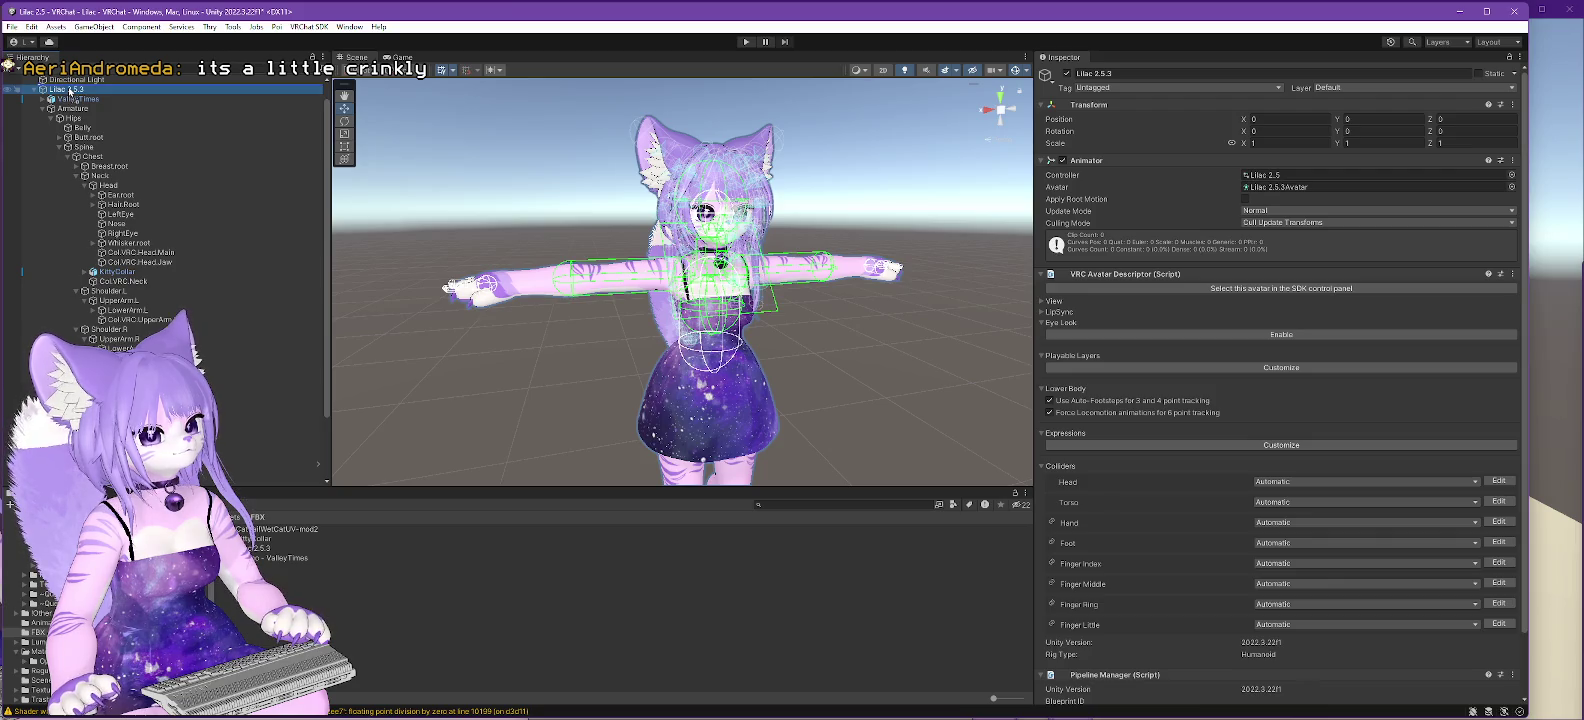
{"action": "left_click_drag", "start_coordinate": [69, 93], "coordinate": [40, 90]}
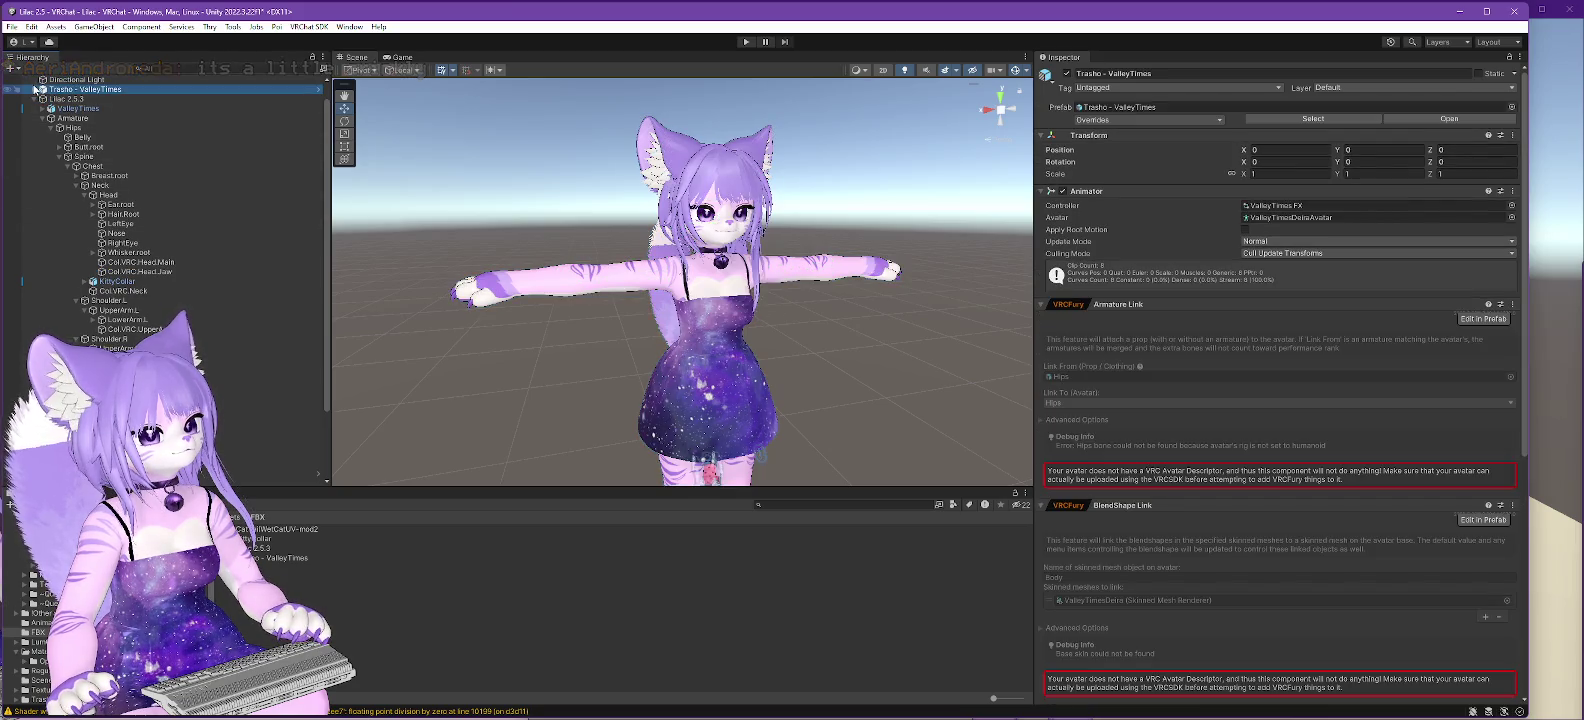
{"action": "left_click", "coordinate": [41, 89]}
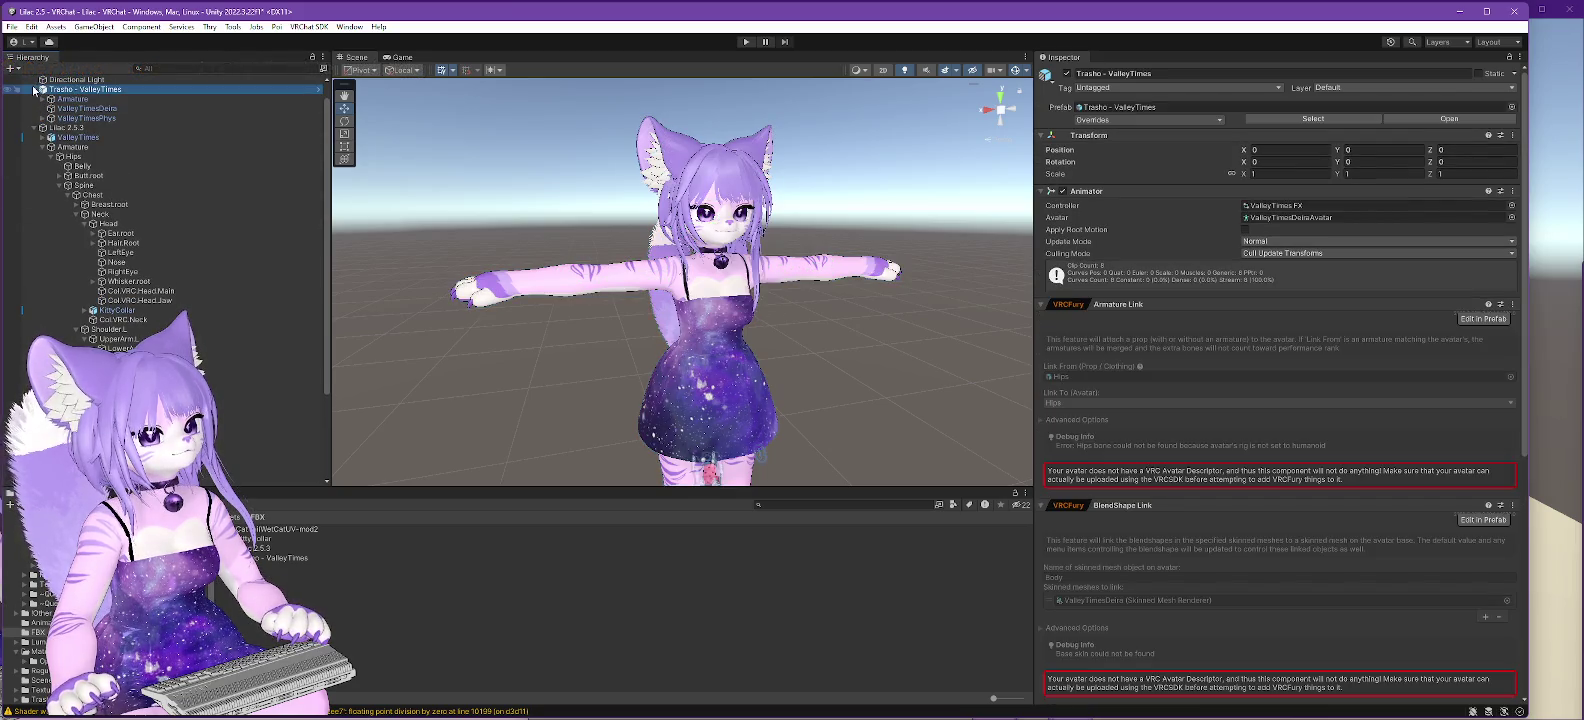
{"action": "left_click", "coordinate": [90, 118]}
{"action": "key", "text": "Right"}
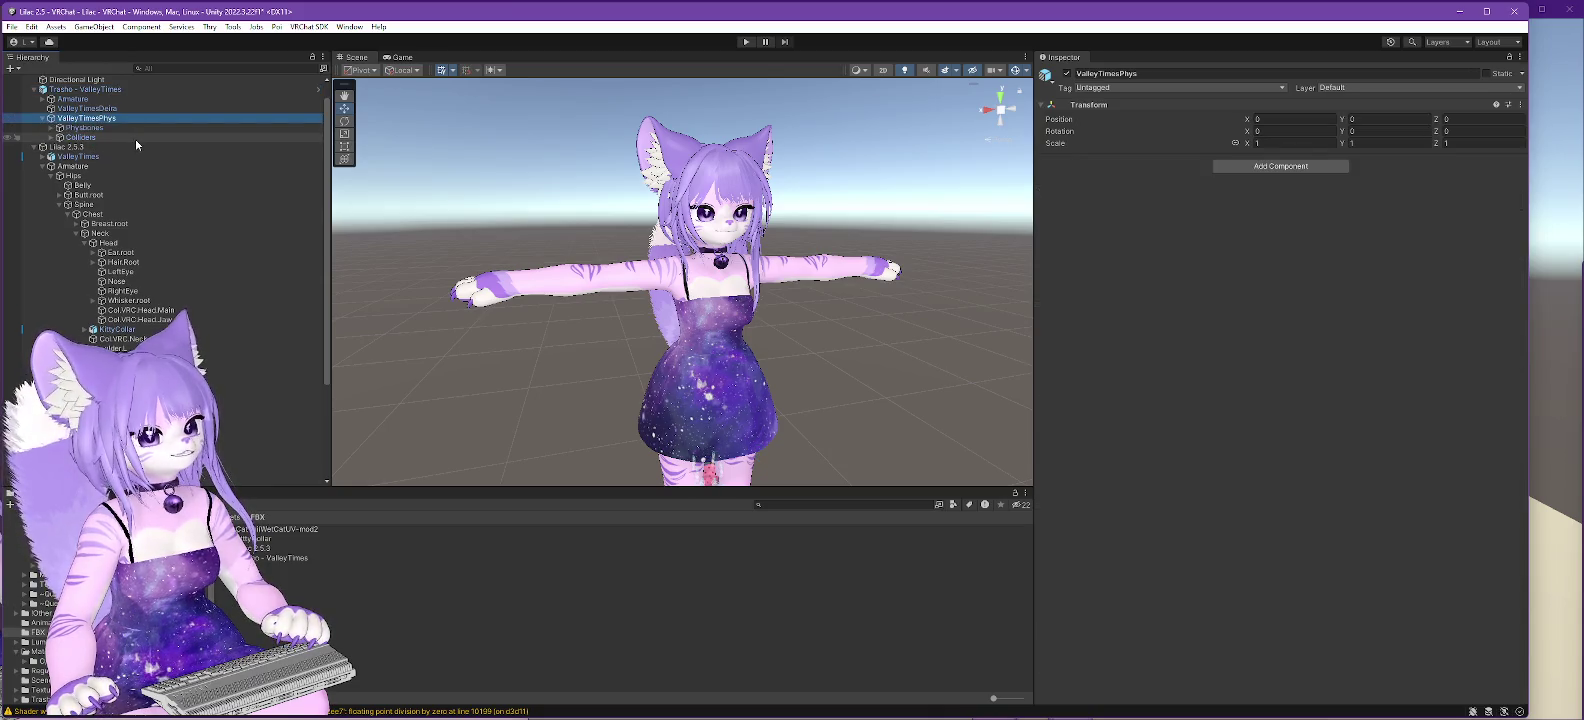
{"action": "left_click", "coordinate": [79, 138]}
{"action": "left_click", "coordinate": [50, 138]}
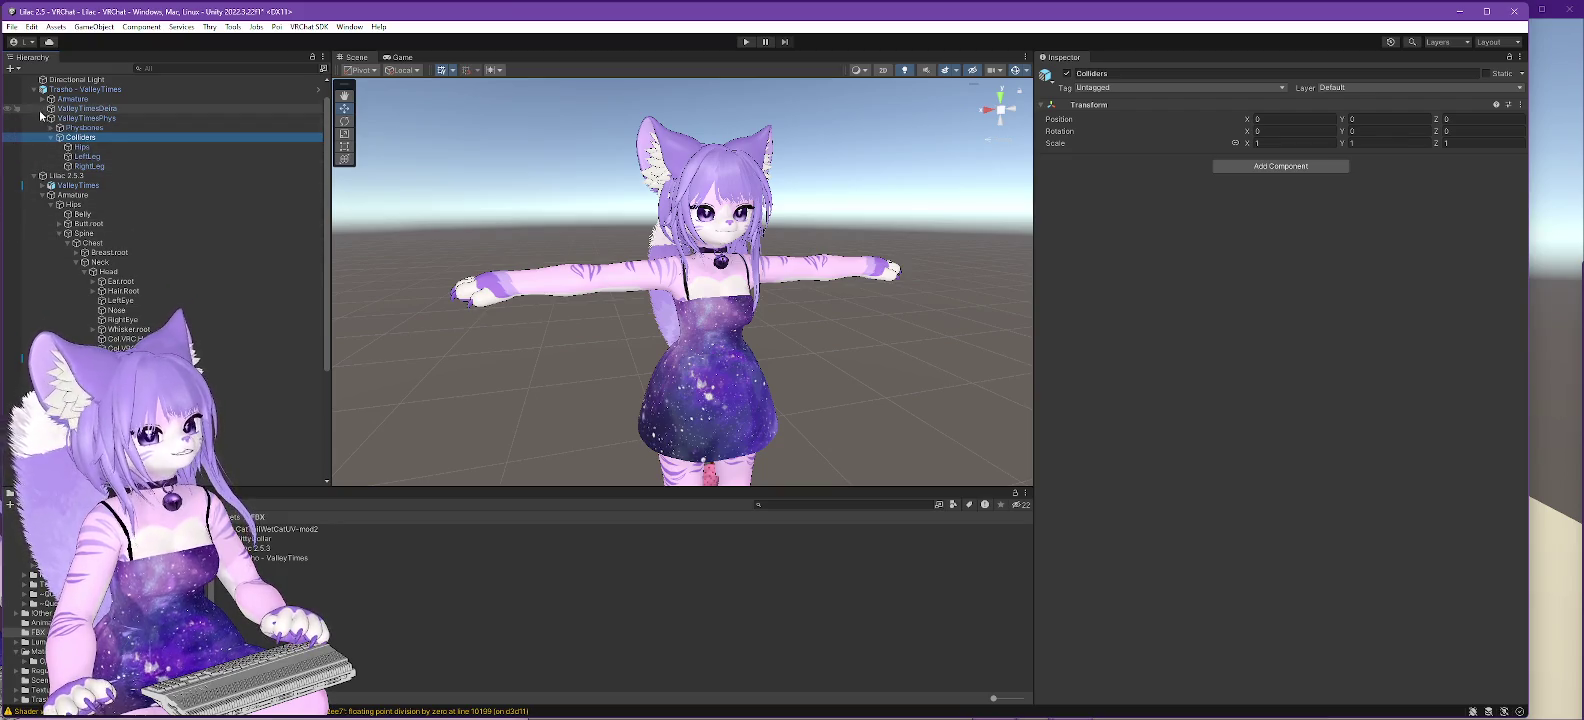
- Expand Lilac's ValleyTimes and Hips, then try dragging ValleyTimesPhys under Lilac's ValleyTimes
{"action": "left_click", "coordinate": [42, 186]}
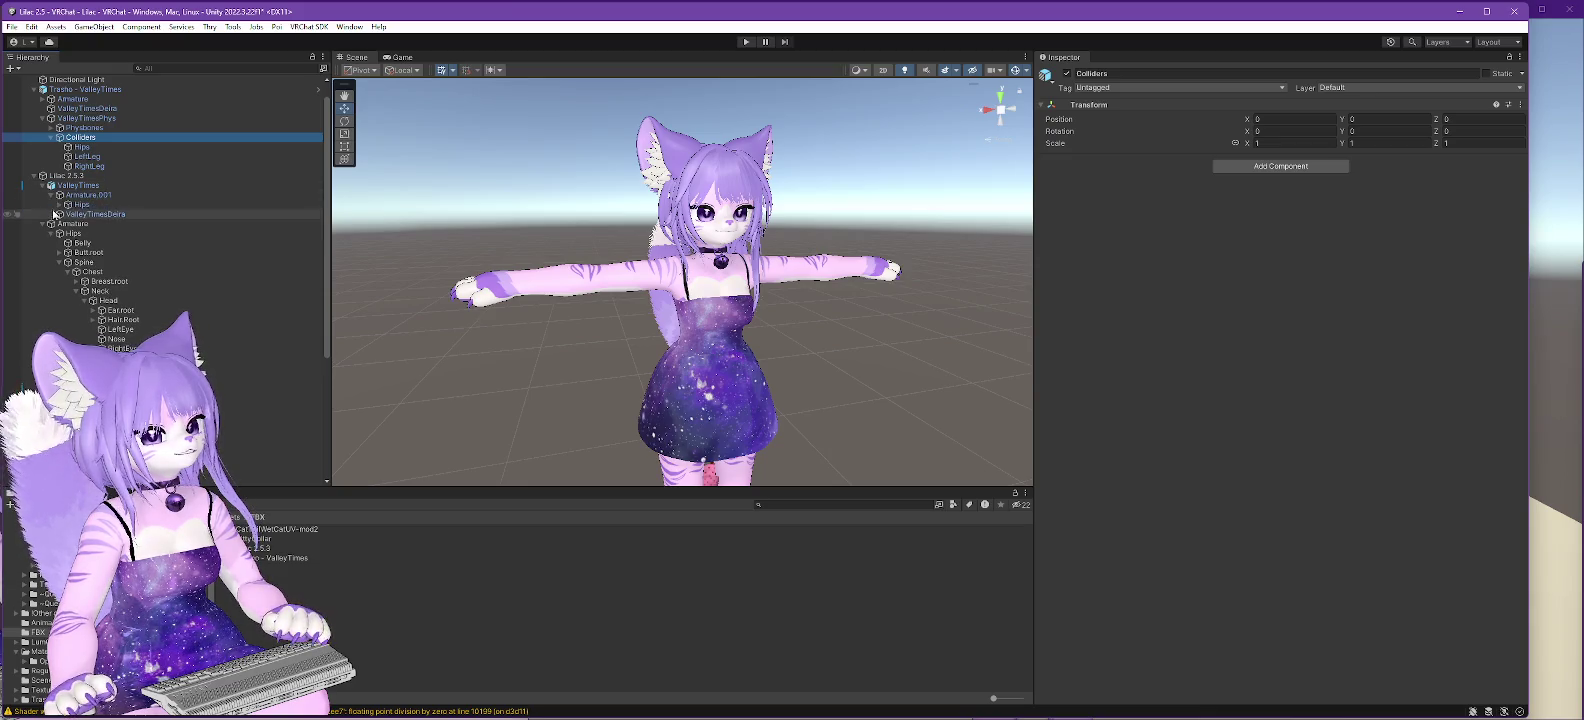
{"action": "left_click", "coordinate": [59, 204]}
{"action": "left_click", "coordinate": [77, 186]}
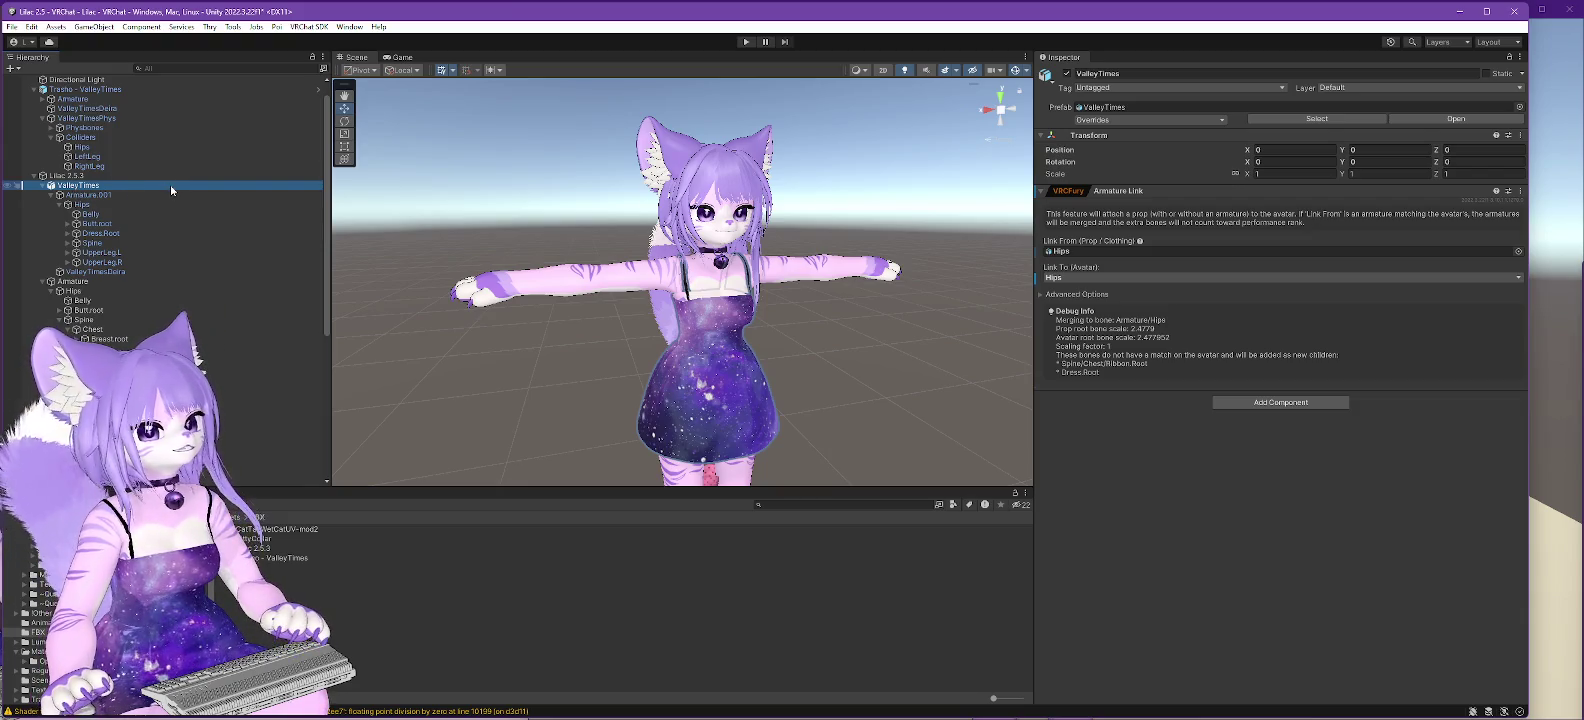
{"action": "mouse_move", "coordinate": [155, 184]}
{"action": "left_mouse_down"}
{"action": "mouse_move", "coordinate": [158, 157]}
{"action": "mouse_move", "coordinate": [88, 121]}
{"action": "left_mouse_up"}
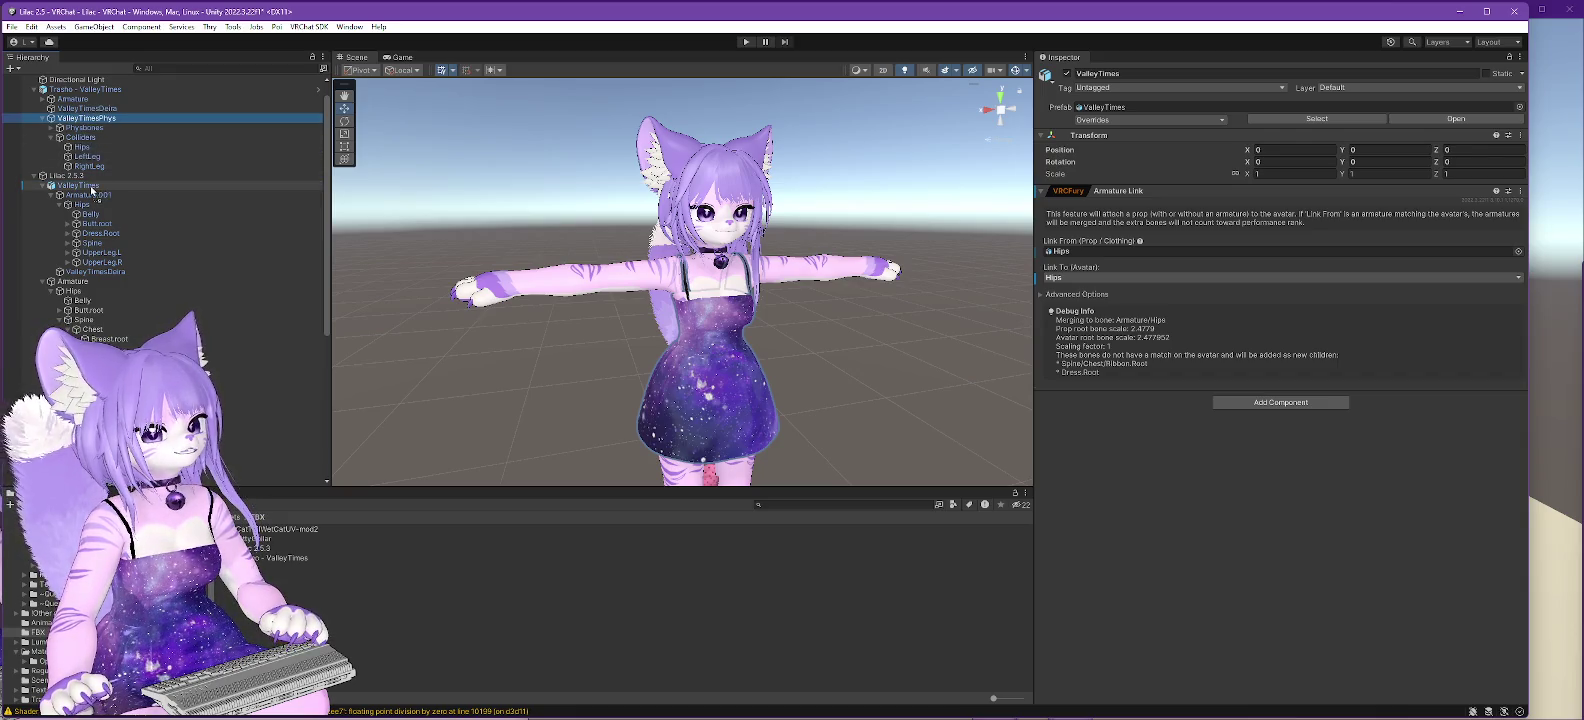
{"action": "left_click_drag", "start_coordinate": [91, 189], "coordinate": [91, 189]}
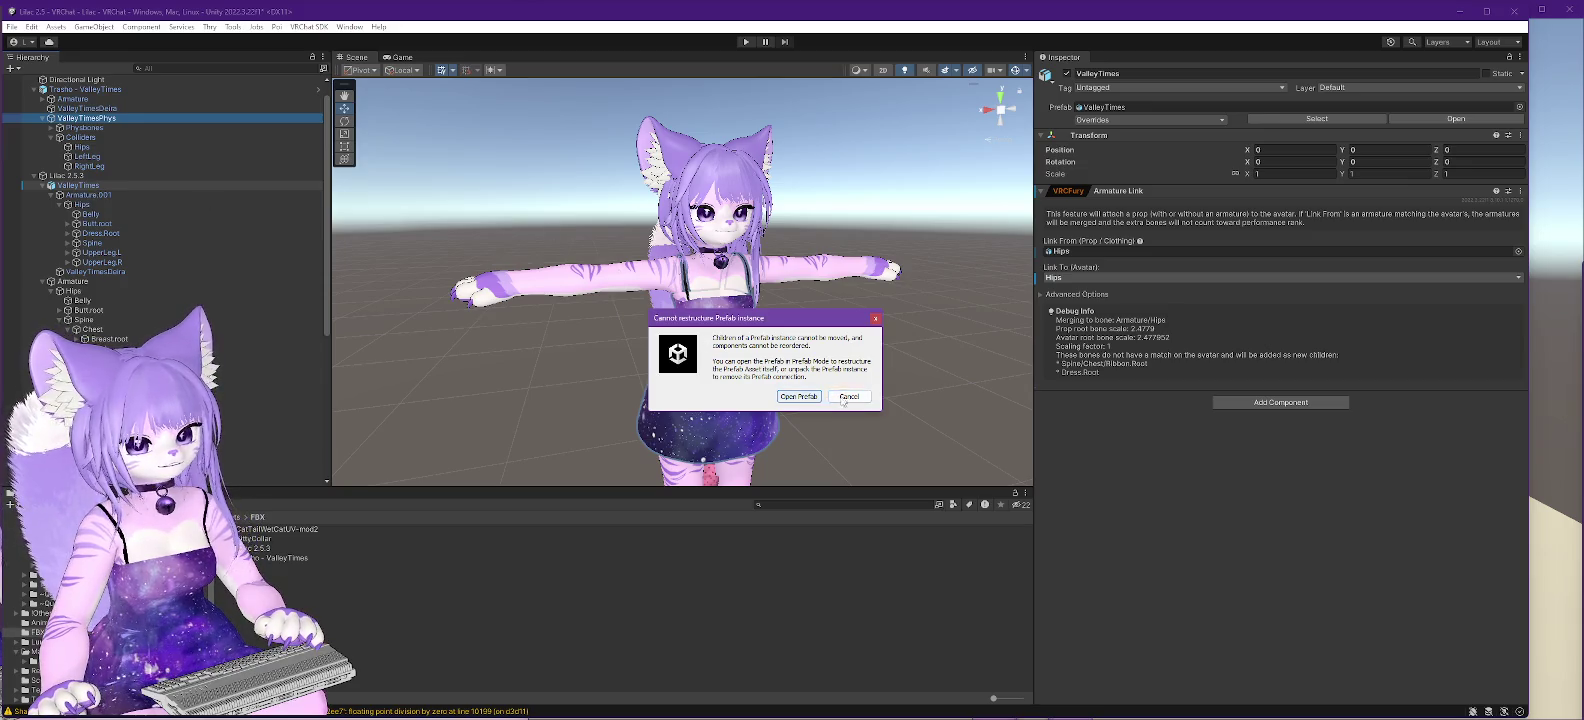
- Dismiss the warning, unpack Trasho - ValleyTimes completely, and drag ValleyTimesPhys onto Lilac's ValleyTimes
{"action": "left_click", "coordinate": [847, 397]}
{"action": "right_click", "coordinate": [84, 90]}
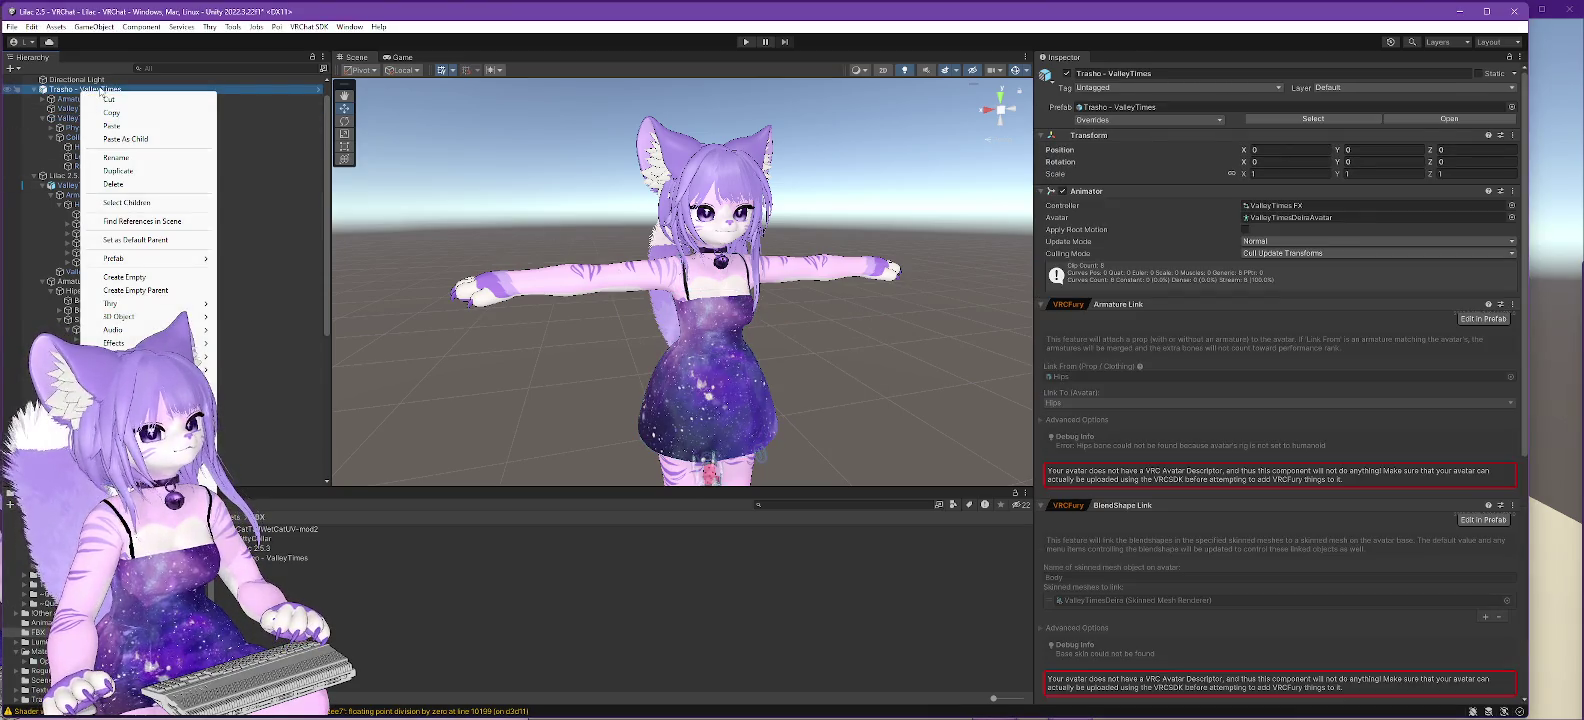
{"action": "mouse_move", "coordinate": [172, 259]}
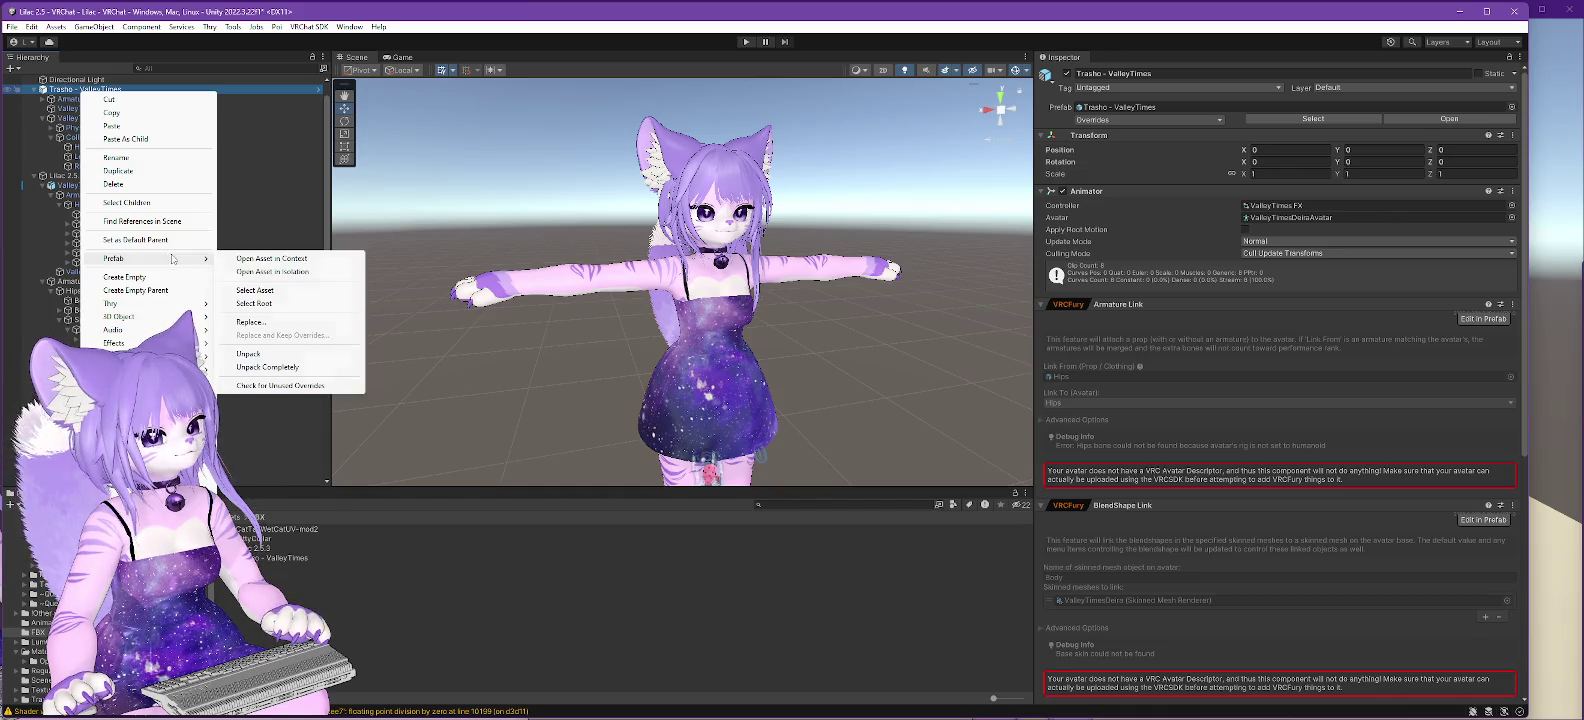
{"action": "left_click", "coordinate": [263, 367]}
{"action": "left_click", "coordinate": [670, 430]}
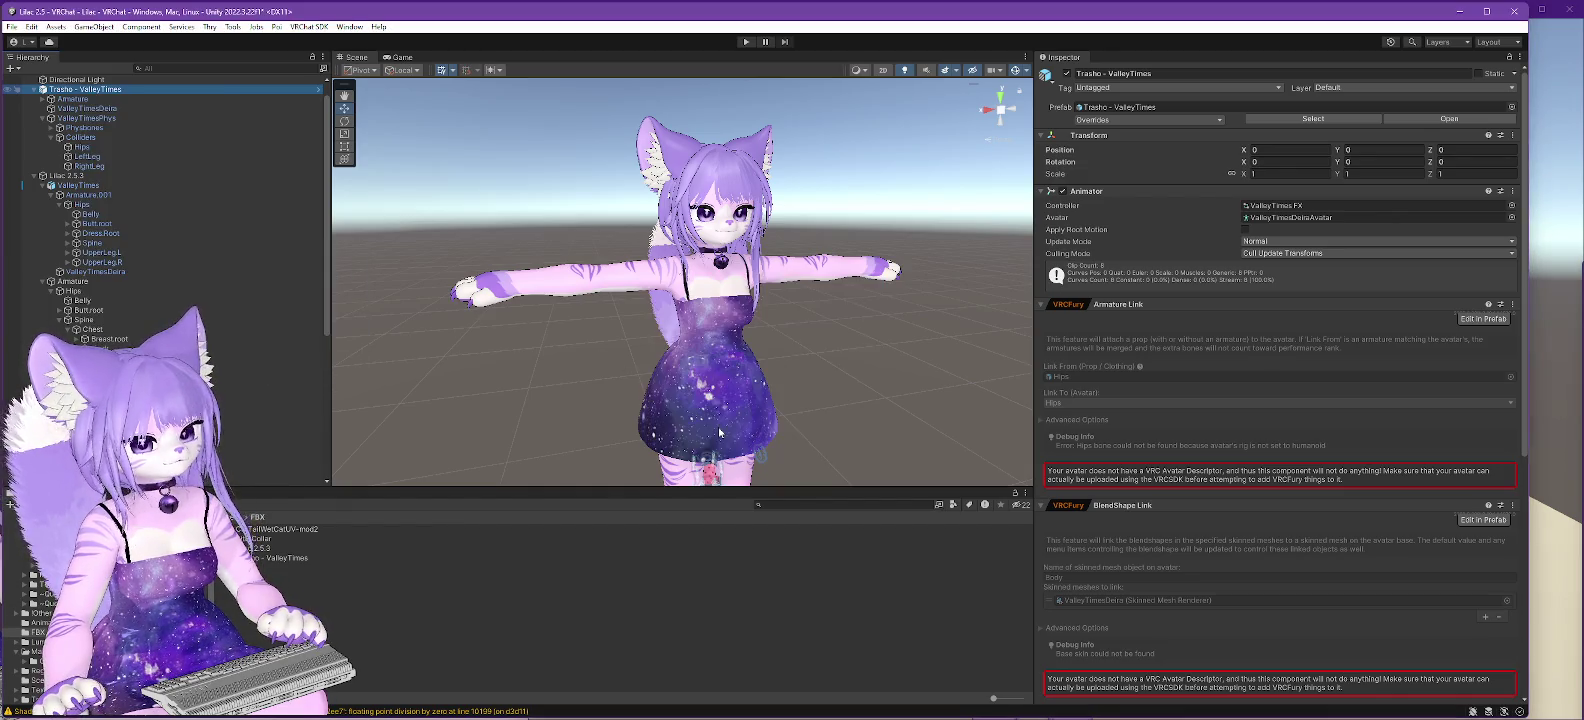
{"action": "left_click", "coordinate": [89, 119]}
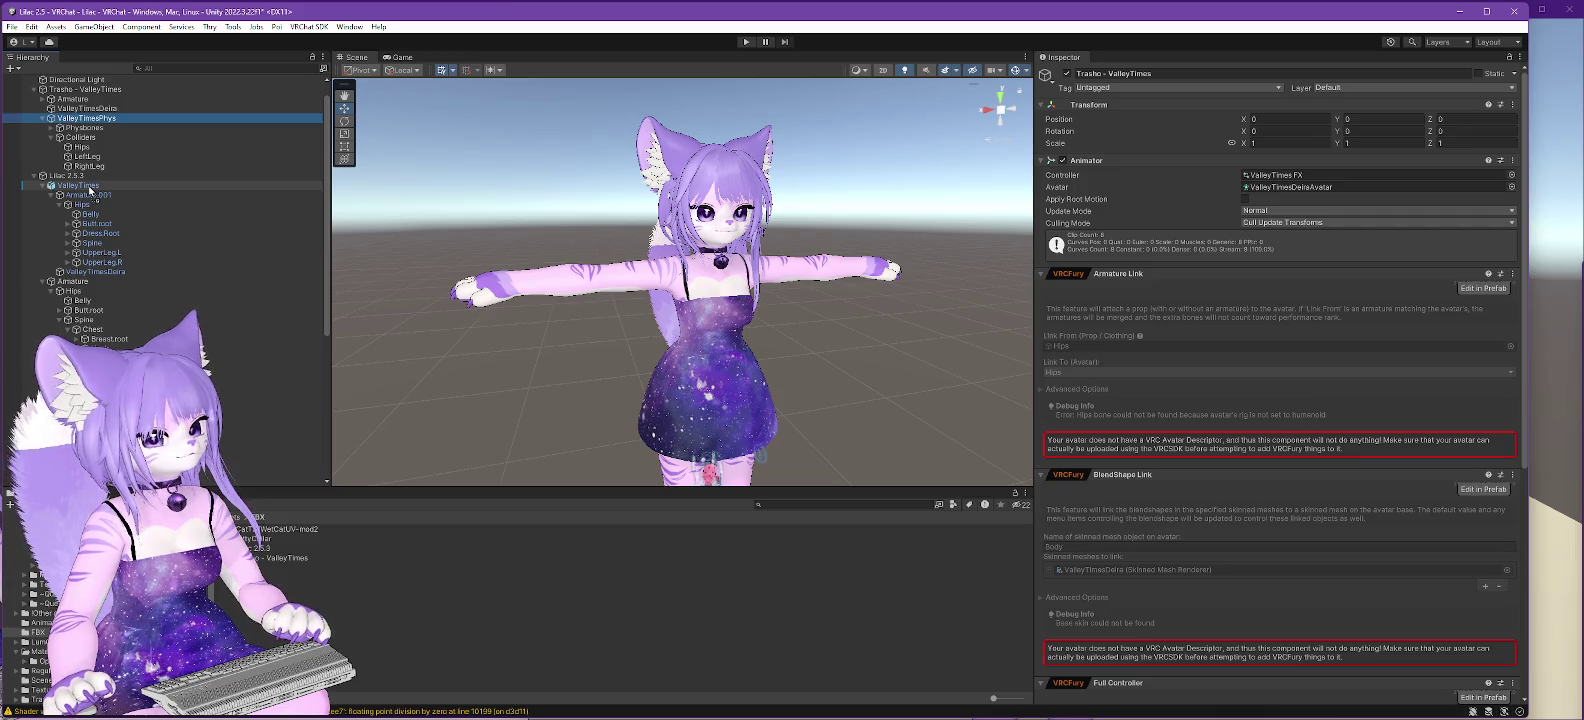
{"action": "left_click_drag", "start_coordinate": [89, 190], "coordinate": [89, 188]}
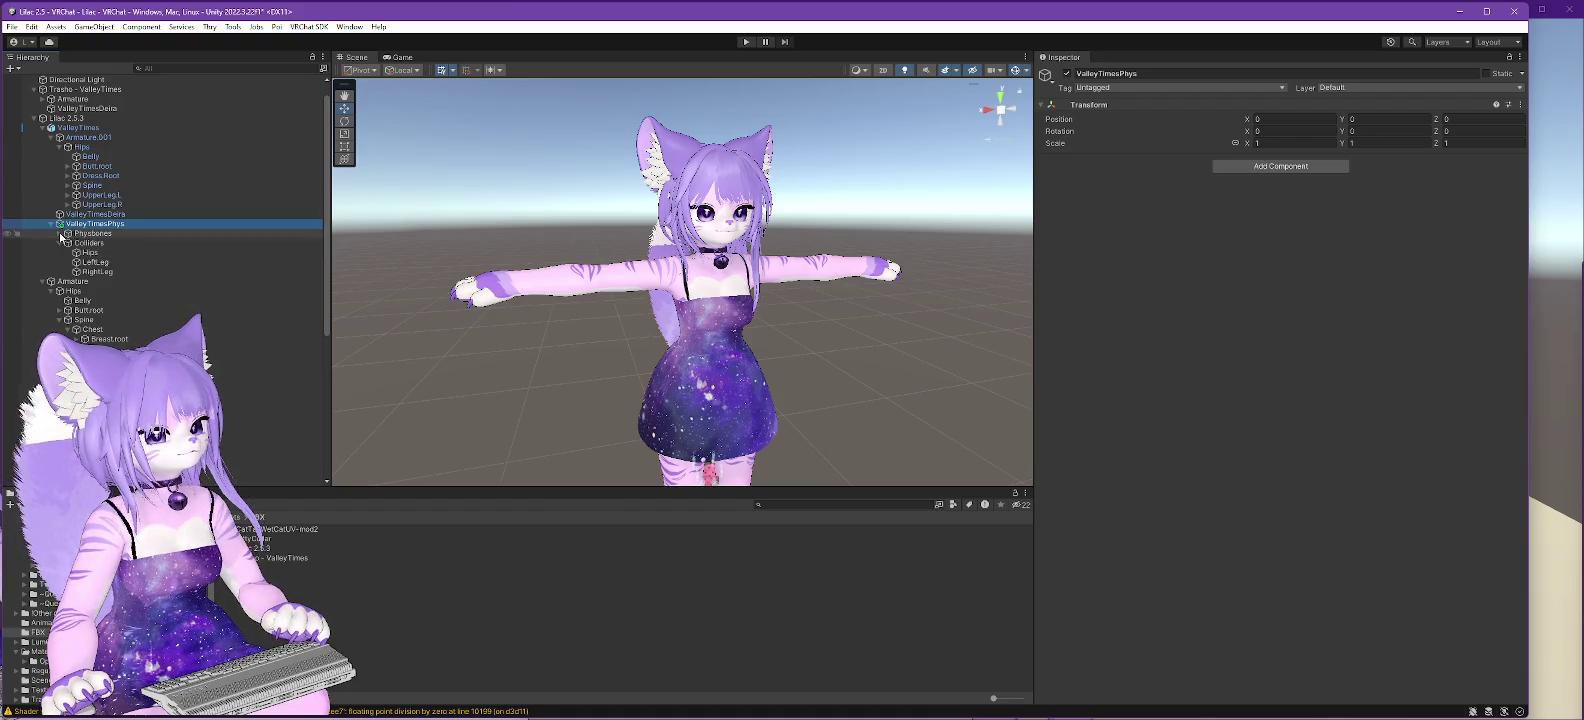
- Select the Dress phys bone, ping its Root Transform bone, then select the Hips collider
{"action": "left_click", "coordinate": [60, 234]}
{"action": "left_click", "coordinate": [91, 243]}
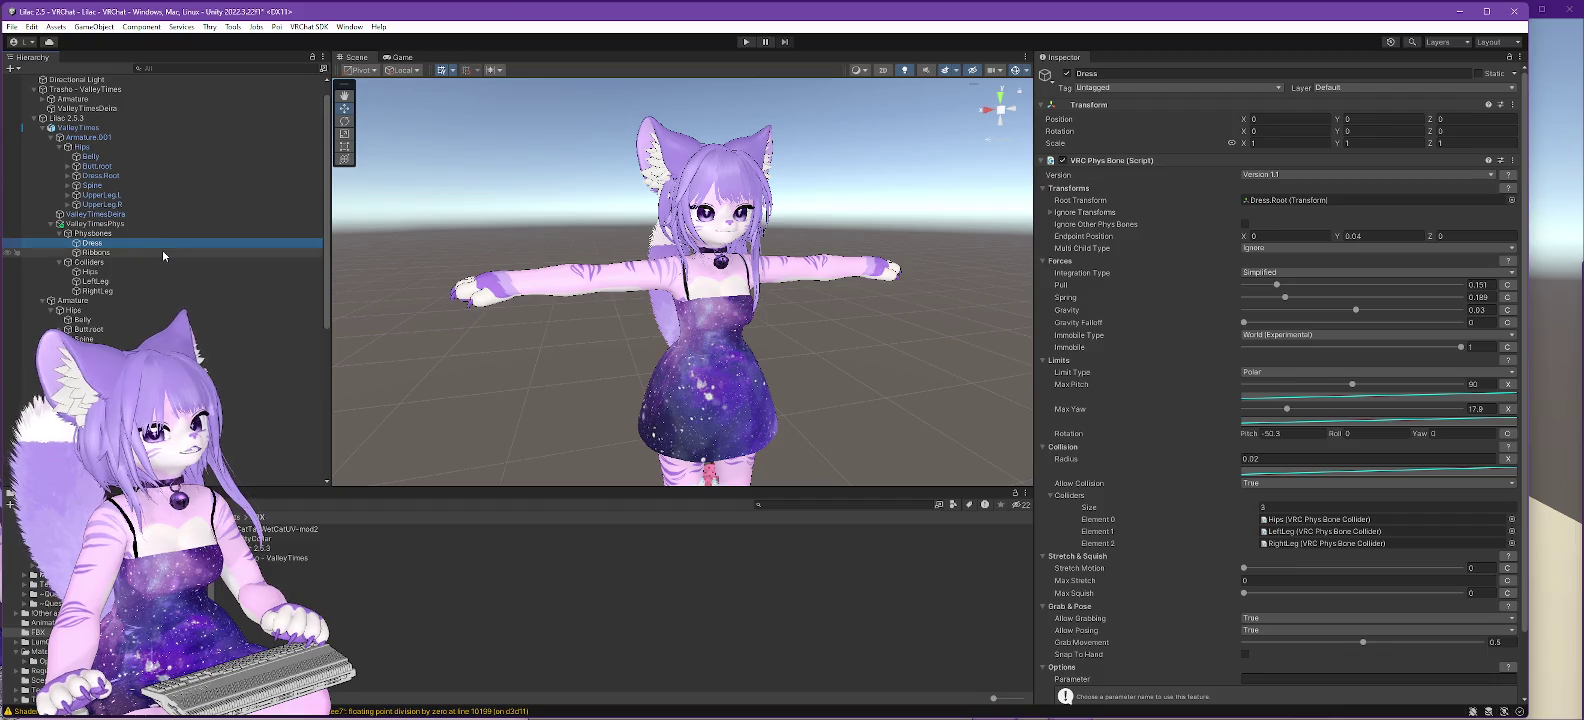
{"action": "scroll", "coordinate": [162, 252], "scroll_direction": "up", "scroll_amount": 2}
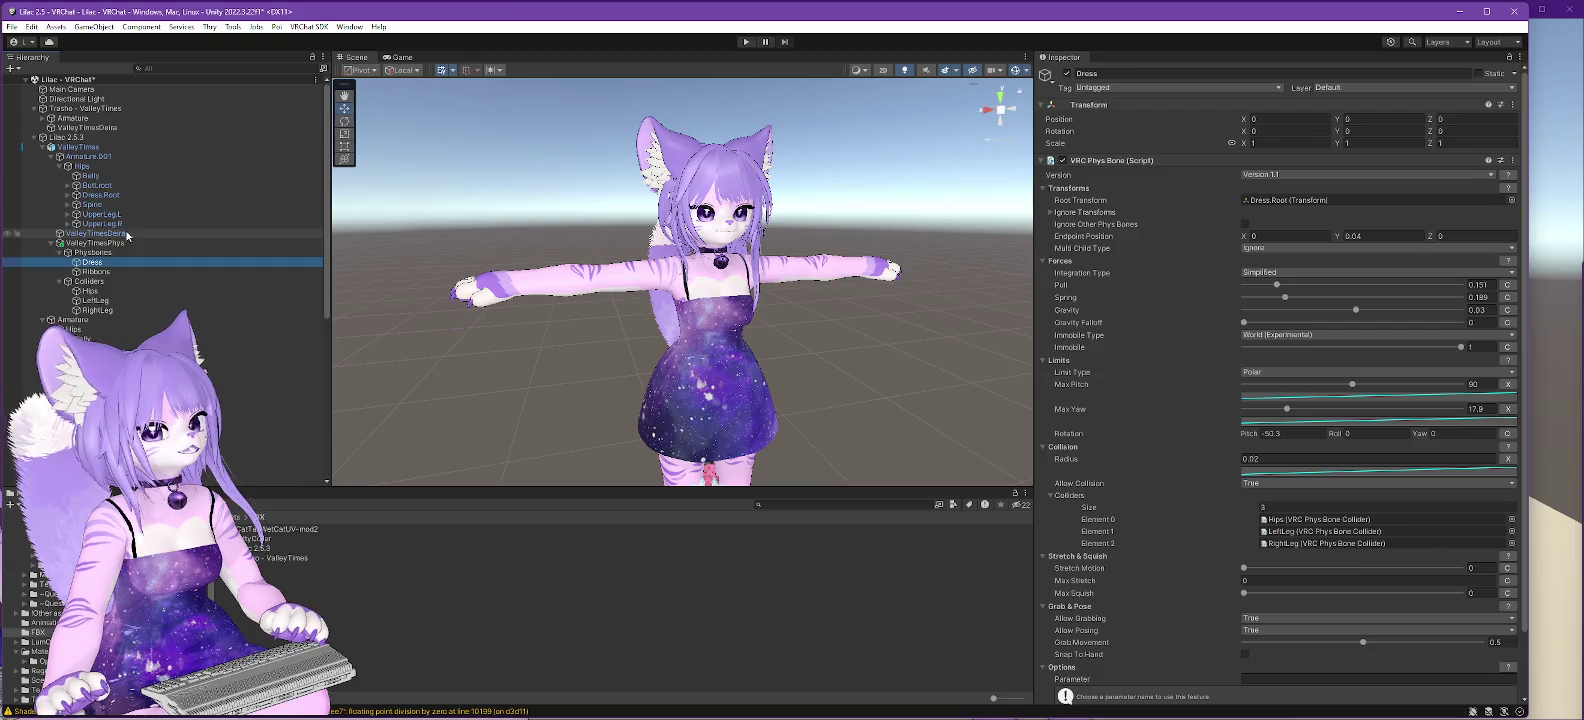
{"action": "left_click", "coordinate": [1277, 200]}
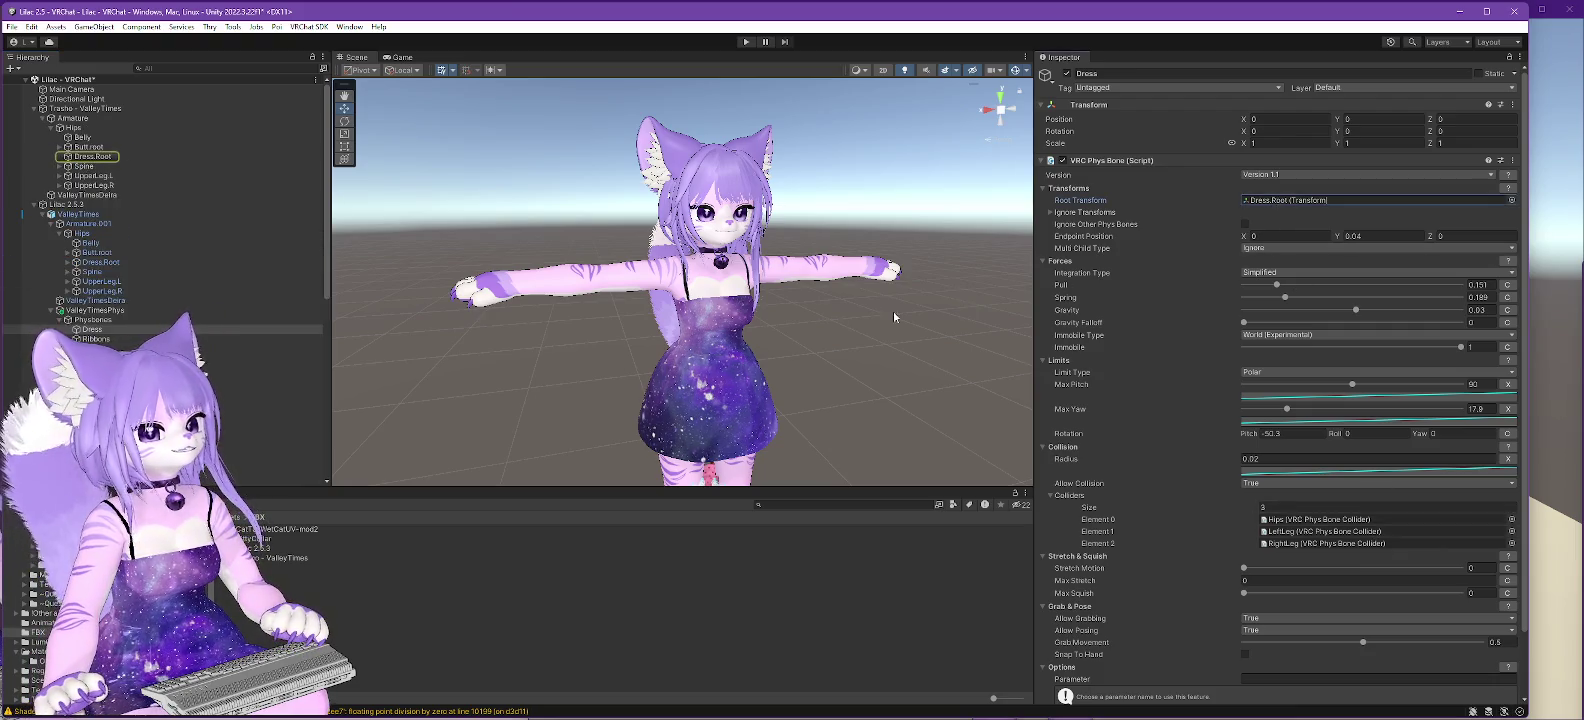
{"action": "left_click", "coordinate": [1256, 202]}
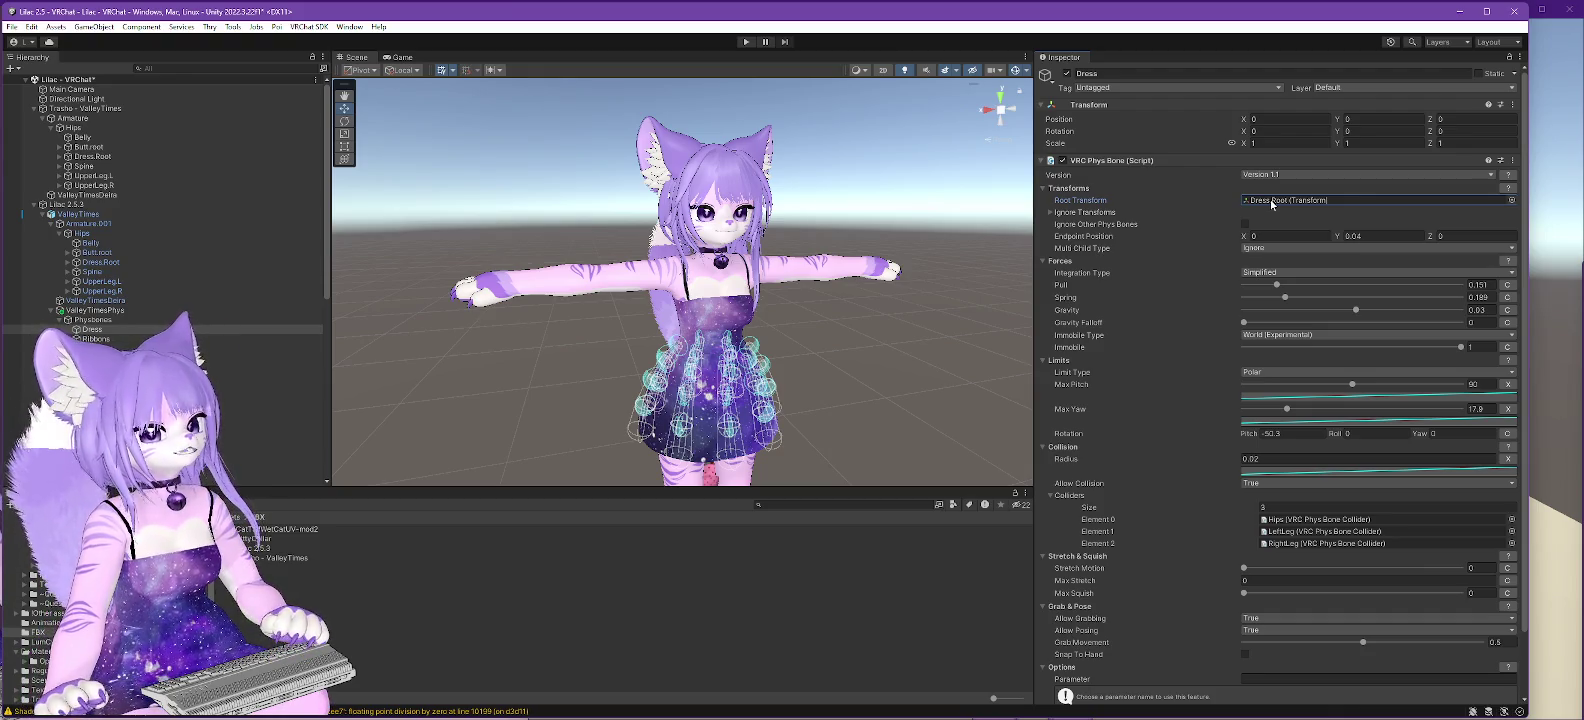
{"action": "left_click", "coordinate": [1041, 163]}
{"action": "left_click", "coordinate": [1041, 163]}
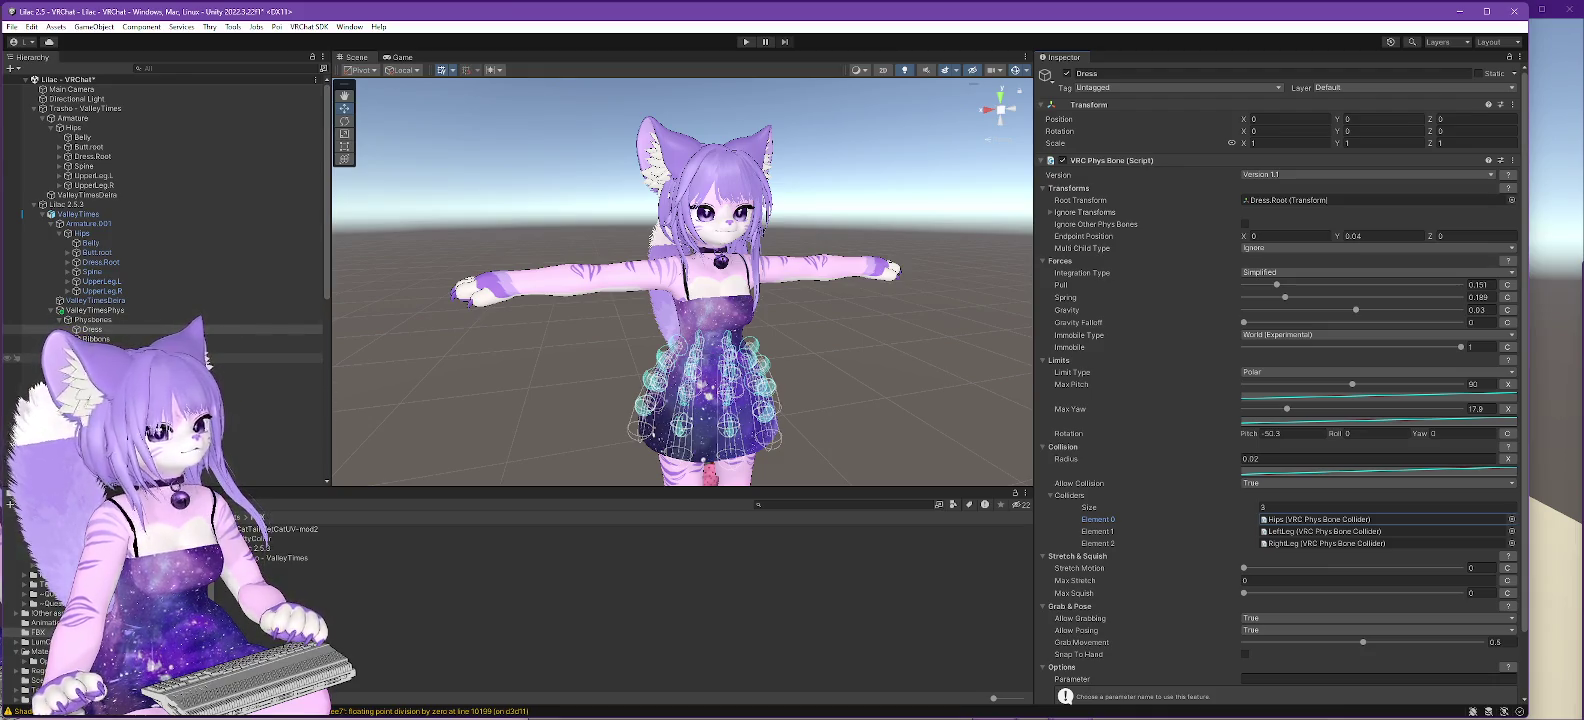
{"action": "left_click", "coordinate": [160, 357]}
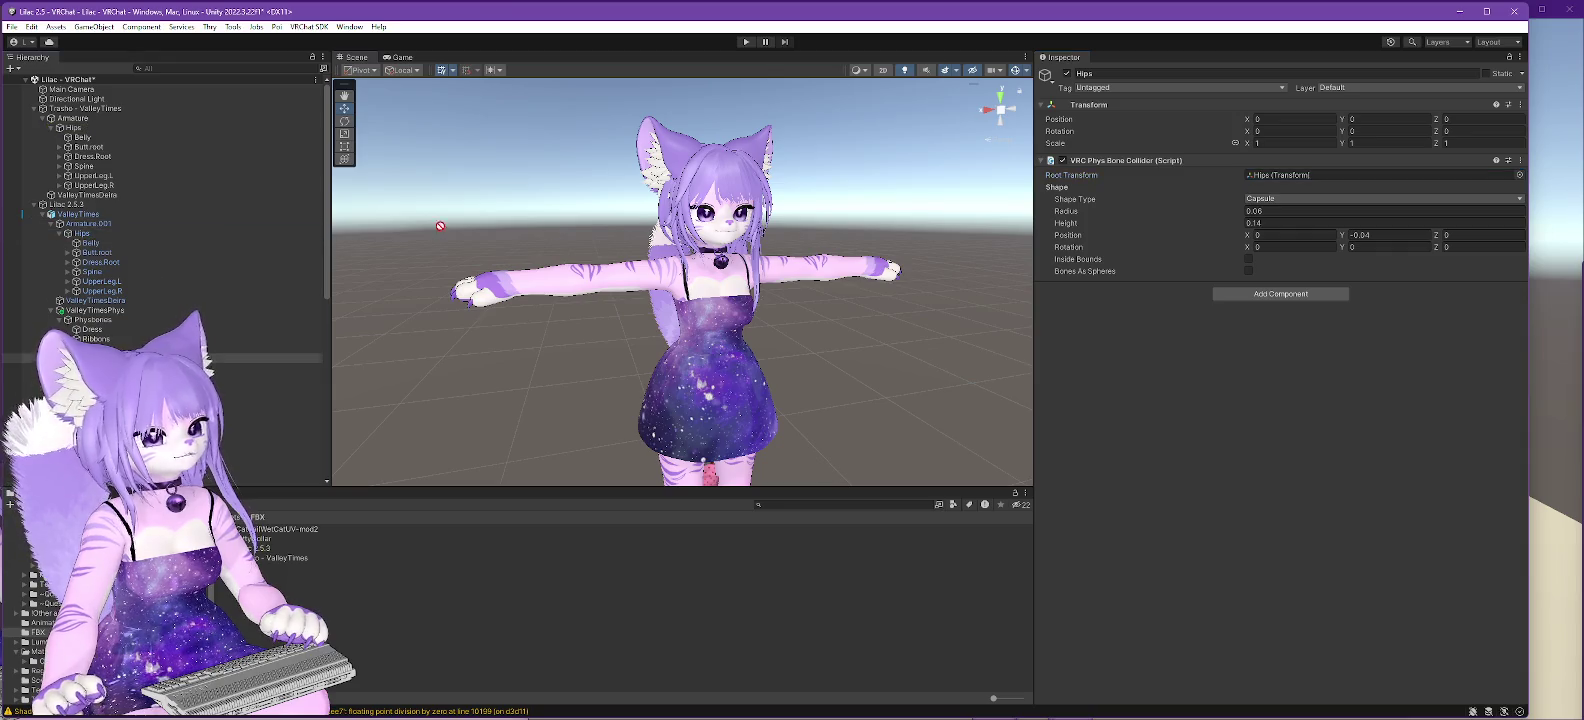
- Set the Hips collider's root to the Hips bone and reassign the LeftLeg collider's root bone
{"action": "left_click", "coordinate": [1273, 177]}
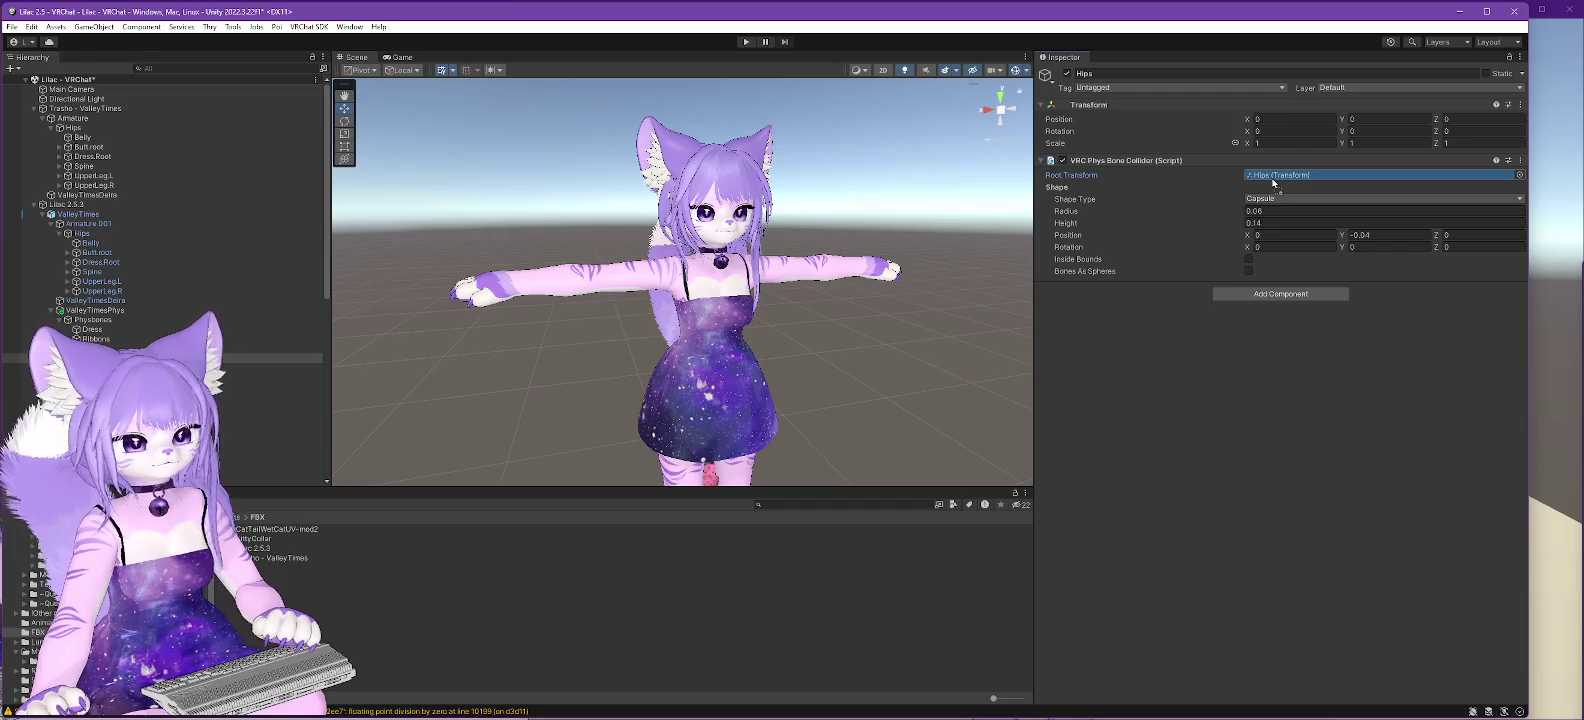
{"action": "left_click_drag", "start_coordinate": [1273, 180], "coordinate": [1271, 176]}
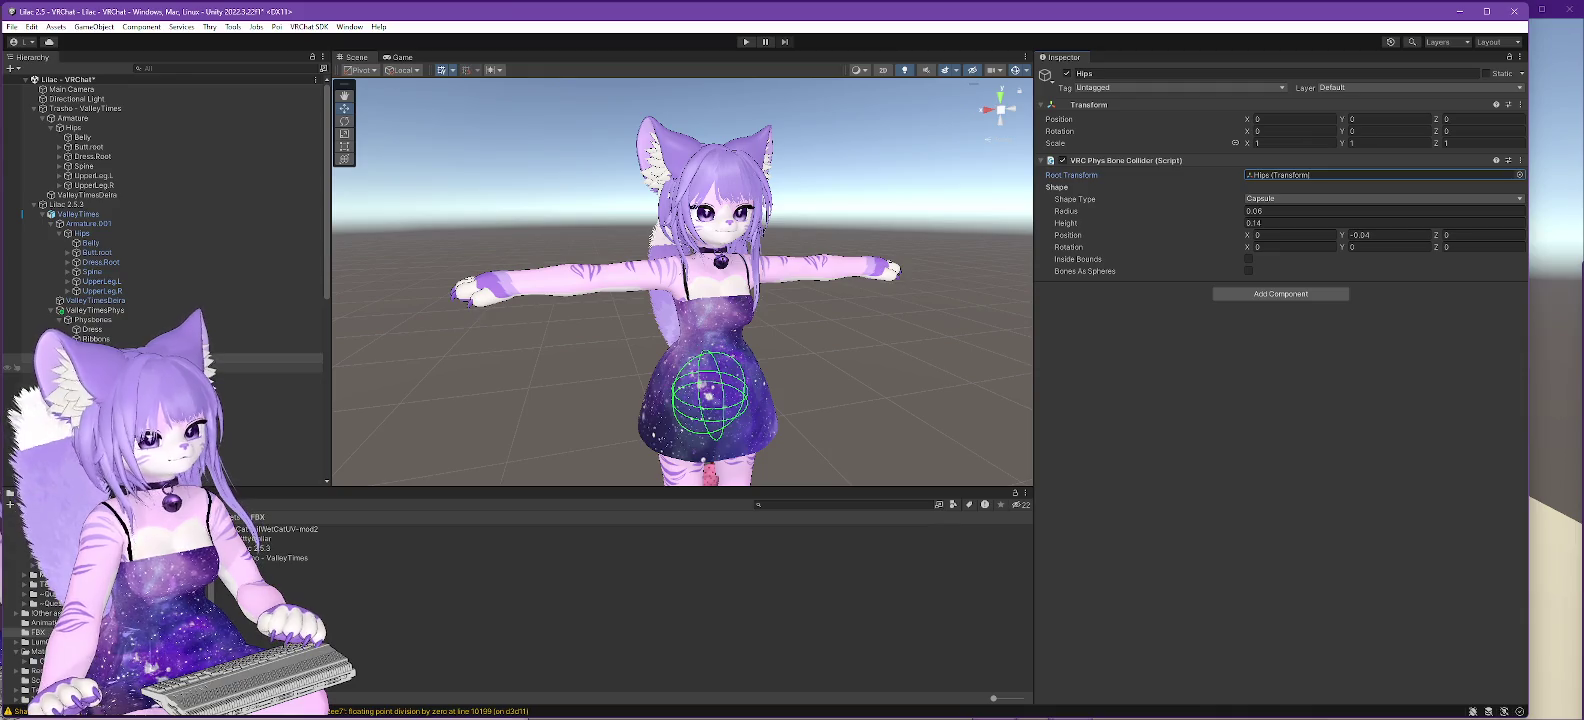
{"action": "left_click", "coordinate": [100, 368]}
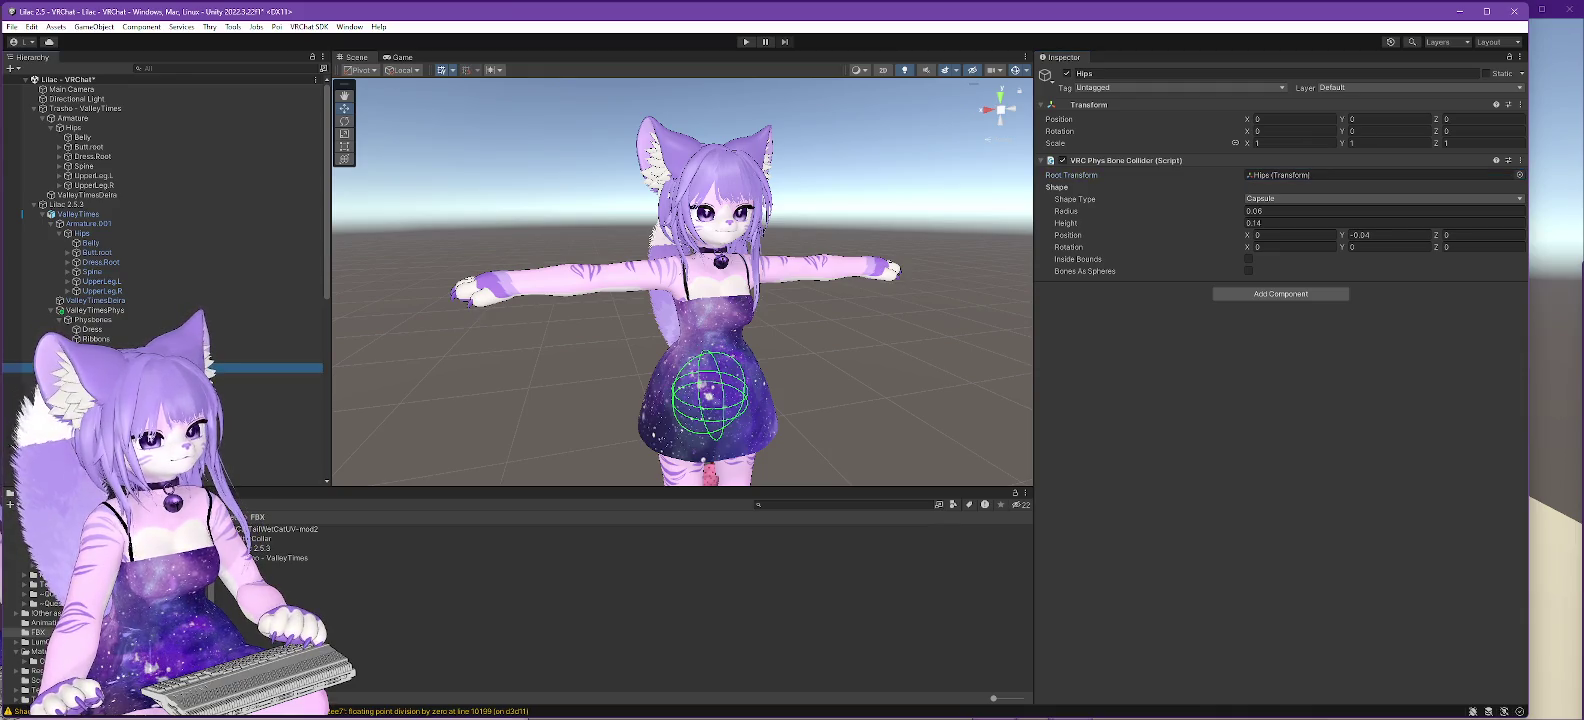
{"action": "left_click", "coordinate": [1280, 174]}
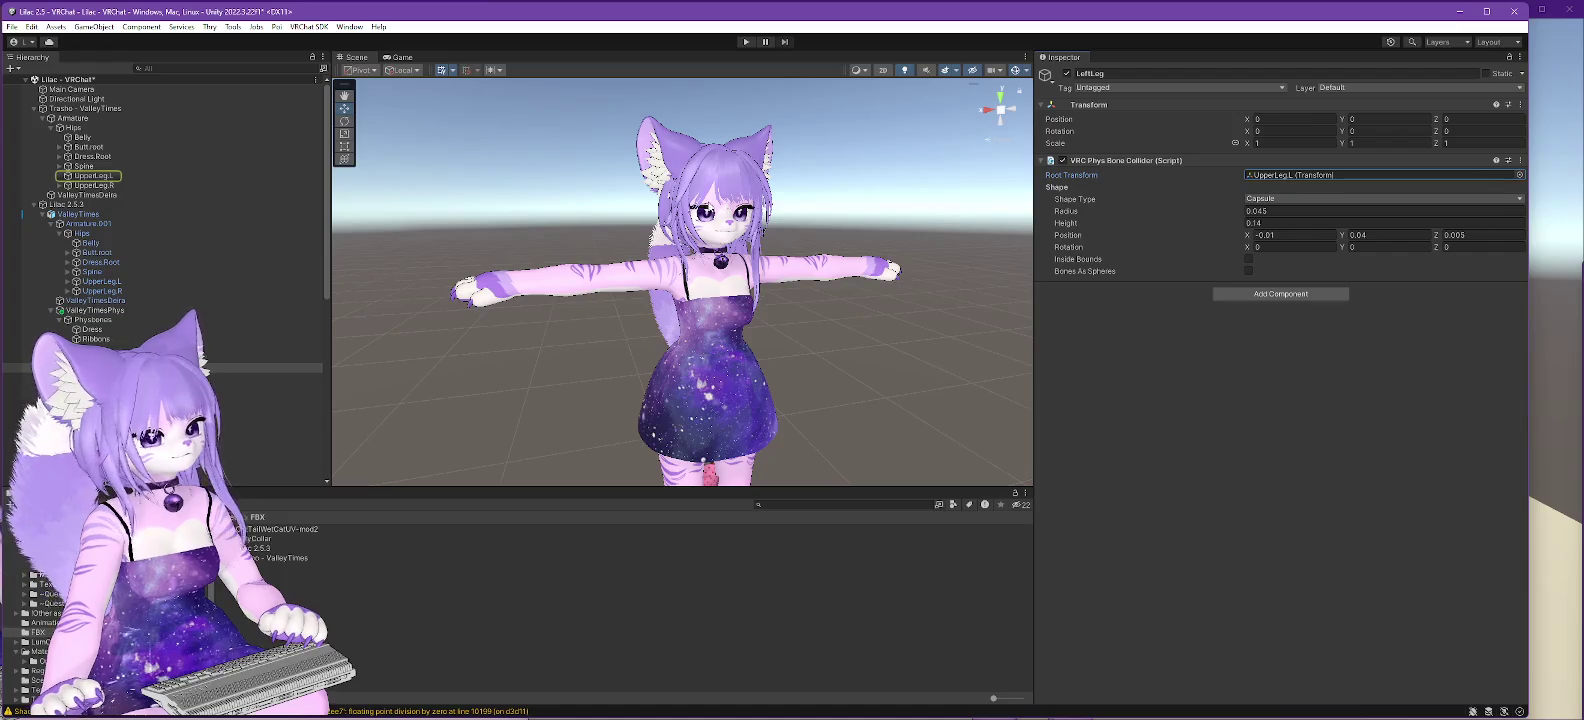
{"action": "mouse_move", "coordinate": [105, 281]}
{"action": "left_mouse_down"}
{"action": "mouse_move", "coordinate": [1210, 261]}
{"action": "mouse_move", "coordinate": [1290, 178]}
{"action": "left_mouse_up"}
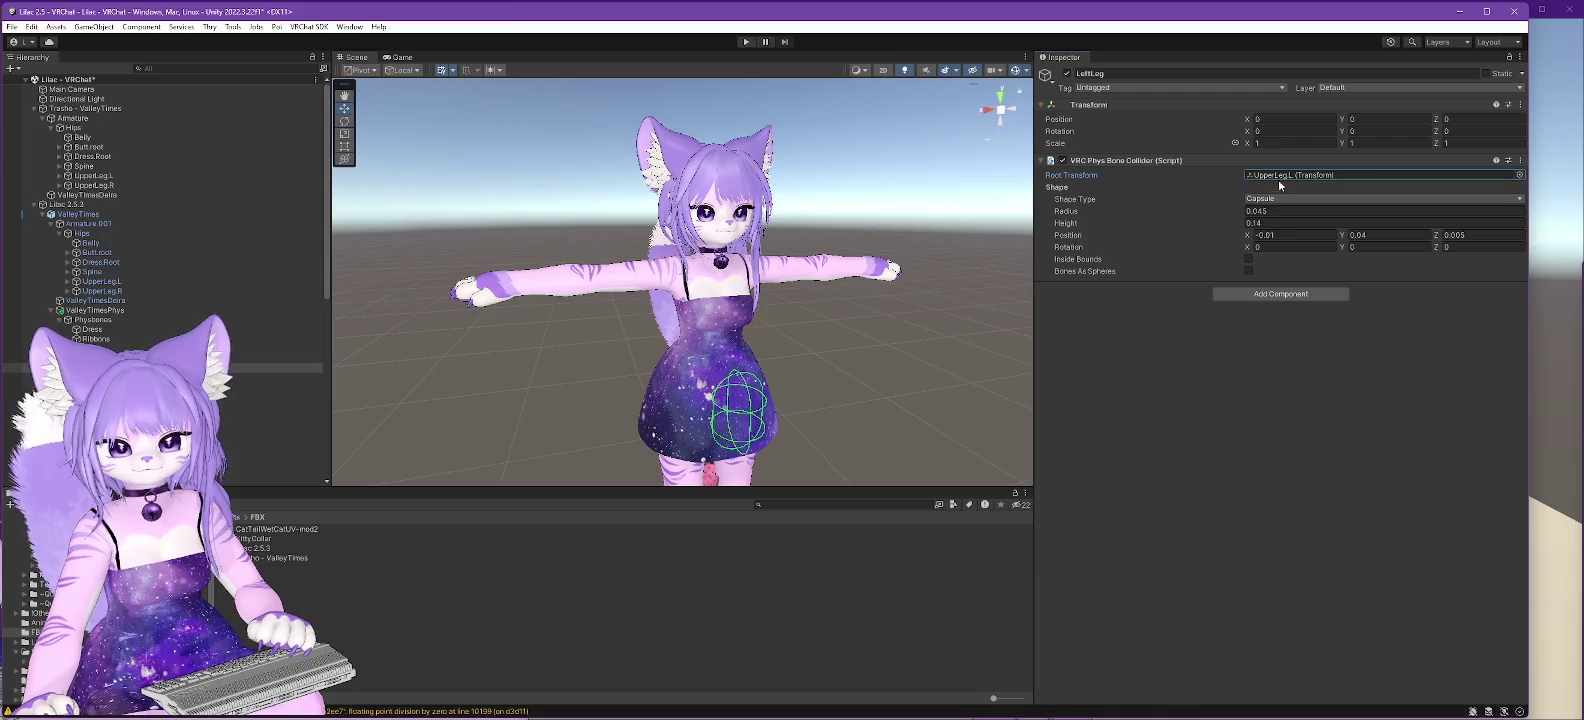
- Set the RightLeg collider's root to UpperLeg.R and select the Ribbons phys bone
{"action": "left_click", "coordinate": [150, 377]}
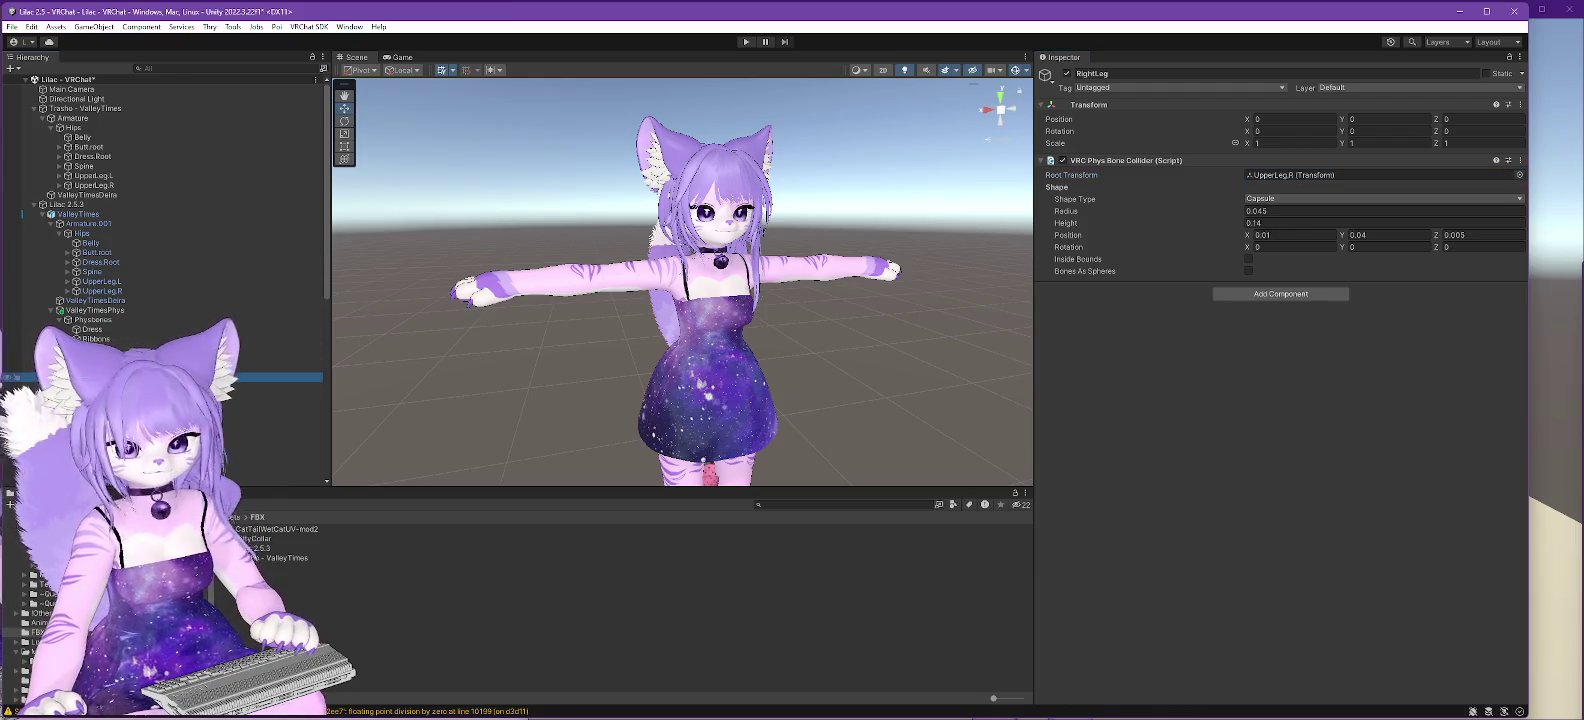
{"action": "left_click_drag", "start_coordinate": [162, 294], "coordinate": [1285, 181]}
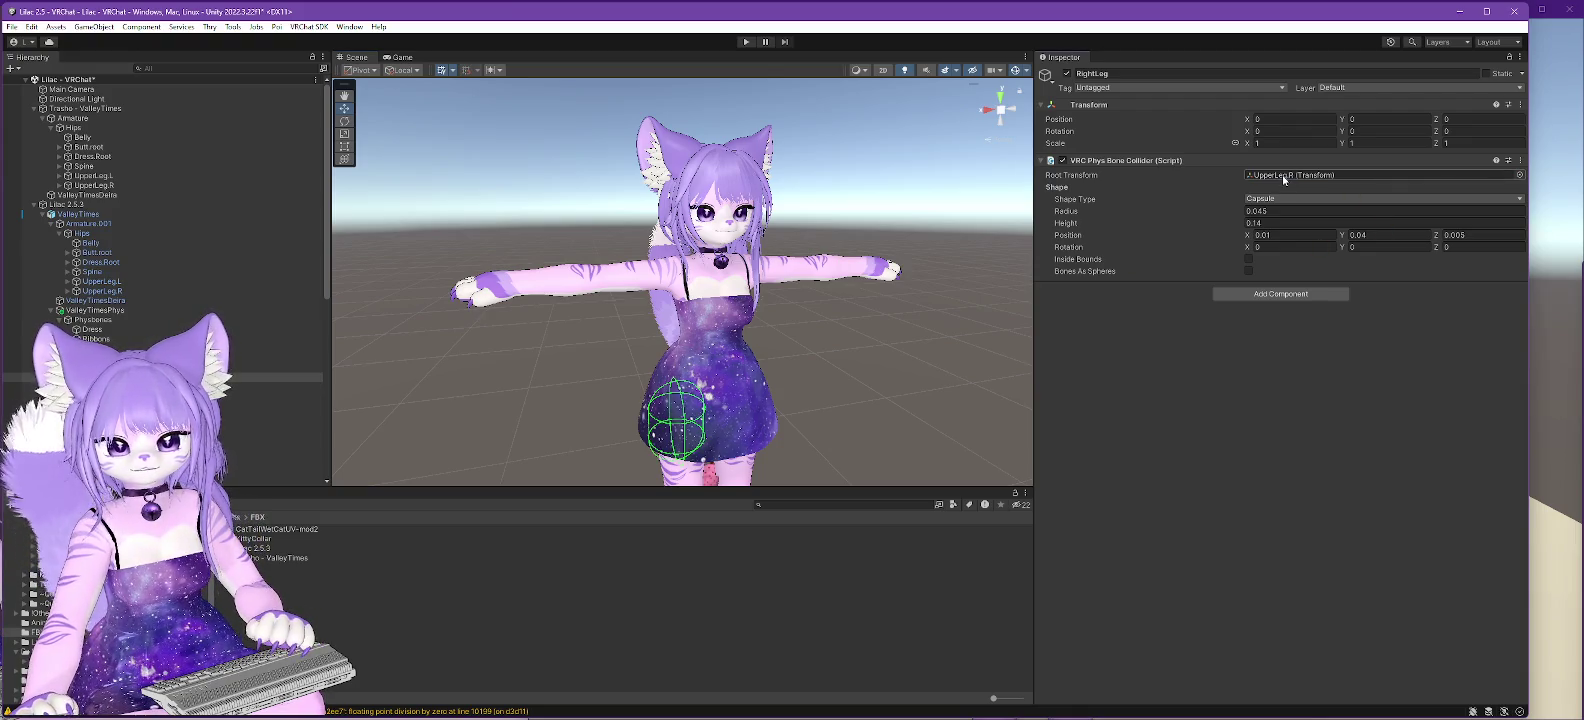
{"action": "left_click", "coordinate": [97, 339]}
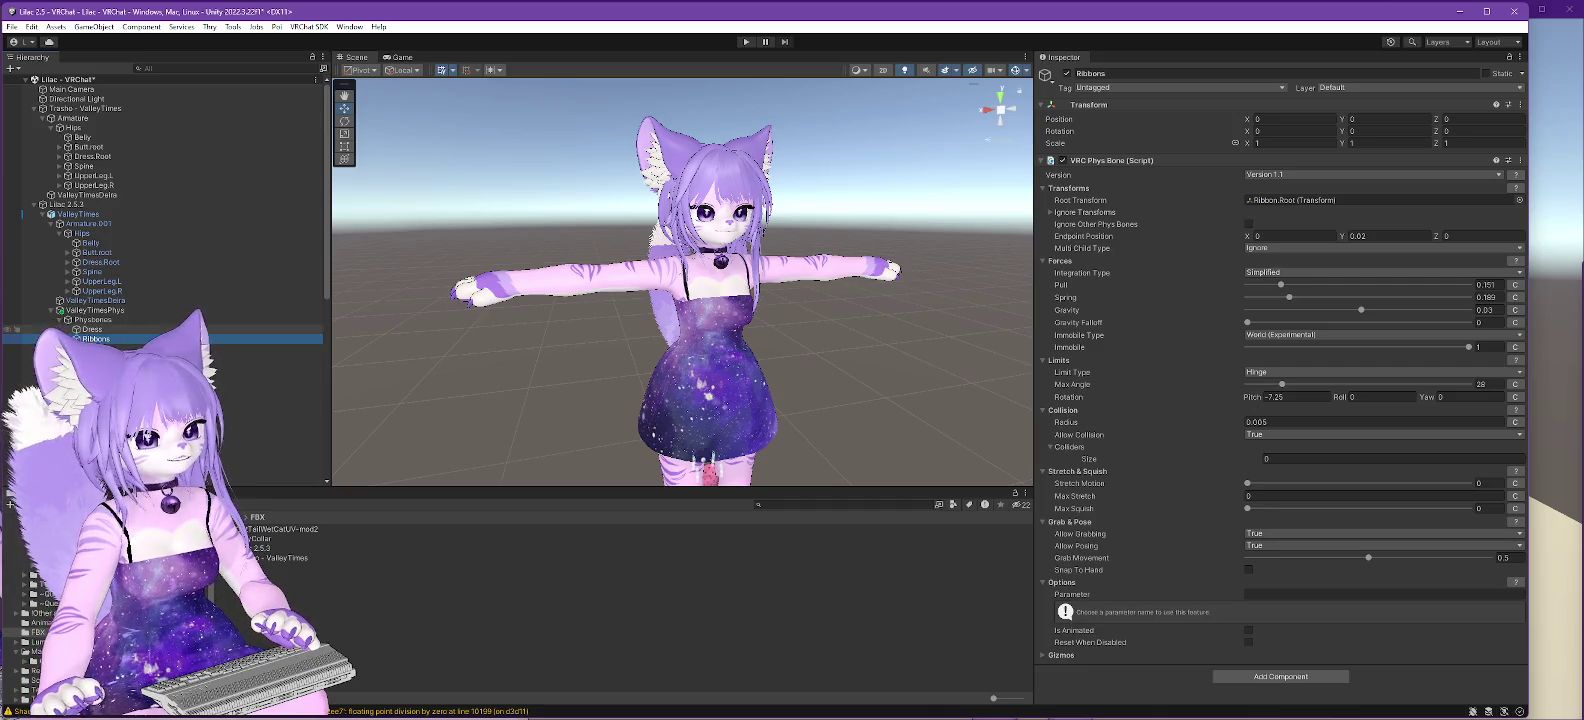
- Delete the Ribbons object and review the Dress phys bone and Physbones group
{"action": "key", "text": "Delete"}
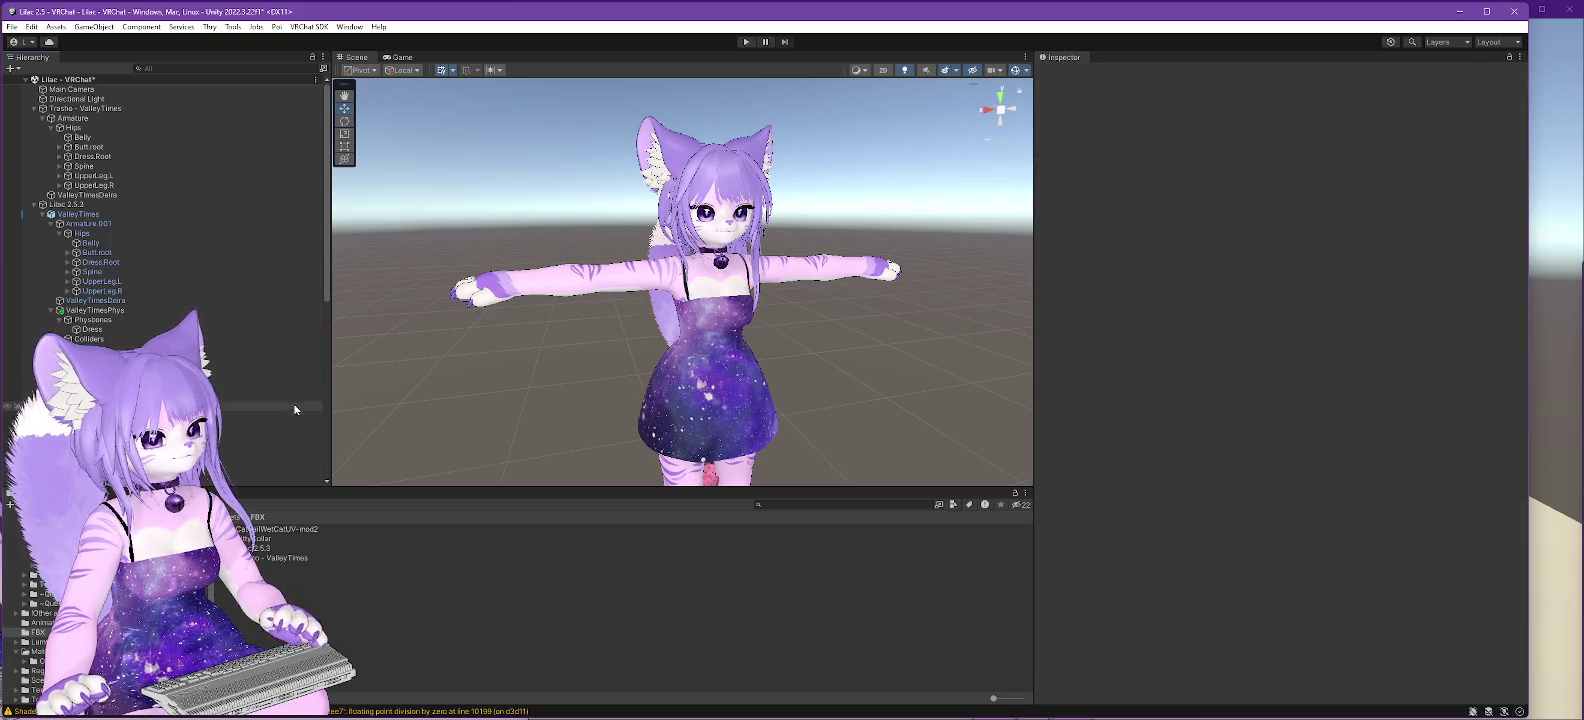
{"action": "left_click", "coordinate": [92, 329]}
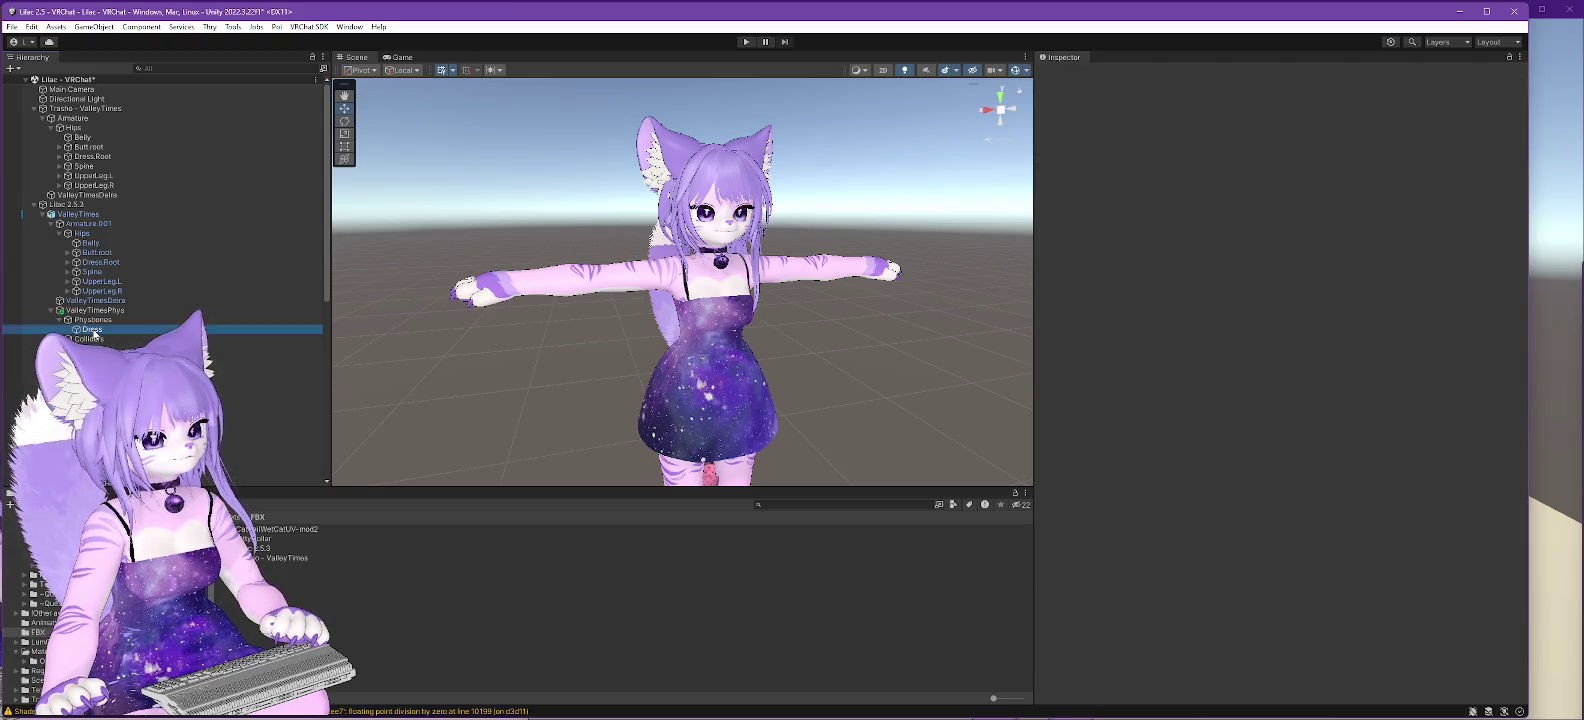
{"action": "left_click", "coordinate": [94, 319]}
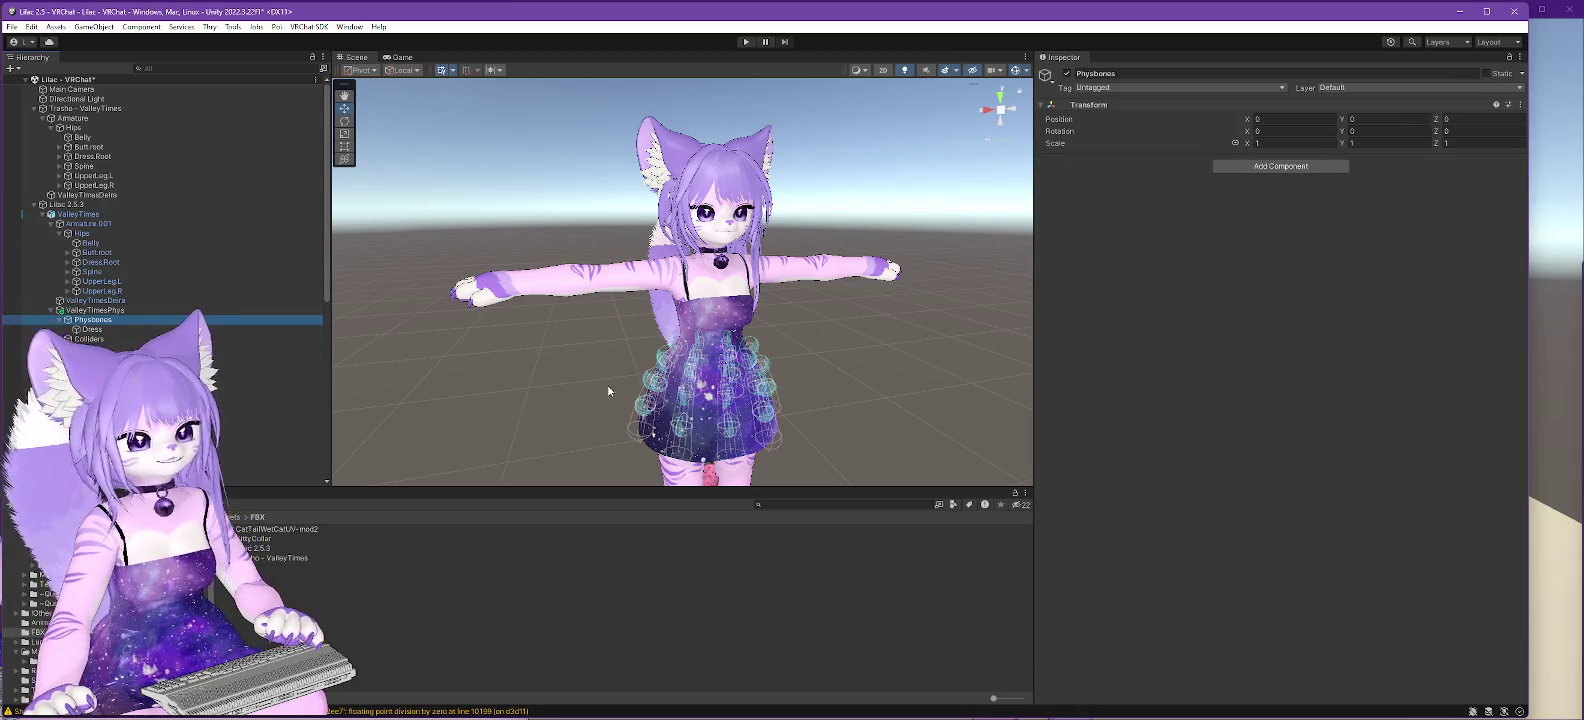
{"action": "mouse_move", "coordinate": [574, 395]}
{"action": "left_mouse_down"}
{"action": "mouse_move", "coordinate": [1008, 353]}
{"action": "mouse_move", "coordinate": [918, 338]}
{"action": "mouse_move", "coordinate": [1075, 339]}
{"action": "left_mouse_up"}
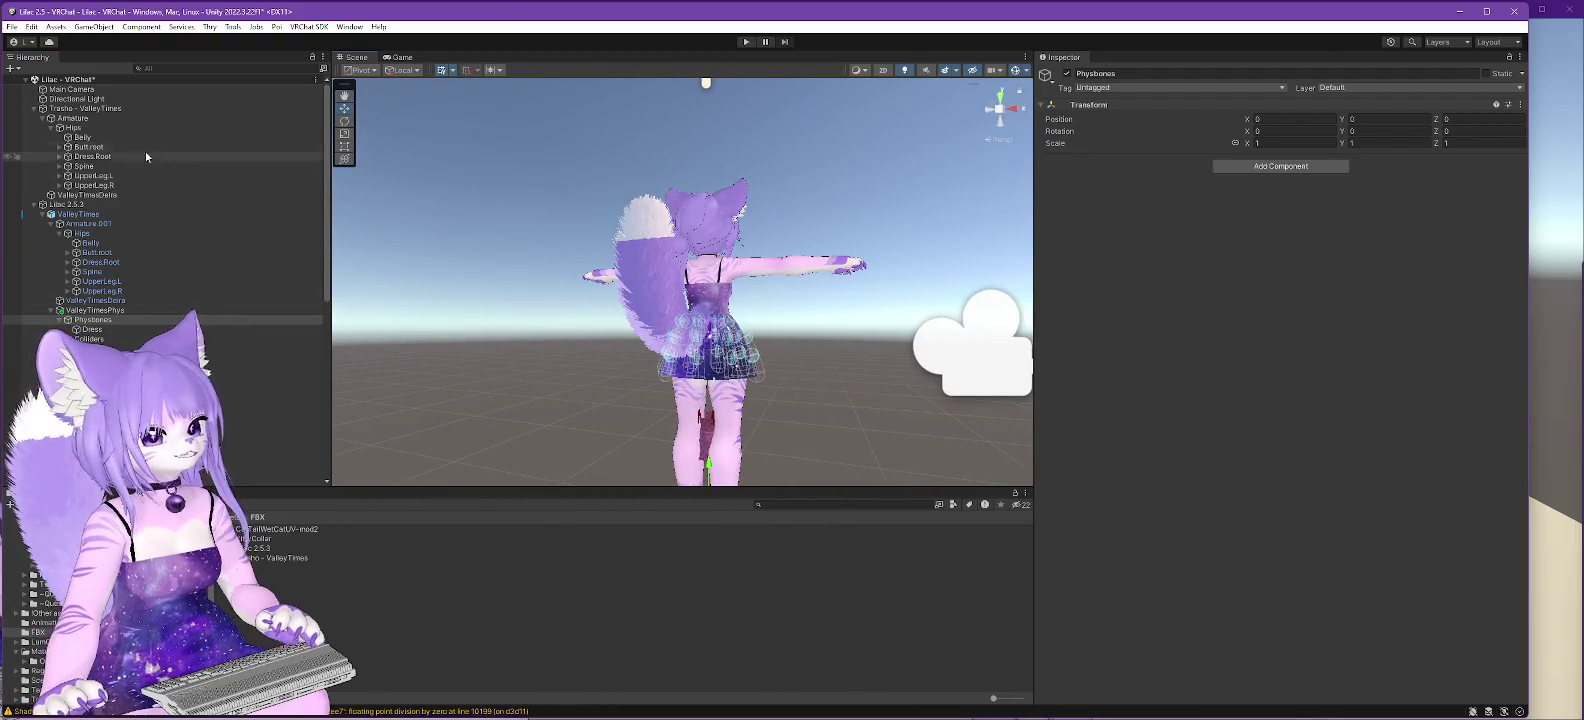
- Inspect the Trasho - ValleyTimes object's components and compare them with Lilac's ValleyTimes
{"action": "left_click", "coordinate": [99, 110]}
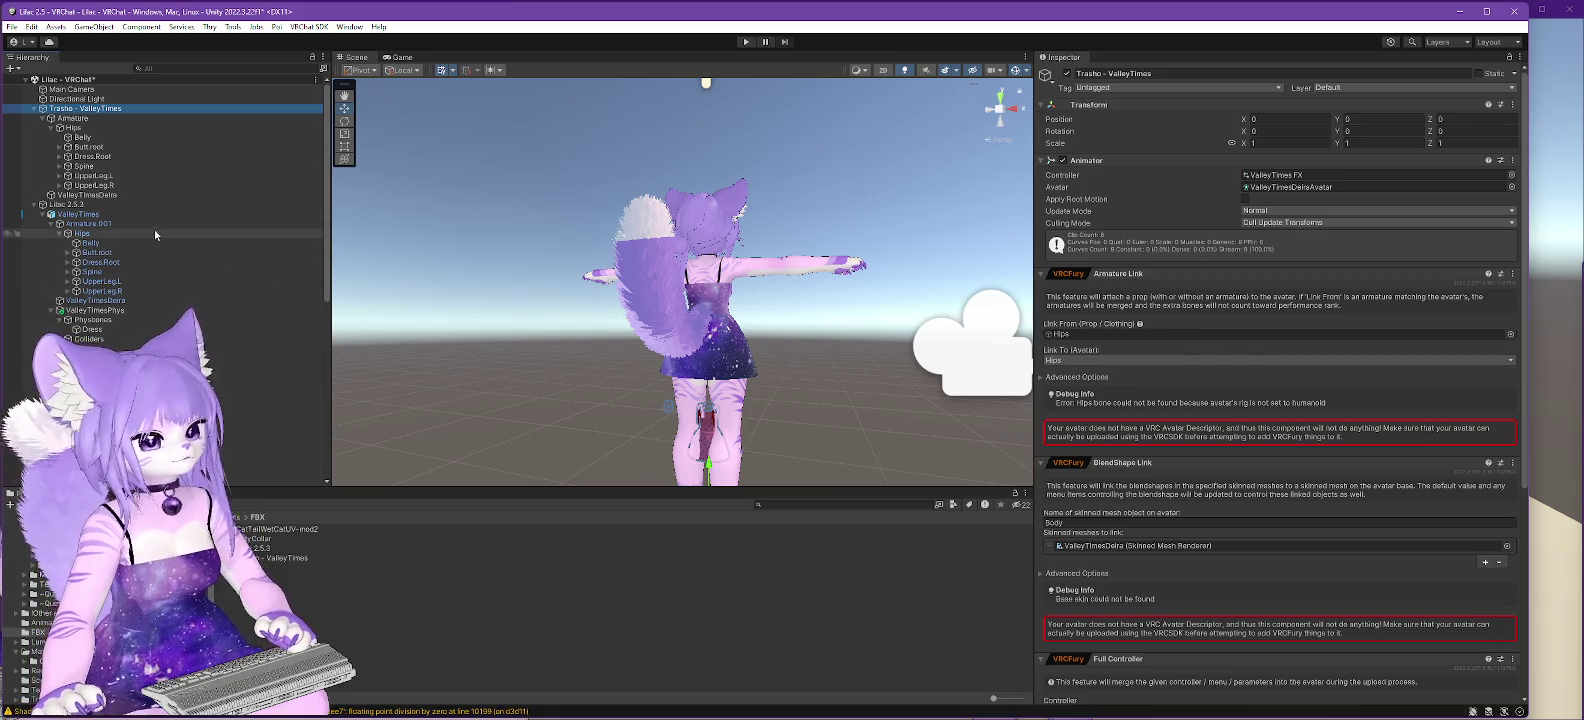
{"action": "left_click", "coordinate": [80, 215]}
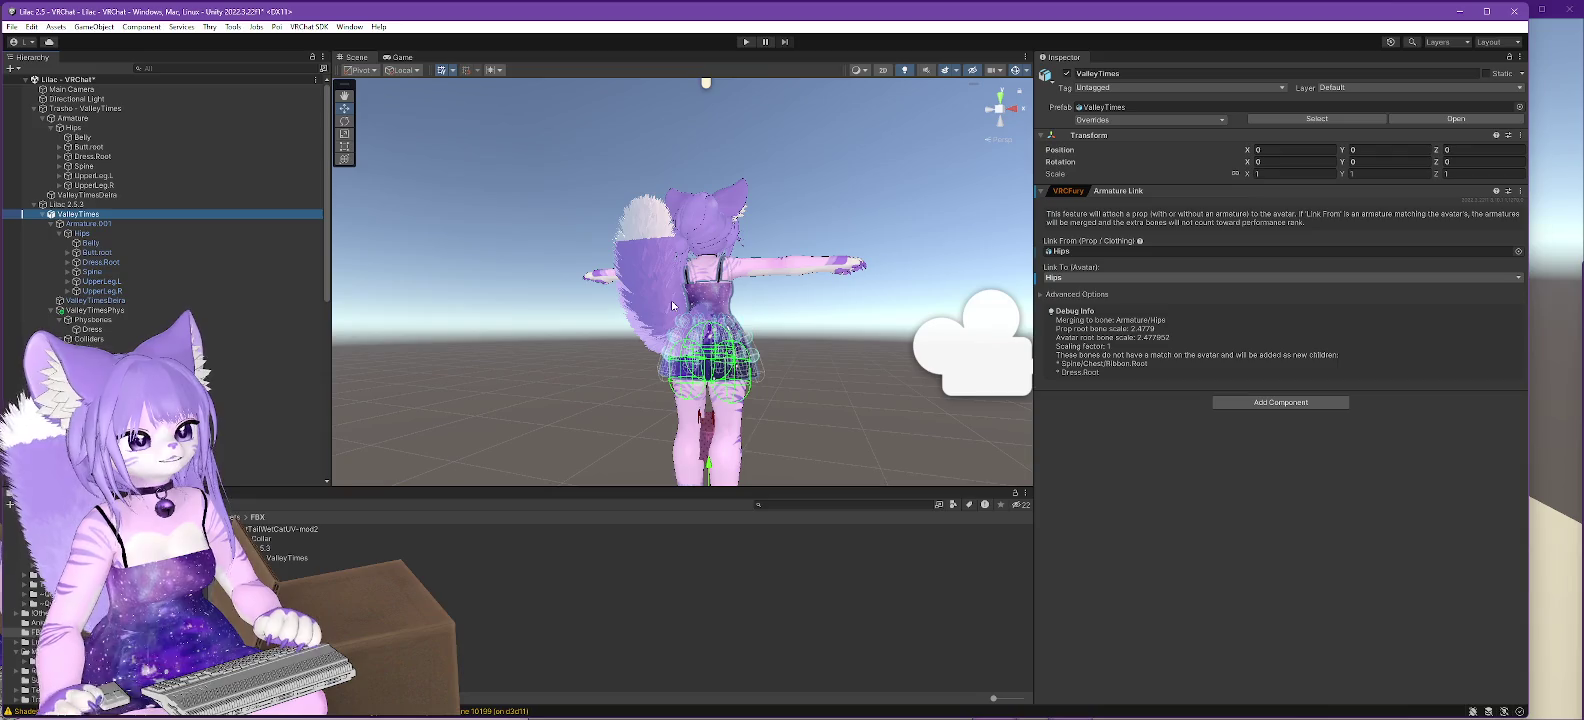
{"action": "left_click", "coordinate": [103, 110]}
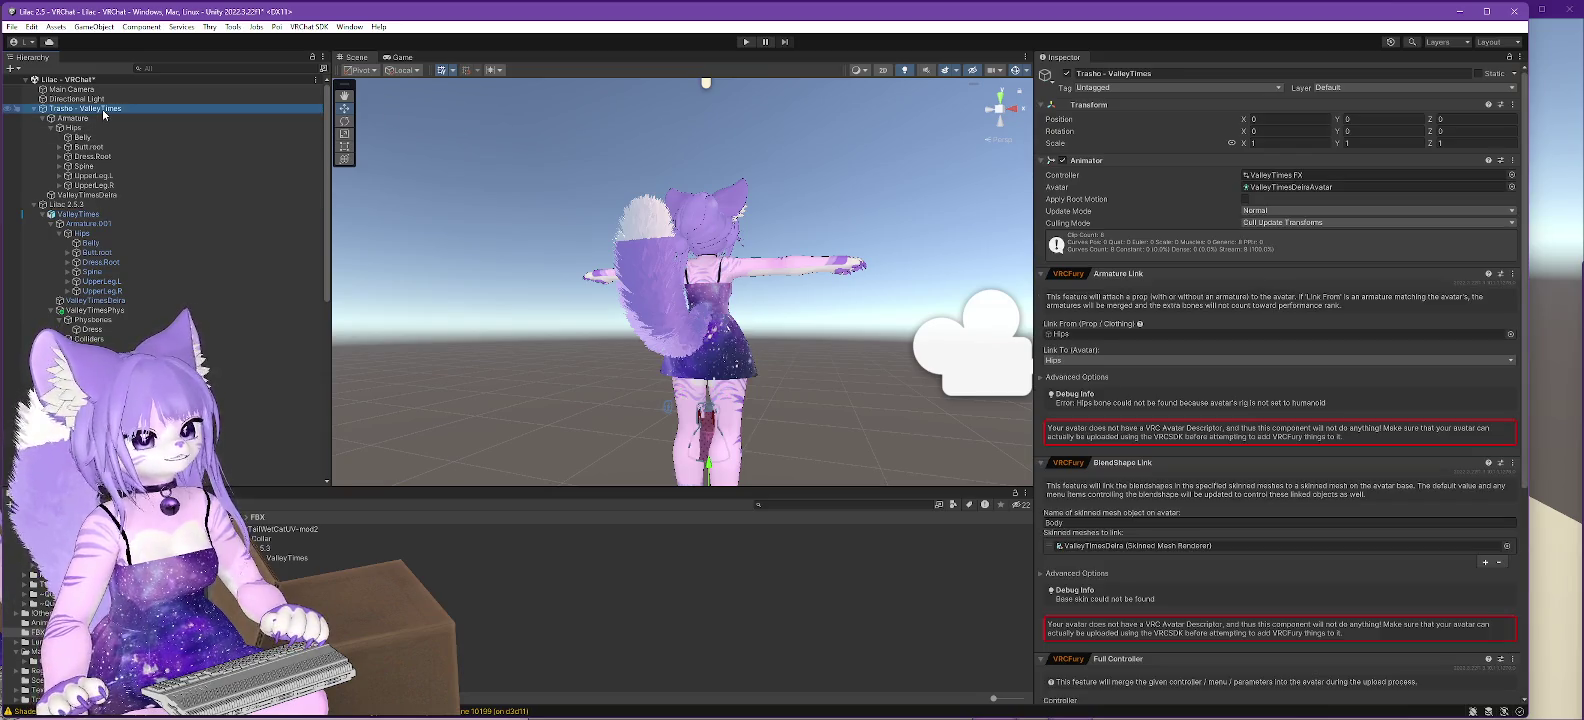
- Collapse the Armature Link, BlendShape Link, Full Controller and Override Menu Icon components
{"action": "scroll", "coordinate": [1287, 399], "scroll_direction": "down", "scroll_amount": 3}
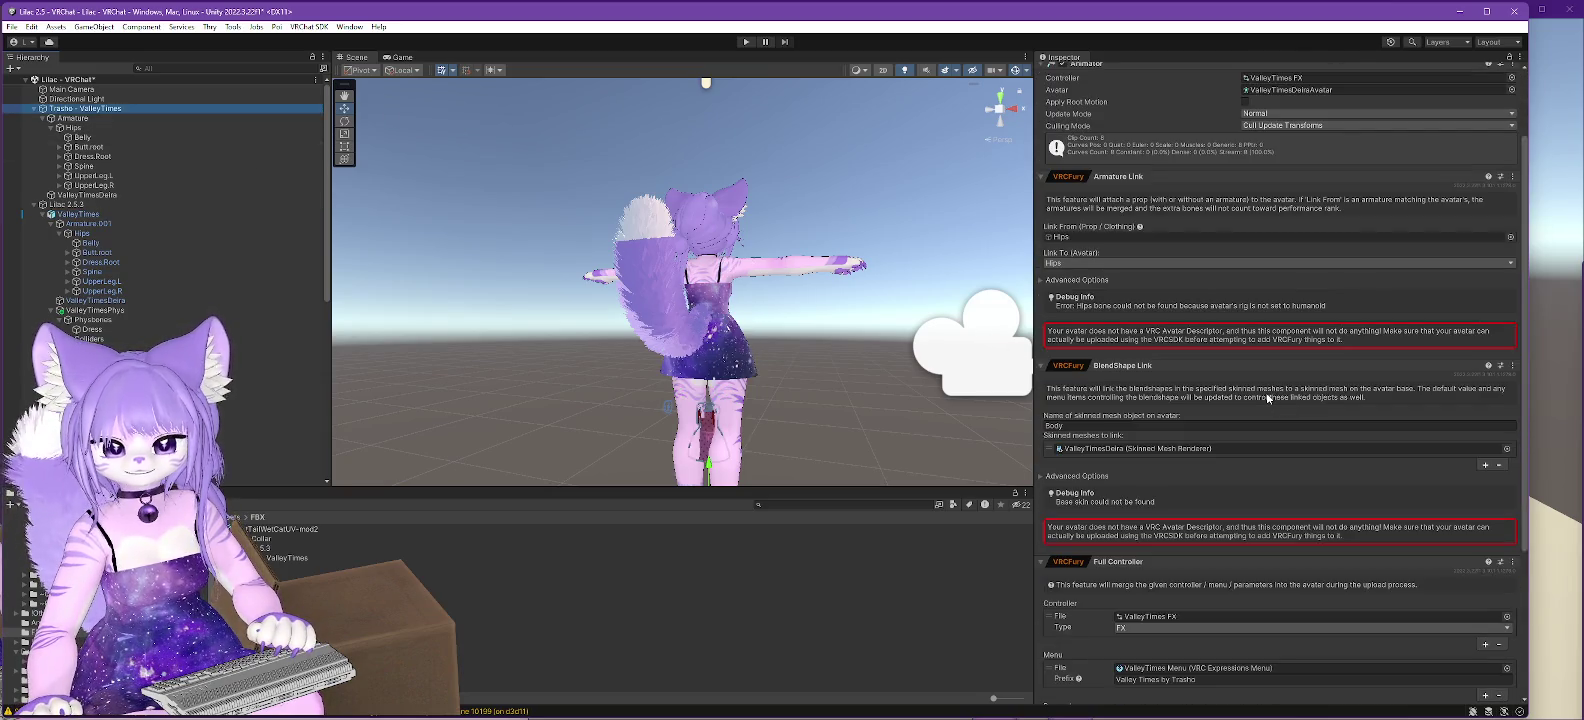
{"action": "left_click", "coordinate": [1042, 177]}
{"action": "left_click", "coordinate": [1042, 189]}
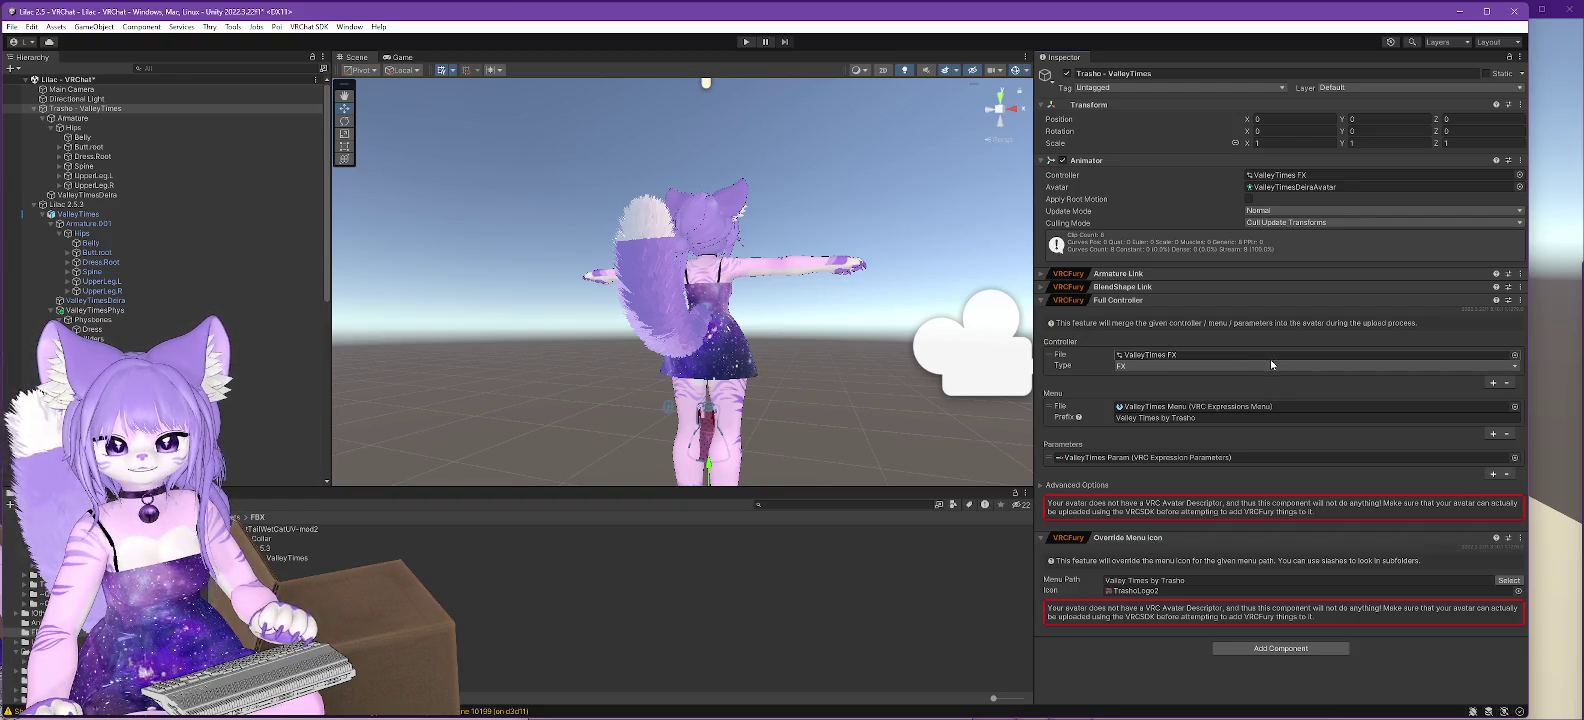
{"action": "left_click", "coordinate": [1042, 301]}
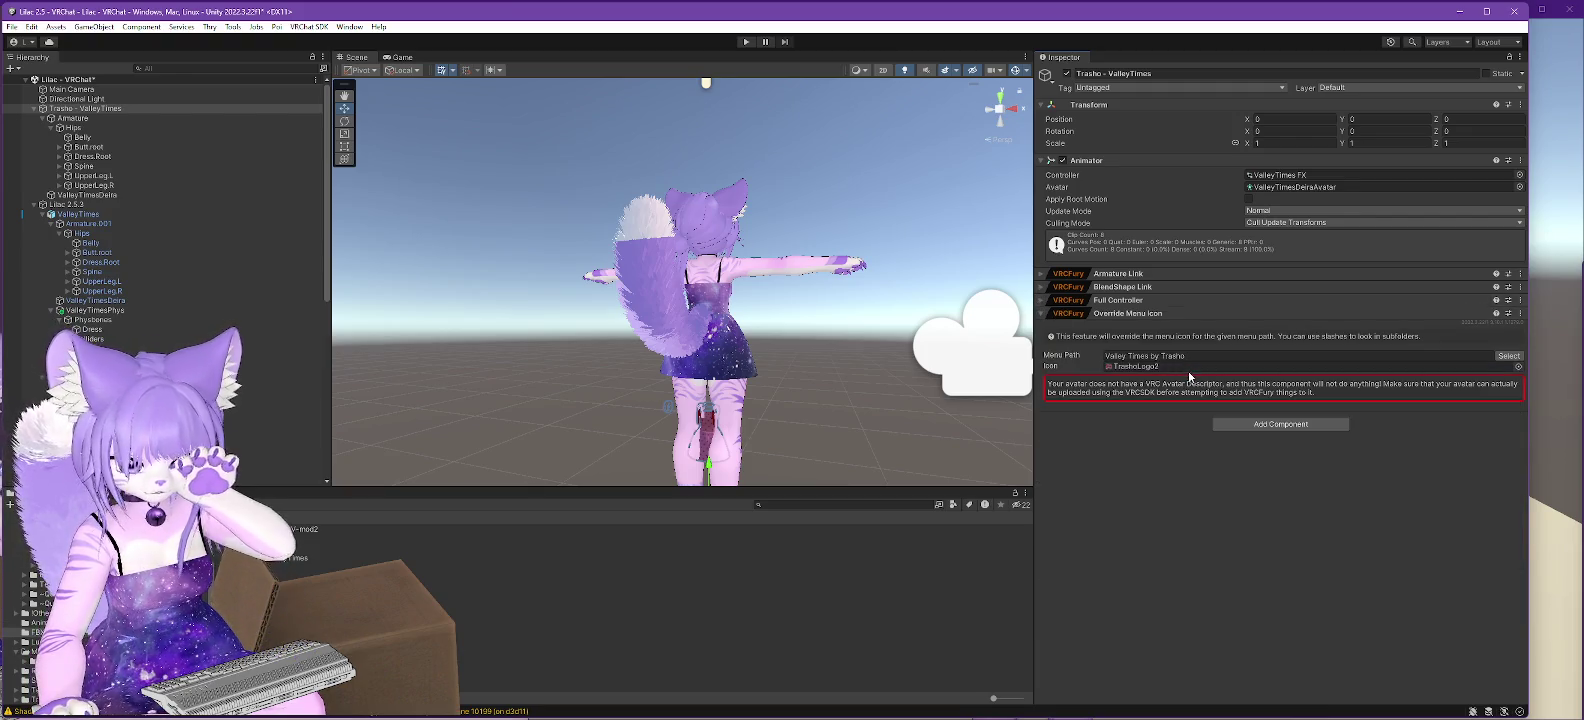
{"action": "left_click", "coordinate": [1041, 313]}
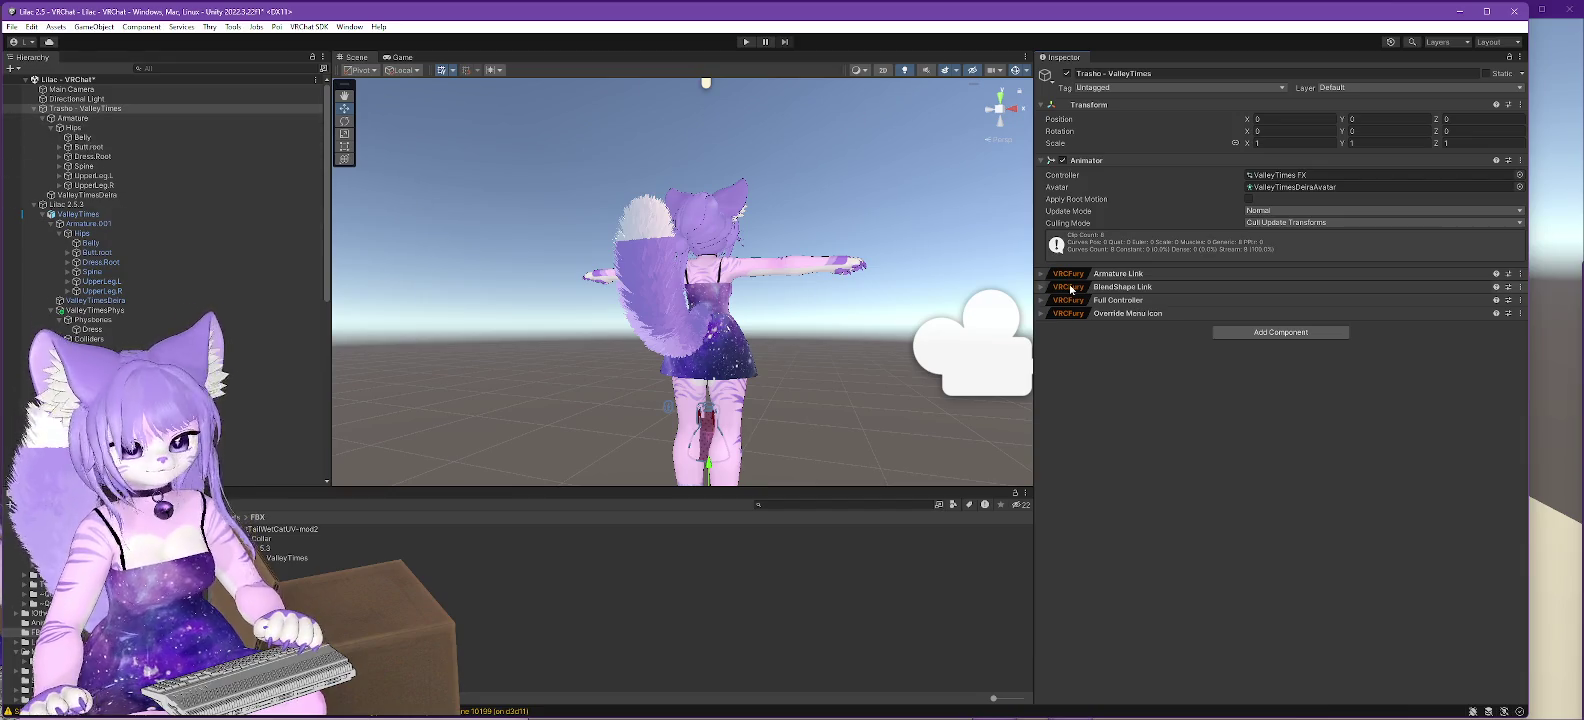
- Expand the BlendShape Link component and copy it
{"action": "left_click", "coordinate": [1122, 289]}
{"action": "right_click", "coordinate": [1125, 291]}
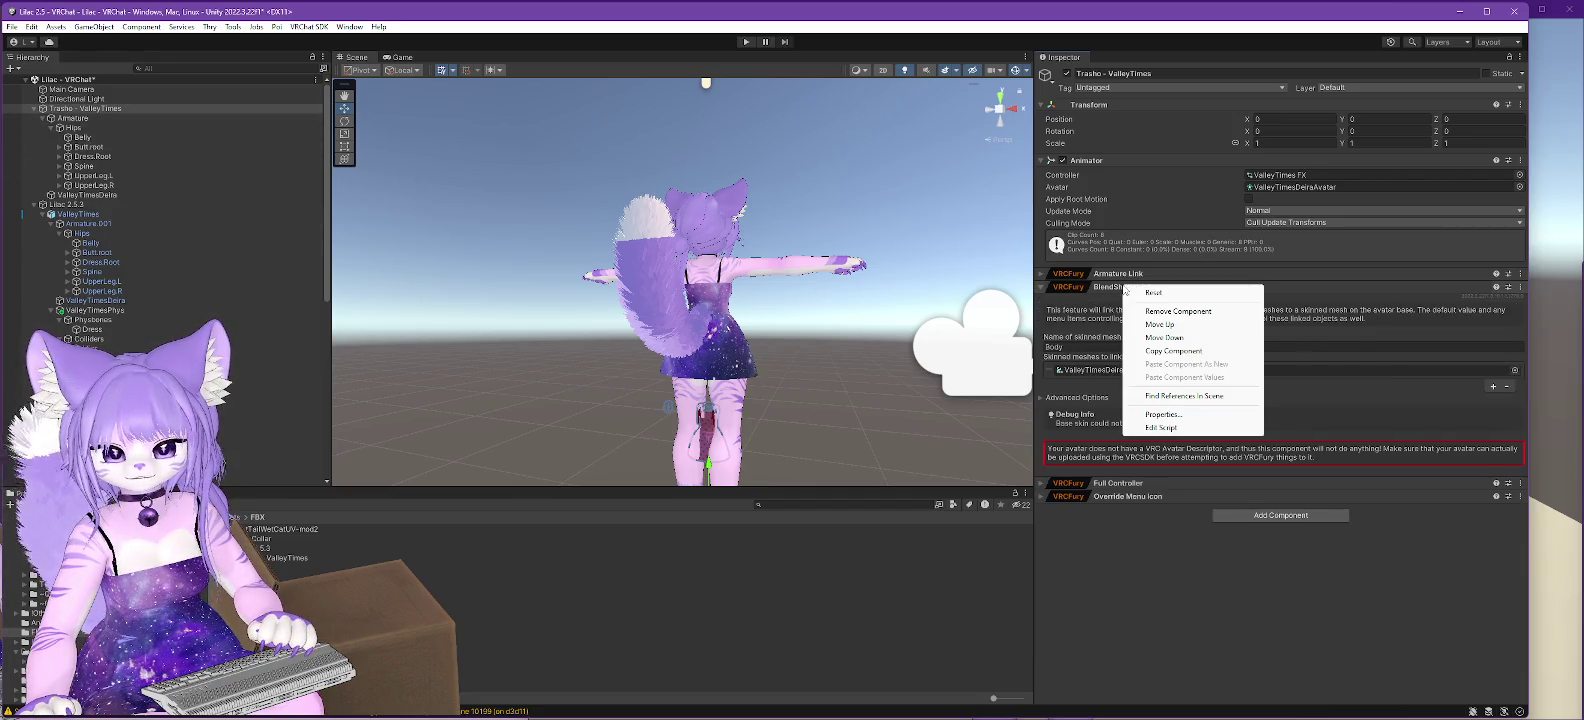
{"action": "left_click", "coordinate": [1180, 351]}
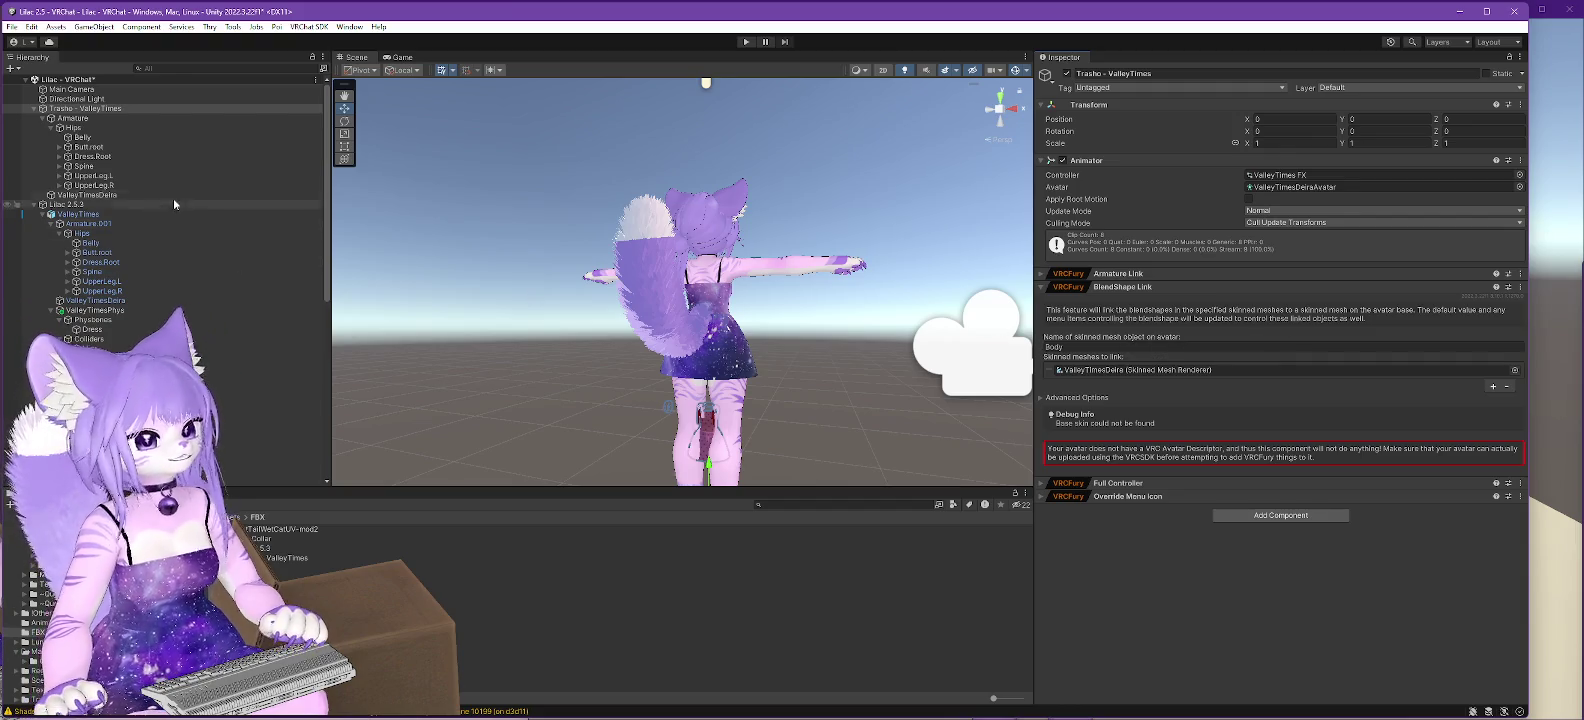
- Paste the BlendShape Link as a new component on Lilac's ValleyTimes outfit
{"action": "left_click", "coordinate": [92, 214]}
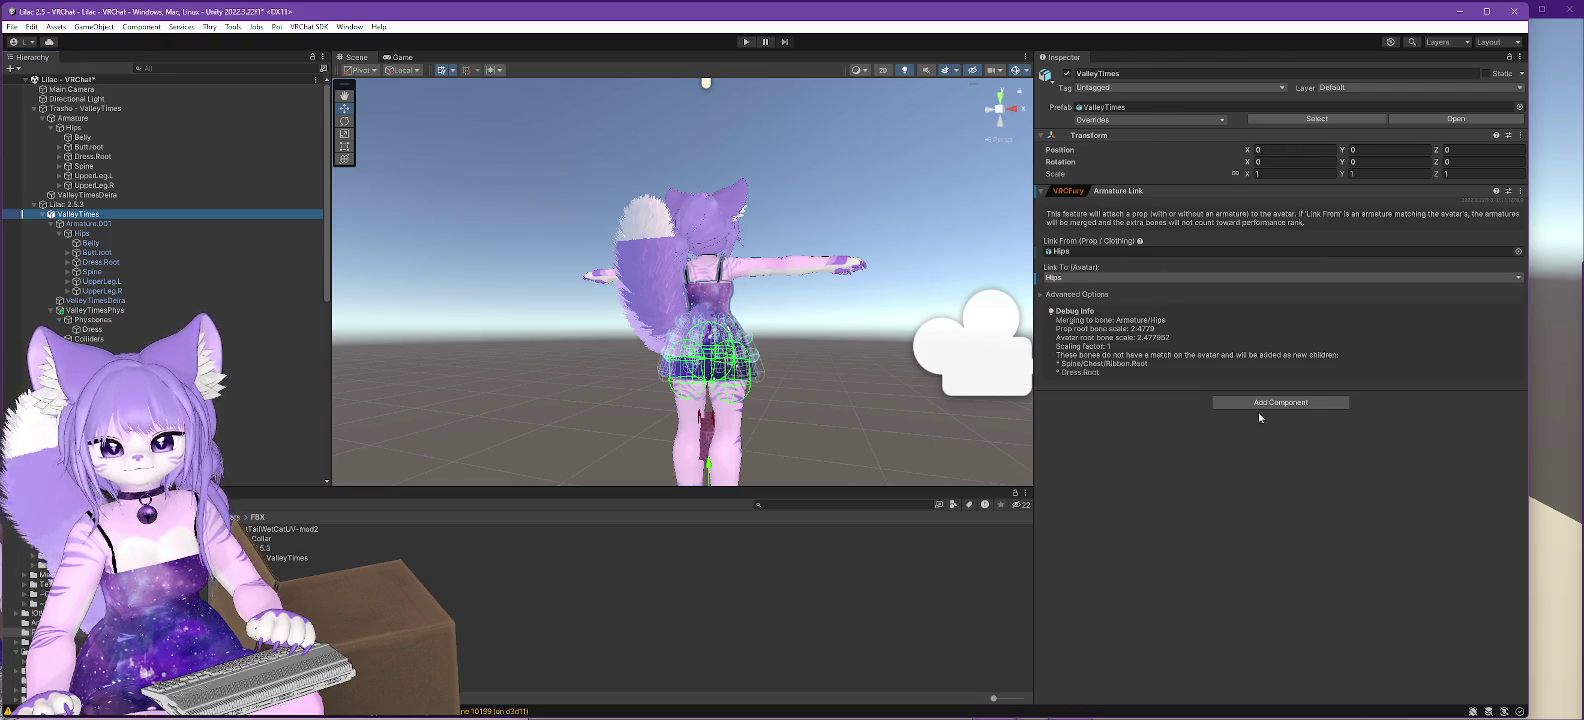
{"action": "right_click", "coordinate": [1131, 189]}
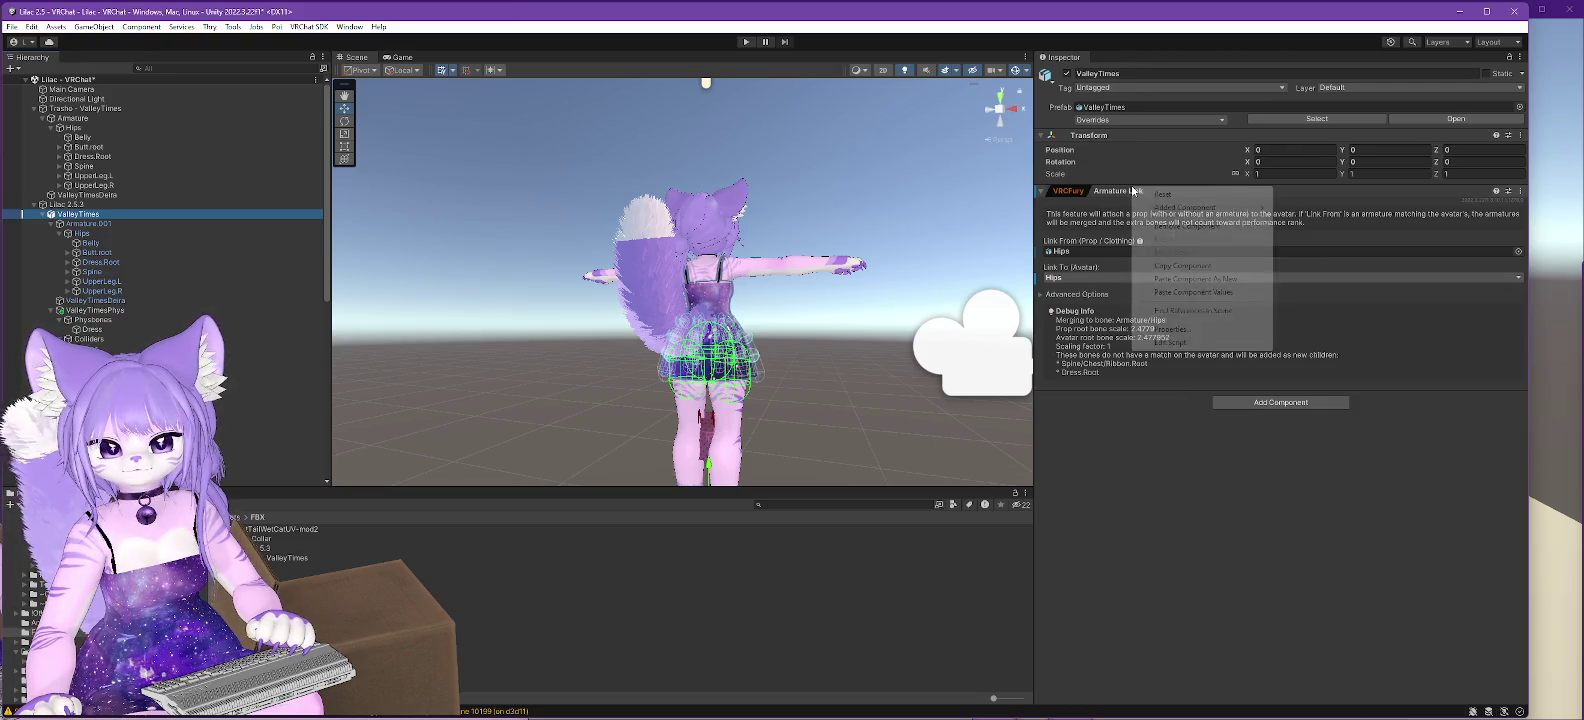
{"action": "left_click", "coordinate": [1226, 280]}
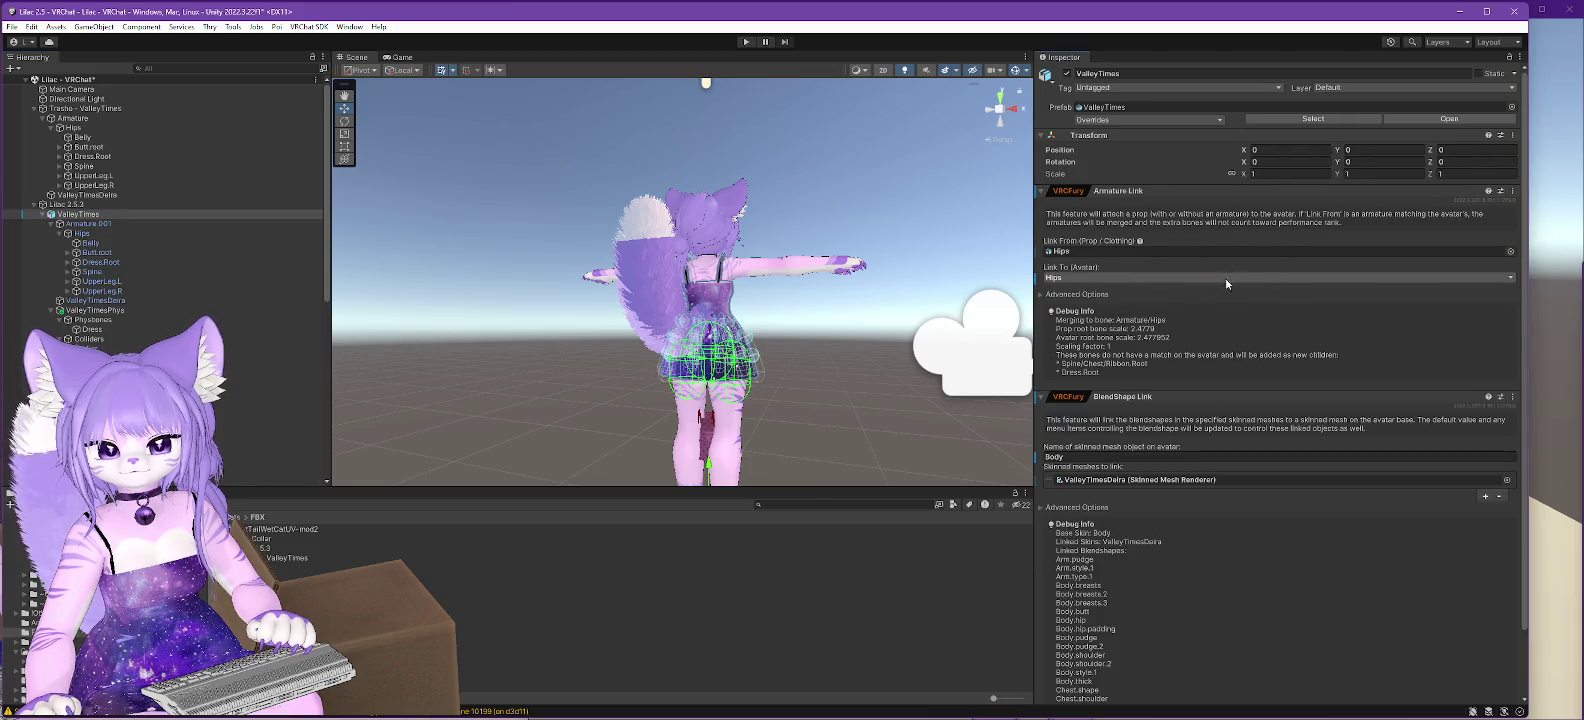
- Assign ValleyTimesDeira as the linked mesh, then delete the old Trasho - ValleyTimes object
{"action": "left_click", "coordinate": [1168, 480]}
{"action": "left_click", "coordinate": [83, 301]}
{"action": "left_click_drag", "start_coordinate": [83, 301], "coordinate": [1141, 483]}
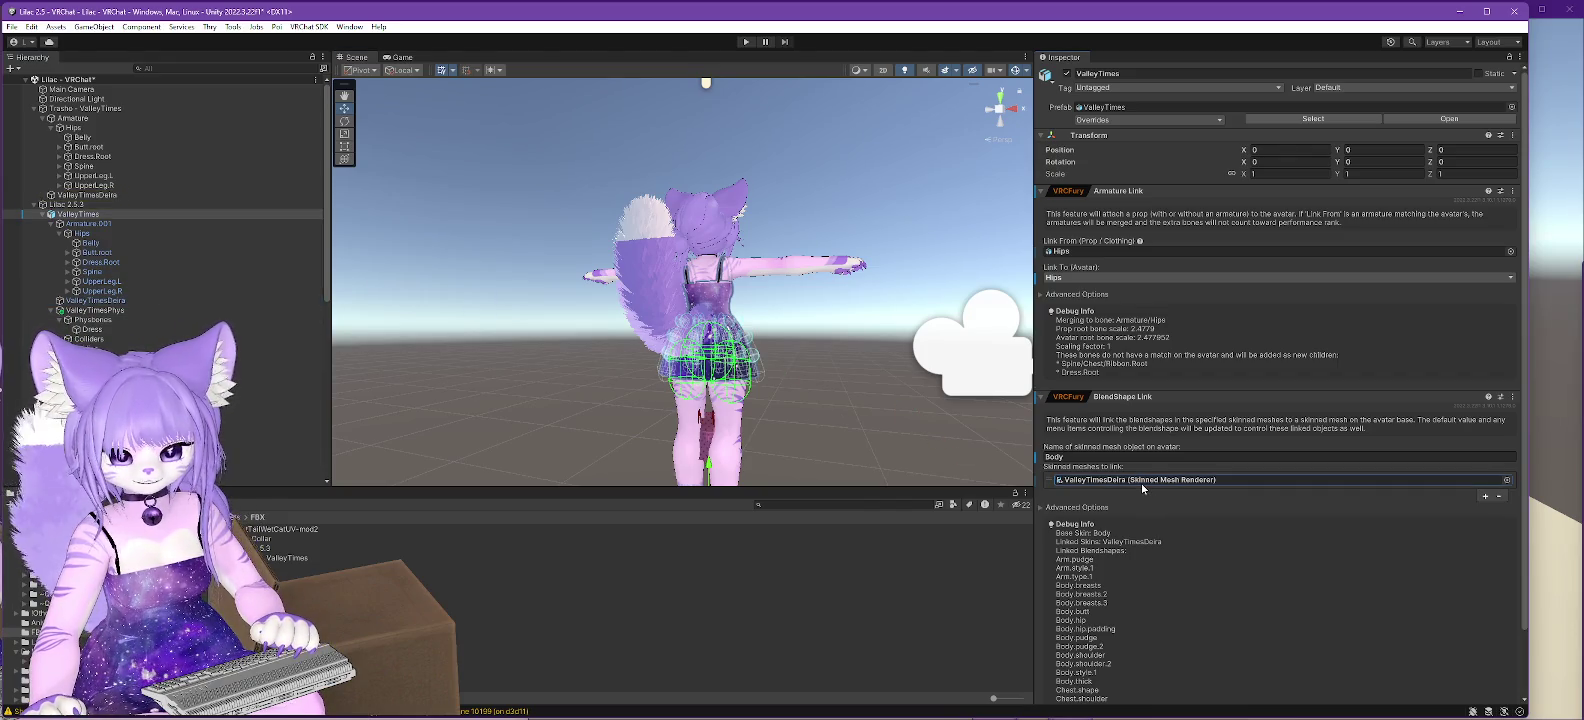
{"action": "left_click", "coordinate": [1126, 453]}
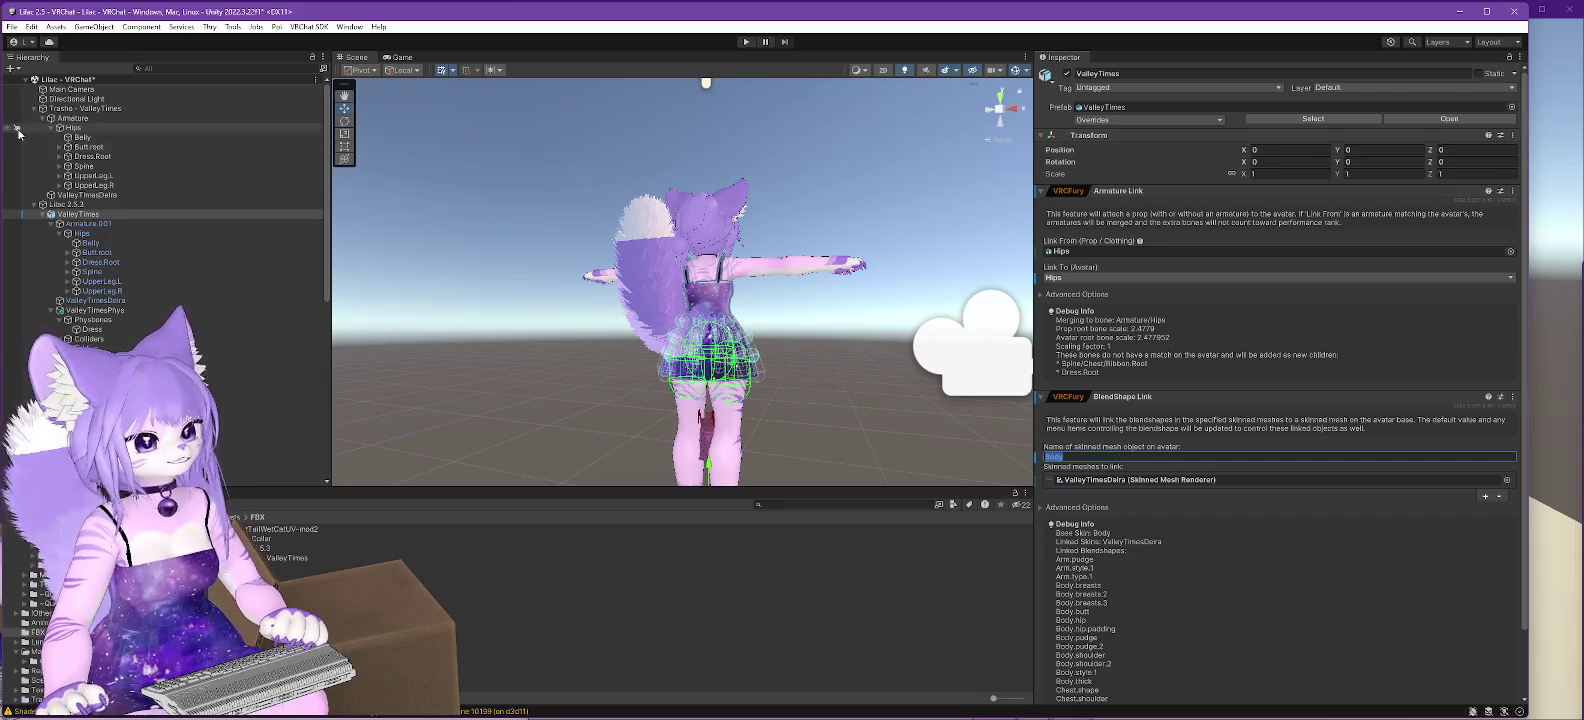
{"action": "left_click", "coordinate": [86, 111]}
{"action": "key", "text": "Delete"}
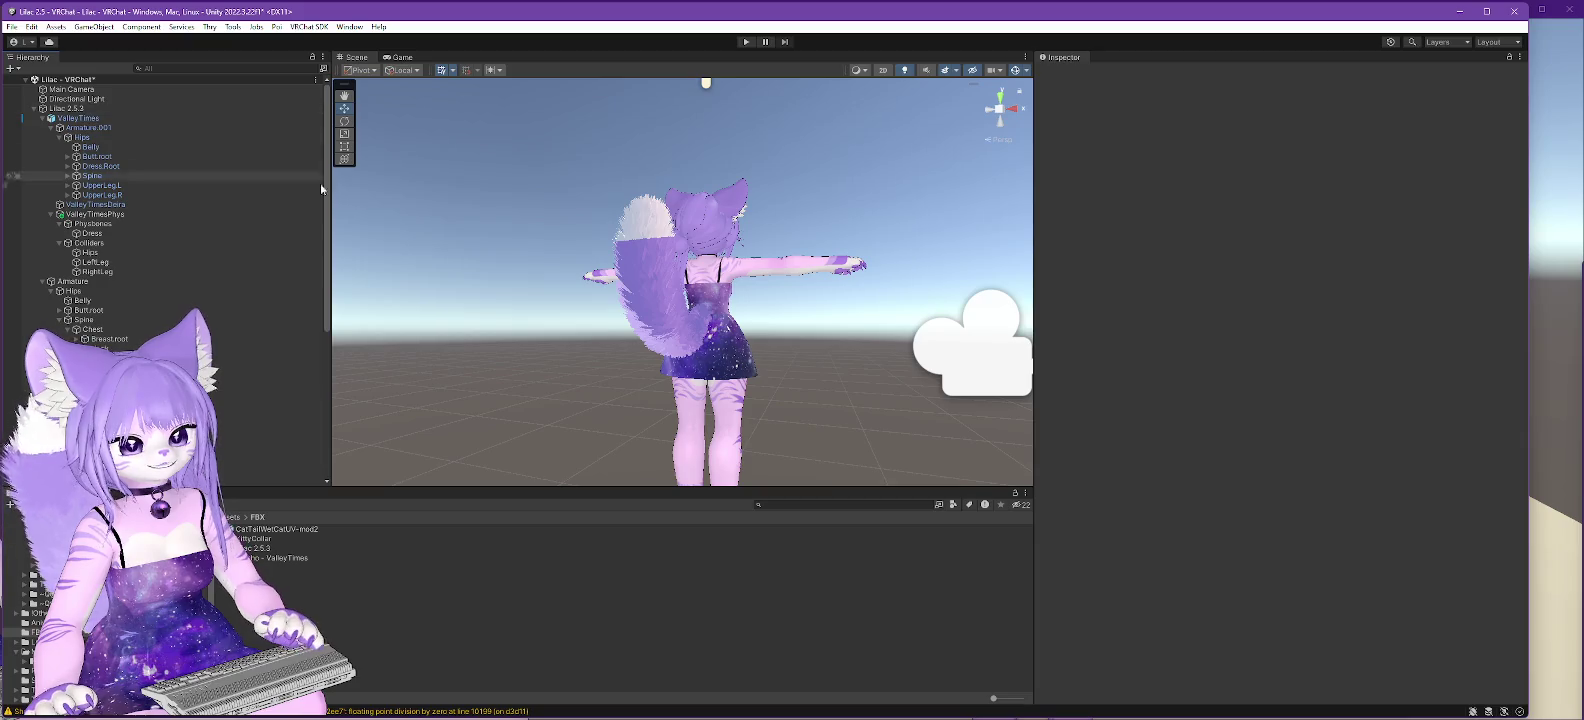
- Orbit the Scene view around the avatar, then bring up the VRChat window
{"action": "left_click_drag", "start_coordinate": [600, 398], "coordinate": [720, 400]}
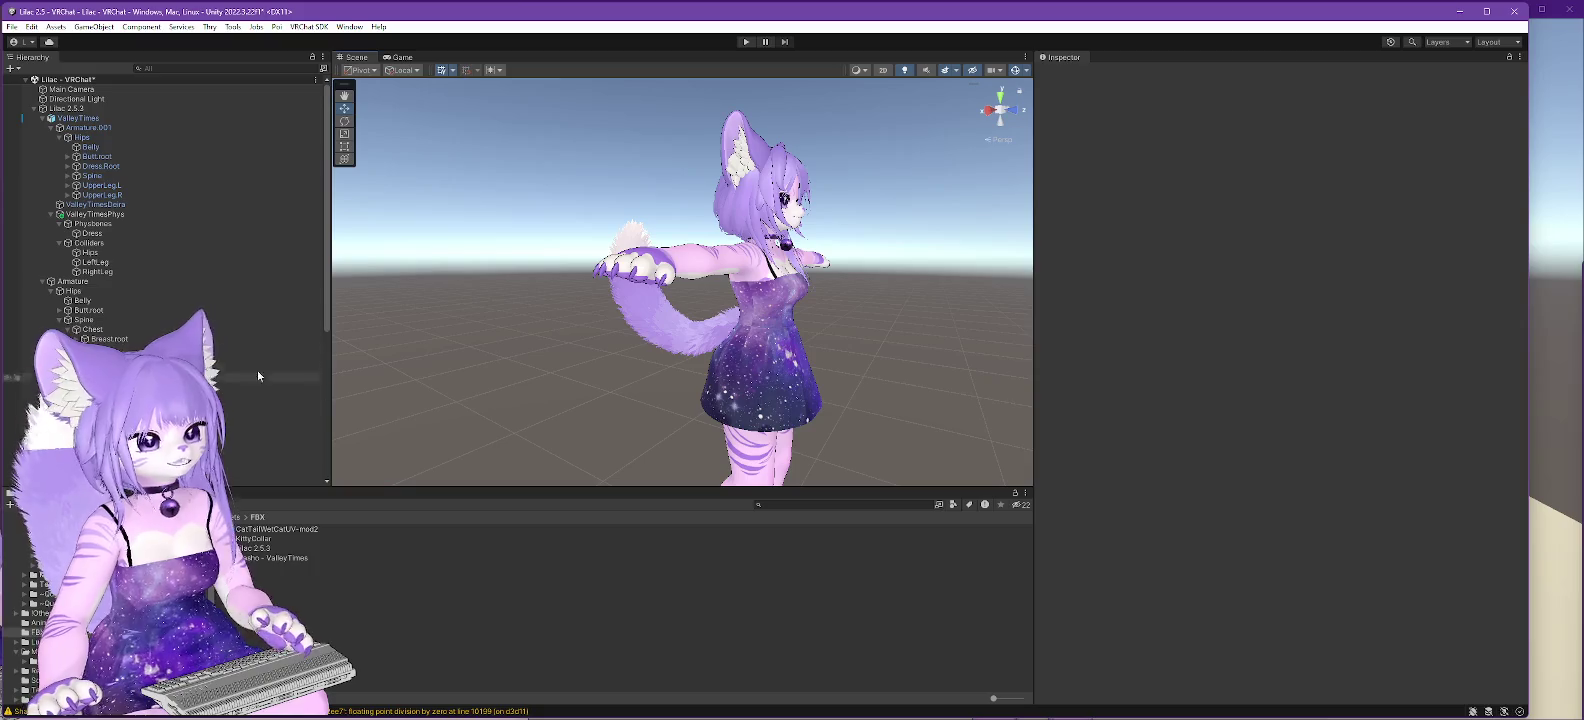
{"action": "key", "text": "alt+Tab"}
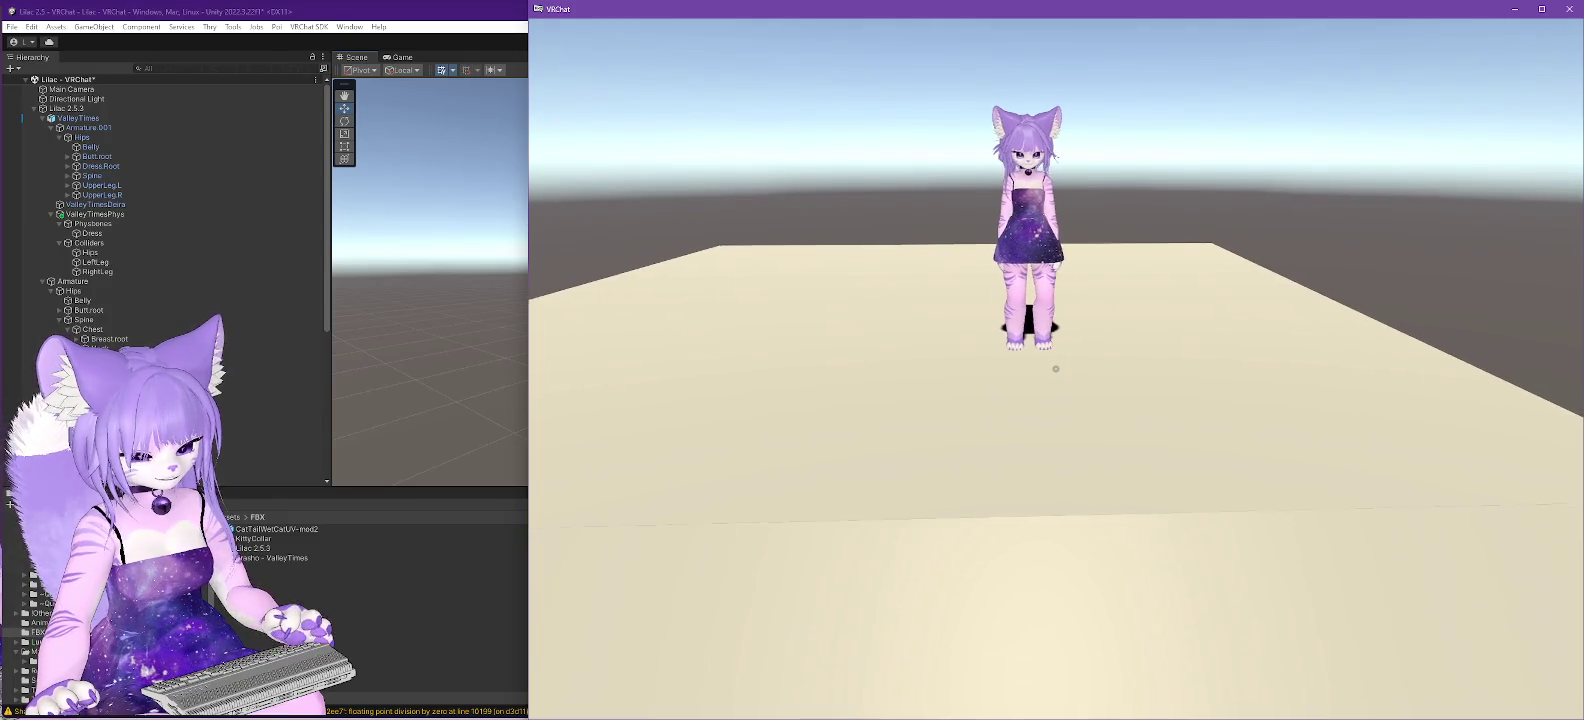
- Turn on the Personal Mirror from the Action Menu's Tools, view the avatar, then turn it off
{"action": "key", "text": "r"}
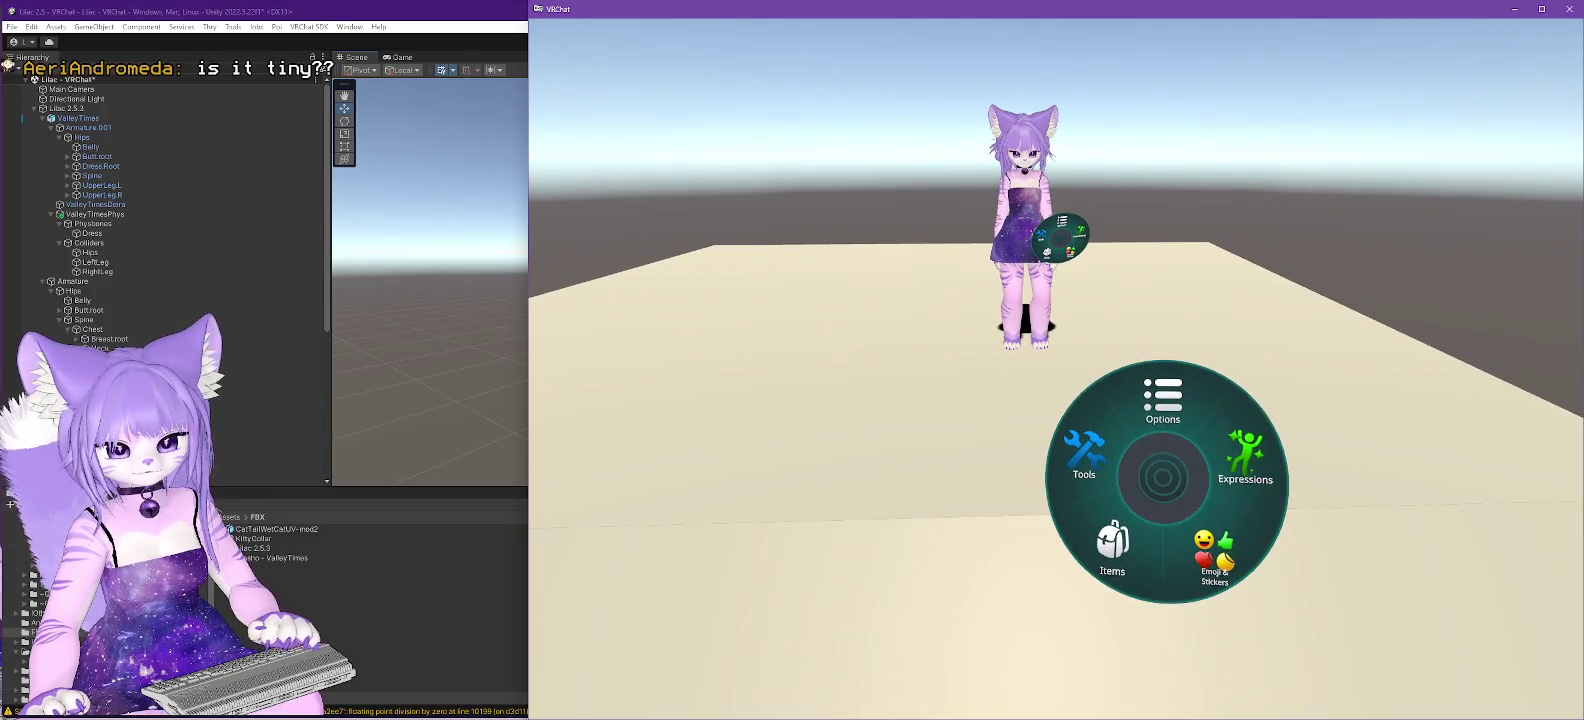
{"action": "left_click", "coordinate": [1129, 468]}
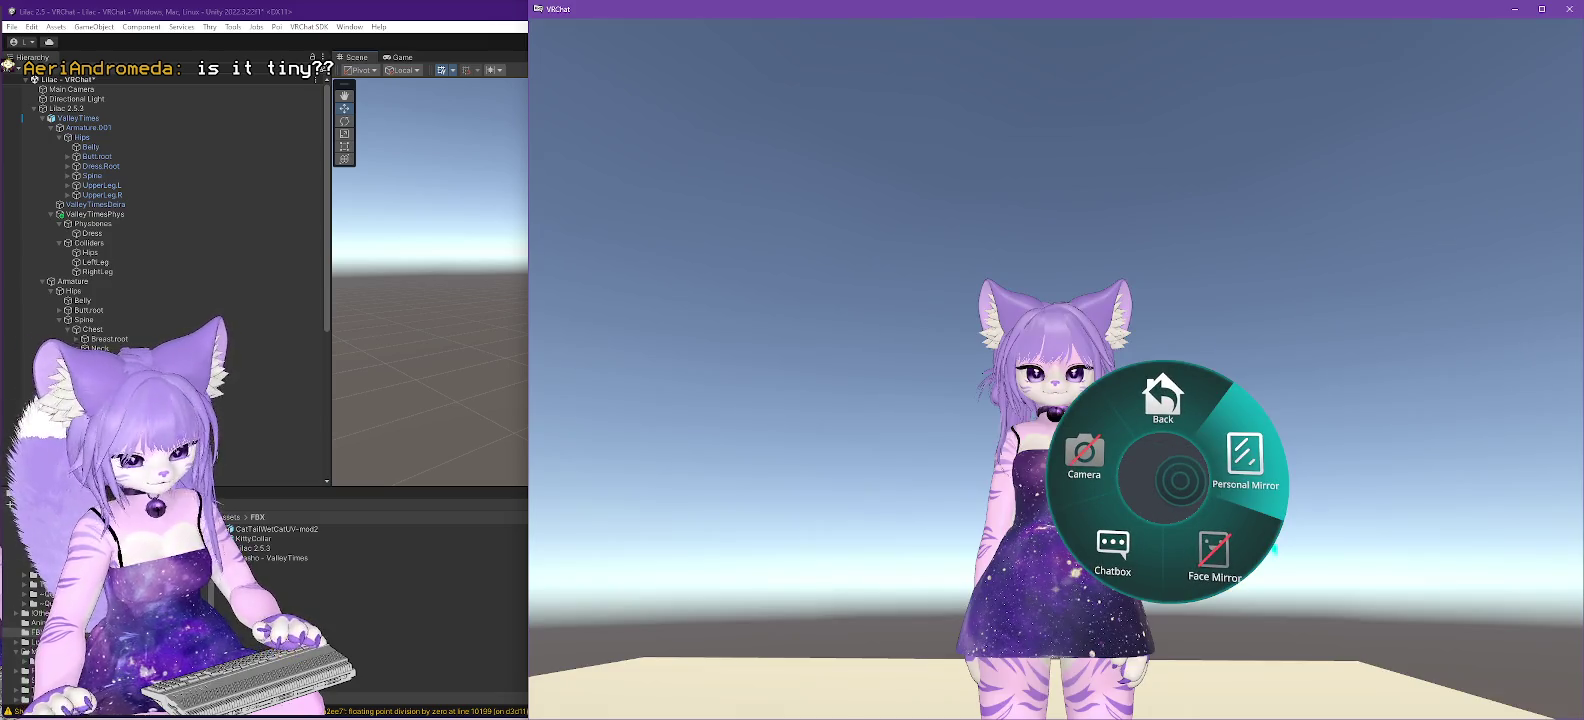
{"action": "left_click", "coordinate": [1056, 368]}
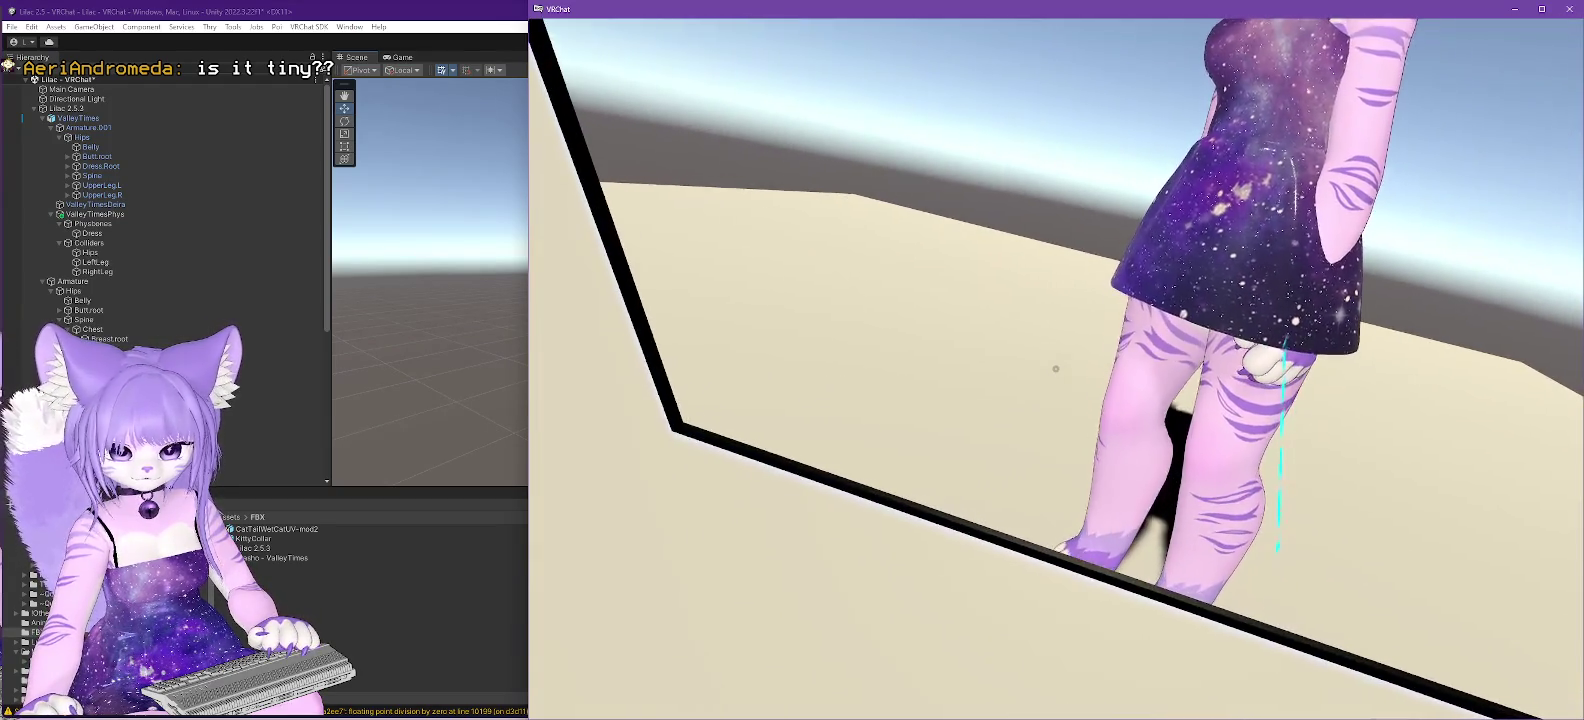
{"action": "key", "text": "s"}
{"action": "key", "text": "r"}
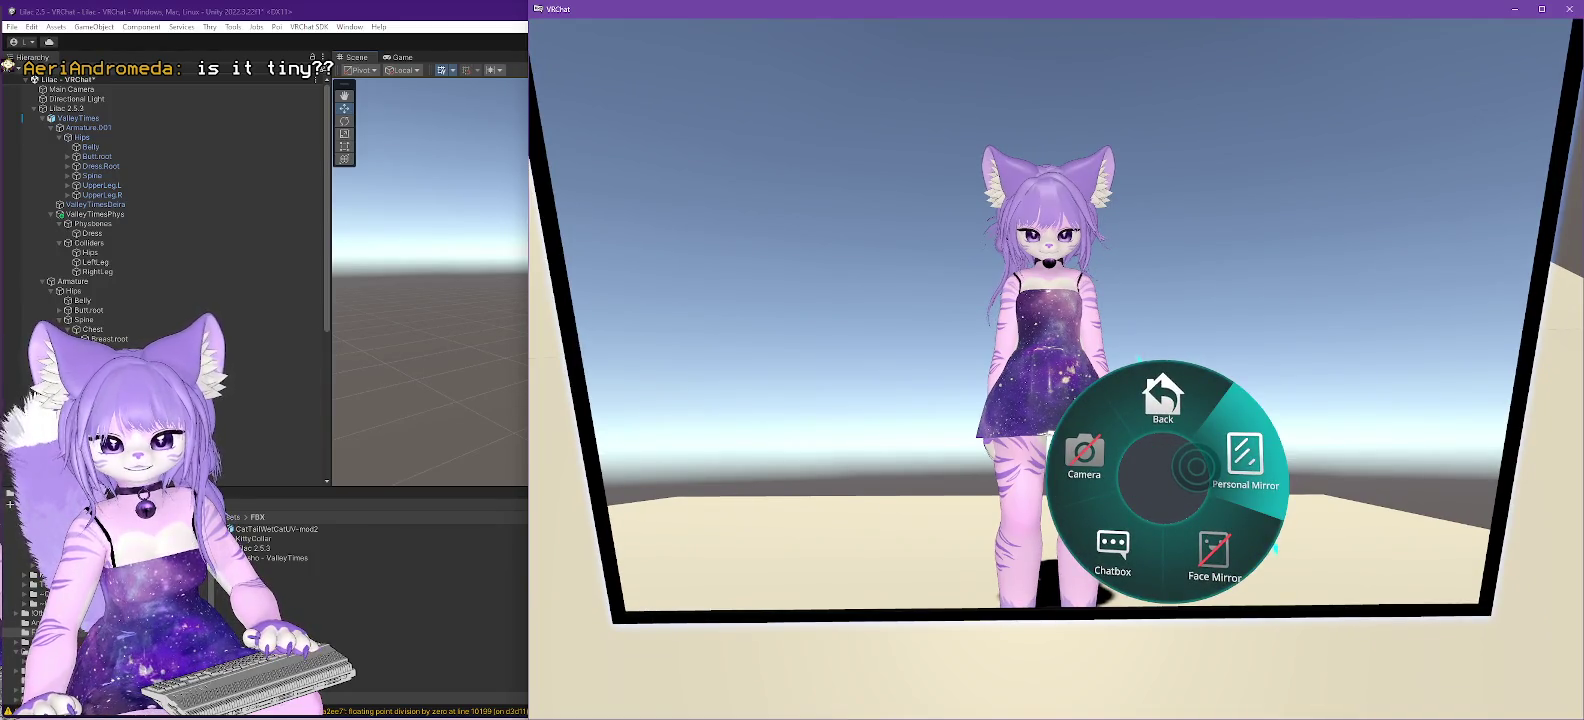
{"action": "left_click", "coordinate": [1245, 460]}
- Open the photo camera and free it to fly back and frame the avatar
{"action": "left_click", "coordinate": [1084, 455]}
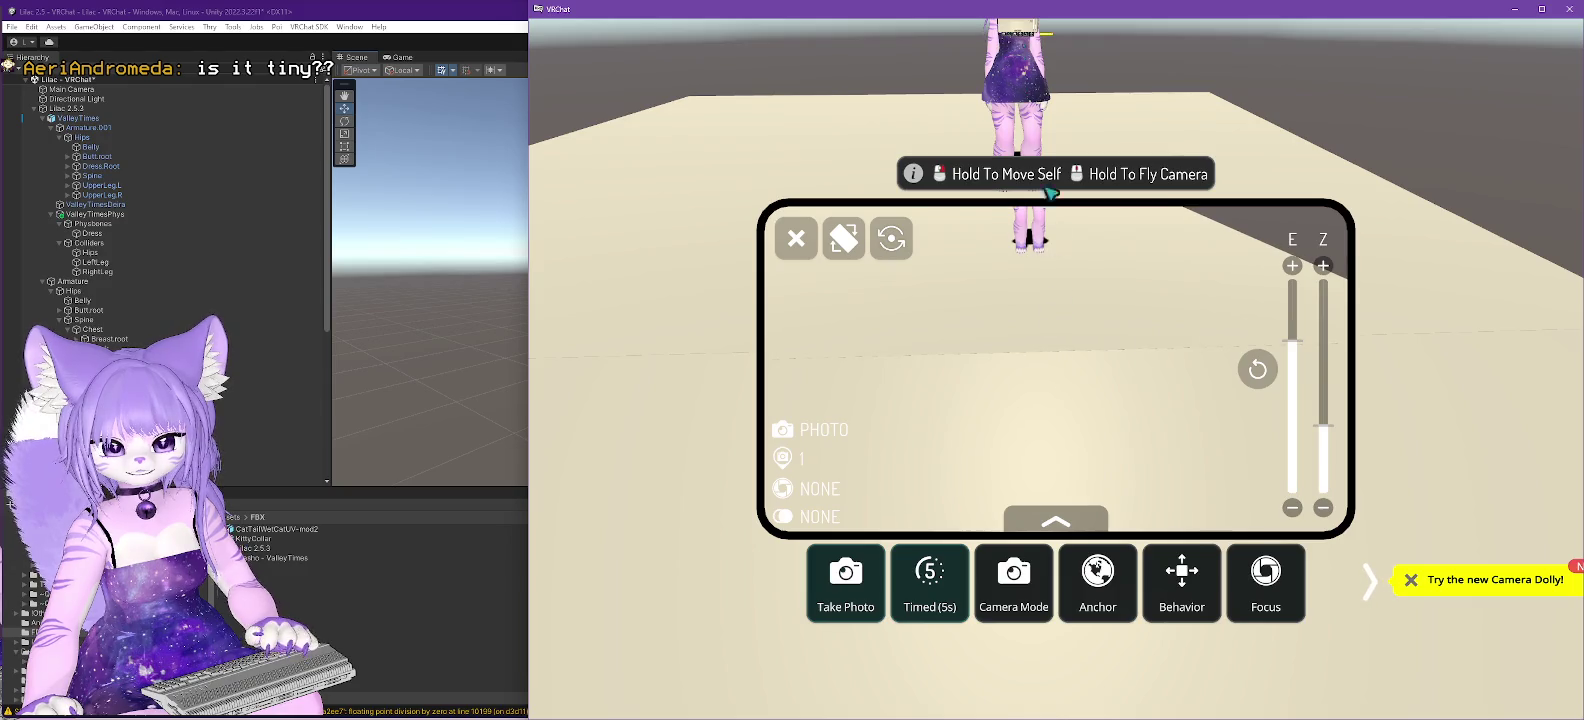
{"action": "right_click", "coordinate": [1127, 414]}
{"action": "key", "text": "s"}
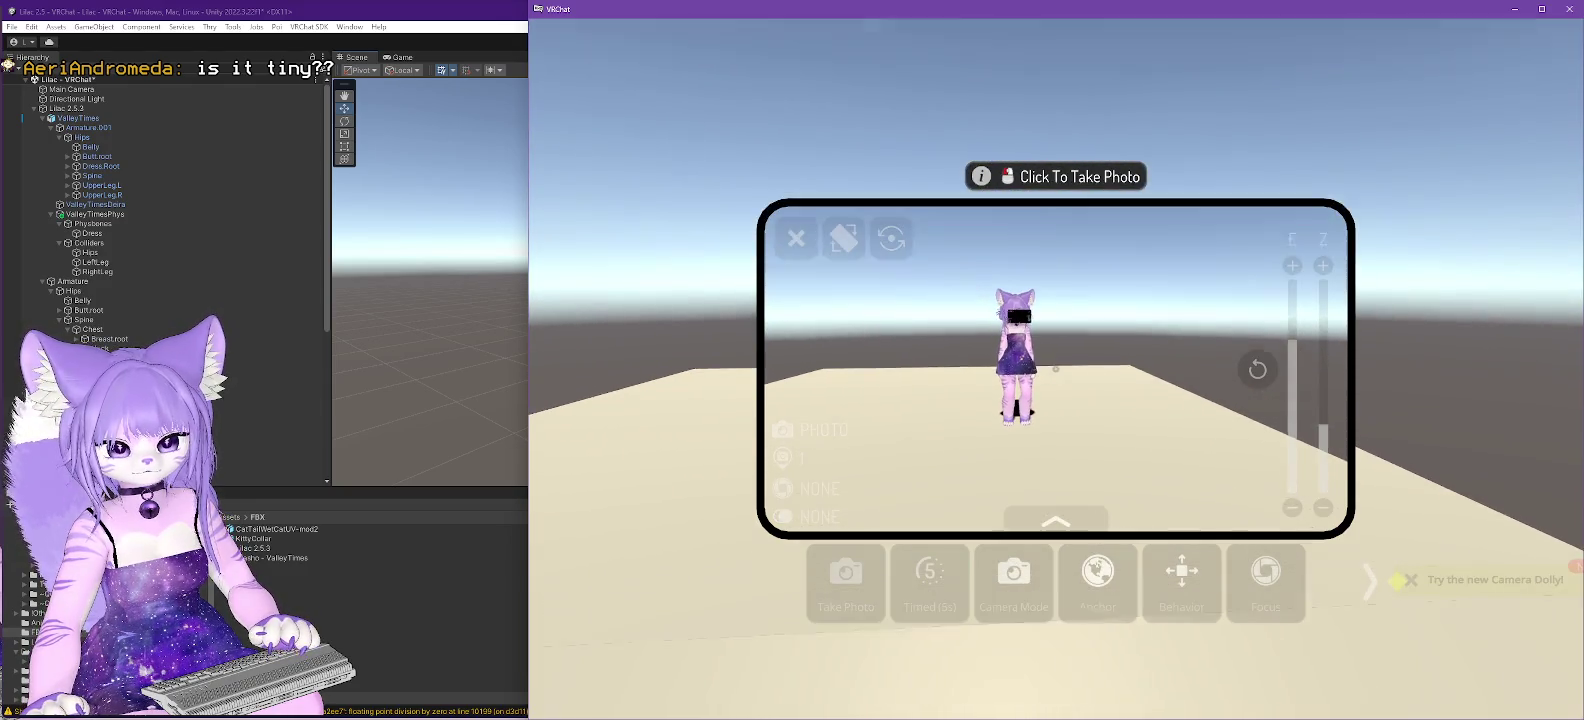
{"action": "right_click", "coordinate": [1056, 369]}
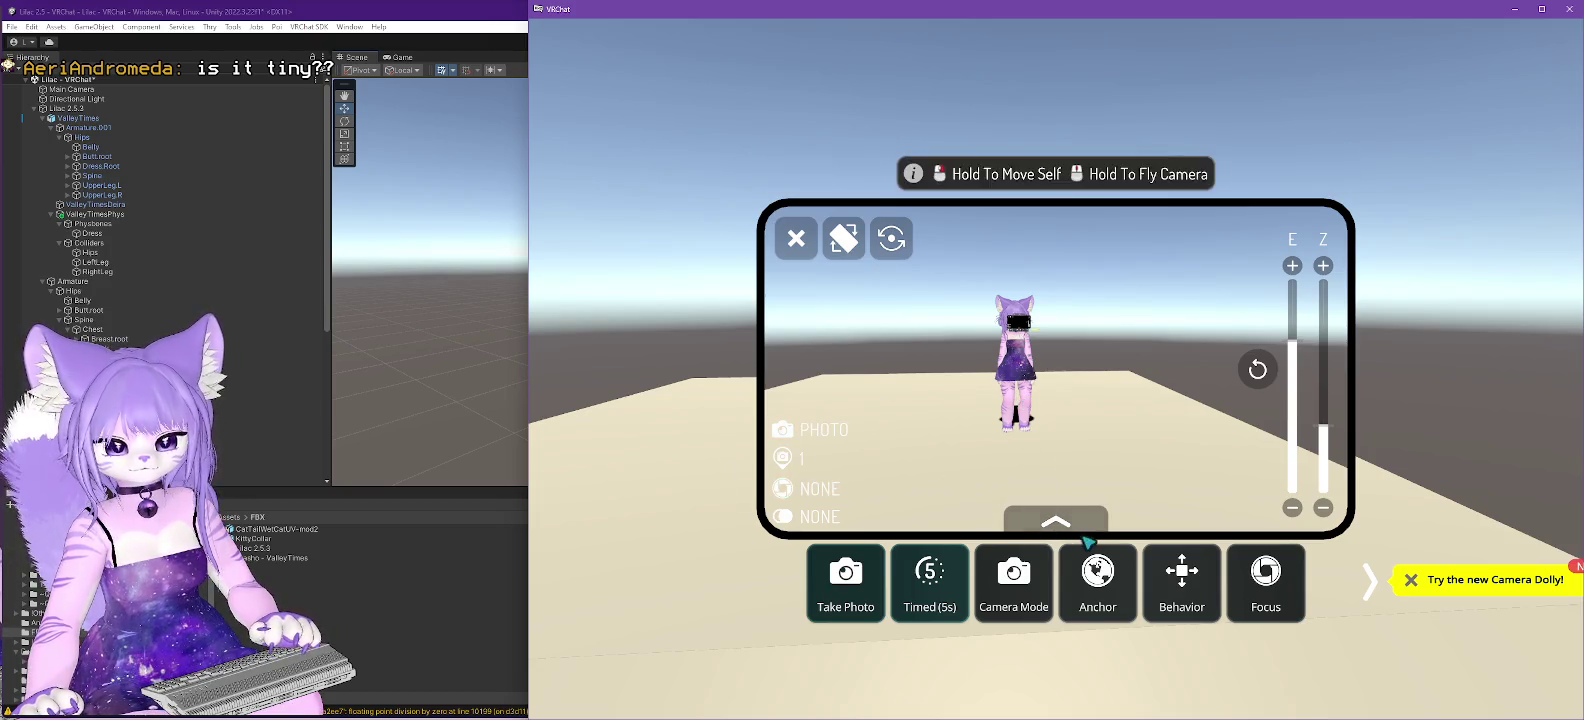
{"action": "left_click", "coordinate": [1001, 596]}
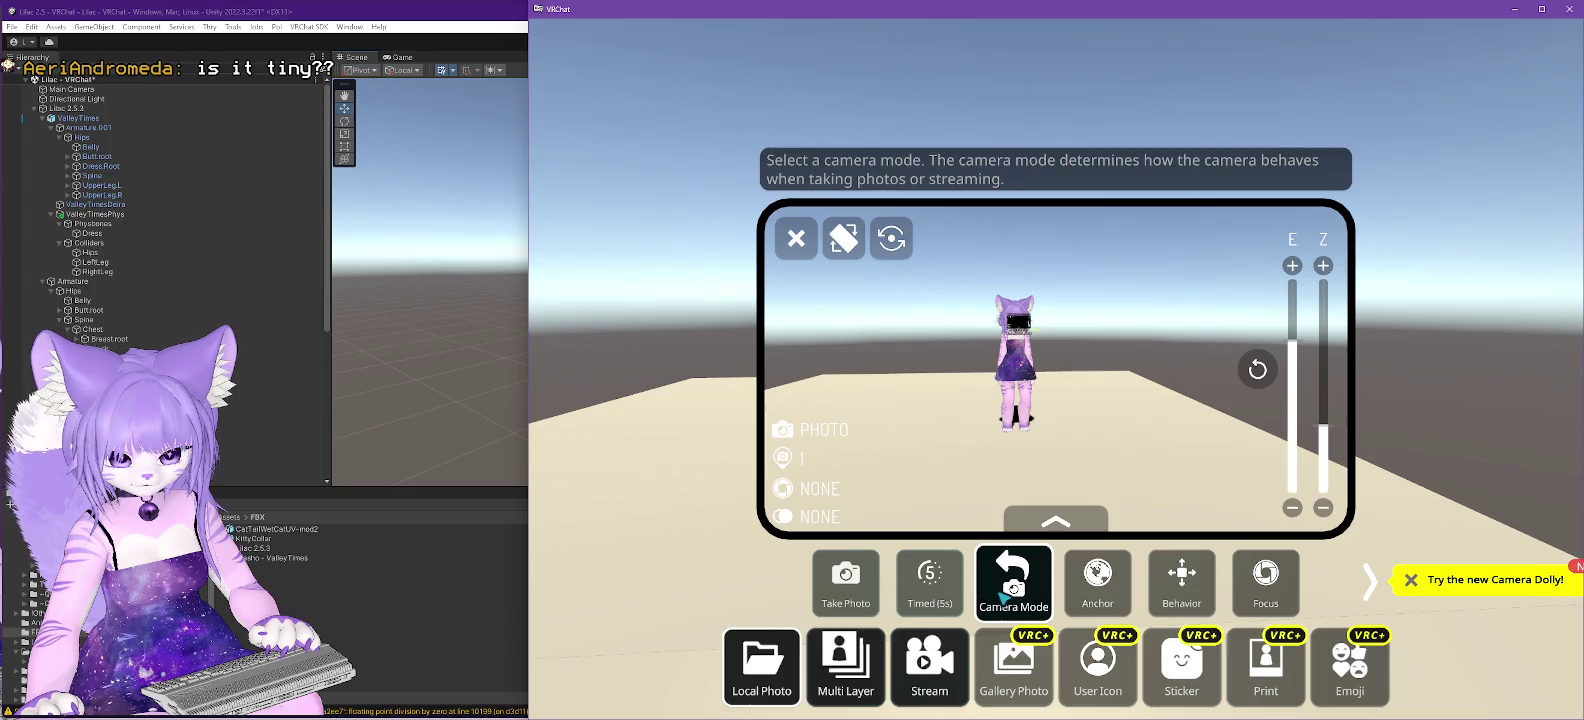
- Briefly check Unity, then fly the free camera around the avatar before returning to Unity
{"action": "key", "text": "alt+Tab"}
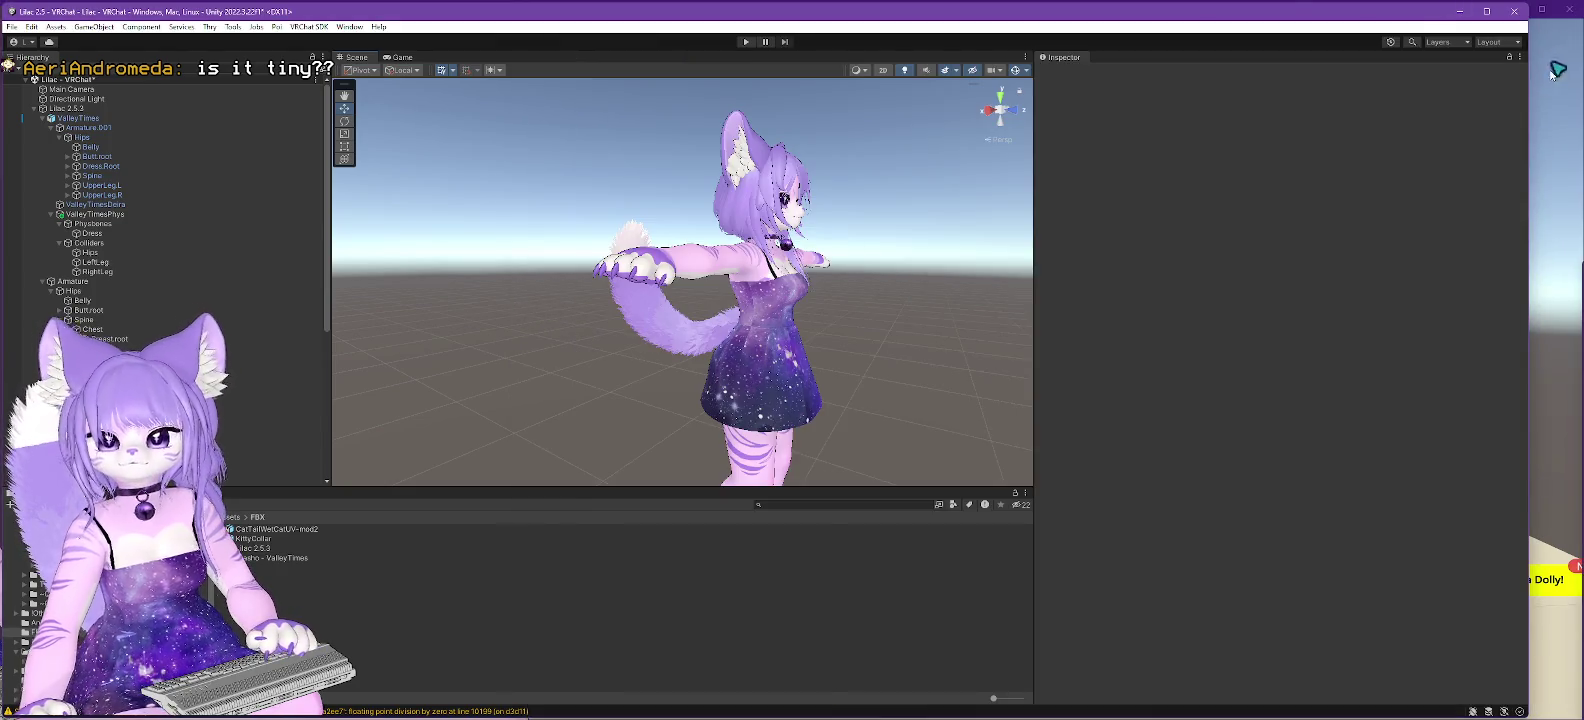
{"action": "left_click", "coordinate": [1548, 85]}
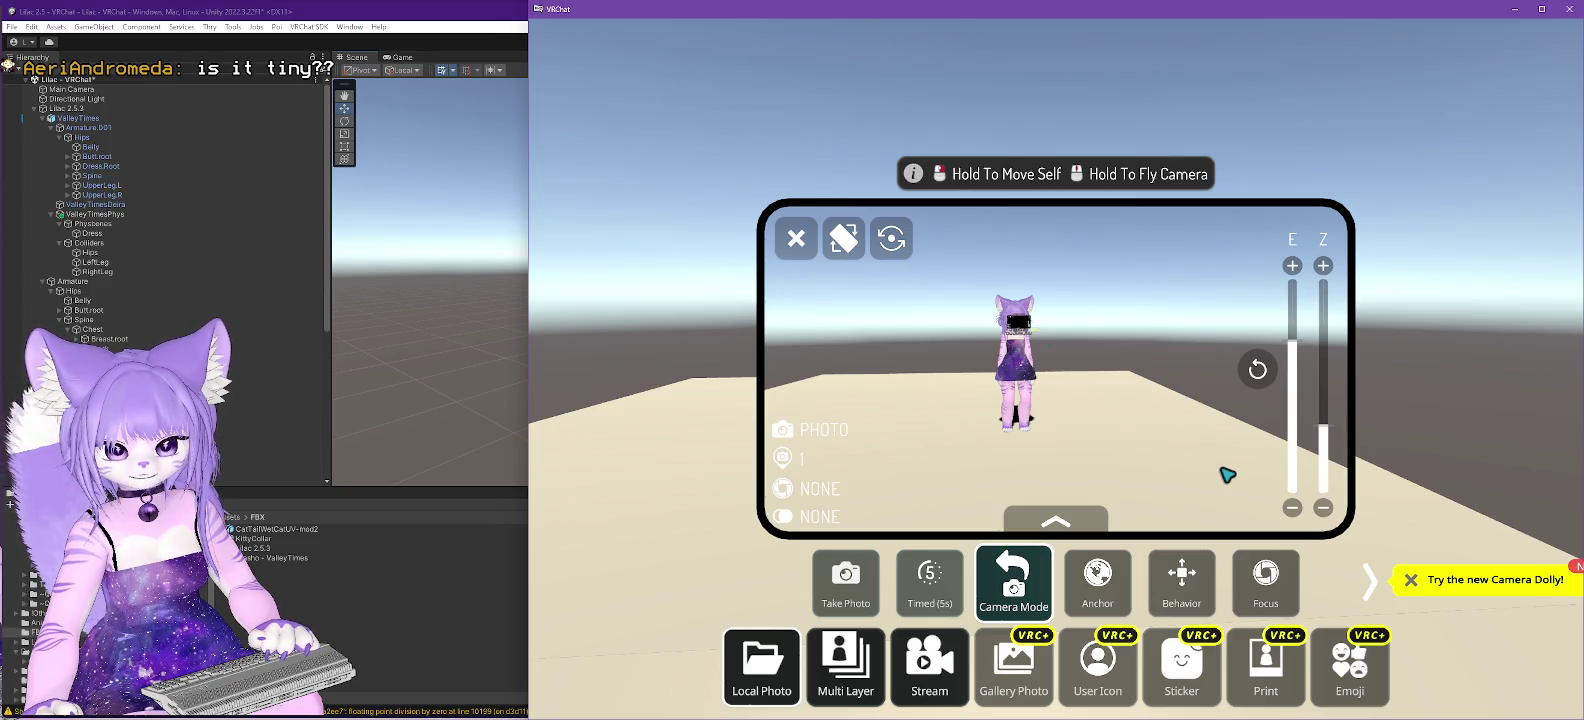
{"action": "right_click", "coordinate": [1222, 470]}
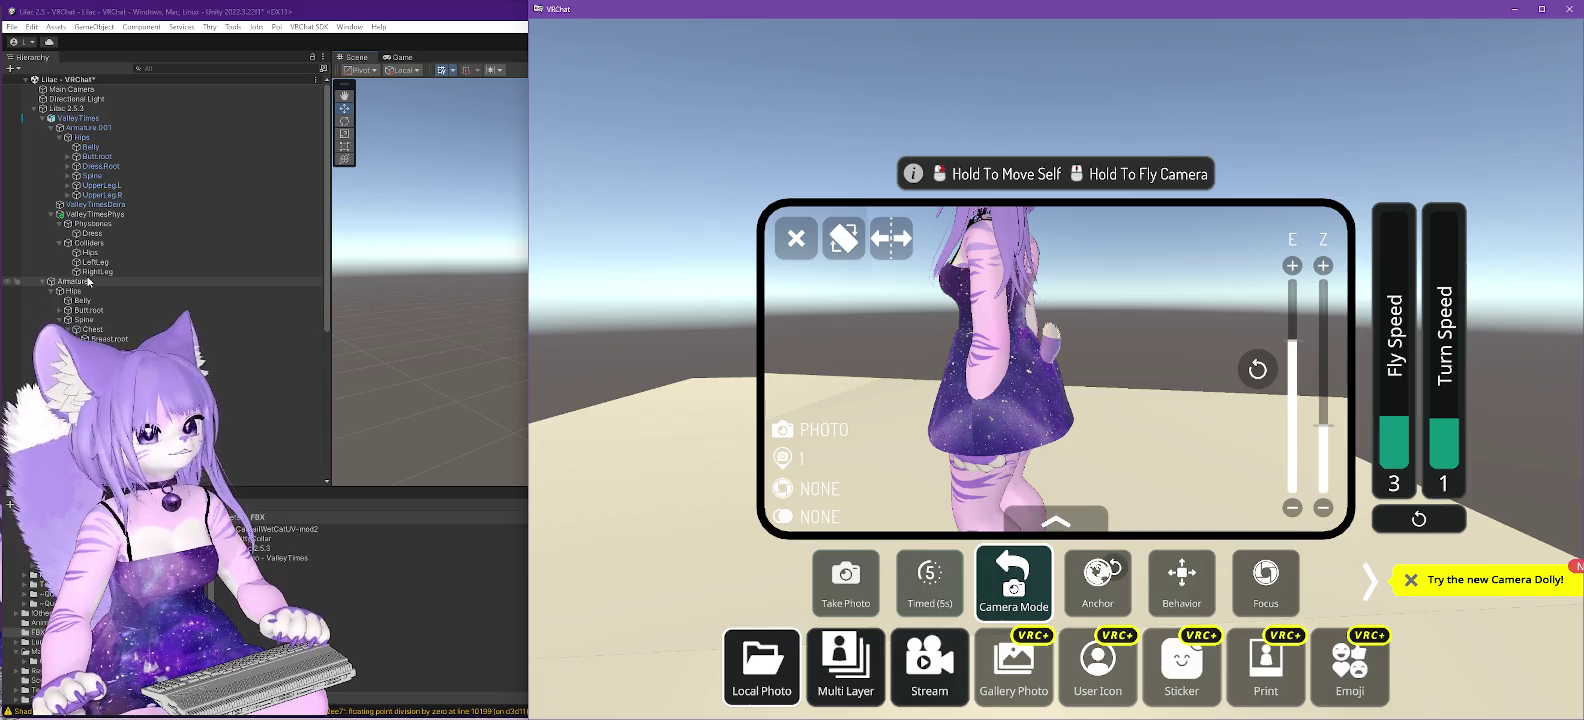
{"action": "left_click", "coordinate": [395, 17]}
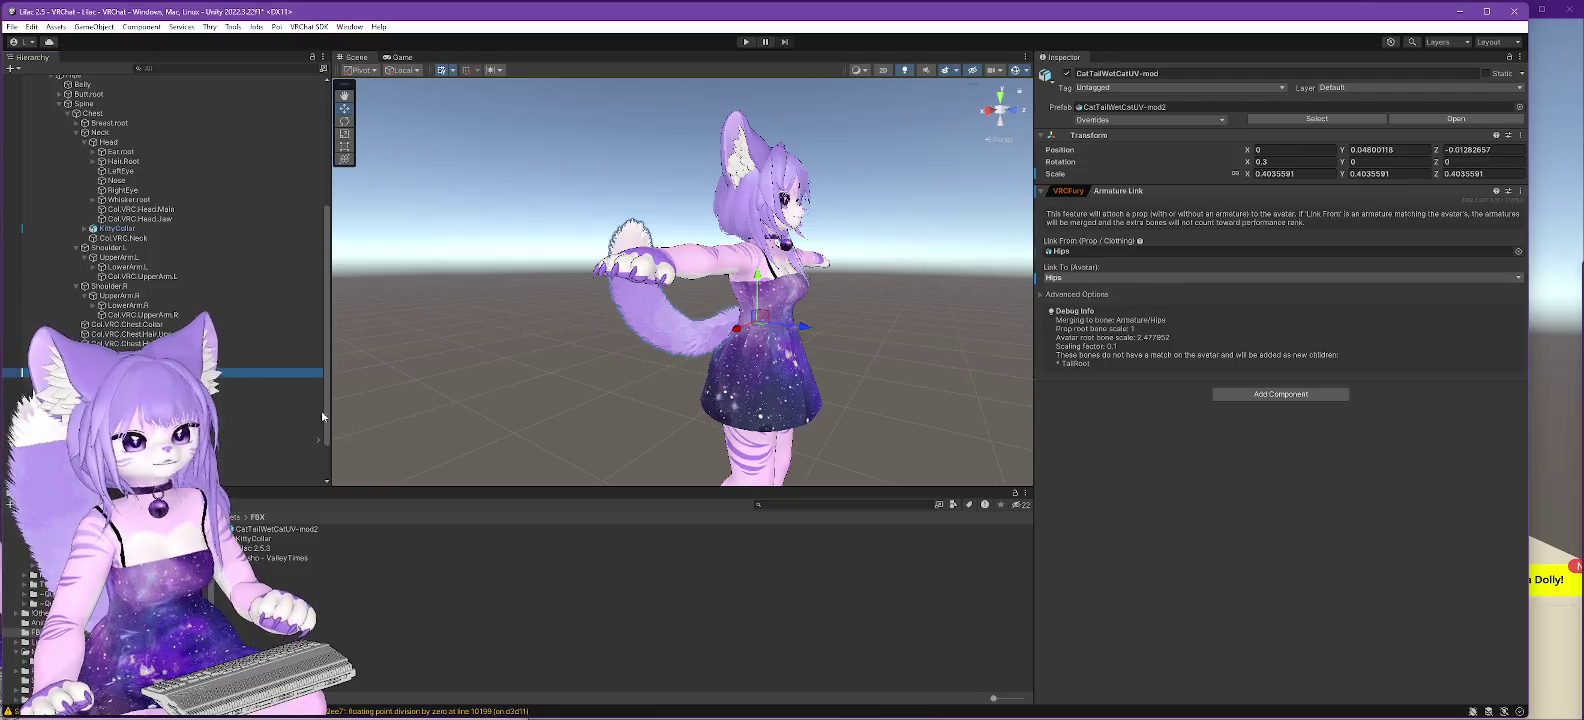
- Inspect HSTail, HSTail.Mesh, Hips and TailRoot, then reselect CatTailWetCatUV-mod
{"action": "left_click", "coordinate": [270, 381]}
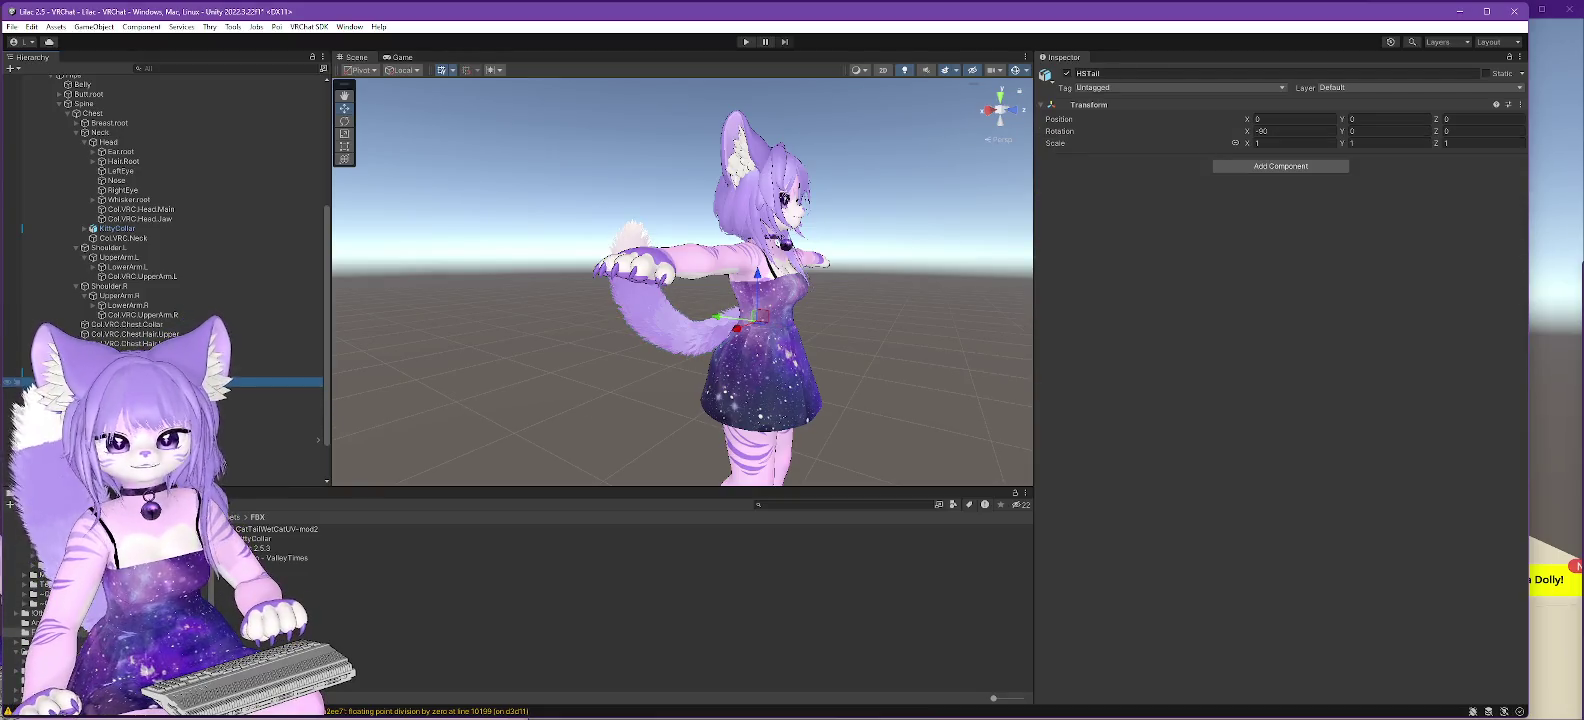
{"action": "left_click", "coordinate": [270, 391]}
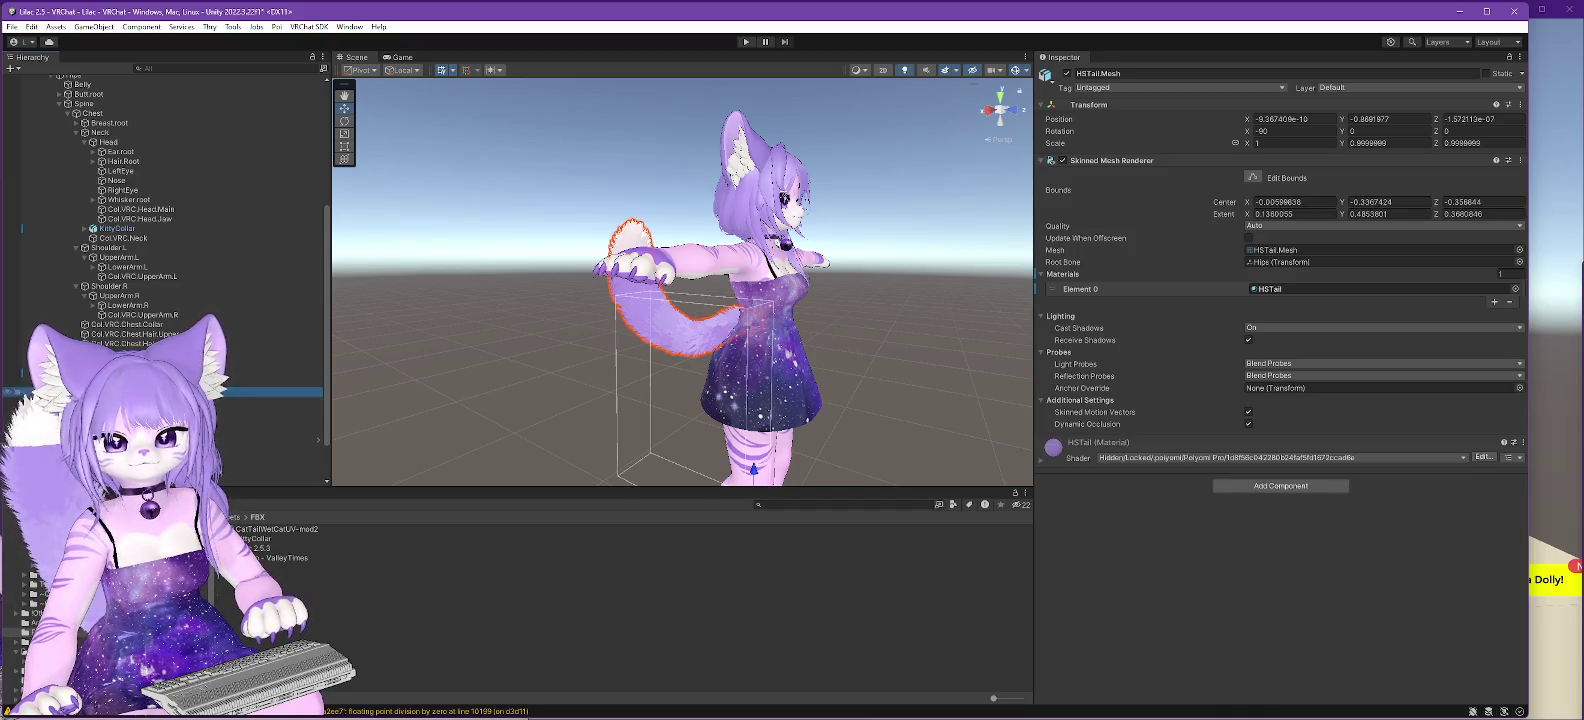
{"action": "left_click", "coordinate": [270, 381]}
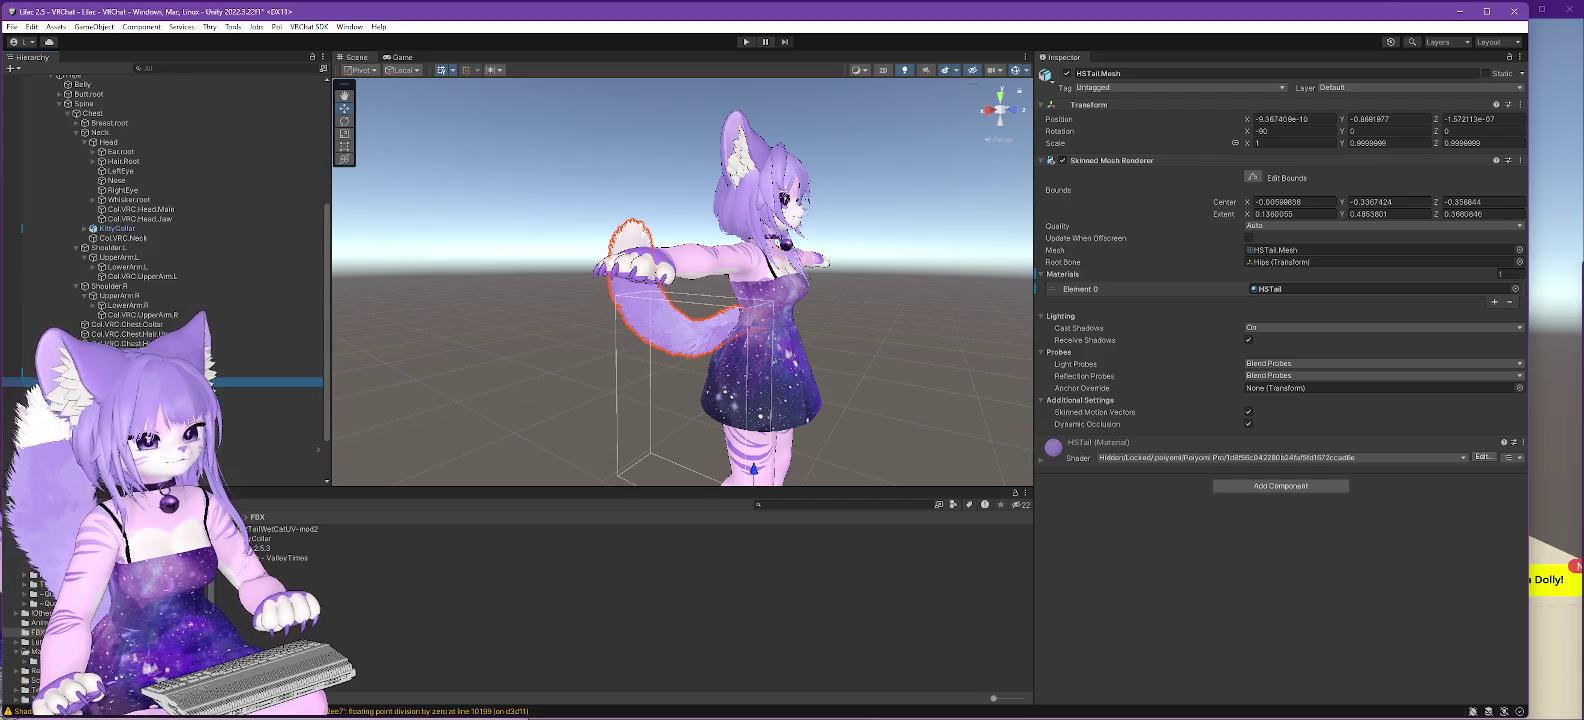
{"action": "left_click", "coordinate": [270, 391]}
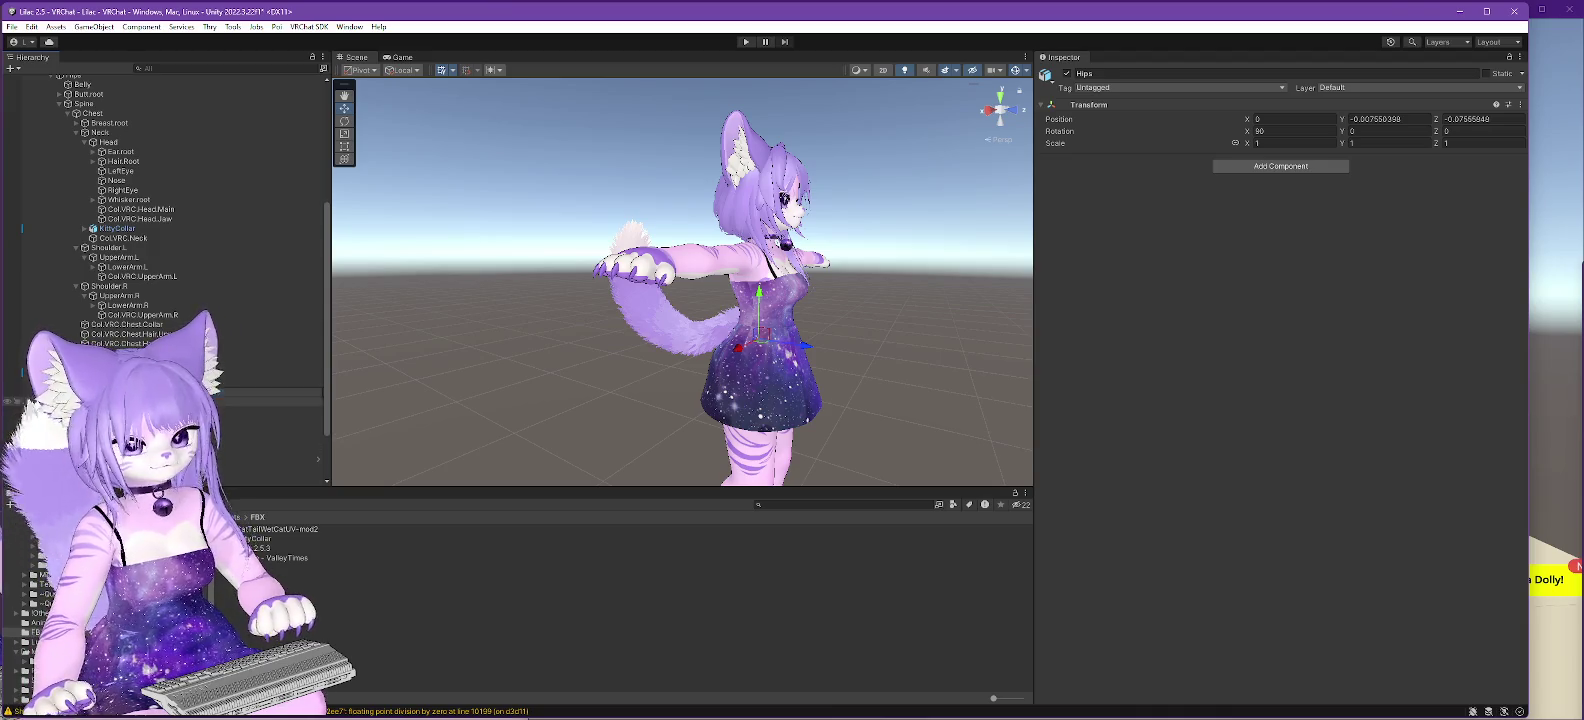
{"action": "left_click", "coordinate": [270, 401]}
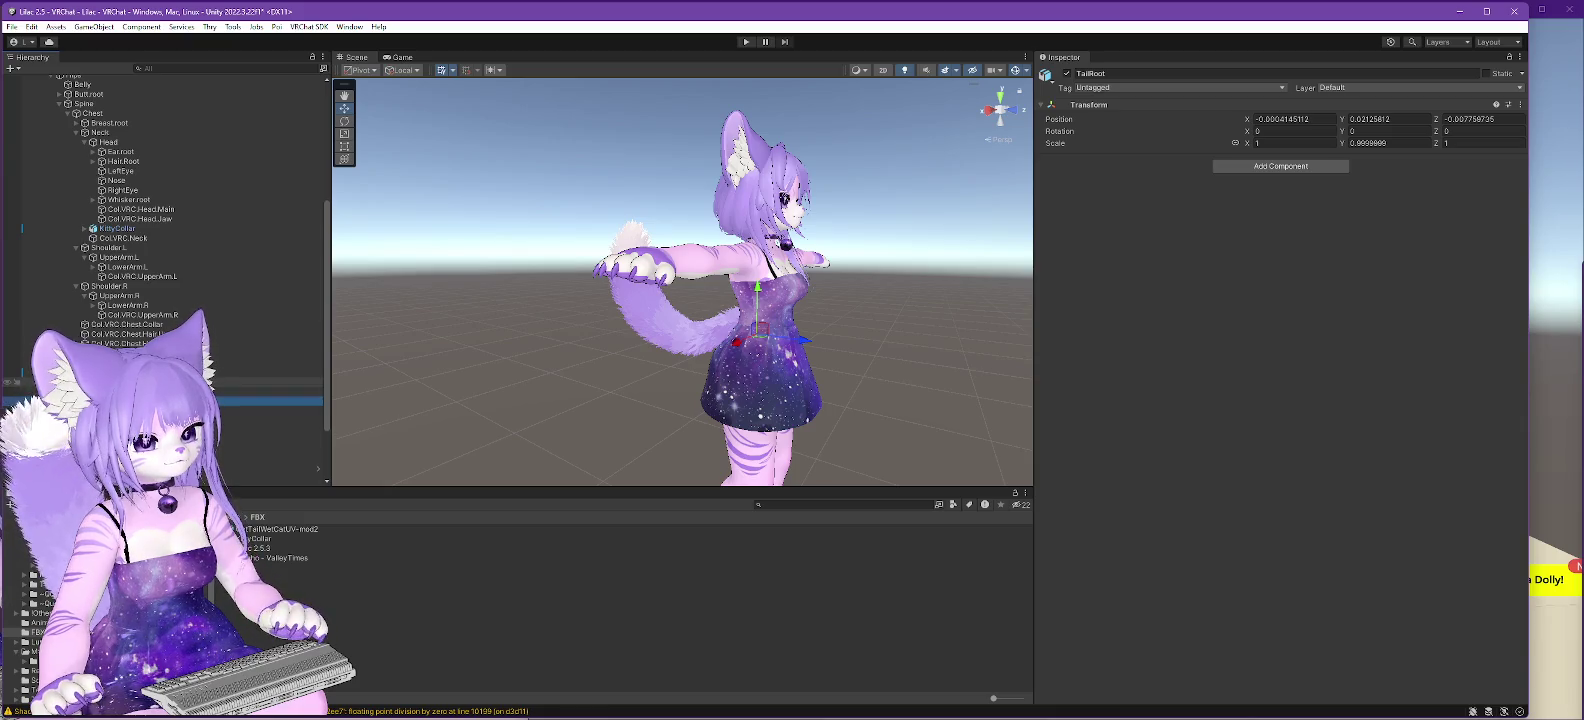
{"action": "left_click", "coordinate": [270, 372]}
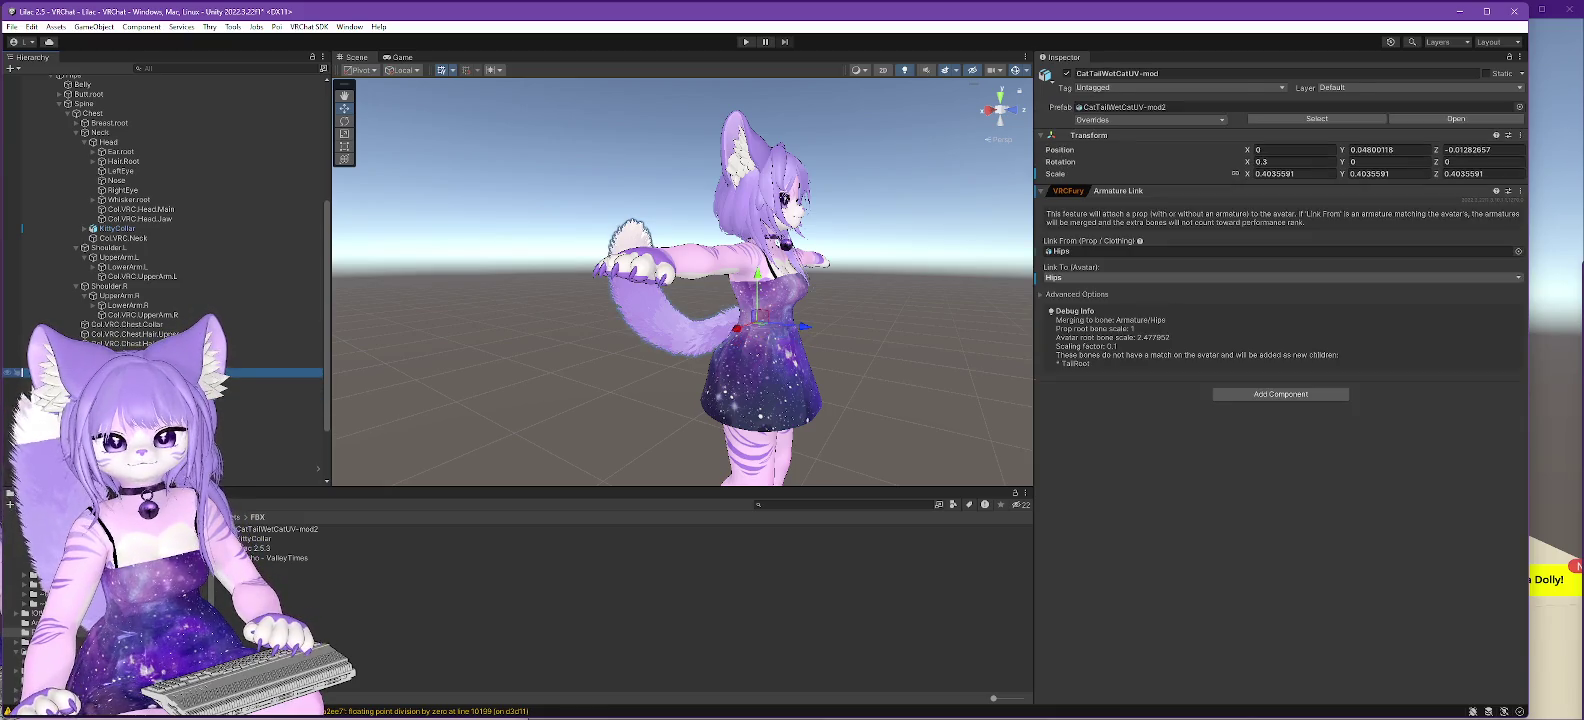
- Try setting the tail prop's X scale to 1, then cancel back to 0.4035591
{"action": "left_click", "coordinate": [1303, 173]}
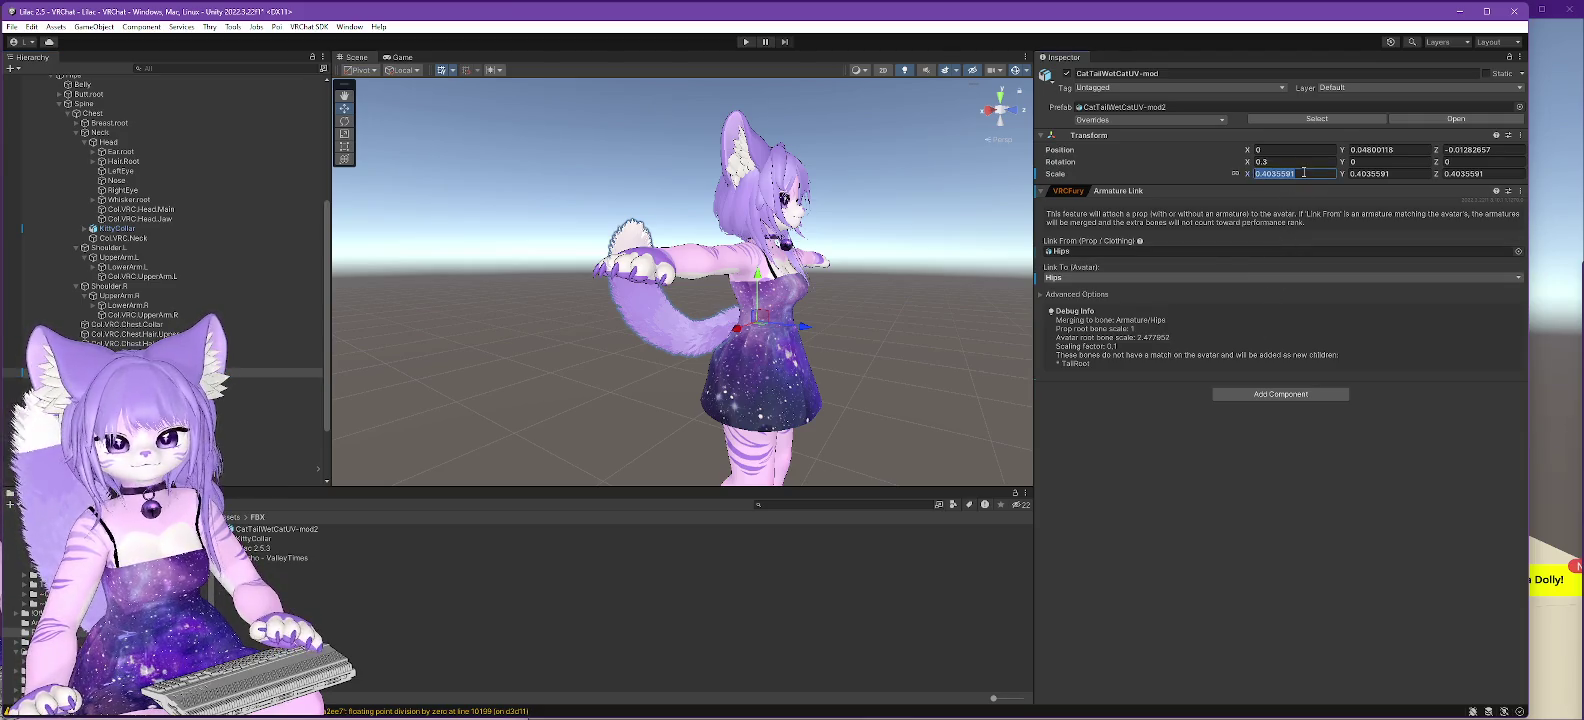
{"action": "type", "text": "1"}
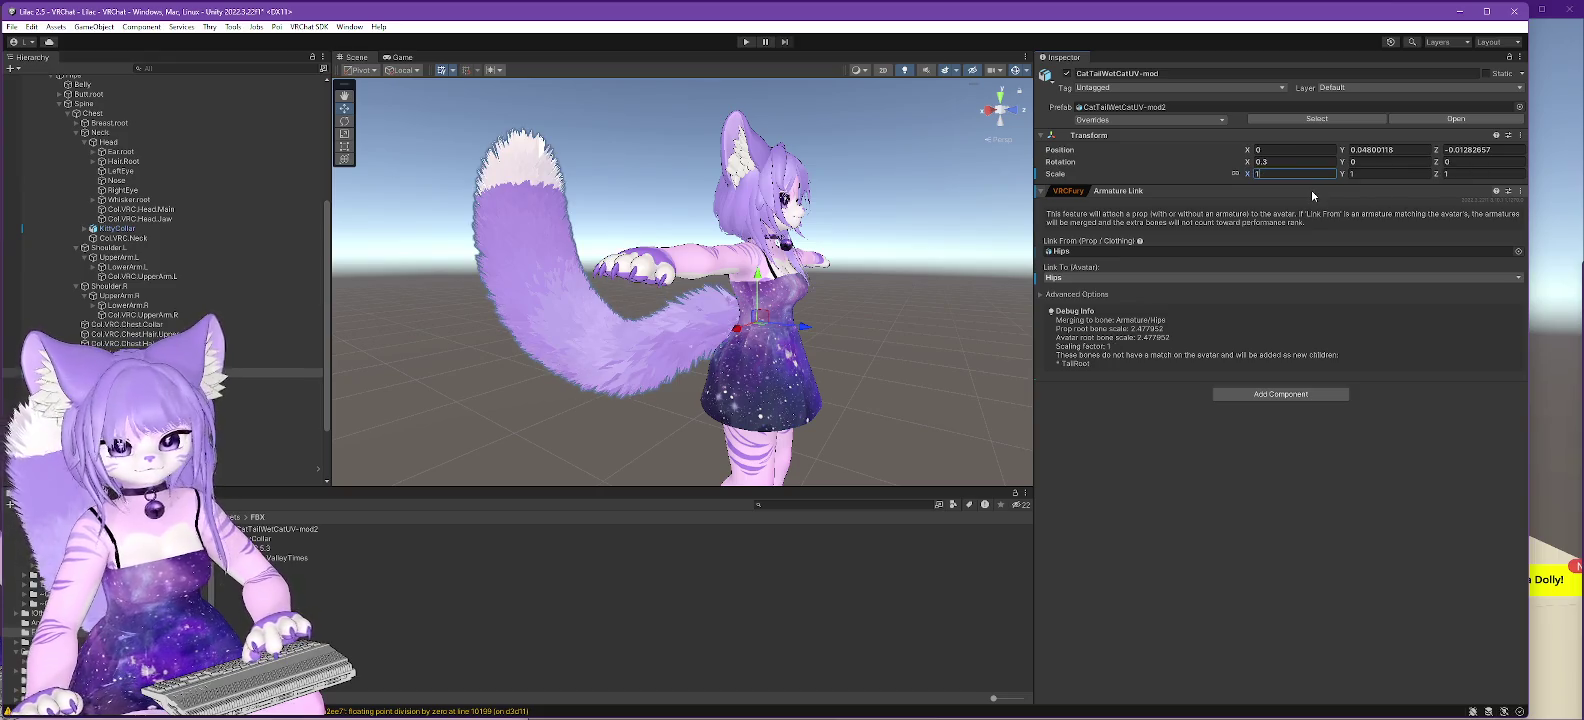
{"action": "key", "text": "Escape"}
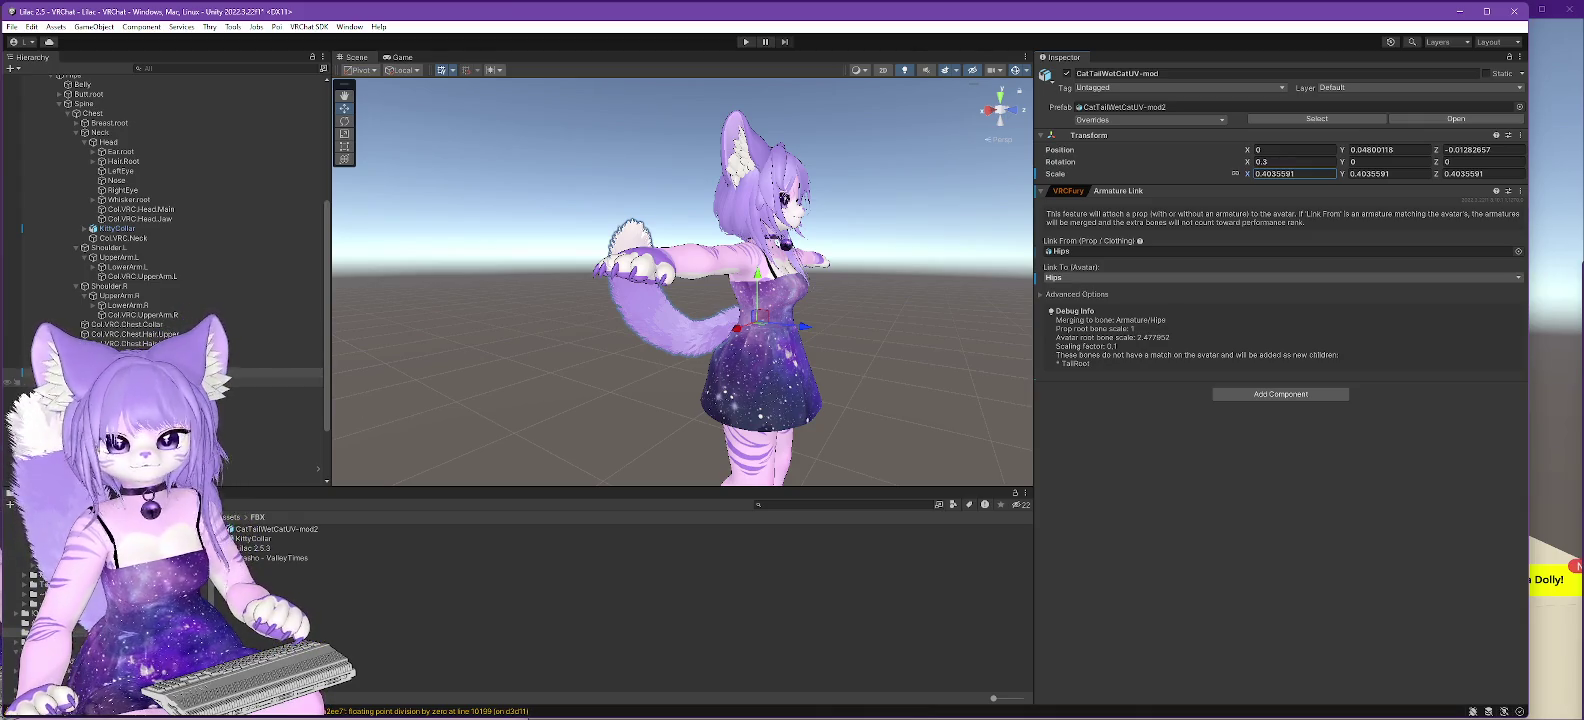
- Step through HSTail, Hips, TailRoot, HSTail.001 and HSTail.Mesh, then reselect the tail prop
{"action": "left_click", "coordinate": [218, 380]}
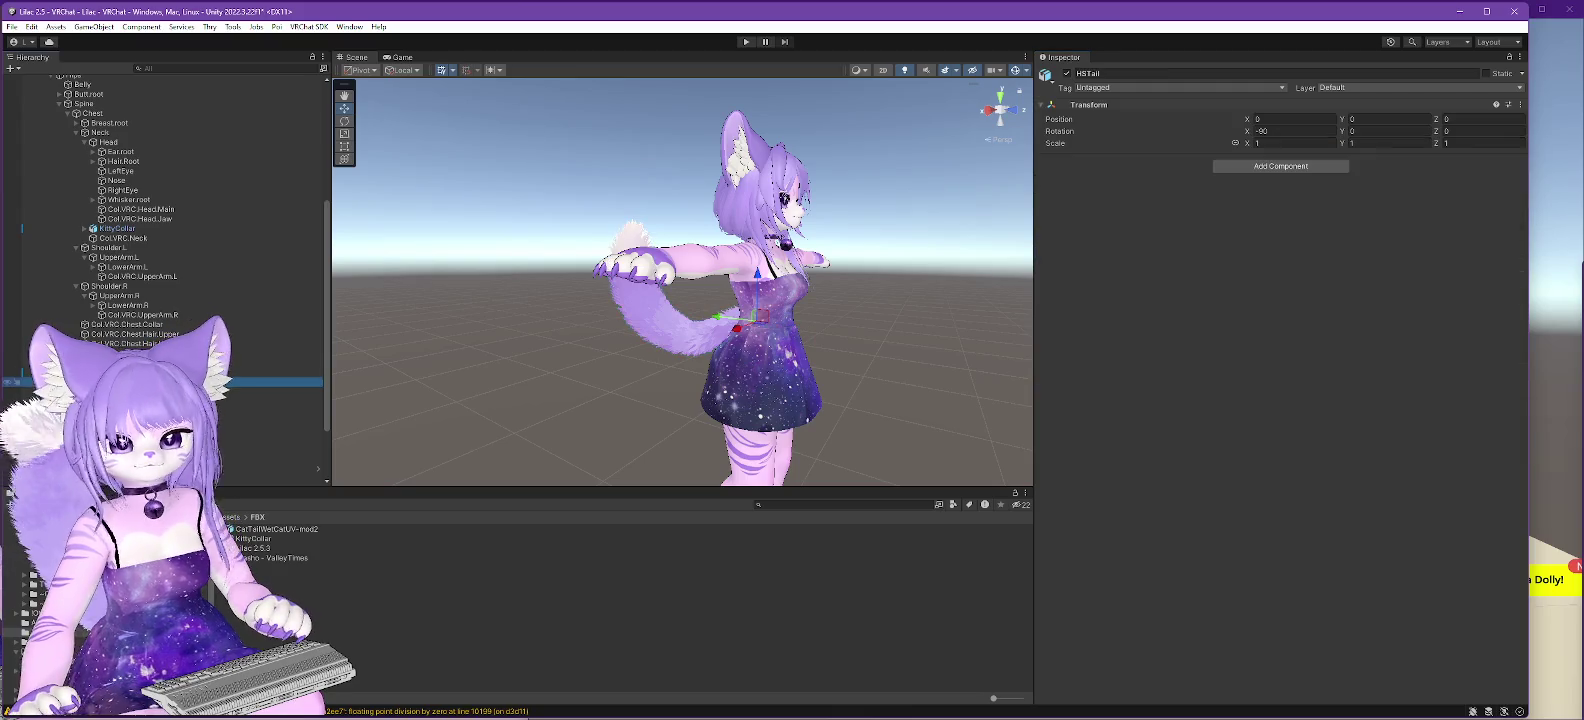
{"action": "left_click", "coordinate": [218, 391]}
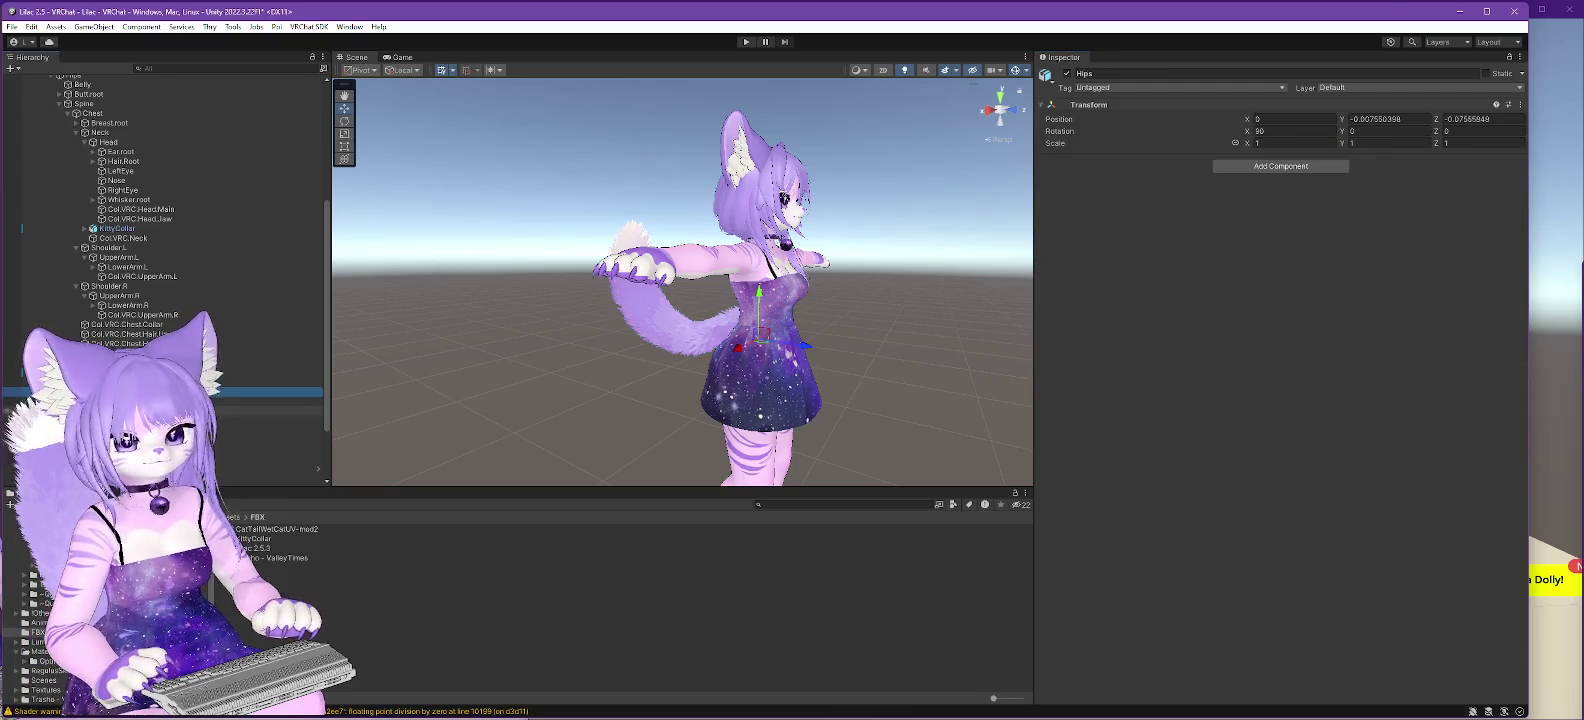
{"action": "left_click", "coordinate": [218, 401]}
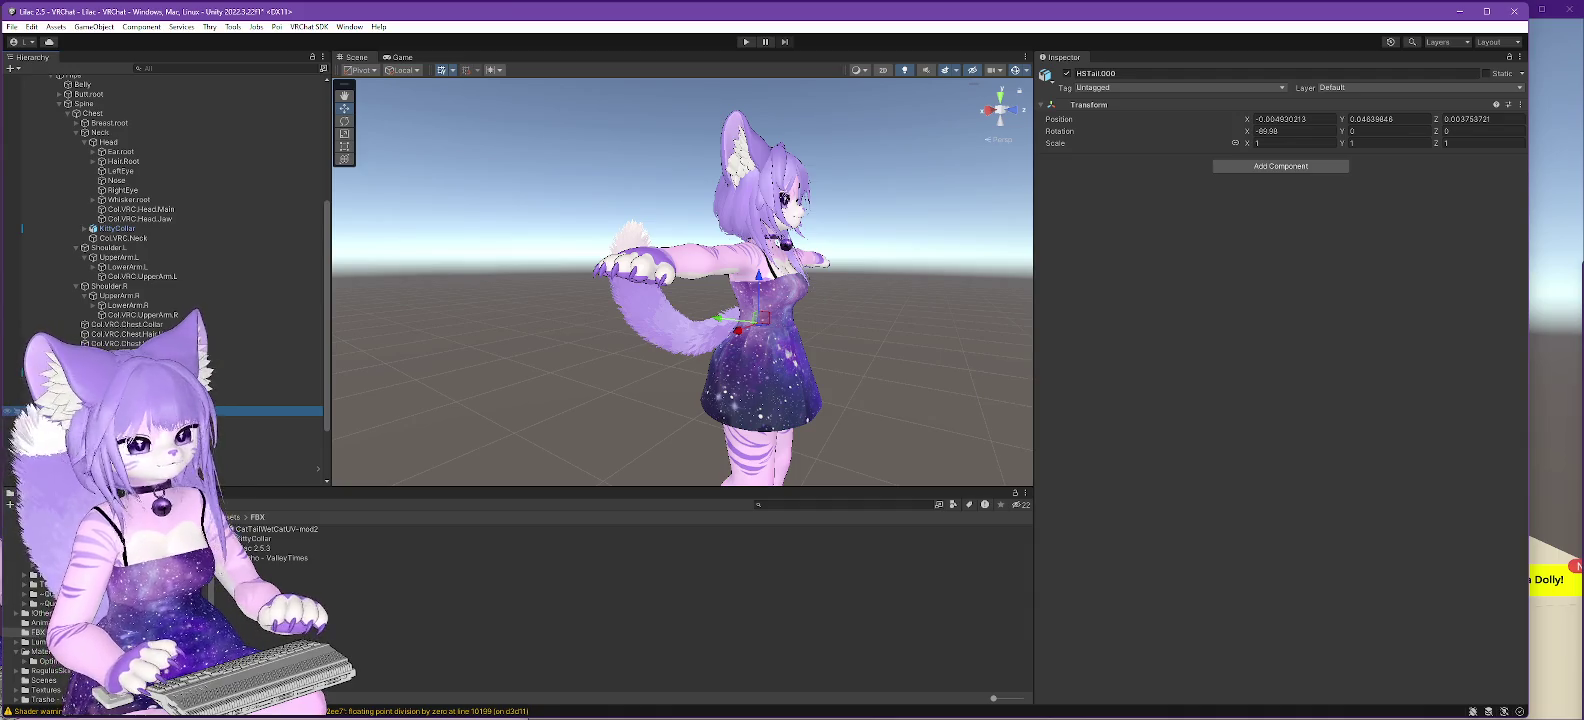
{"action": "left_click", "coordinate": [270, 420]}
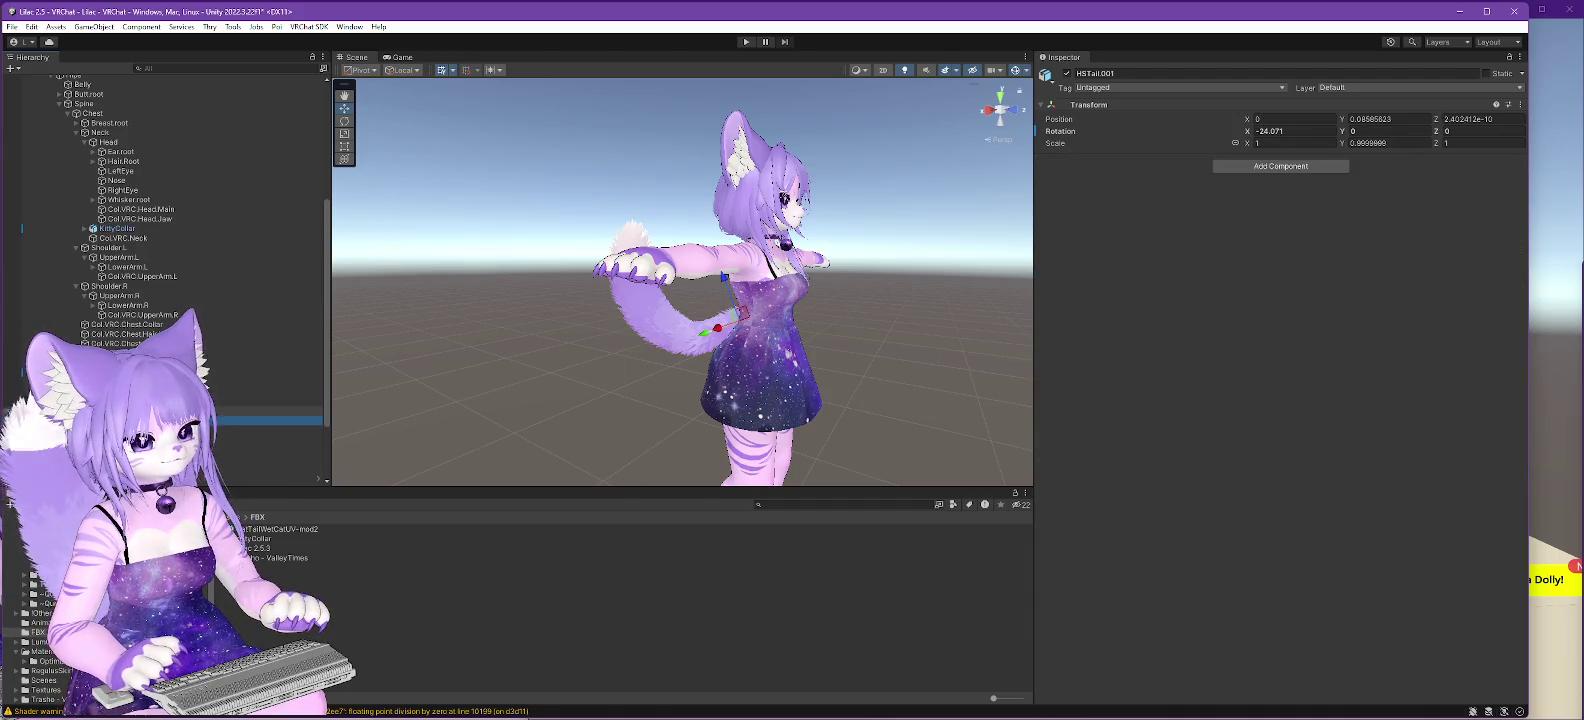
{"action": "key", "text": "Down"}
{"action": "key", "text": "Down"}
{"action": "key", "text": "Down"}
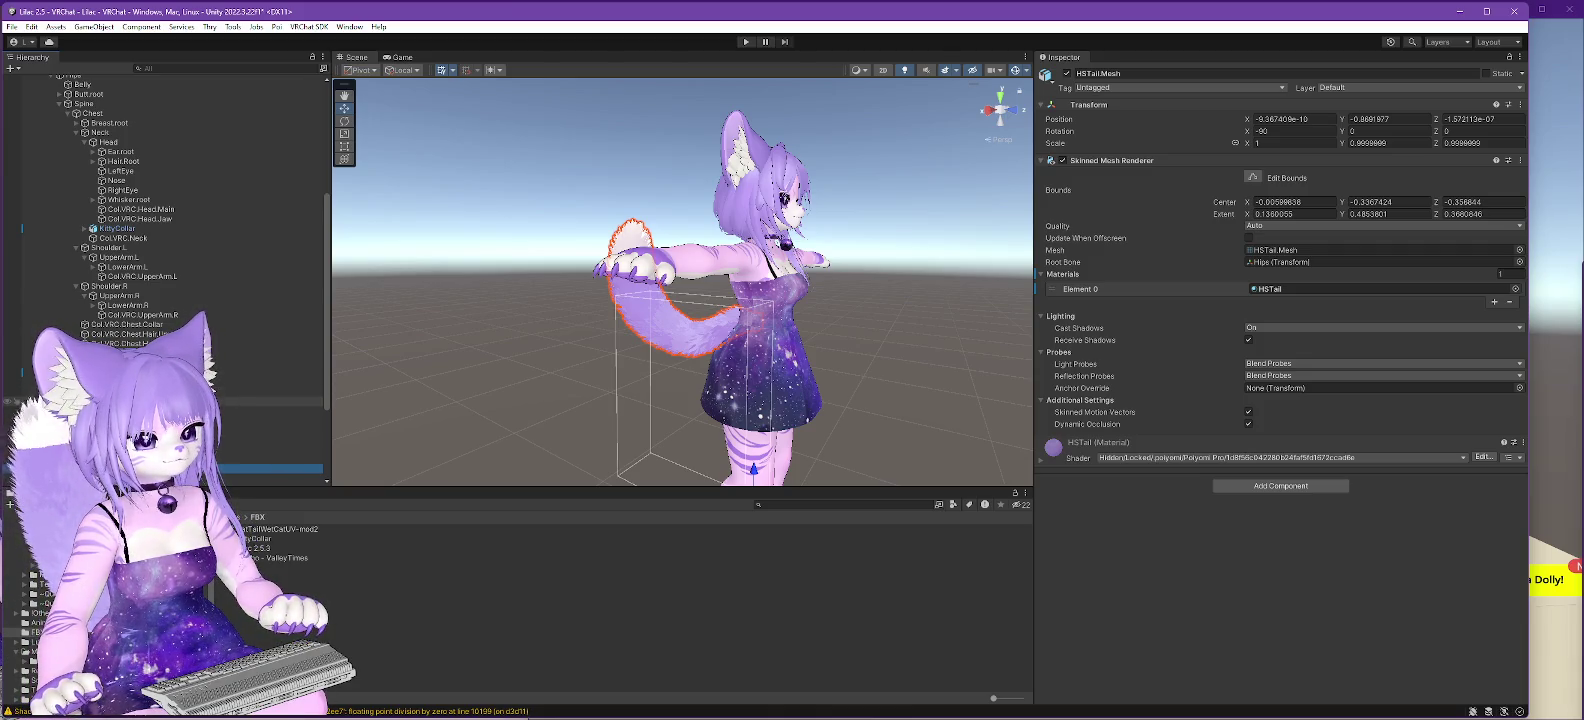
{"action": "left_click", "coordinate": [270, 372]}
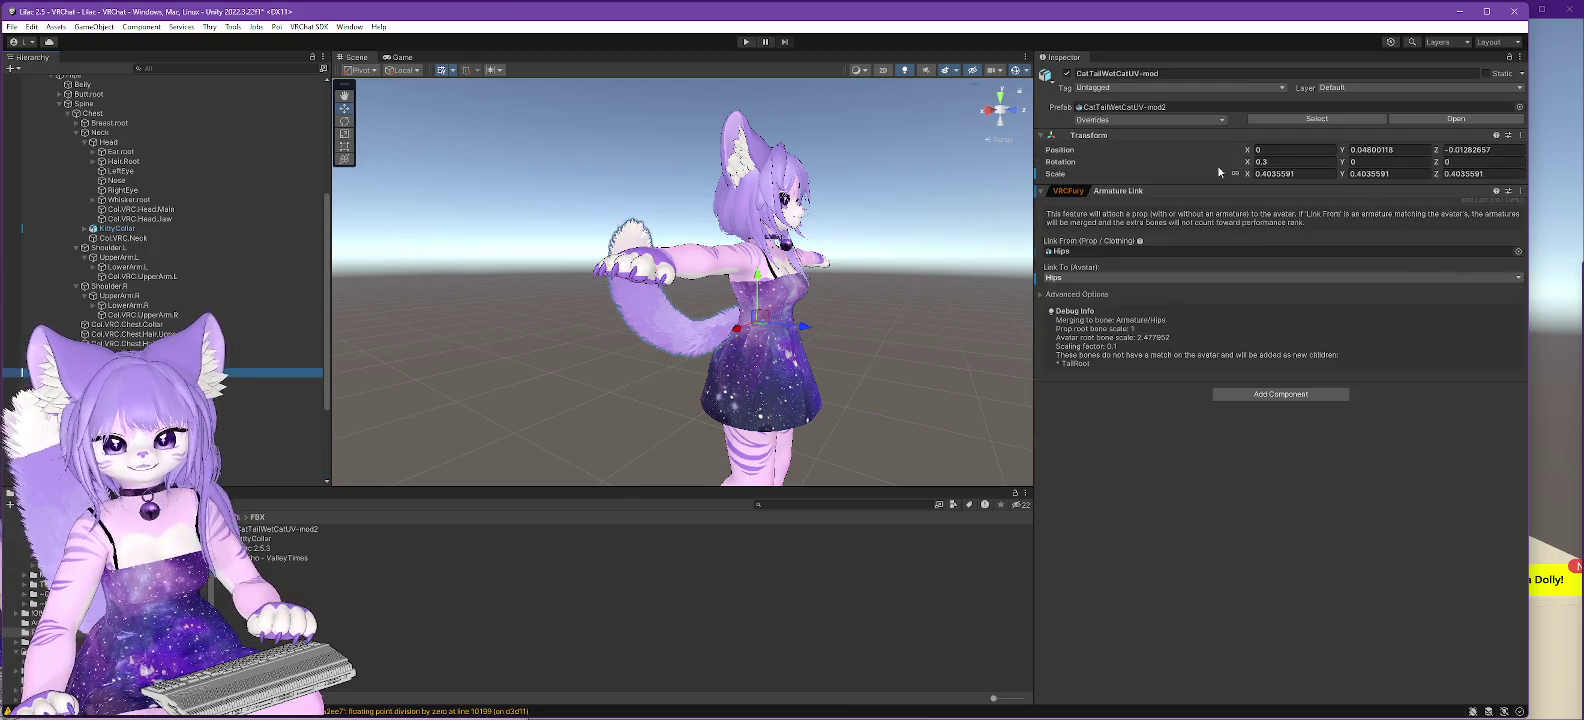
- Set CatTailWetCatUV-mod's scale to 1 and TailRoot's scale to 0.4035591, then reposition the SDK panel
{"action": "left_click", "coordinate": [1314, 173]}
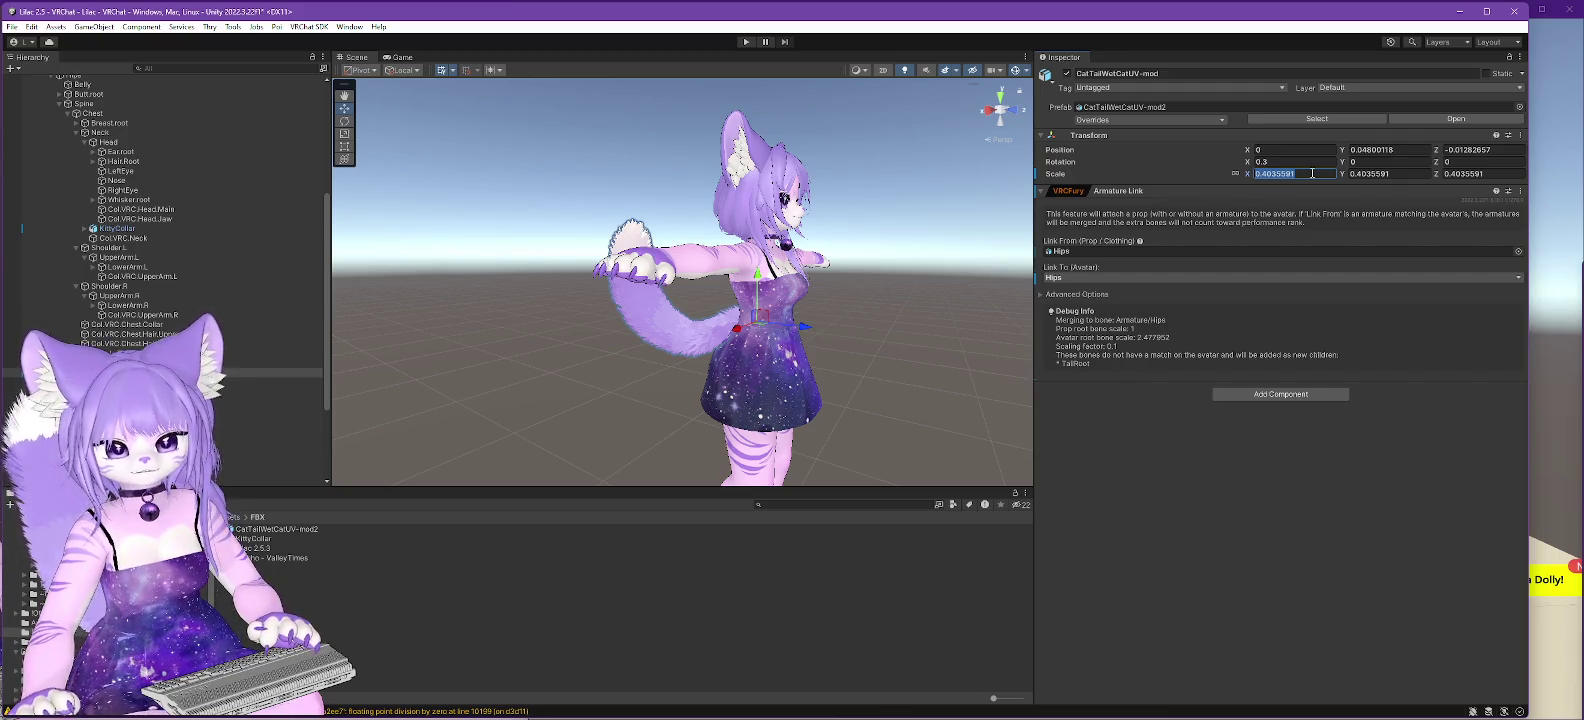
{"action": "type", "text": "1"}
{"action": "left_click", "coordinate": [262, 401]}
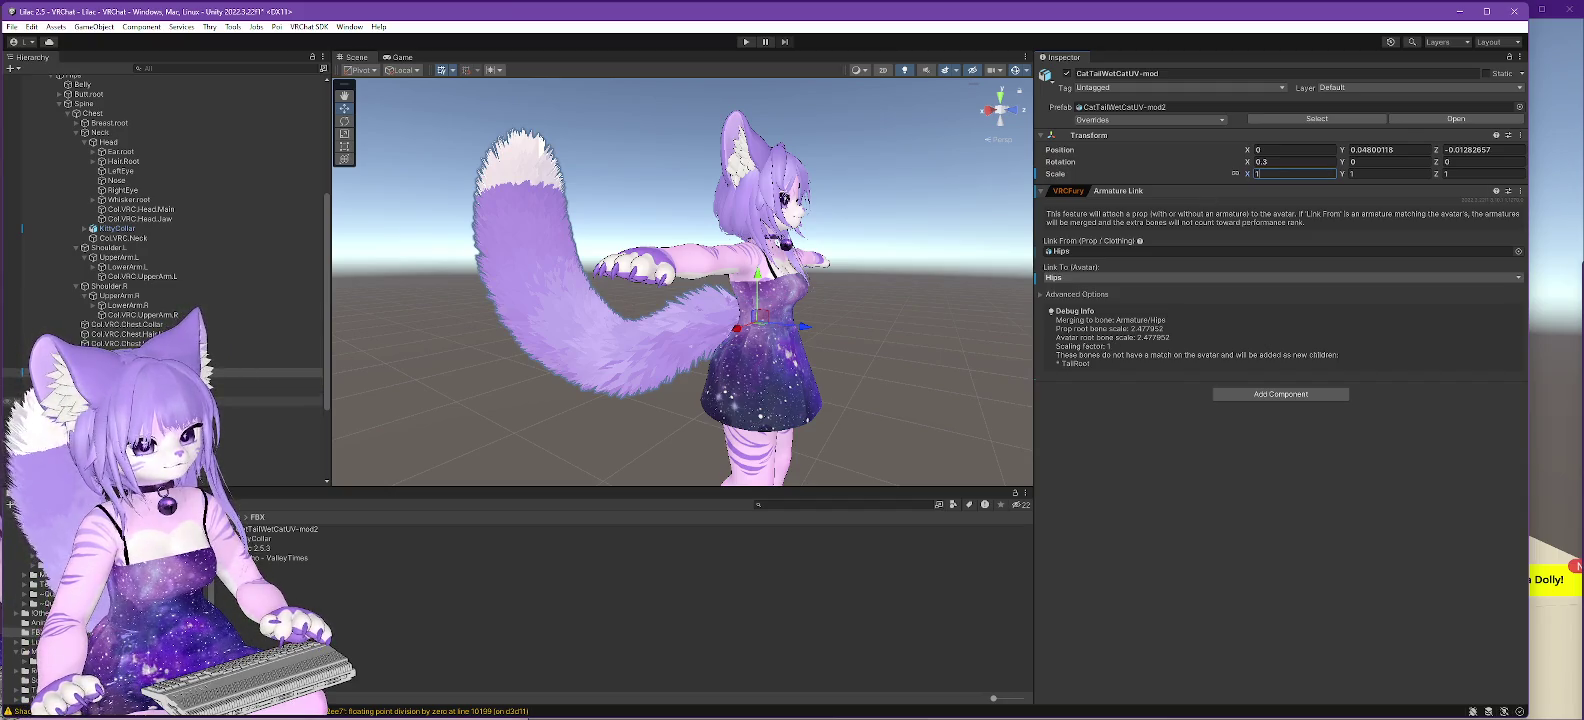
{"action": "left_click", "coordinate": [1293, 143]}
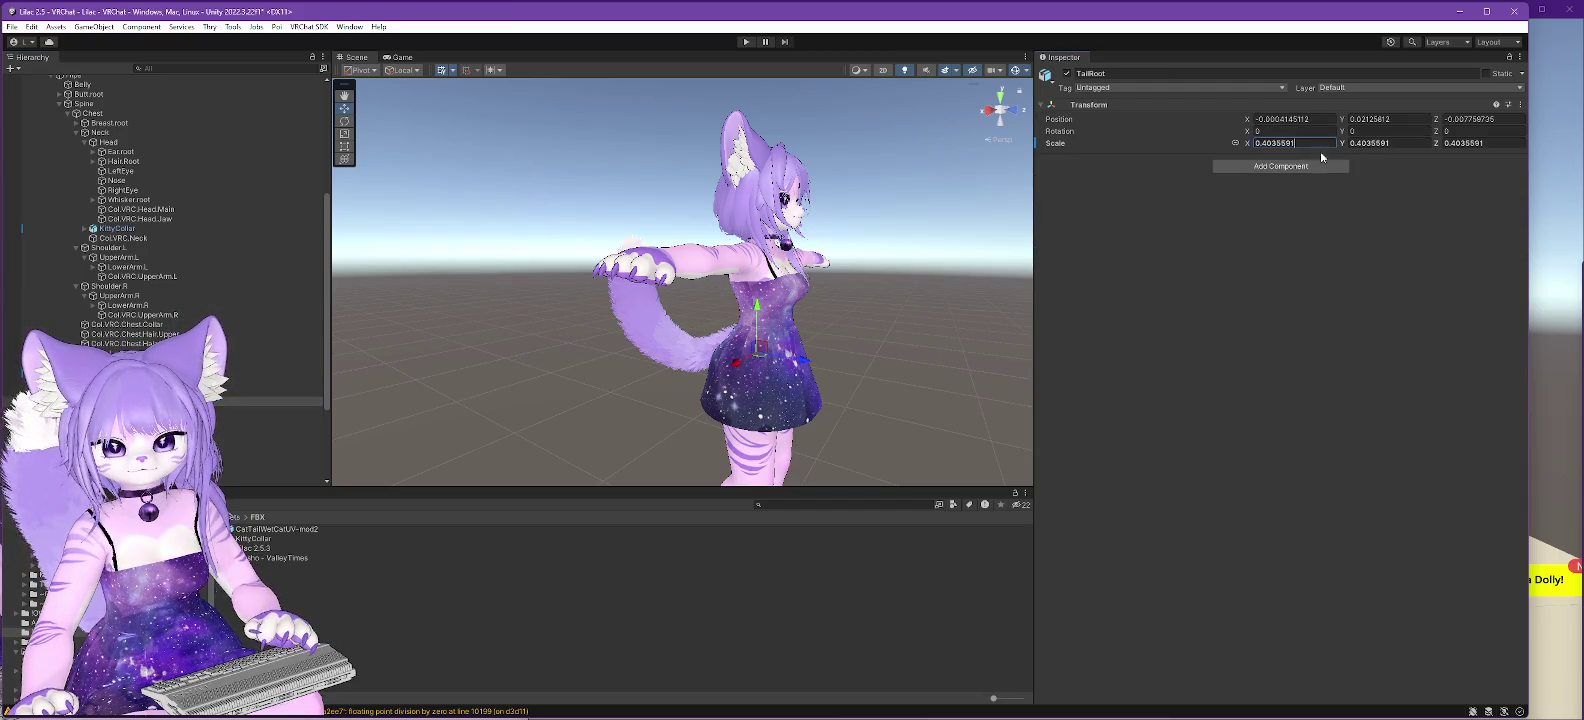
{"action": "key", "text": "ctrl+v"}
{"action": "left_click", "coordinate": [235, 372]}
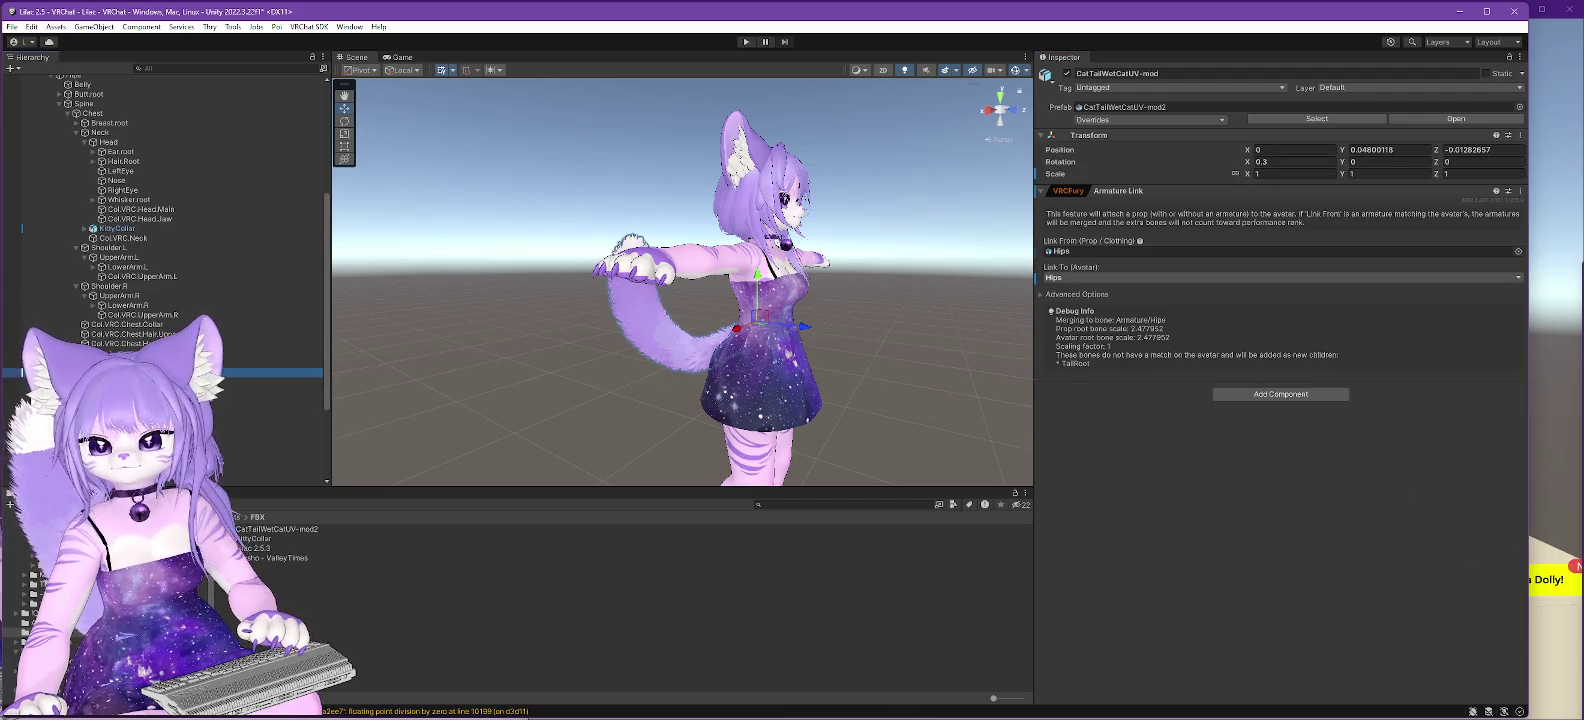
{"action": "left_click_drag", "start_coordinate": [1008, 172], "coordinate": [1026, 91]}
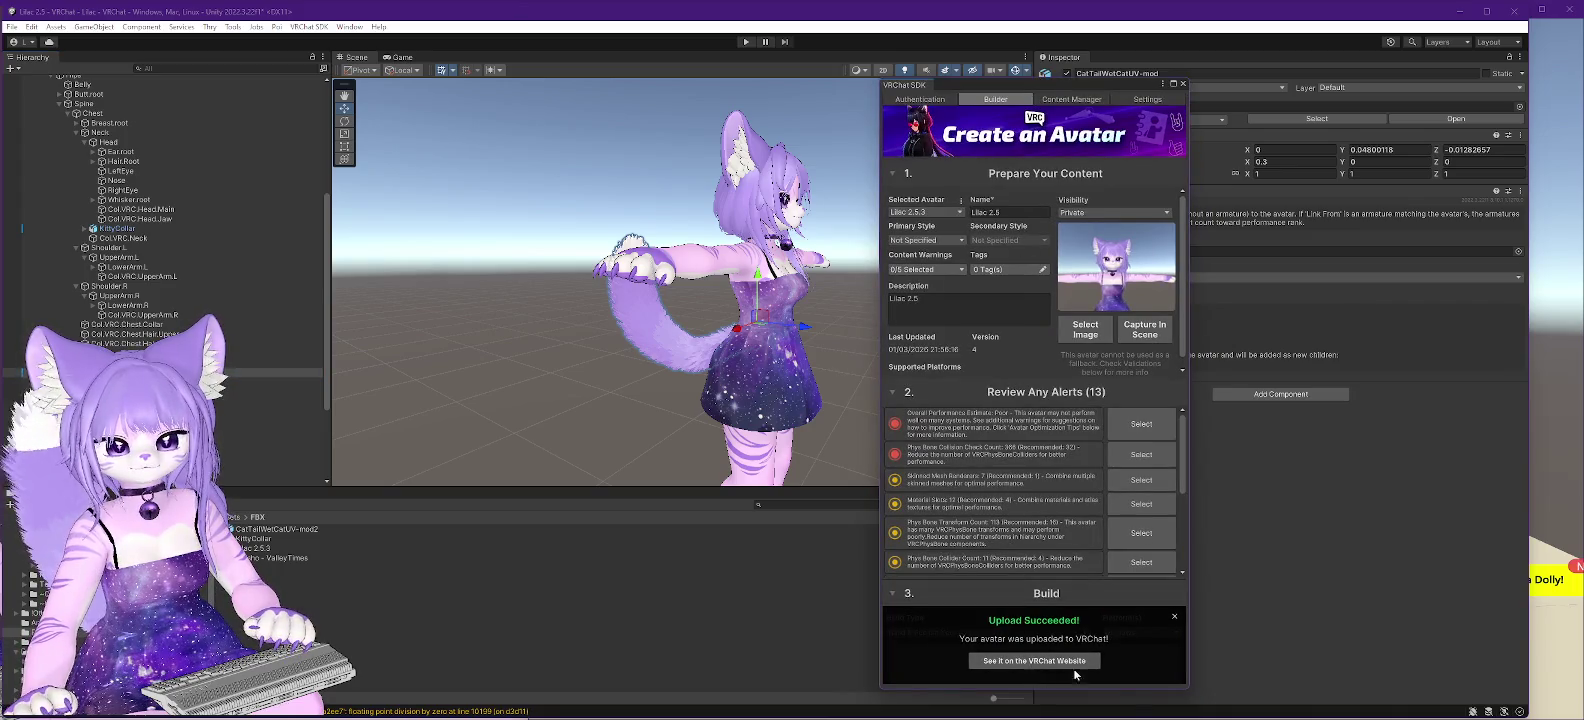
- Dismiss the Upload Succeeded notice and Build and Publish the Lilac avatar, then switch to VRChat
{"action": "left_click", "coordinate": [1177, 621]}
{"action": "left_click", "coordinate": [1029, 660]}
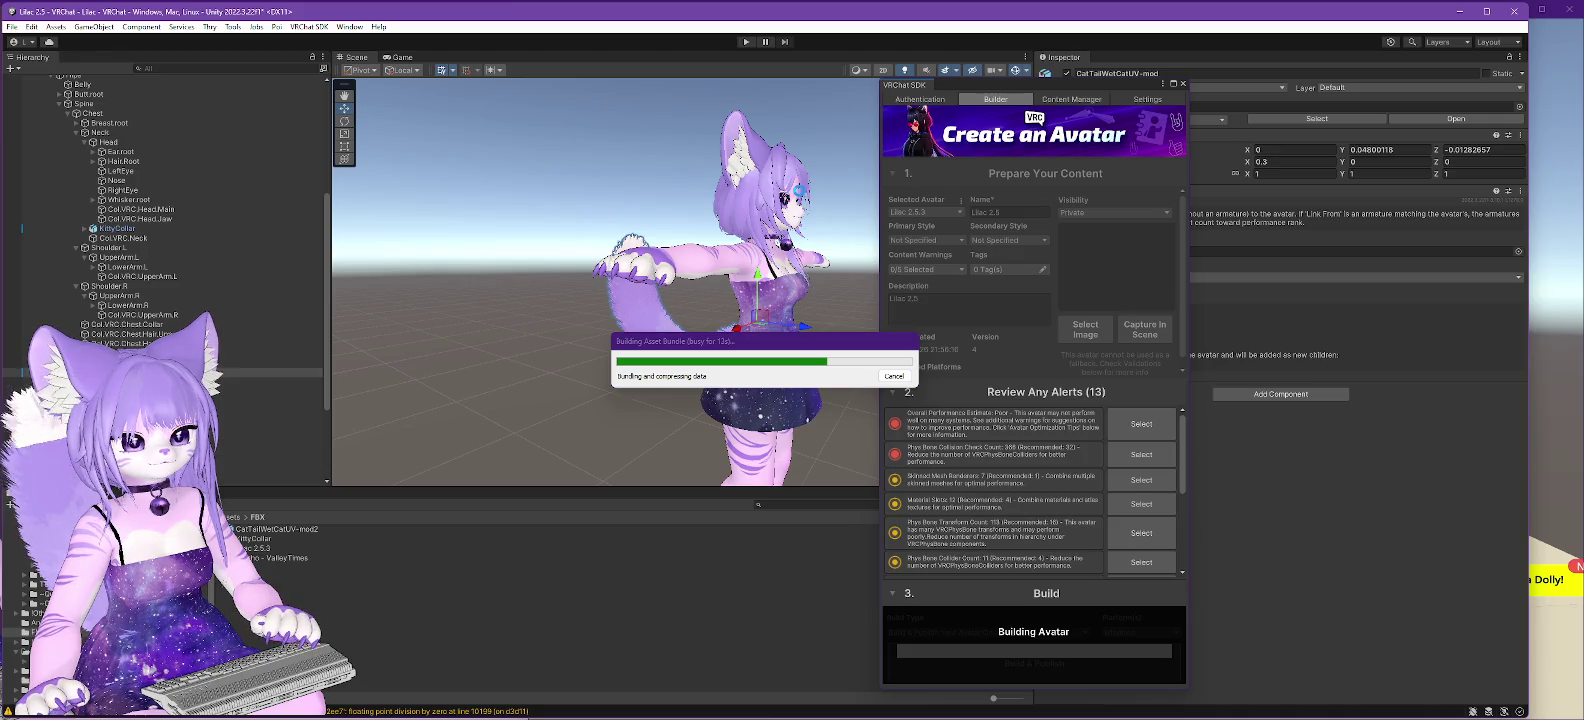
{"action": "left_click", "coordinate": [1543, 315]}
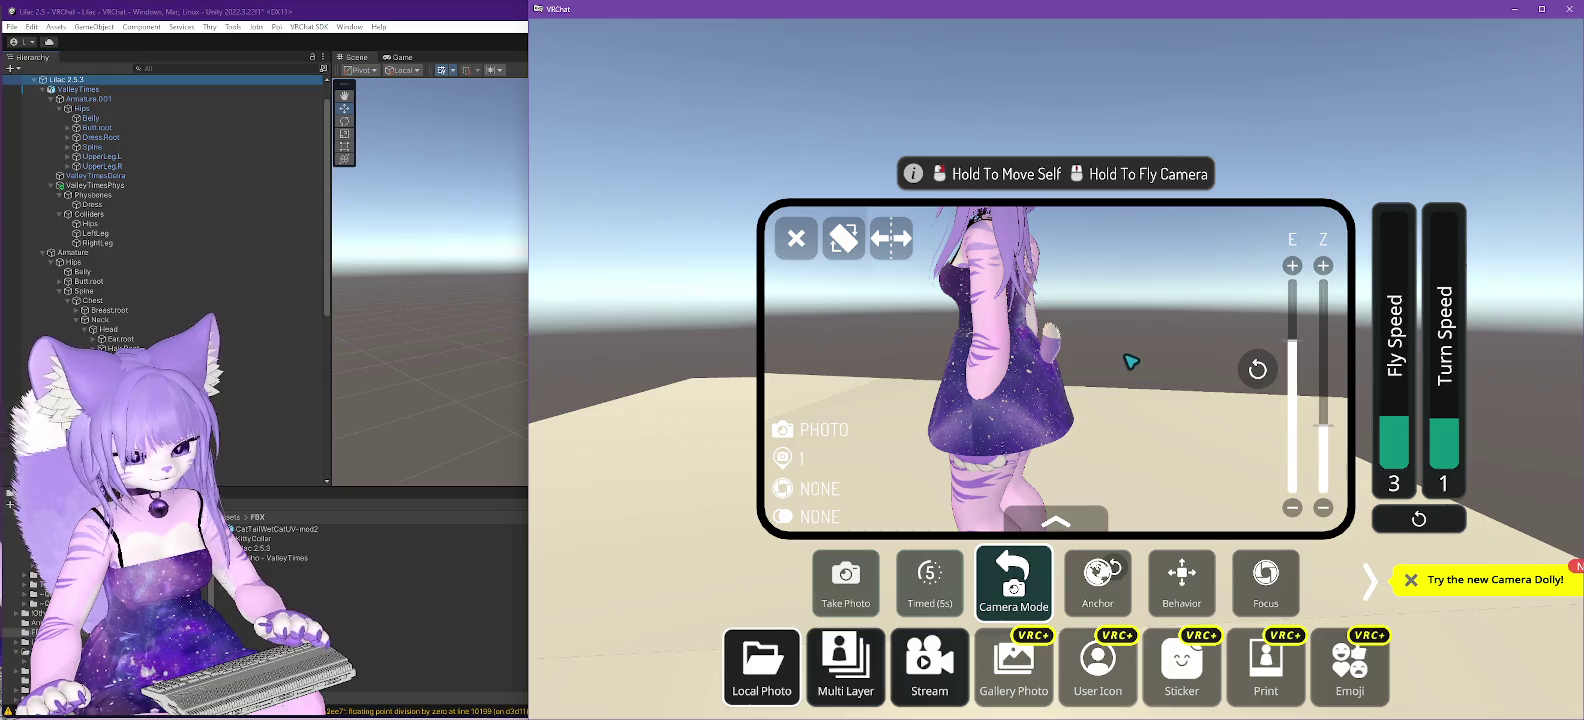
- Wear the newly uploaded avatar from the quick menu, view it, then briefly switch to Unity and back
{"action": "key", "text": "Escape"}
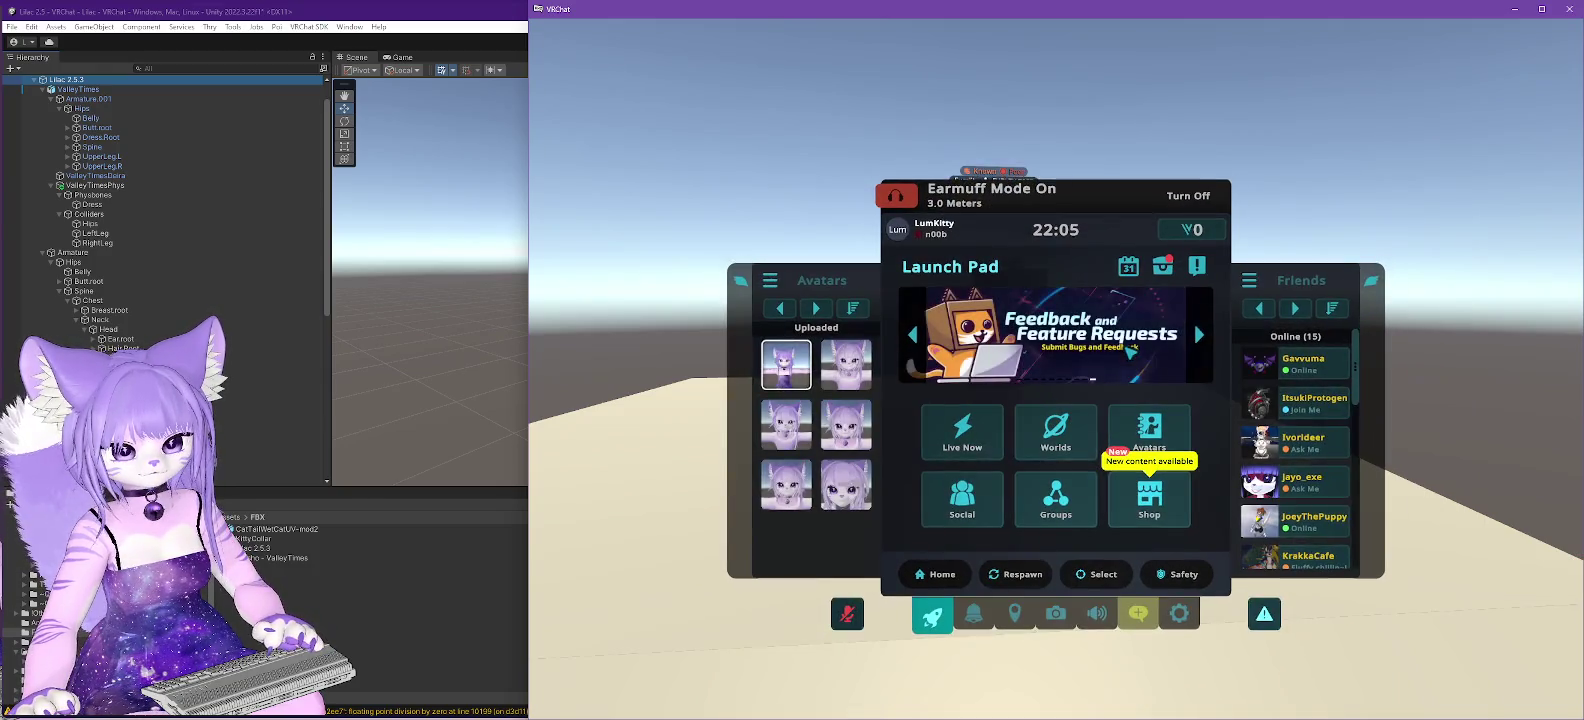
{"action": "left_click", "coordinate": [847, 366]}
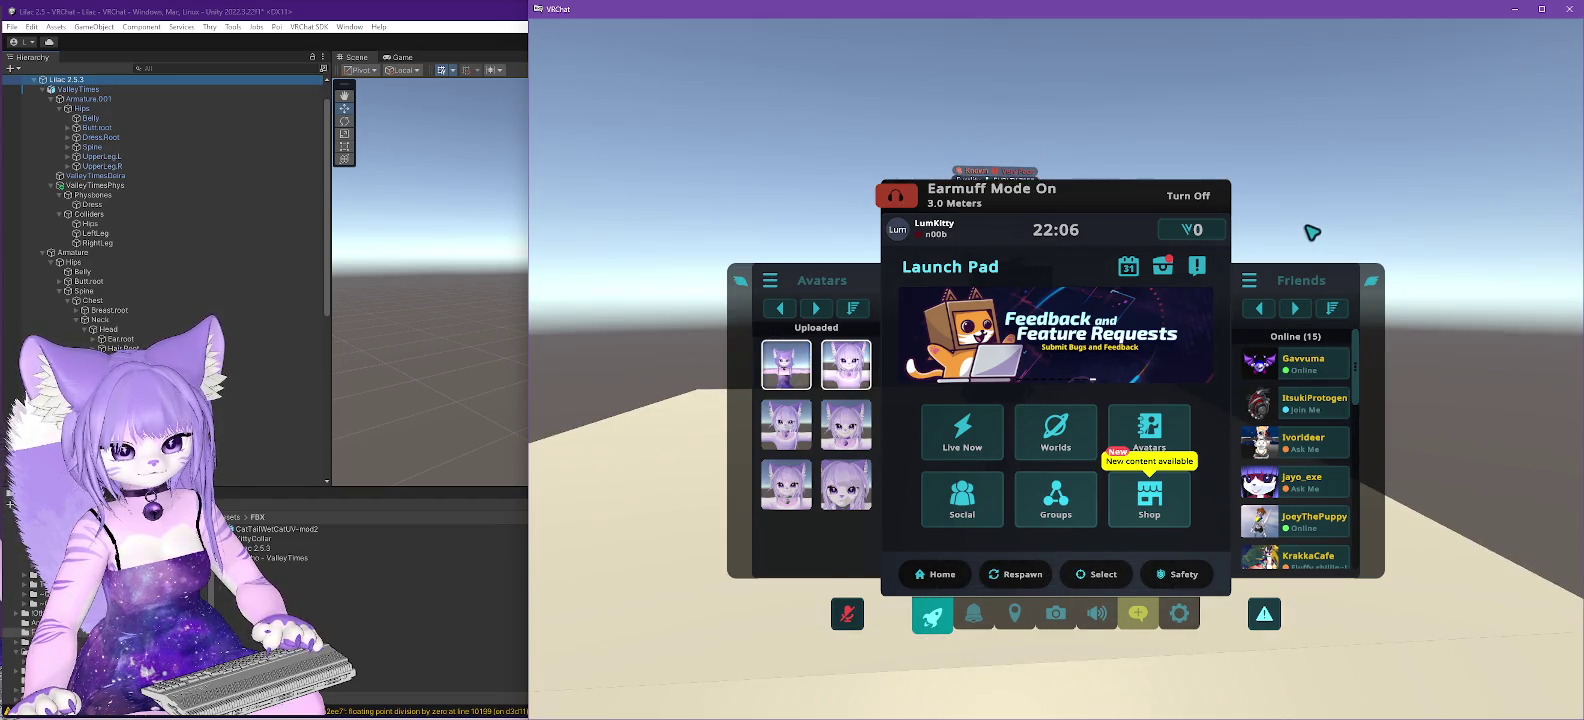
{"action": "key", "text": "Escape"}
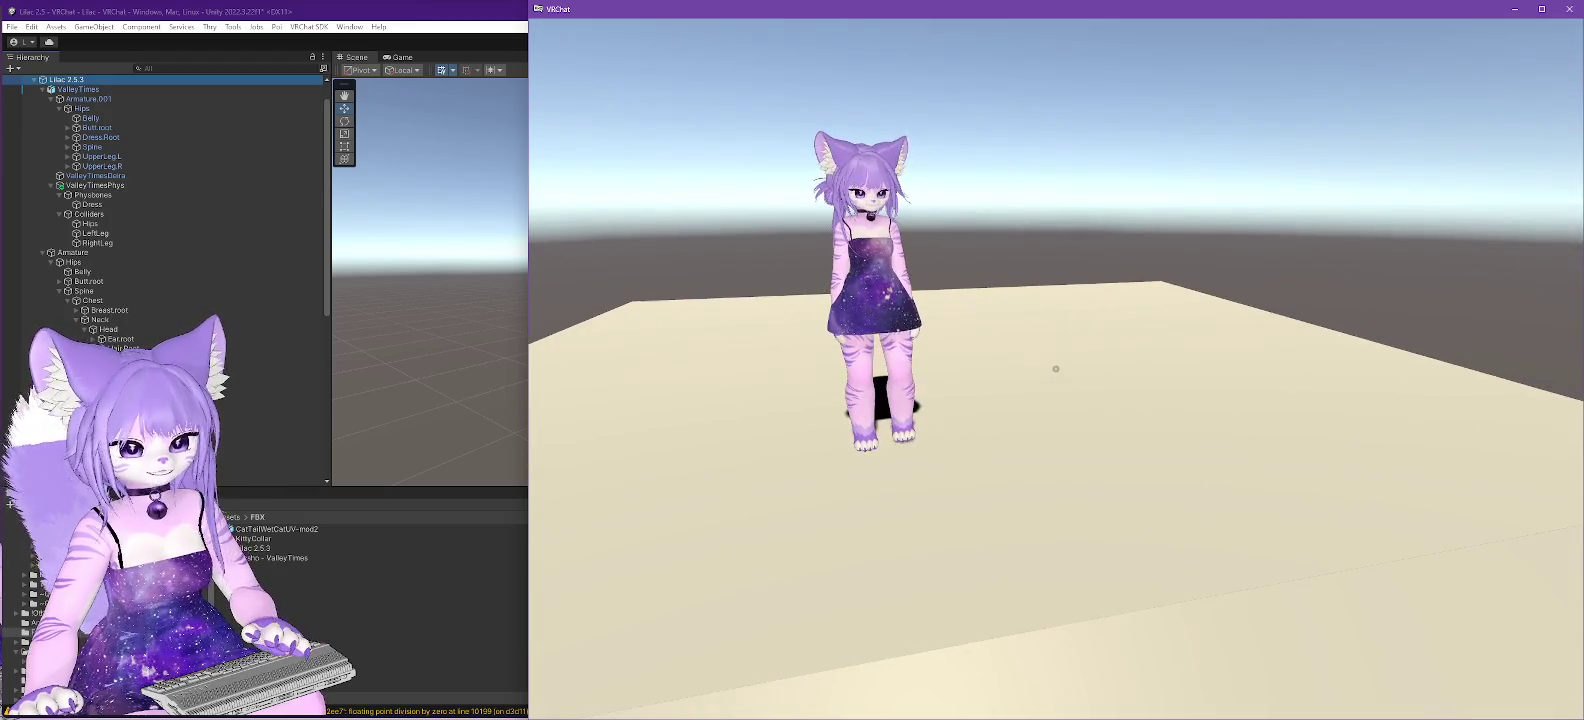
{"action": "key", "text": "alt+Tab"}
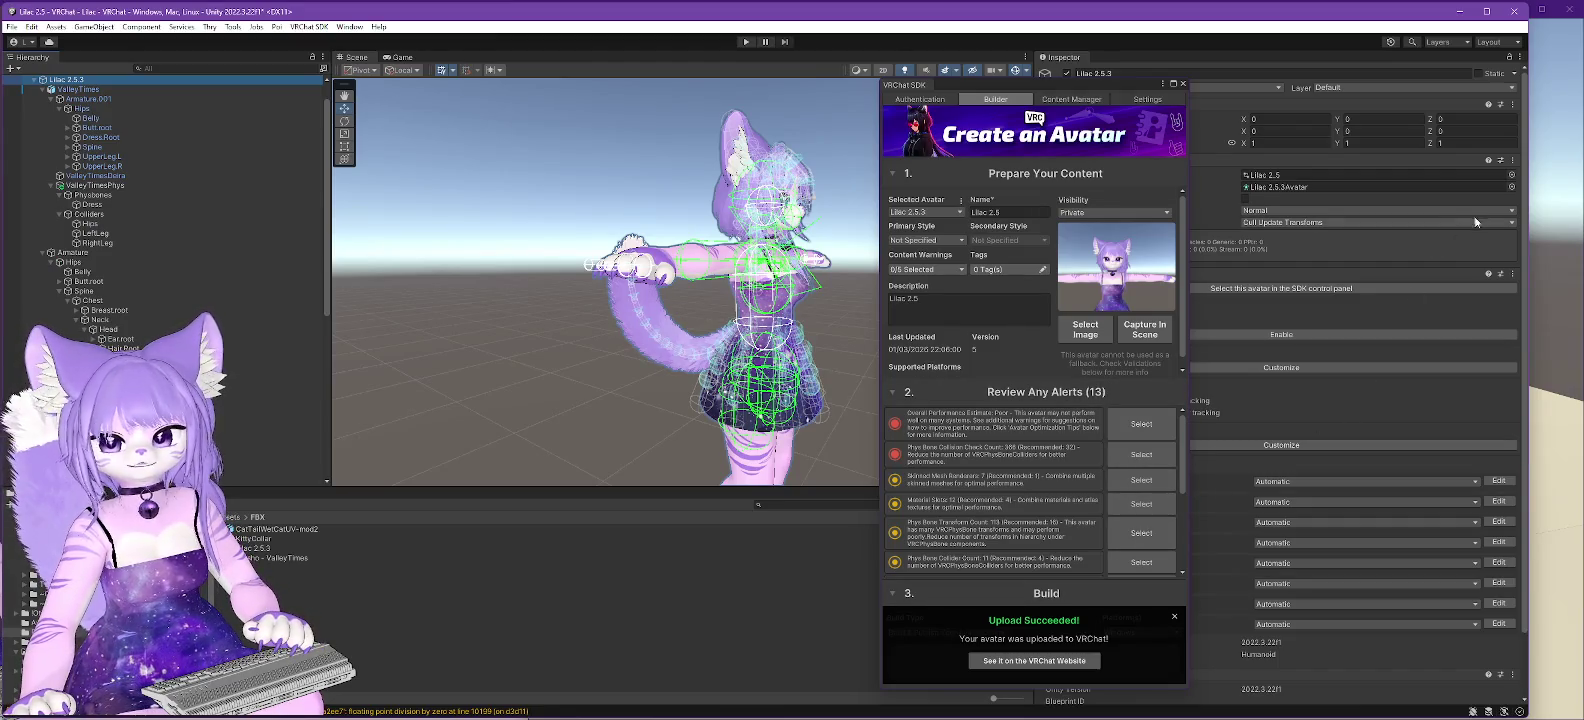
{"action": "left_click", "coordinate": [1543, 219]}
- Re-wear the uploaded Lilac avatar from the quick menu, view it, then switch to Unity and hide it
{"action": "key", "text": "Escape"}
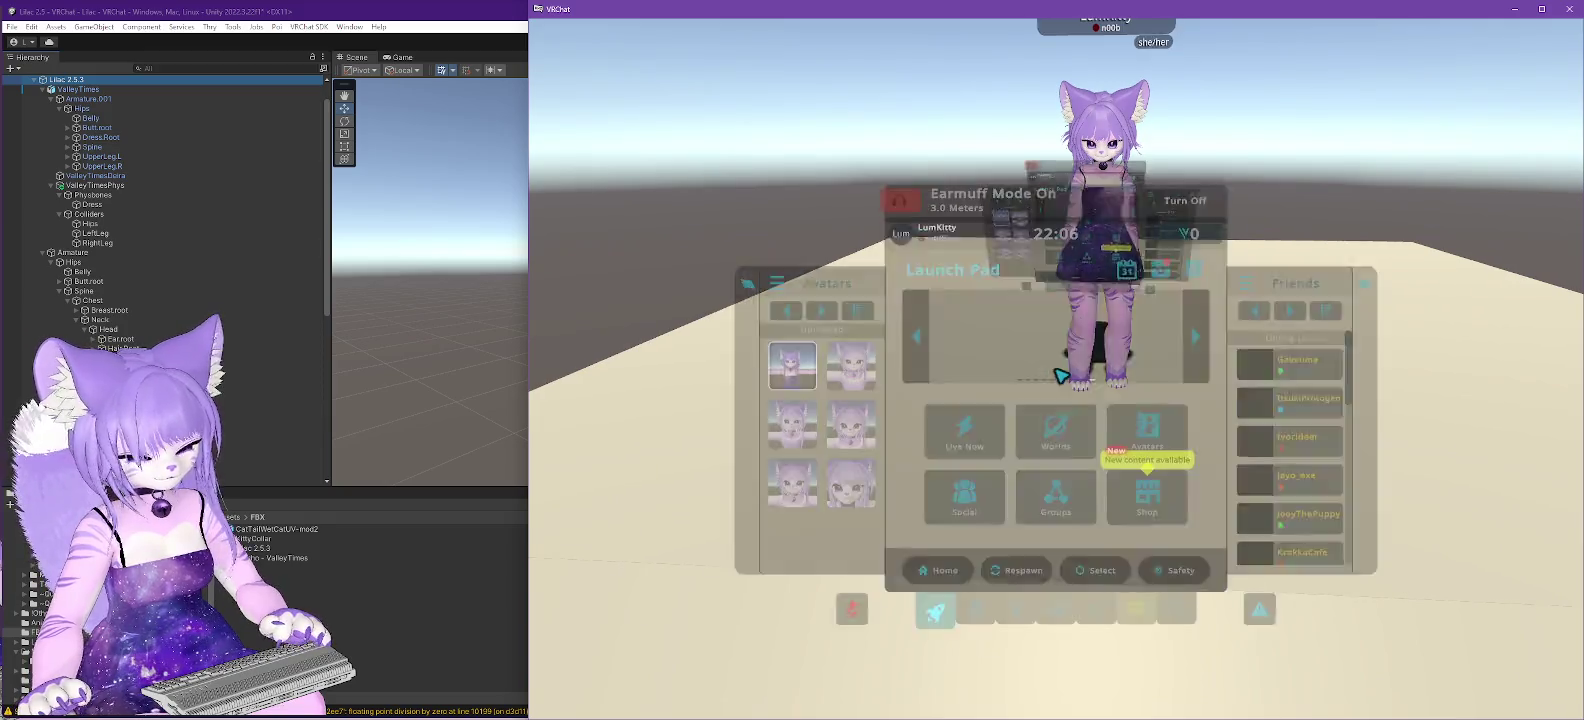
{"action": "left_click", "coordinate": [838, 413]}
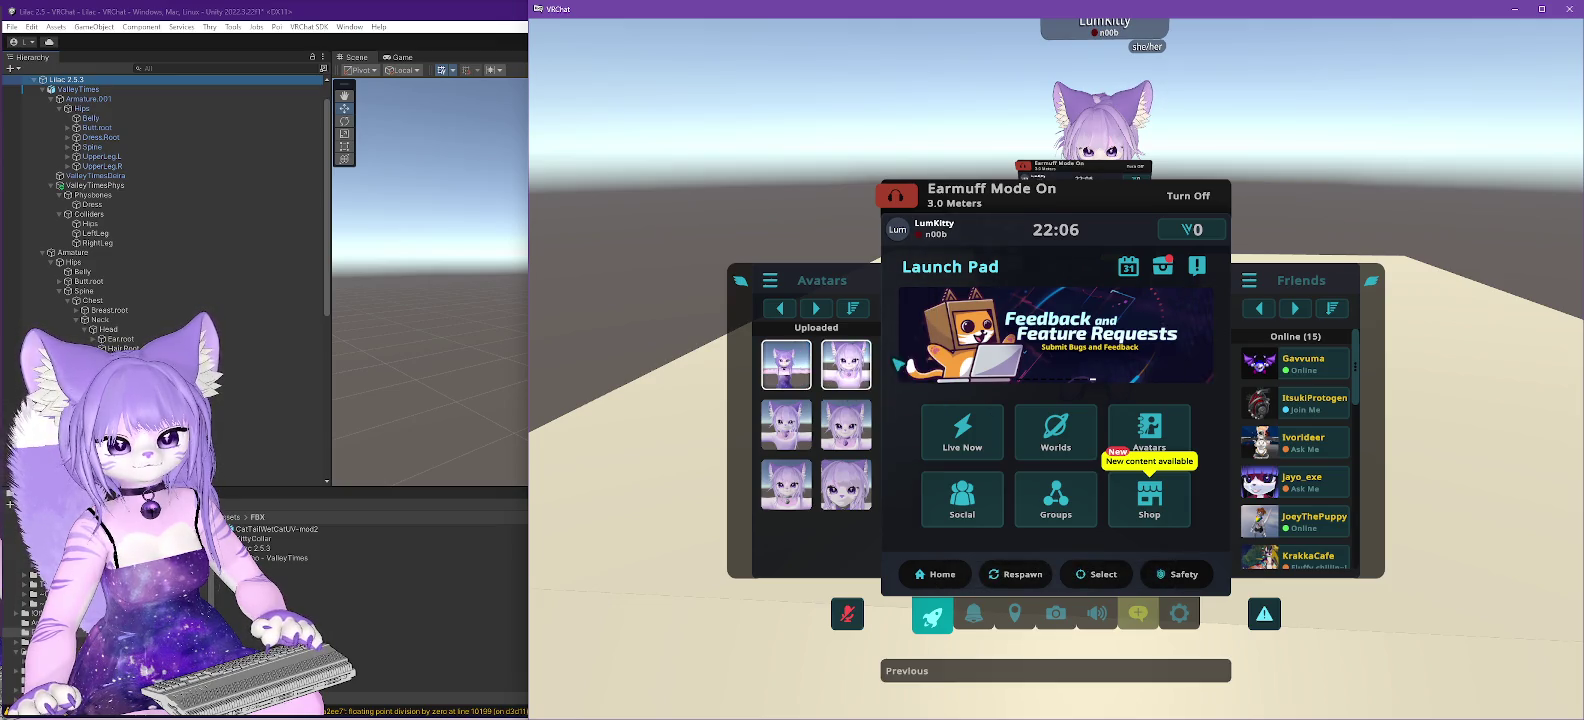
{"action": "key", "text": "Escape"}
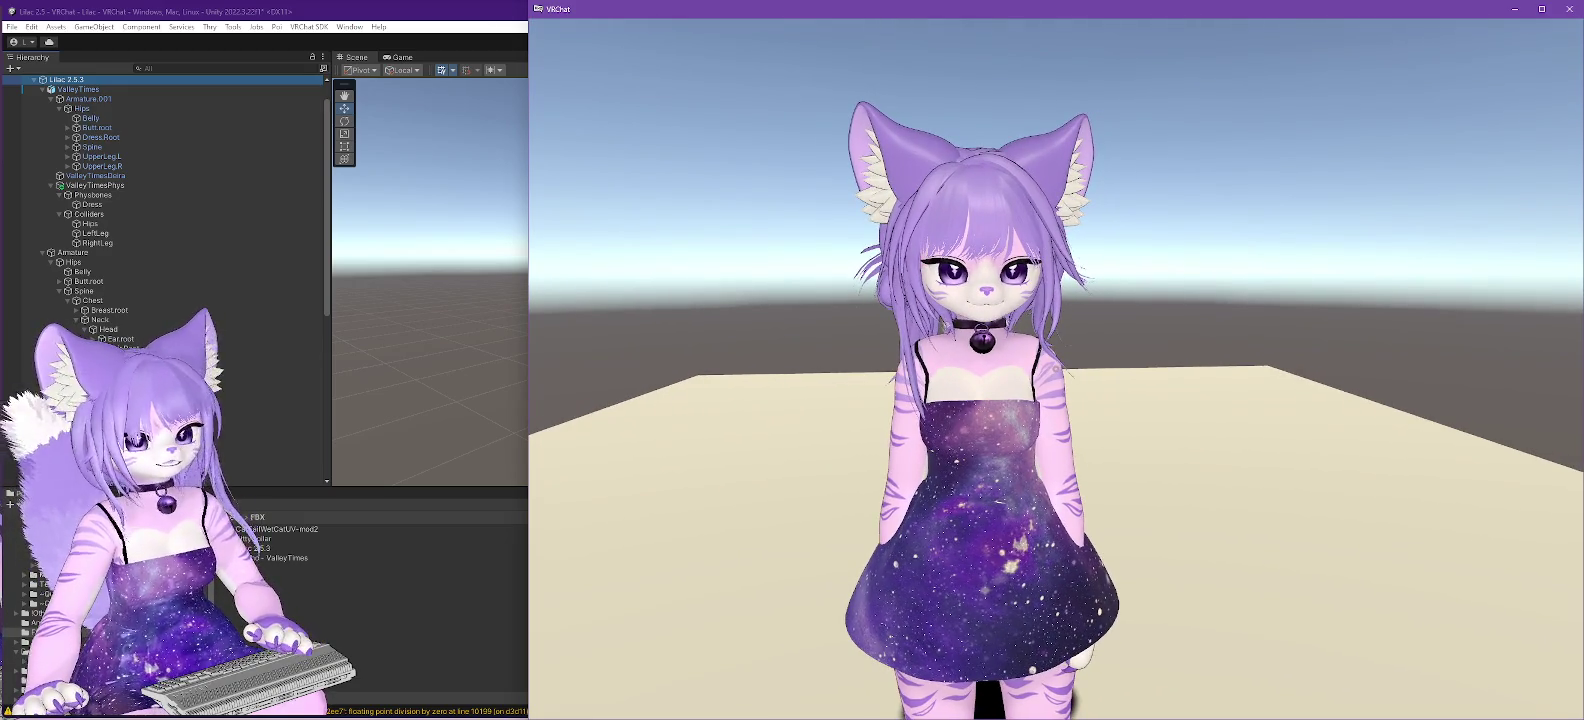
{"action": "key", "text": "alt+Tab"}
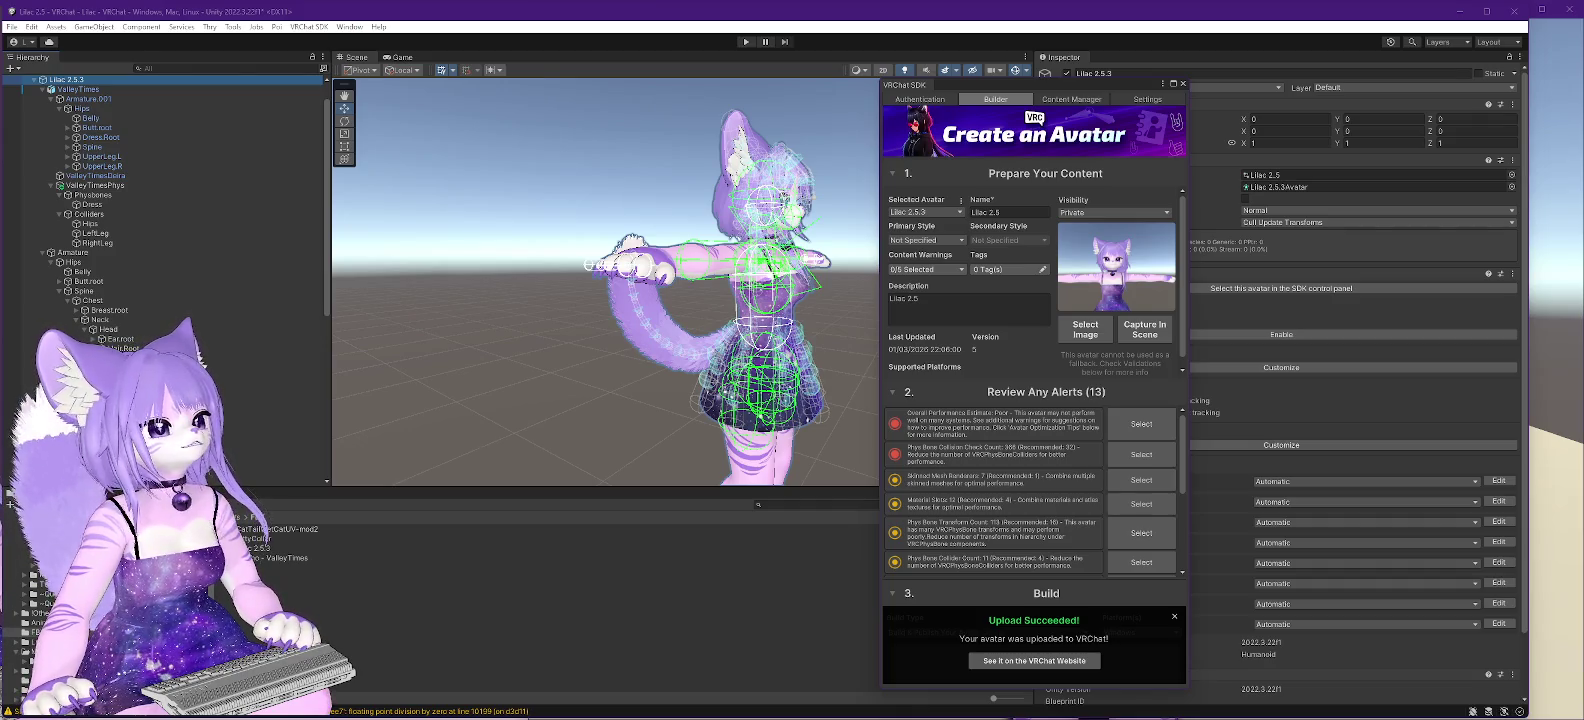
{"action": "left_click", "coordinate": [1462, 13]}
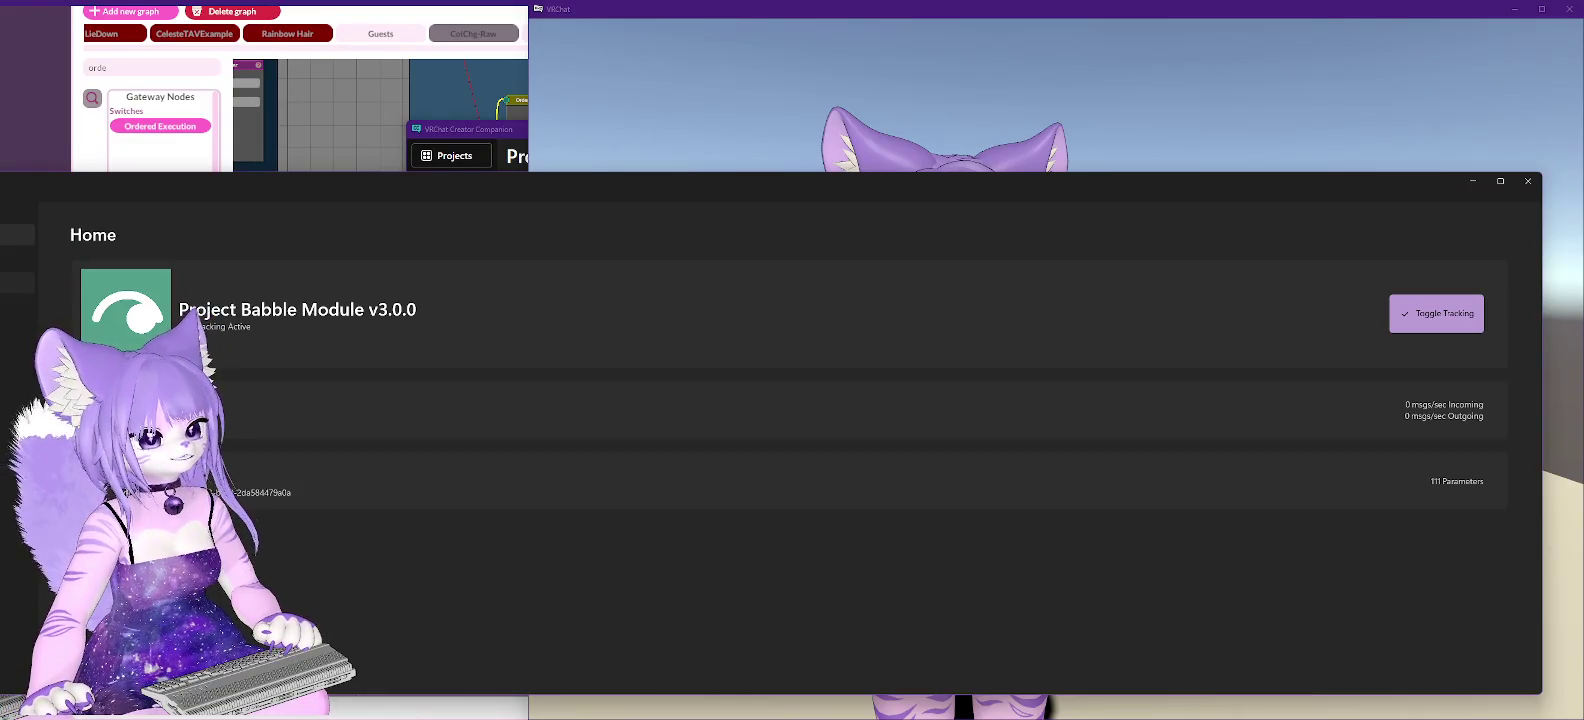
- Browse the Module Registry list of tracking modules, then minimize VRCFaceTracking
{"action": "left_click", "coordinate": [17, 282]}
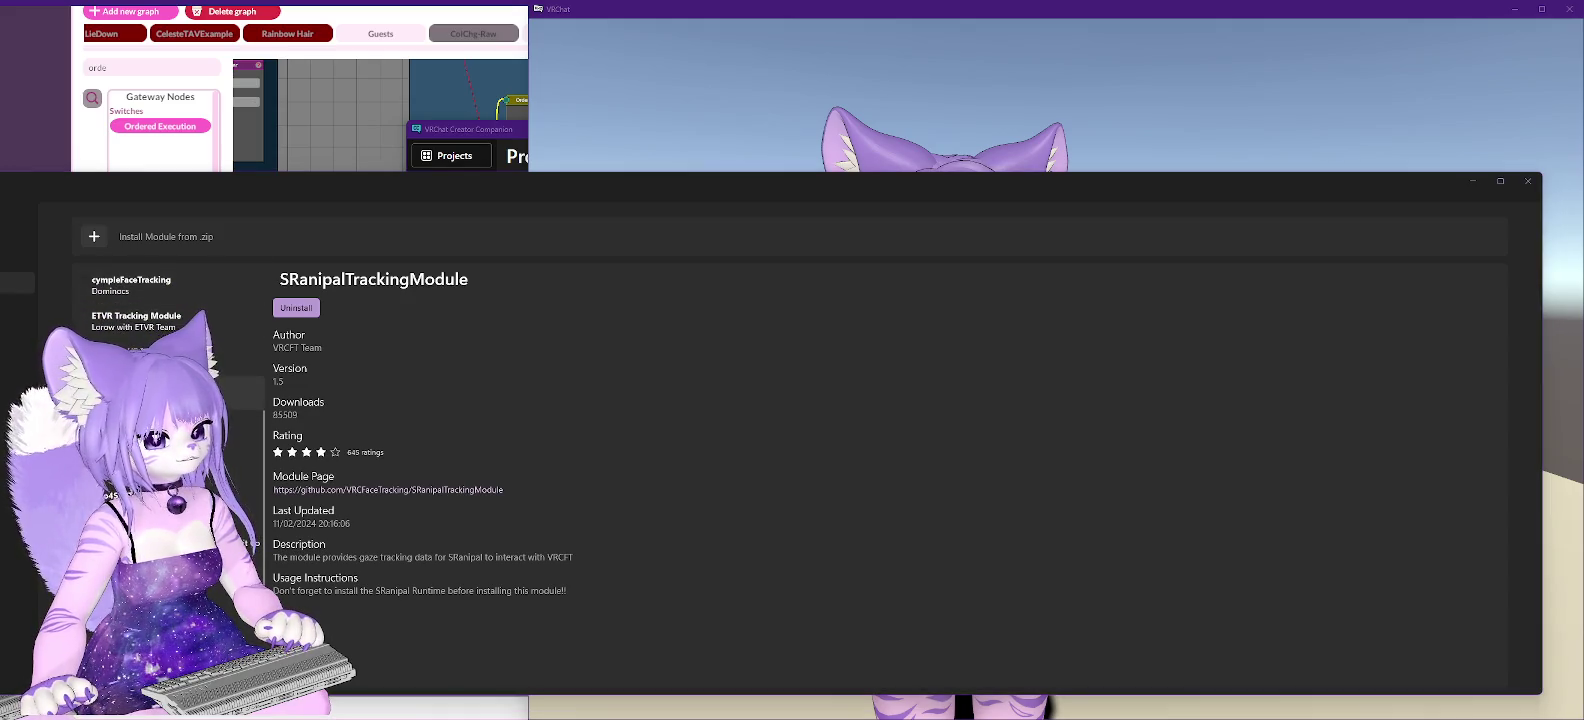
{"action": "scroll", "coordinate": [150, 310], "scroll_direction": "up", "scroll_amount": 5}
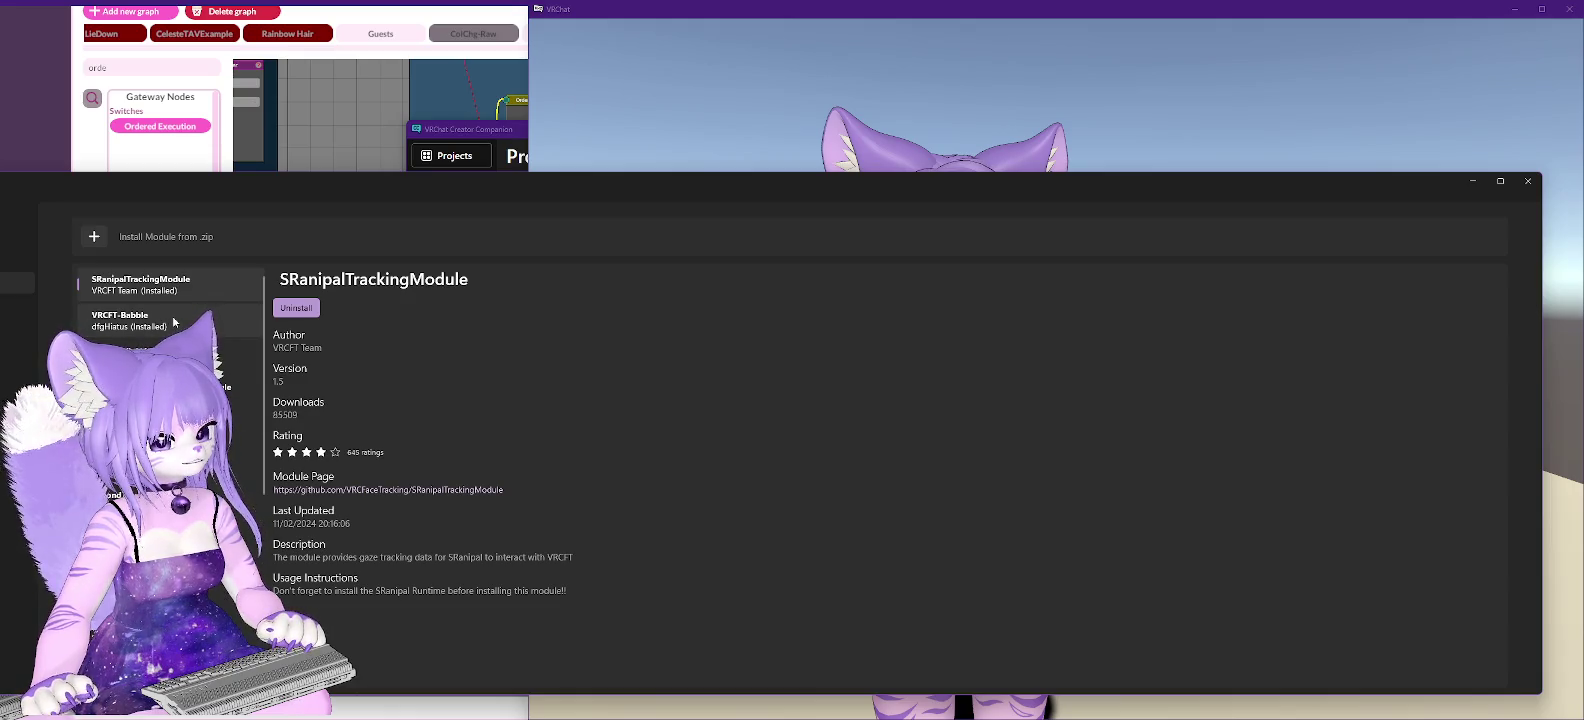
{"action": "scroll", "coordinate": [179, 331], "scroll_direction": "down", "scroll_amount": 5}
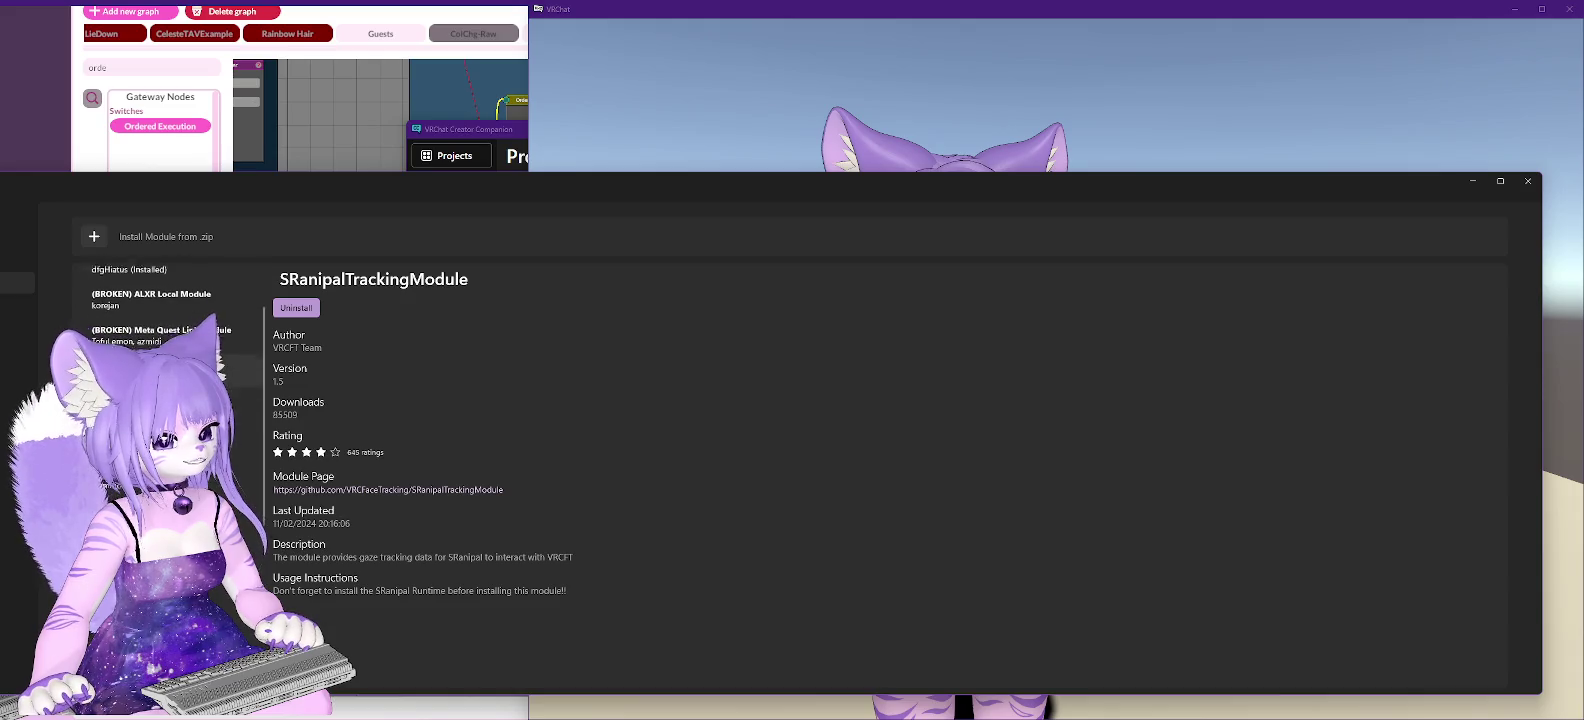
{"action": "scroll", "coordinate": [165, 320], "scroll_direction": "down", "scroll_amount": 3}
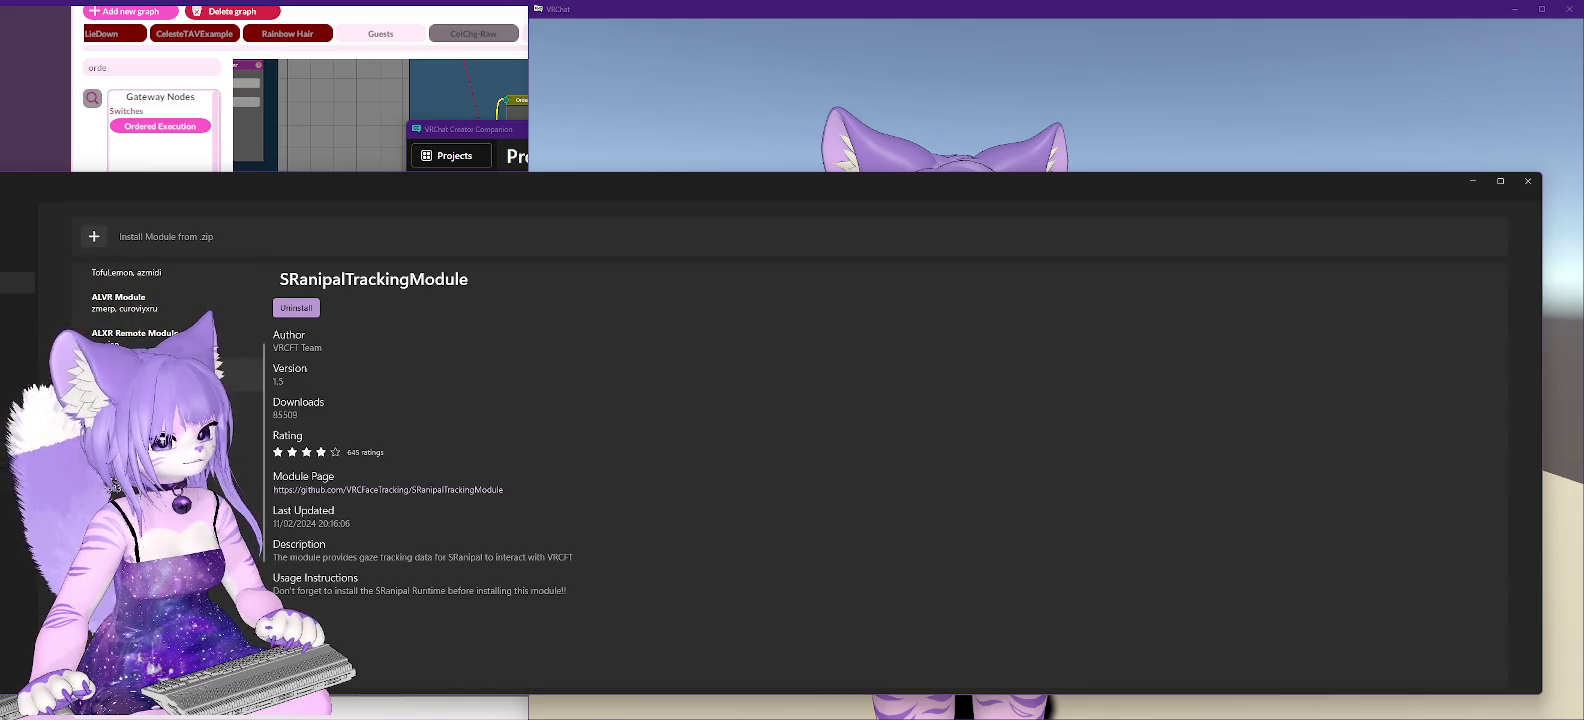
{"action": "scroll", "coordinate": [165, 400], "scroll_direction": "down", "scroll_amount": 3}
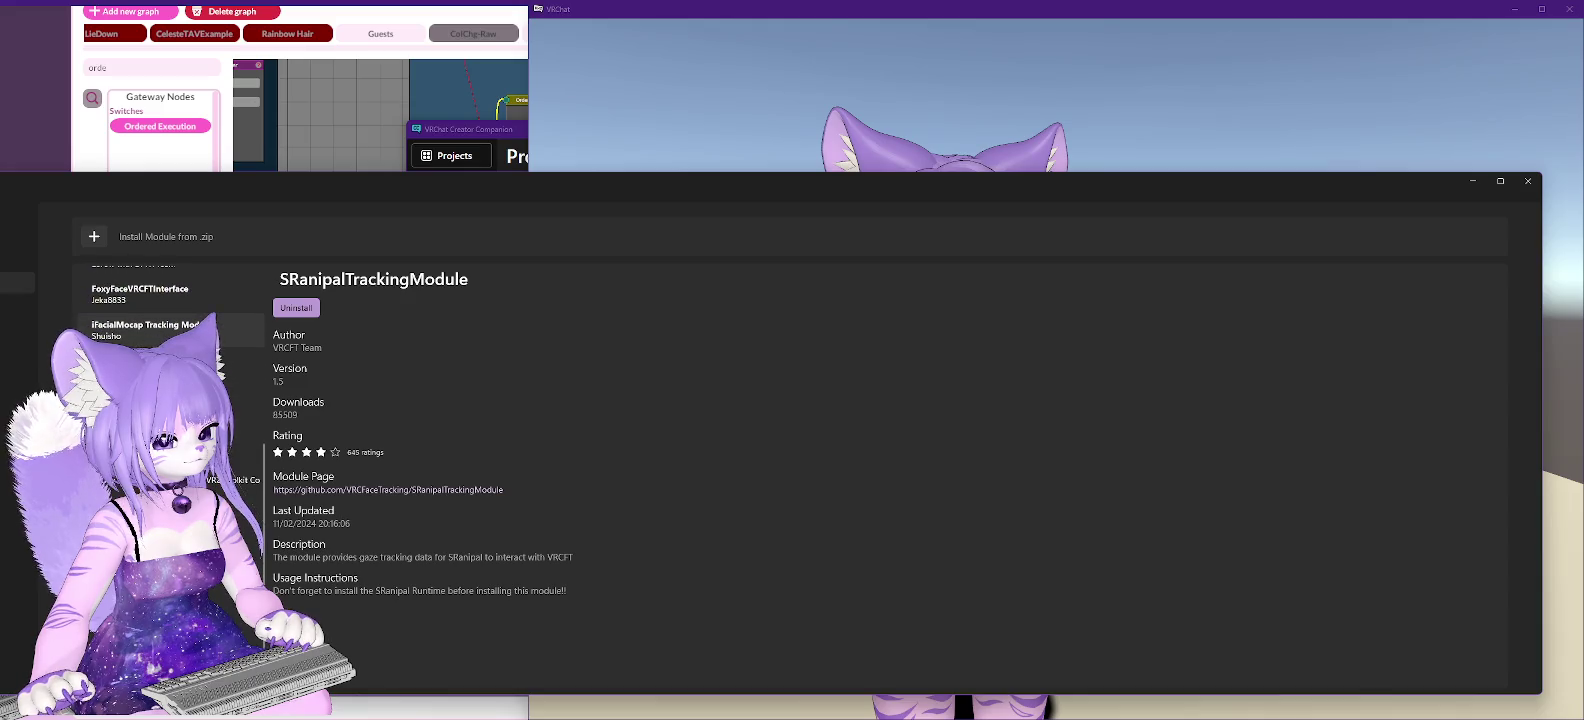
{"action": "scroll", "coordinate": [165, 400], "scroll_direction": "down", "scroll_amount": 1}
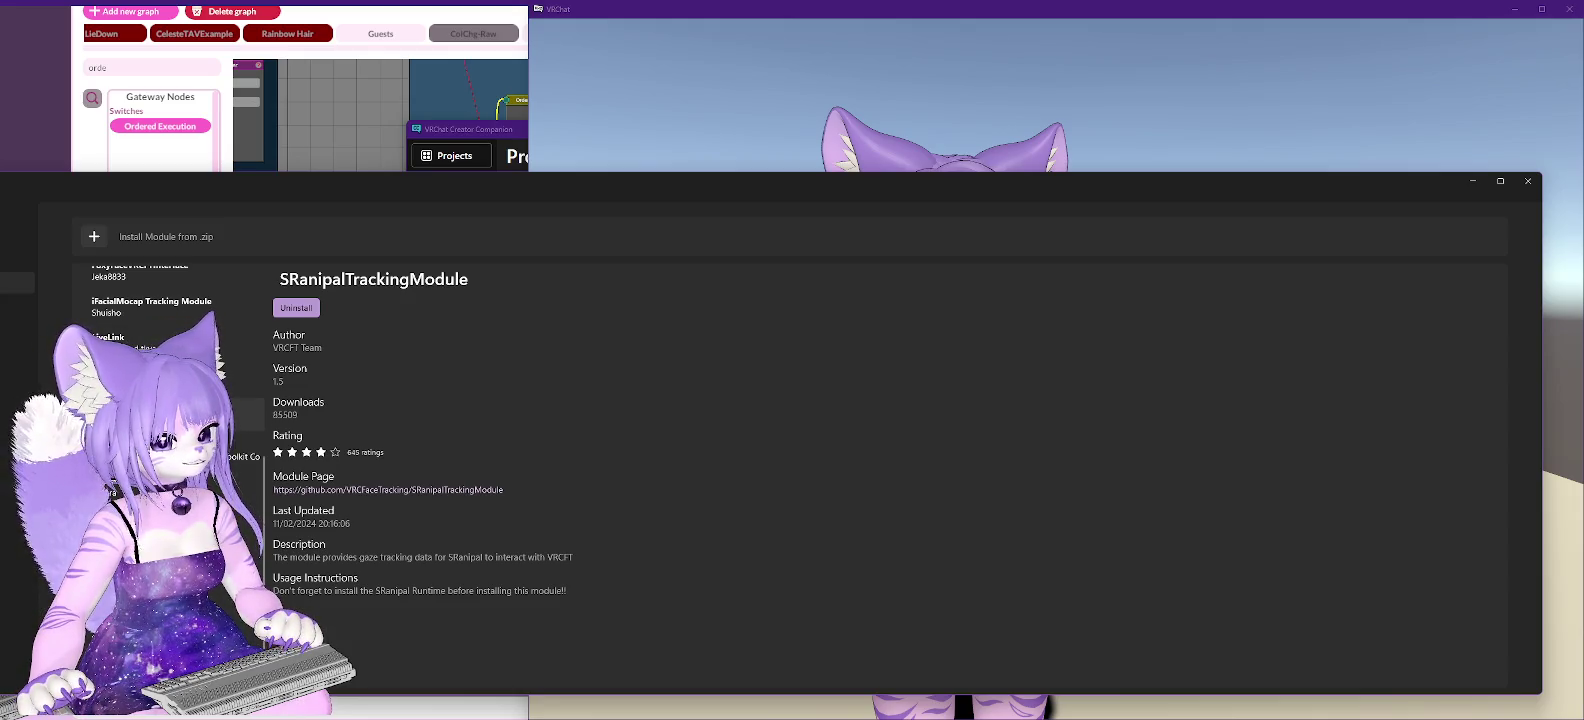
{"action": "left_click", "coordinate": [1474, 184]}
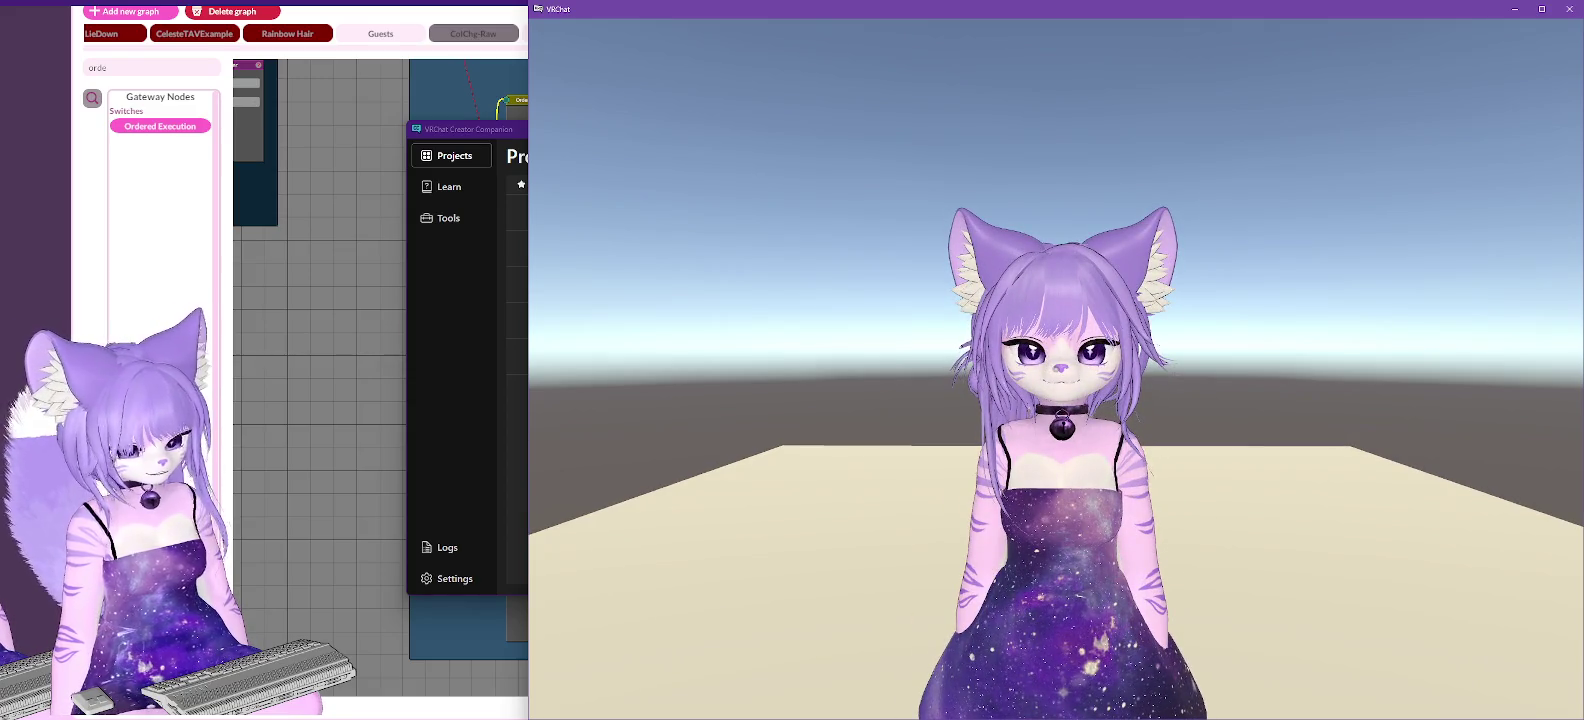
- After viewing the avatar, Alt+Tab to the VRCFaceTracking SRanipalTrackingModule page
{"action": "key", "text": "alt+Tab"}
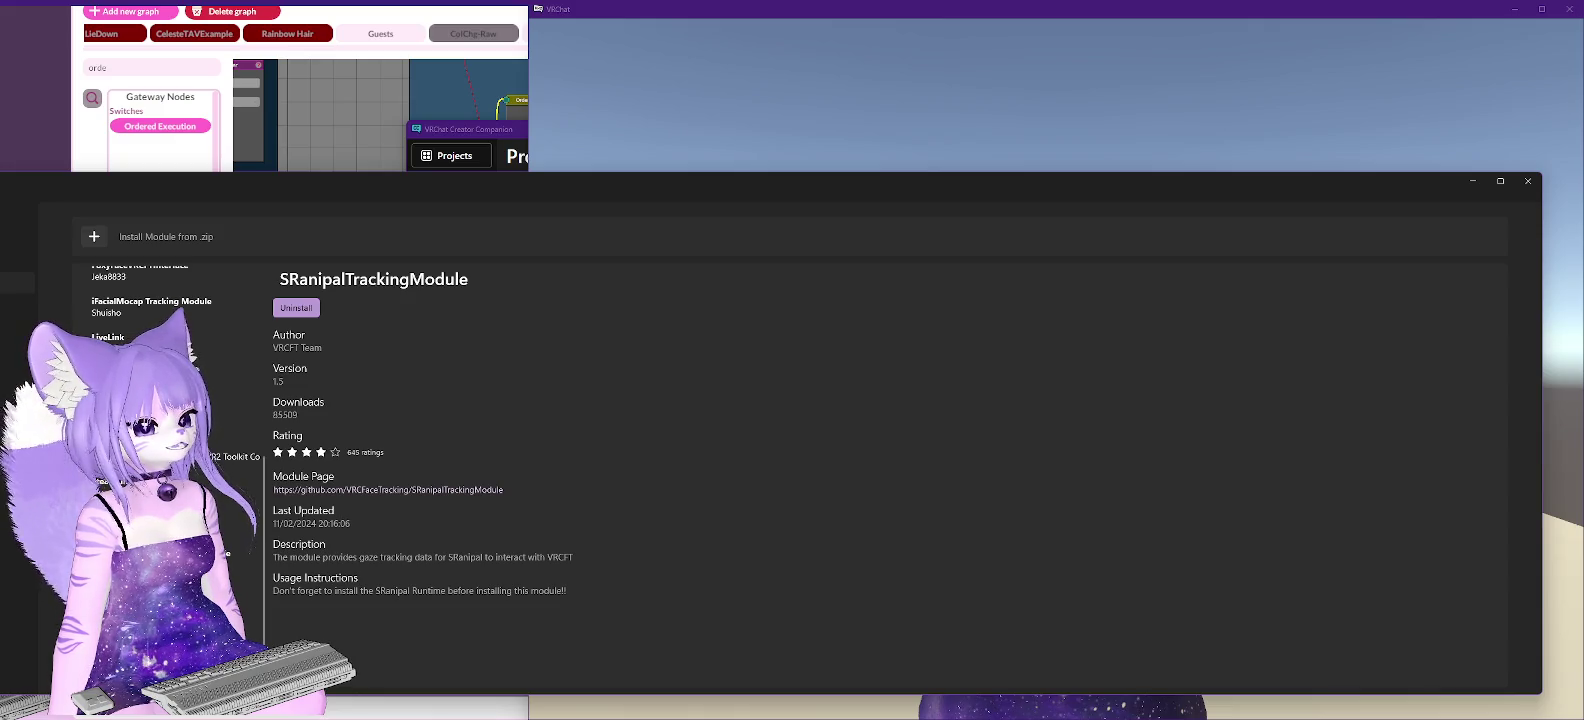
- Visit the Home, Module Registry and Settings pages, then close VRCFaceTracking and Alt+Tab to Unity
{"action": "left_click", "coordinate": [17, 410]}
{"action": "left_click", "coordinate": [17, 234]}
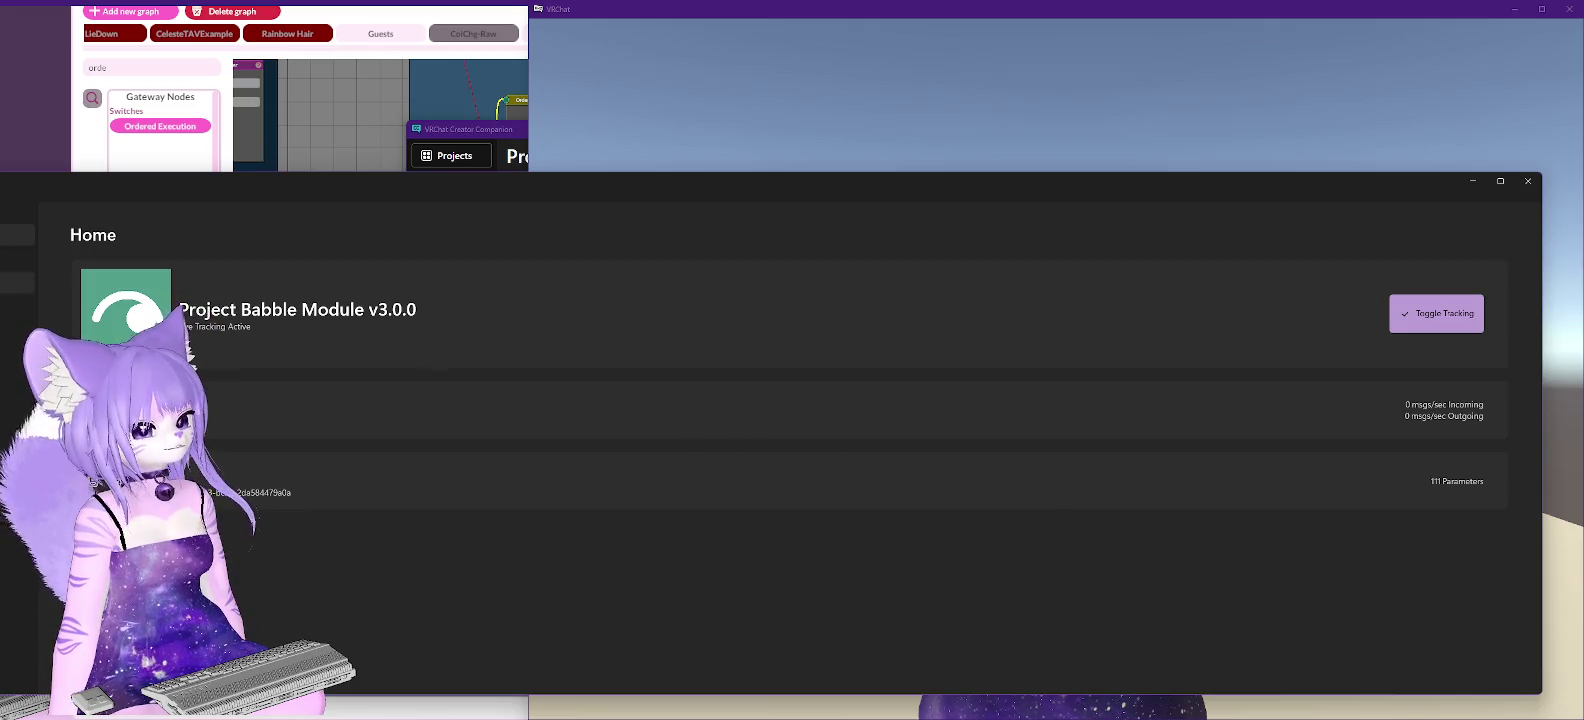
{"action": "left_click", "coordinate": [17, 258]}
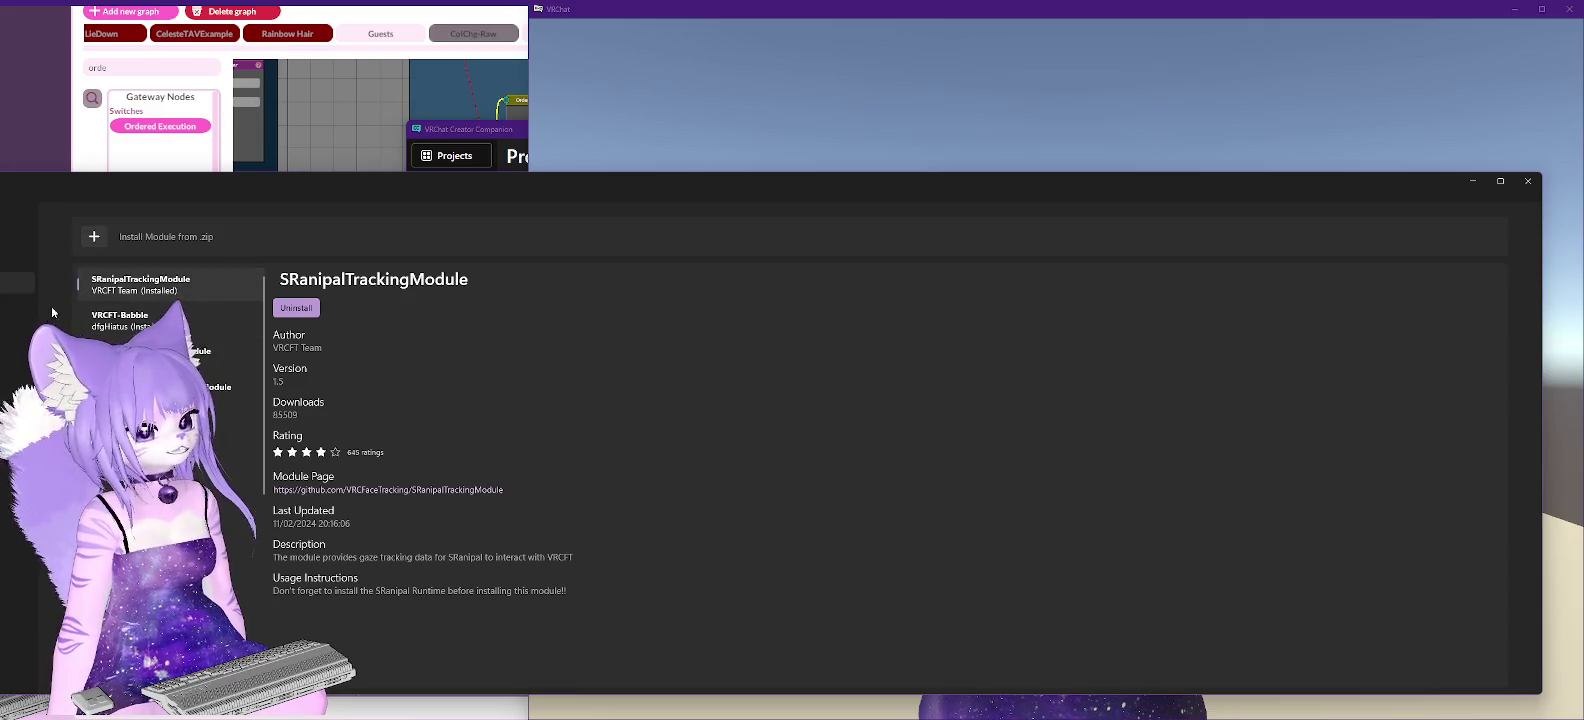
{"action": "left_click", "coordinate": [17, 680]}
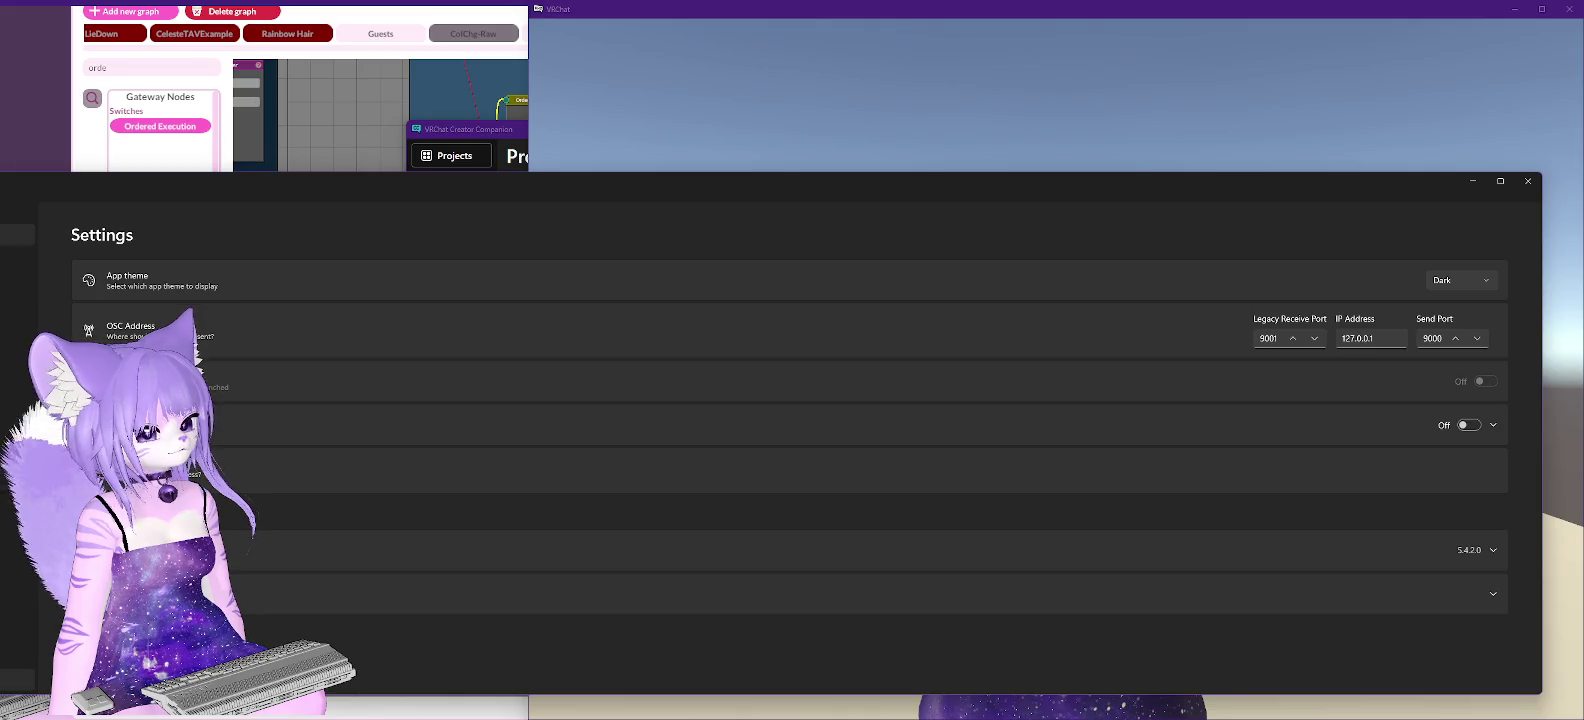
{"action": "left_click", "coordinate": [17, 234]}
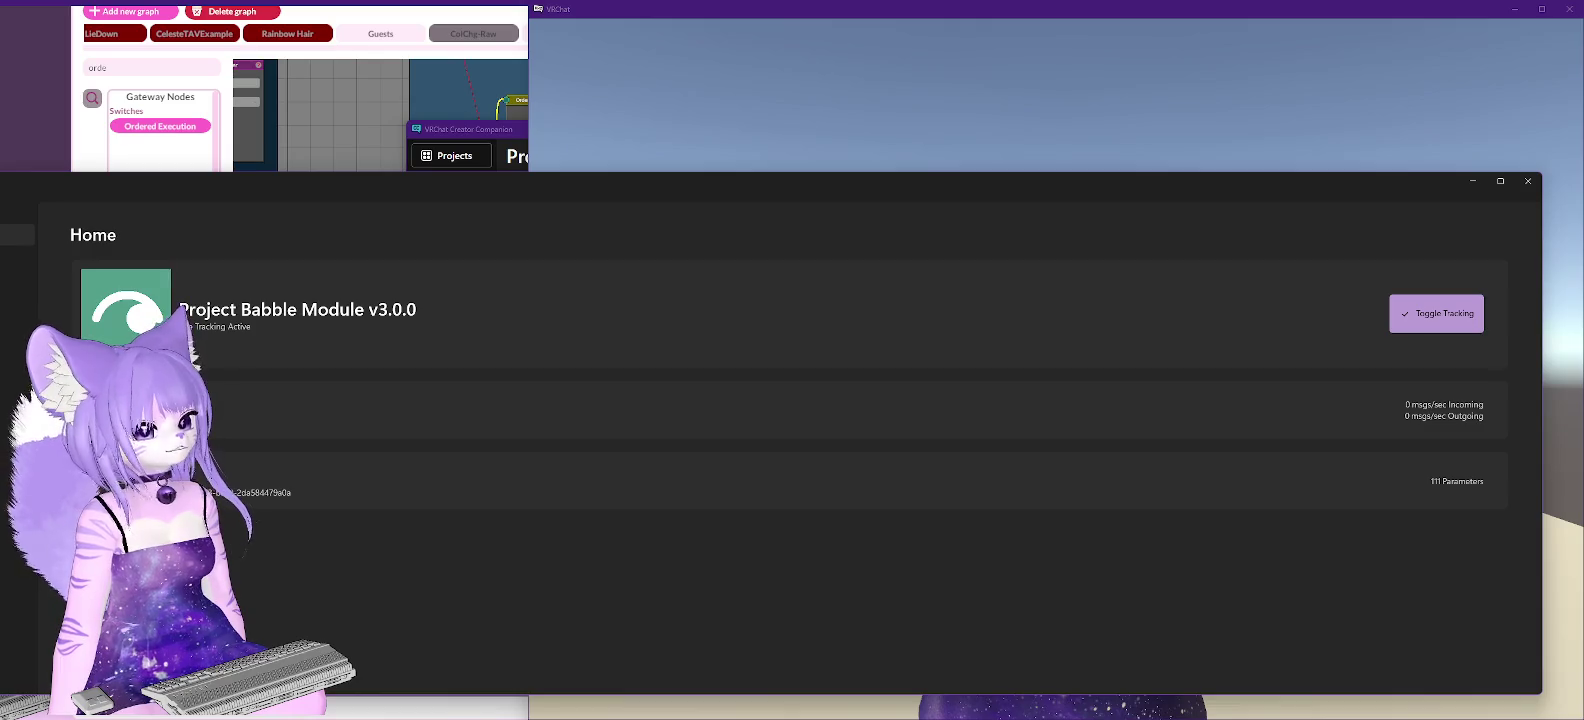
{"action": "left_click", "coordinate": [1528, 181]}
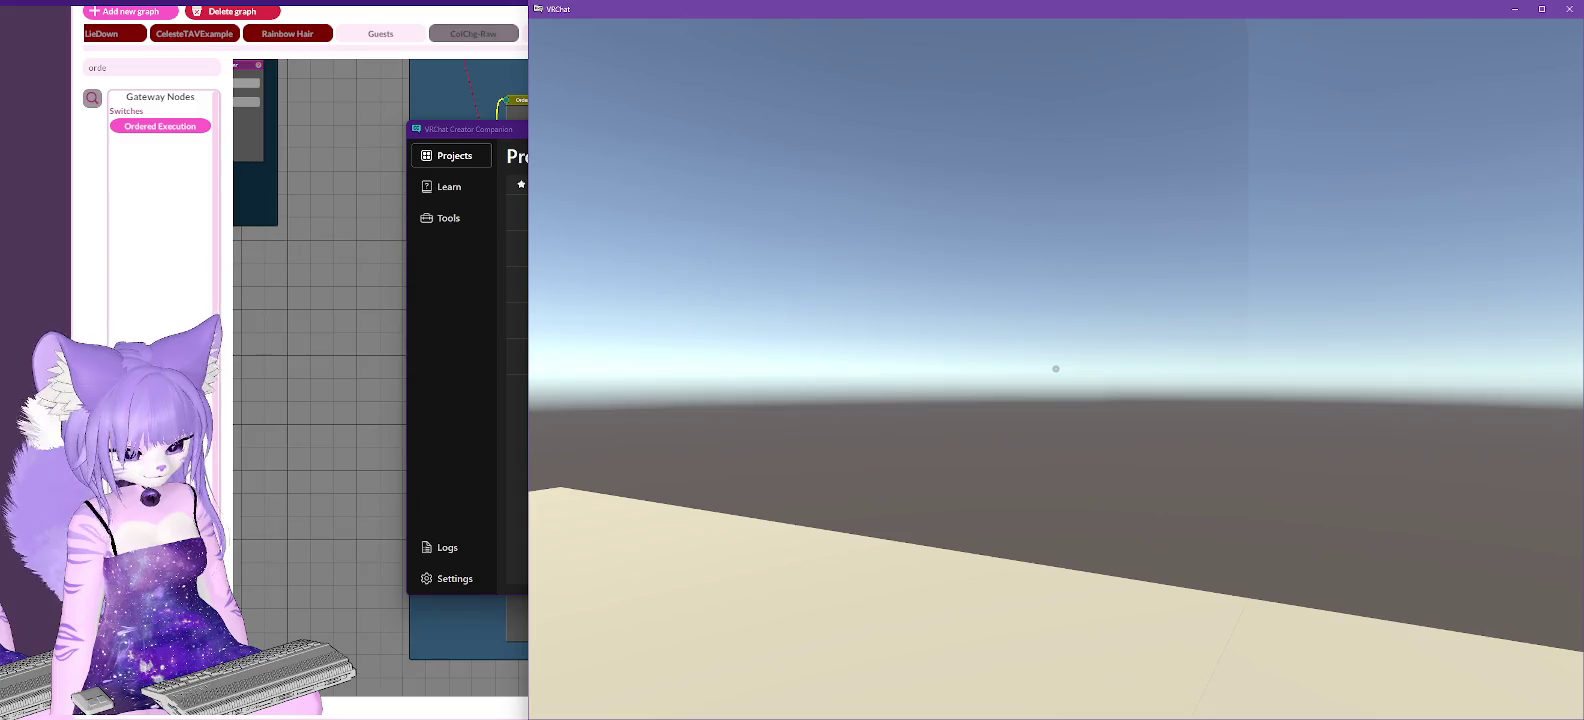
{"action": "key", "text": "alt+Tab"}
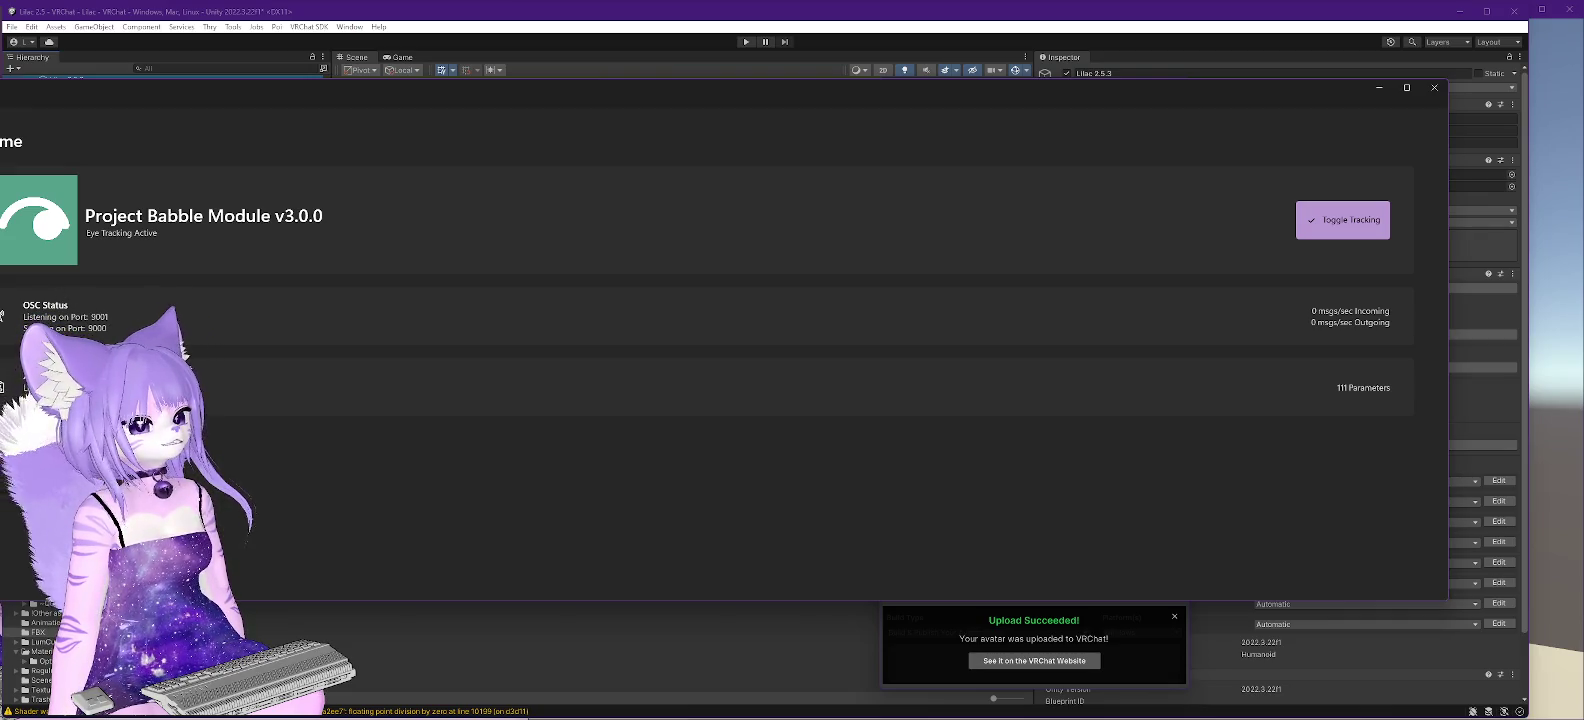
- Uninstall SRanipalTrackingModule from the Module Registry and close VRCFaceTracking
{"action": "left_click", "coordinate": [2, 316]}
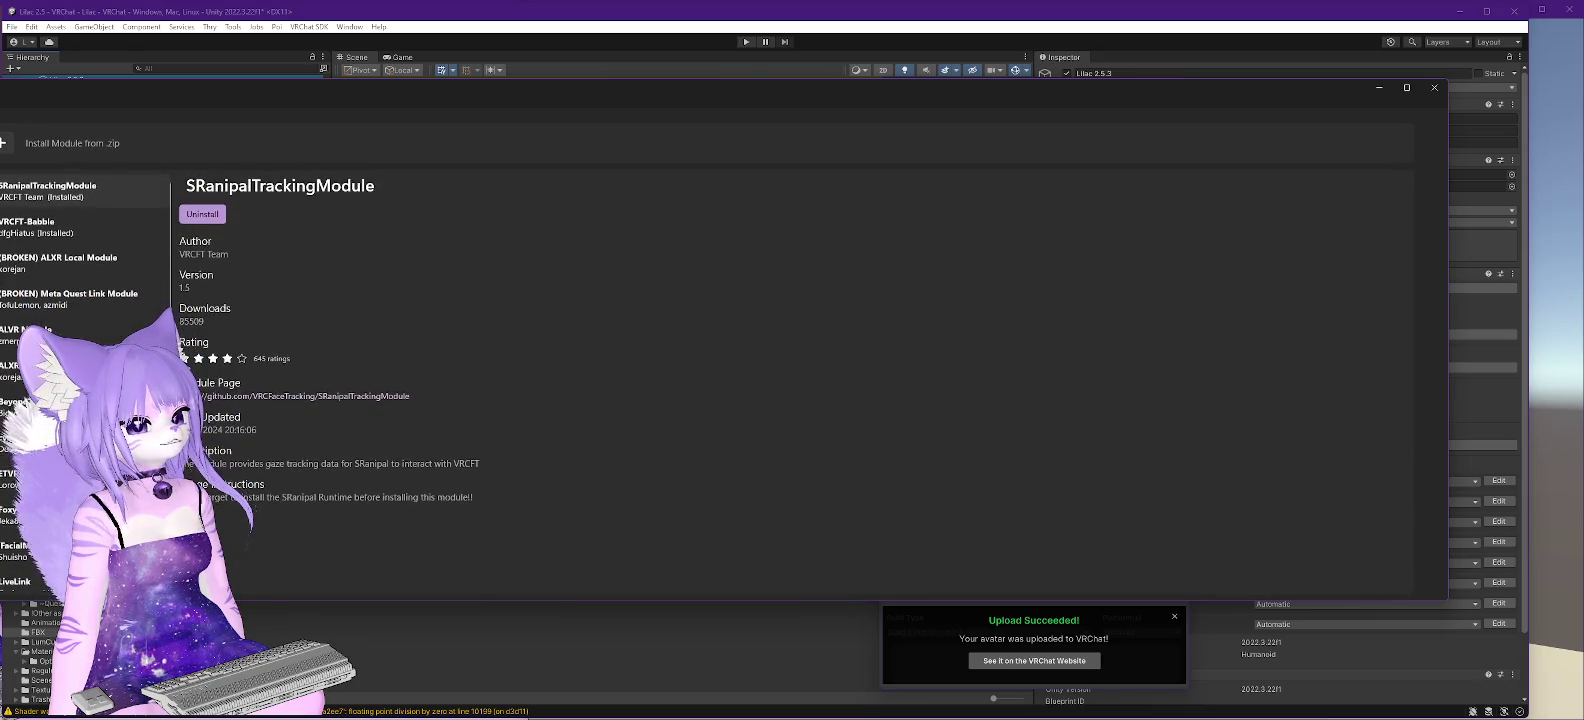
{"action": "left_click", "coordinate": [212, 215]}
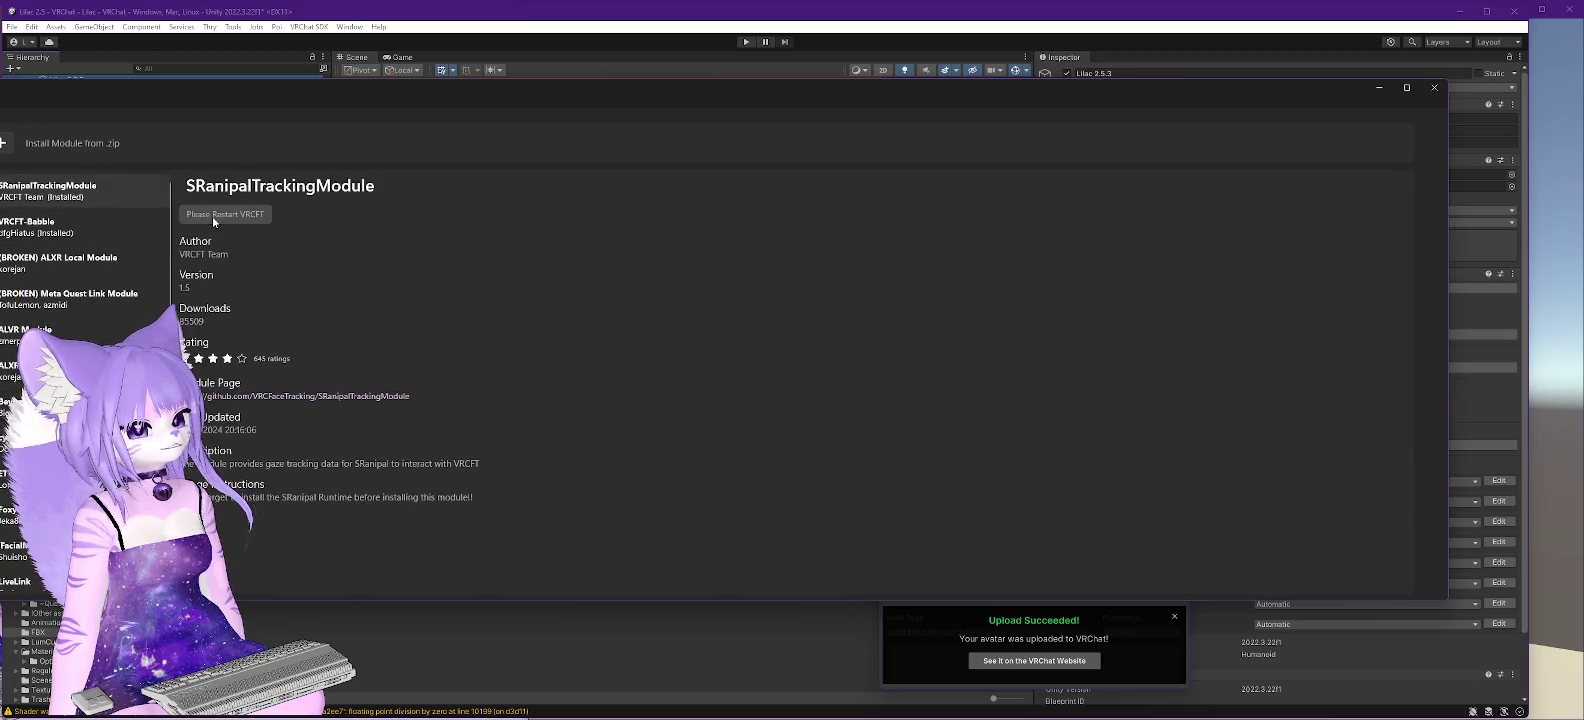
{"action": "left_click", "coordinate": [1432, 89]}
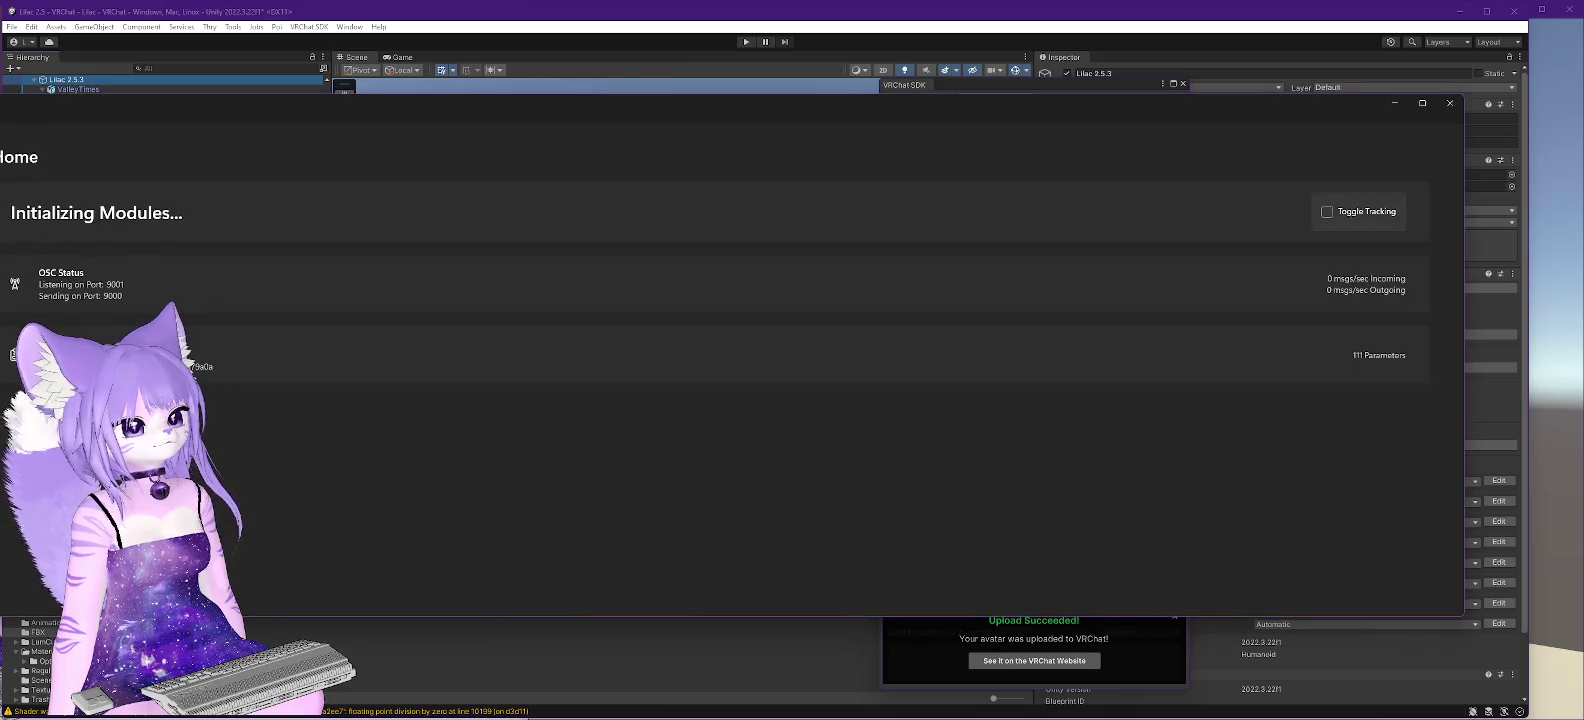
- In the reopened VRCFaceTracking, check the SRanipal module details, settings and output log, then return Home
{"action": "left_click", "coordinate": [75, 241]}
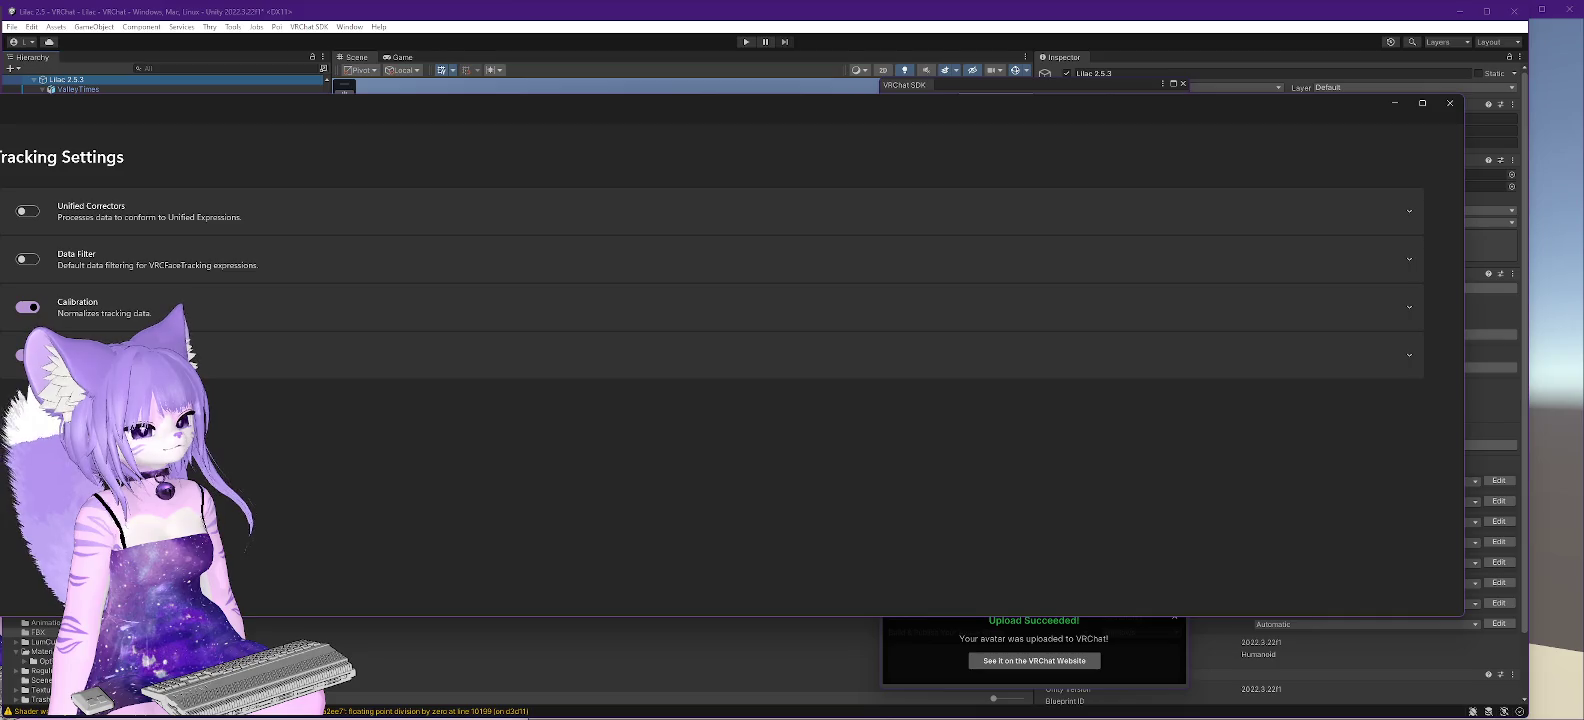
{"action": "left_click", "coordinate": [3, 372]}
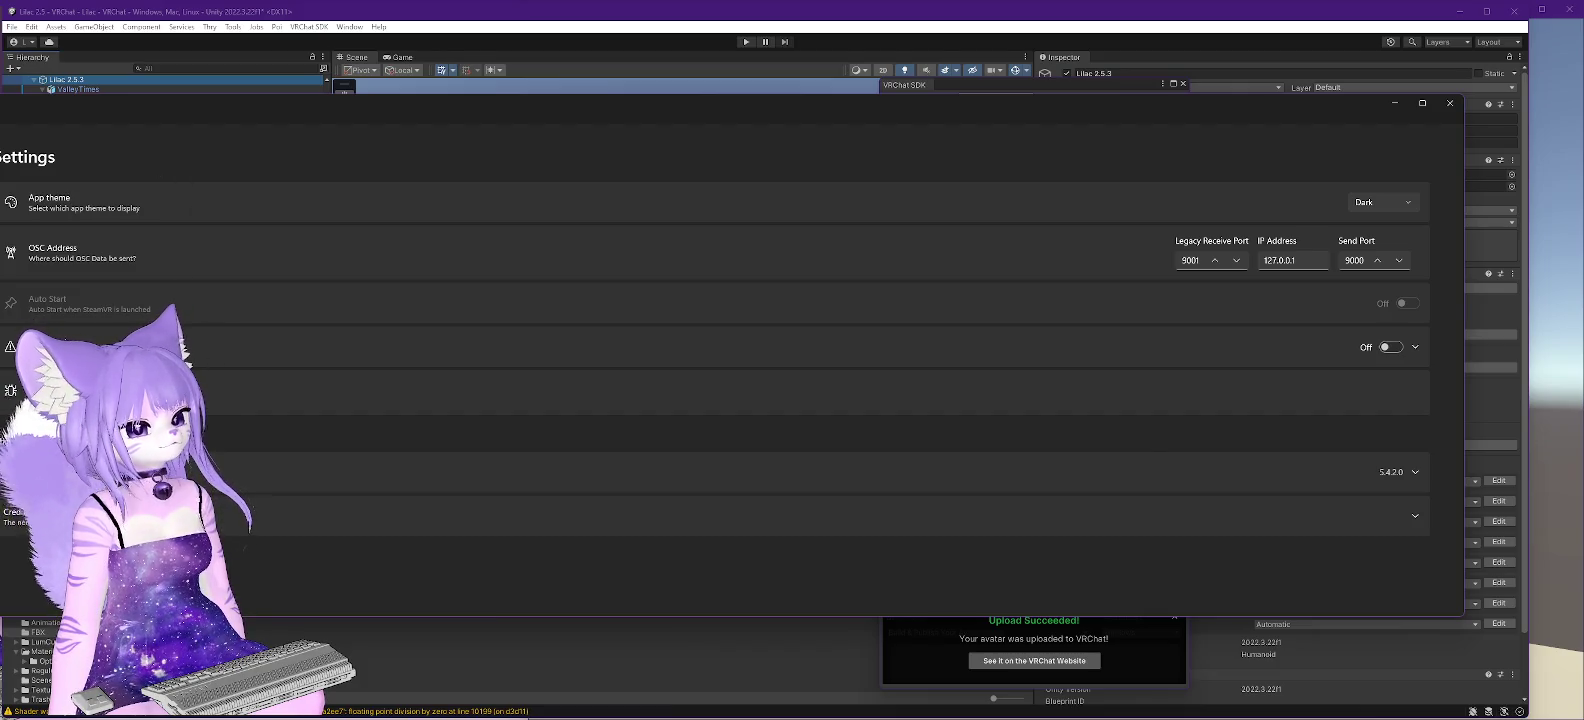
{"action": "left_click", "coordinate": [2, 200]}
{"action": "left_click", "coordinate": [2, 150]}
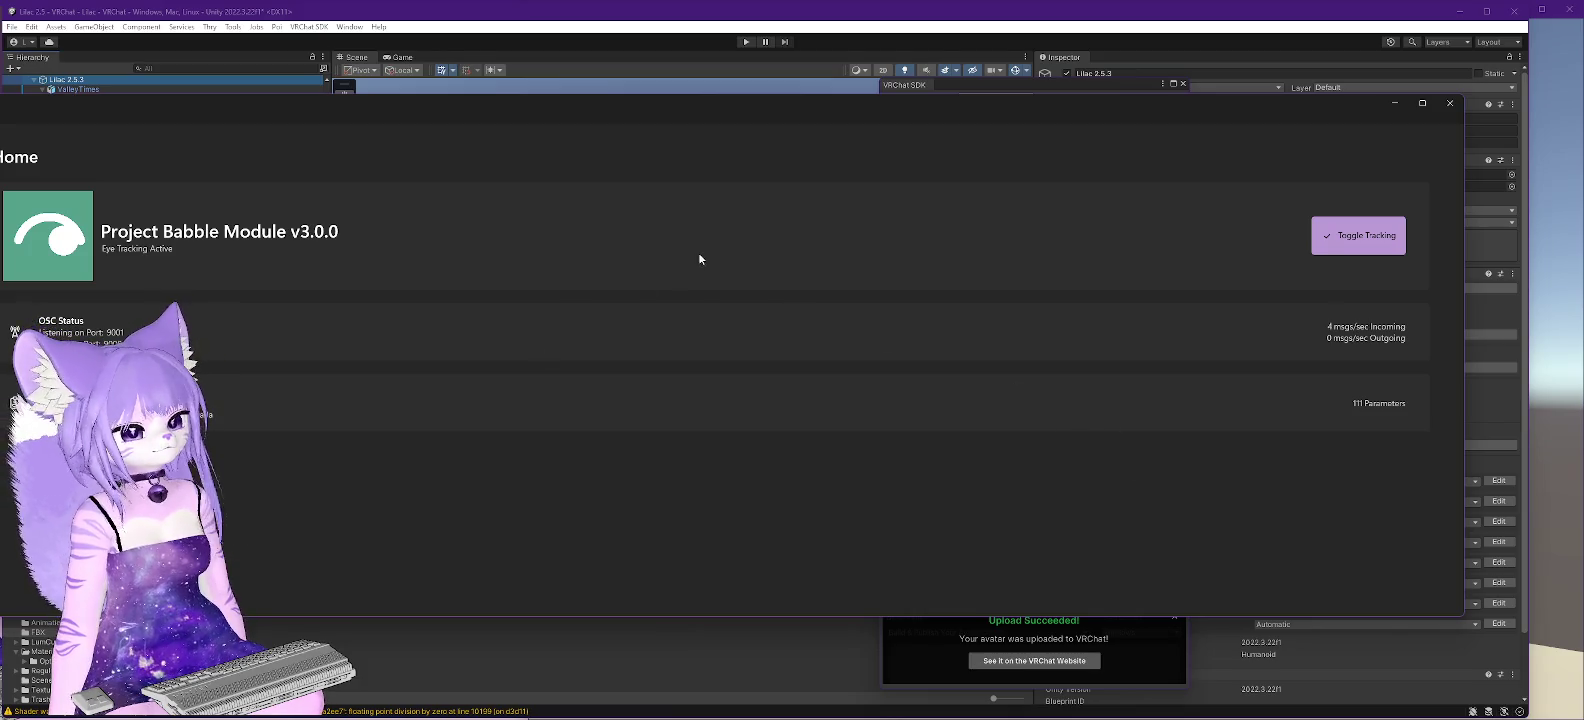
- Toggle eye tracking off and back on, then bring VRChat to the front
{"action": "left_click", "coordinate": [1367, 240]}
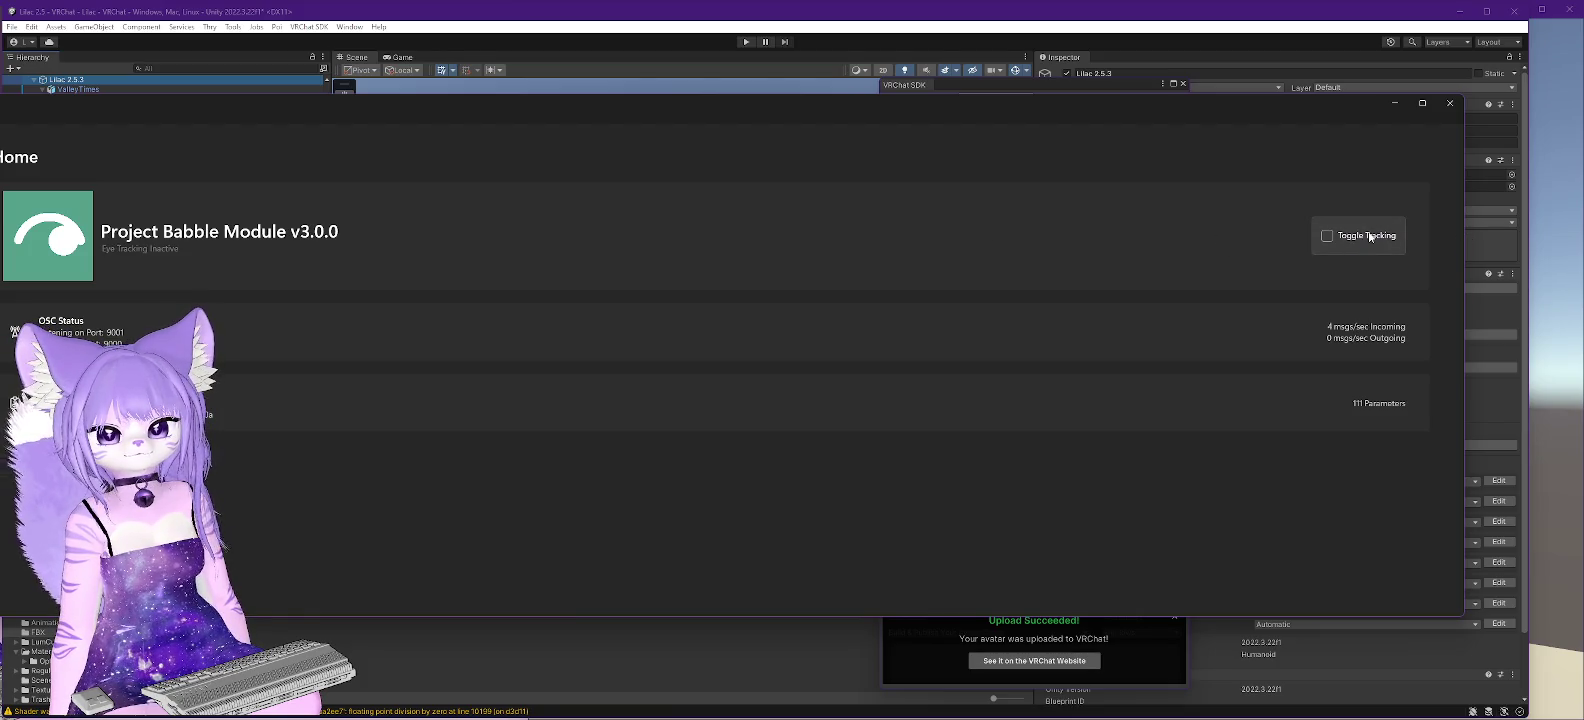
{"action": "left_click", "coordinate": [1368, 235]}
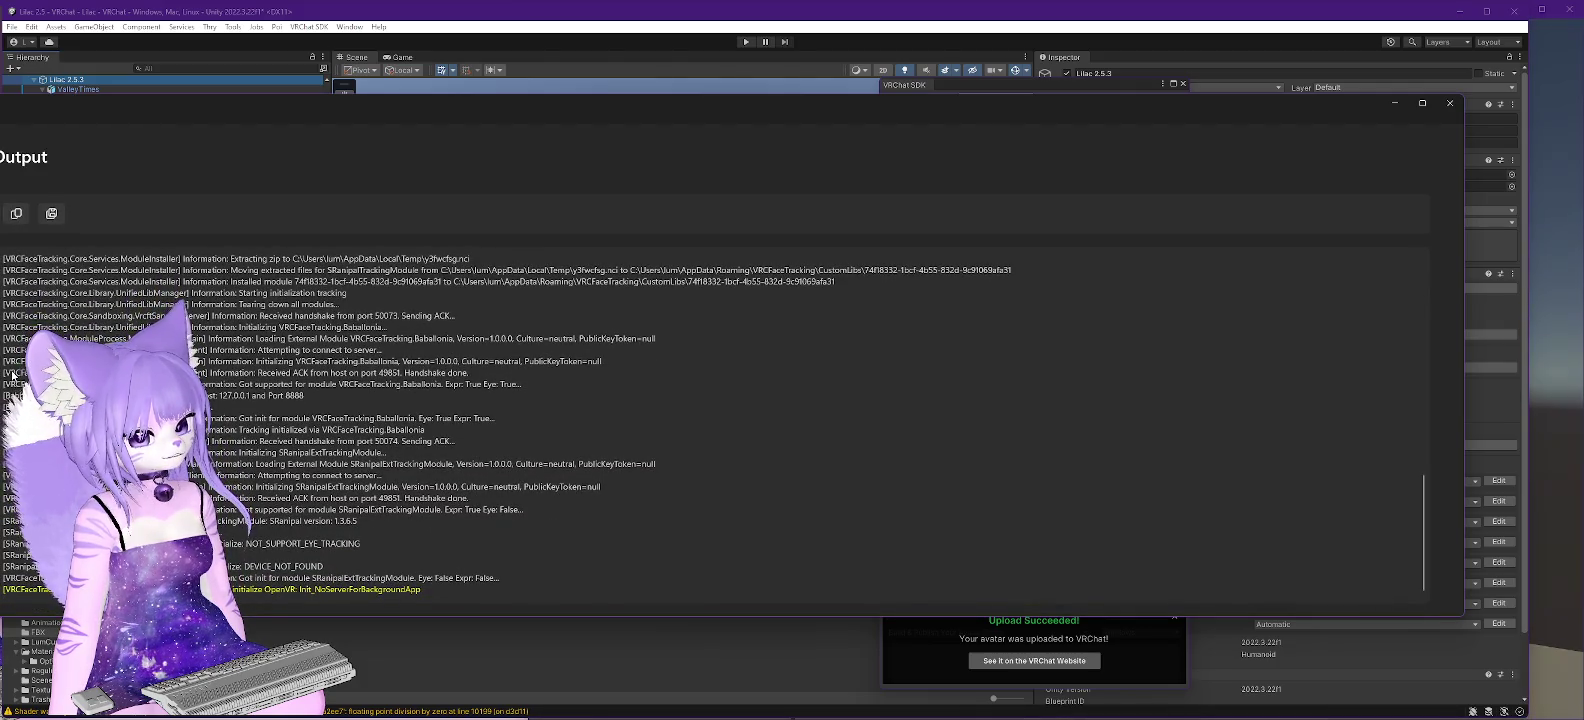
{"action": "left_click", "coordinate": [1567, 389]}
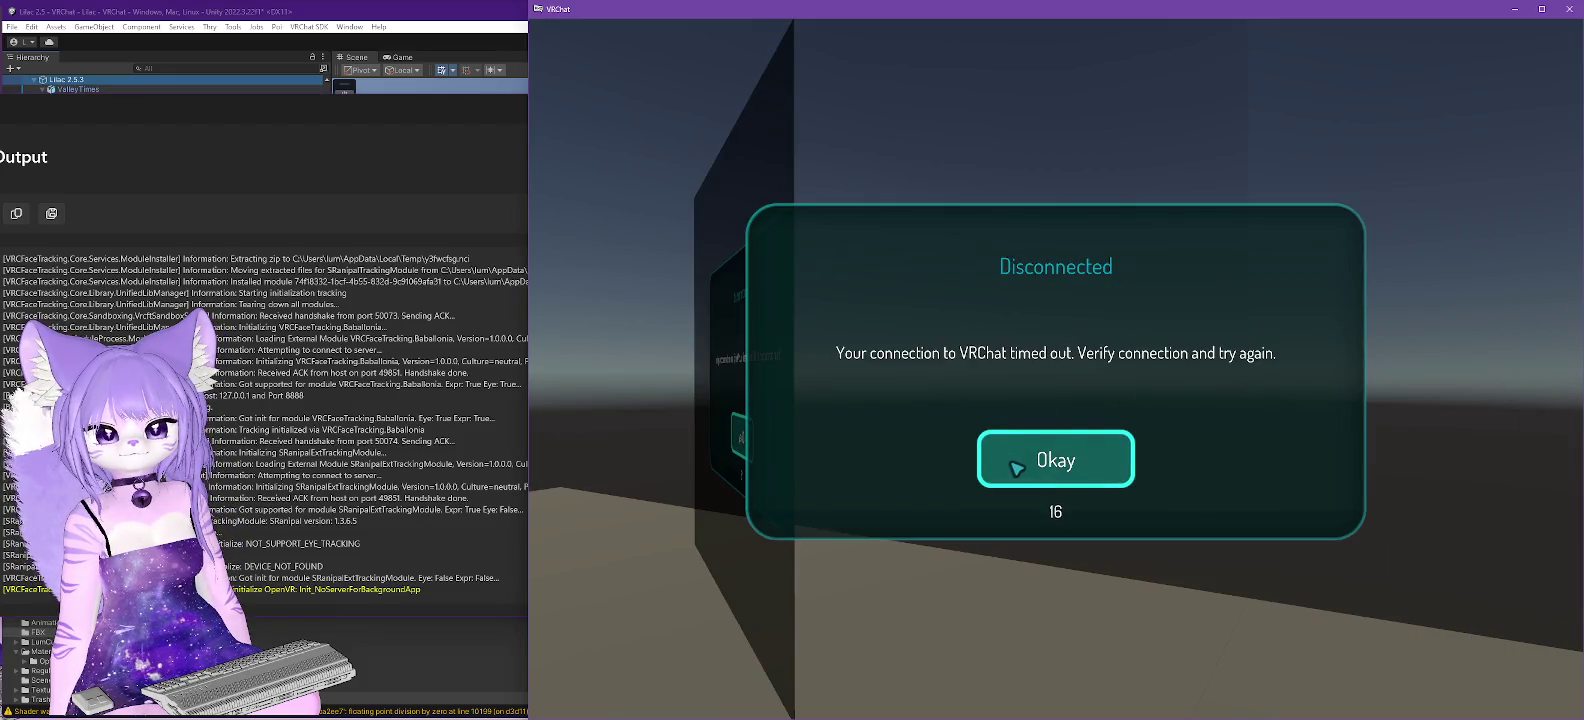
- Dismiss VRChat's Disconnected notice to reconnect, then close VRCFaceTracking from its Home page
{"action": "left_click", "coordinate": [1057, 461]}
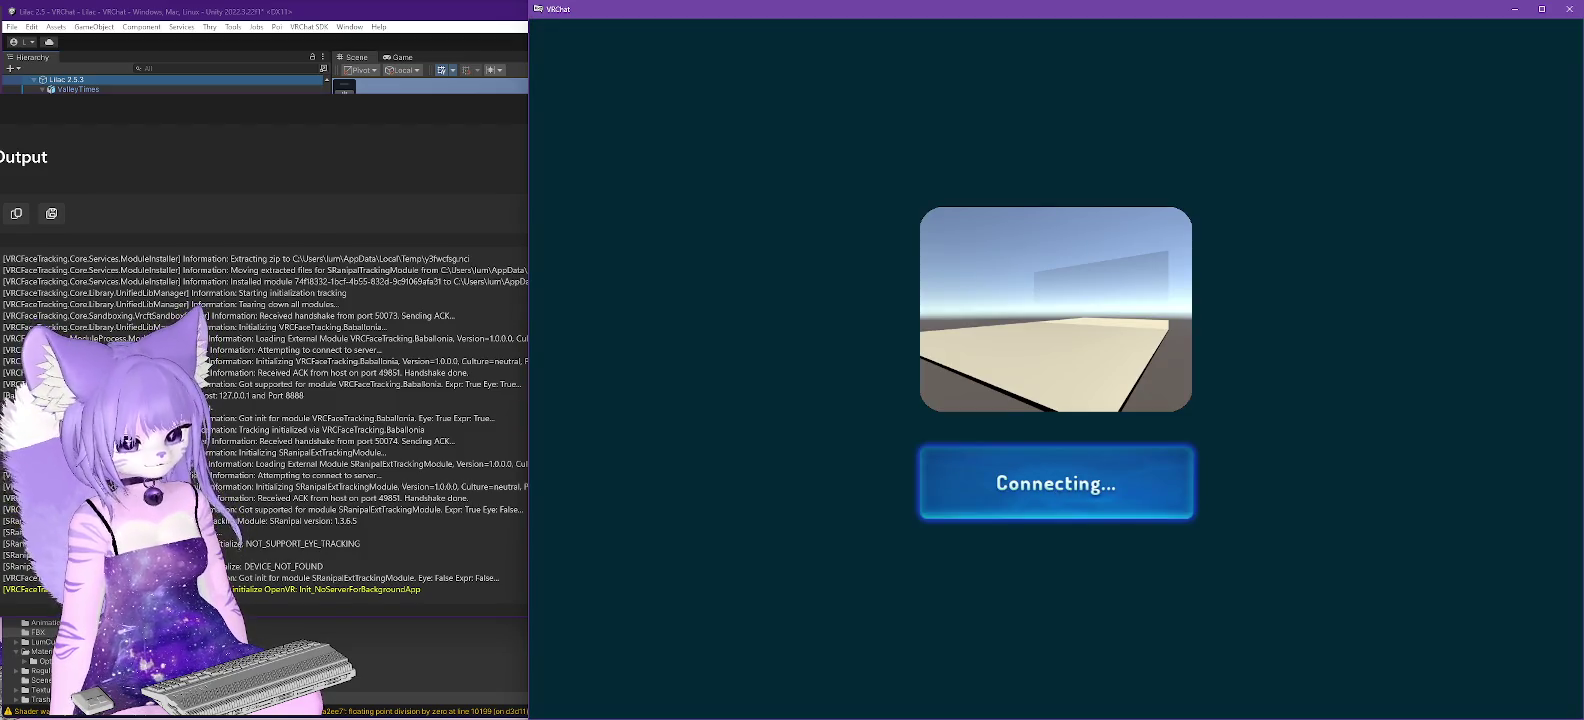
{"action": "key", "text": "alt+Tab"}
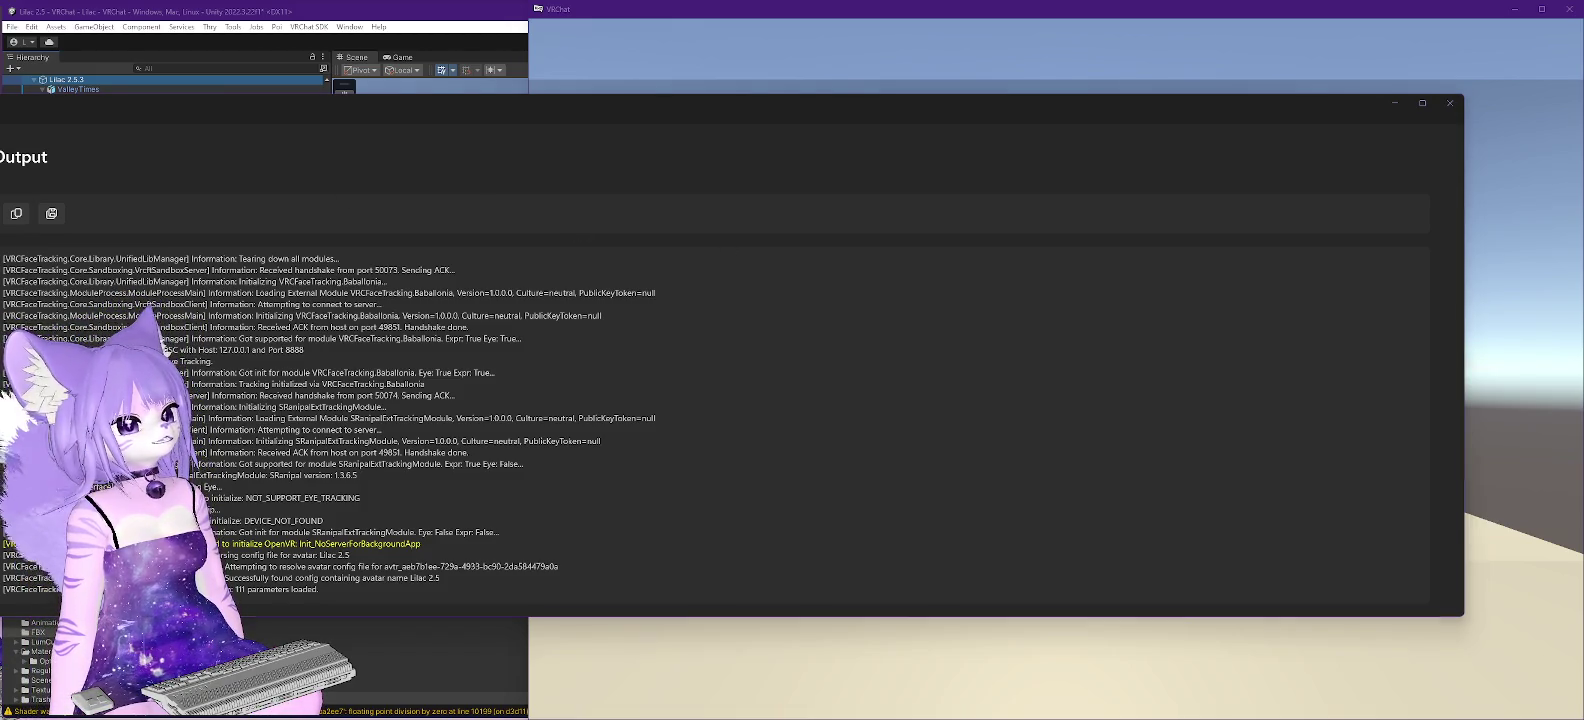
{"action": "left_click", "coordinate": [2, 157]}
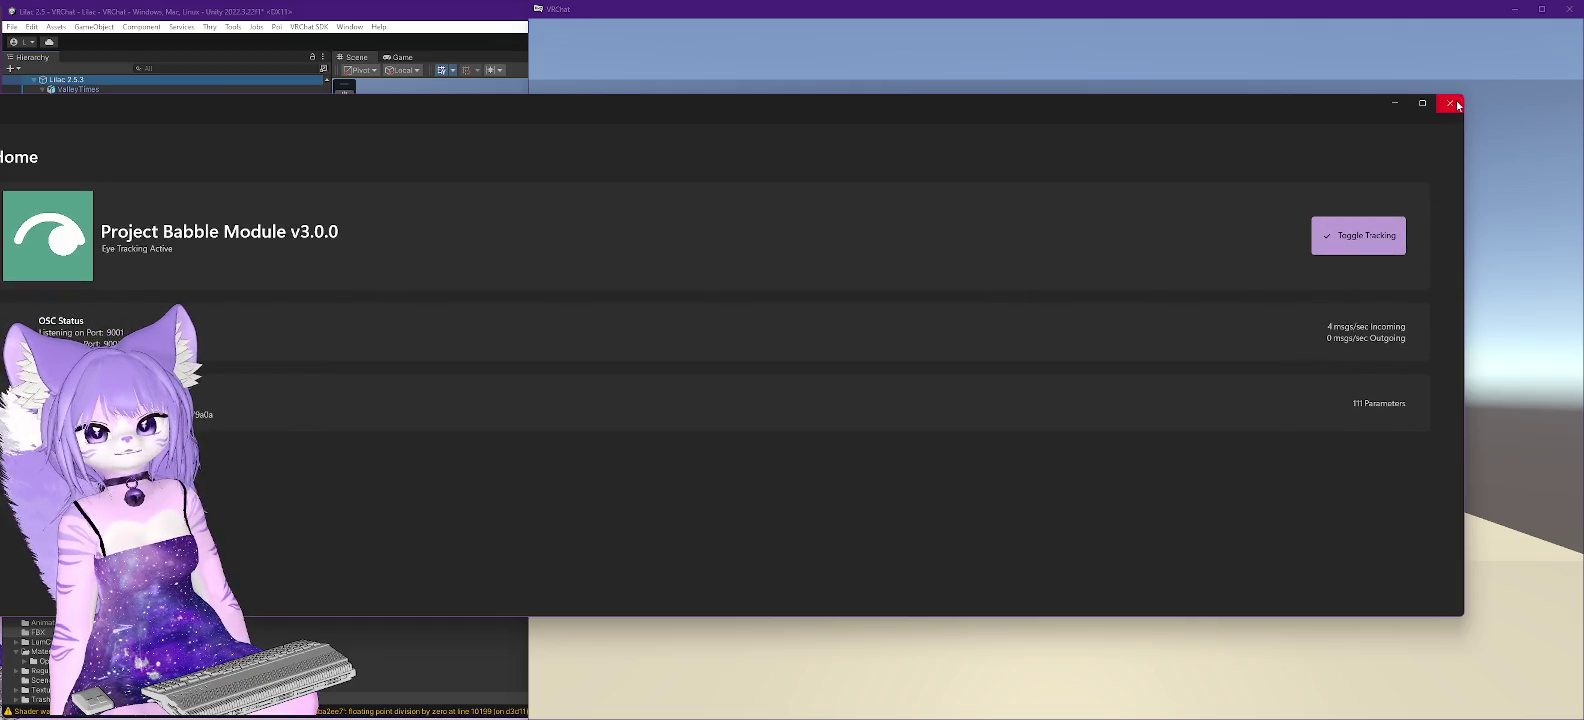
{"action": "left_click", "coordinate": [1457, 105]}
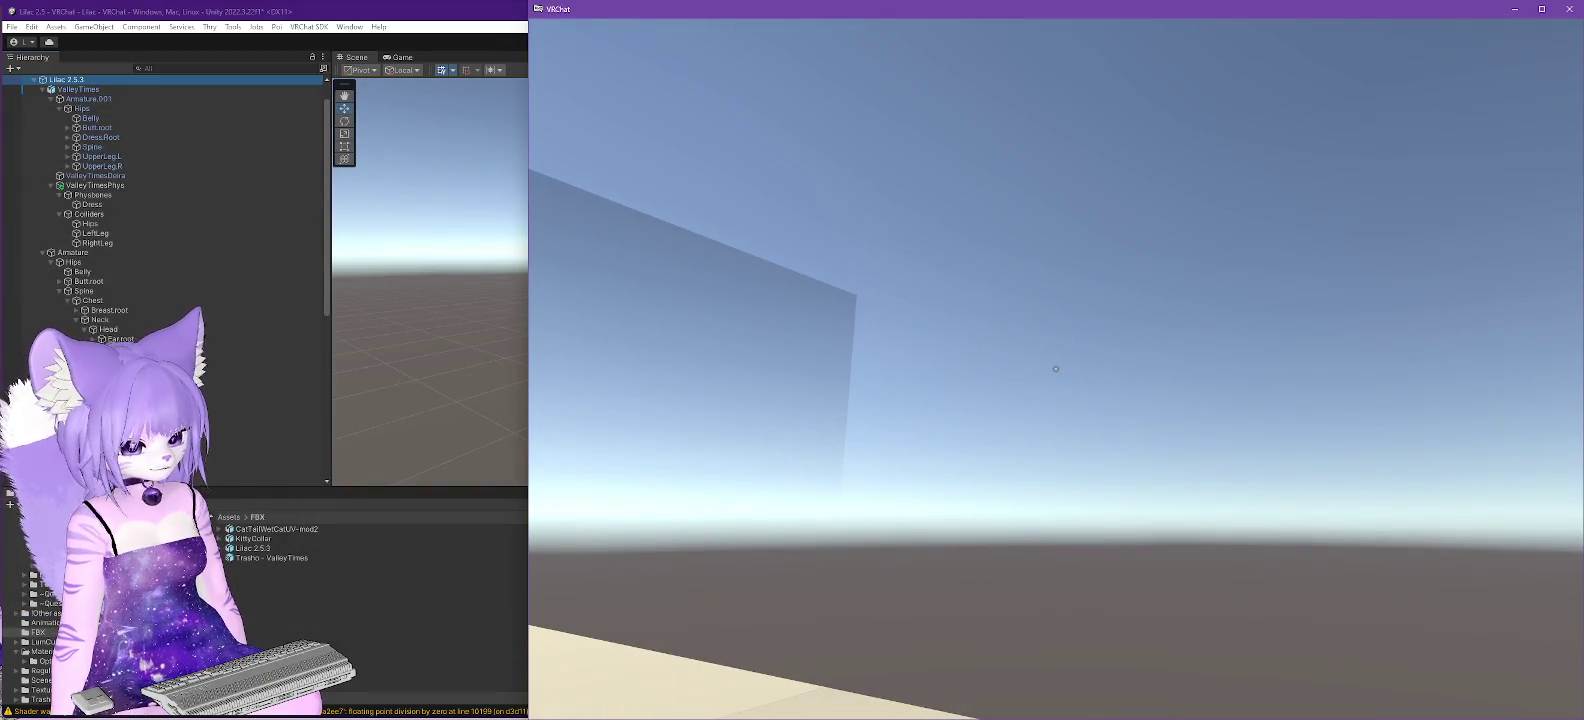
- Switch to Unity and close the VRCFT Module Registry window
{"action": "key", "text": "alt+Tab"}
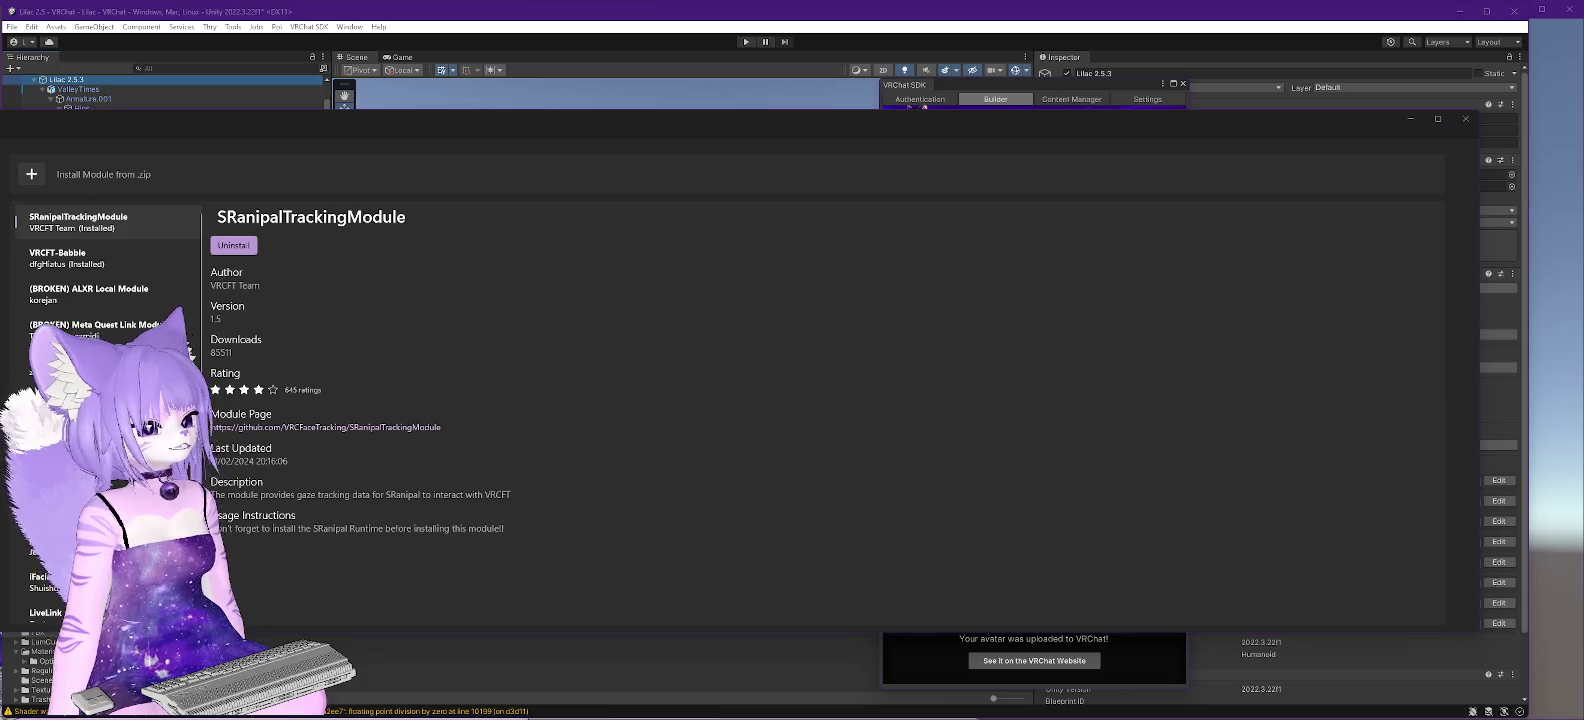
{"action": "left_click", "coordinate": [1466, 119]}
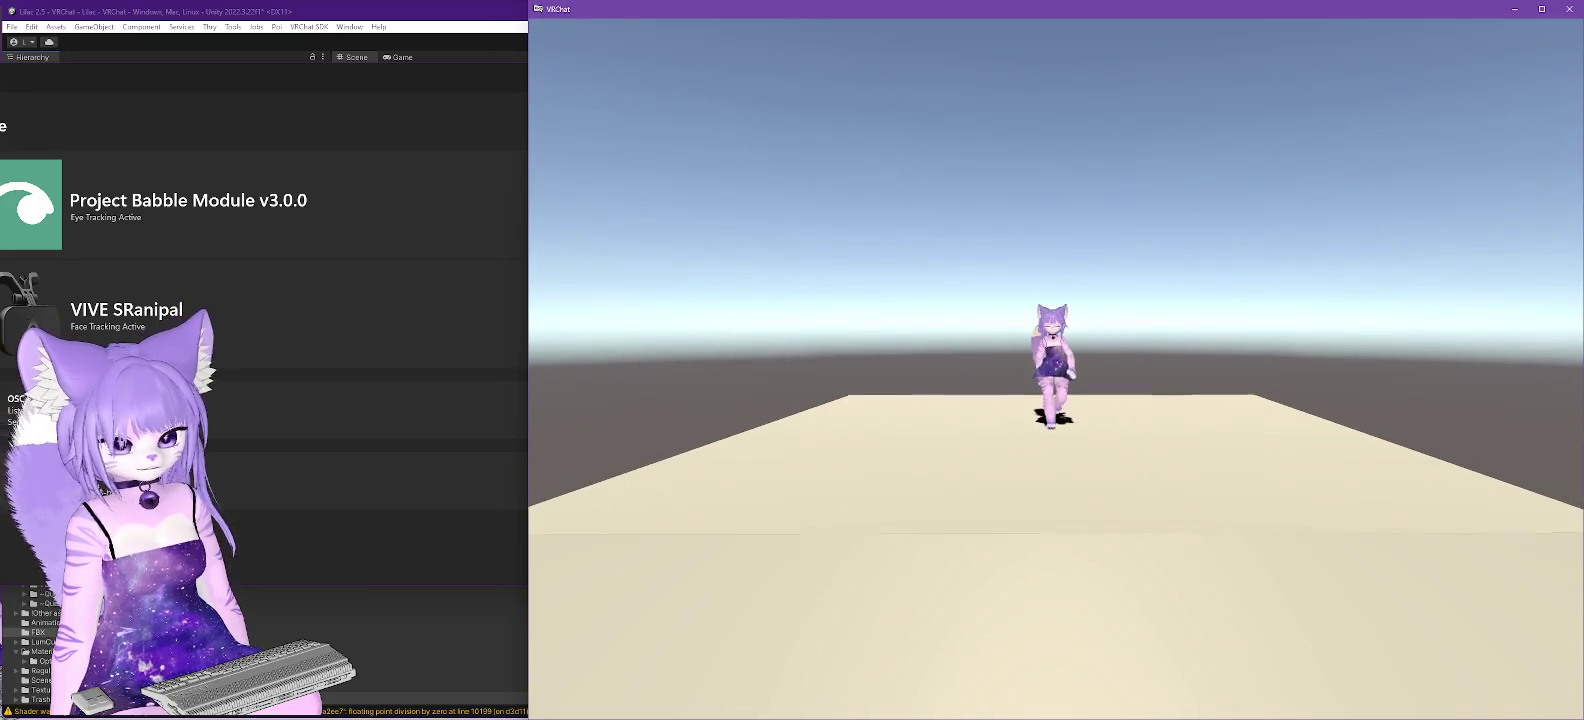
- Walk the lilac cat avatar forward up to the camera
{"action": "key", "text": "w"}
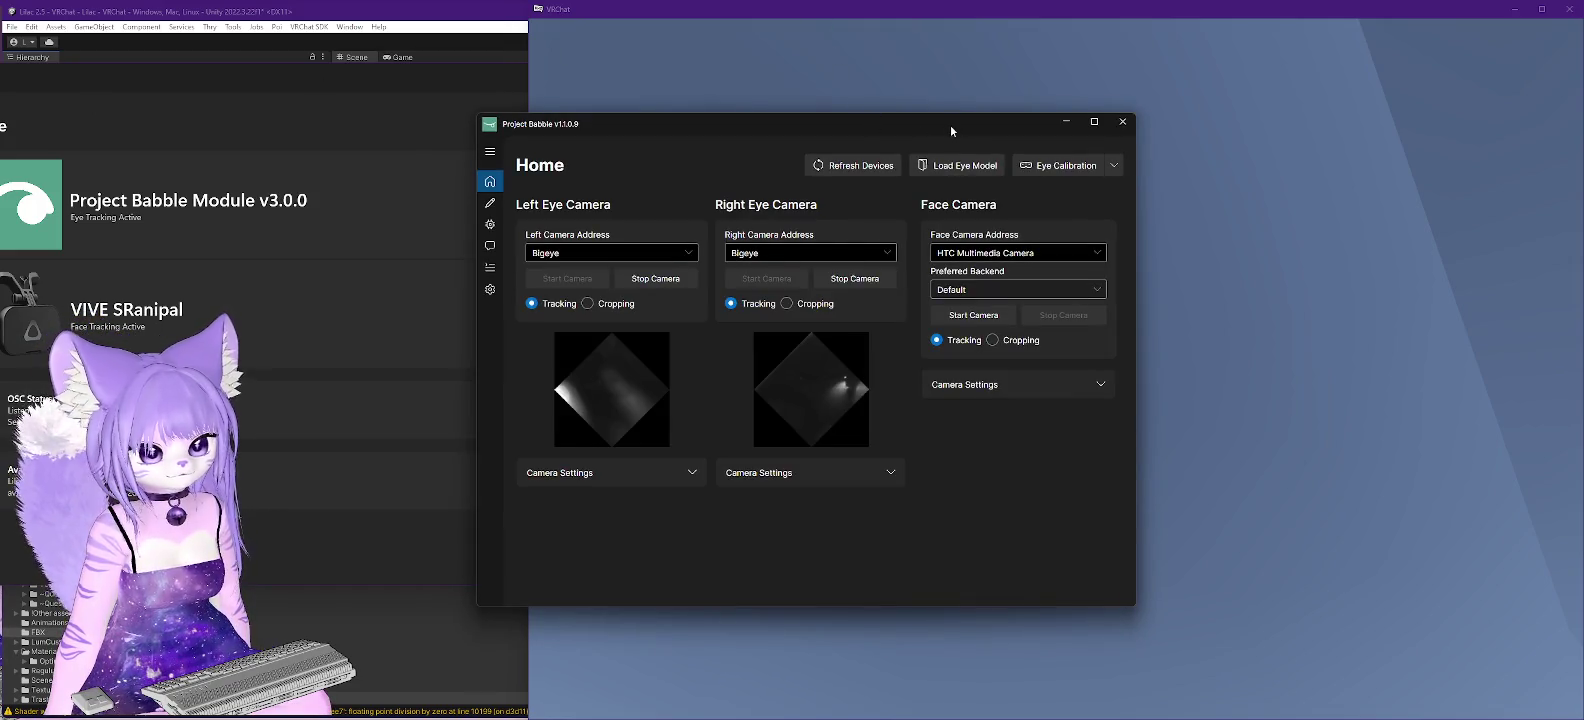
- Drag Project Babble's window to the top-left corner, mostly off-screen
{"action": "mouse_move", "coordinate": [950, 124]}
{"action": "left_mouse_down"}
{"action": "mouse_move", "coordinate": [0, 60]}
{"action": "mouse_move", "coordinate": [0, 12]}
{"action": "left_mouse_up"}
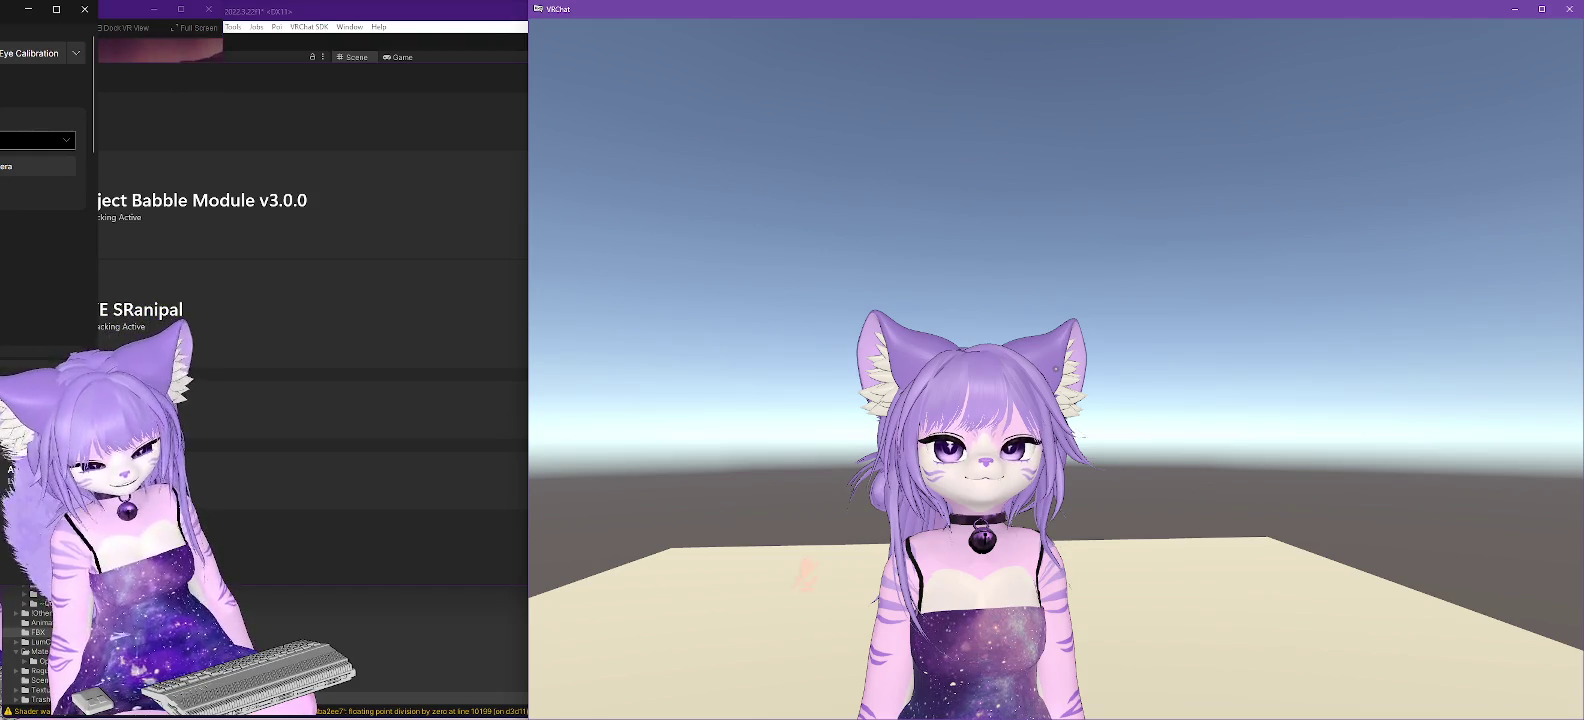
- Open the Action Menu's Expressions > Face Tracking submenu
{"action": "key", "text": "r"}
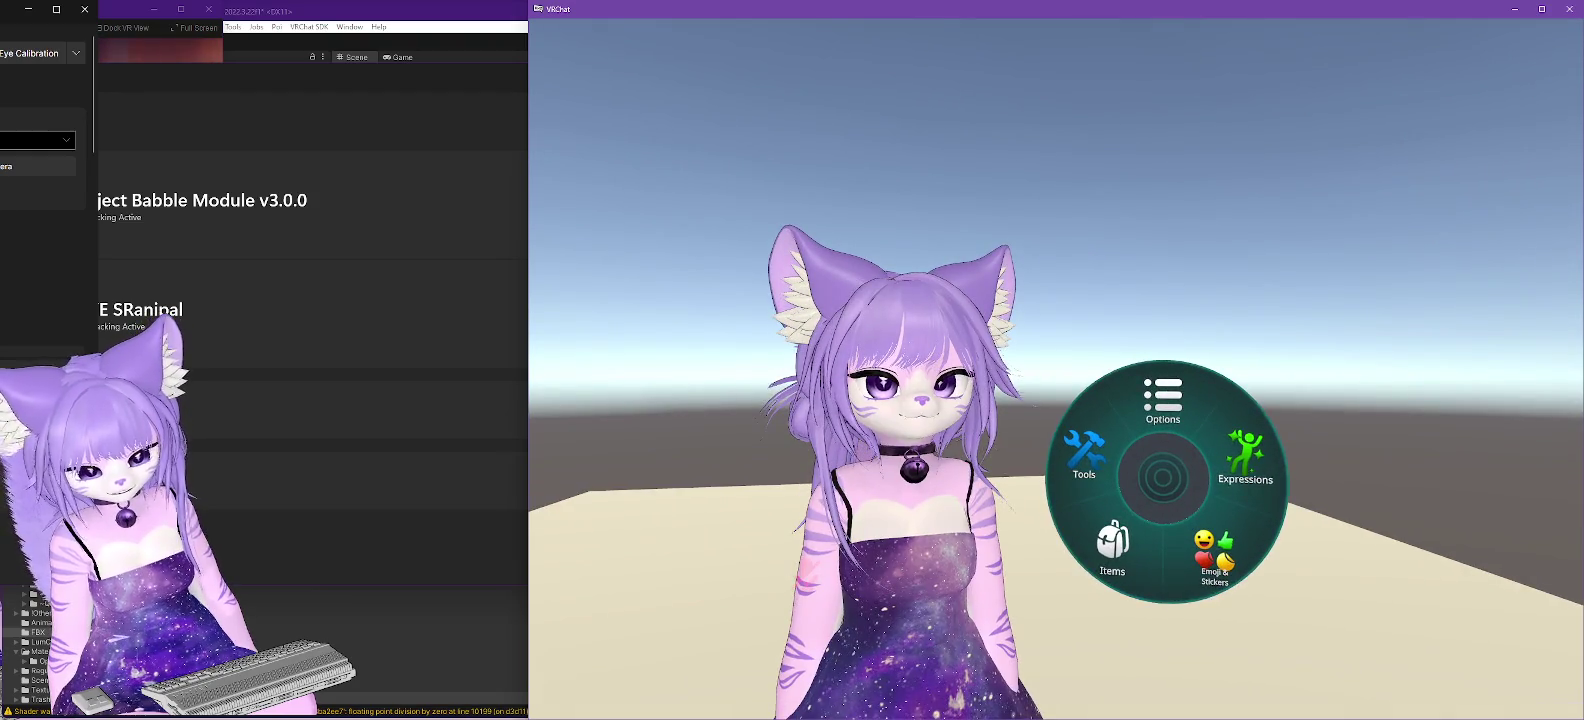
{"action": "left_click", "coordinate": [1197, 478]}
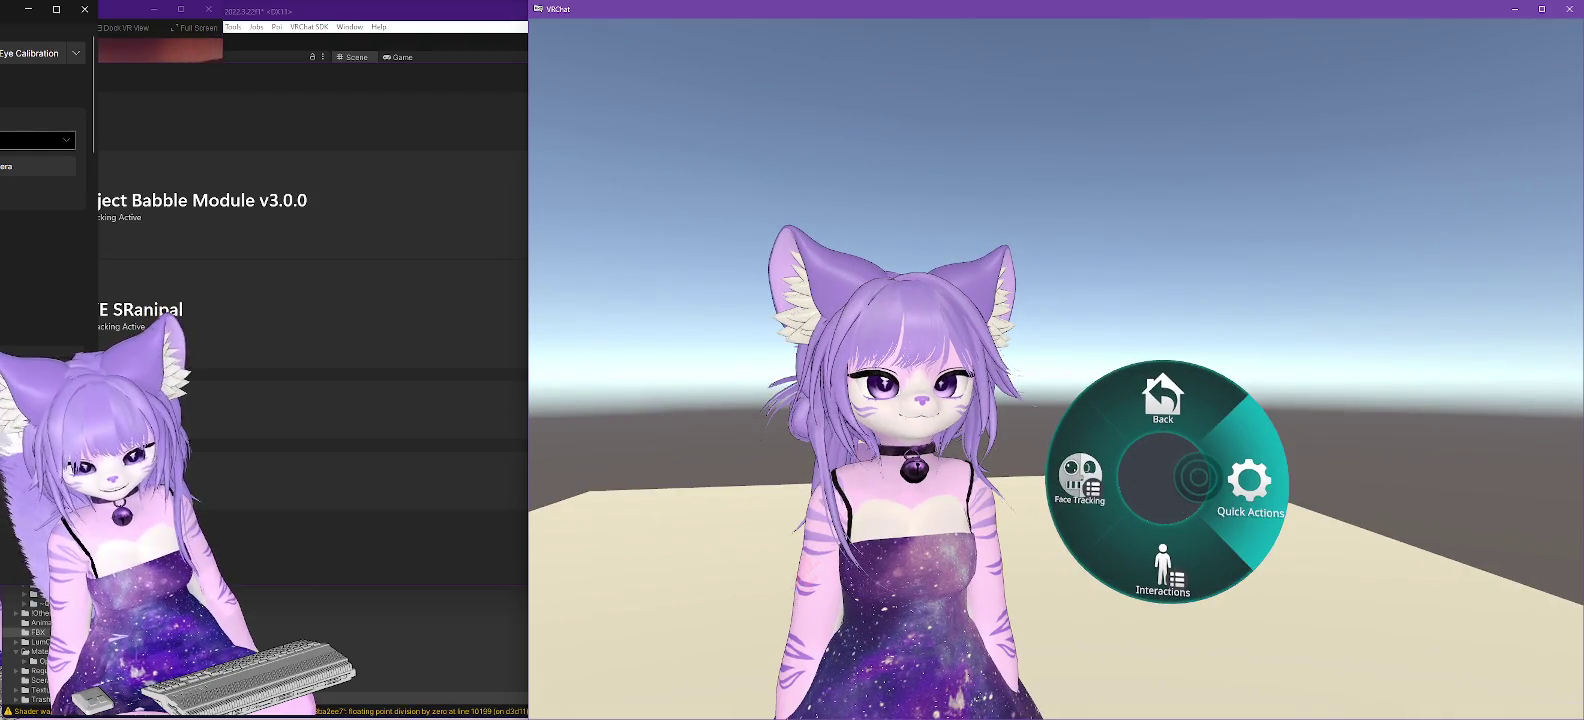
{"action": "left_click", "coordinate": [1240, 480]}
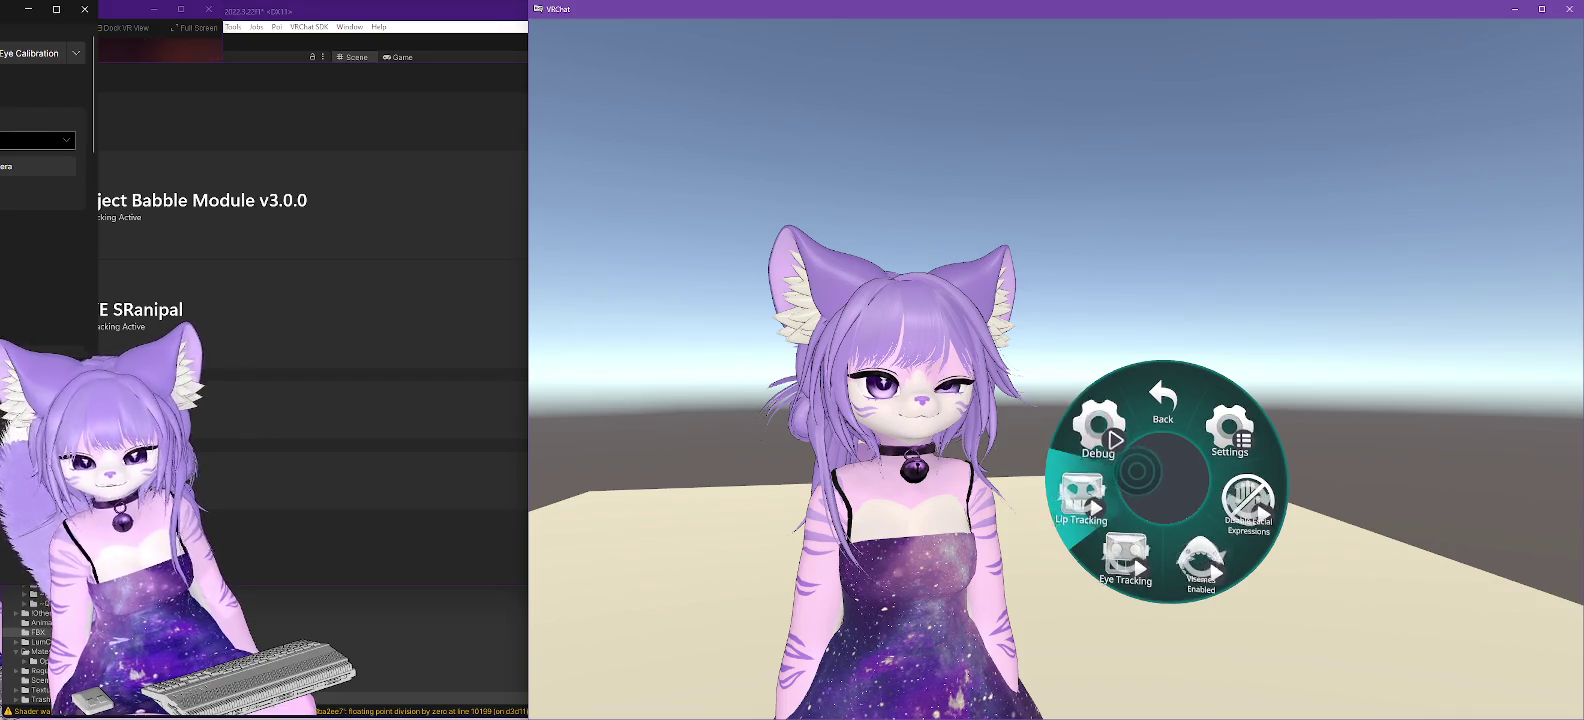